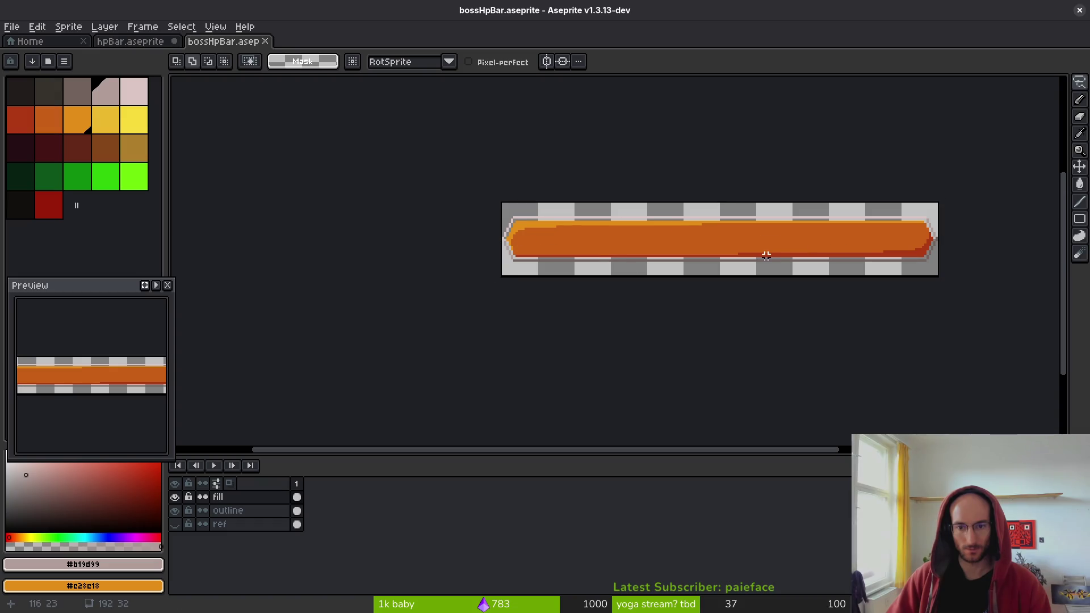
- Copy the whole boss bar sprite, paste it into hpBar, then cancel the paste
key("m")
key("ctrl+a")
key("ctrl+c")
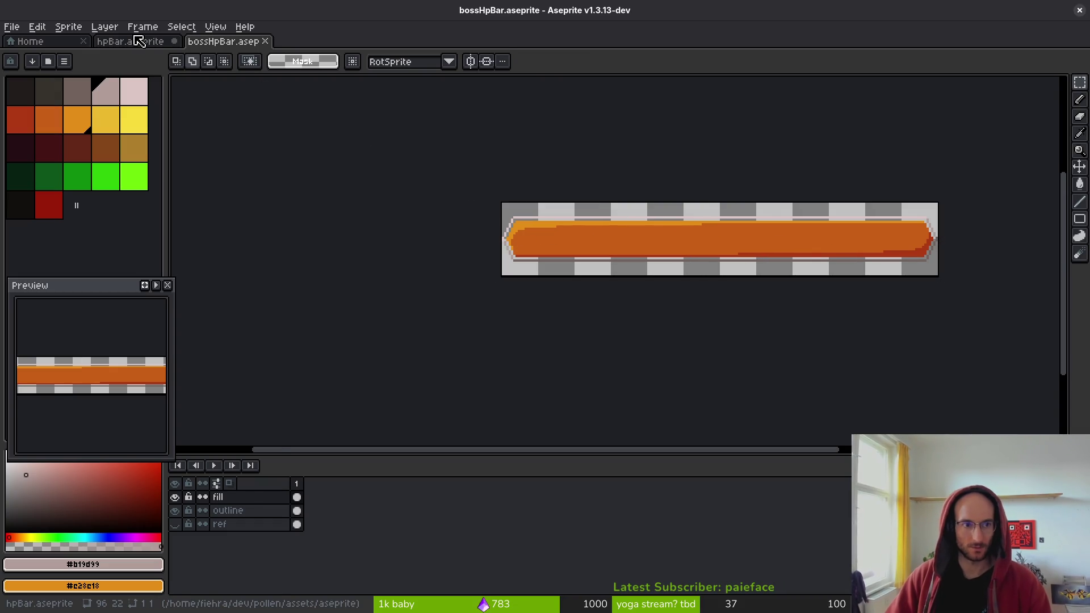
left_click(130, 41)
scroll(747, 255, "down", 2)
key("ctrl+v")
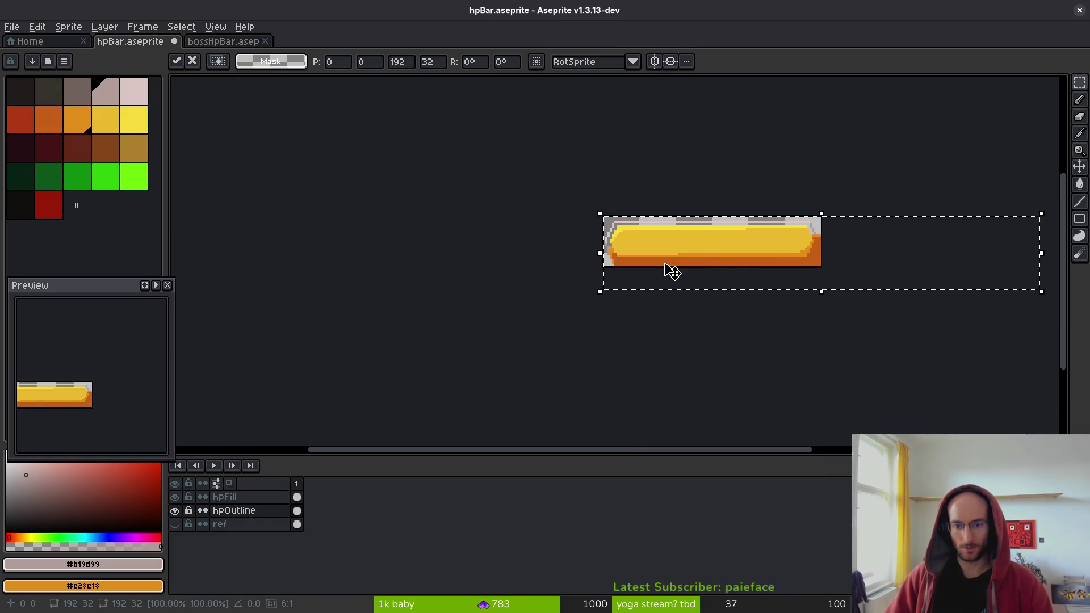
key("Escape")
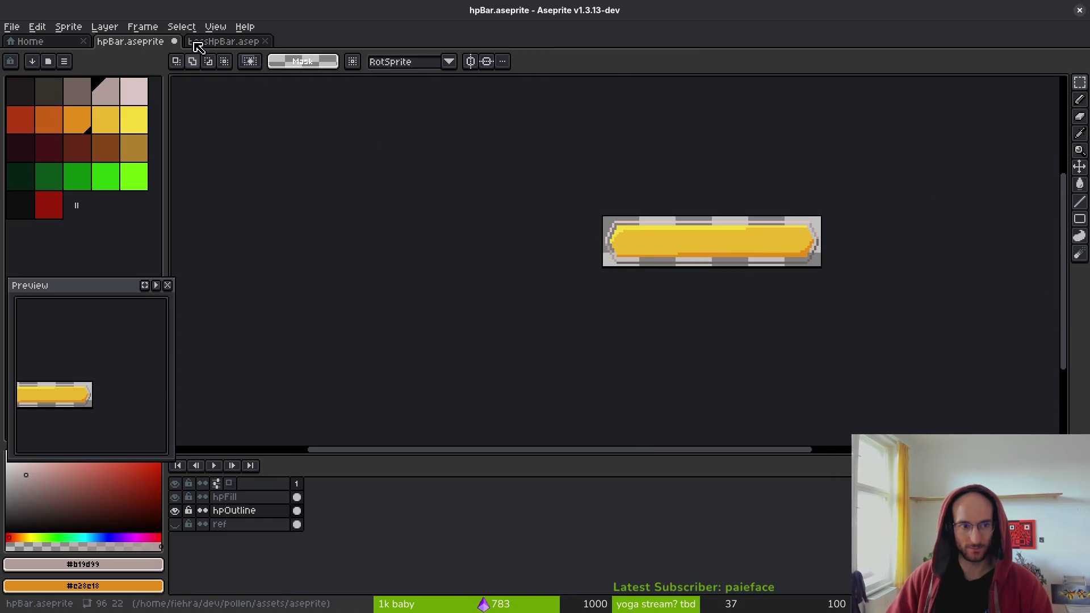
- Flip between the bossHpBar and hpBar tabs to compare the two bars
left_click(215, 42)
scroll(514, 249, "up", 5)
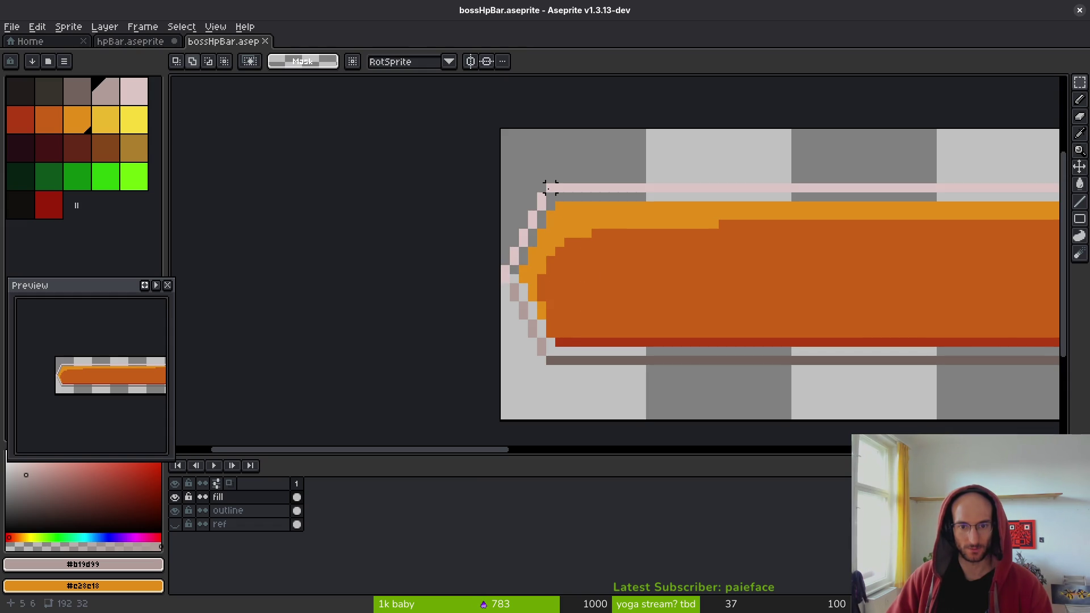
left_click(108, 42)
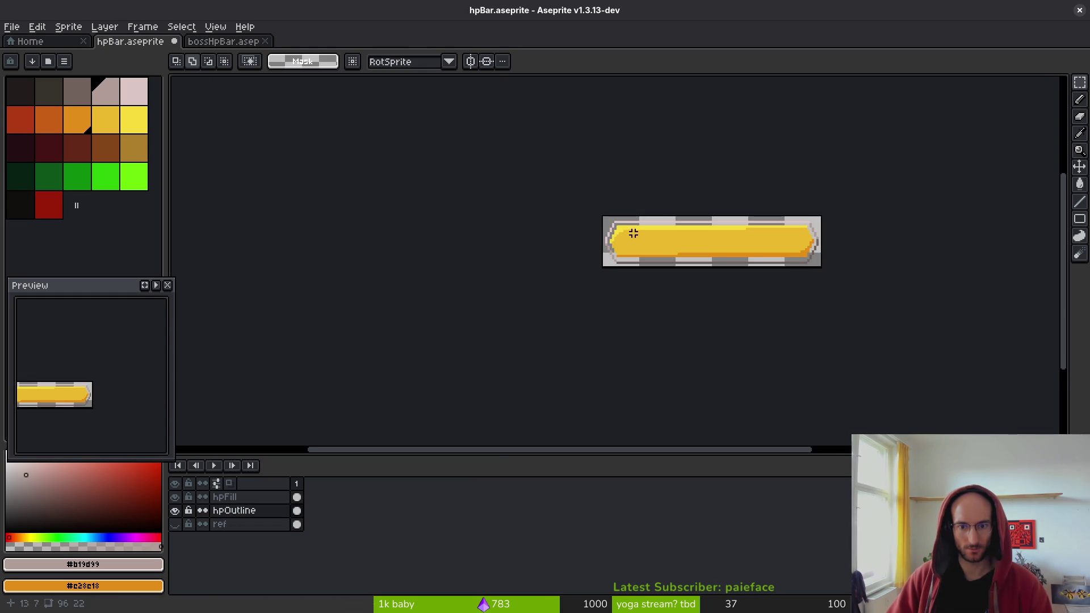
scroll(577, 252, "up", 4)
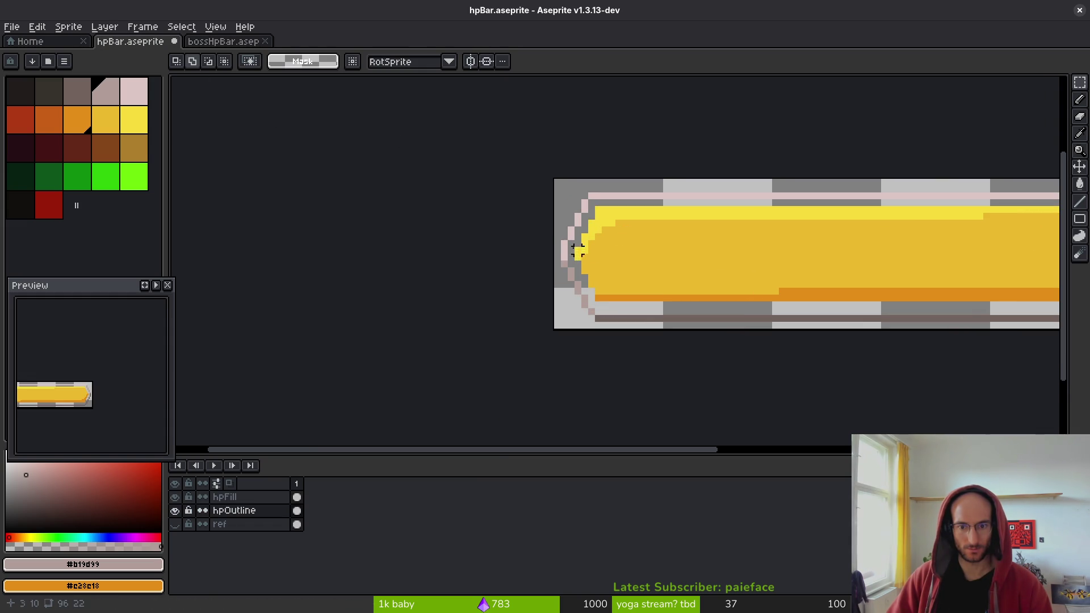
left_click(219, 42)
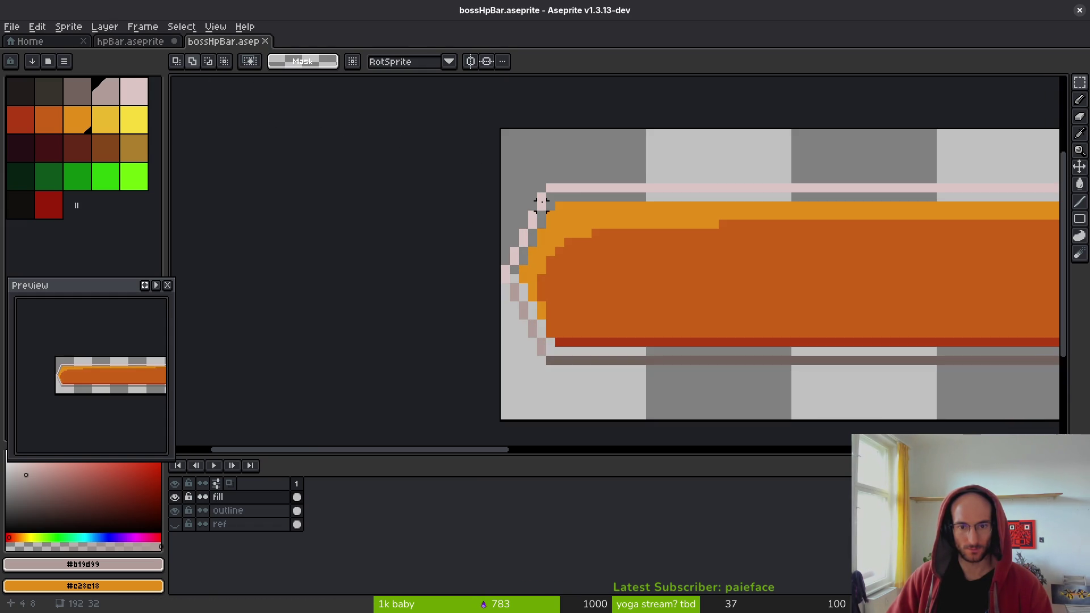
left_click(136, 42)
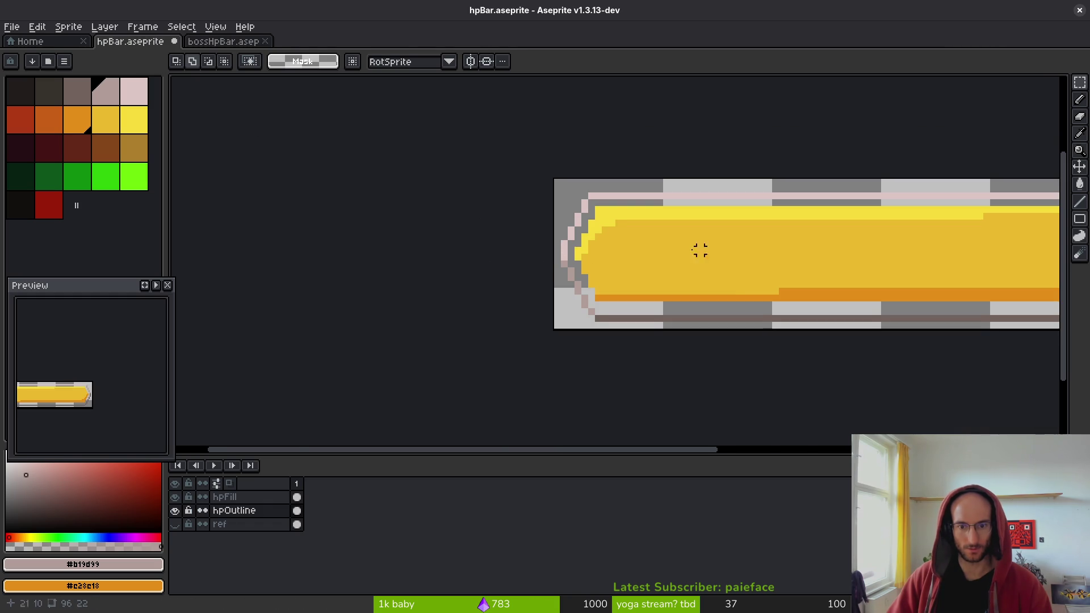
scroll(460, 226, "down", 2)
scroll(426, 198, "down", 1)
scroll(458, 205, "up", 2)
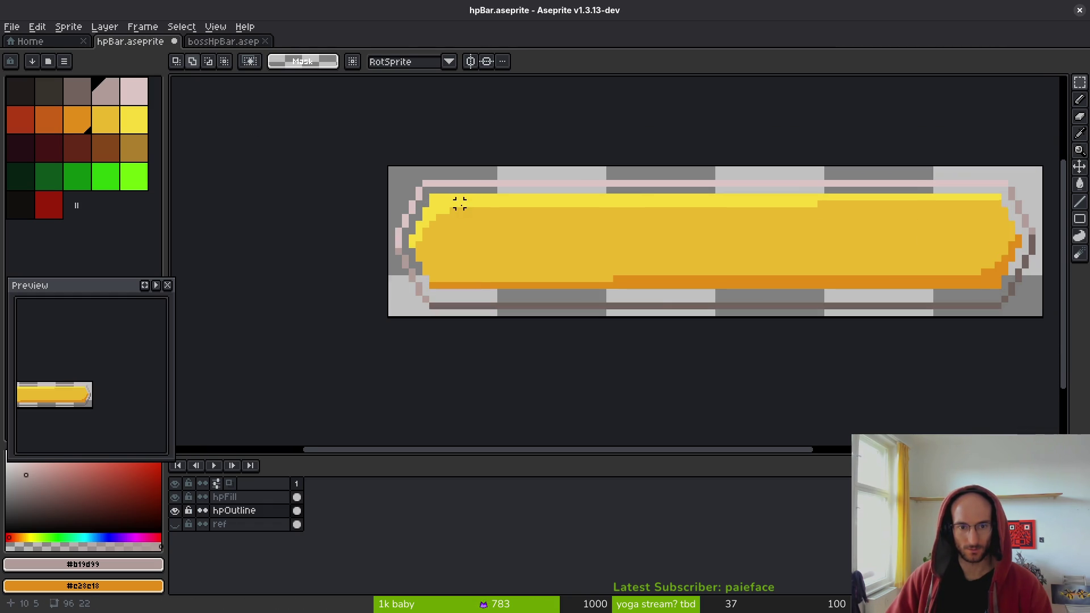
scroll(422, 202, "down", 3)
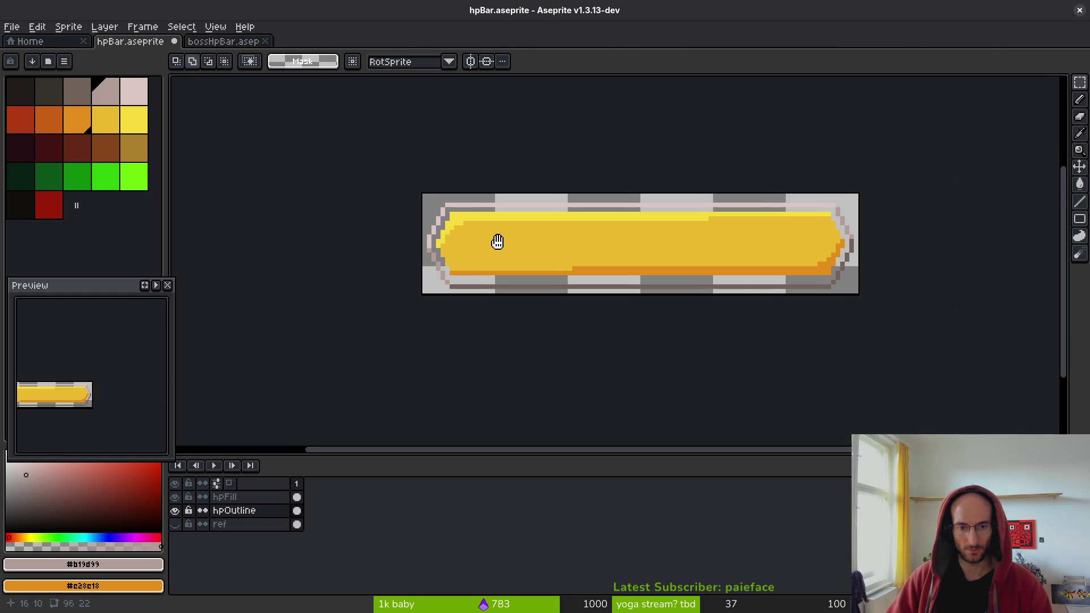
- Magic Wand-select hpBar's yellow fill, then deselect it
key("w")
left_click(545, 222)
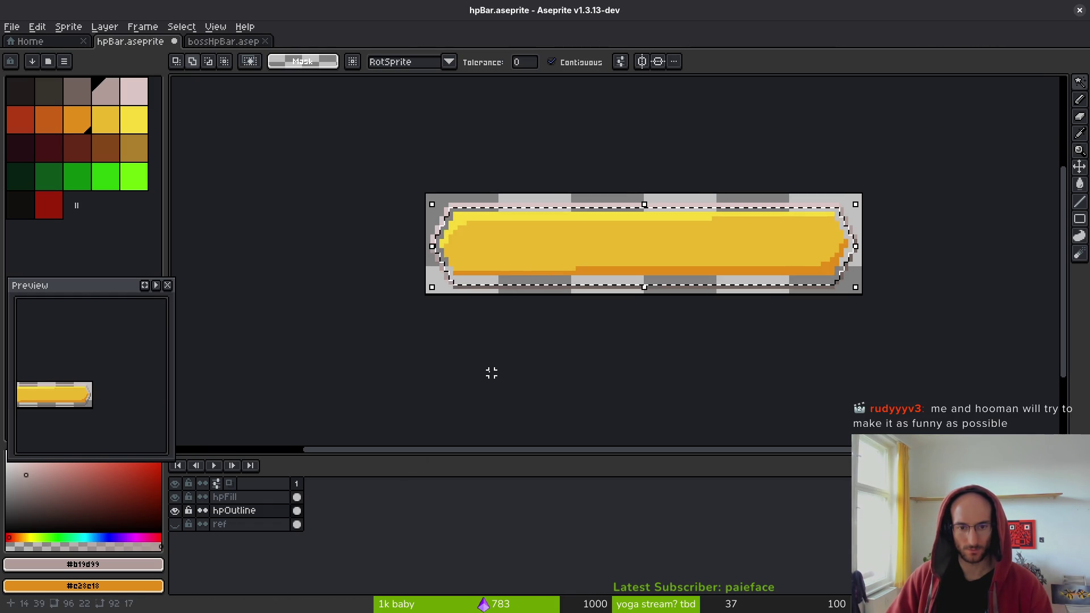
key("ctrl+d")
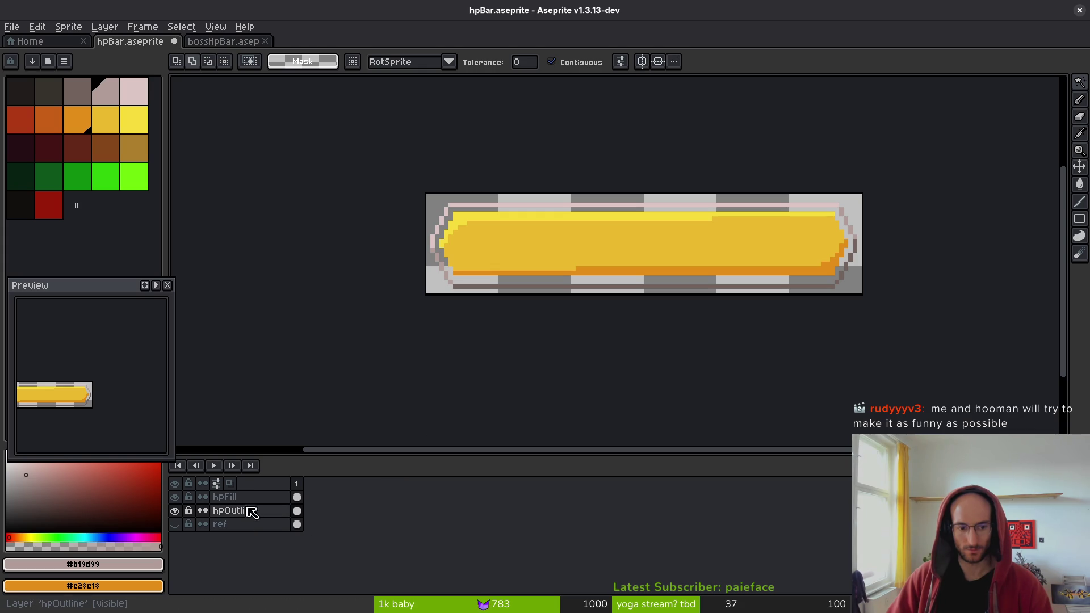
- Hide the yellow hpFill layer
left_click(250, 497)
left_click(175, 498)
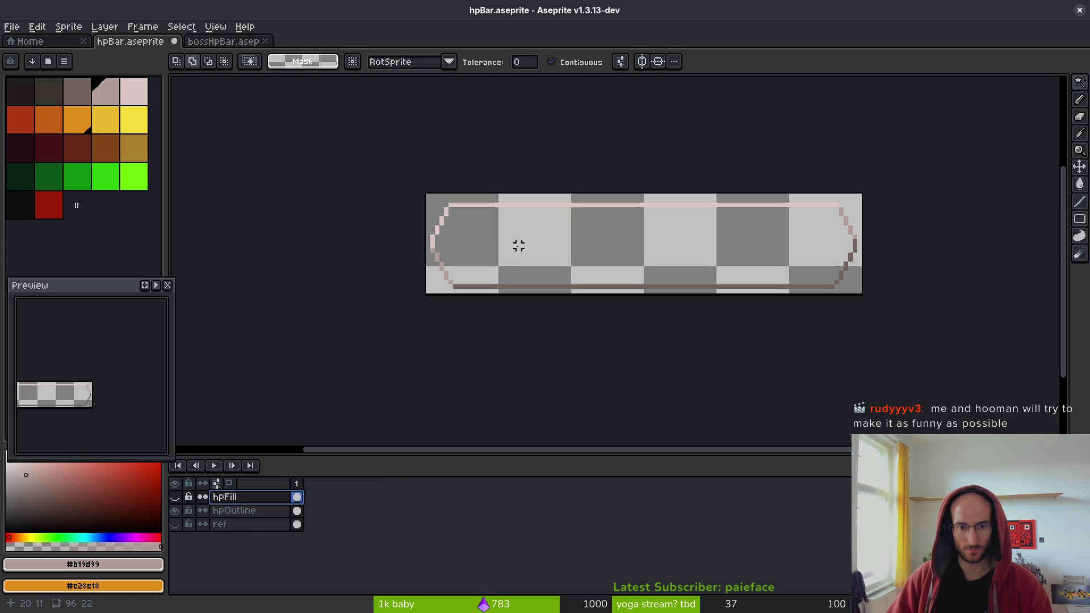
scroll(519, 245, "up", 2)
scroll(568, 233, "down", 1)
- On hpOutline, nudge the outline's top half down one pixel and its bottom up one pixel
key("m")
mouse_move(366, 139)
left_mouse_down()
mouse_move(614, 216)
mouse_move(982, 227)
left_mouse_up()
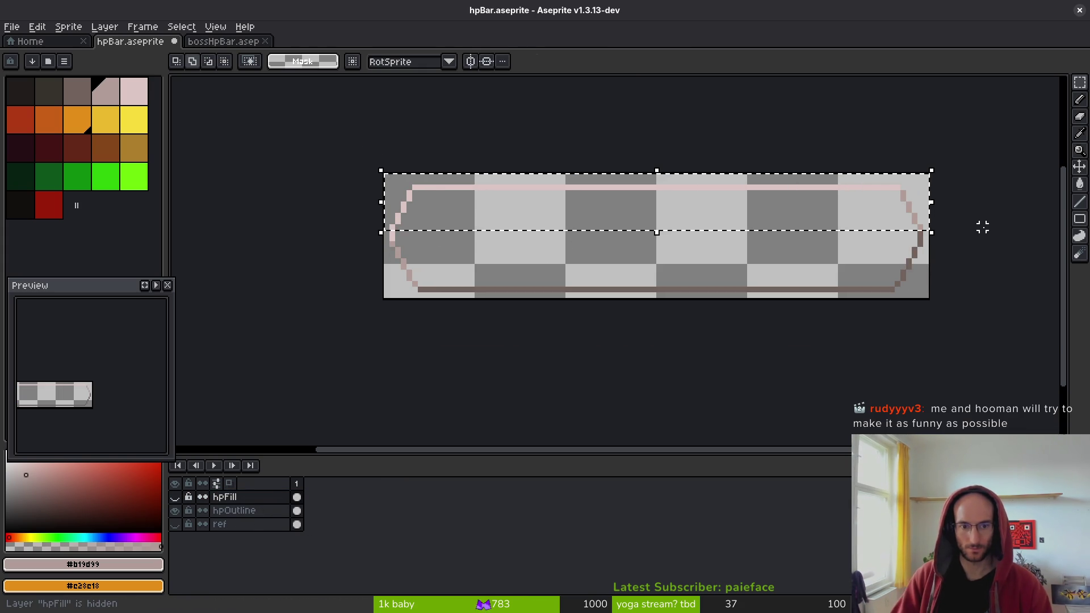
left_click(983, 228)
left_click(234, 511)
mouse_move(335, 155)
left_mouse_down()
mouse_move(630, 233)
mouse_move(988, 241)
mouse_move(437, 335)
mouse_move(294, 339)
left_mouse_up()
key("Down")
left_click(966, 231)
key("Up")
left_click(295, 338)
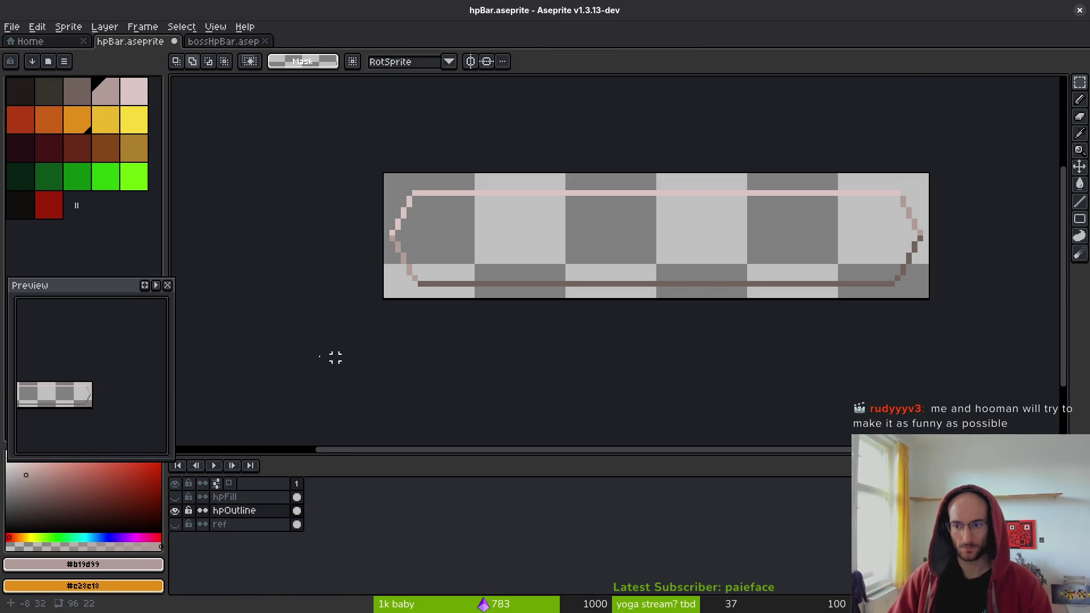
scroll(399, 270, "up", 2)
scroll(454, 233, "up", 2)
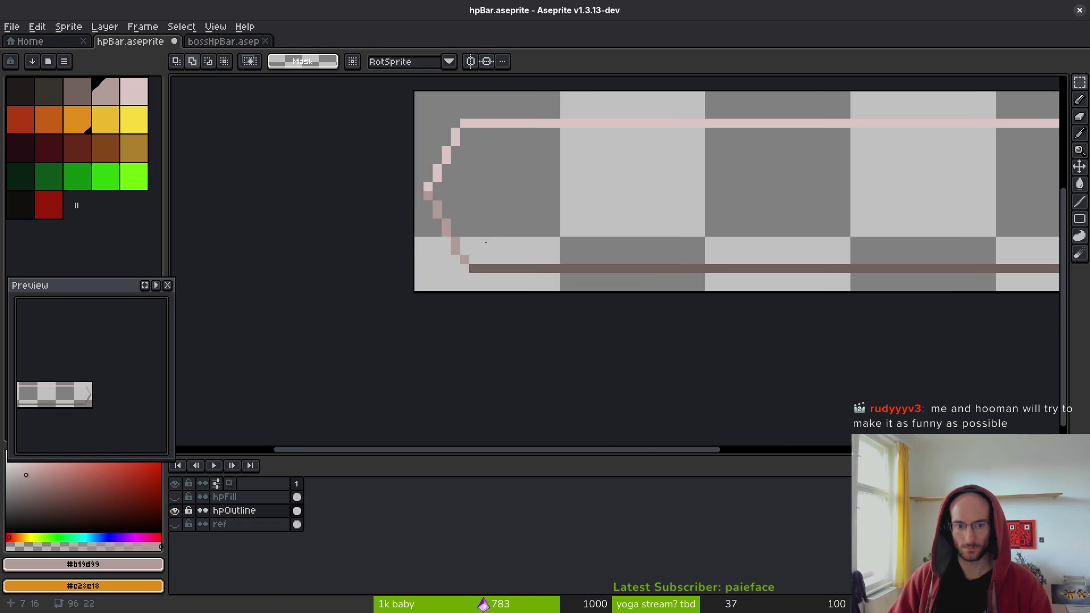
- Compare the shortened hpBar outline against the boss bar
key("b")
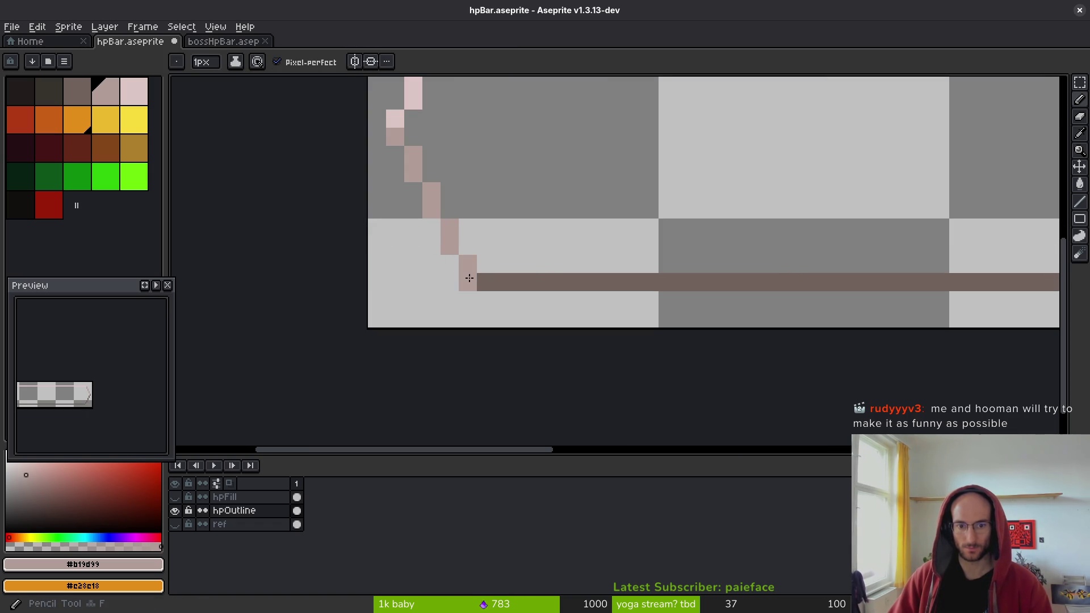
scroll(559, 230, "down", 3)
left_click(220, 44)
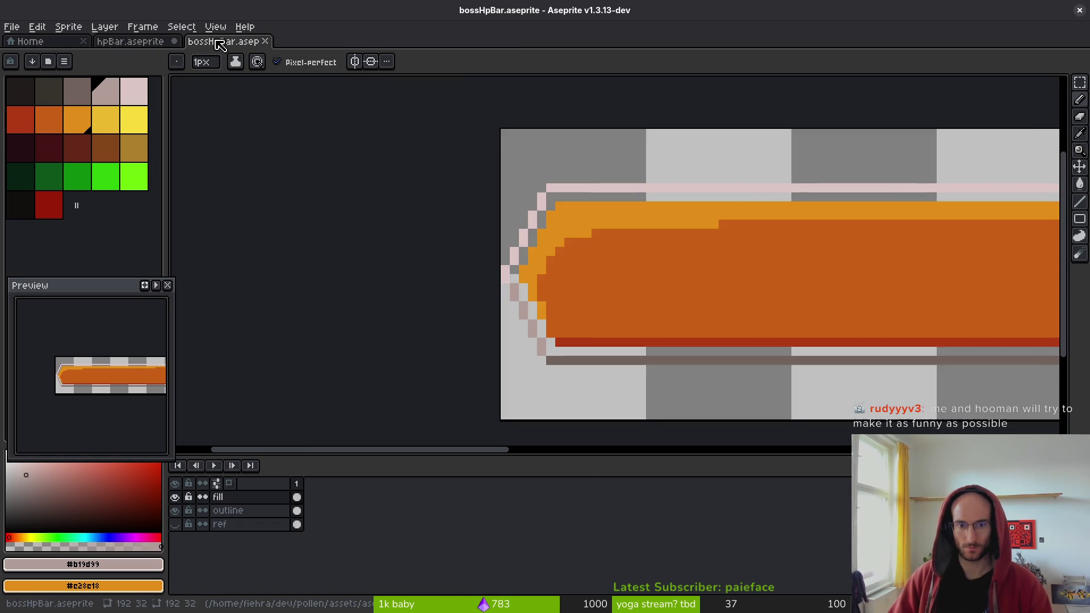
left_click(131, 41)
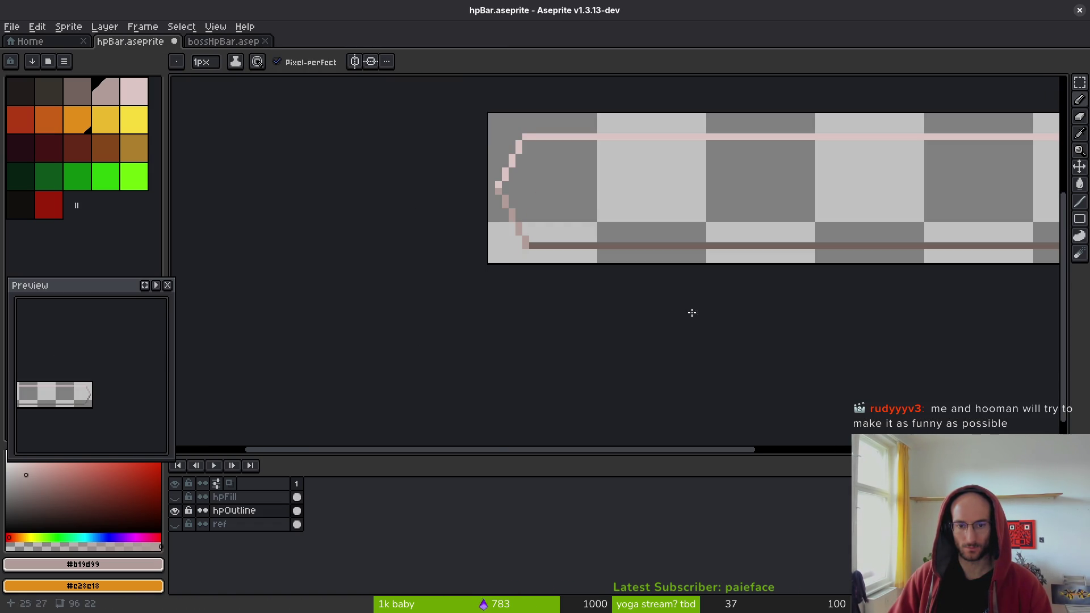
scroll(574, 242, "down", 2)
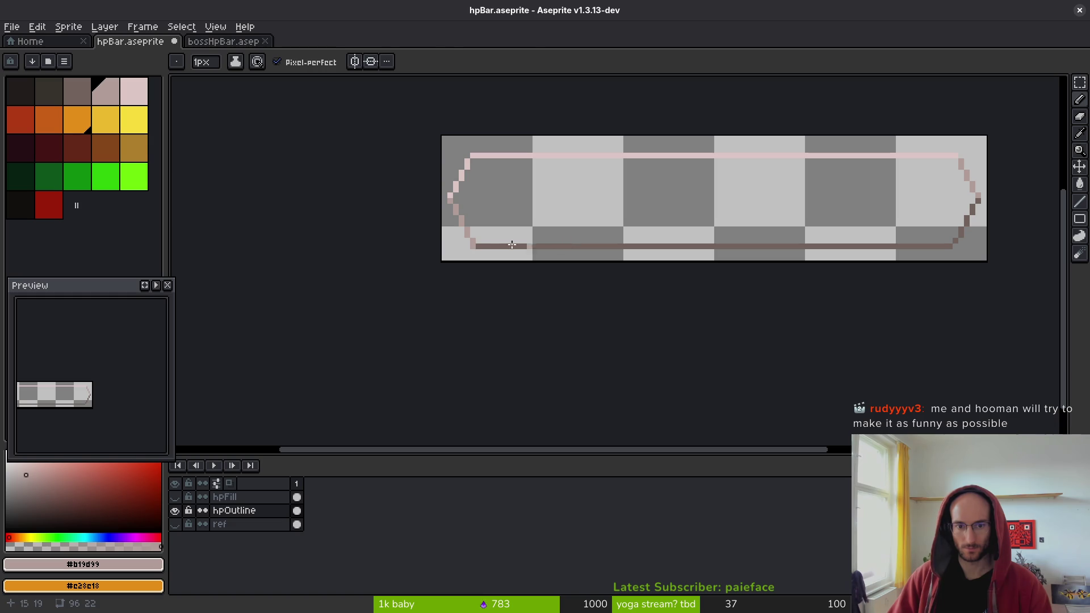
- Select the bottom outline row and move it down one pixel
key("m")
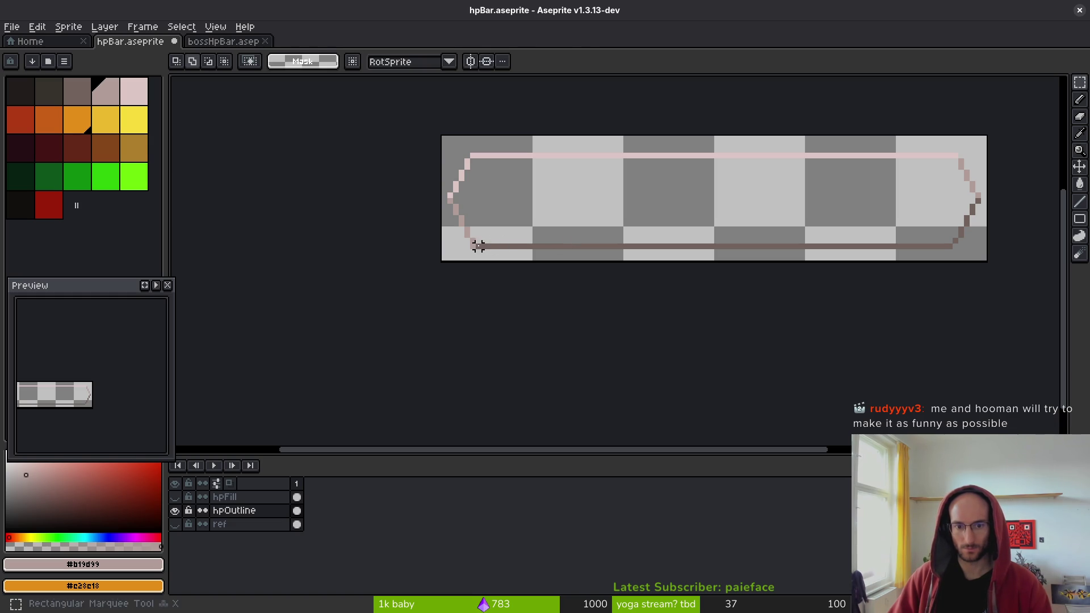
mouse_move(478, 246)
left_mouse_down()
mouse_move(847, 224)
mouse_move(951, 246)
left_mouse_up()
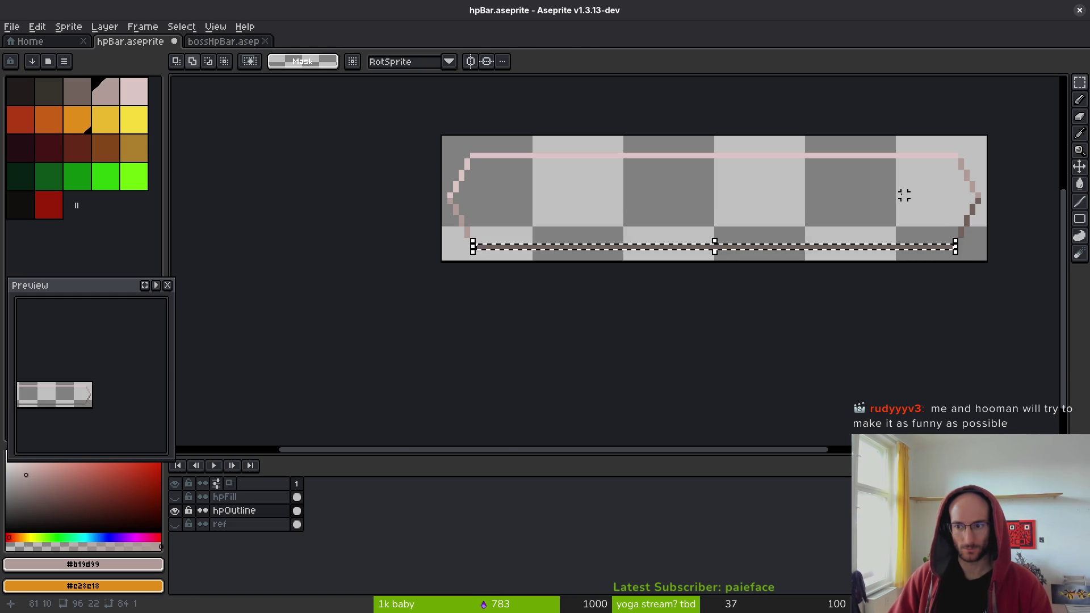
scroll(903, 216, "up", 2)
key("Down")
key("ctrl+d")
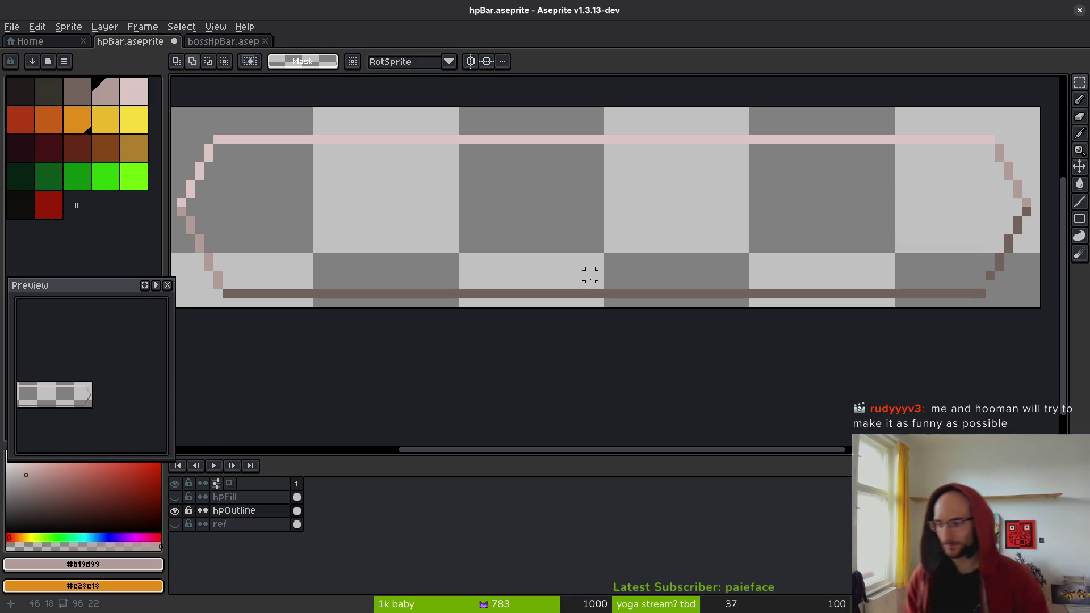
scroll(663, 243, "down", 1)
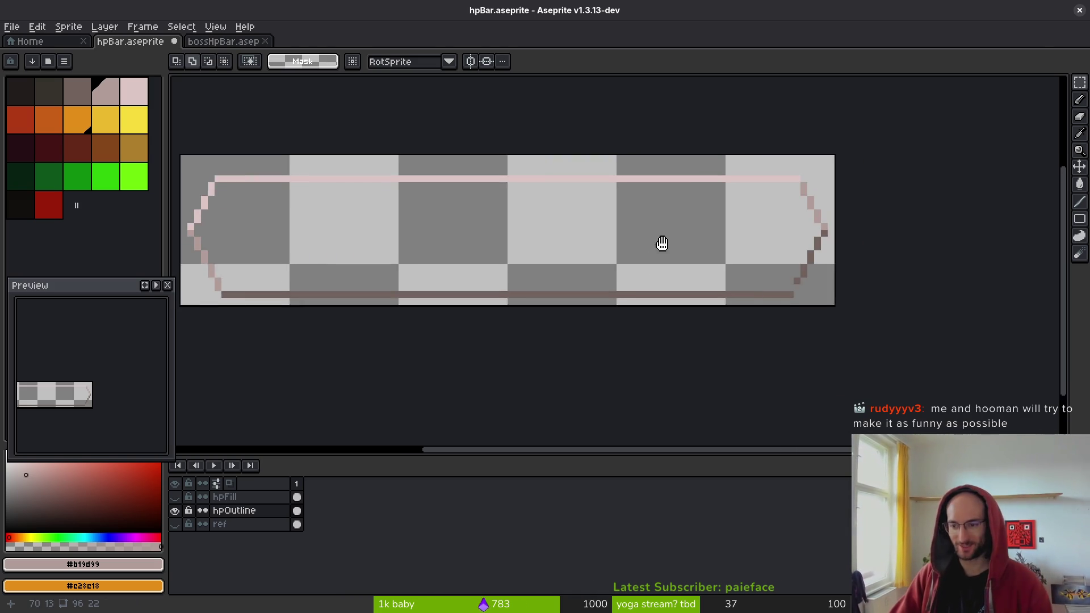
scroll(815, 288, "up", 6)
- Pick the brown outline colour and paint one pixel under the diagonal
key("i")
left_click(745, 224)
key("b")
left_click(730, 268)
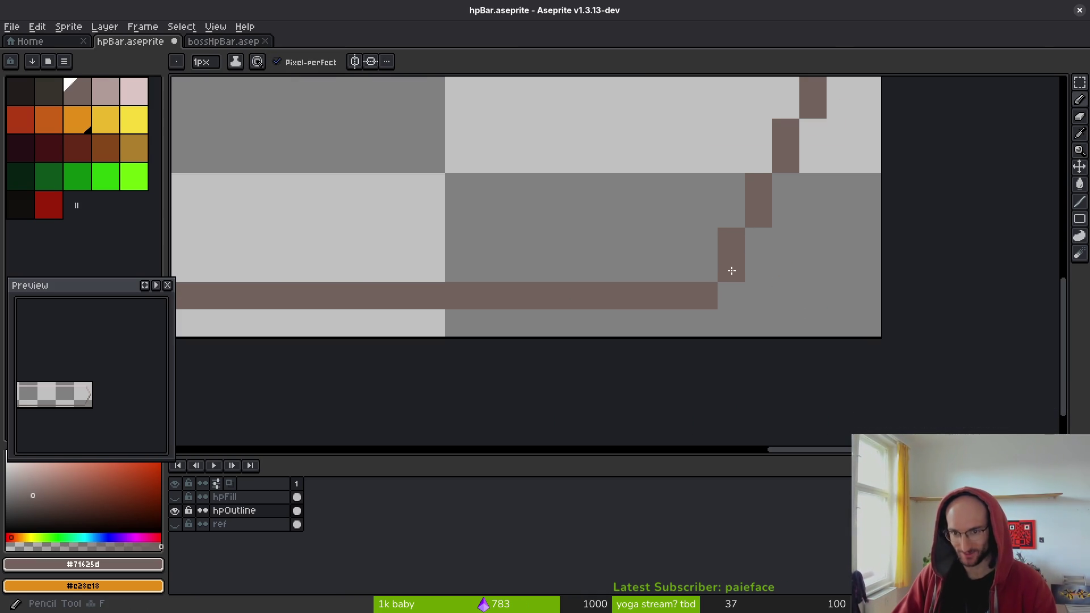
scroll(691, 305, "down", 2)
scroll(687, 248, "left", 8)
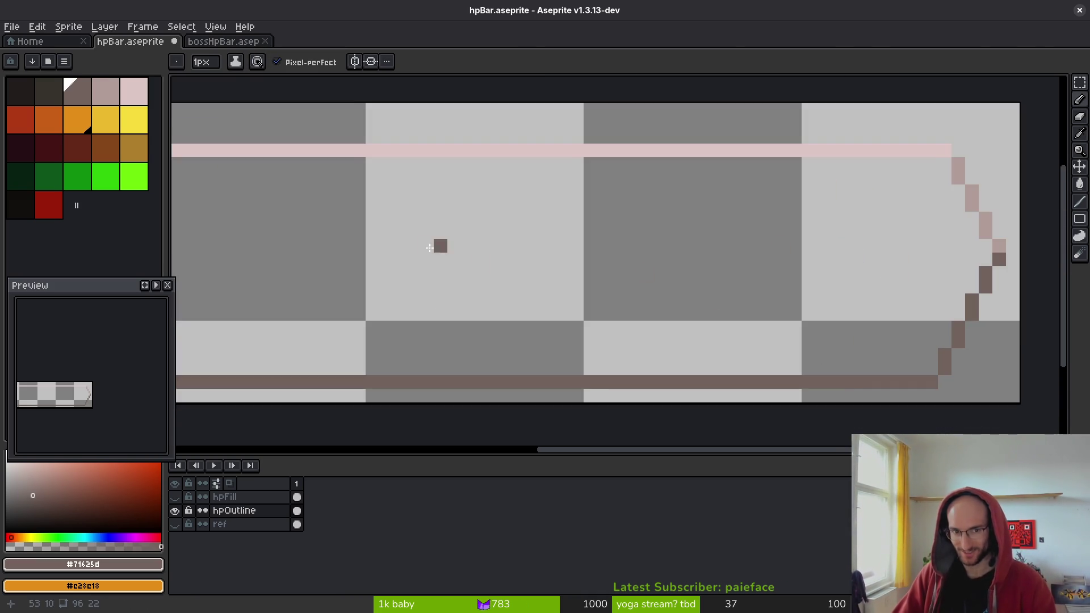
scroll(591, 231, "down", 1)
scroll(403, 234, "left", 1)
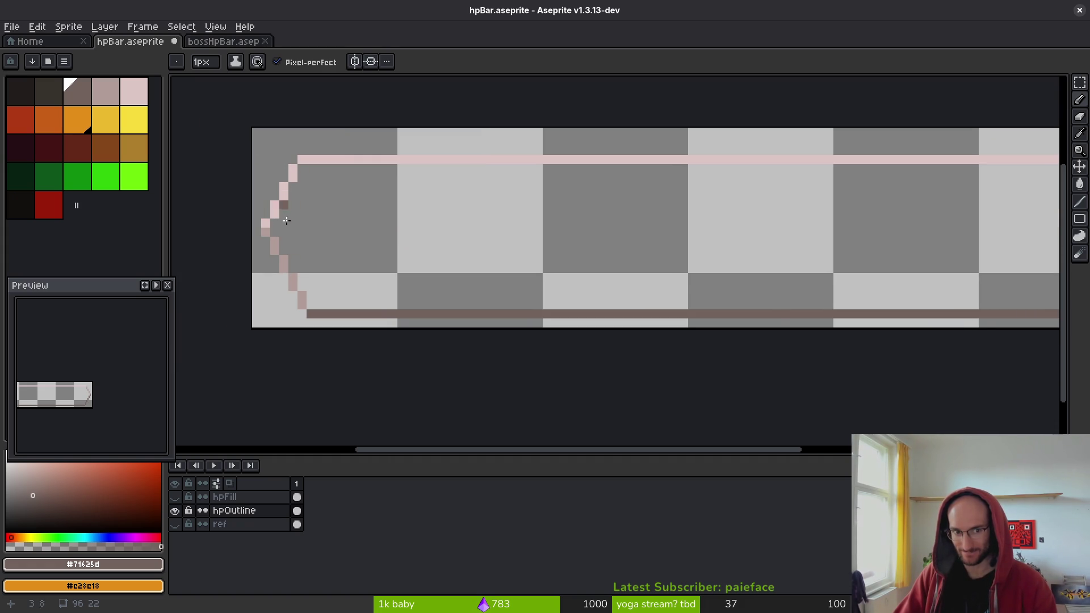
scroll(322, 276, "right", 1)
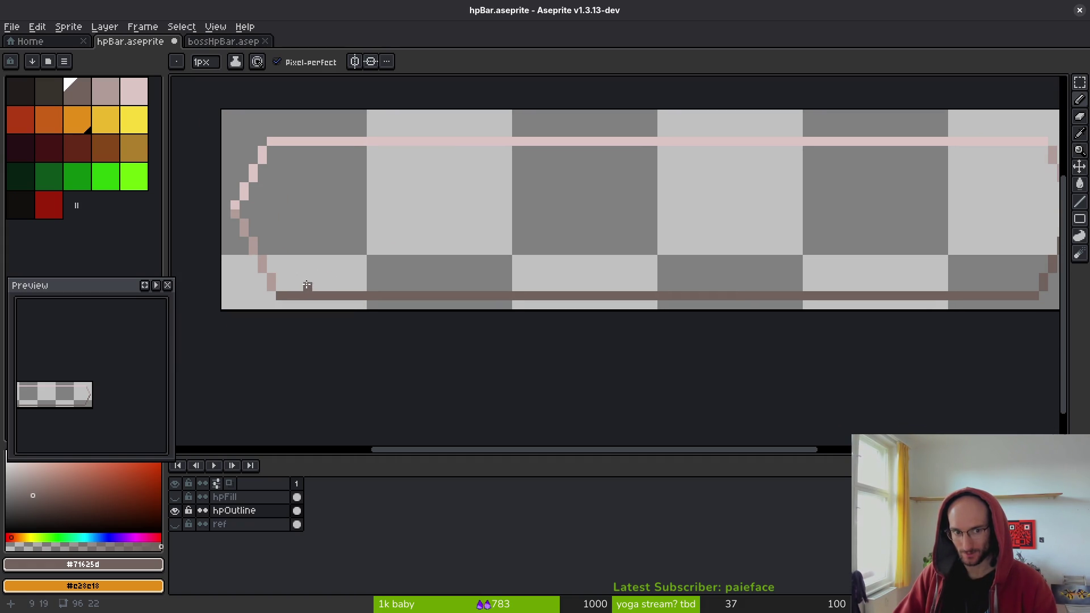
scroll(274, 159, "down", 2)
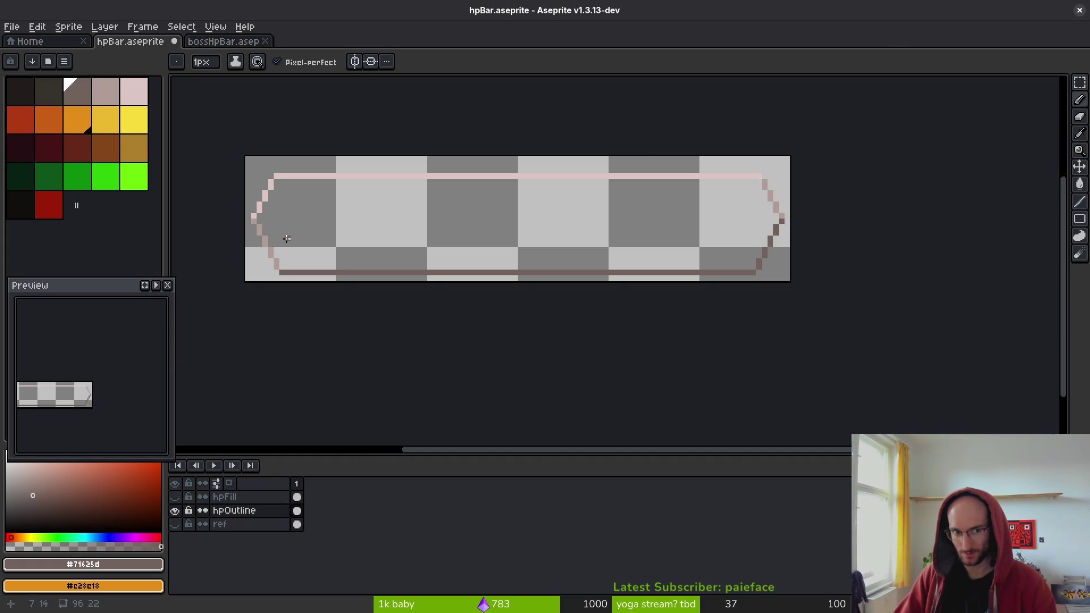
scroll(431, 230, "up", 2)
- Magic Wand-select the bottom outline line and nudge it up
key("w")
left_click(304, 251)
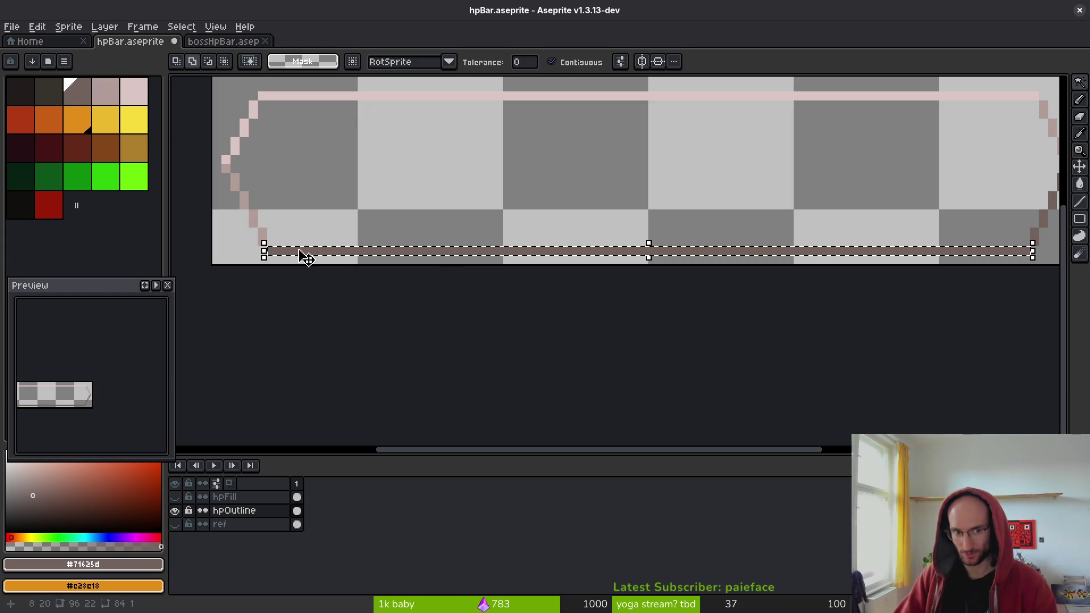
key("Up")
key("Up")
key("ctrl+d")
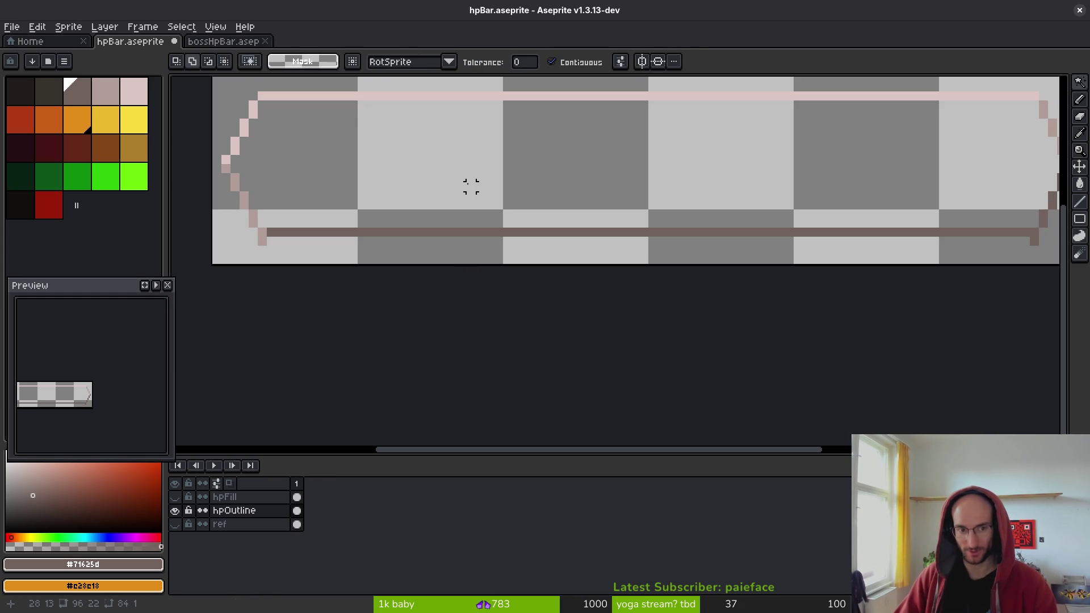
scroll(267, 222, "up", 3)
- Touch up the bottom-left corner pixel and save hpBar.aseprite
key("i")
key("b")
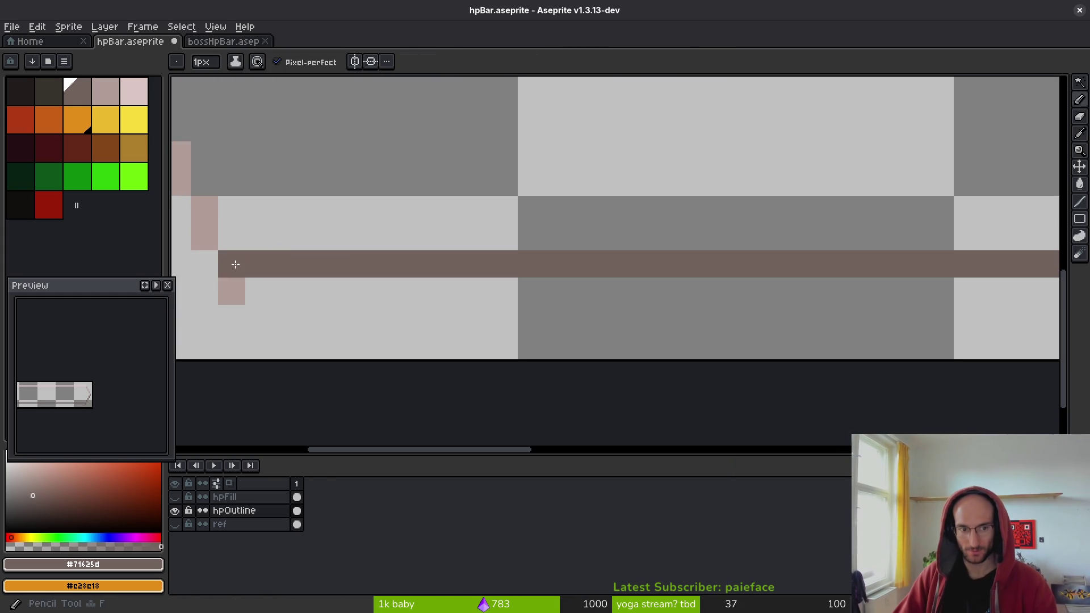
left_click(232, 296)
key("e")
left_click(232, 297)
scroll(757, 280, "down", 3)
scroll(746, 289, "up", 3)
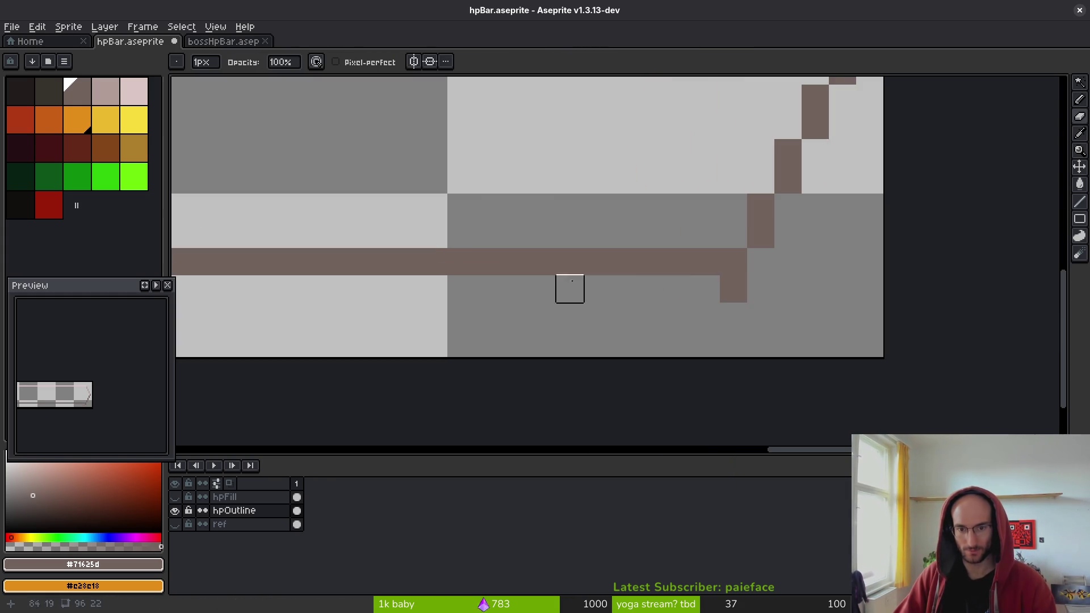
scroll(489, 231, "down", 3)
key("ctrl+s")
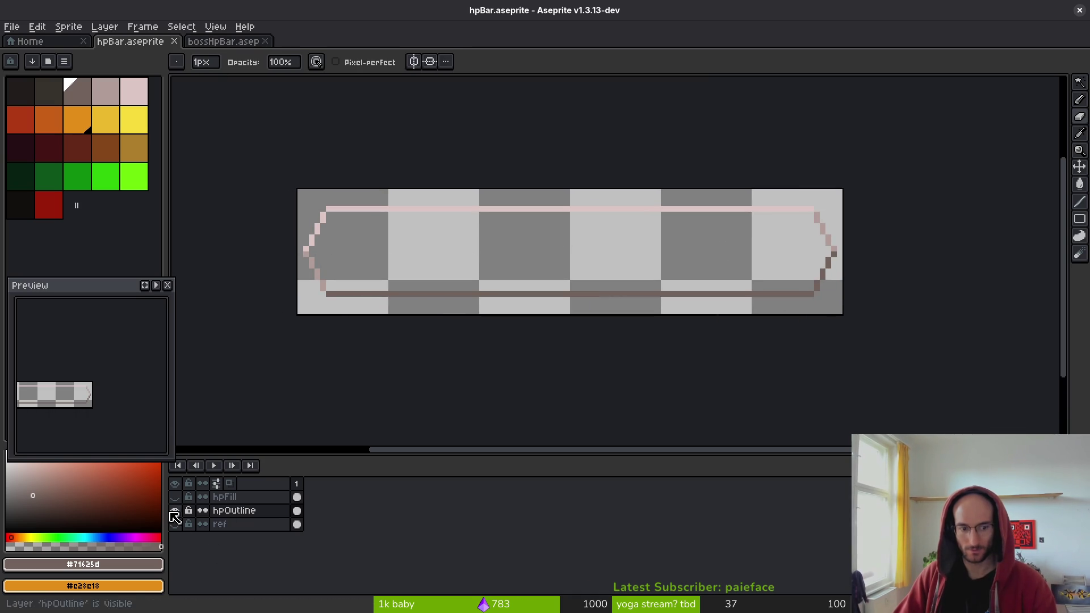
- Show hpFill again, then draw and delete a trial brown line along its top row
left_click(175, 496)
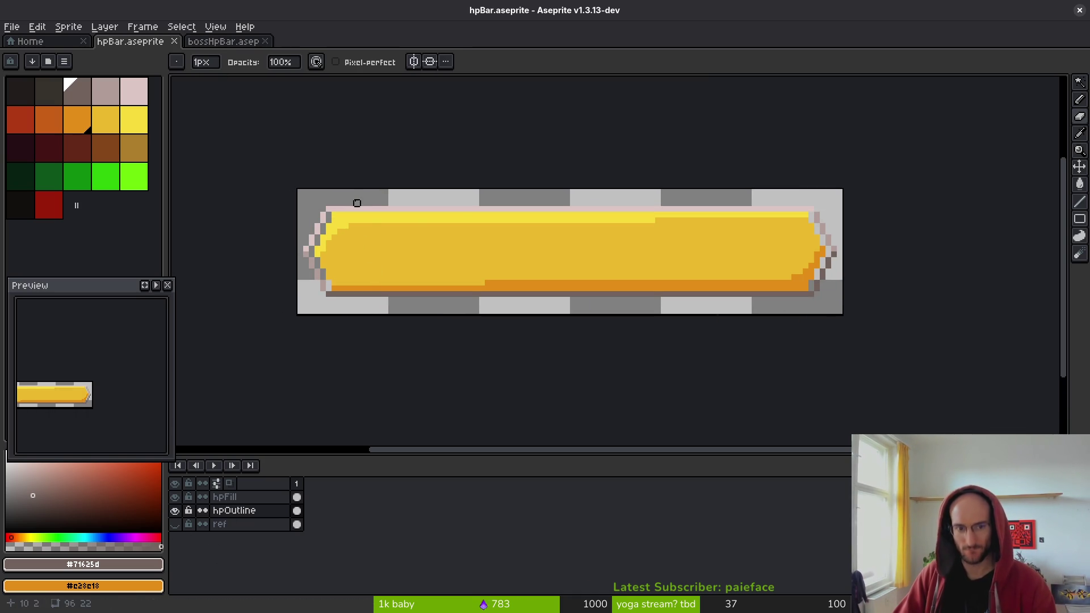
key("i")
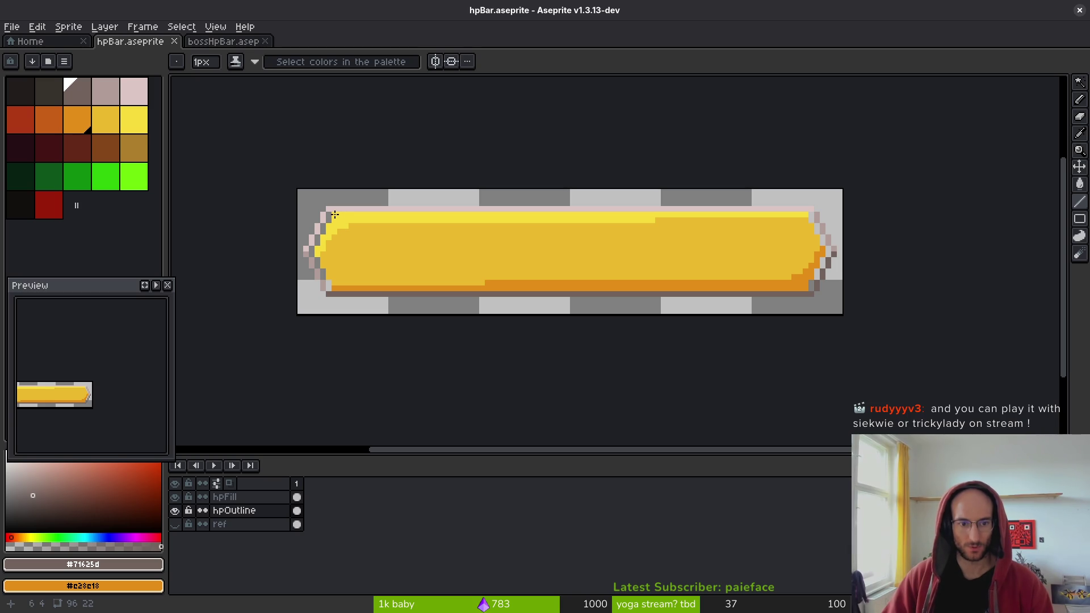
left_click(227, 497)
scroll(339, 225, "up", 1)
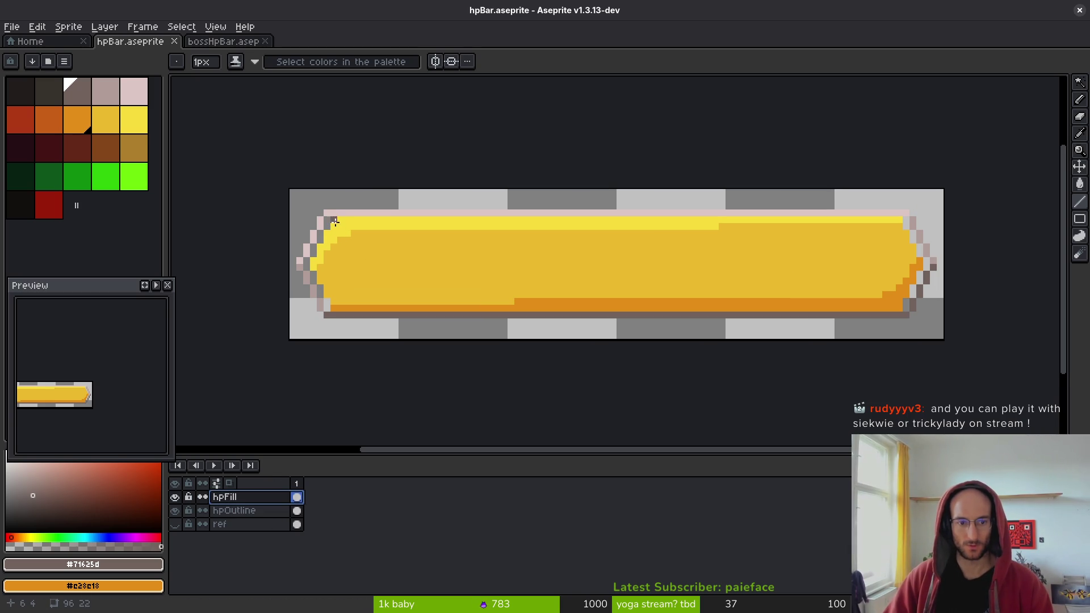
left_click_drag(335, 223, 903, 221)
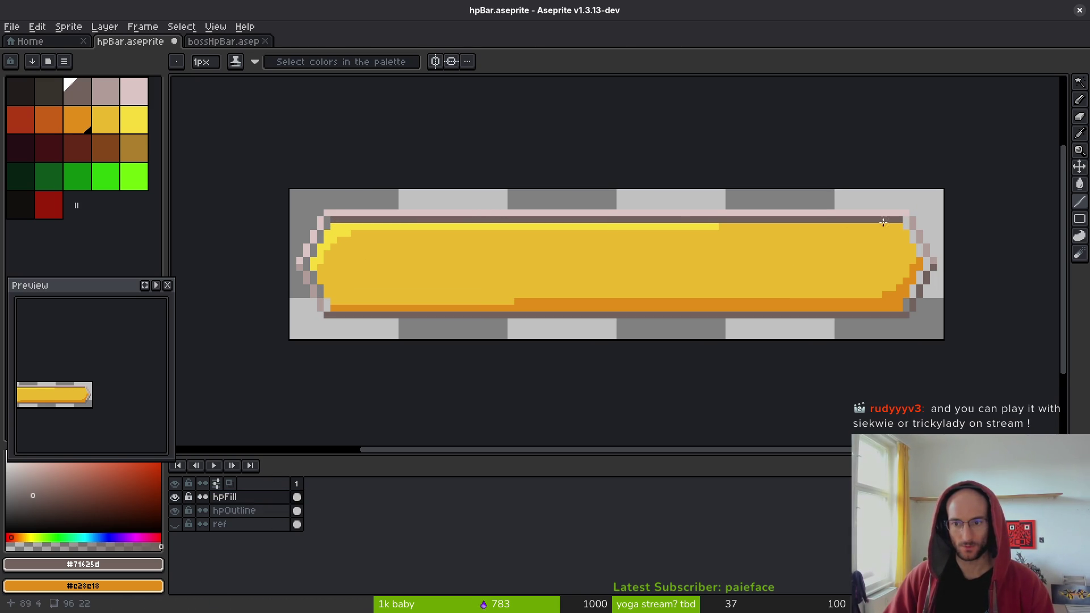
key("w")
left_click(676, 224)
key("Delete")
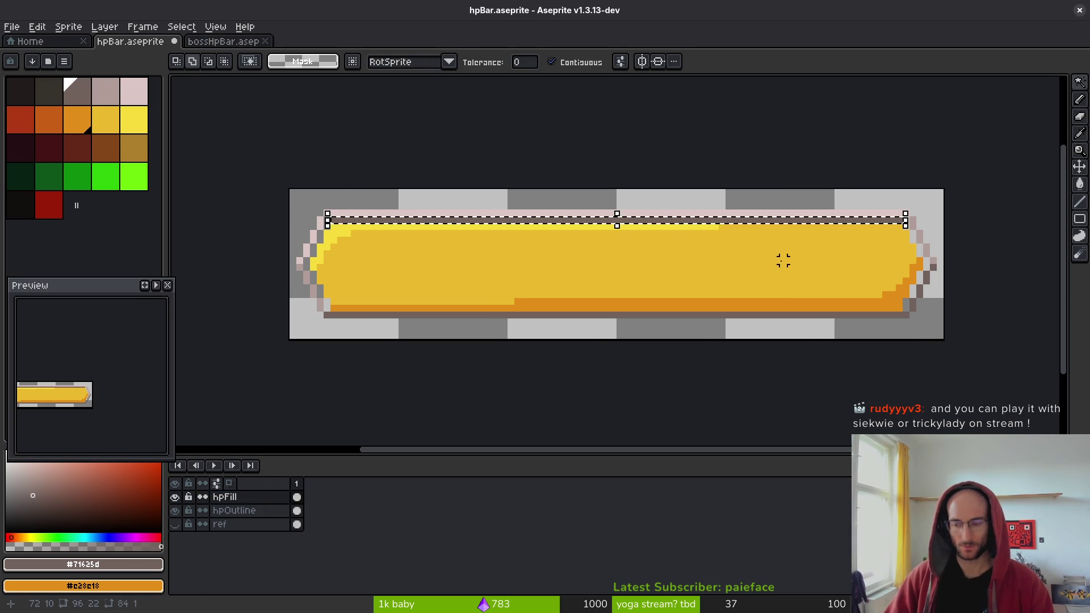
key("ctrl+d")
- Draw a brown line along the fill's bottom row, shift it down, and save
key("b")
left_click_drag(318, 307, 869, 322)
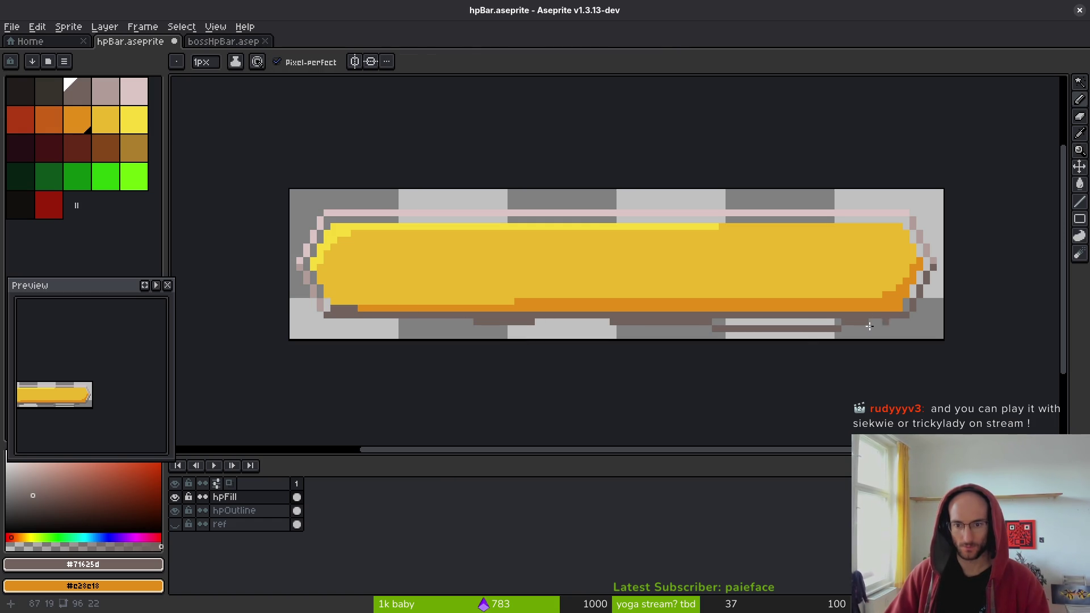
key("ctrl+z")
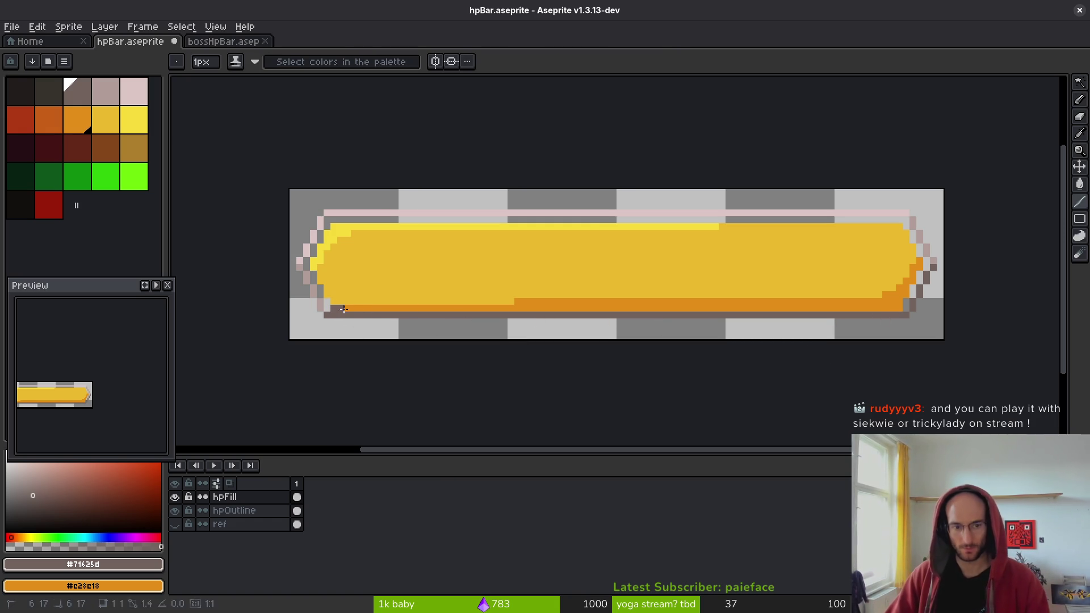
mouse_move(344, 309)
left_mouse_down()
mouse_move(903, 309)
mouse_move(865, 315)
left_mouse_up()
key("w")
left_click(859, 308)
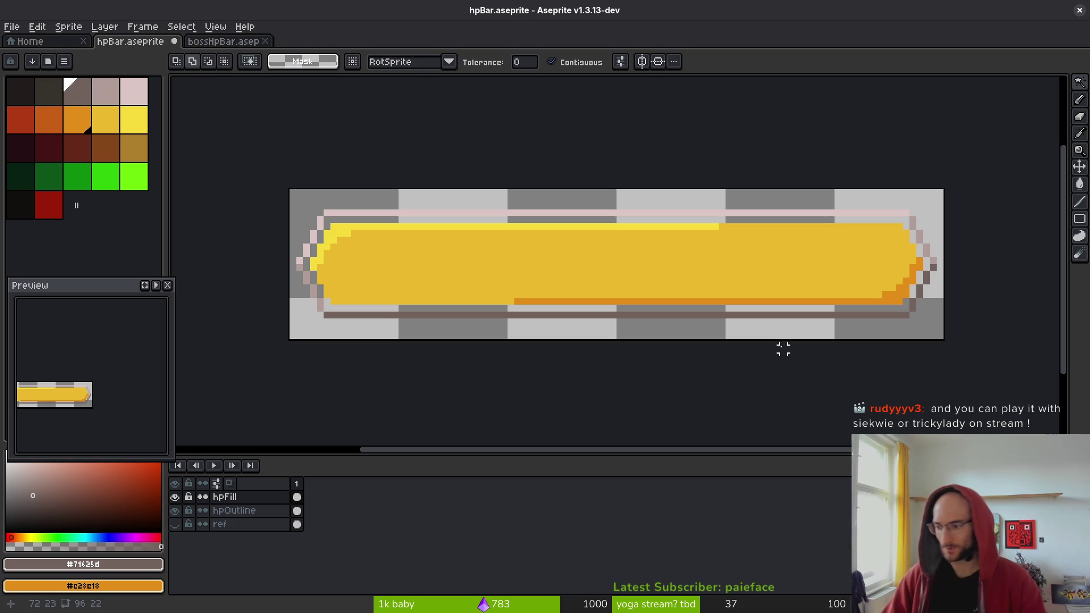
key("ctrl+s")
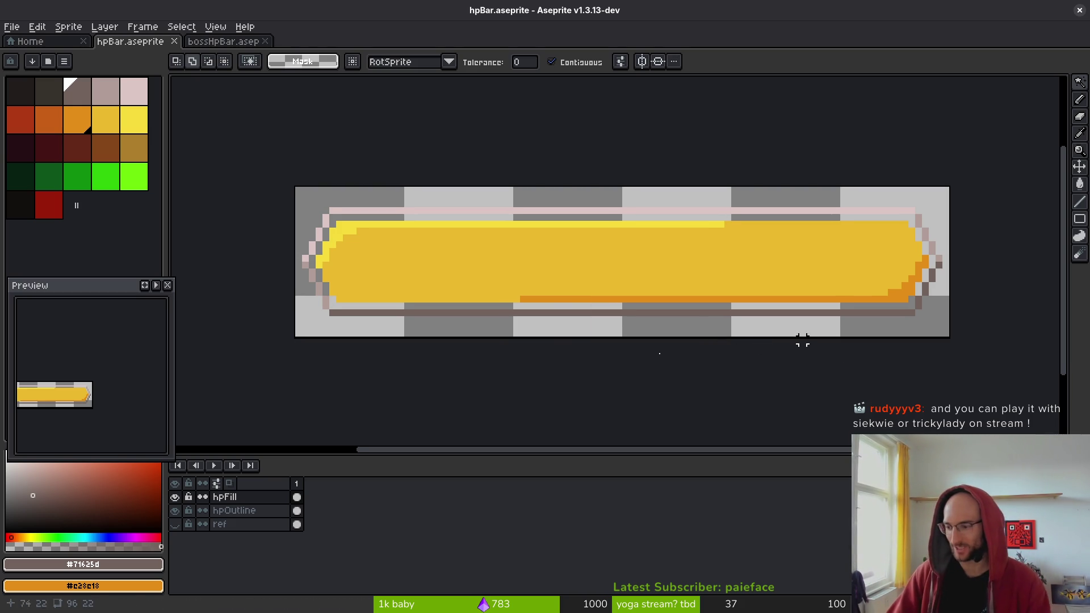
- Select the fill's left end cap and shift it one pixel right
scroll(318, 263, "down", 1)
scroll(424, 285, "up", 3)
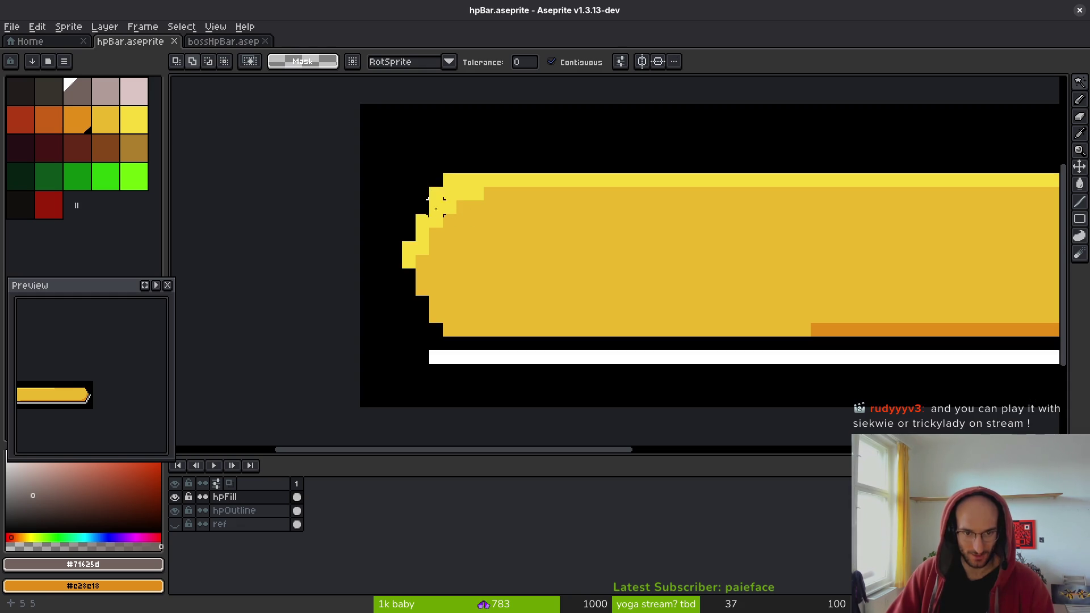
key("b")
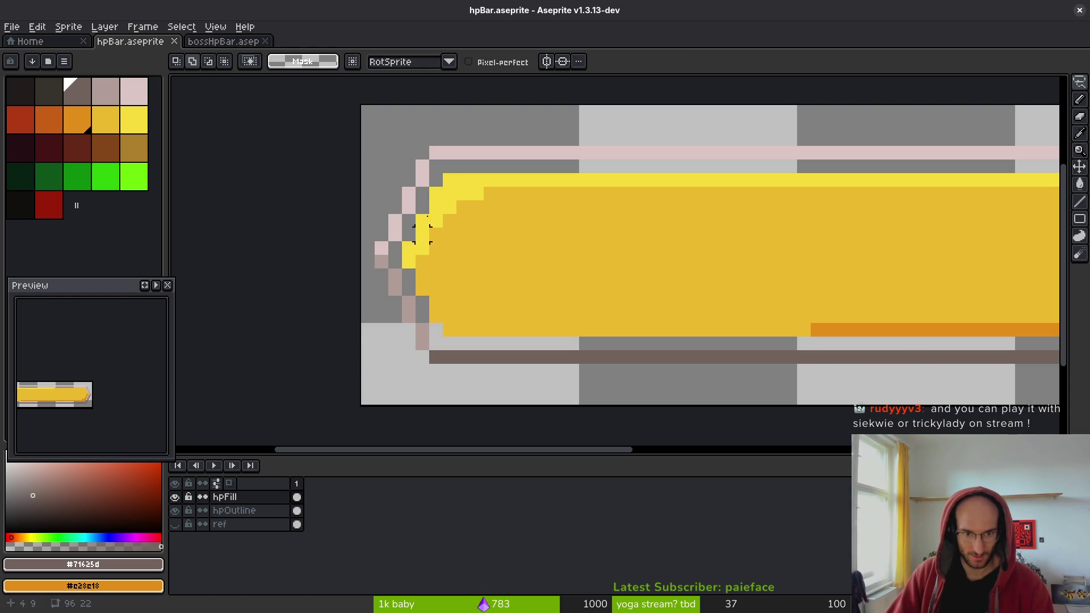
mouse_move(437, 180)
left_mouse_down()
mouse_move(409, 232)
mouse_move(436, 323)
mouse_move(491, 316)
mouse_move(450, 168)
mouse_move(437, 165)
mouse_move(485, 187)
left_mouse_up()
left_click(517, 207)
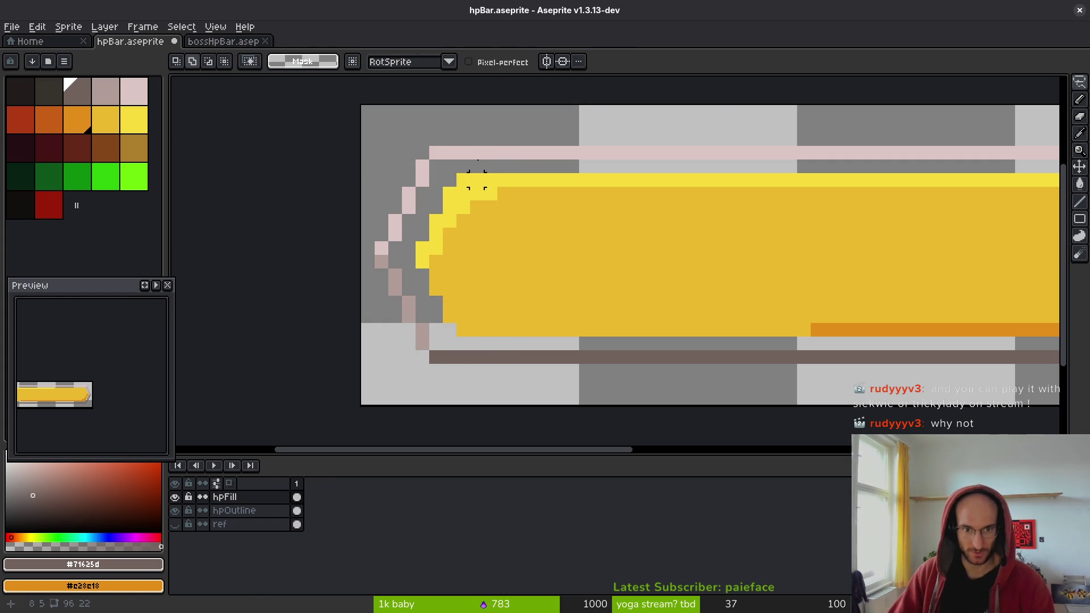
- Add light-yellow #f7db3b highlight pixels at the top-left, check against the boss bar, and save
key("b")
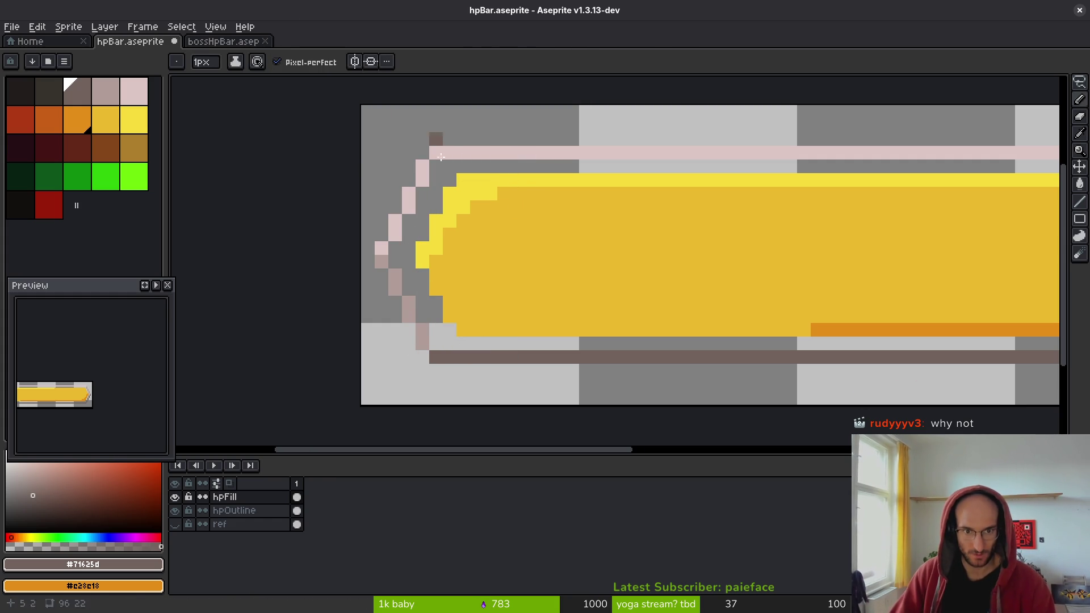
left_click(449, 196, "alt")
mouse_move(450, 180)
left_mouse_down()
mouse_move(423, 234)
mouse_move(423, 279)
left_mouse_up()
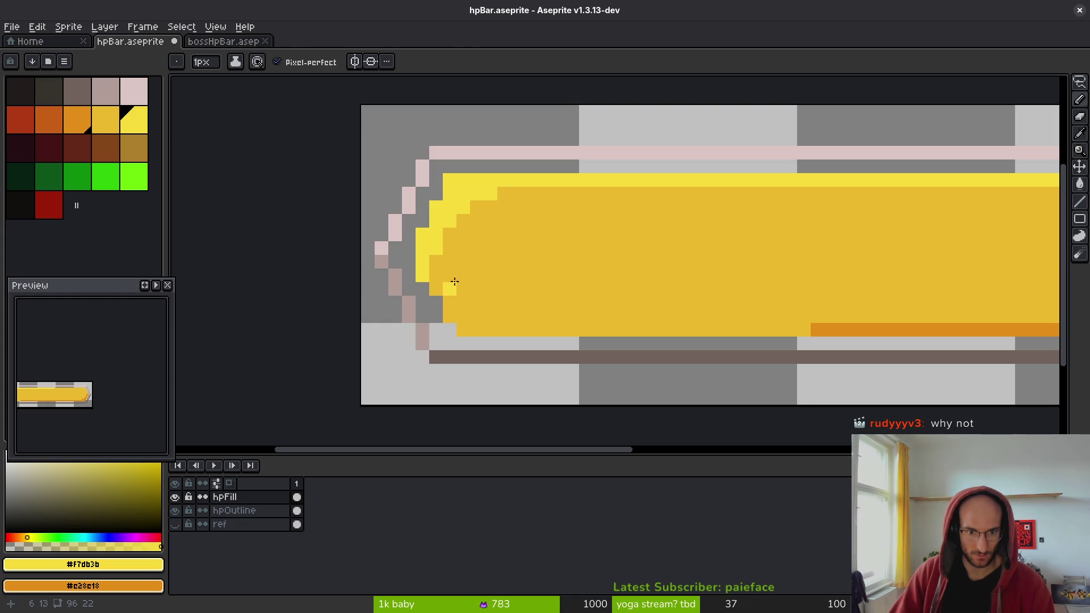
left_click(439, 300, "alt")
scroll(625, 264, "down", 5)
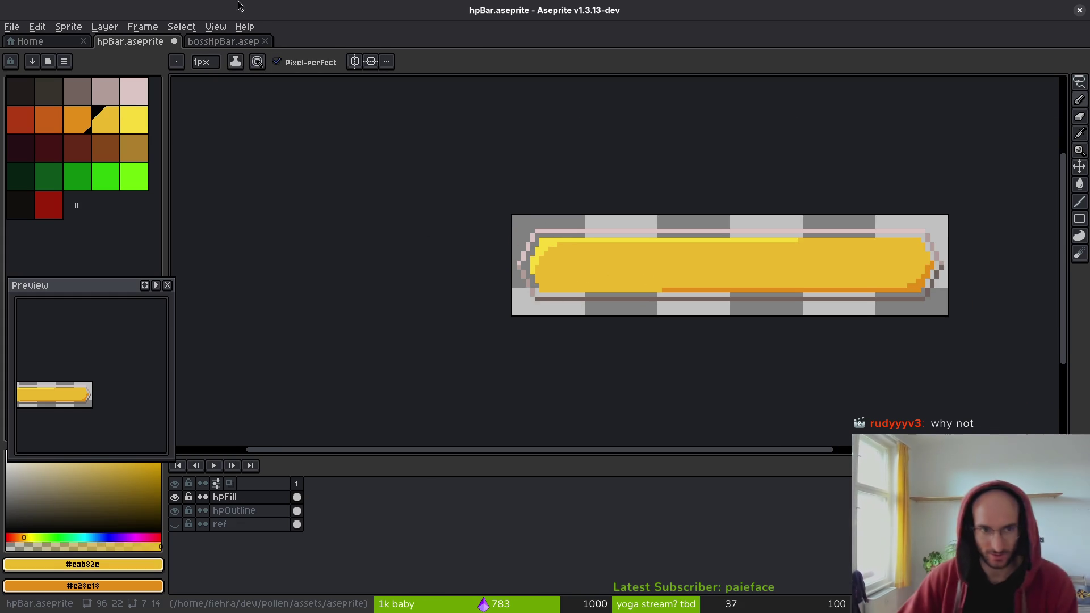
left_click(223, 41)
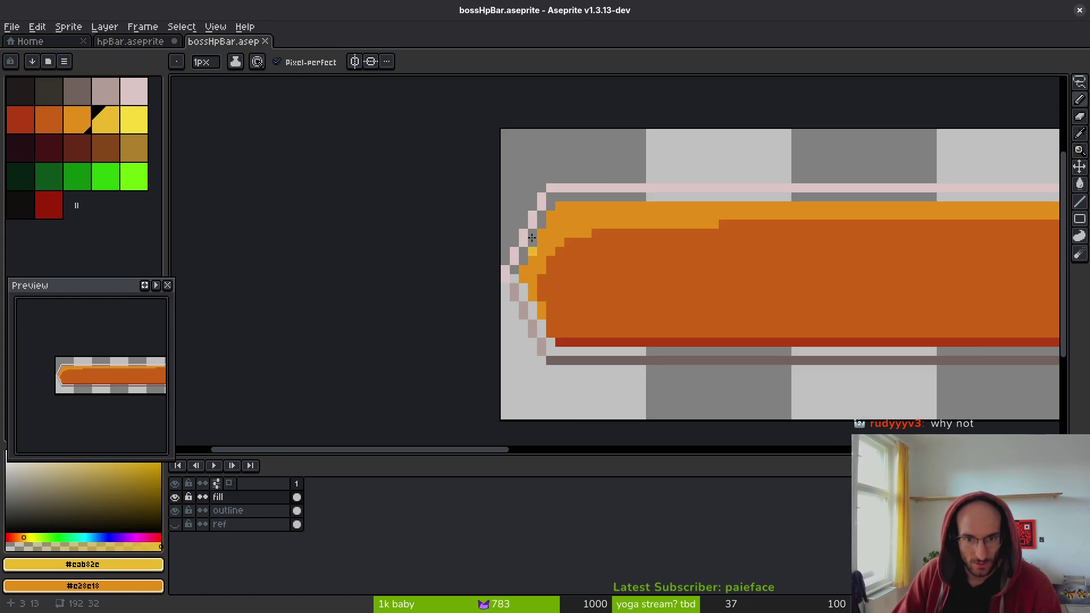
key("ctrl+shift+Tab")
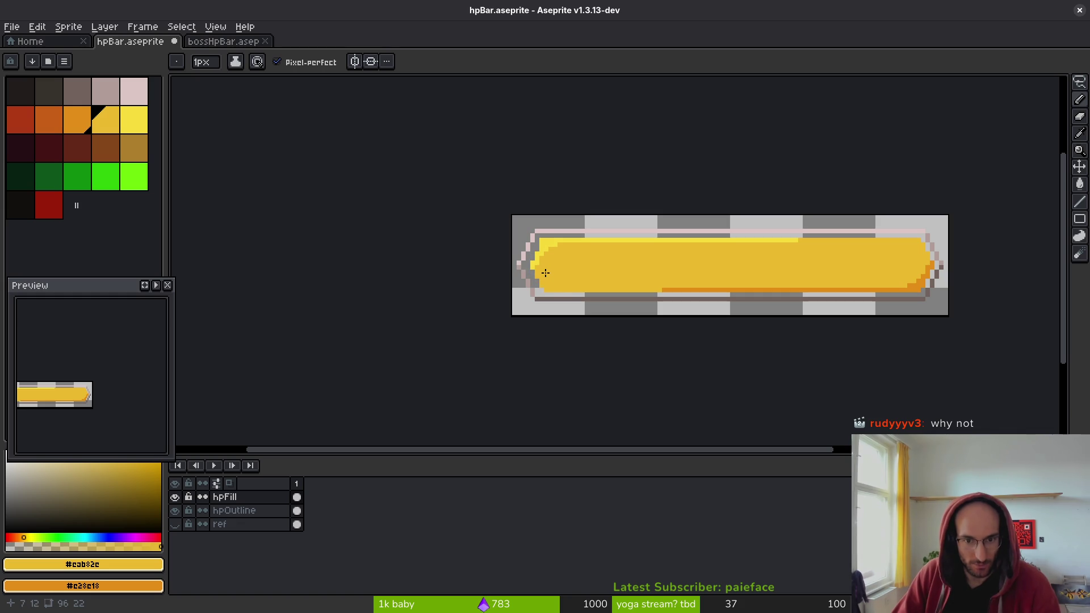
key("ctrl+s")
scroll(544, 243, "up", 6)
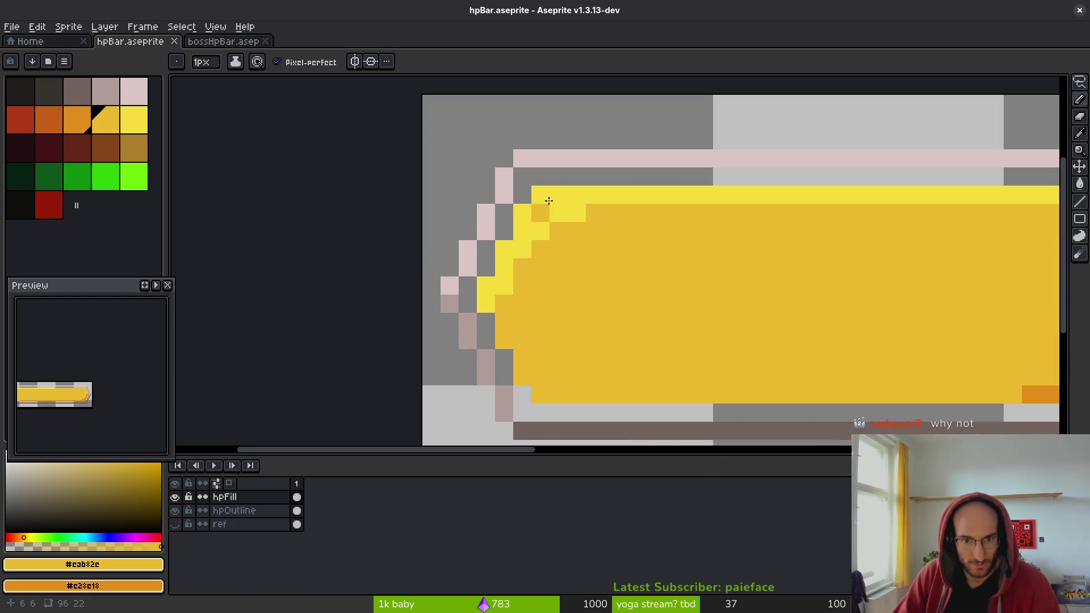
scroll(562, 301, "down", 3)
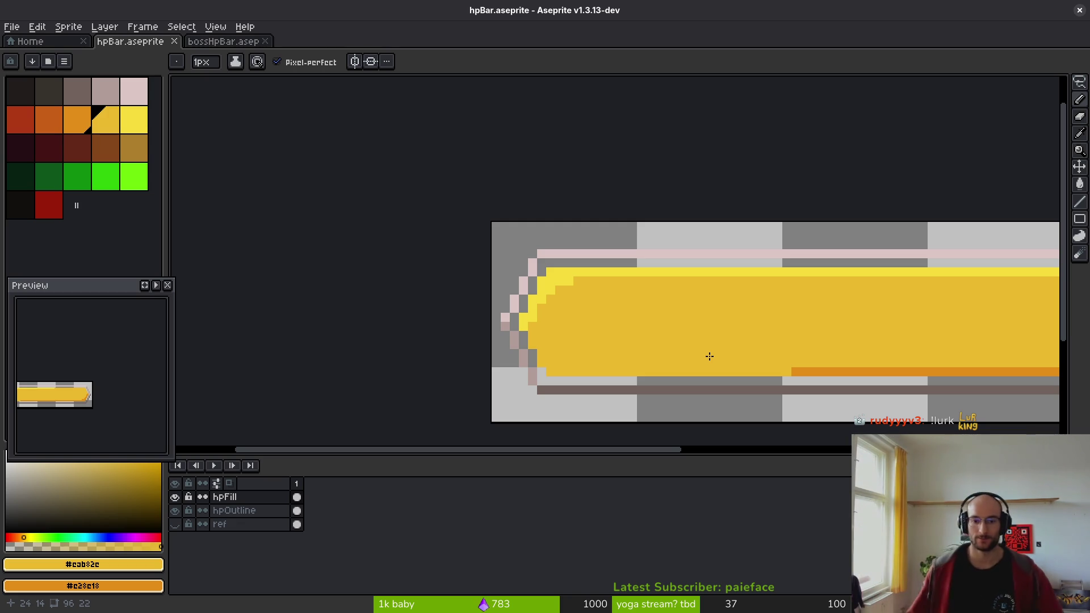
- Draw a darker orange line along the fill's bottom row
scroll(733, 326, "right", 2)
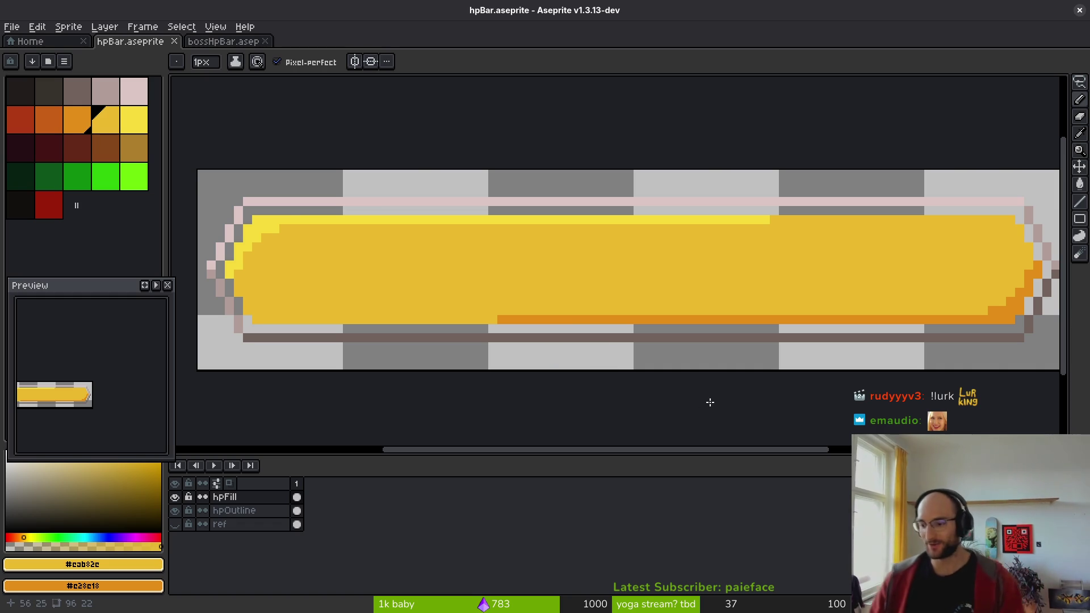
left_click(996, 319, "alt")
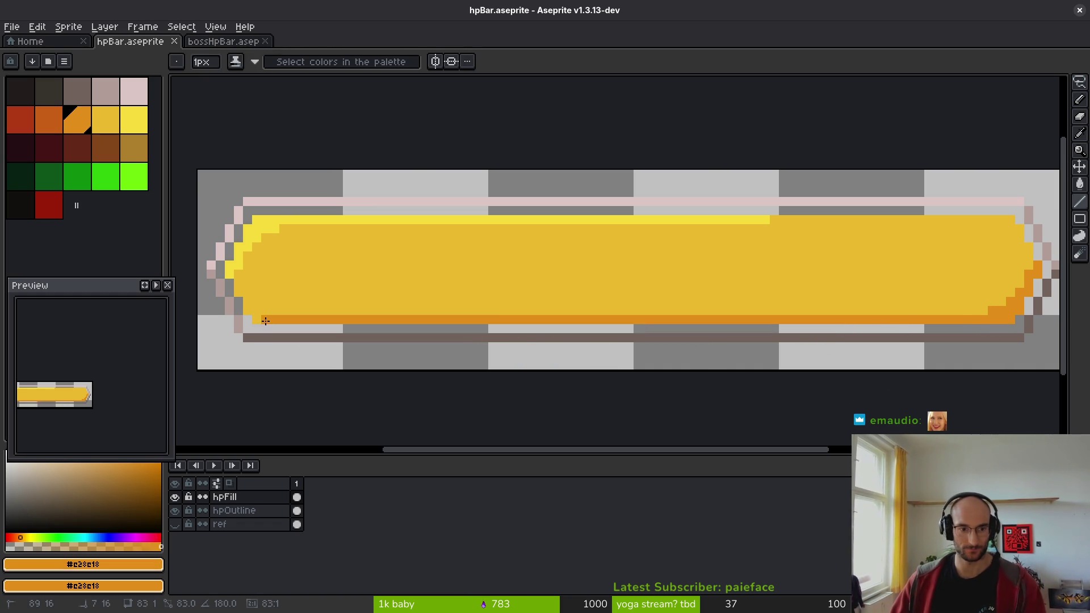
left_click(259, 321, "shift")
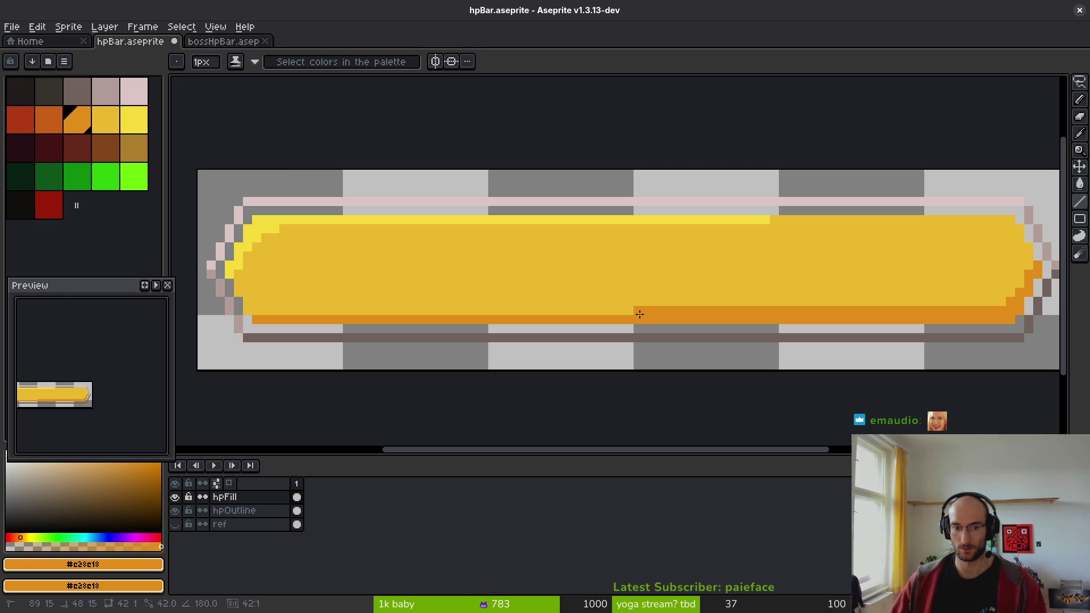
left_click(640, 314, "shift")
scroll(659, 318, "down", 3)
scroll(664, 310, "up", 2)
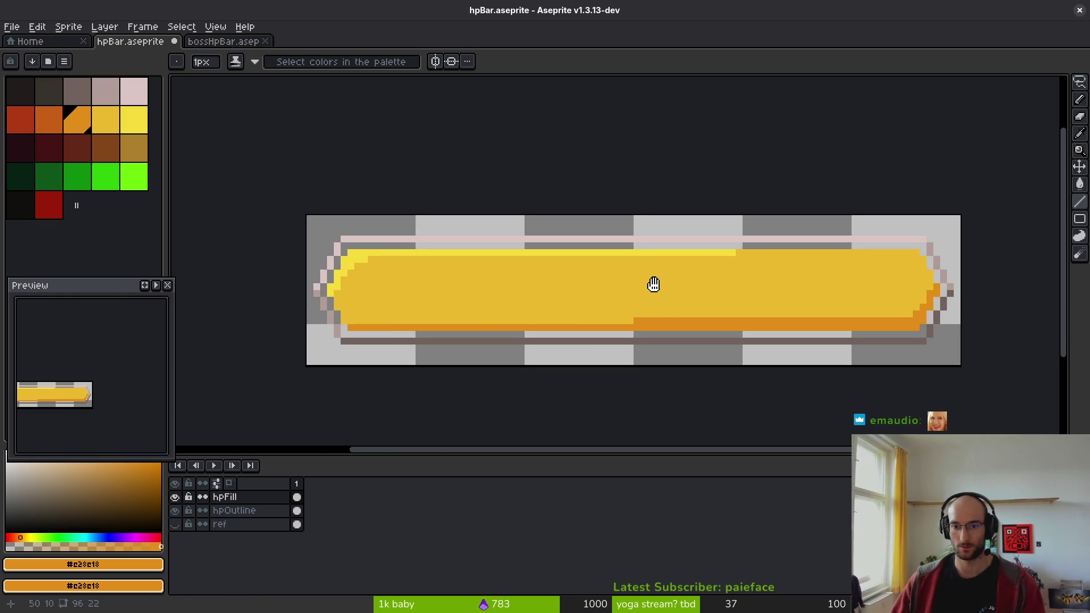
left_click_drag(654, 284, 659, 285)
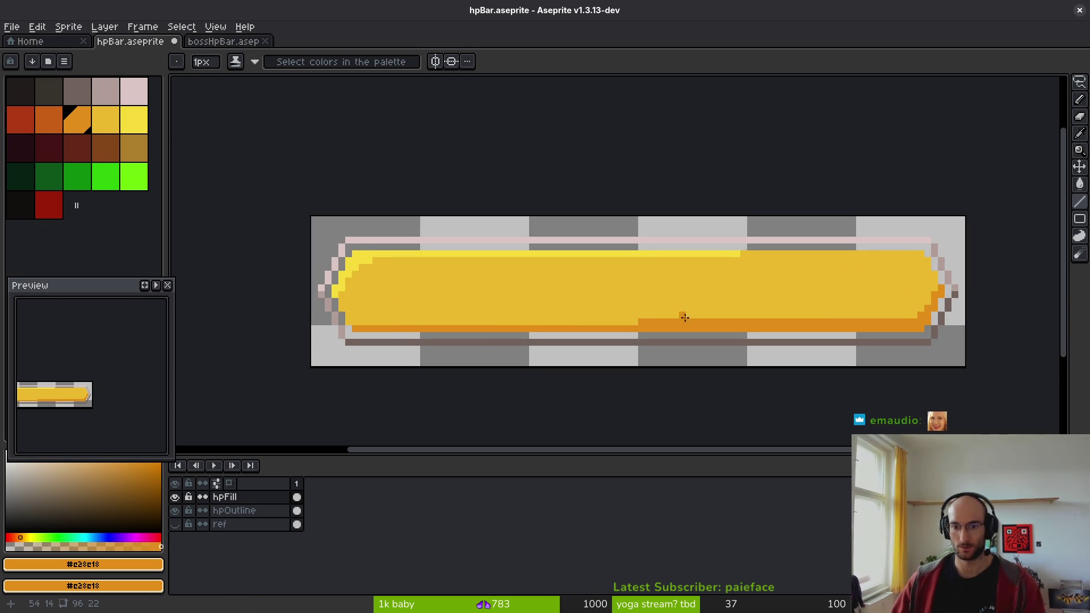
left_click(903, 323, "shift")
- Set the fill yellow as secondary colour and patch a stray orange pixel on the bottom row
scroll(915, 307, "up", 5)
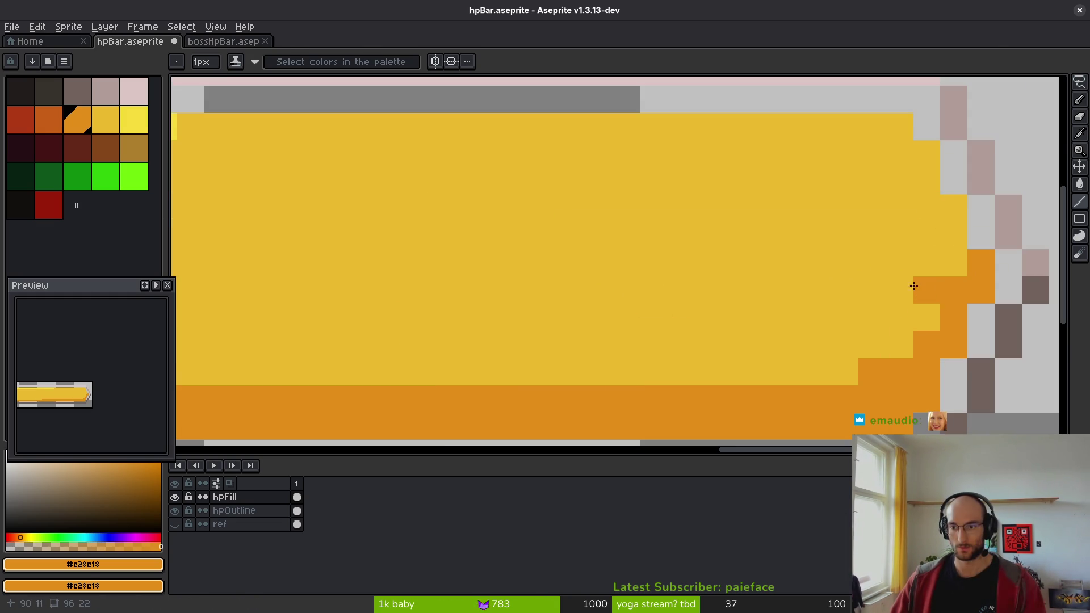
right_click(915, 288, "alt")
left_click(825, 366)
scroll(848, 291, "down", 5)
scroll(893, 270, "up", 5)
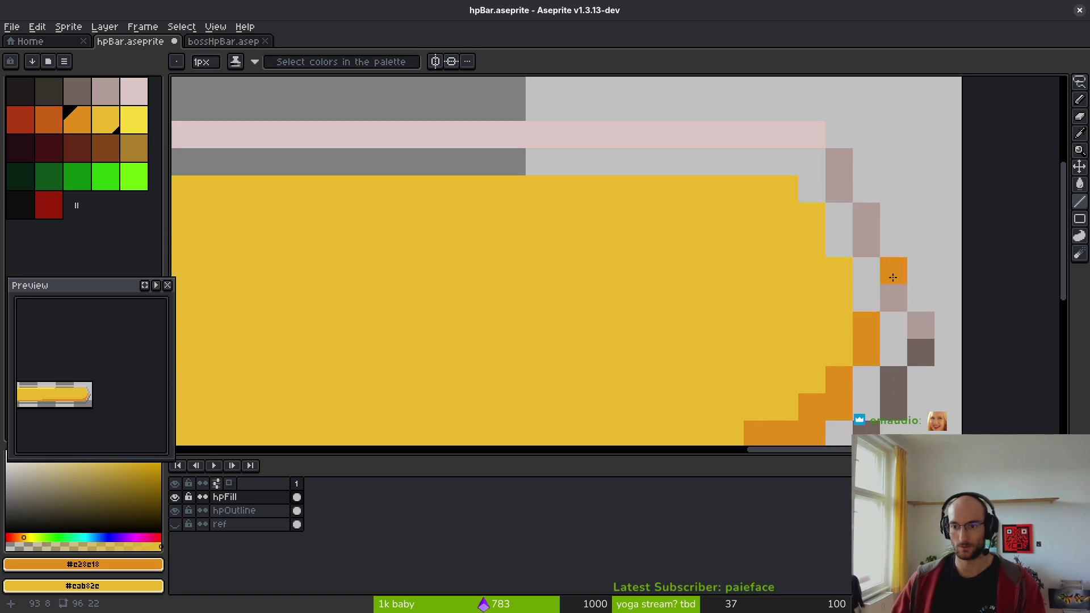
scroll(800, 326, "down", 5)
- Pick the light yellow and draw a highlight line along the fill's top row, then save
left_click_drag(719, 311, 900, 316)
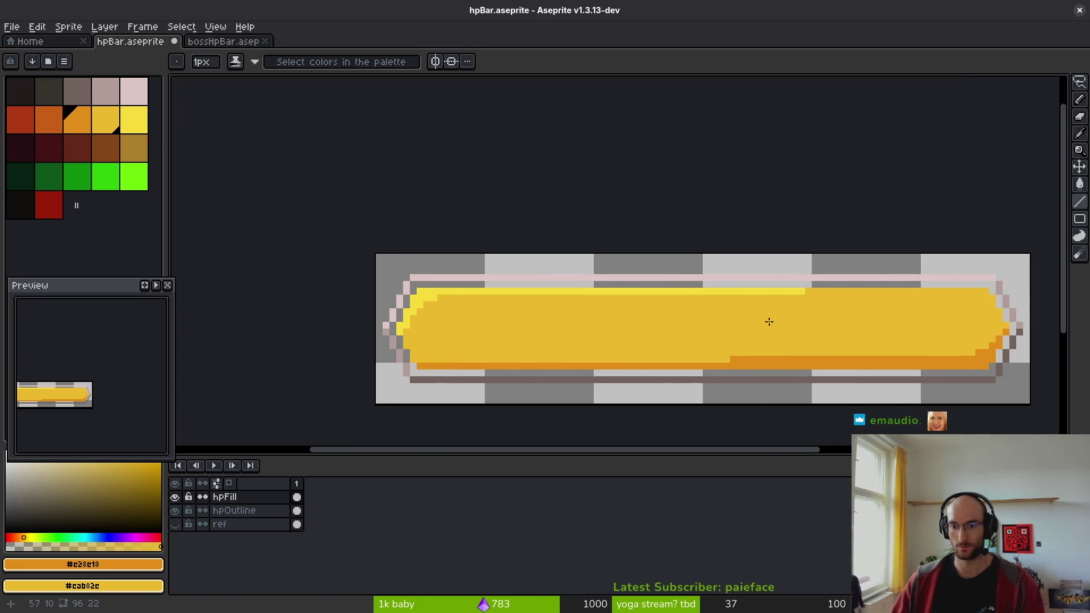
scroll(500, 305, "up", 2)
left_click(325, 282, "alt")
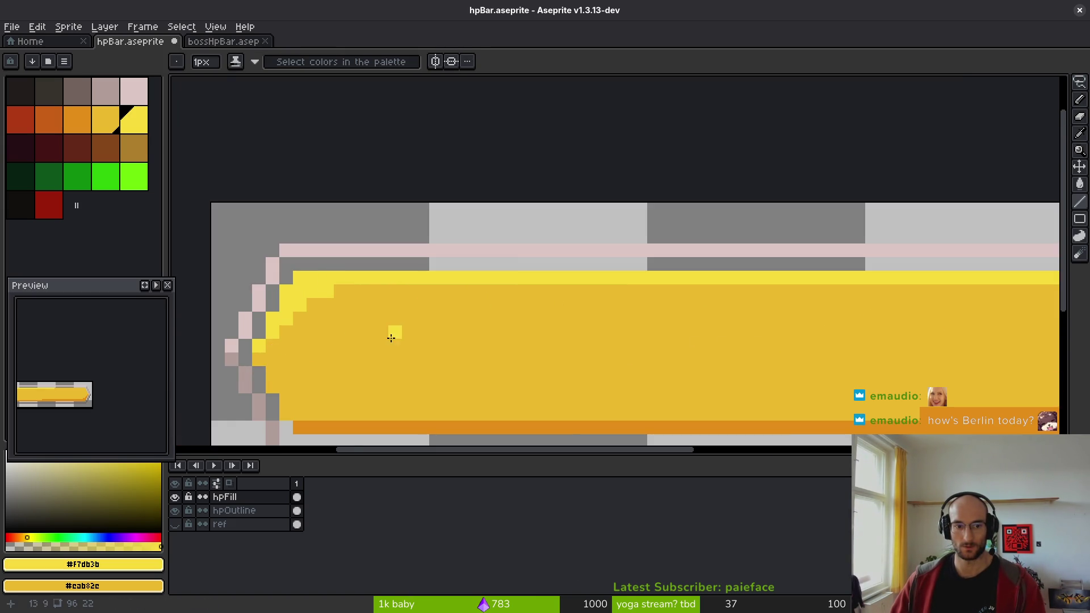
scroll(389, 332, "right", 3)
scroll(389, 331, "down", 2)
scroll(426, 313, "down", 4)
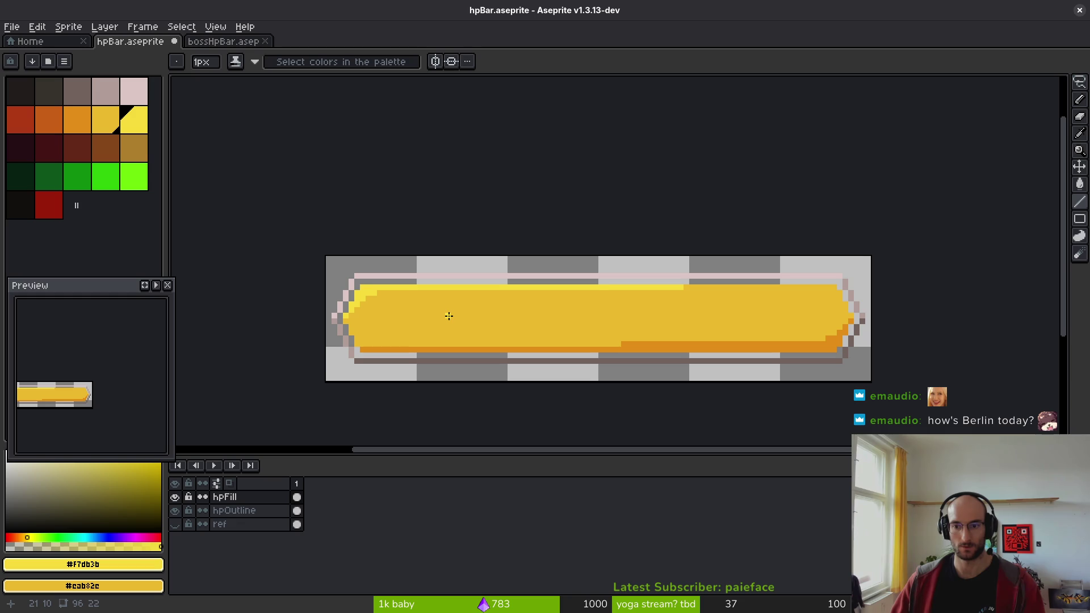
scroll(392, 312, "up", 4)
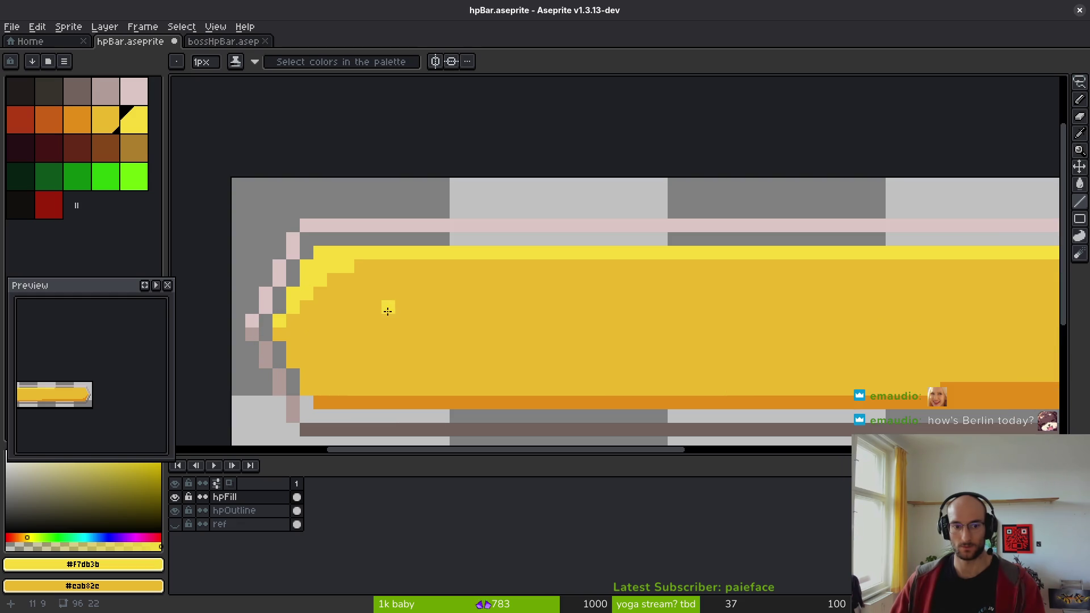
scroll(362, 264, "down", 1)
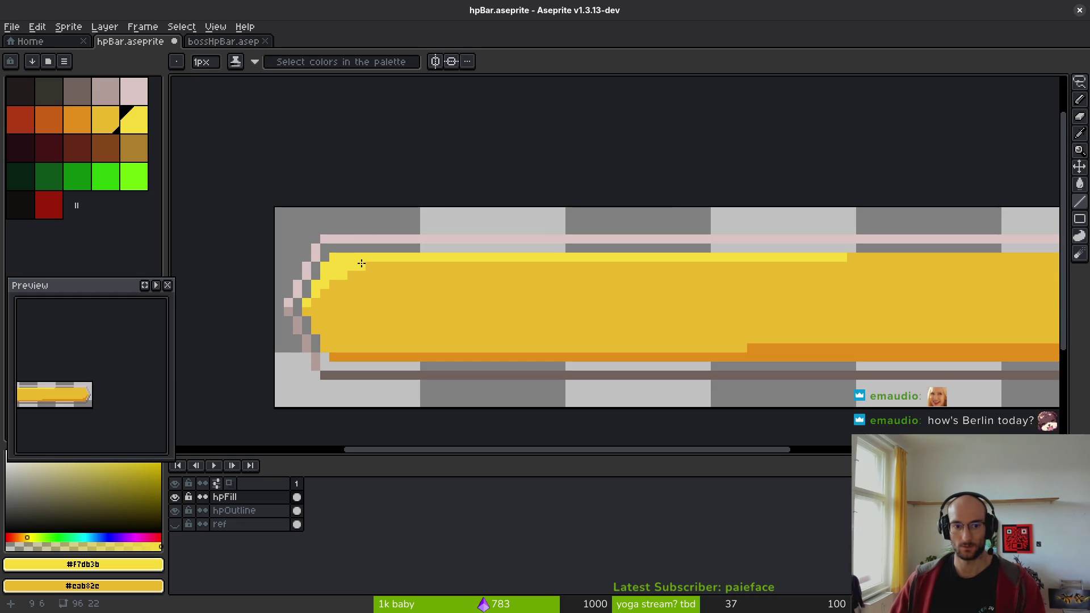
left_click_drag(361, 264, 675, 267)
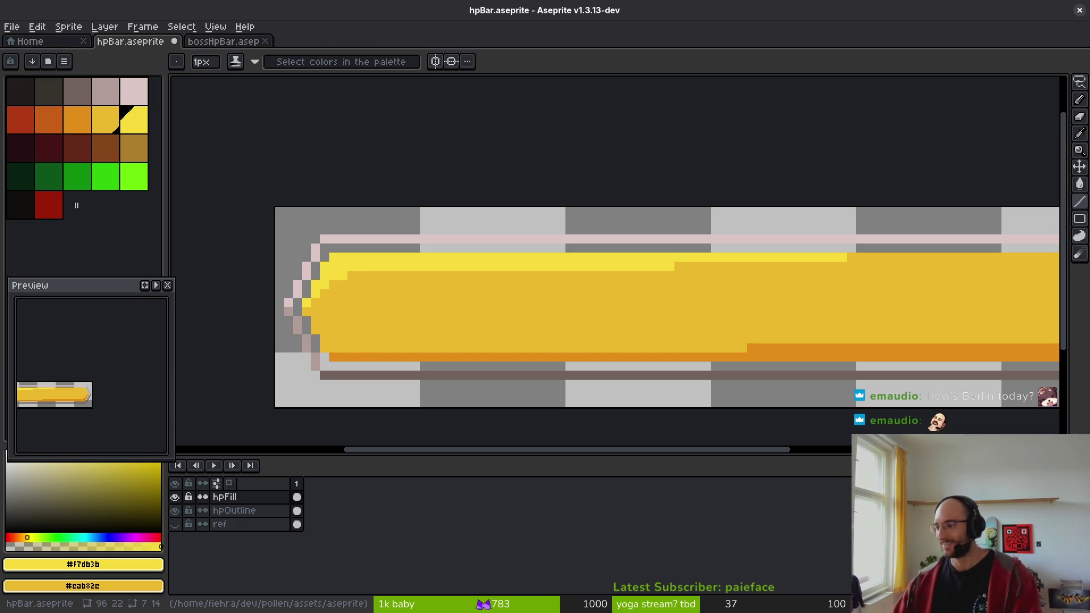
key("ctrl+s")
- Extend the light-yellow top highlight toward the bar's right end
mouse_move(613, 358)
left_mouse_down()
mouse_move(494, 324)
mouse_move(480, 289)
left_mouse_up()
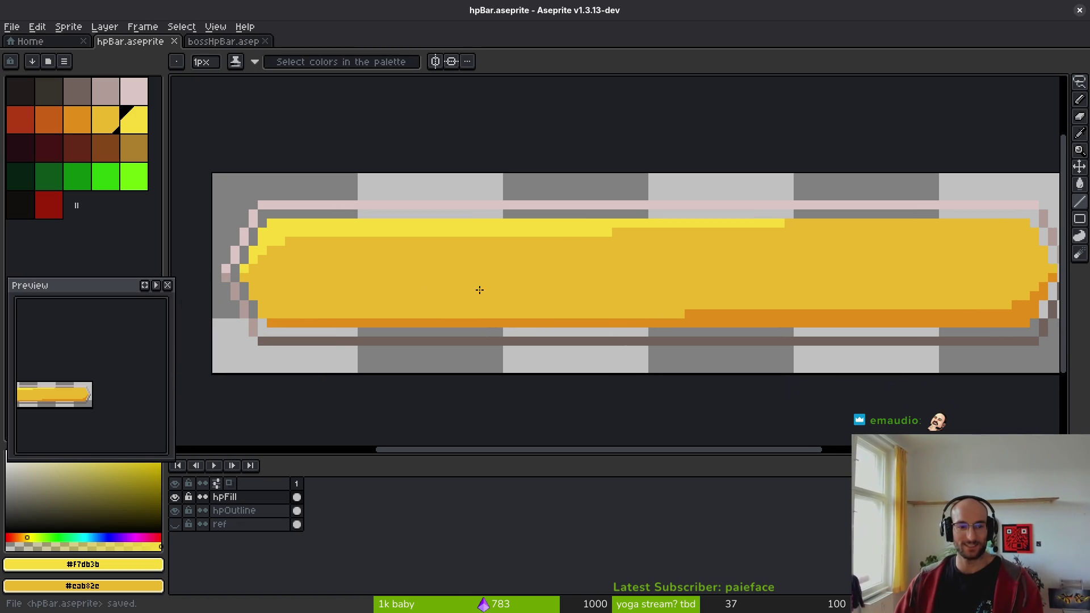
left_click_drag(799, 284, 742, 292)
left_click(663, 221)
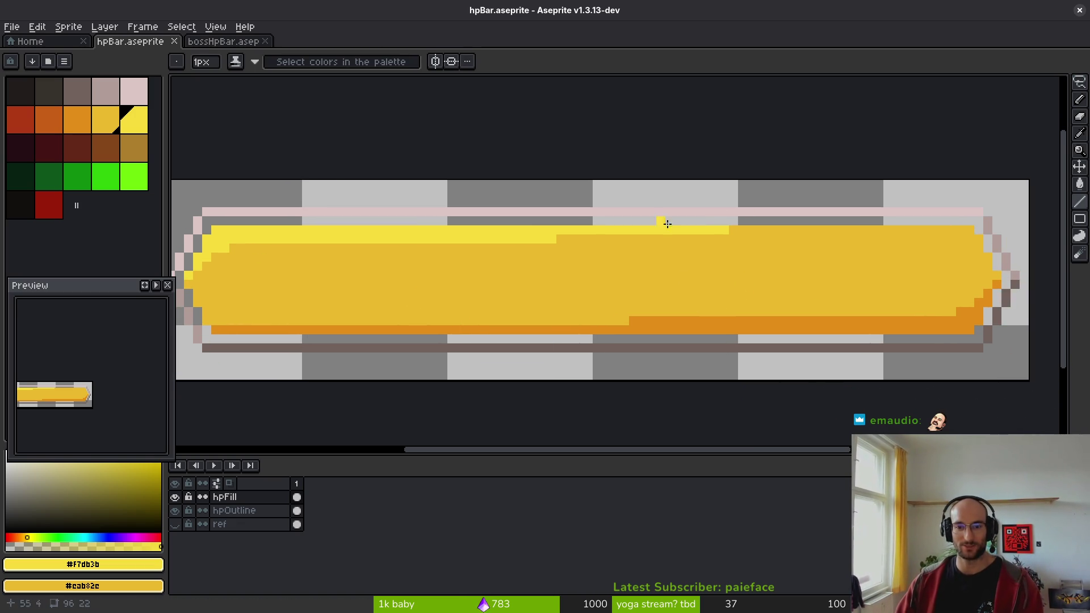
mouse_move(733, 229)
left_mouse_down()
mouse_move(981, 236)
mouse_move(966, 231)
left_mouse_up()
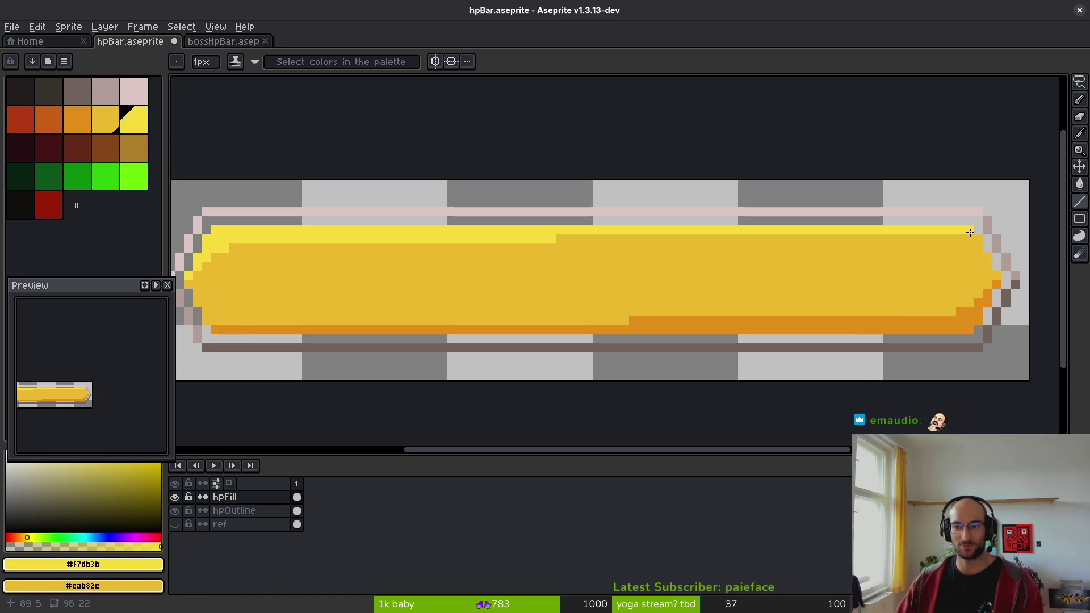
- Zoom toward the HP bar's right end, saving hpBar.aseprite along the way
scroll(676, 267, "down", 1)
key("ctrl+s")
scroll(633, 278, "down", 1)
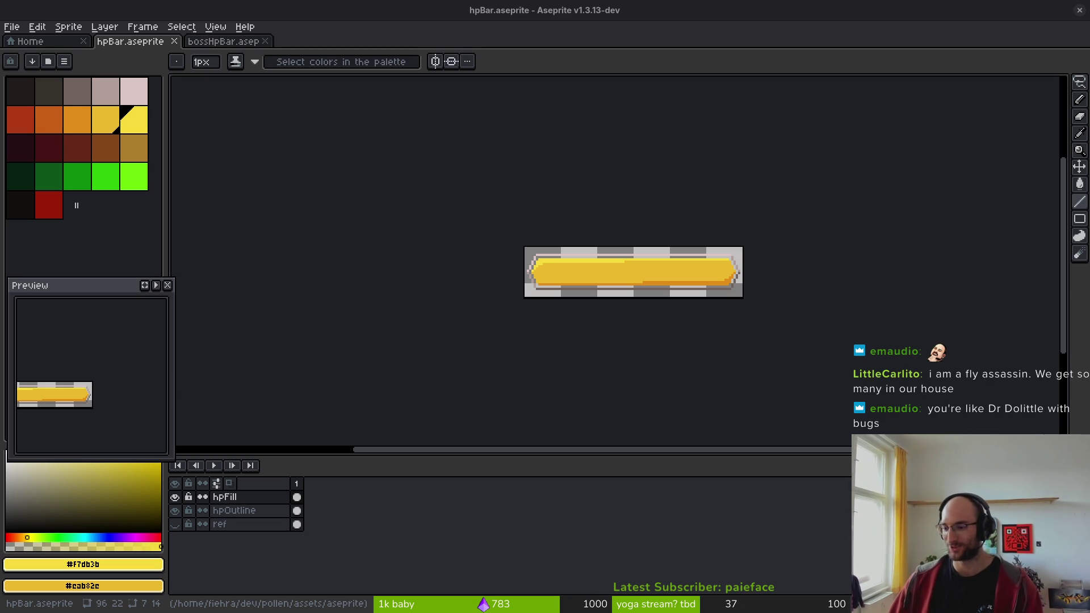
scroll(689, 279, "up", 4)
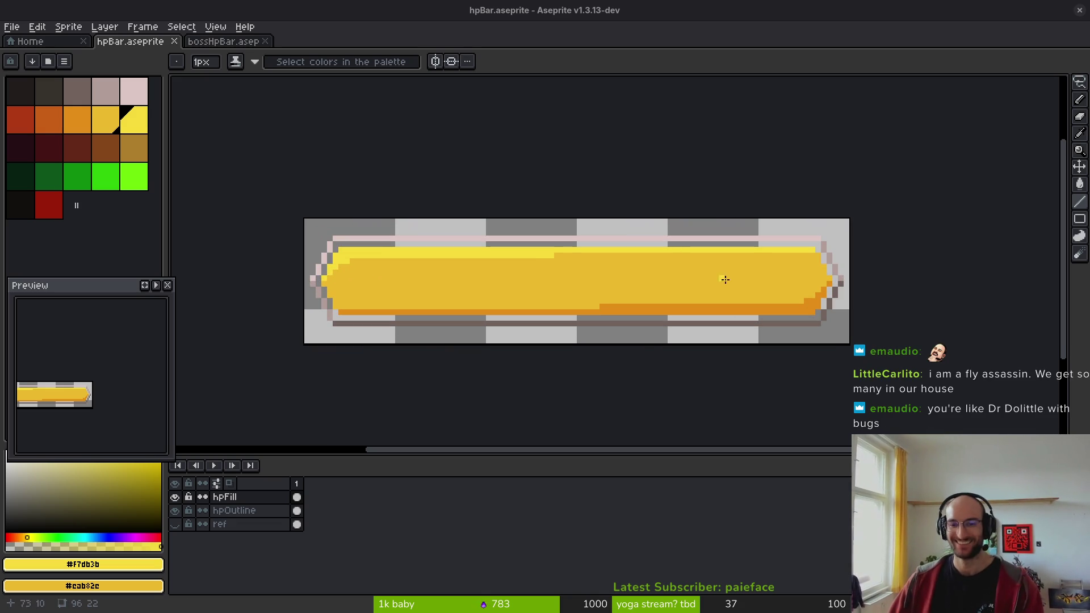
key("ctrl+s")
- Repaint the bar's right-end pixels in the orange shading colour and save hpBar.aseprite
scroll(628, 314, "left", 2)
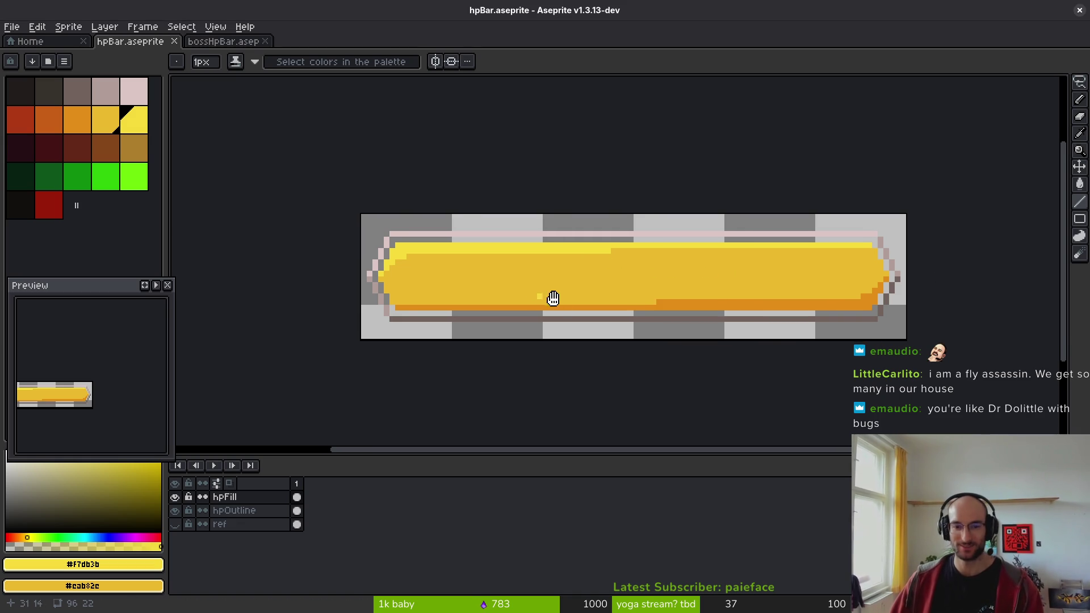
scroll(362, 297, "up", 2)
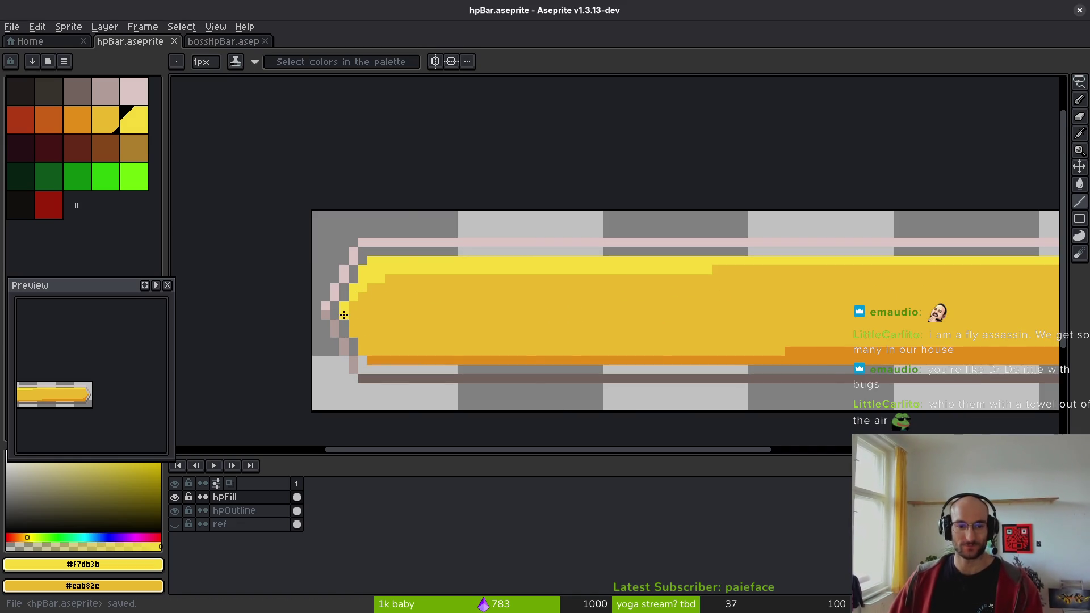
scroll(494, 307, "right", 5)
left_click(903, 293)
left_click(914, 296, "alt")
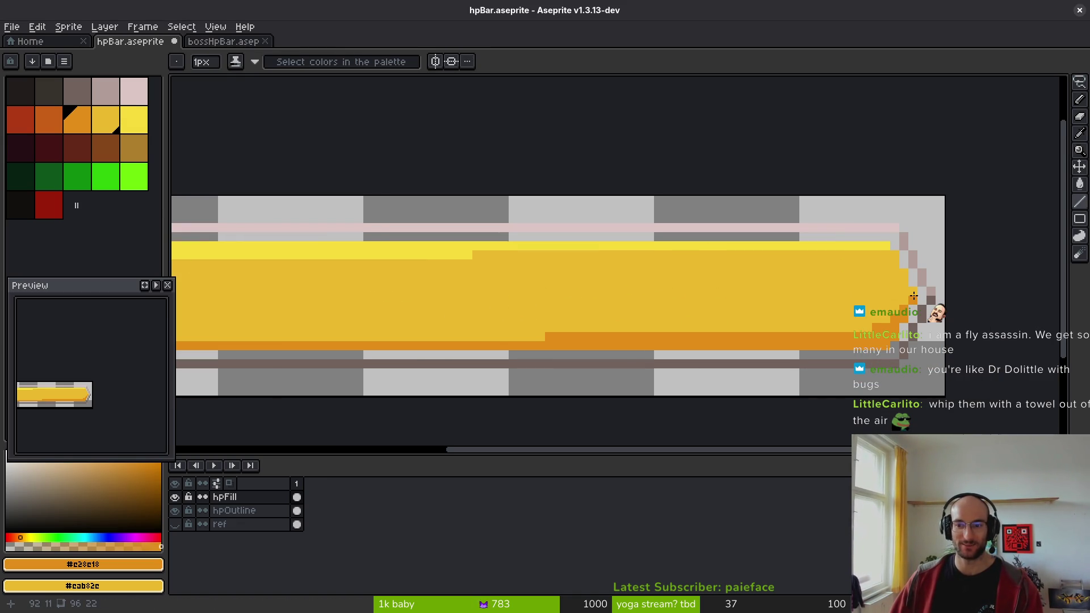
scroll(782, 309, "down", 2)
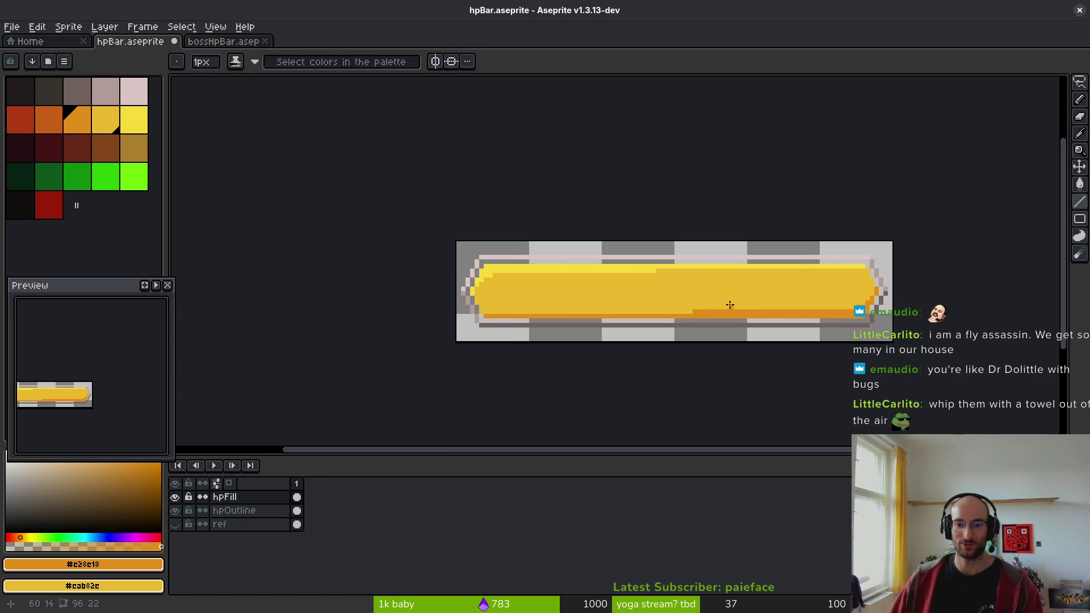
key("ctrl+s")
scroll(528, 270, "down", 2)
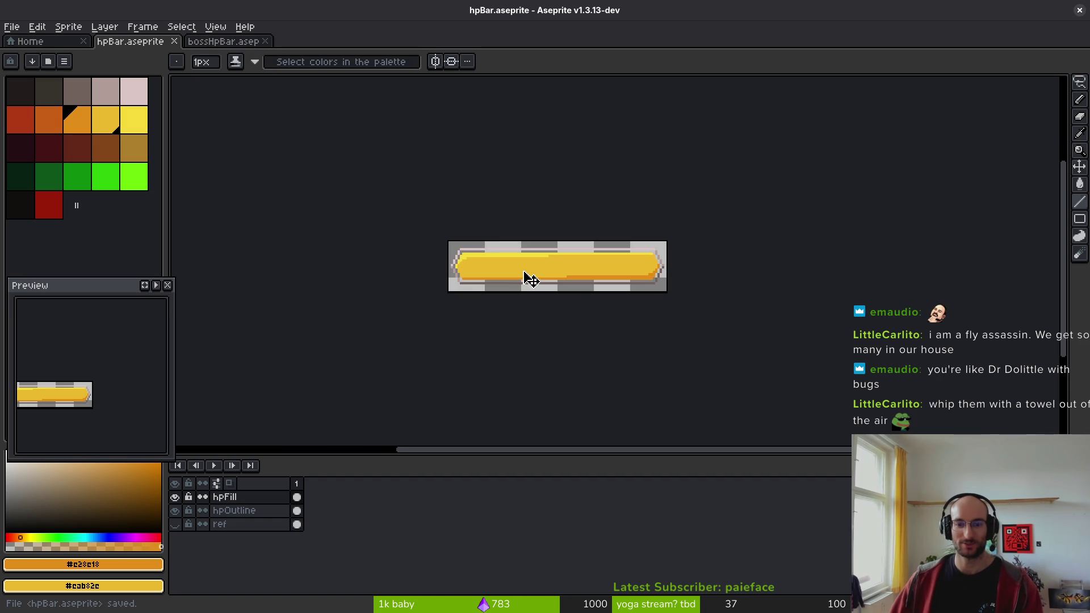
- Hide the hpOutline layer and generate the hpBar sprite sheet from the fill alone
key("ctrl+e")
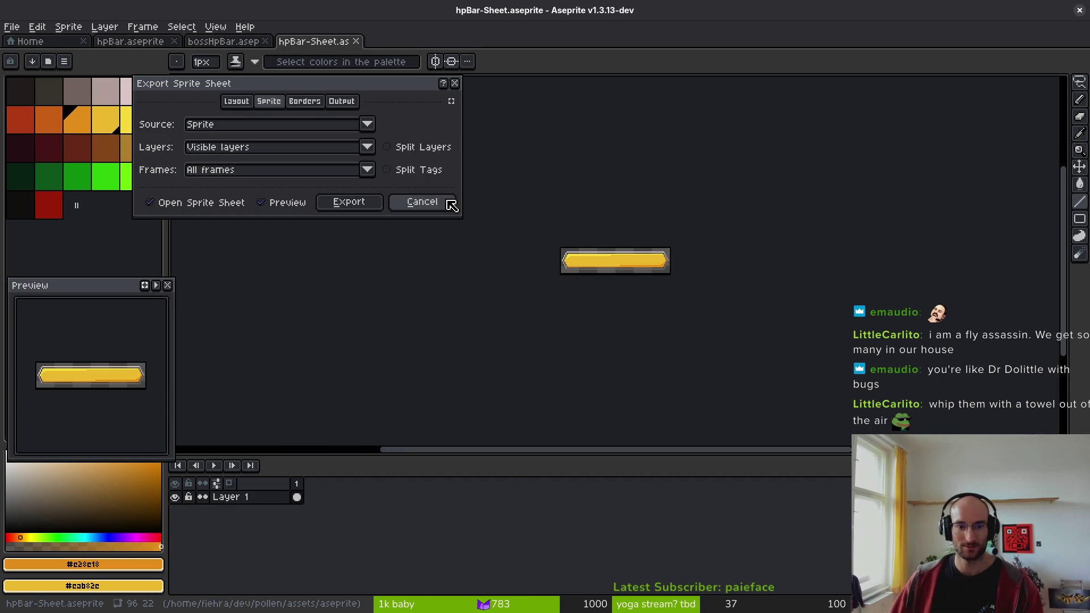
left_click(451, 203)
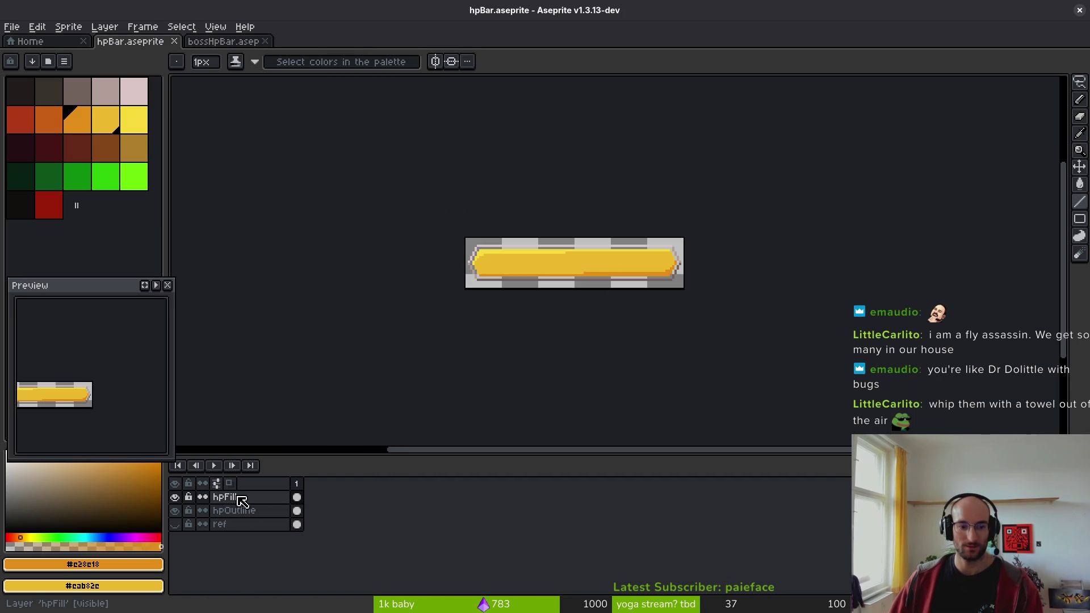
left_click(175, 510)
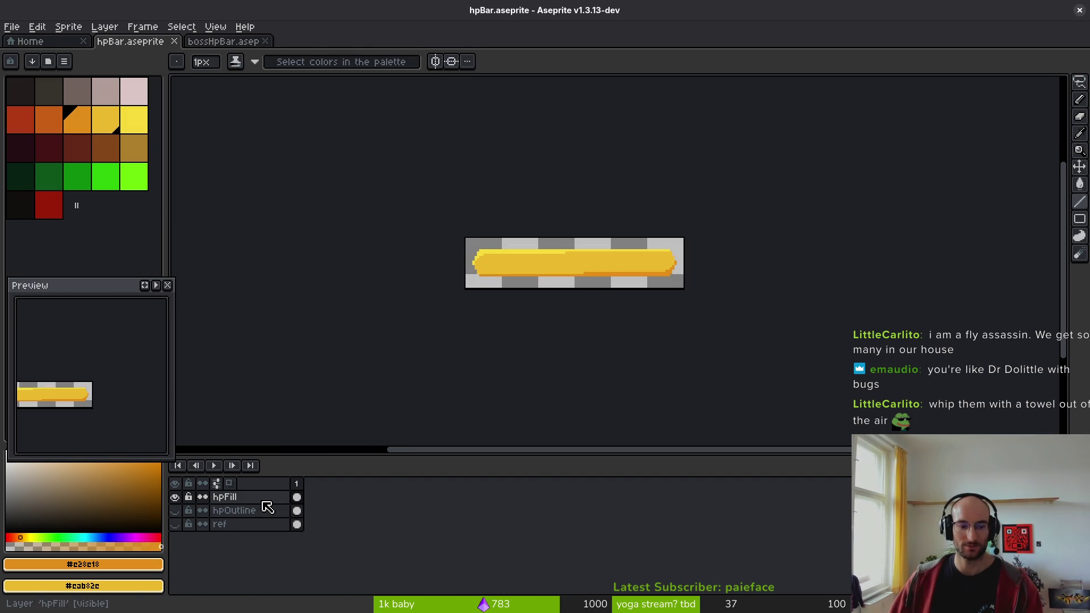
key("ctrl+e")
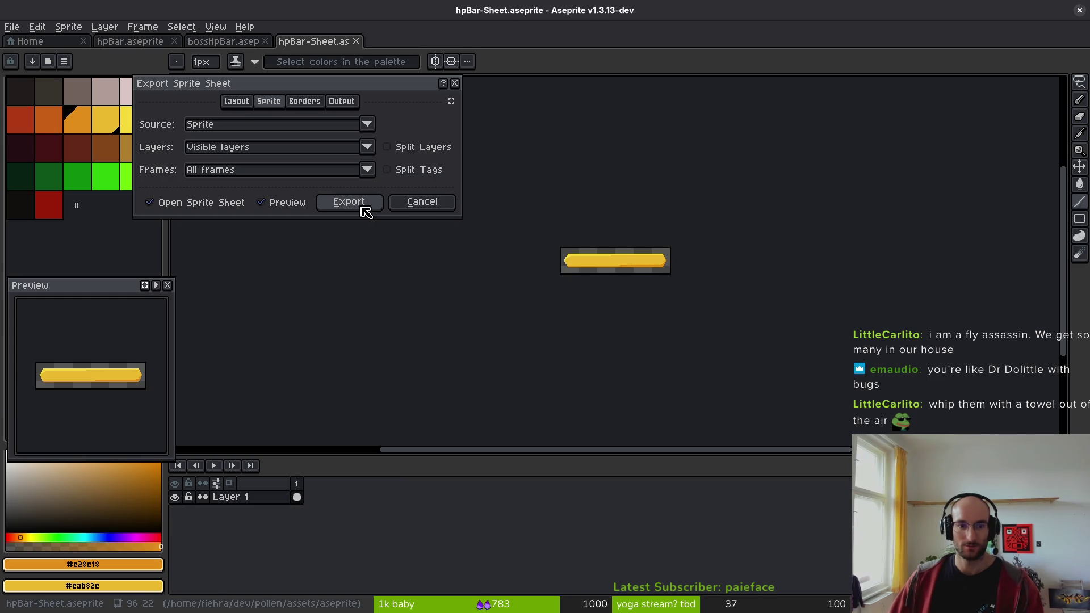
left_click(364, 206)
- Export the generated sheet over art/ui/hpFill.png, confirming the overwrite
key("ctrl+alt+shift+s")
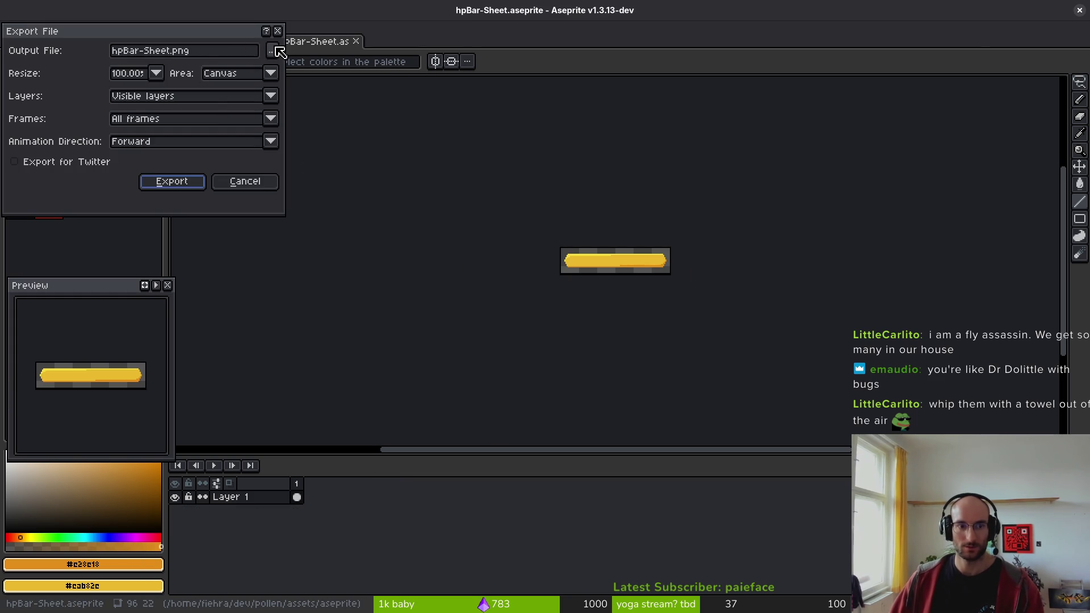
left_click(277, 51)
left_click(54, 61)
left_click(48, 145)
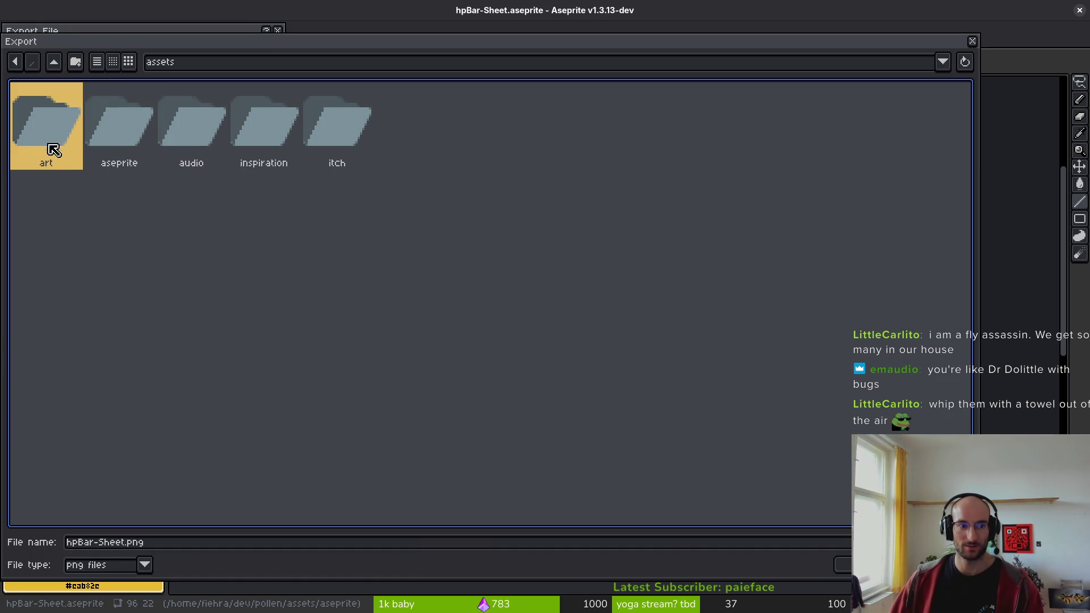
double_click(45, 117)
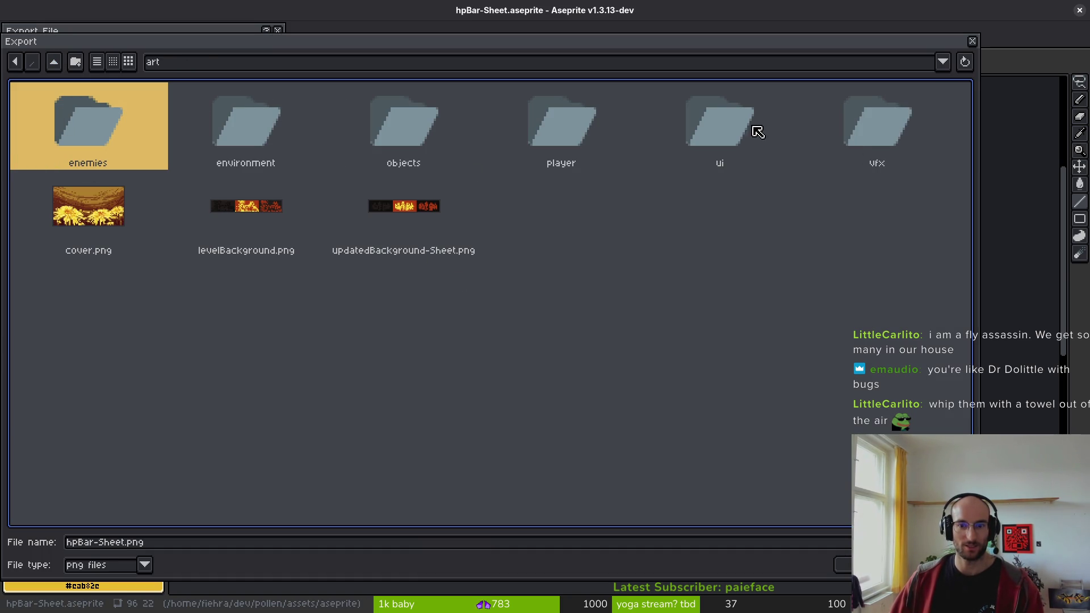
double_click(717, 134)
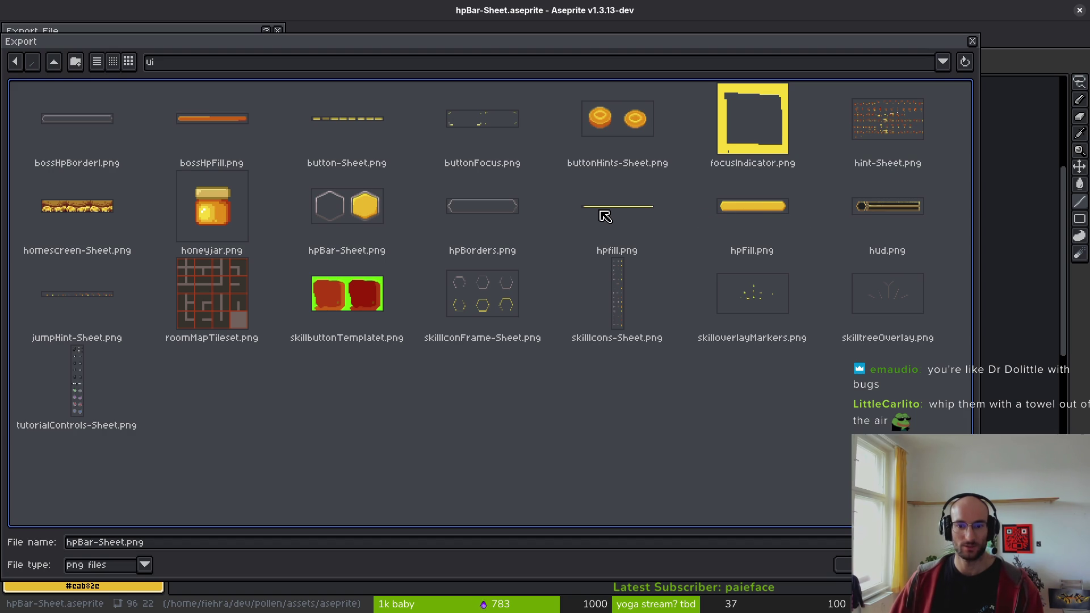
left_click(648, 214)
left_click(742, 204)
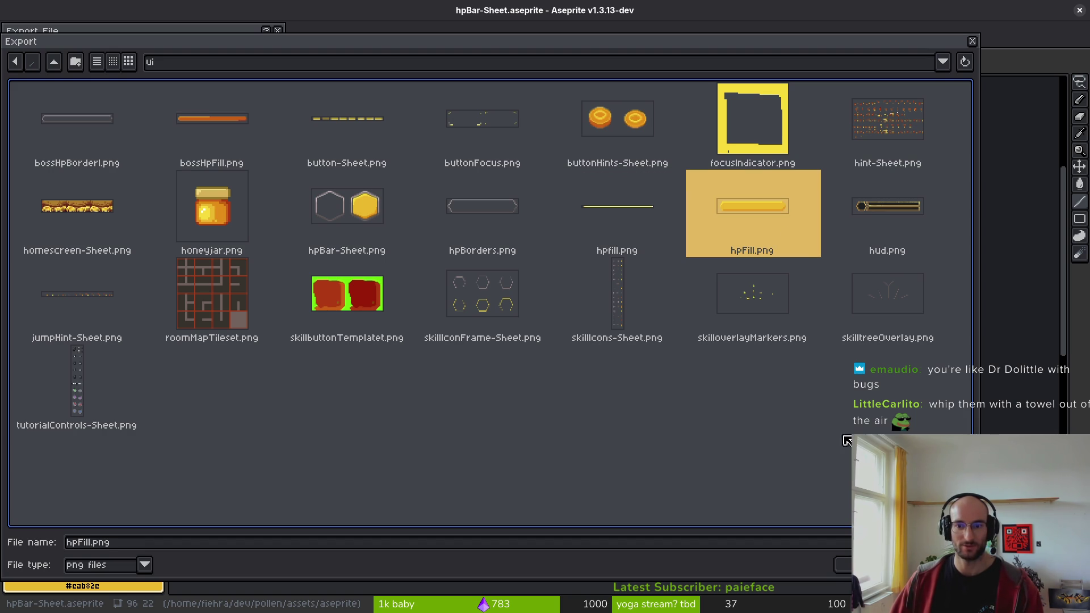
key("Return")
left_click(483, 346)
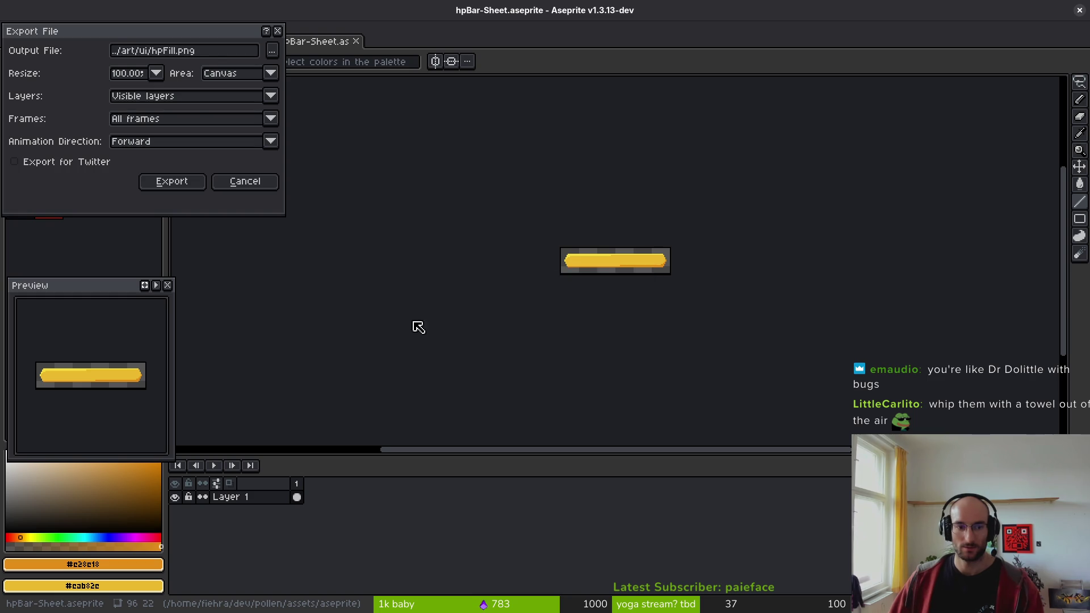
left_click(188, 182)
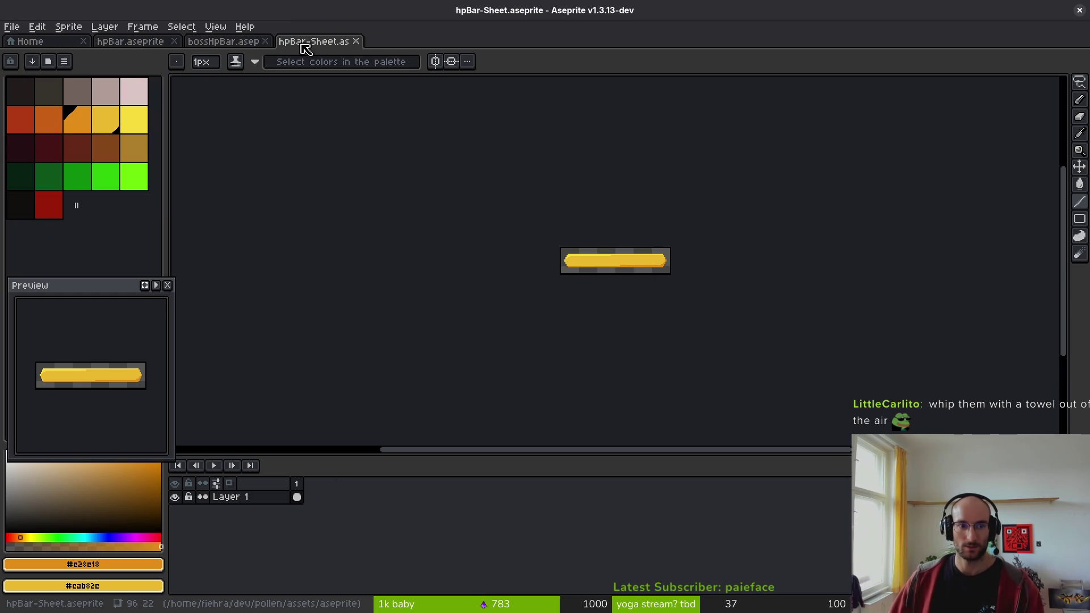
- Close hpBar-Sheet, hide hpBar's hpFill layer, and export the sheet as hpBar-Sheet.png
left_click(356, 42)
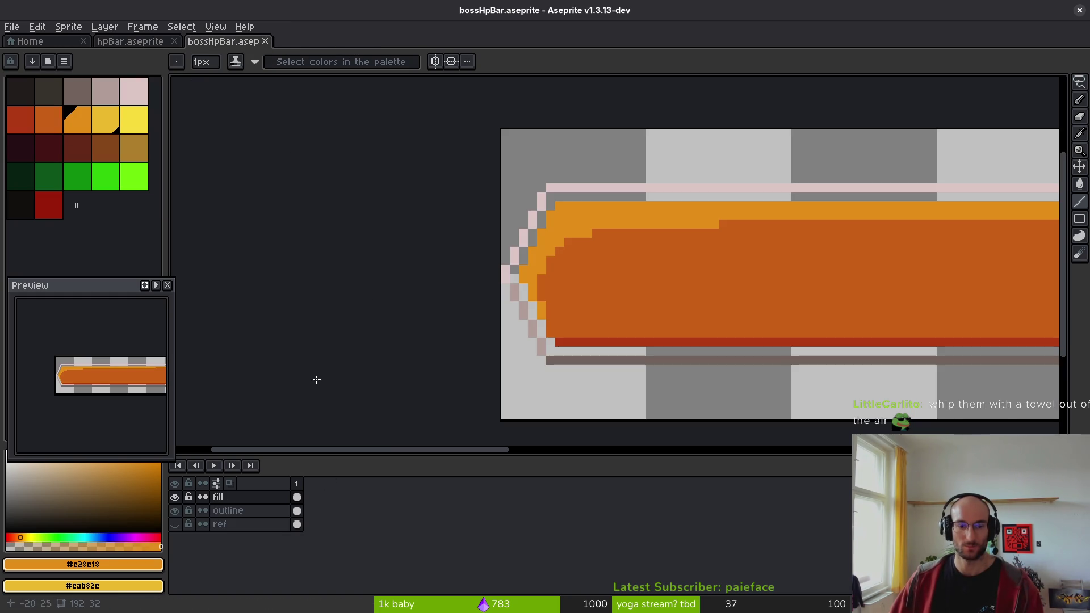
left_click(130, 44)
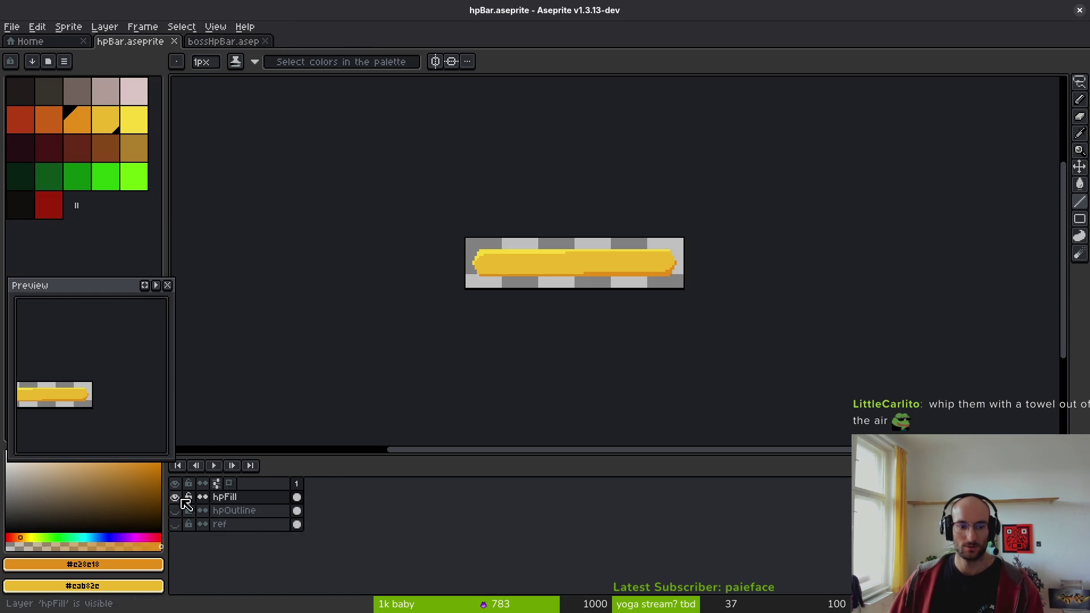
left_click(175, 497)
key("v")
key("ctrl+e")
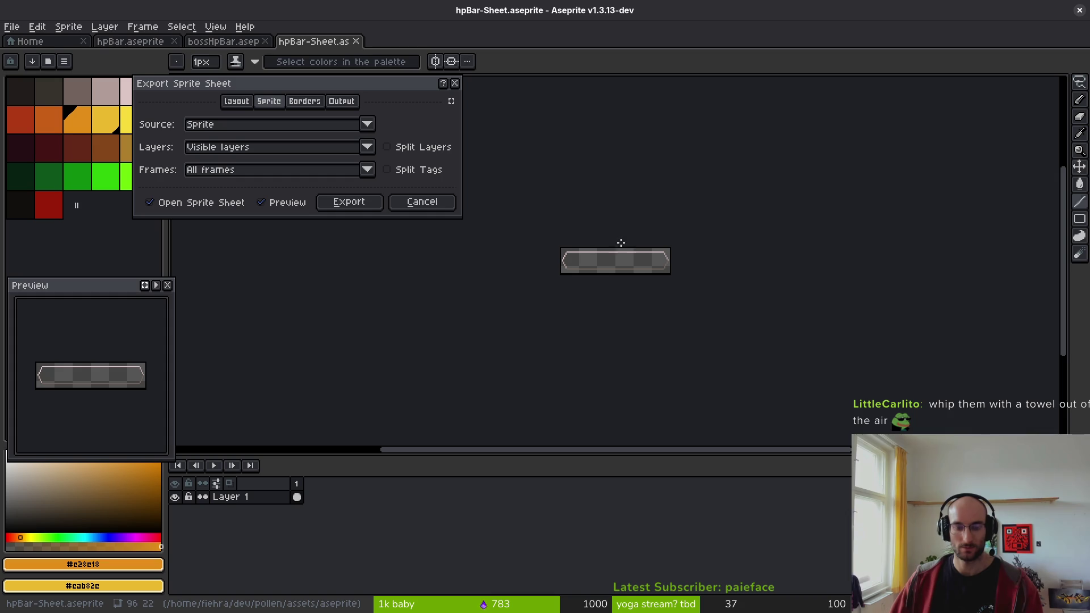
left_click(343, 203)
key("ctrl+shift+e")
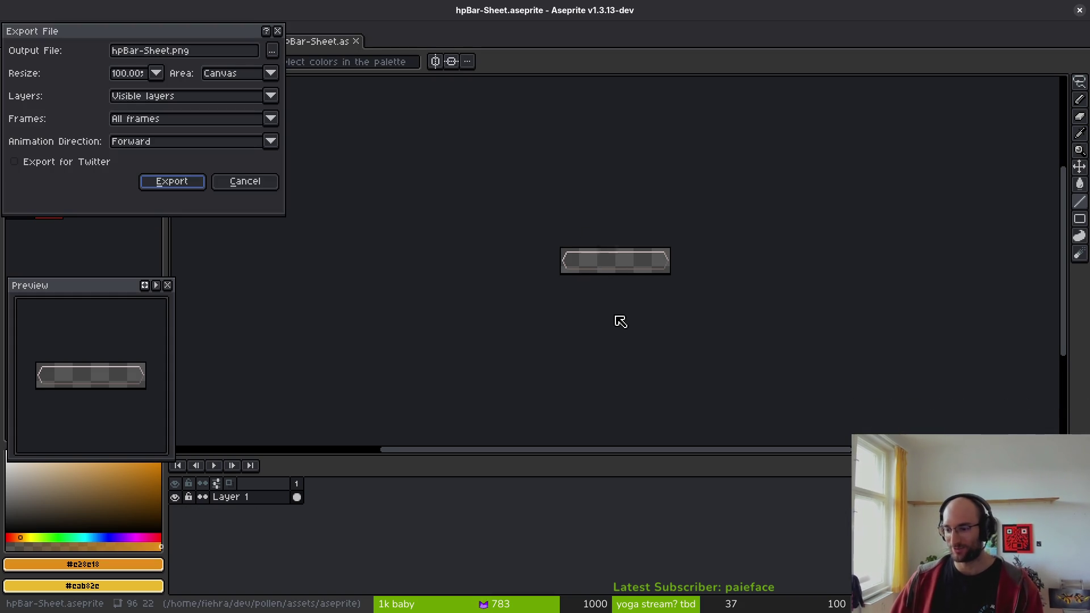
left_click(172, 182)
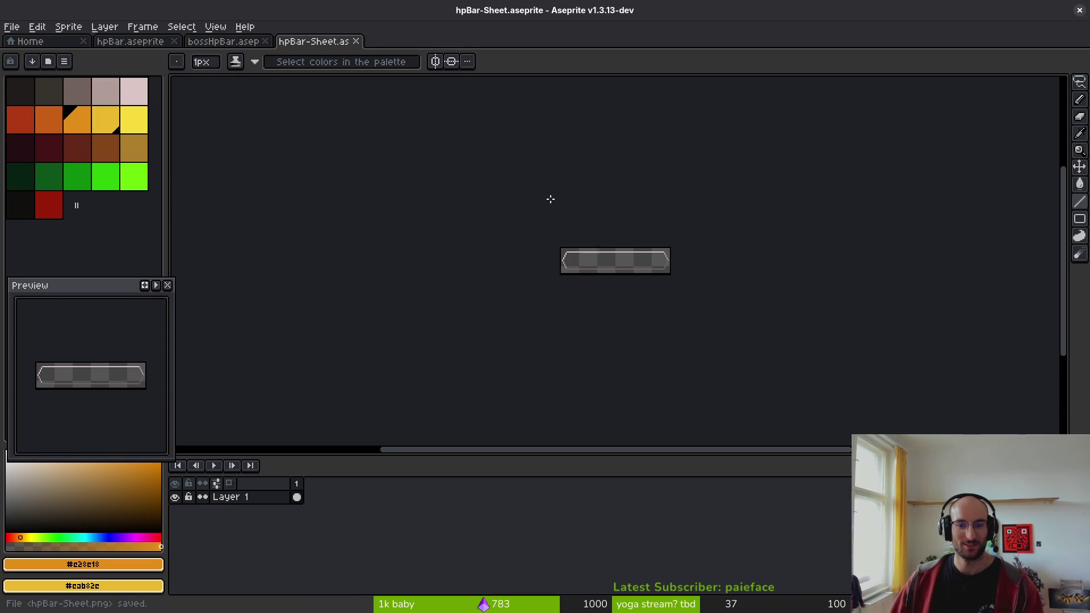
- Browse from the pollen project folder to assets/art/ui for a new export target
key("ctrl+alt+shift+s")
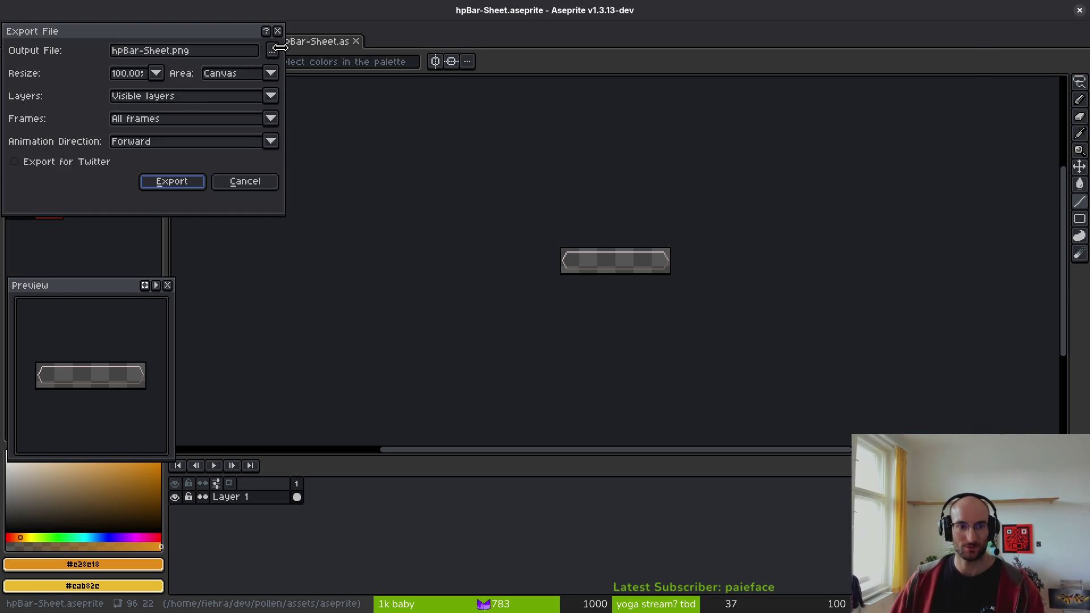
left_click(279, 47)
left_click(54, 61)
left_click(54, 61)
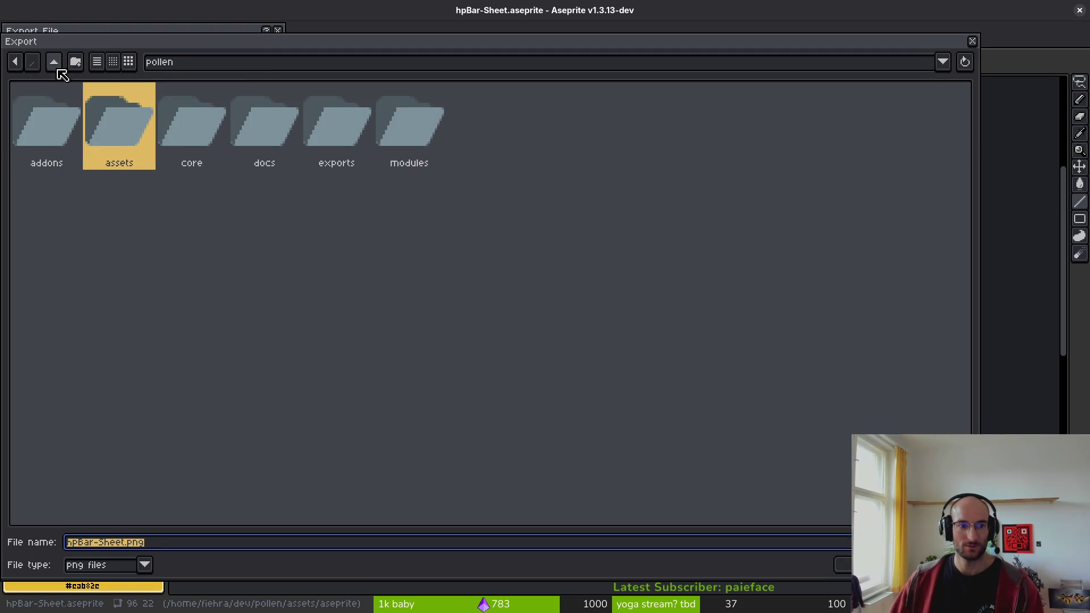
double_click(150, 139)
double_click(60, 136)
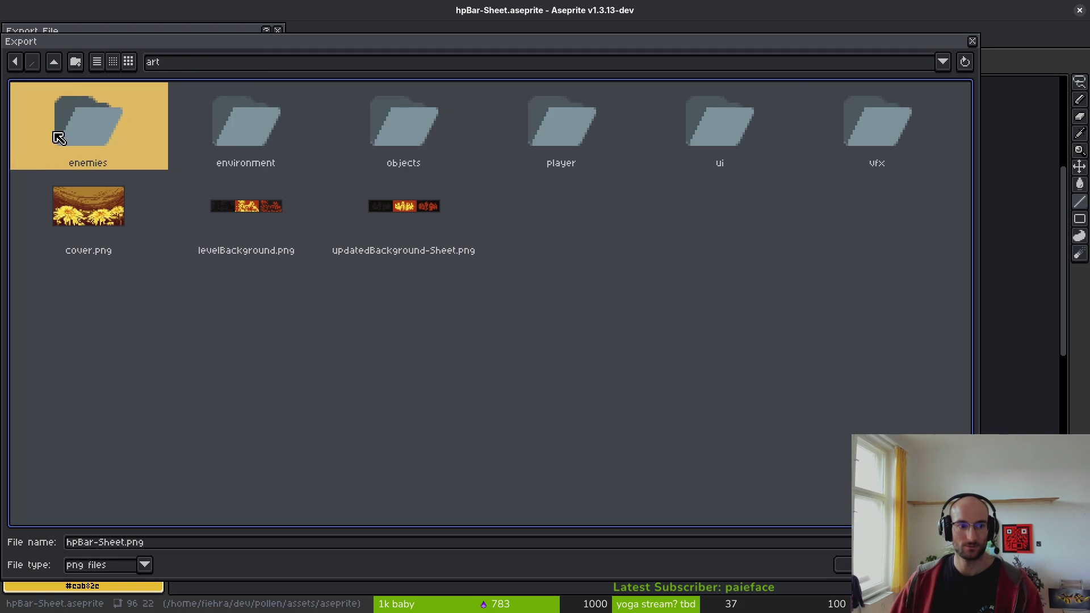
double_click(738, 133)
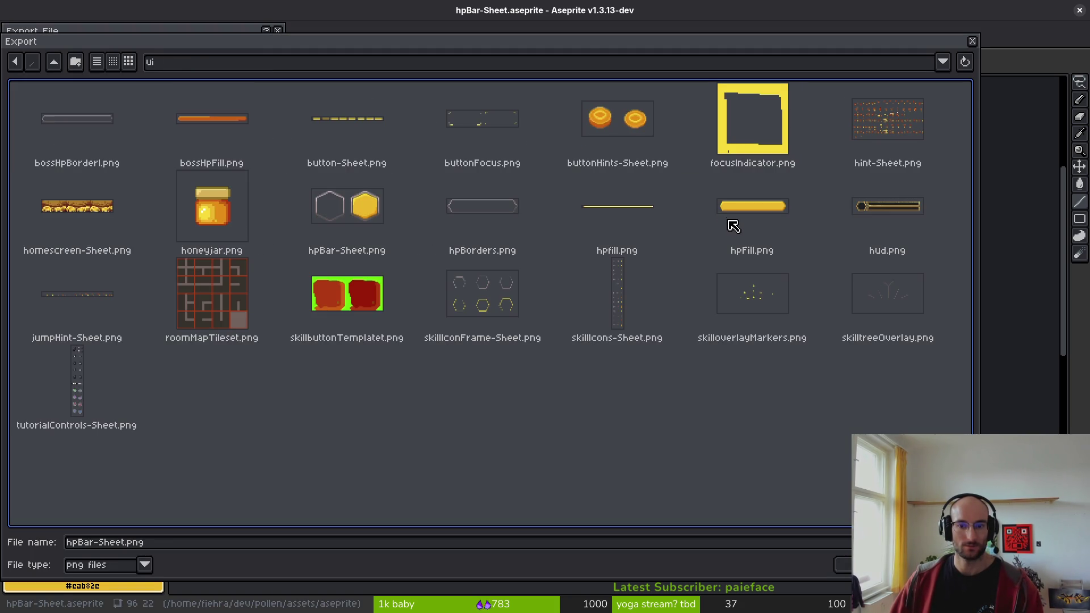
- Overwrite hpBorders.png with the borders-only sheet
left_click(473, 216)
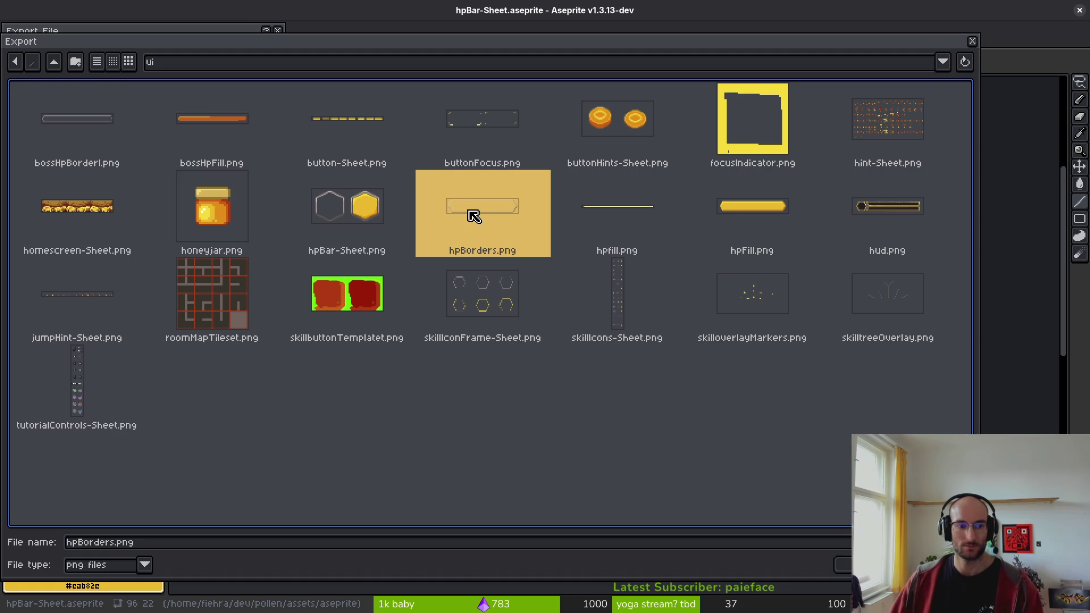
key("Return")
left_click(468, 343)
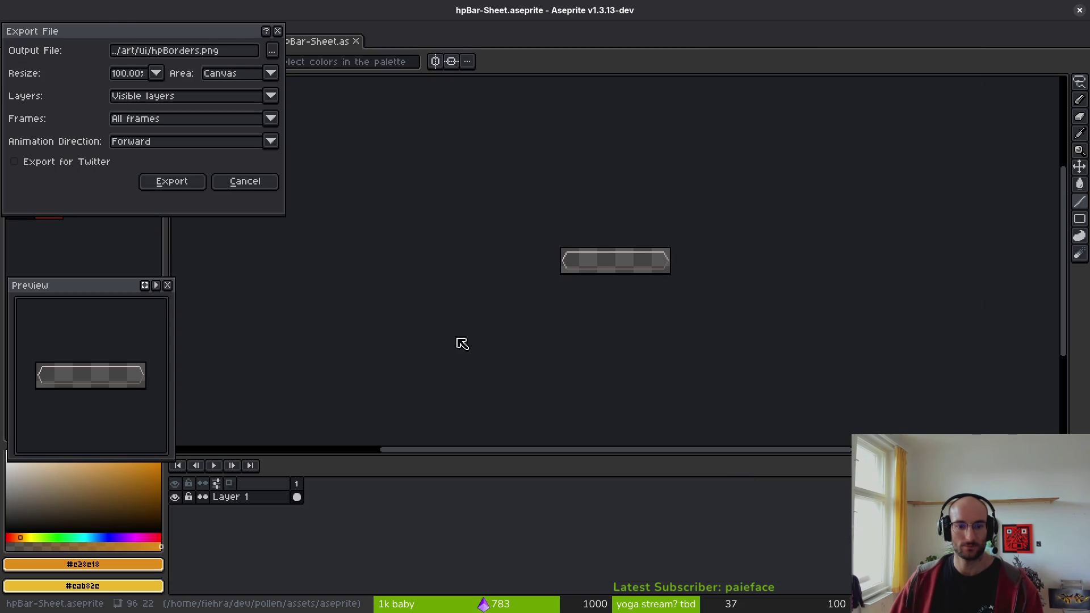
left_click(174, 184)
key("super")
key("super+e")
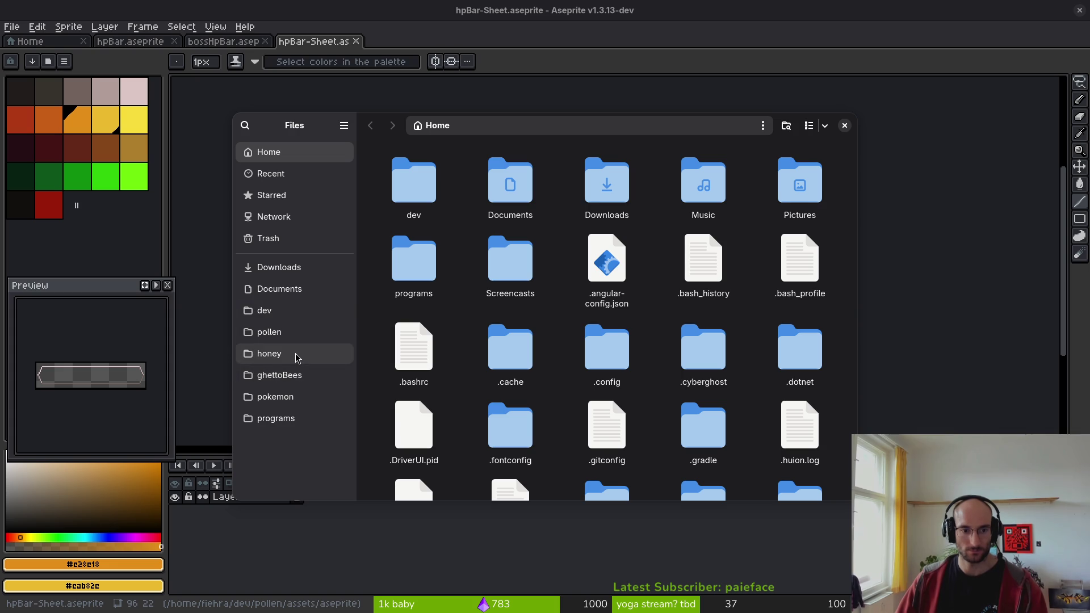
- Trash the stray hpBar-Sheet.png from pollen/assets/aseprite, then return to the assets folder
left_click(266, 332)
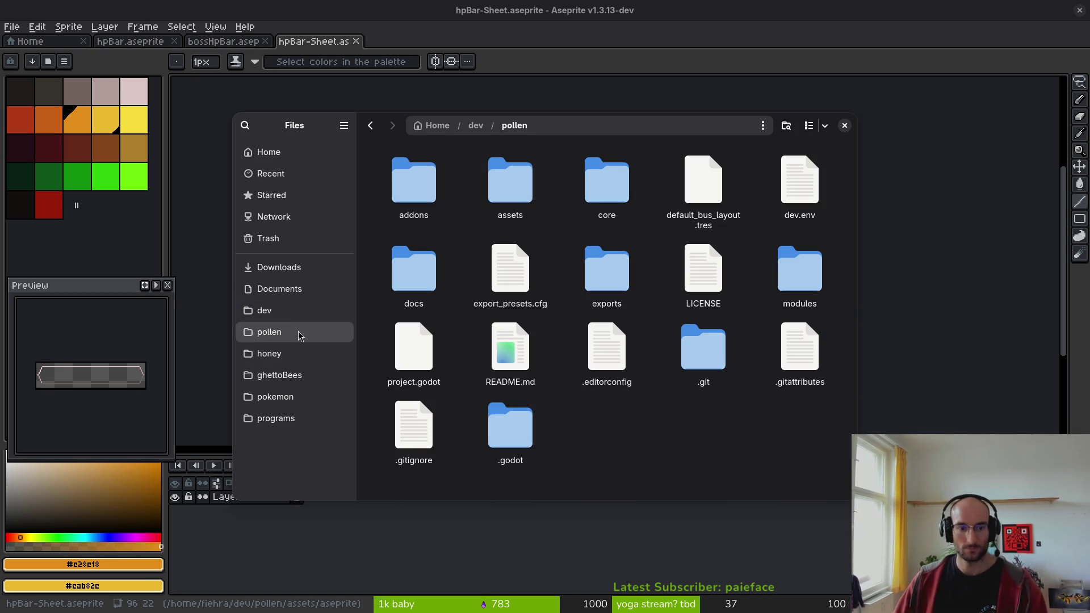
double_click(528, 178)
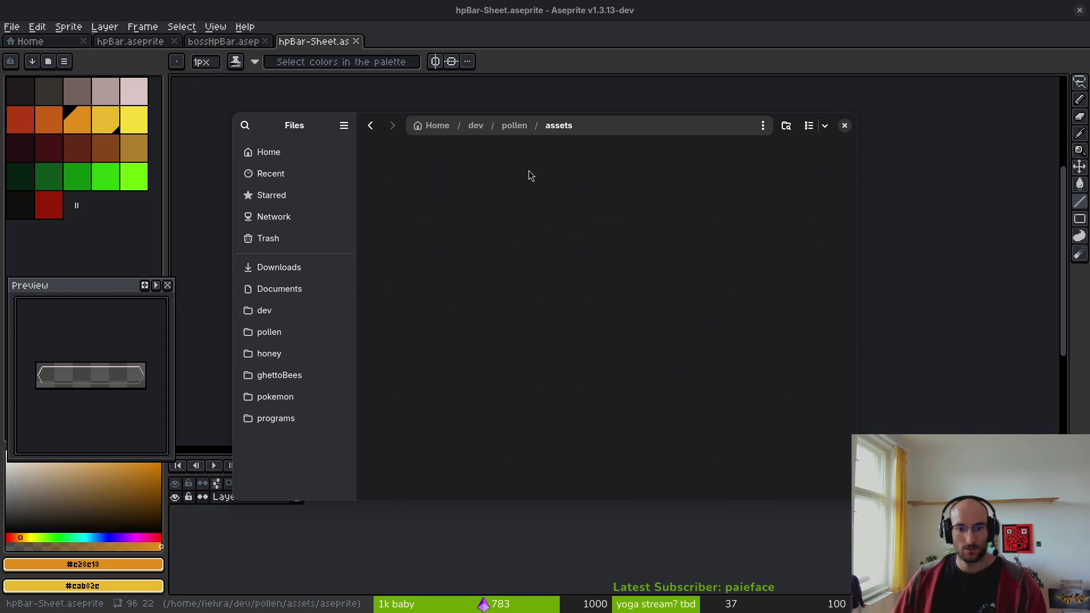
double_click(526, 186)
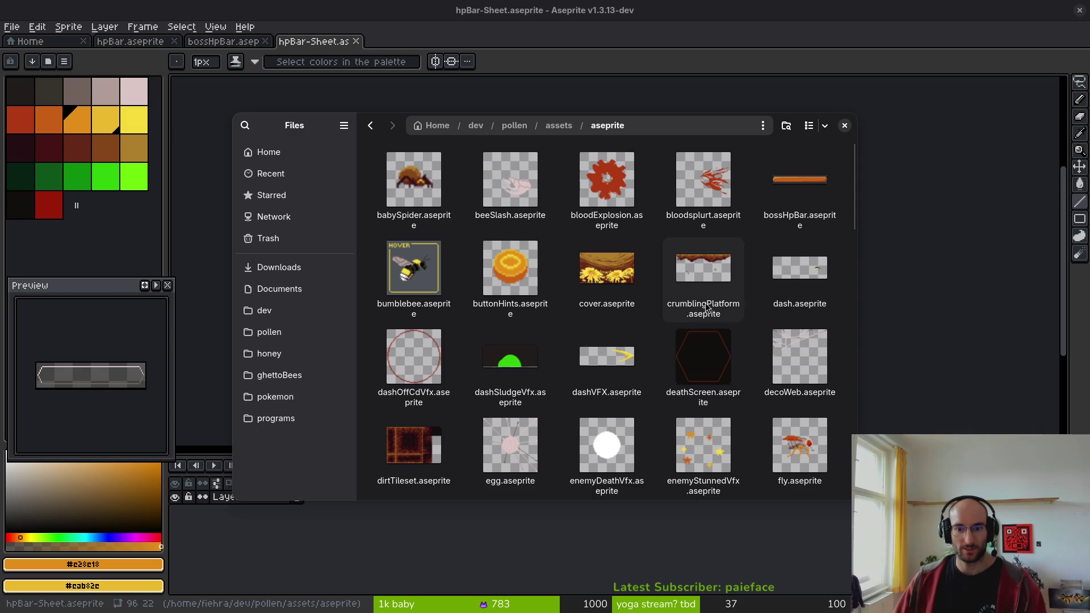
scroll(629, 396, "down", 2)
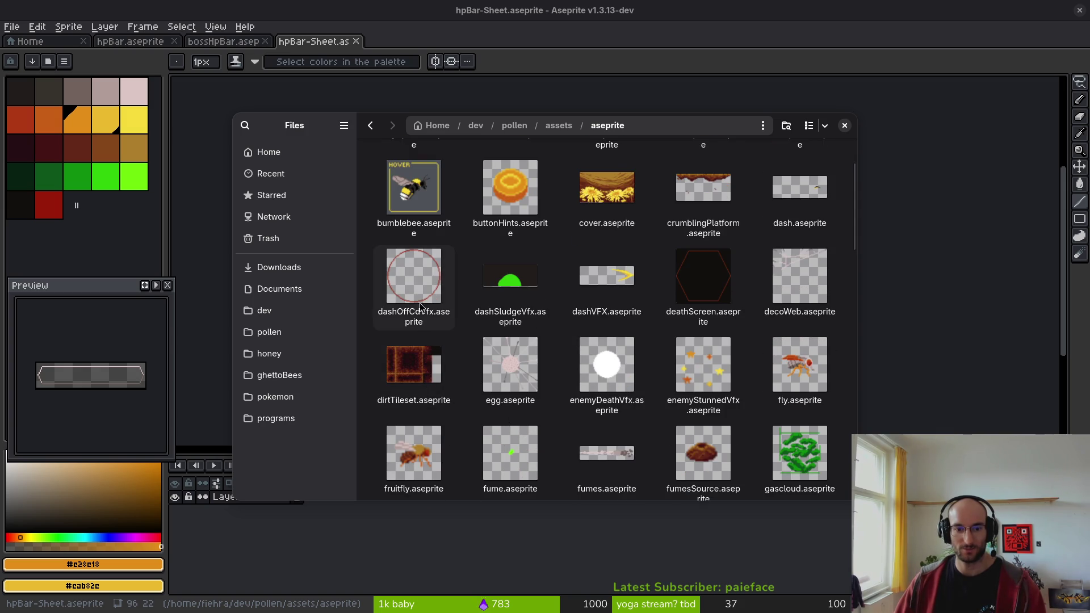
scroll(761, 329, "down", 2)
scroll(489, 392, "down", 2)
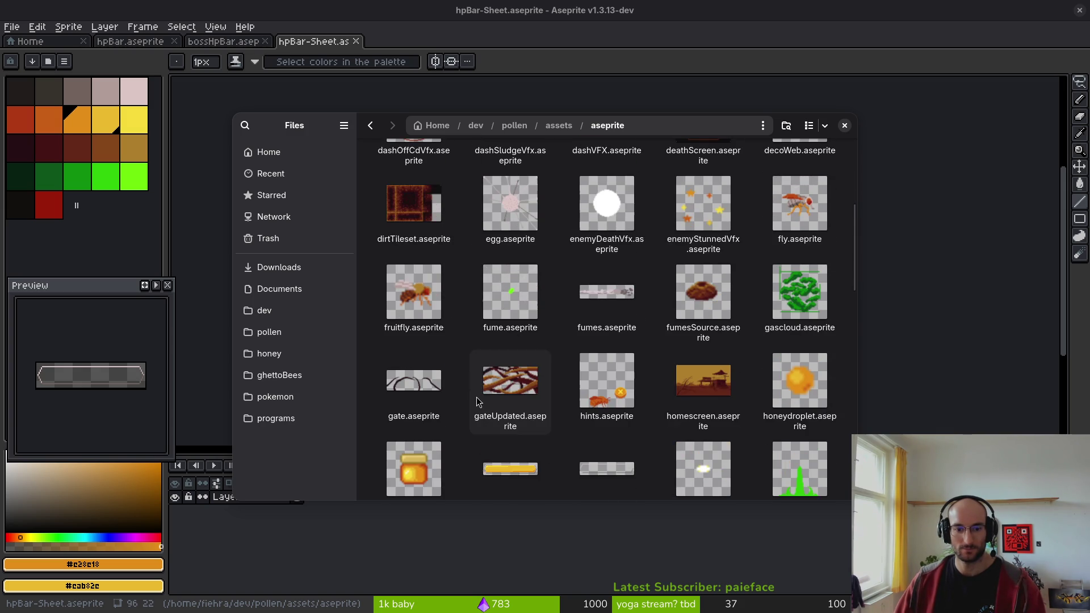
scroll(562, 403, "down", 2)
left_click(568, 407)
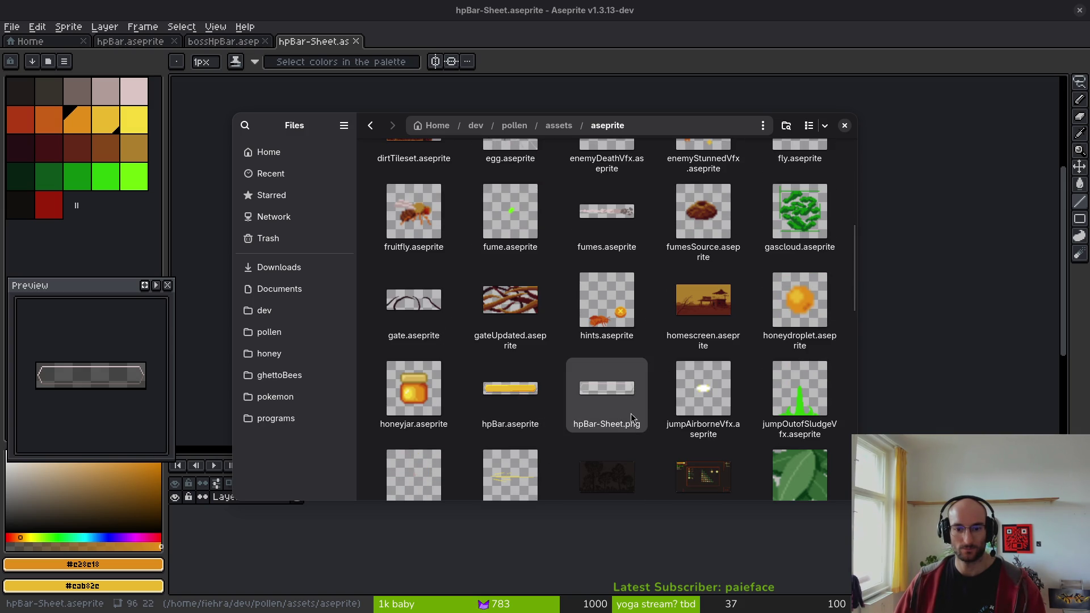
key("Delete")
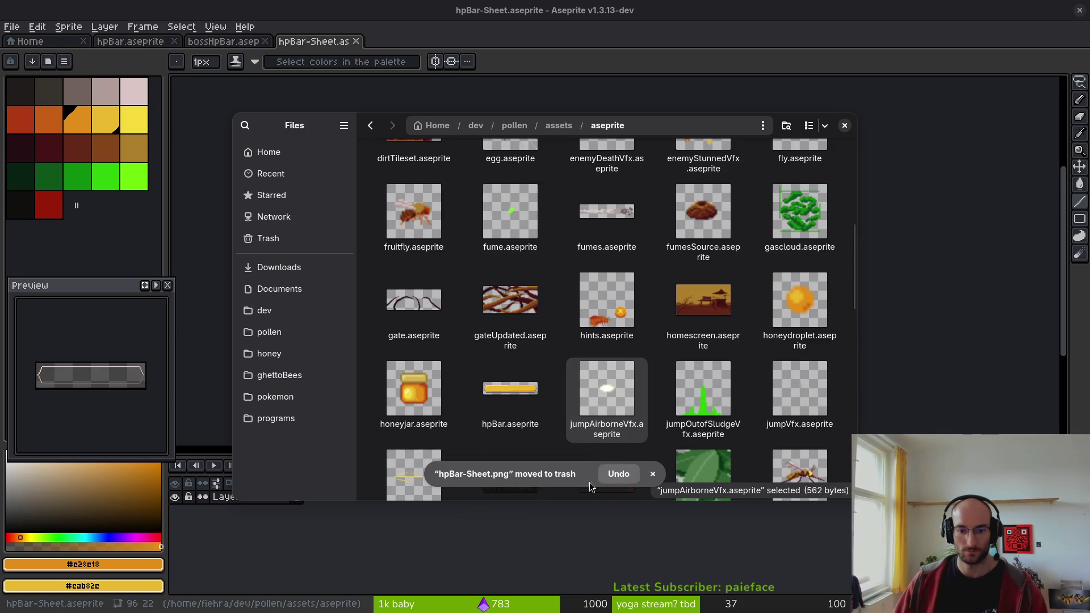
key("alt+Left")
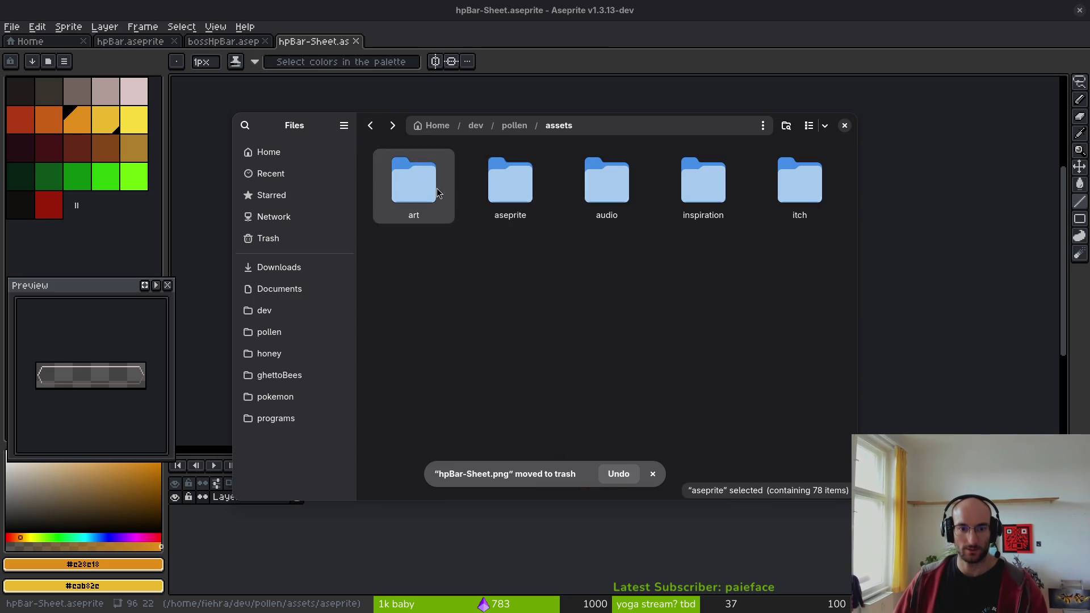
- Go into assets/art/ui and trash hpfill.png with its .import file
double_click(414, 182)
double_click(704, 270)
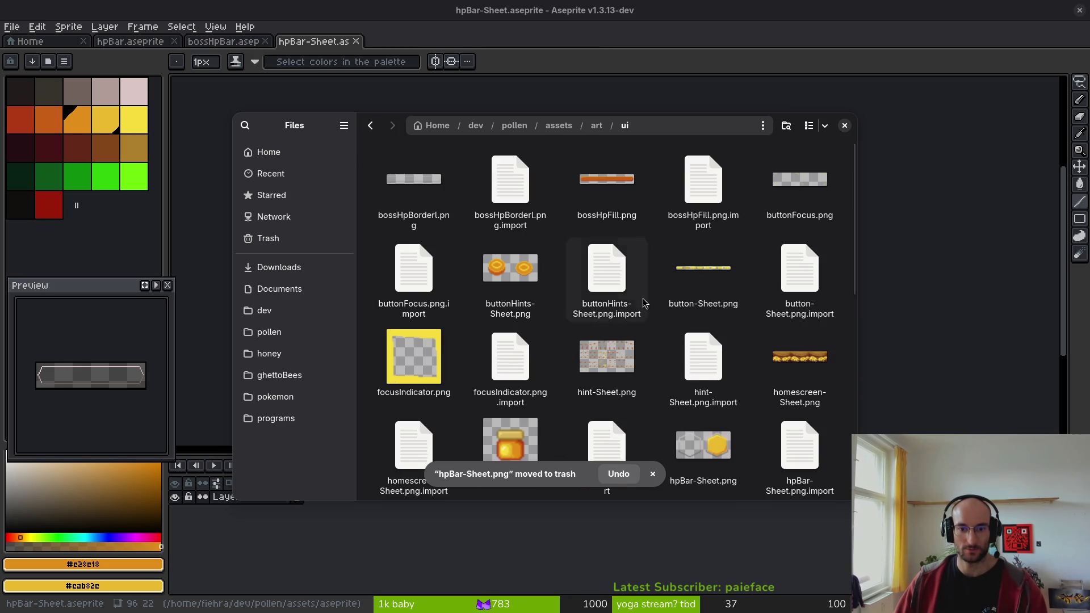
key("alt+Left")
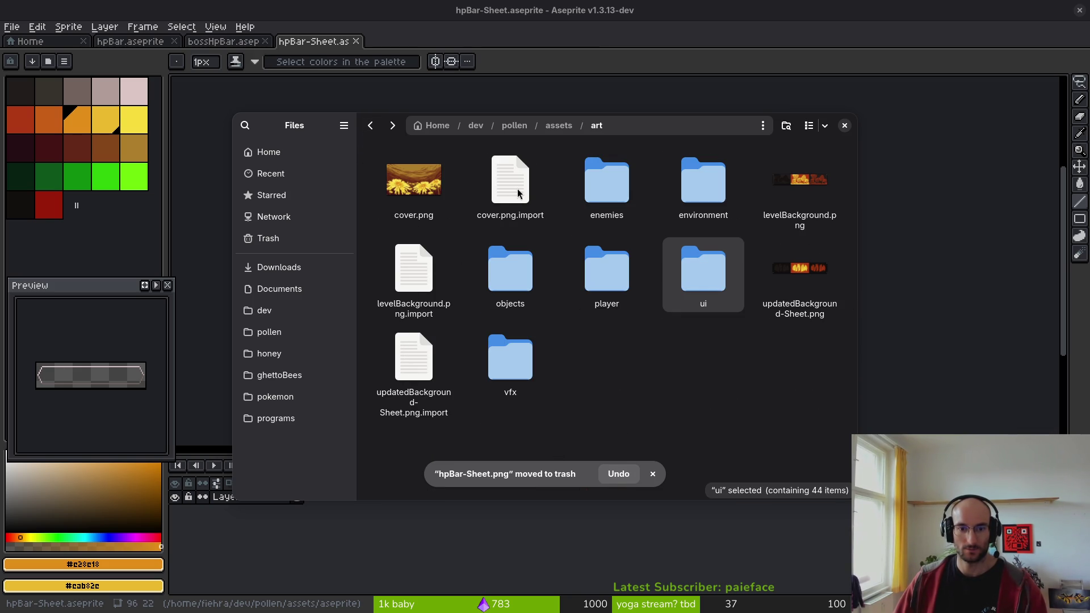
double_click(712, 275)
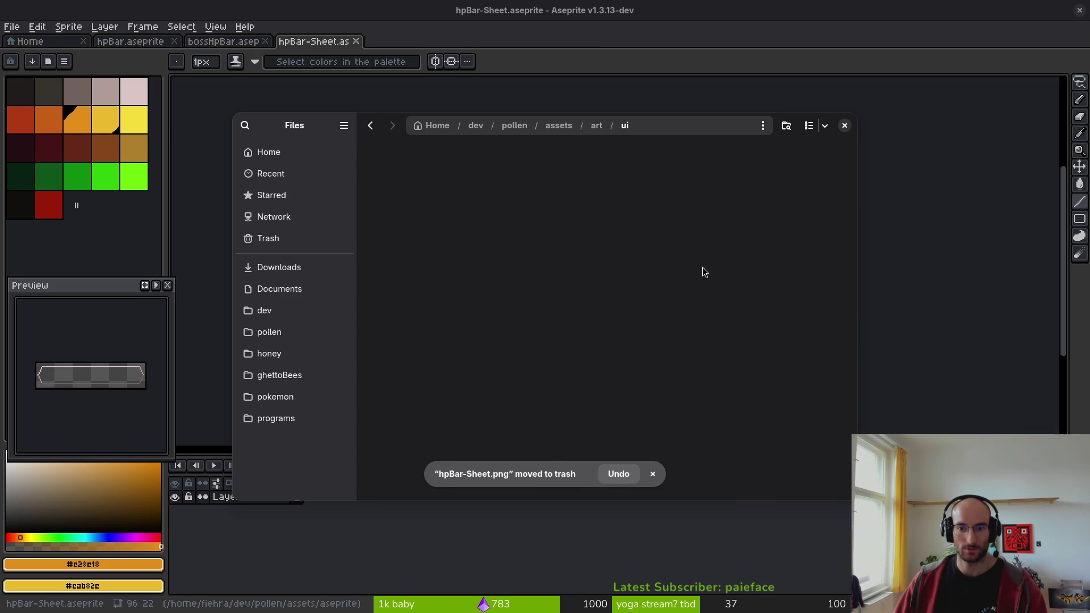
scroll(664, 373, "down", 1)
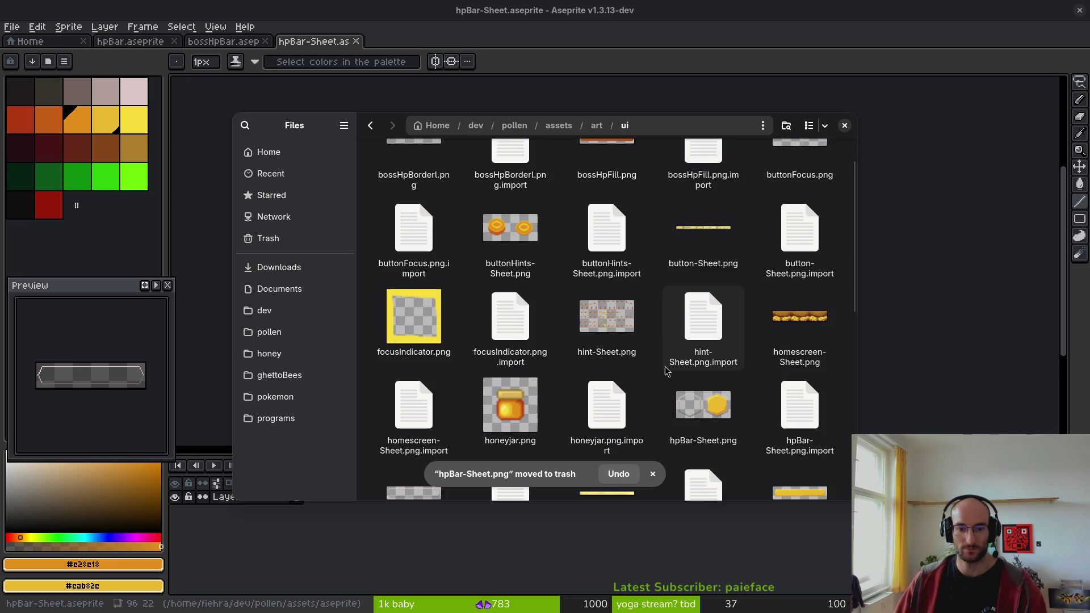
left_click(711, 418)
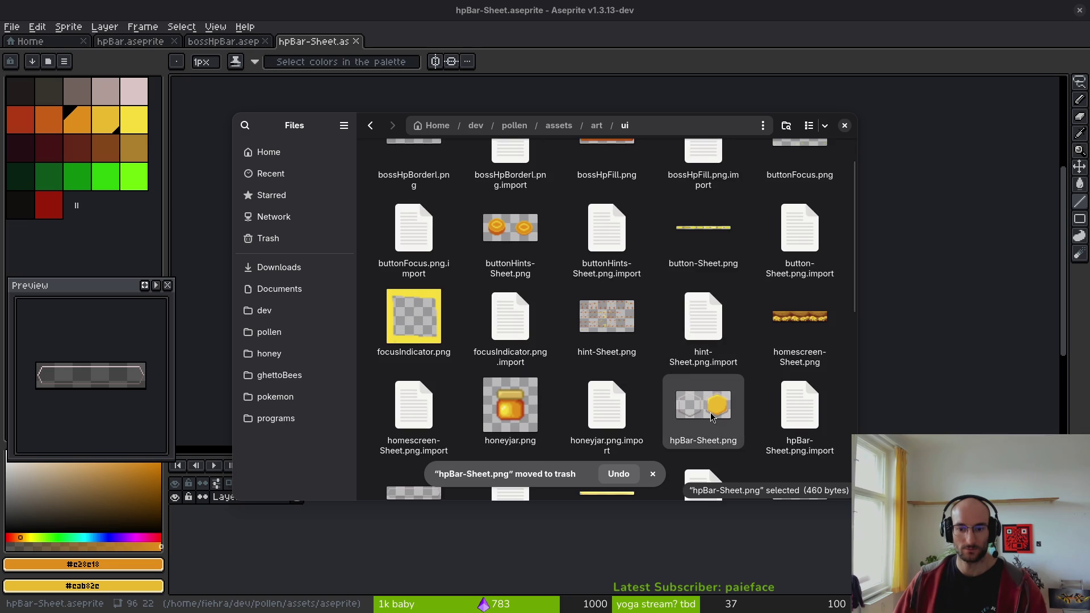
scroll(718, 435, "down", 1)
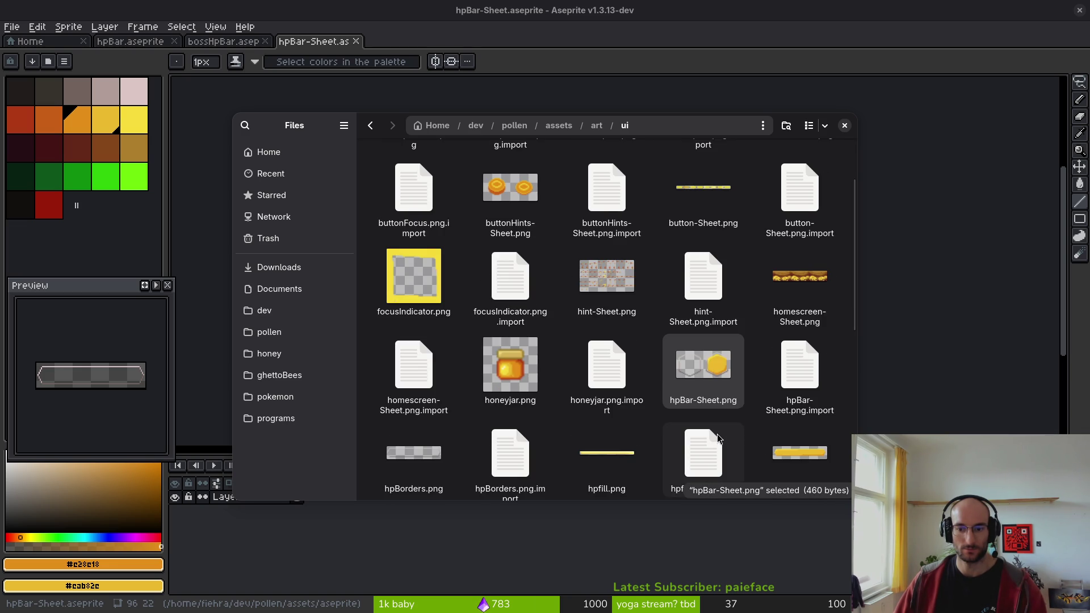
left_click(605, 460)
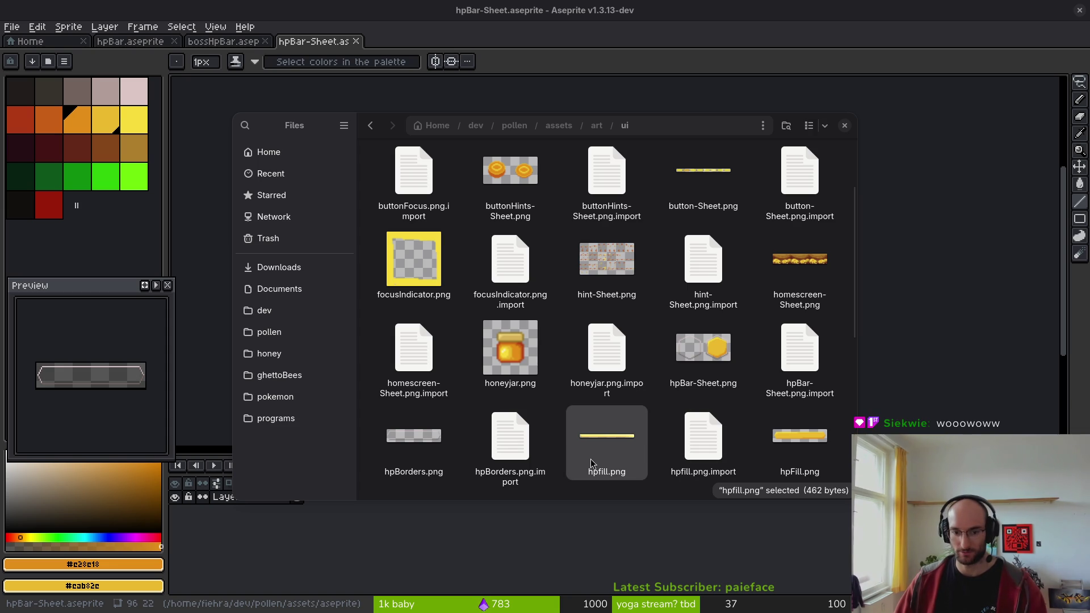
left_click(713, 446, "ctrl")
key("Delete")
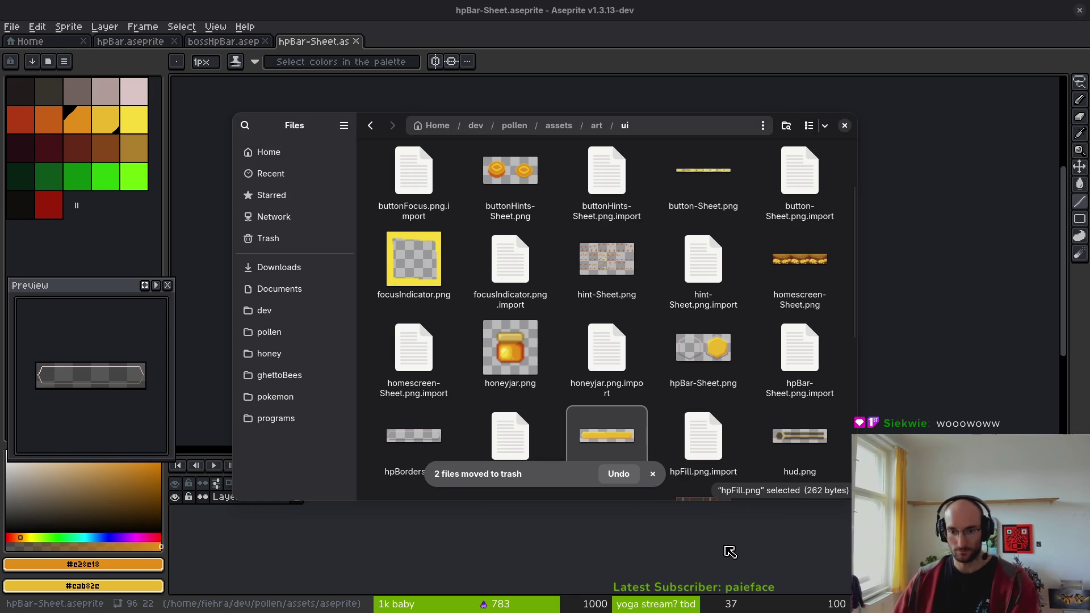
- Trash hpBar-Sheet.png and hud.png together with their .import files
left_click(700, 358)
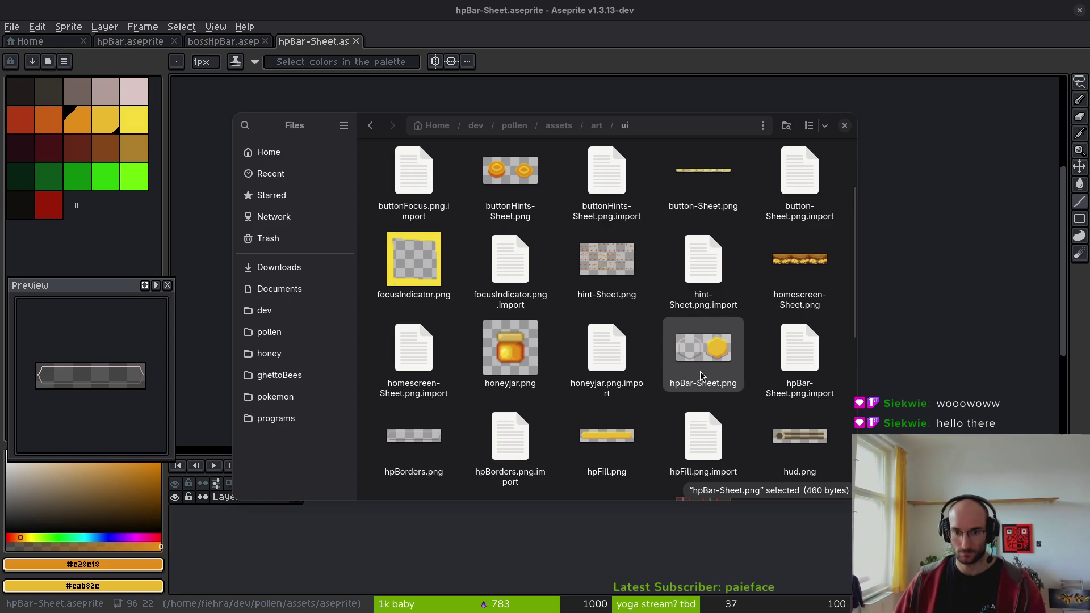
left_click(795, 364, "ctrl")
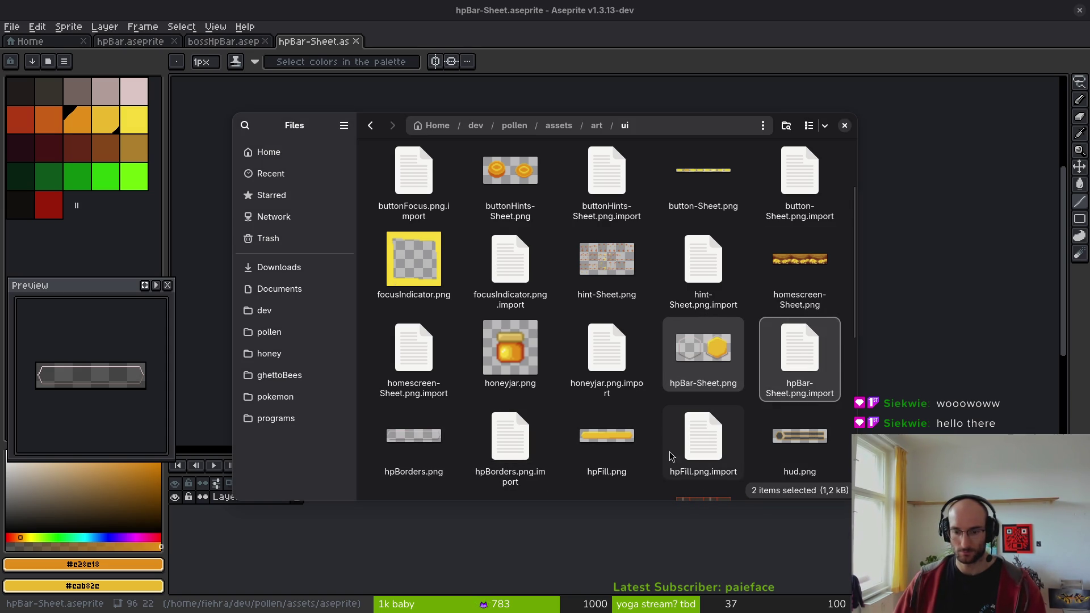
key("Delete")
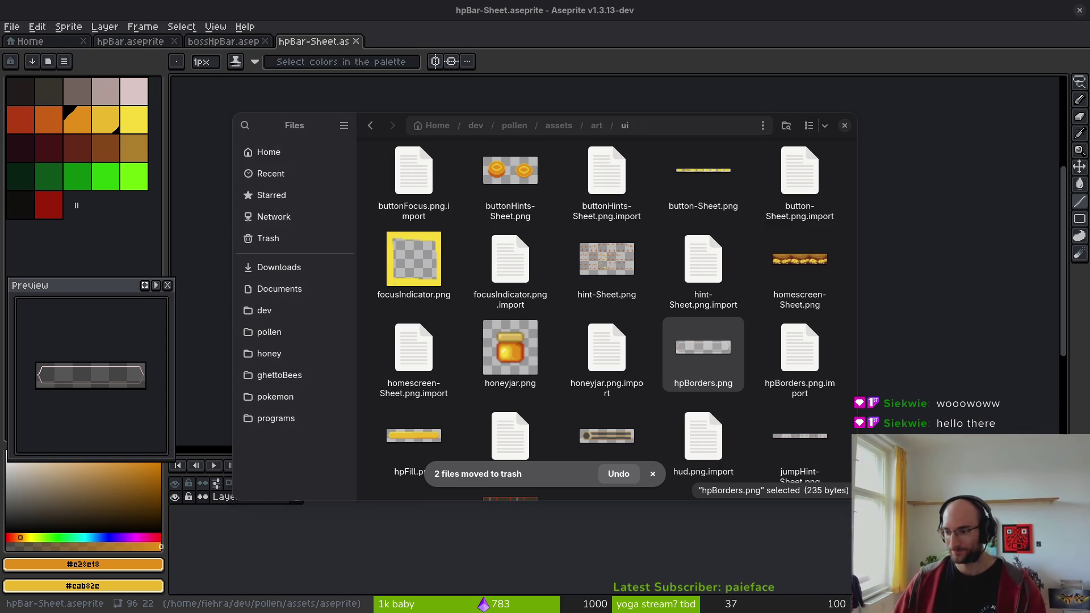
scroll(549, 403, "down", 1)
left_click(627, 428)
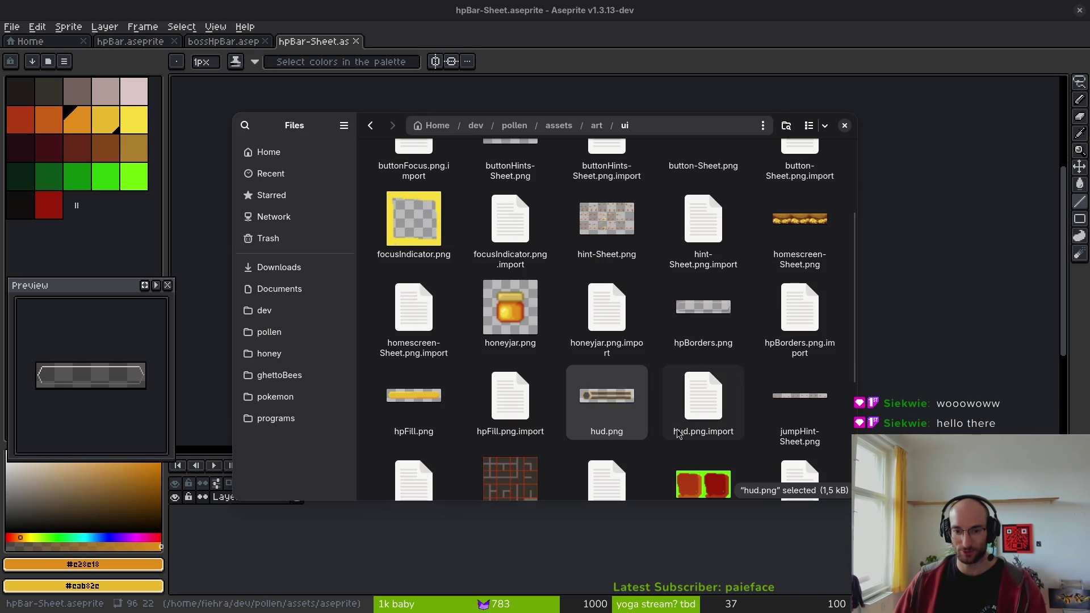
key("shift+Right")
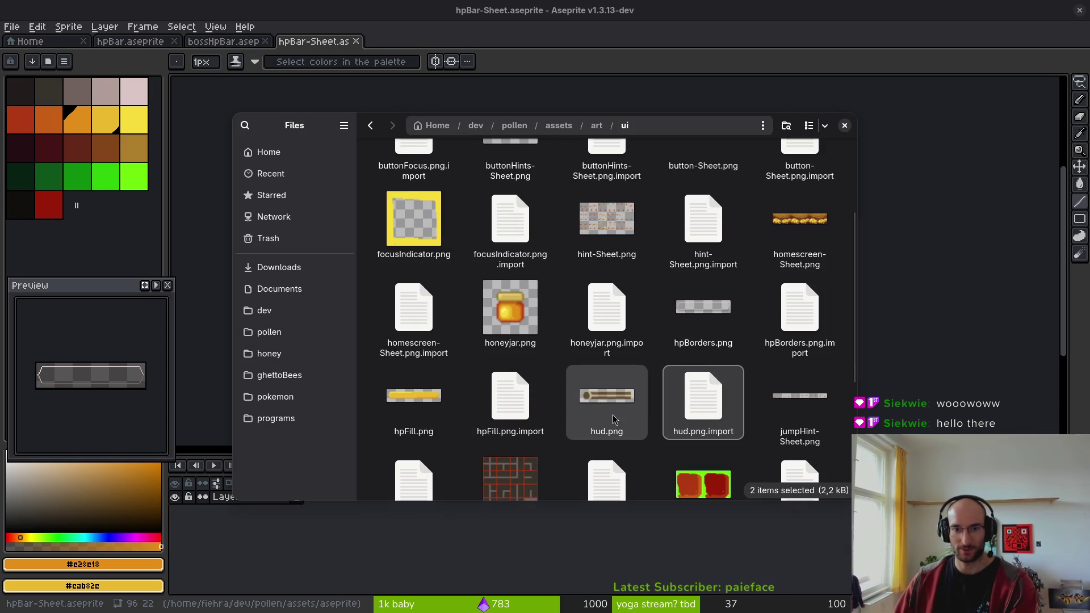
key("Delete")
- Trash the skill button template and tutorialControls-Sheet.png images with their .import files
left_click(644, 423)
scroll(644, 423, "down", 3)
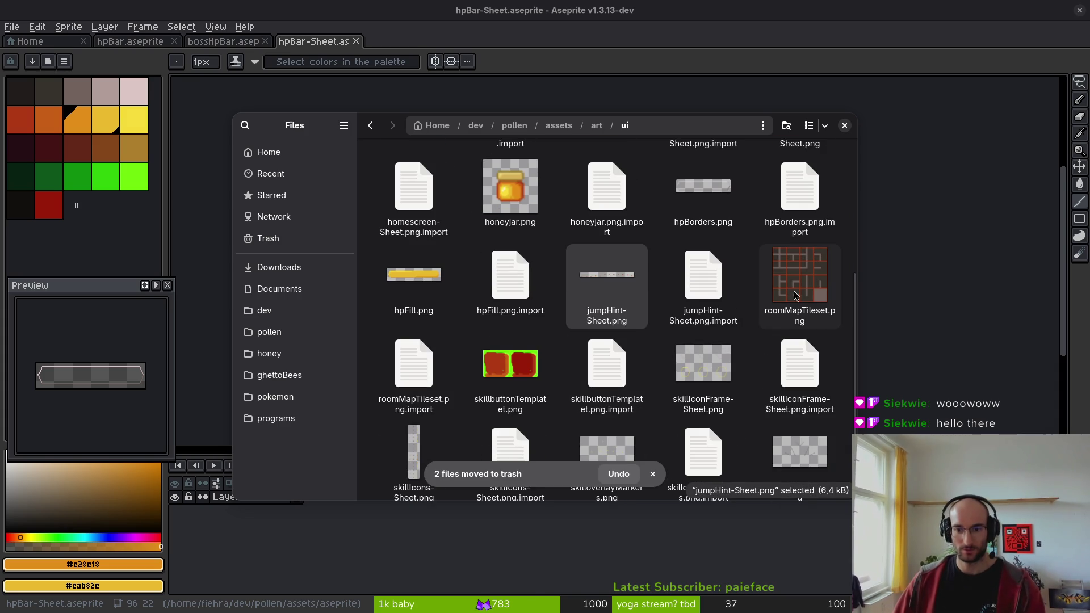
left_click(517, 392)
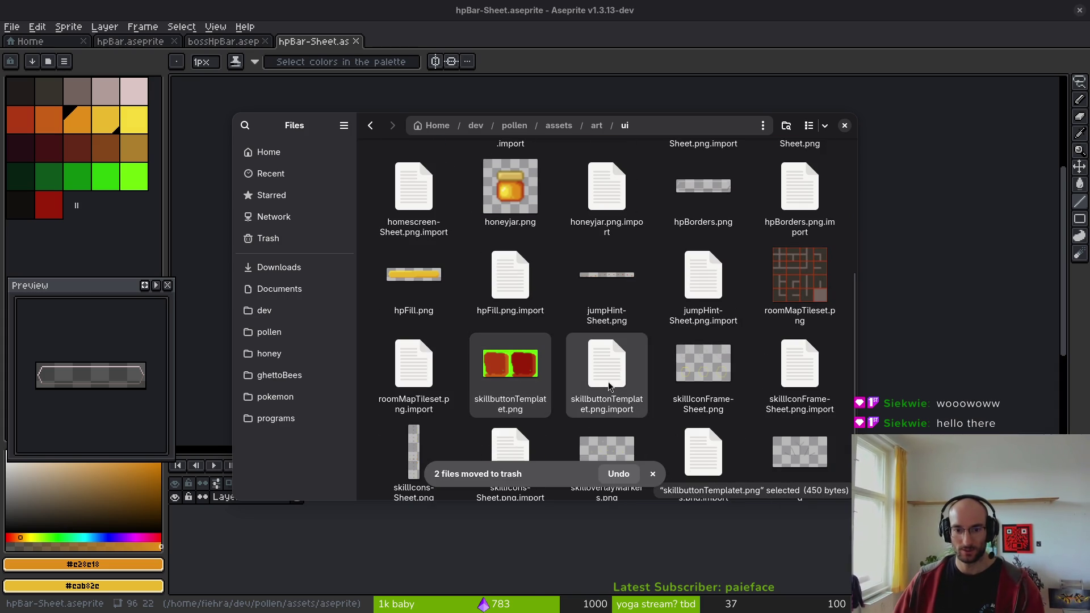
left_click(635, 420, "ctrl")
key("Delete")
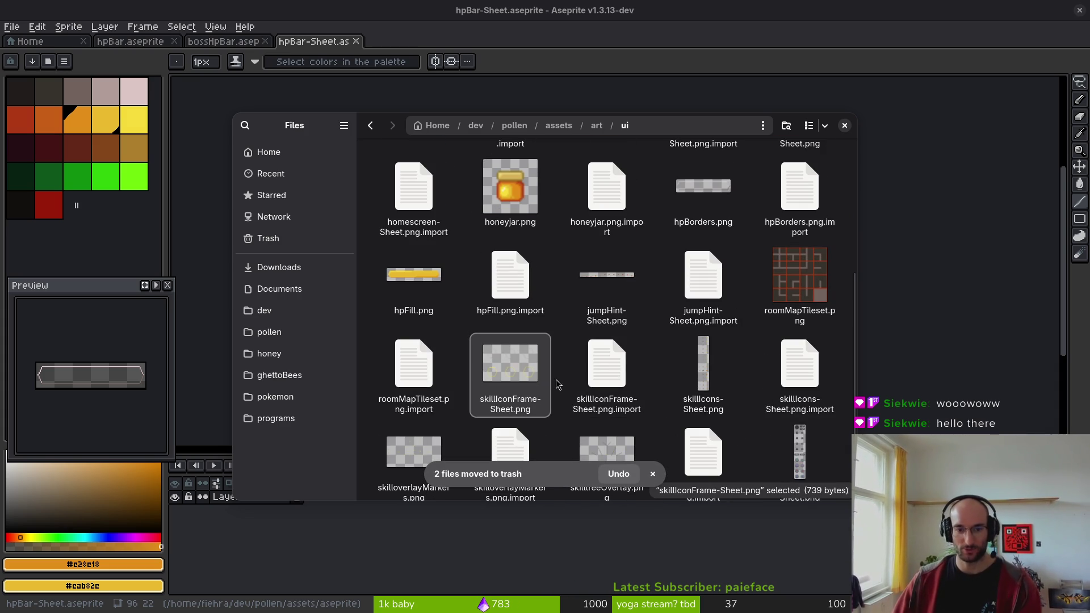
scroll(697, 384, "down", 2)
left_click(788, 390)
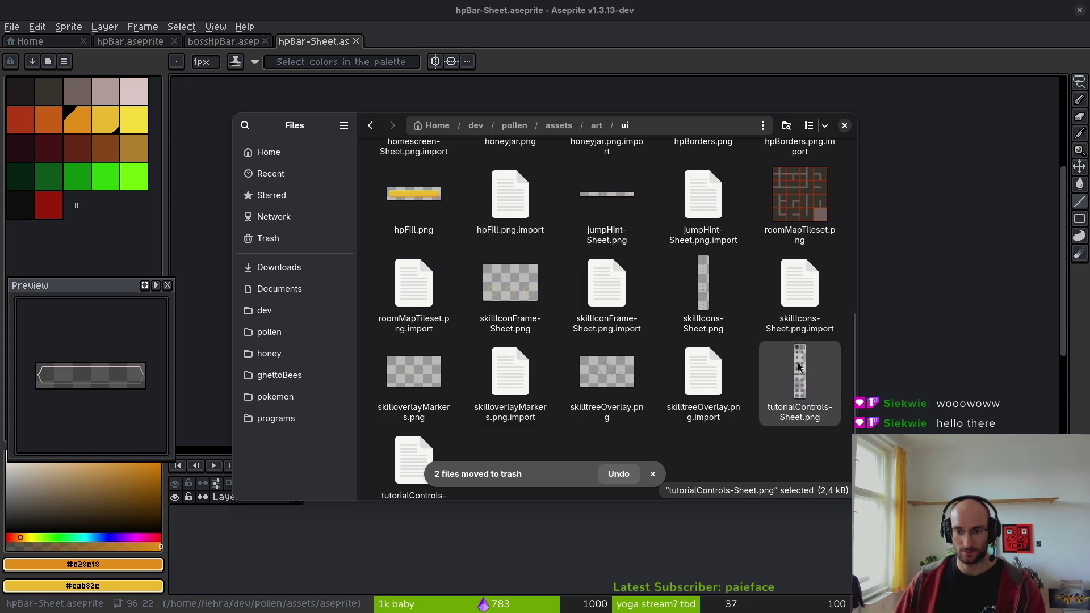
left_click(413, 463, "ctrl")
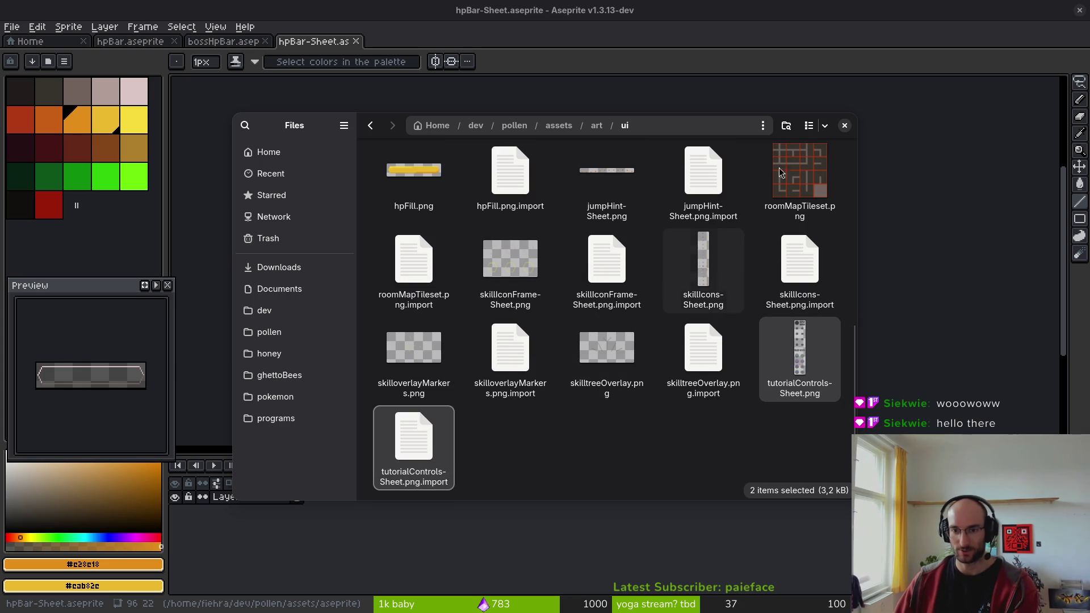
key("Delete")
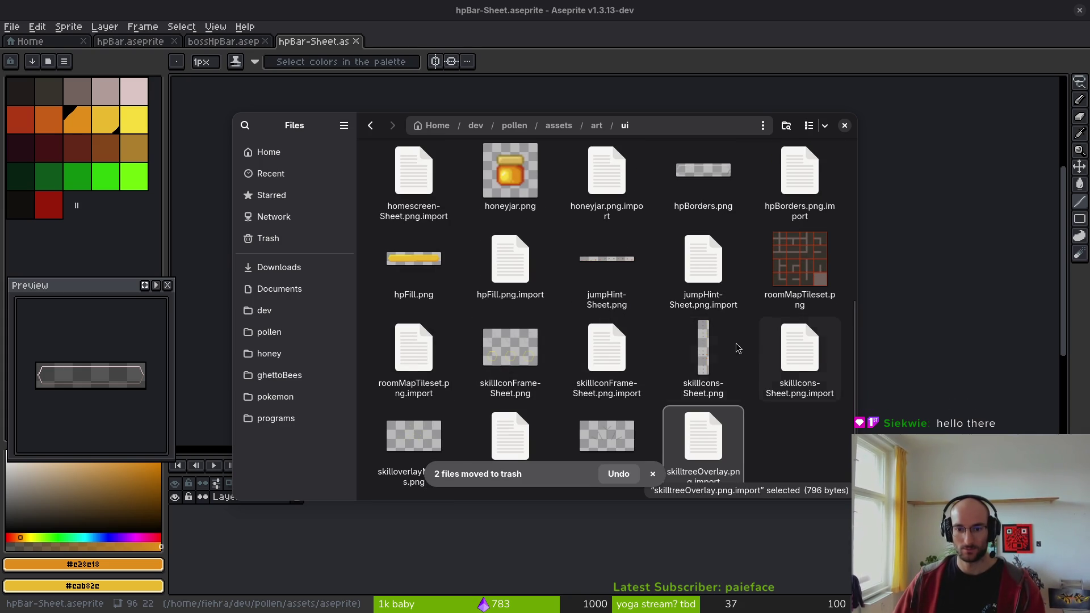
- Trash focusIndicator.png and its .import file, then select buttonHints-Sheet.png
scroll(738, 348, "up", 3)
scroll(697, 285, "up", 4)
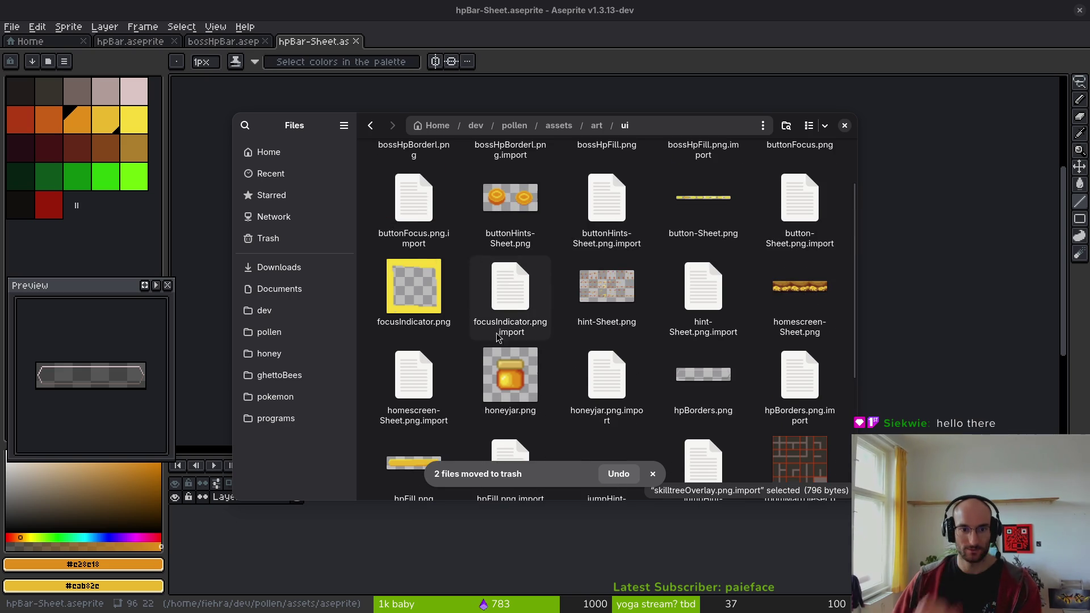
left_click(438, 309)
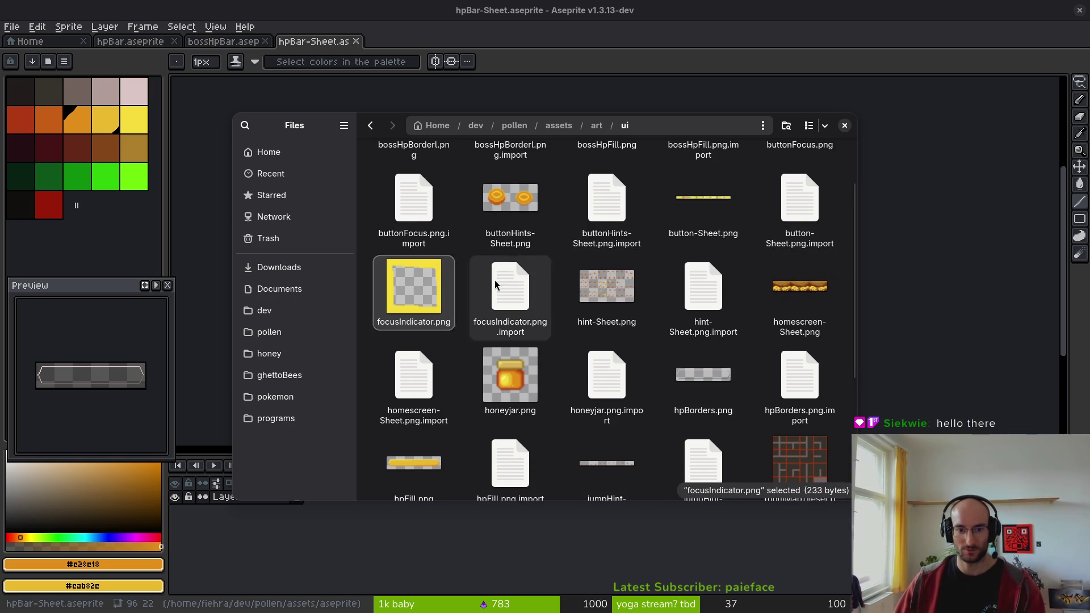
left_click(476, 323, "ctrl")
key("Delete")
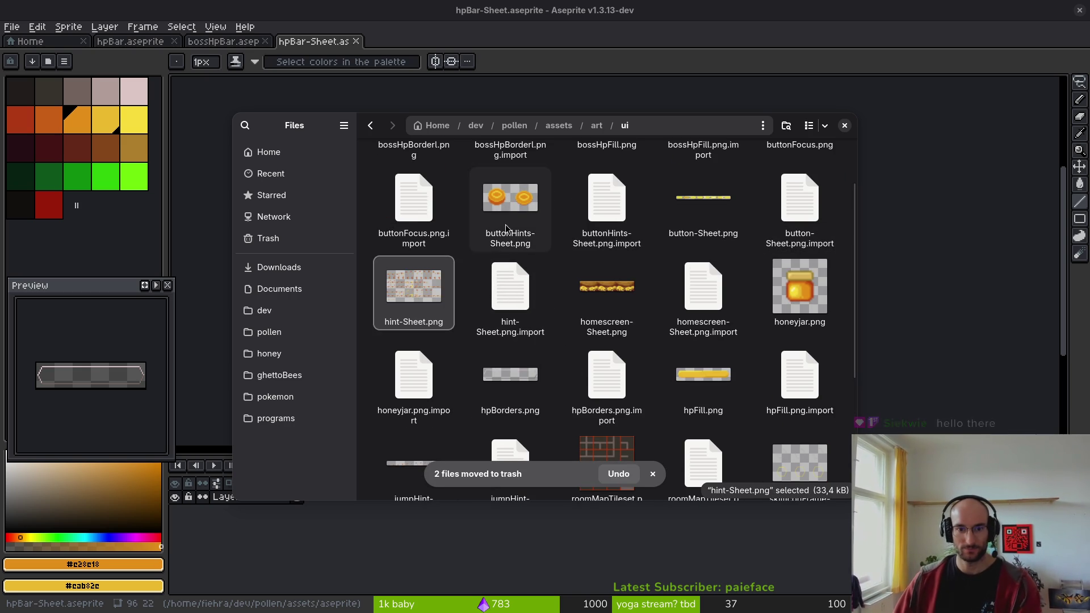
left_click(525, 241)
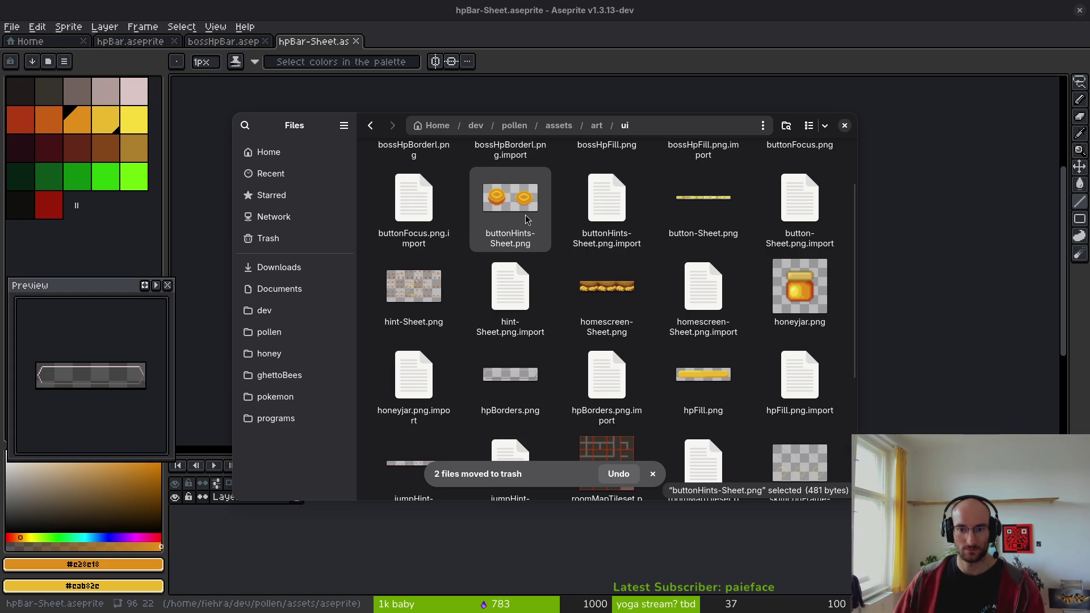
- Open hints.aseprite, then close hpBar-Sheet without saving and close bossHpBar
key("Escape")
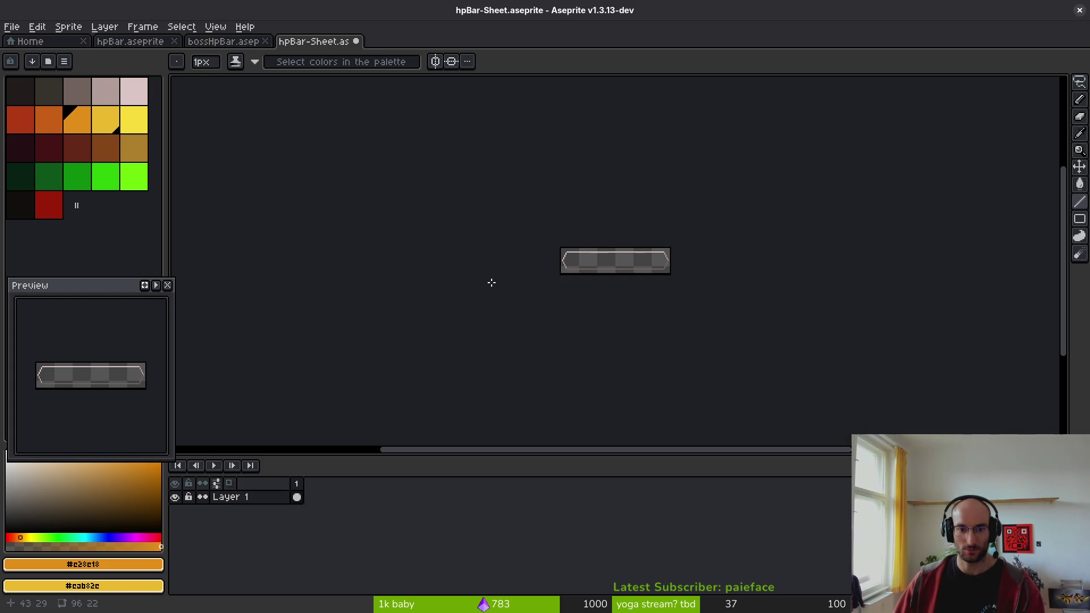
left_click(28, 42)
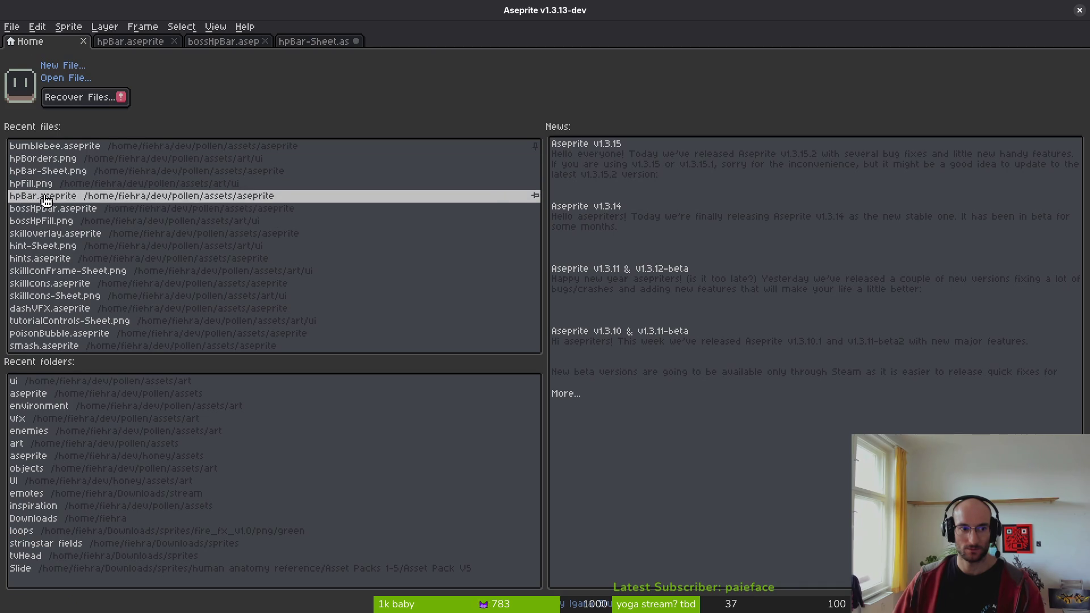
left_click(60, 258)
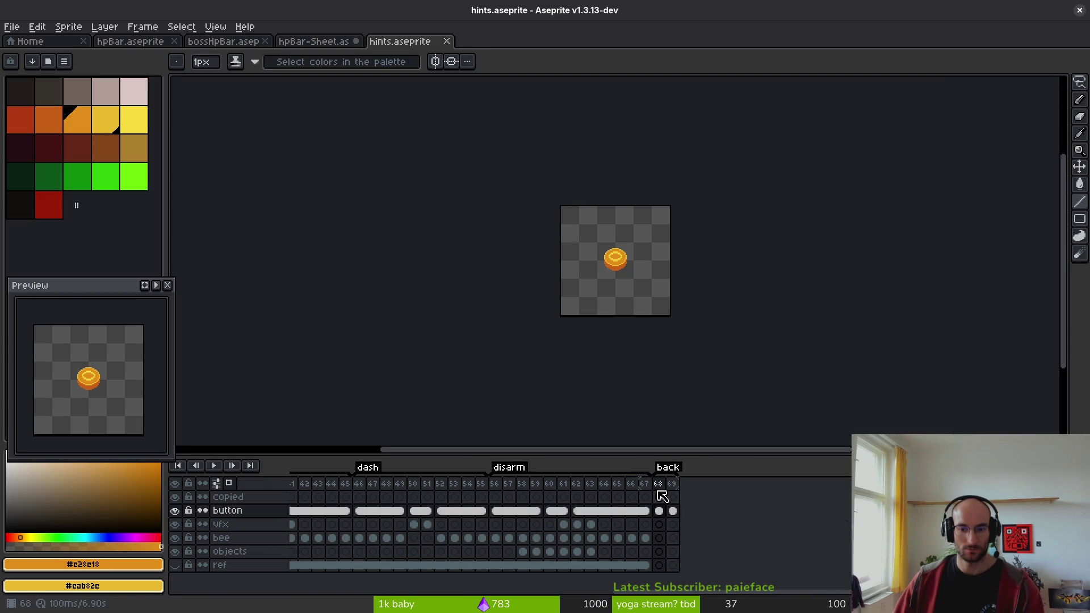
key("ctrl+o")
left_click(327, 37)
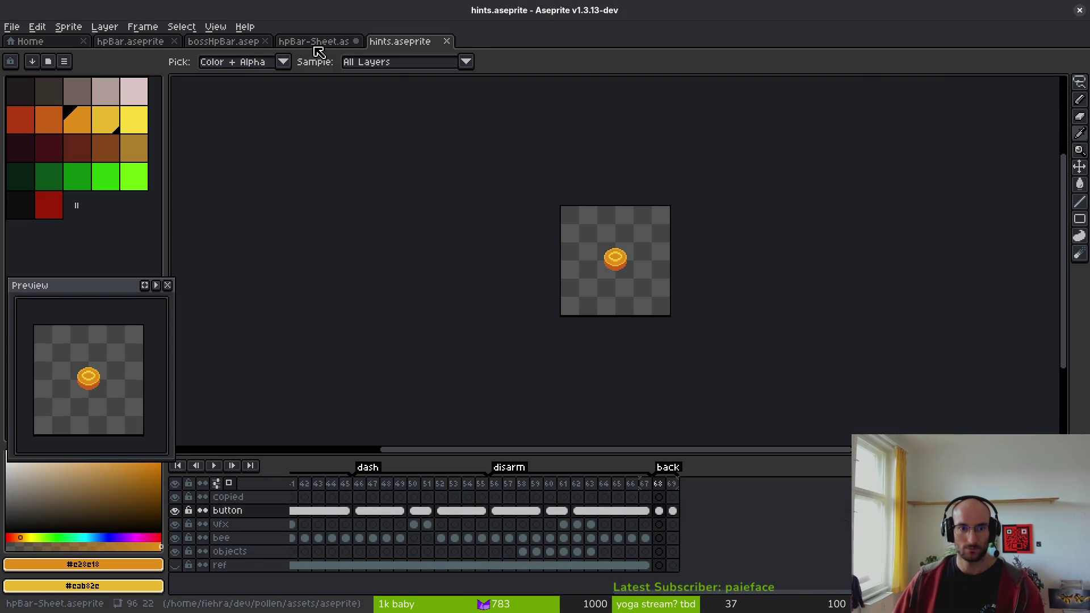
middle_click(316, 42)
left_click(544, 343)
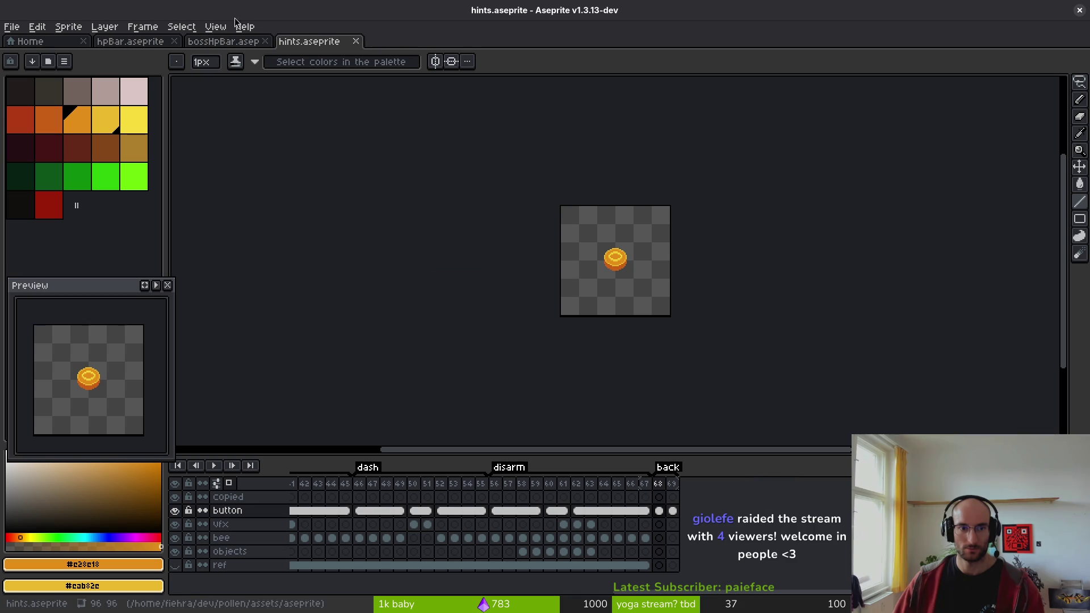
middle_click(234, 42)
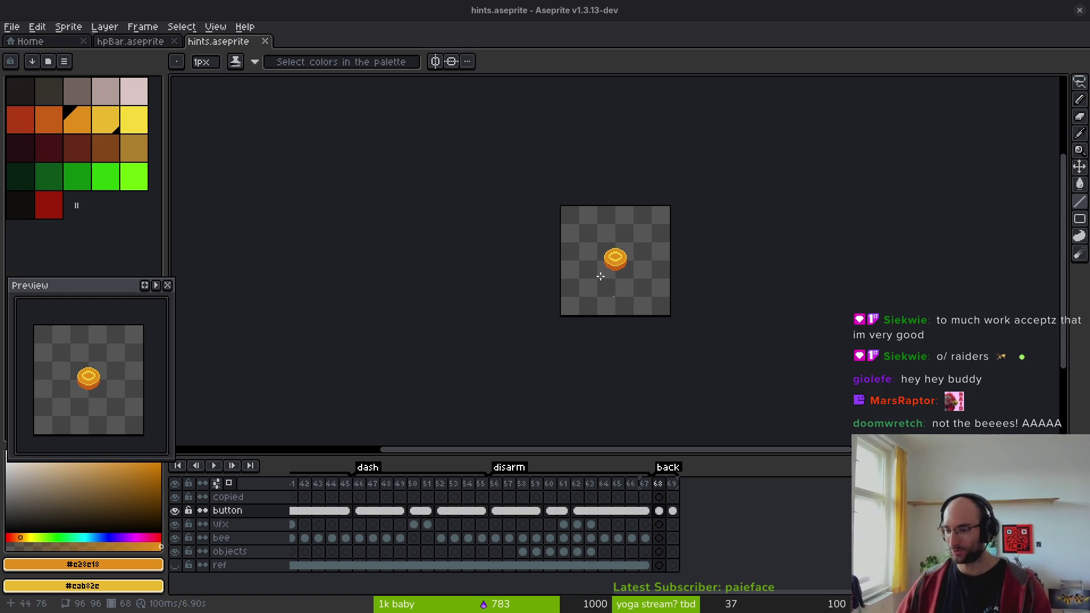
- Close the hints and hpBar sprites and the file browser, returning to Godot
scroll(625, 247, "up", 2)
scroll(603, 249, "down", 2)
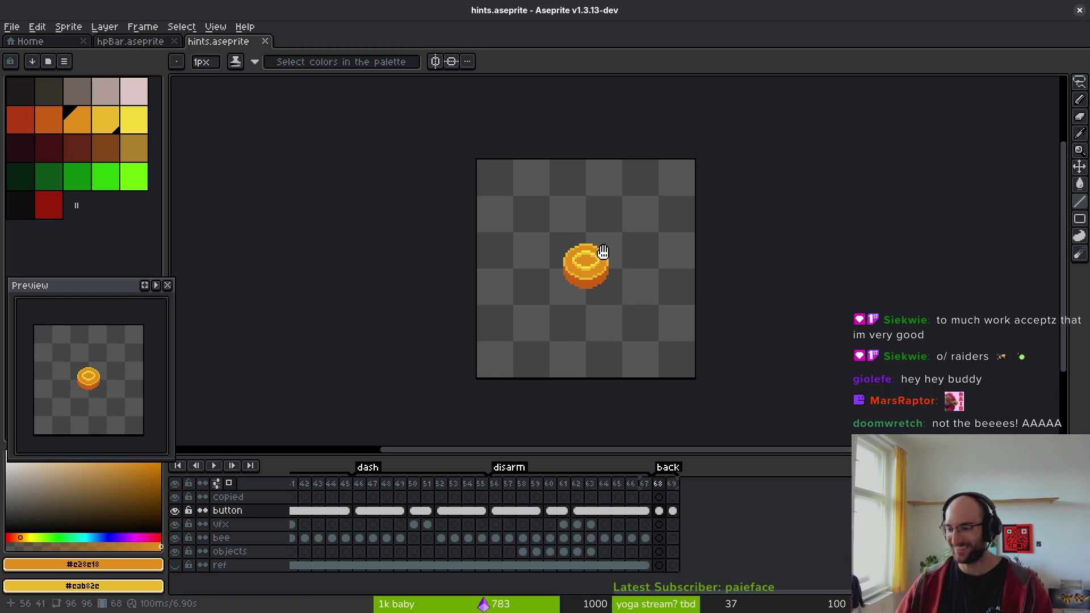
scroll(625, 255, "right", 1)
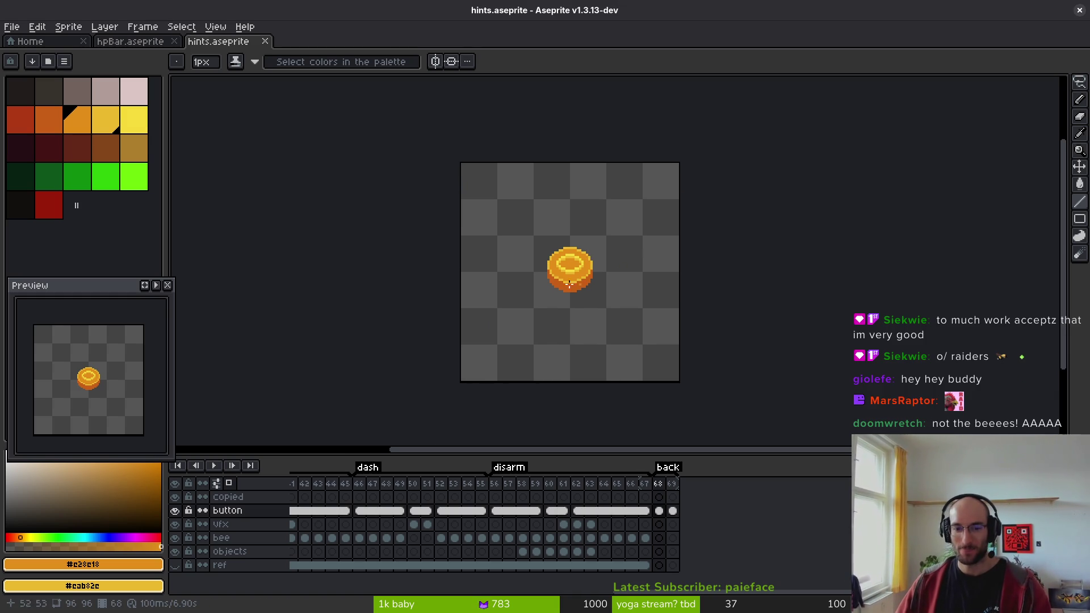
scroll(570, 284, "up", 2)
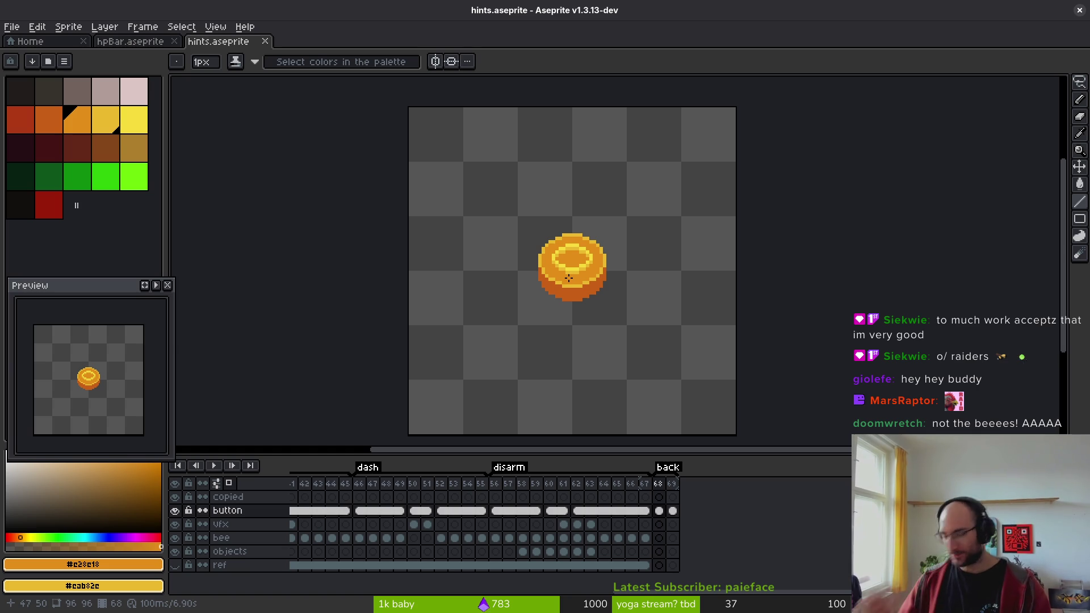
left_click(265, 41)
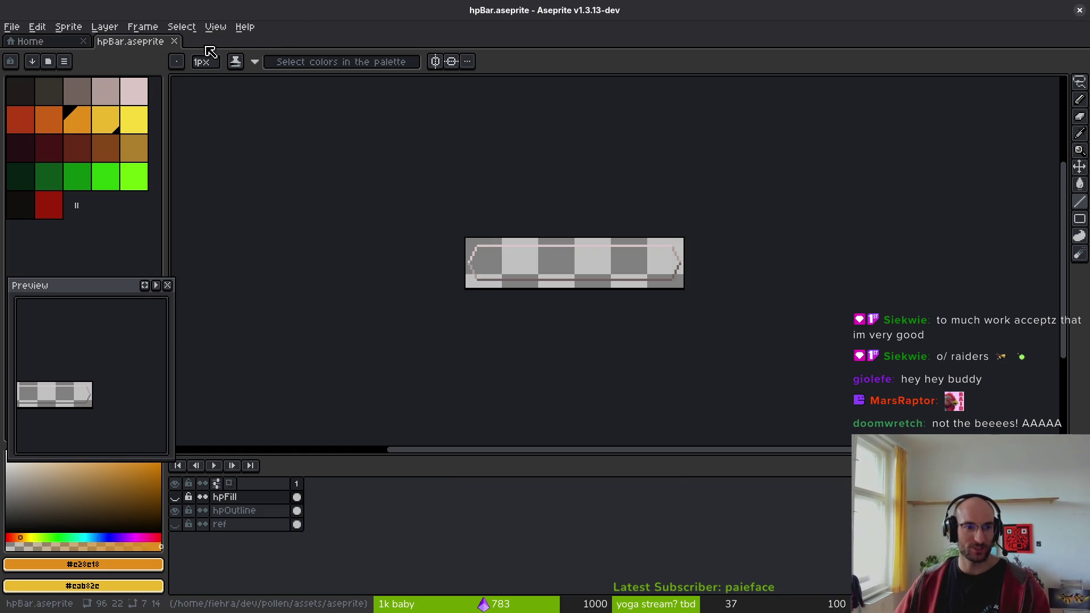
left_click(174, 41)
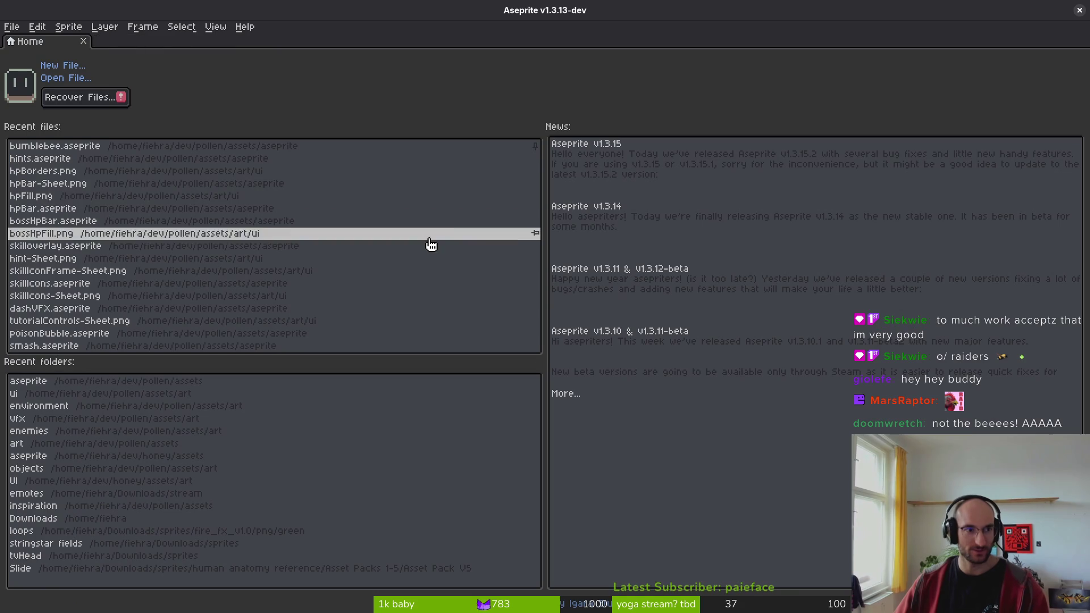
key("alt+Tab")
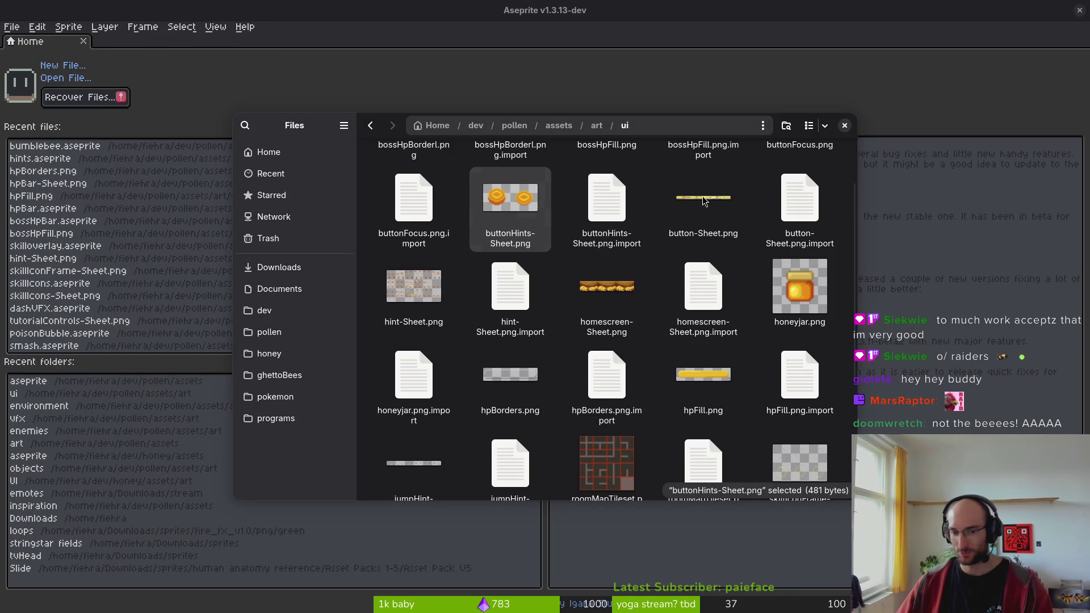
left_click(844, 126)
key("alt+Tab")
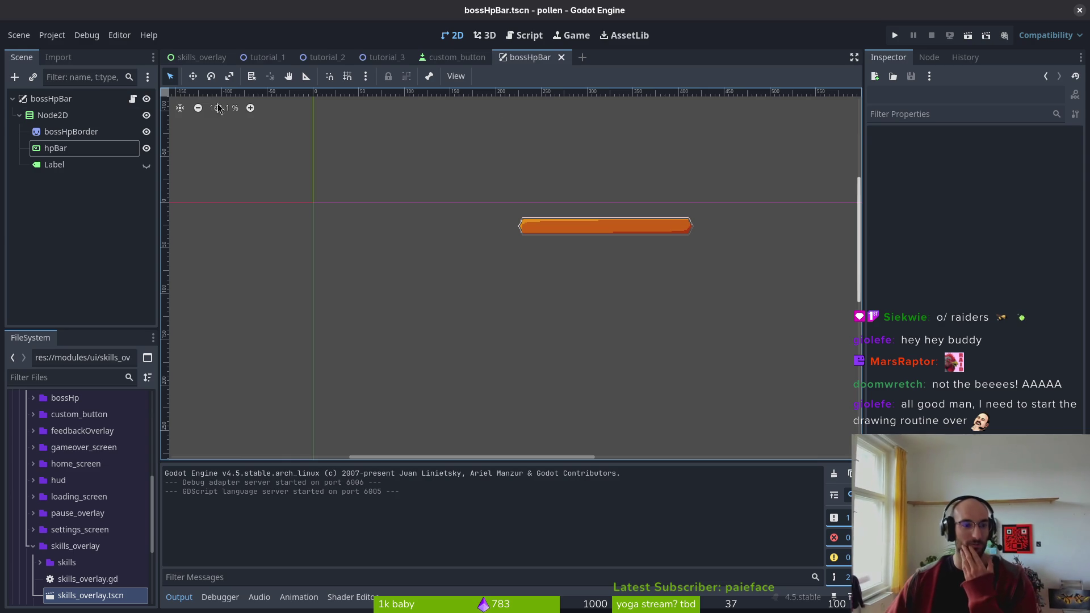
- Collapse Node2D and open flower_level.tscn through the quick file search for 'flower_level'
left_click(19, 115)
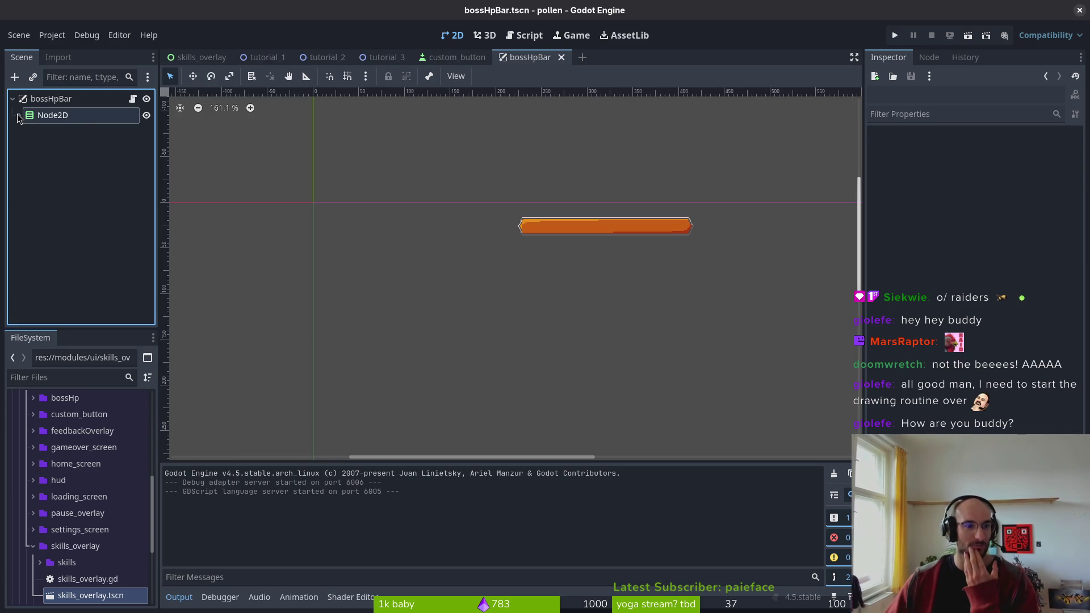
left_click(194, 57)
key("shift+alt+o")
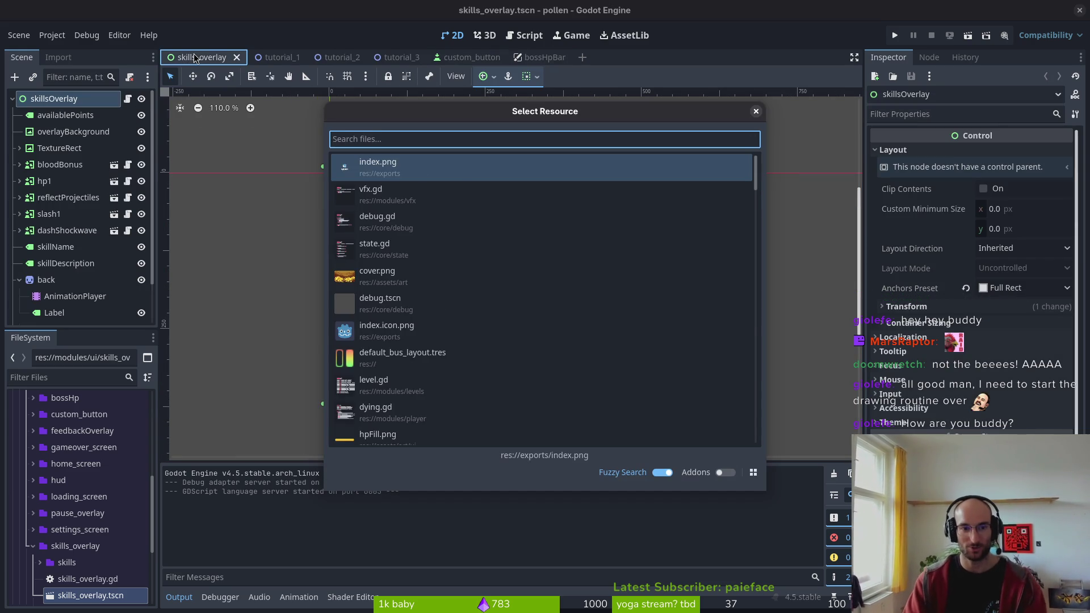
type("flower_level")
key("Return")
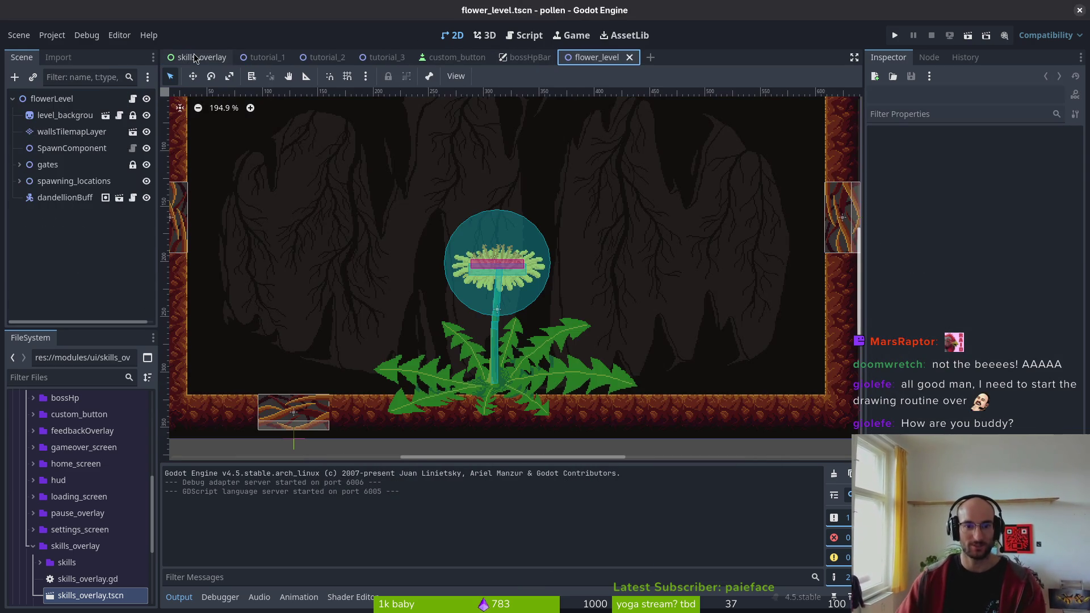
scroll(270, 218, "down", 3)
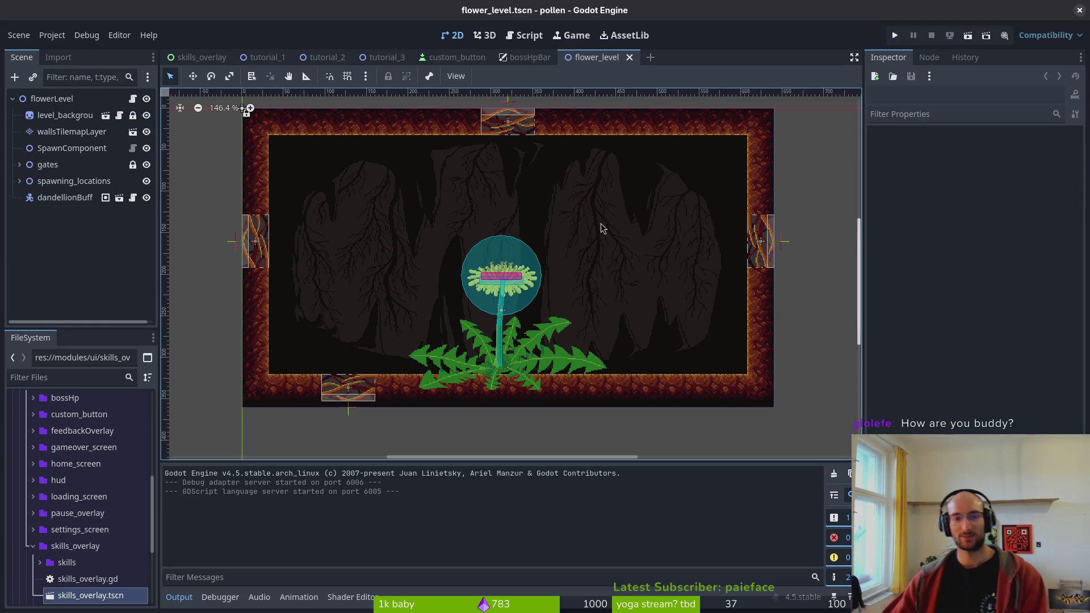
- Open pause.tscn via quick open and select its feedback button node
key("shift+alt+o")
type("settingt")
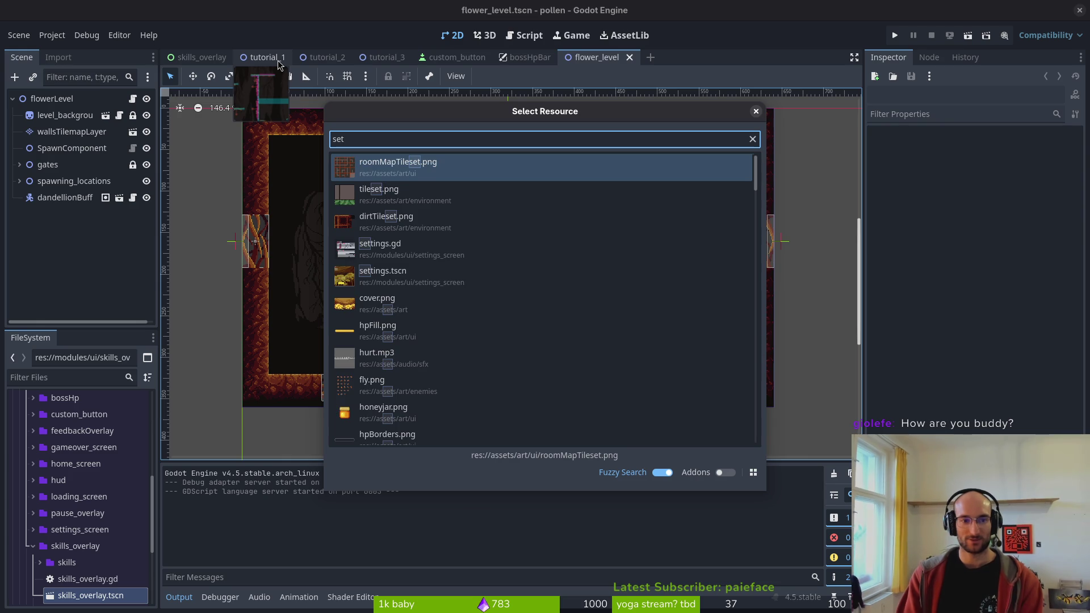
key("Return")
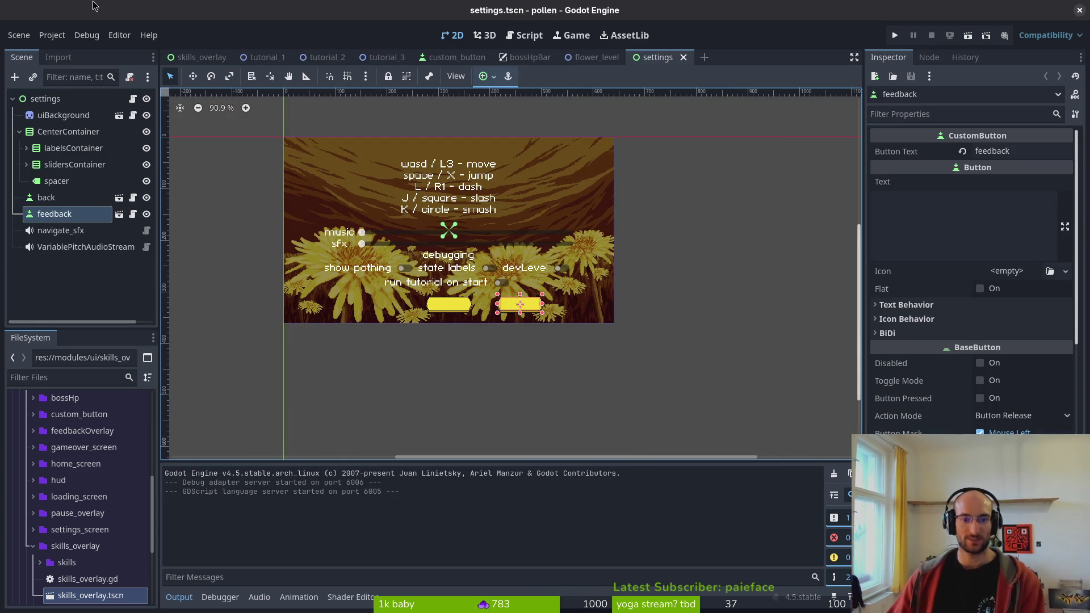
key("shift+alt+o")
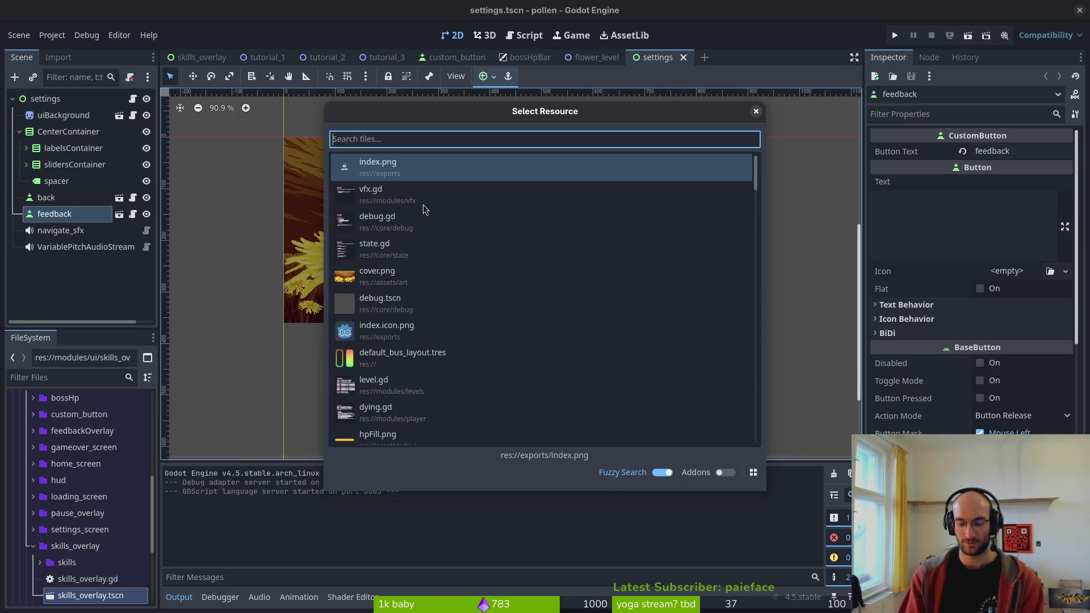
type("pause")
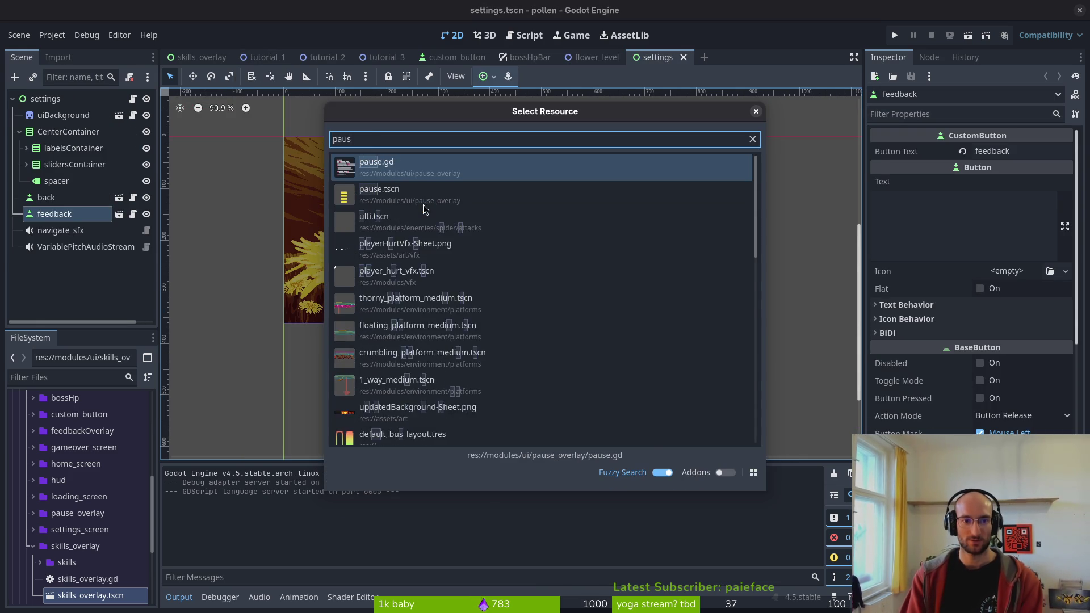
key("Return")
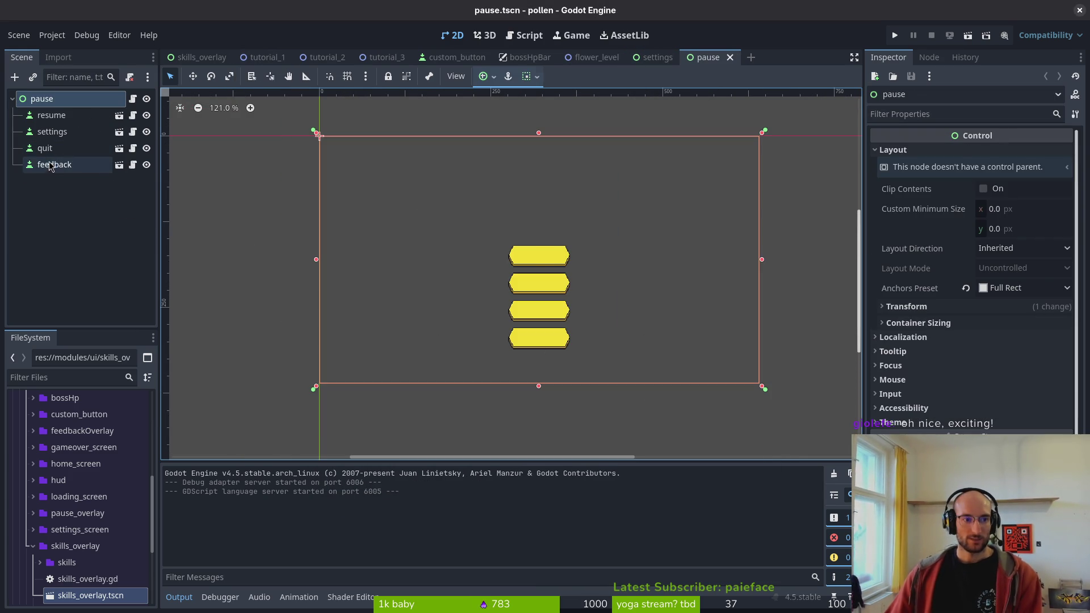
left_click(51, 165)
- In home.tscn, paste the feedback button and move it to sit directly under the root node
key("ctrl+shift+o")
type("homettws")
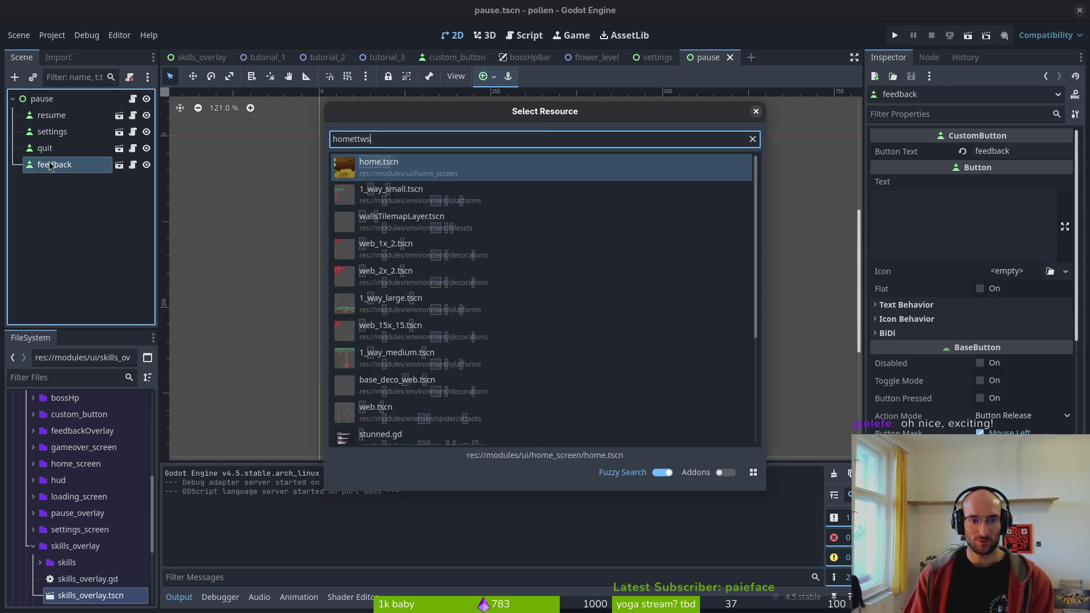
key("Return")
left_click(37, 151)
key("ctrl+v")
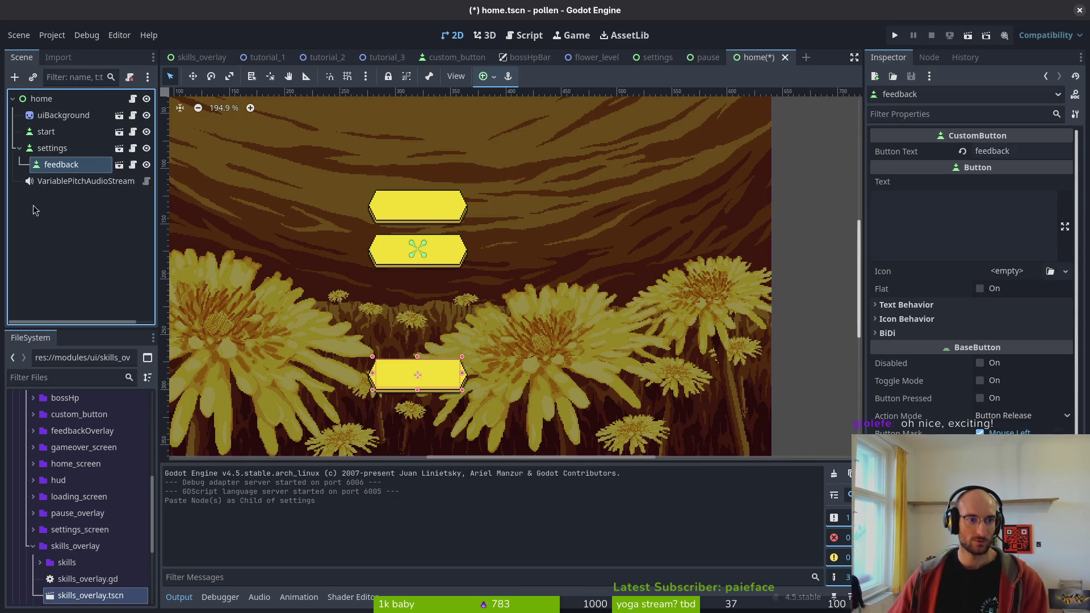
mouse_move(62, 166)
left_mouse_down()
mouse_move(51, 142)
mouse_move(35, 169)
left_mouse_up()
double_click(35, 165)
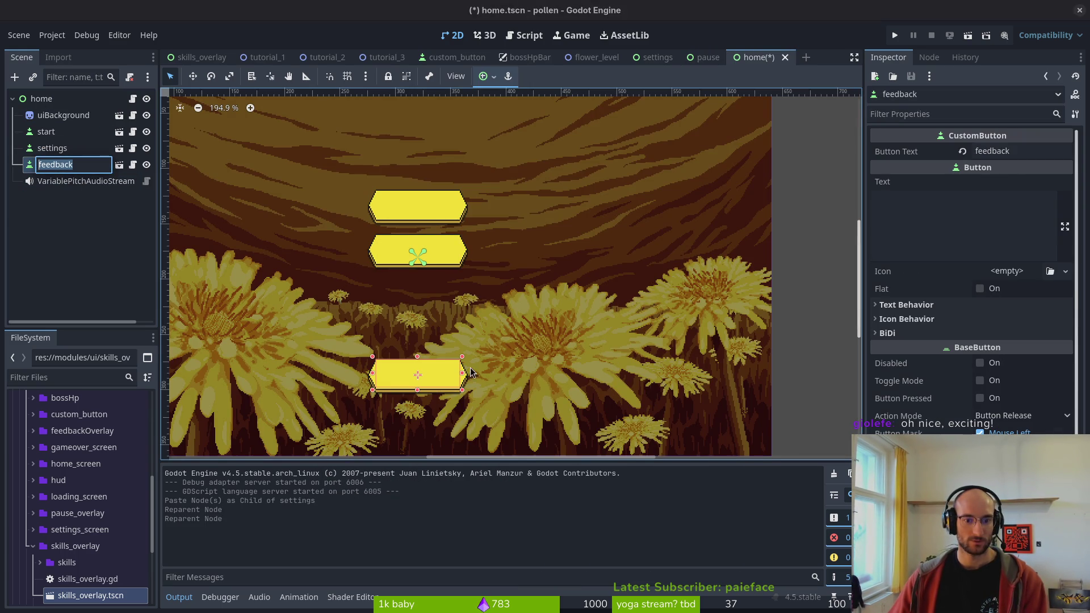
scroll(965, 369, "down", 5)
key("Return")
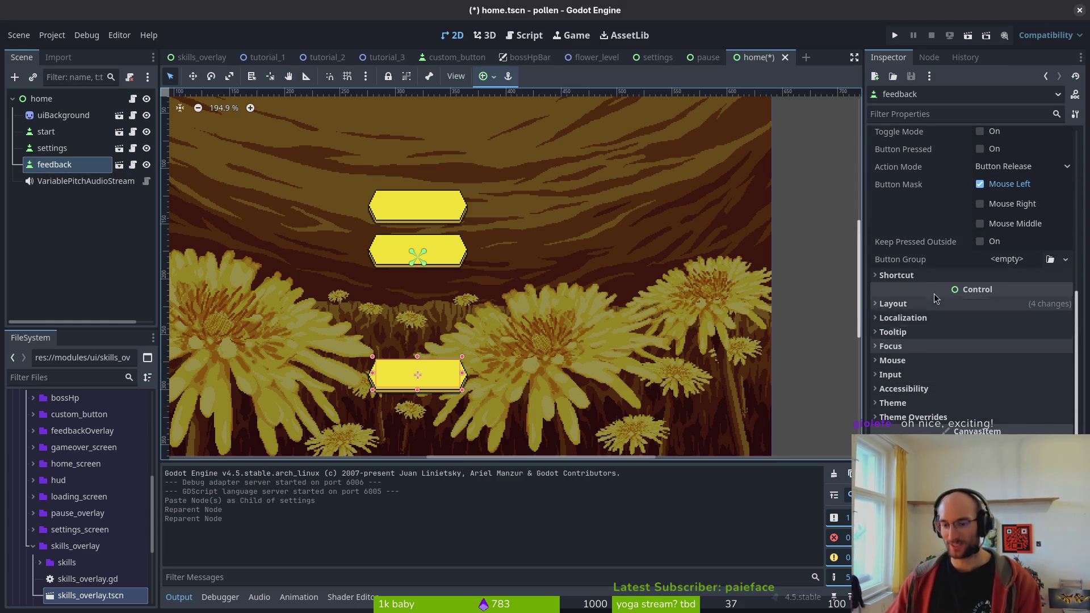
- Position the feedback button just below the settings button on screen and save home.tscn
left_click(924, 306)
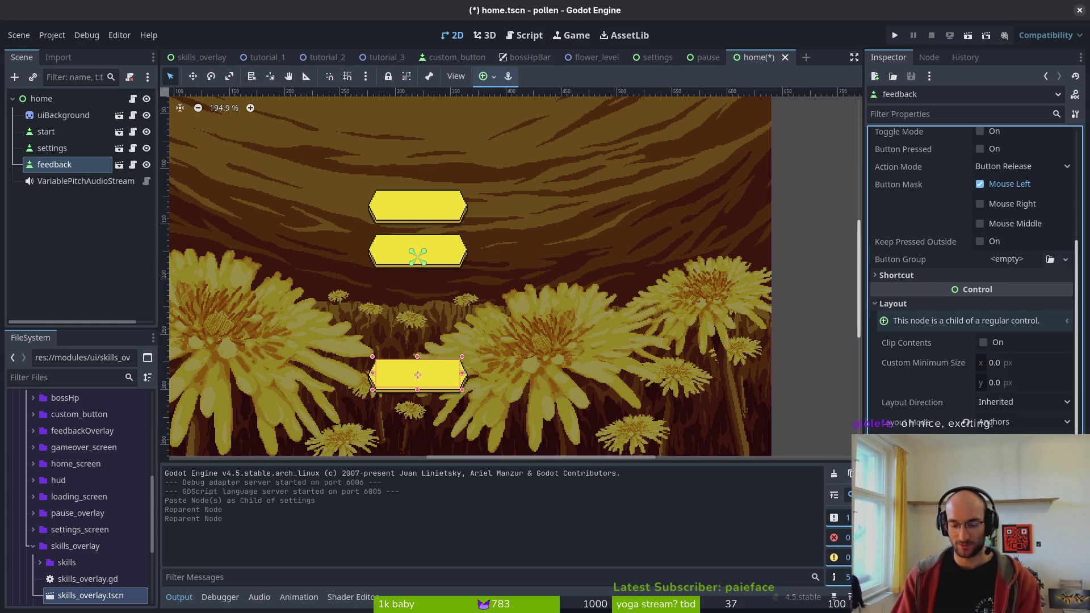
left_click_drag(418, 375, 418, 339)
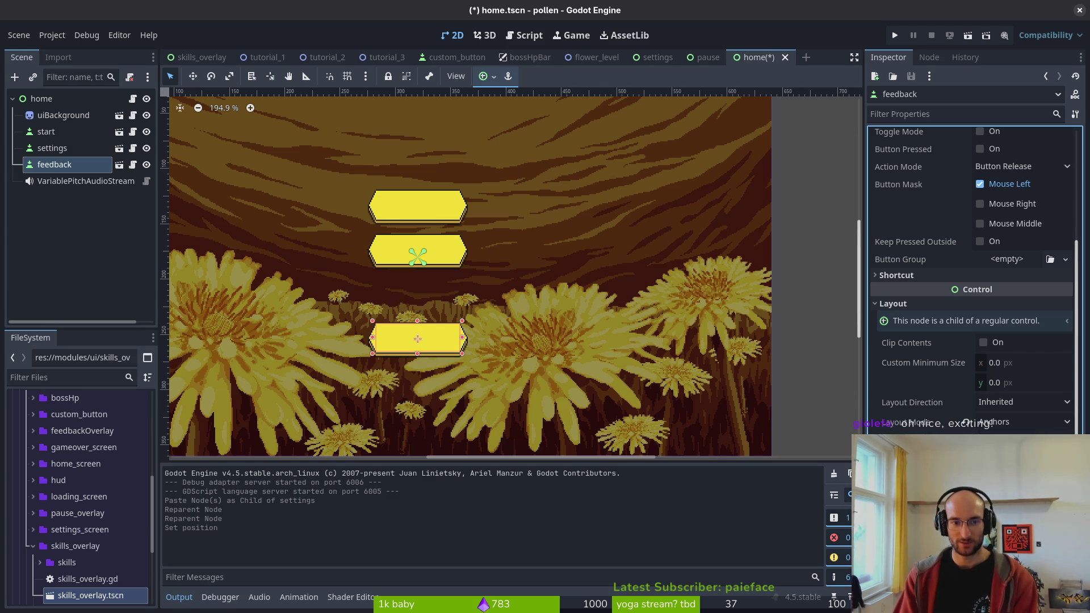
left_click_drag(418, 339, 418, 295)
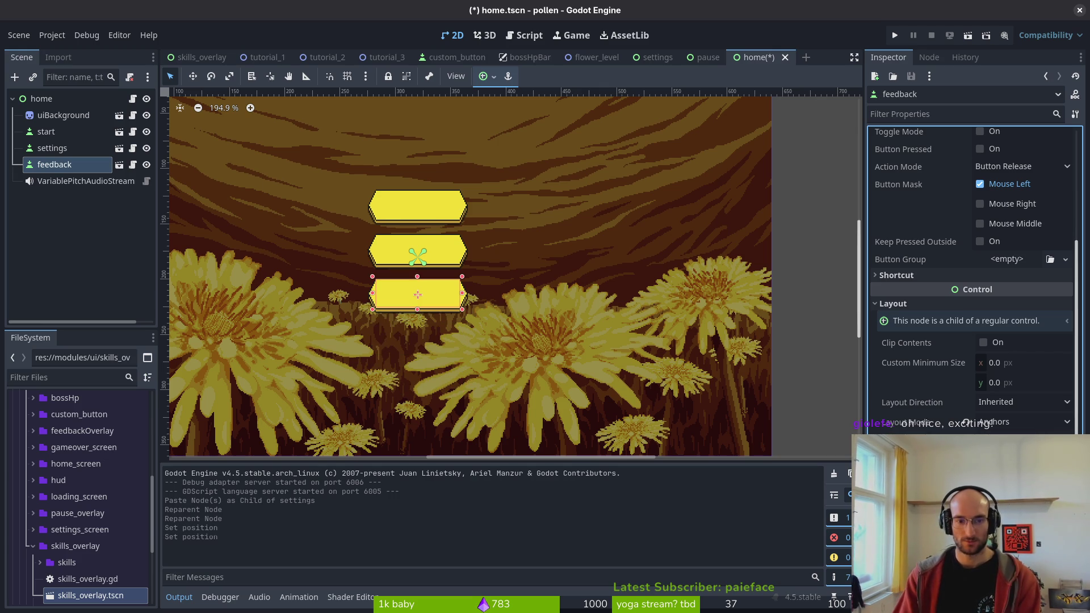
scroll(446, 307, "up", 4)
left_click(511, 284)
key("ctrl+s")
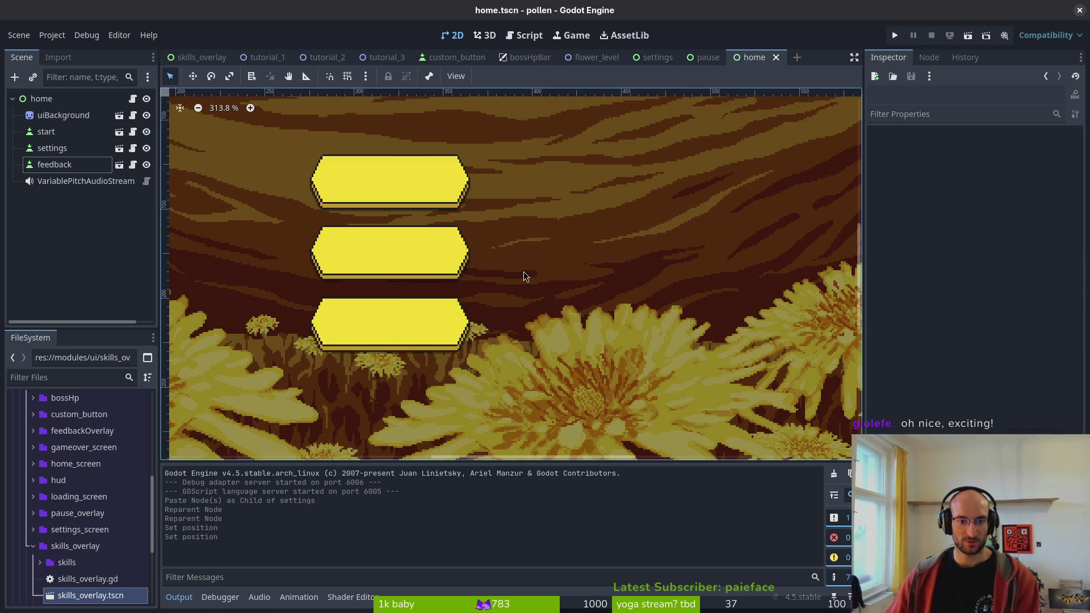
- Inspect the start and settings buttons' size and position, then clear the selection
scroll(636, 301, "down", 4)
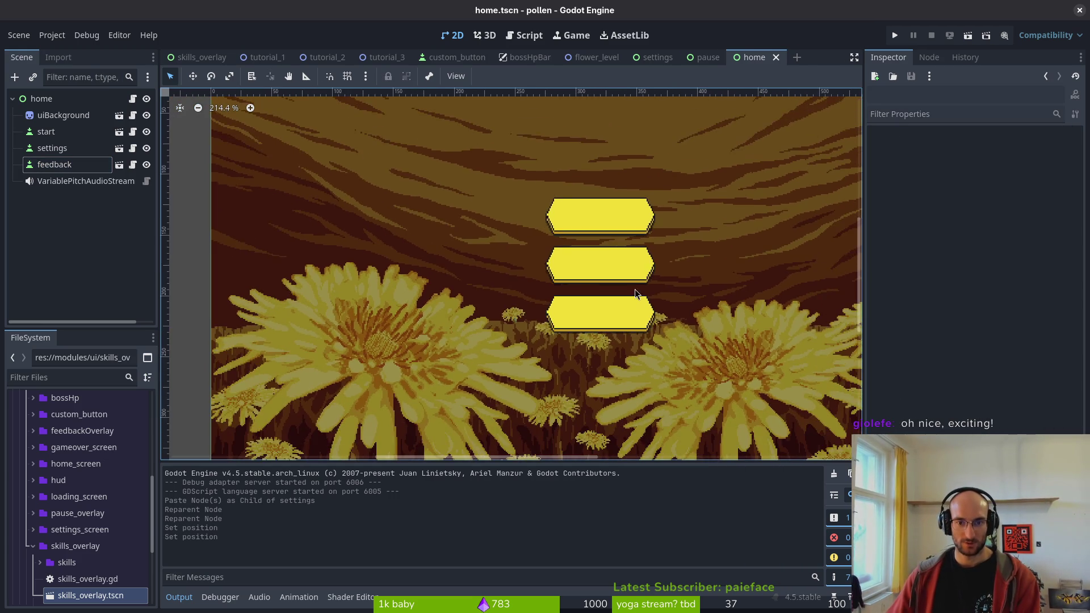
left_click(622, 245)
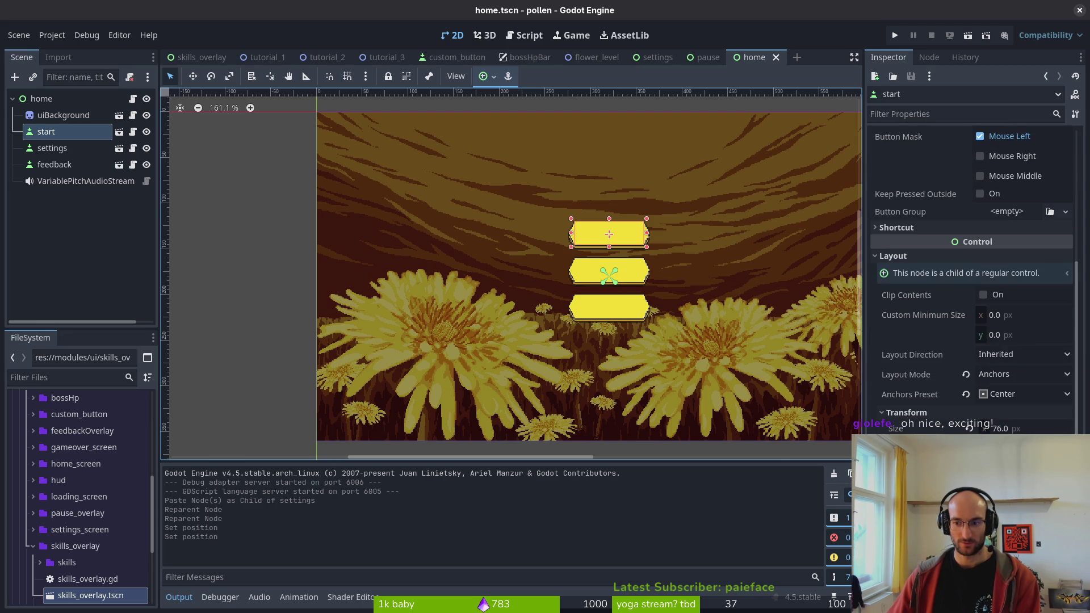
left_click(576, 279)
scroll(984, 410, "down", 10)
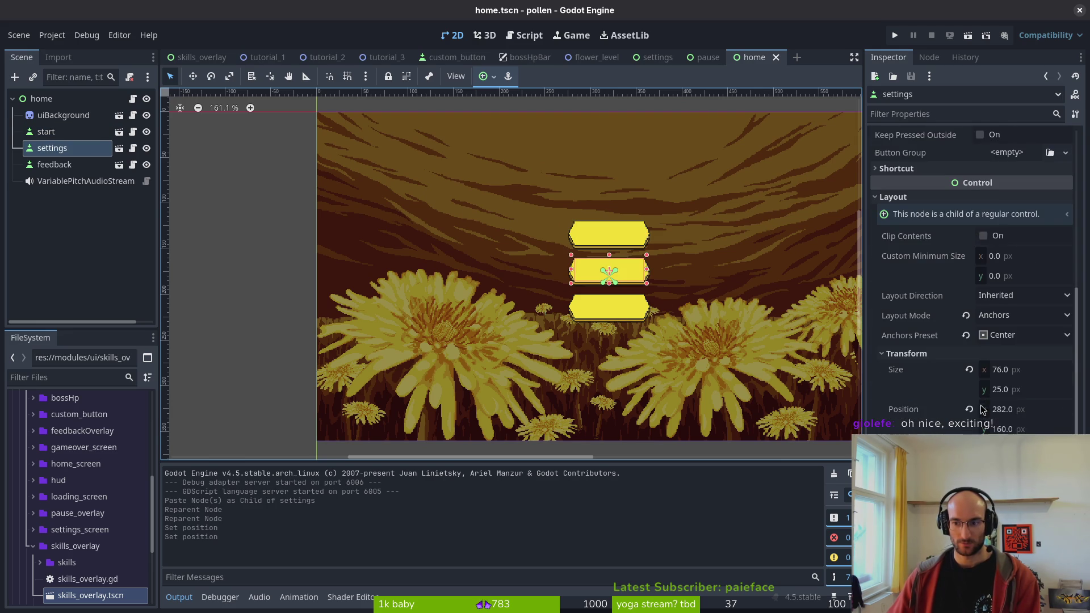
left_click(594, 319)
key("Escape")
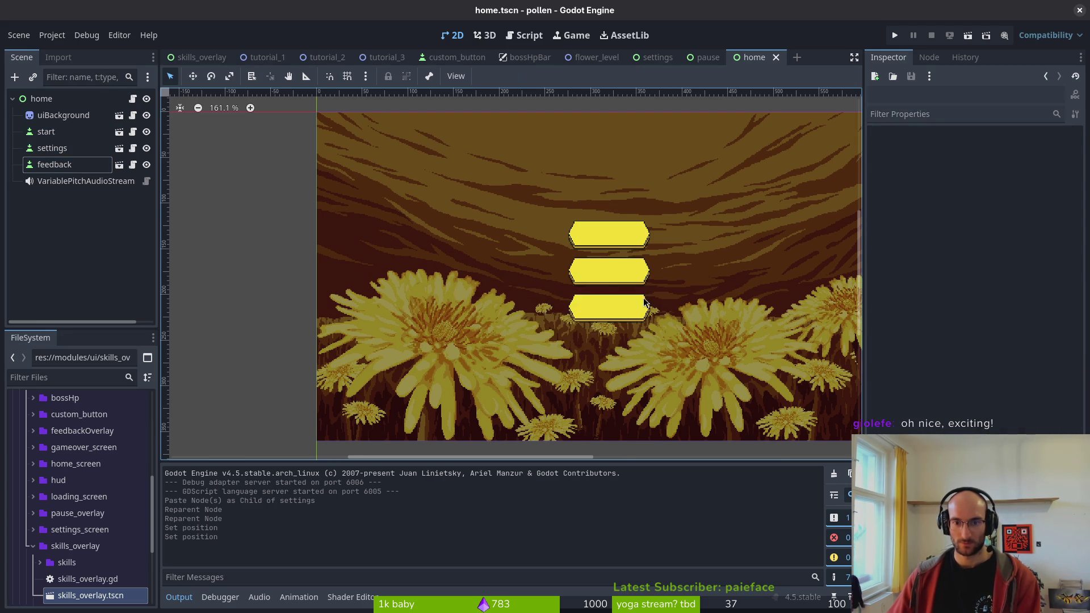
- Bring up the GitLab issues list in Firefox and try printing it, then close the print dialog
key("alt+Tab")
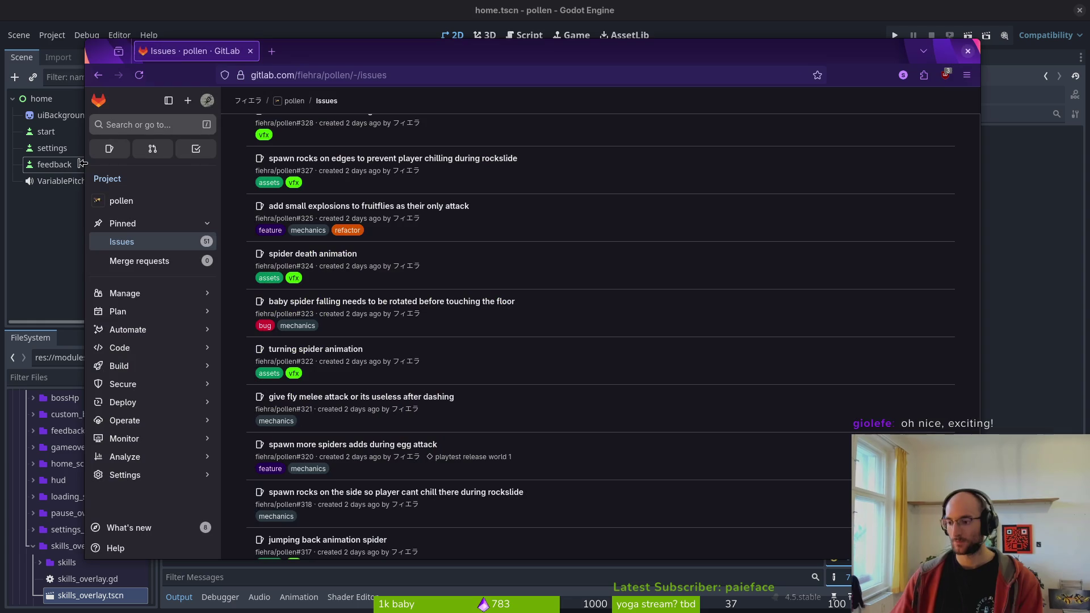
key("ctrl+p")
key("super")
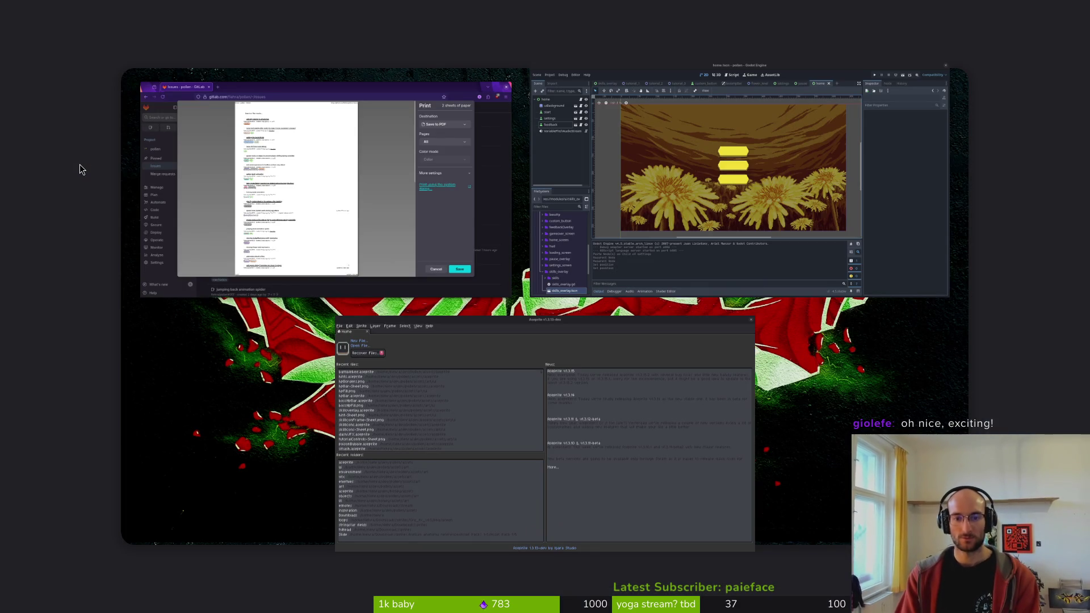
key("super")
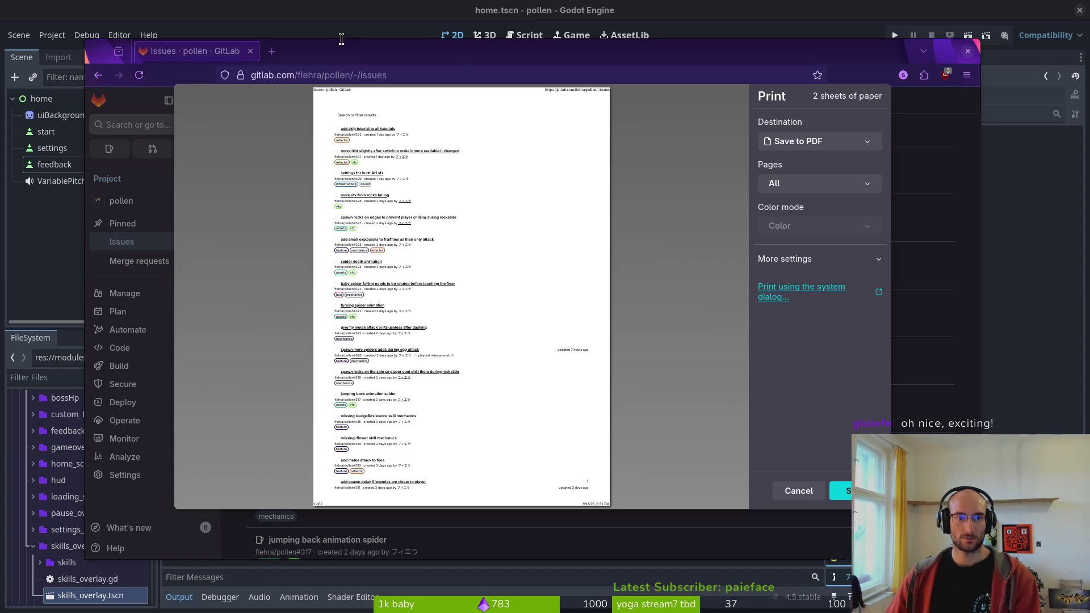
key("F12")
key("F12")
key("Escape")
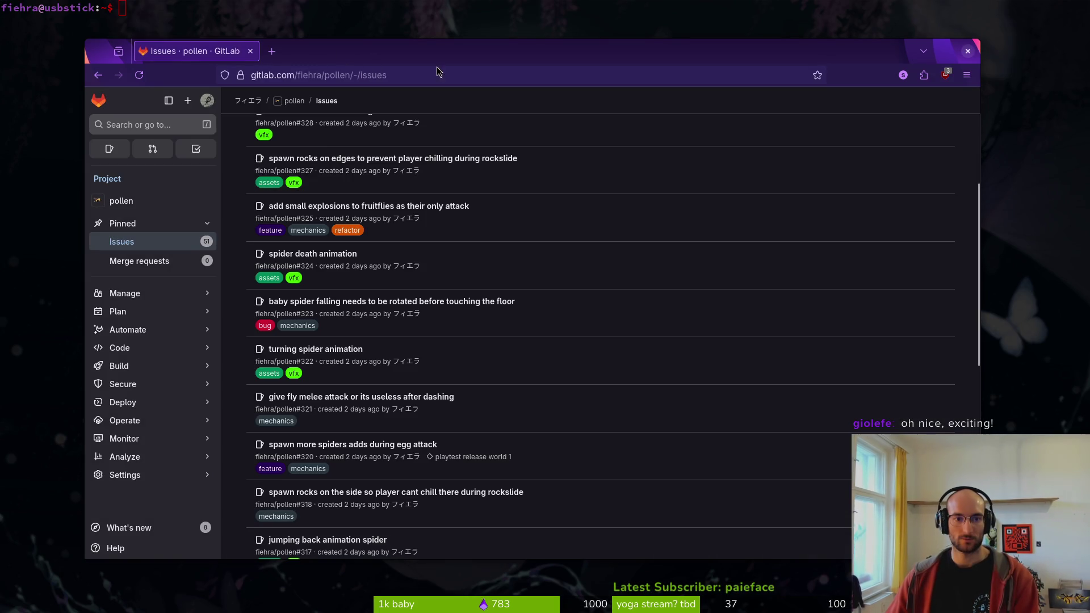
- Move the browser aside and launch vim inside the dev/pollen project folder
left_click_drag(353, 53, 426, 63)
key("F12")
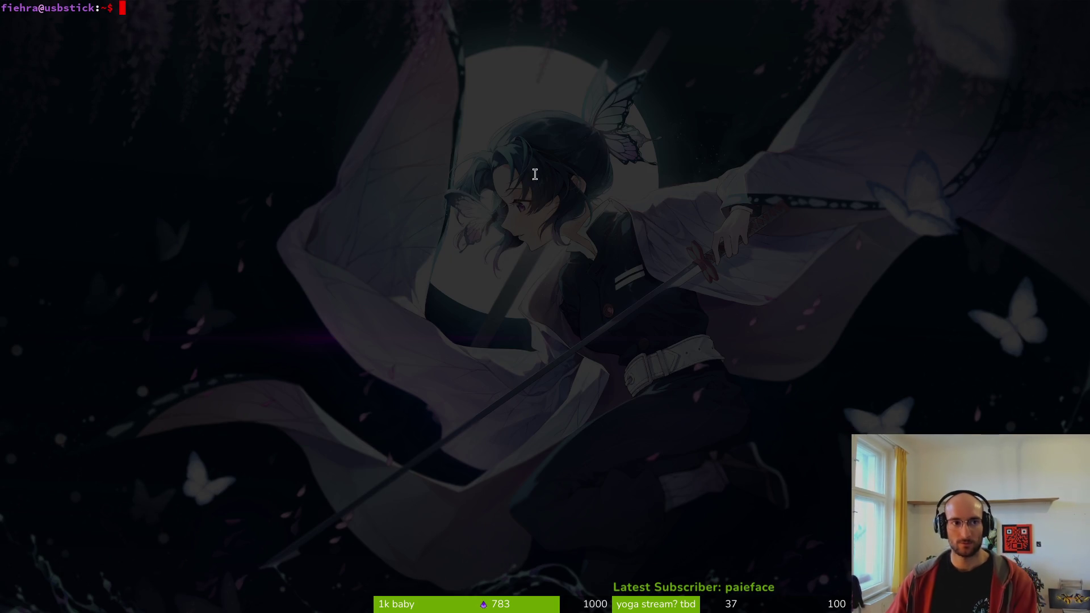
type("cd dev")
key("Tab")
type("pol")
key("Tab")
key("Return")
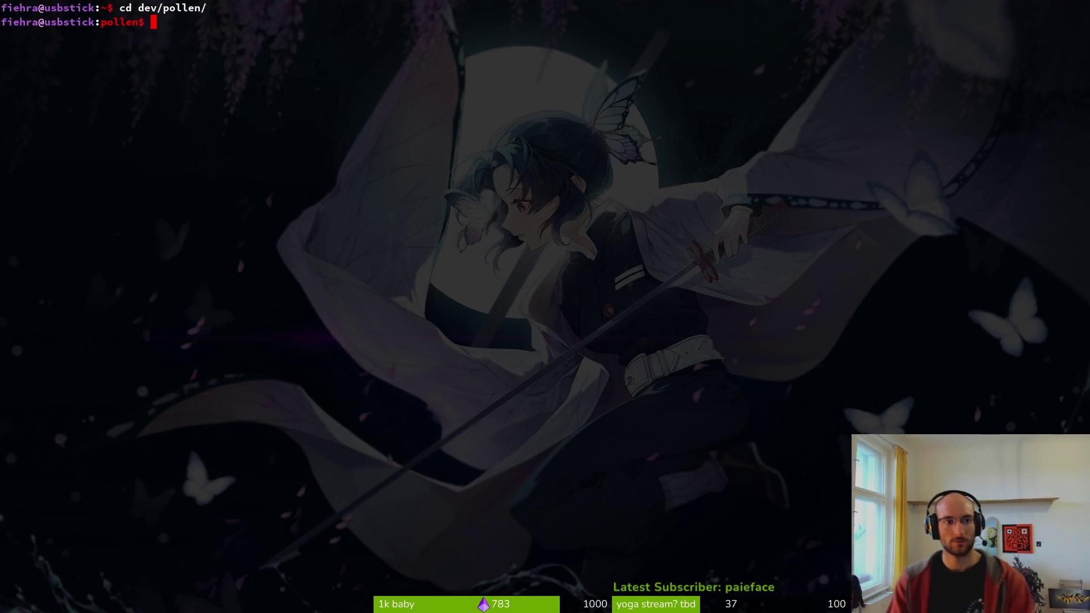
type("vimi")
key("Return")
type("vim")
key("Return")
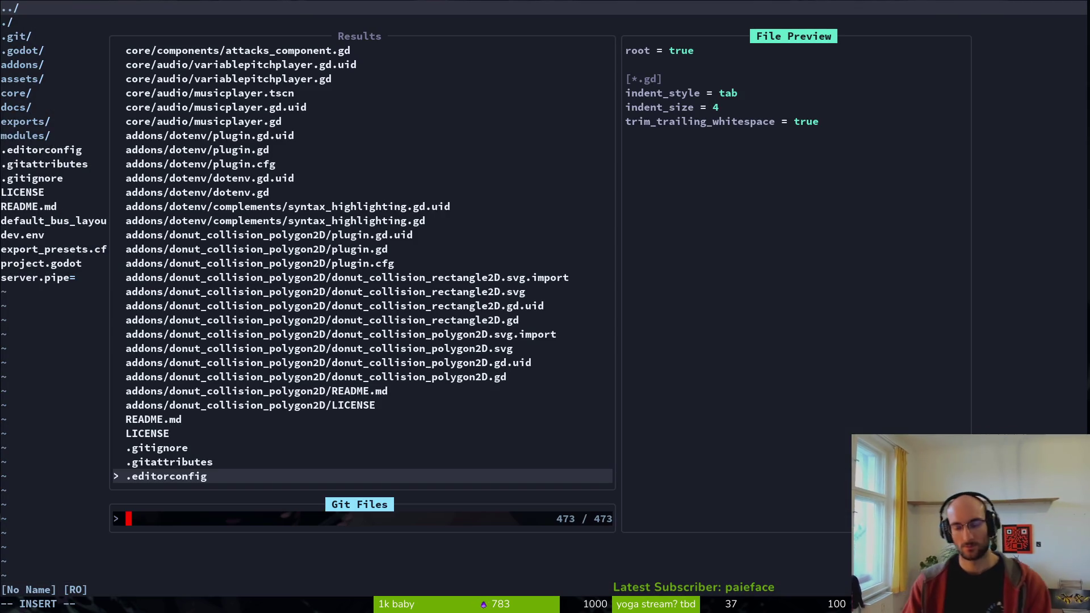
- Open pause.gd and yank the three-line open_feedback function
type("settin")
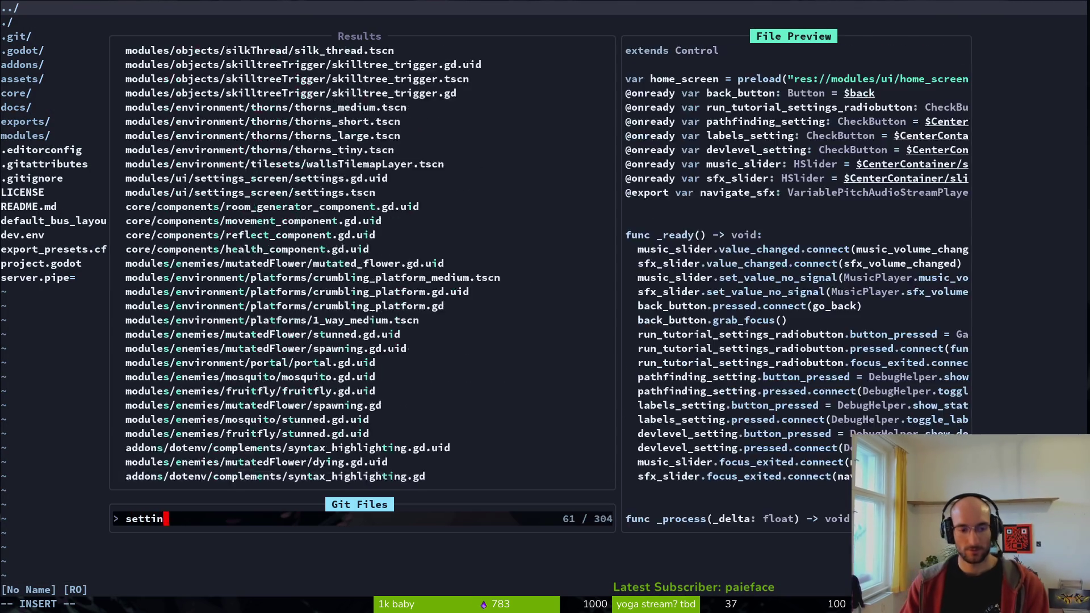
key("BackSpace")
key("BackSpace")
key("BackSpace")
type("pause")
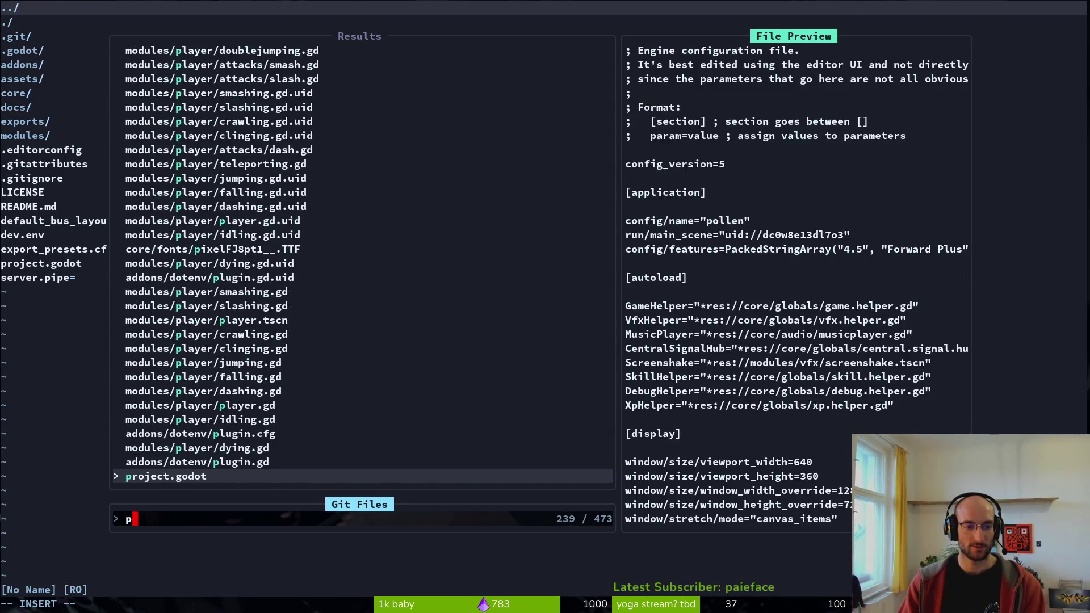
key("Return")
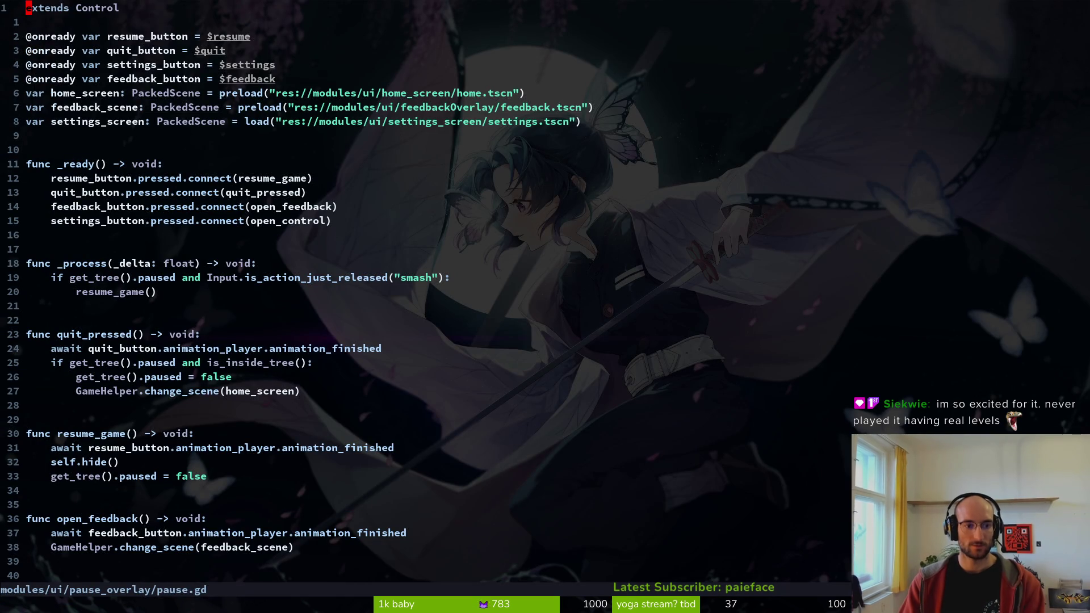
key("3")
key("6")
key("shift+g")
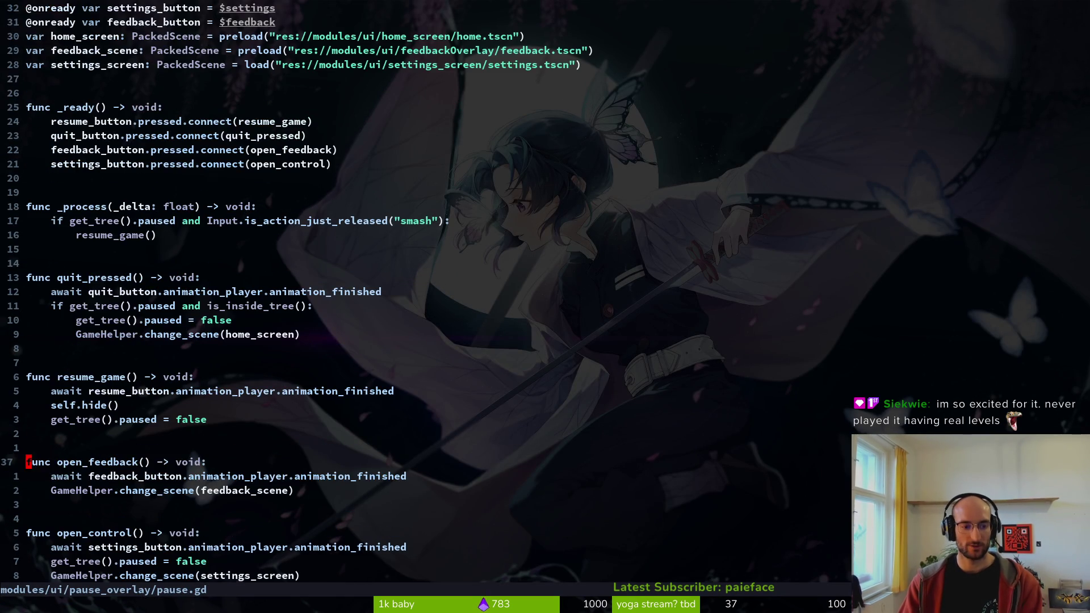
key("shift+v")
key("j")
key("j")
key("y")
key("space")
key("n")
key("ctrl+o")
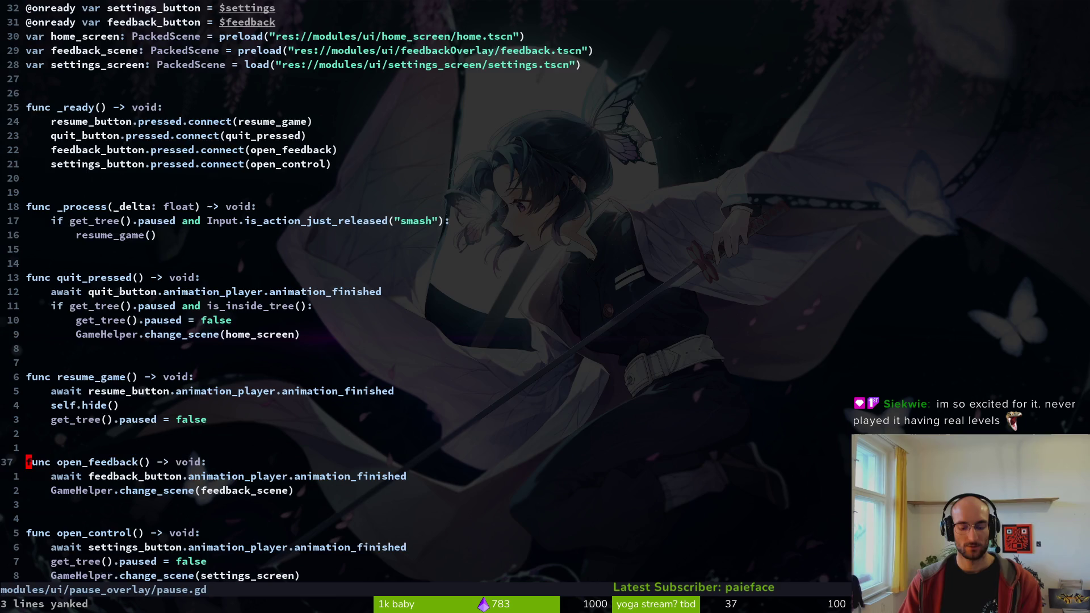
- Paste open_feedback at the end of home.gd with :w, then return to pause.gd
key("ctrl+p")
type("home")
key("Return")
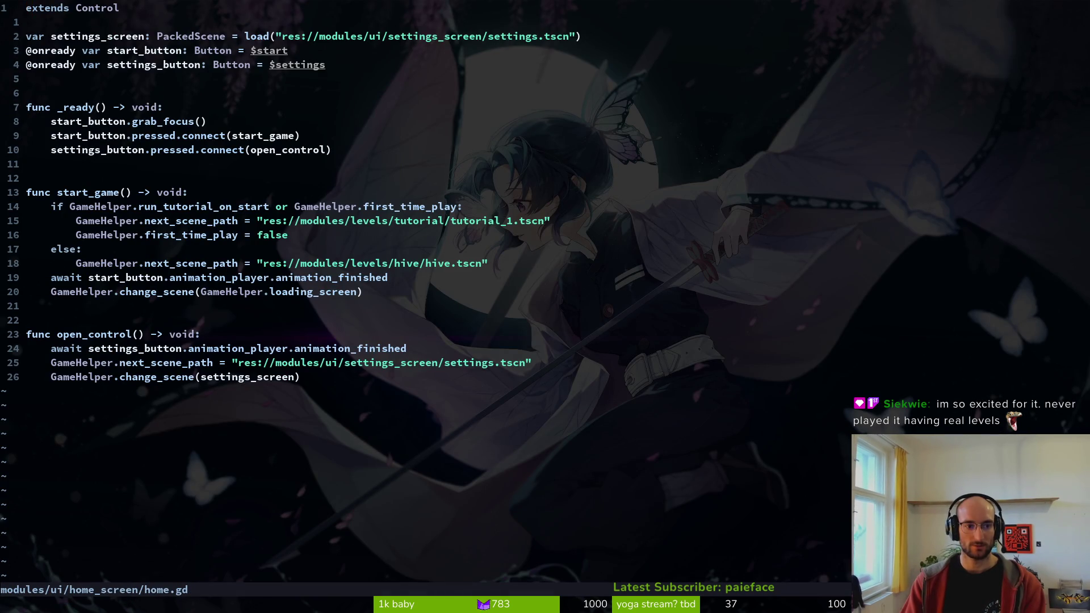
key("shift+g")
key("p")
key("o")
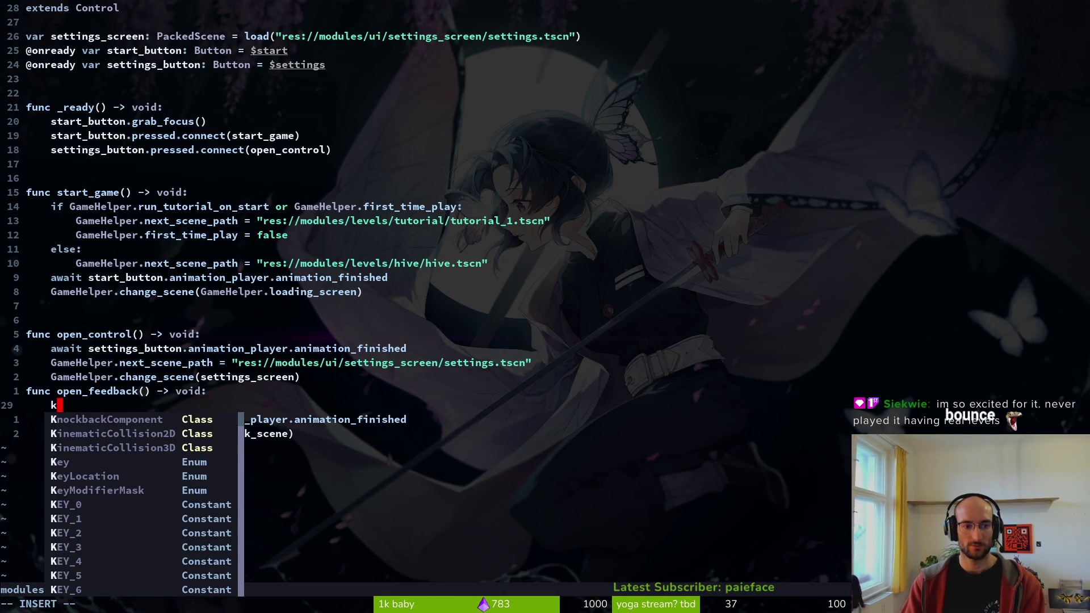
key("Escape")
type(":w")
key("Return")
key("ctrl+o")
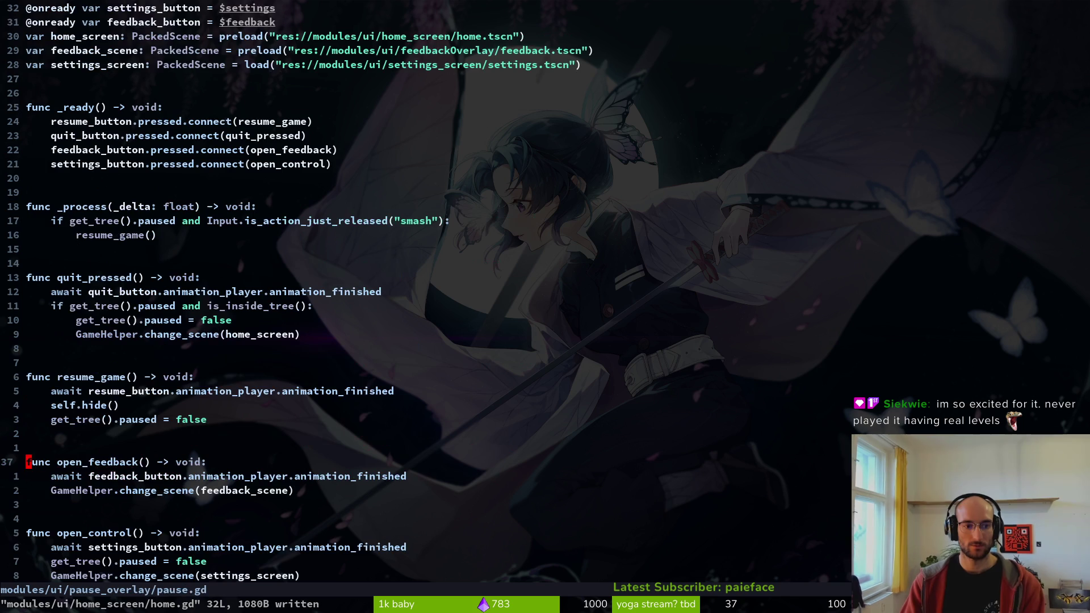
key("ctrl+o")
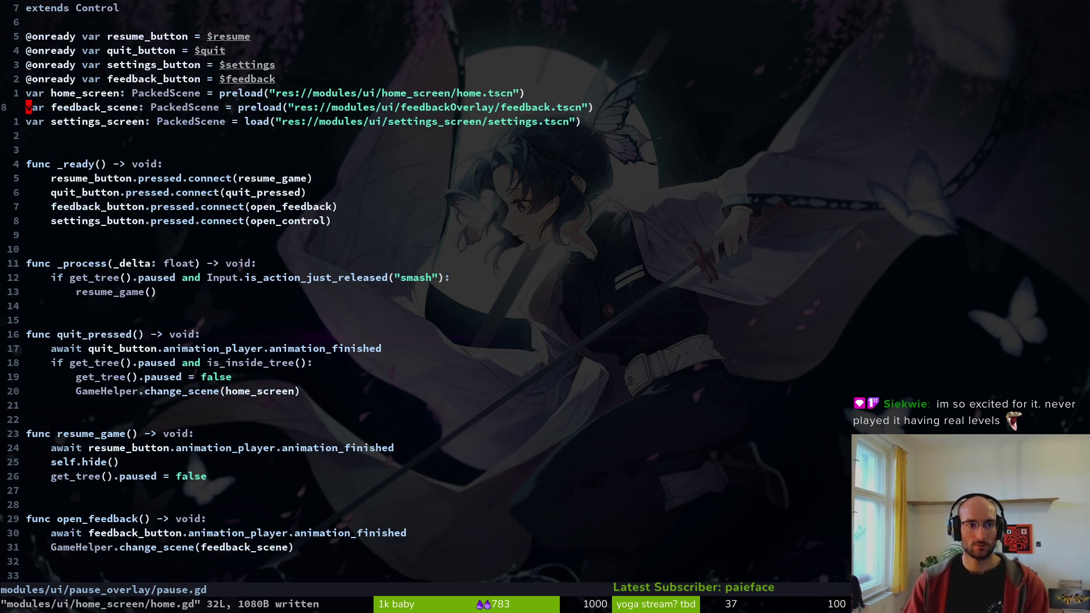
key("ctrl+6")
- Paste the feedback_scene declaration near settings_screen in home.gd, save, and find the feedback_button error
key("braceleft")
key("braceleft")
key("braceleft")
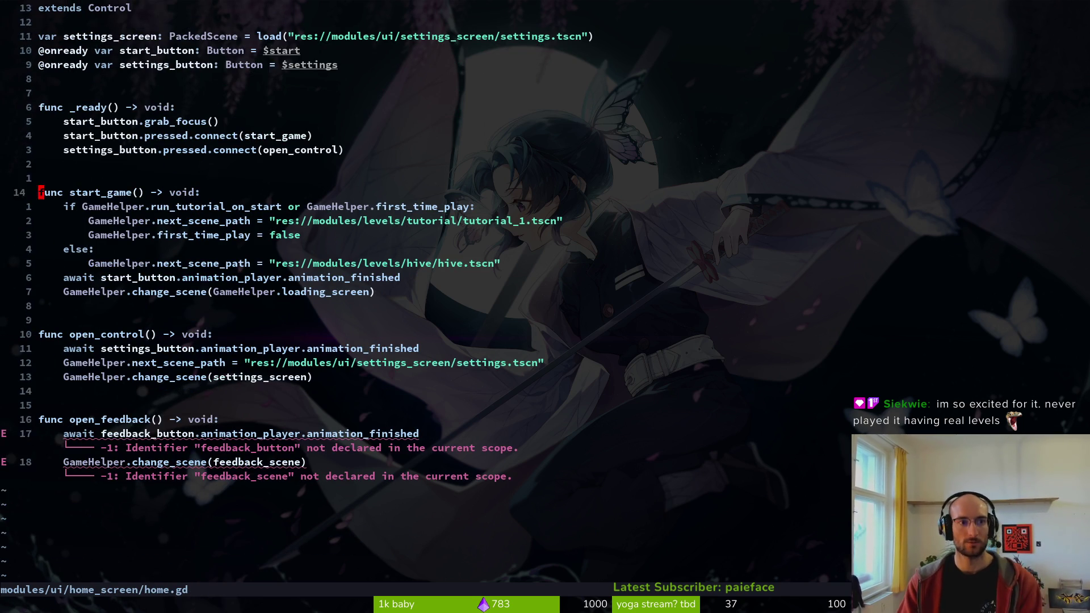
key("k")
key("k")
key("k")
type("p:w")
key("Return")
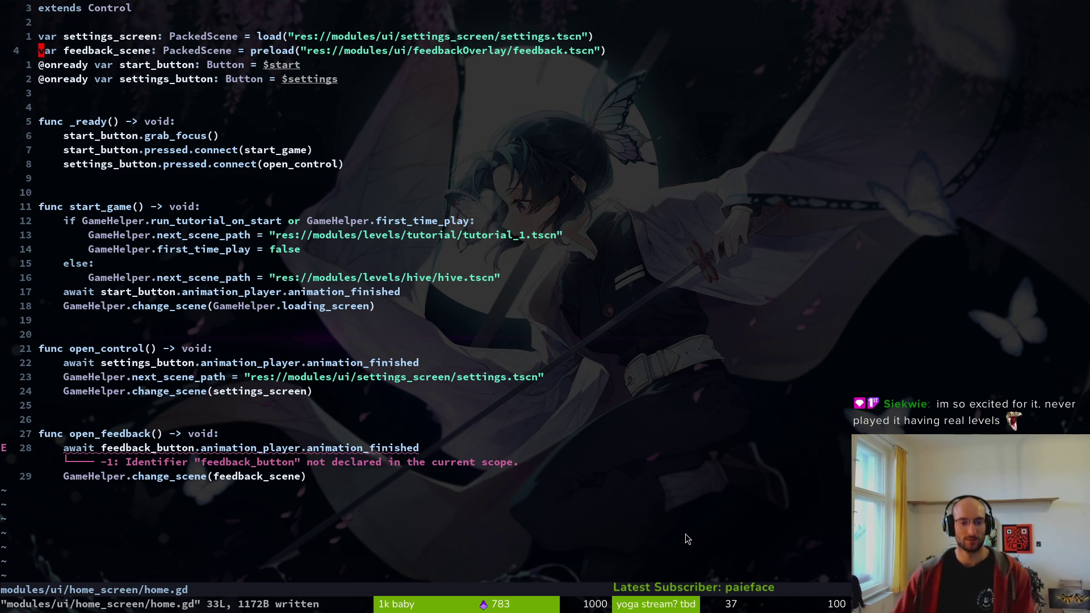
left_click(431, 447)
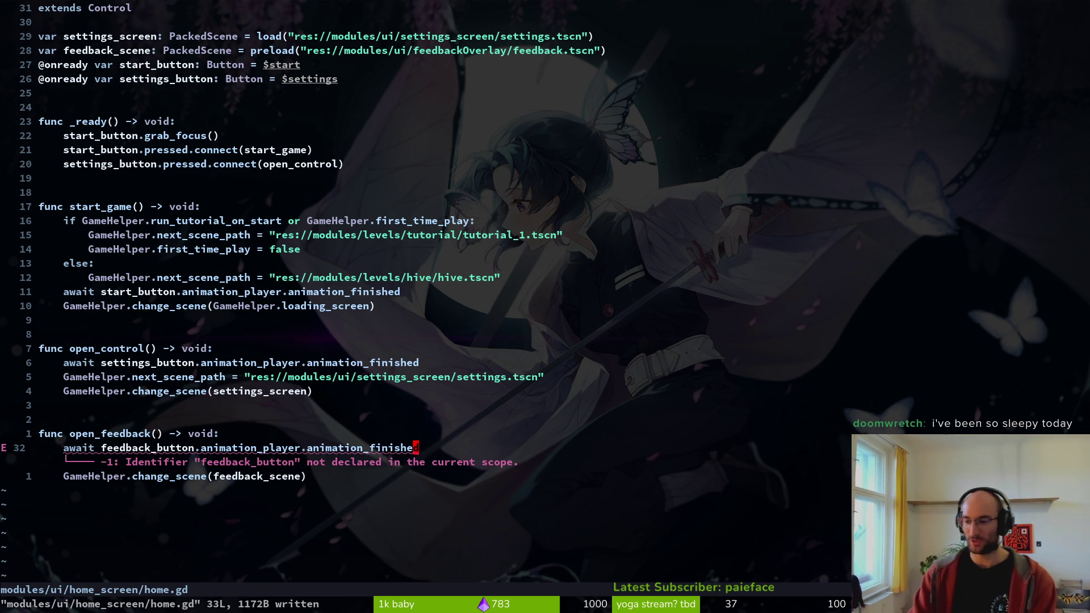
key("b")
key("b")
key("b")
key("b")
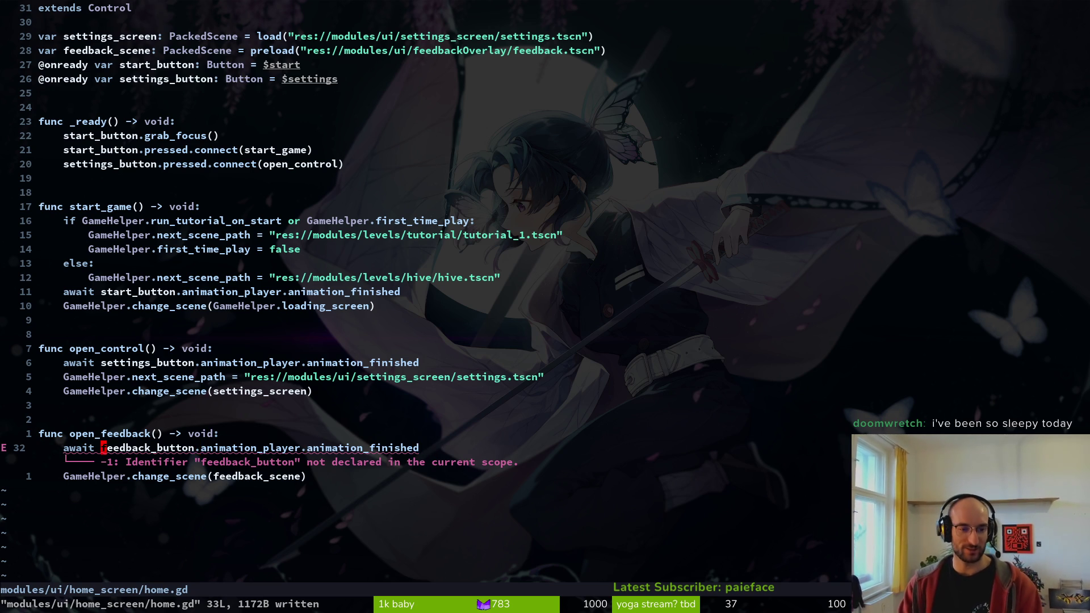
key("w")
key("w")
key("w")
key("b")
key("b")
key("b")
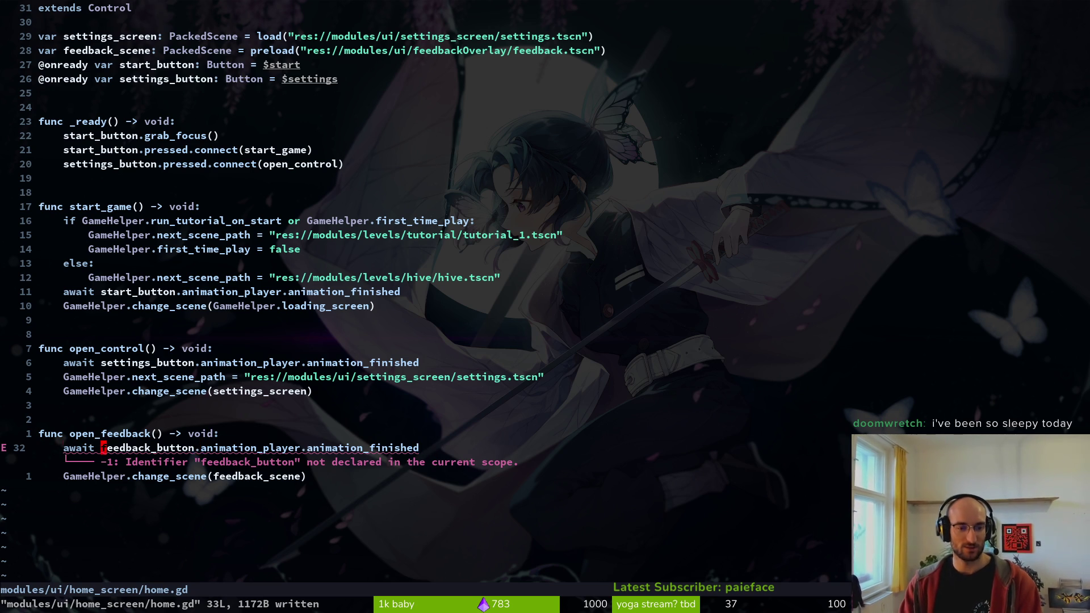
key("b")
key("w")
key("w")
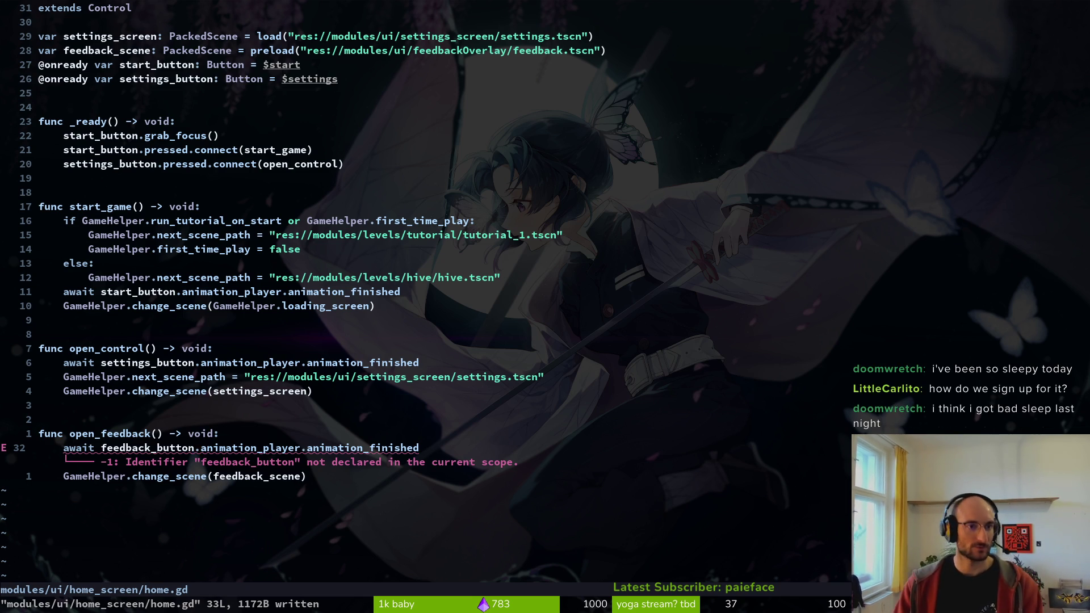
key("ctrl+6")
key("k")
key("k")
key("y")
key("y")
key("ctrl+6")
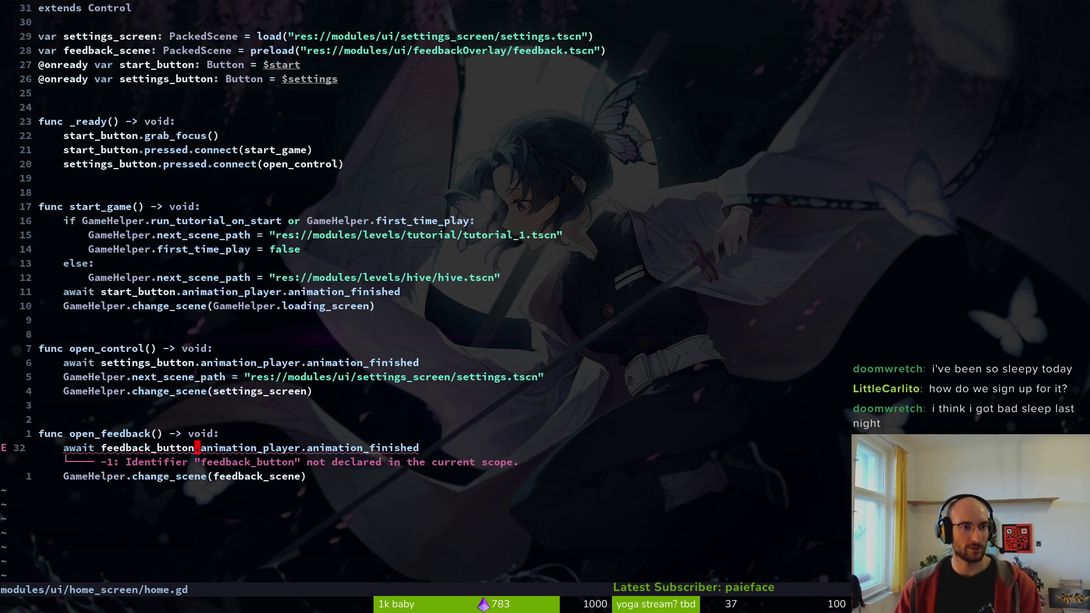
key("3")
key("1")
key("k")
key("j")
key("j")
type("jp:w")
key("Return")
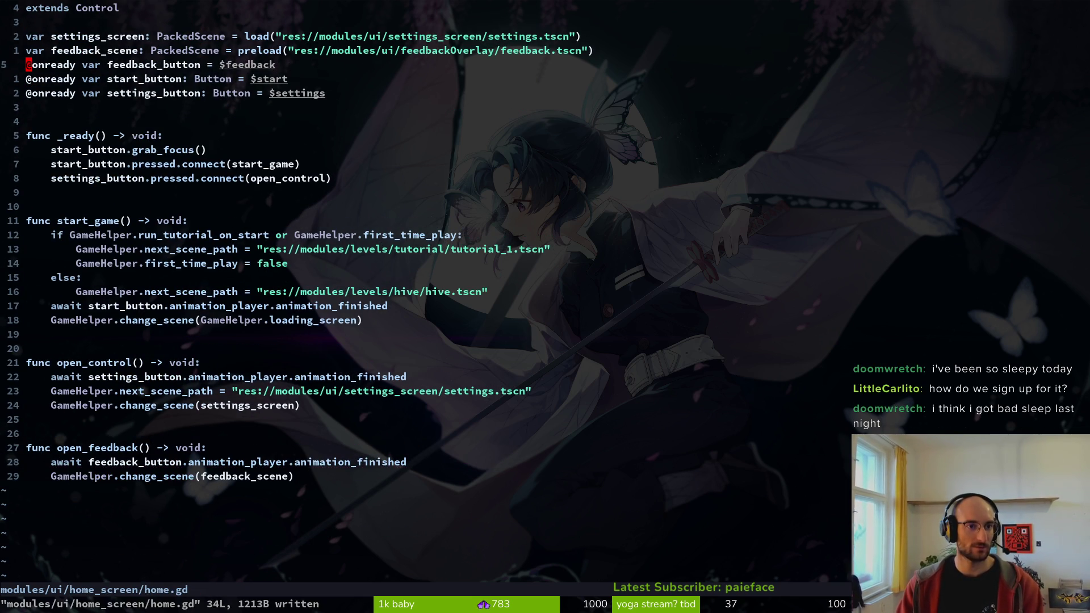
key("d")
key("d")
type("jp:w")
key("Return")
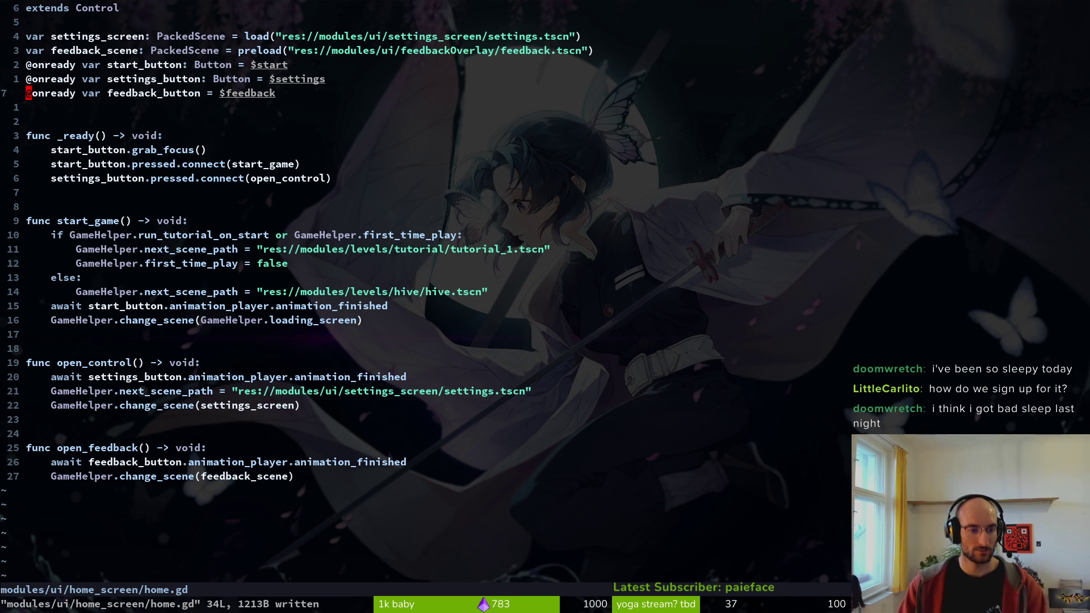
- Add feedback_button's pressed.connect line to home.gd's _ready below settings, save, and quit Vim
key("ctrl+6")
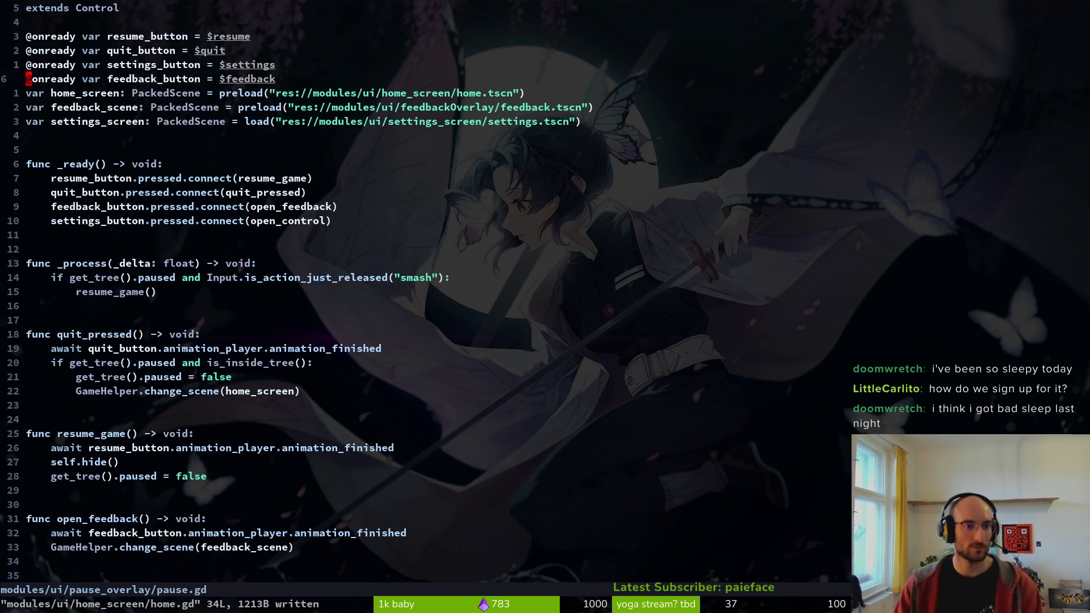
key("j")
key("j")
key("j")
key("j")
key("j")
key("y")
key("y")
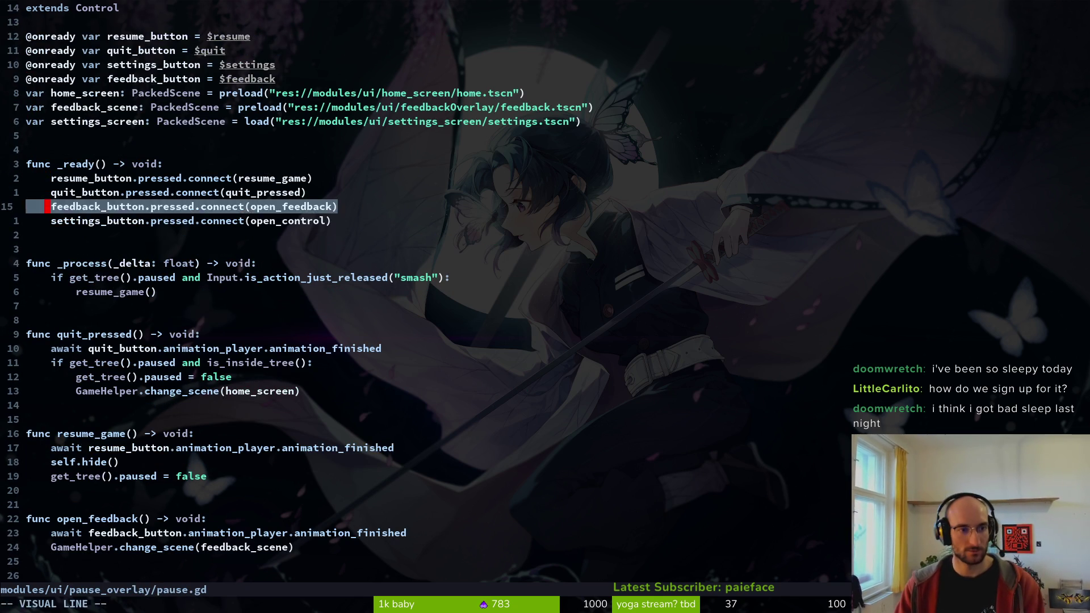
key("ctrl+6")
key("j")
key("j")
key("j")
type("pressed.connect(open_feedback")
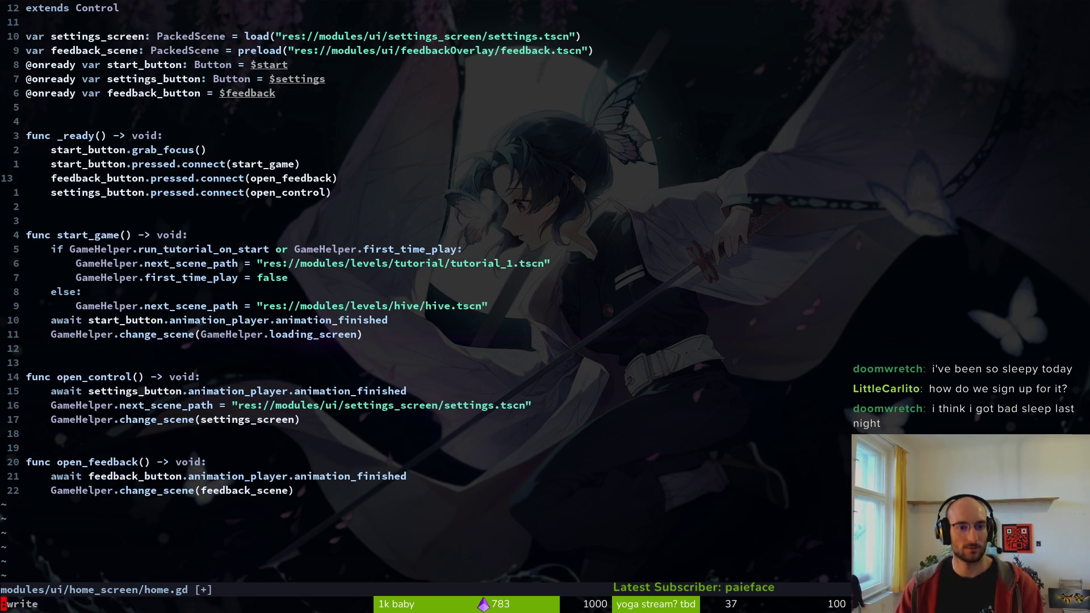
type(":w")
key("Return")
key("shift+v")
key("shift+j")
key("Escape")
type(":w")
key("Return")
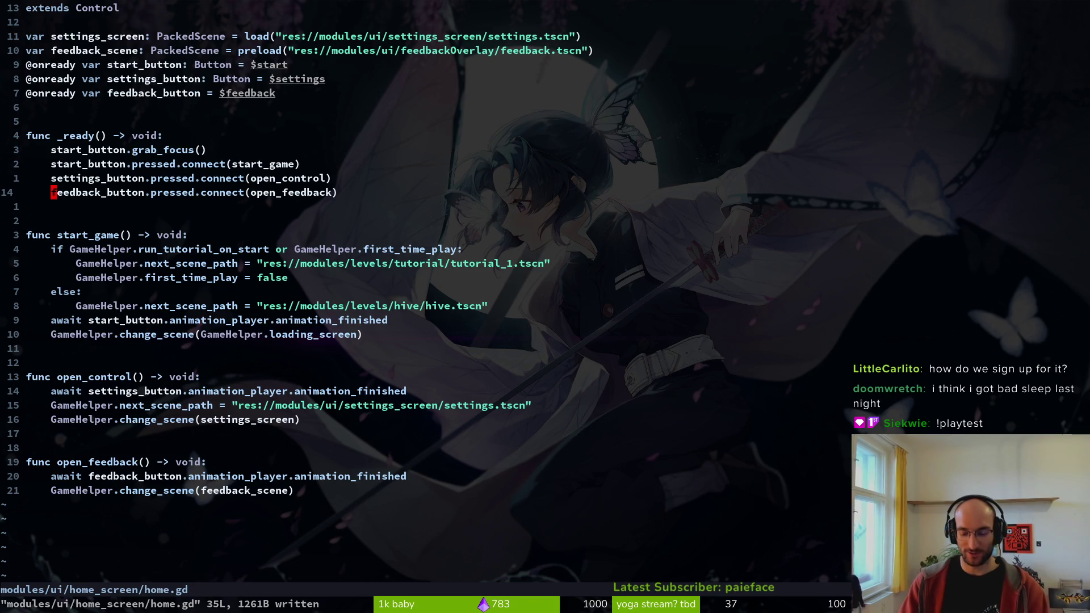
type(":q")
key("Return")
- Stage home.tscn for commit in tig's status view
type("ts")
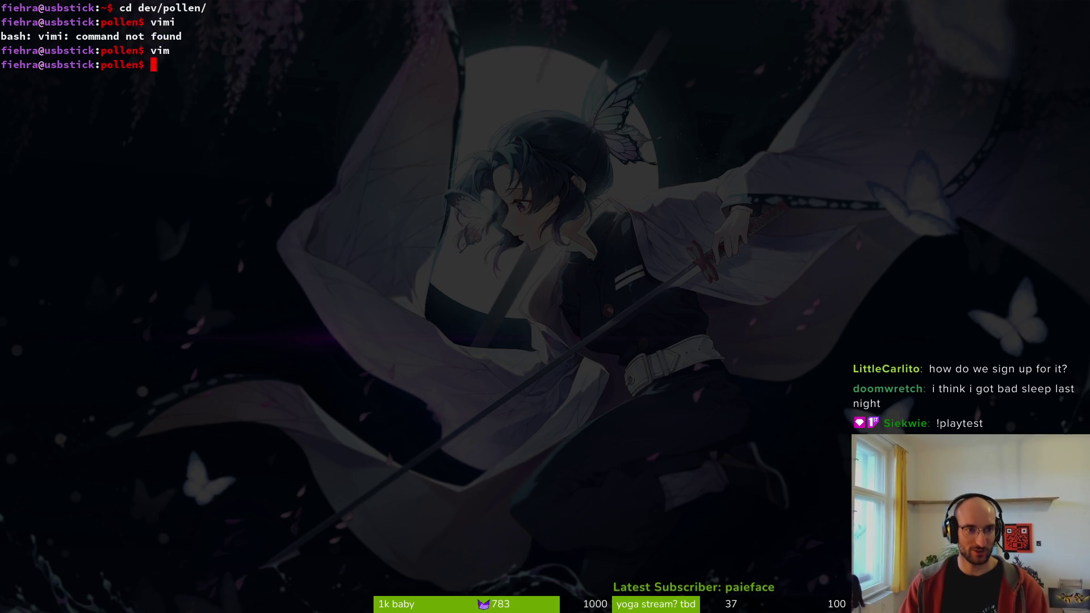
key("Return")
key("Down")
key("Down")
key("Down")
key("Down")
key("Down")
key("u")
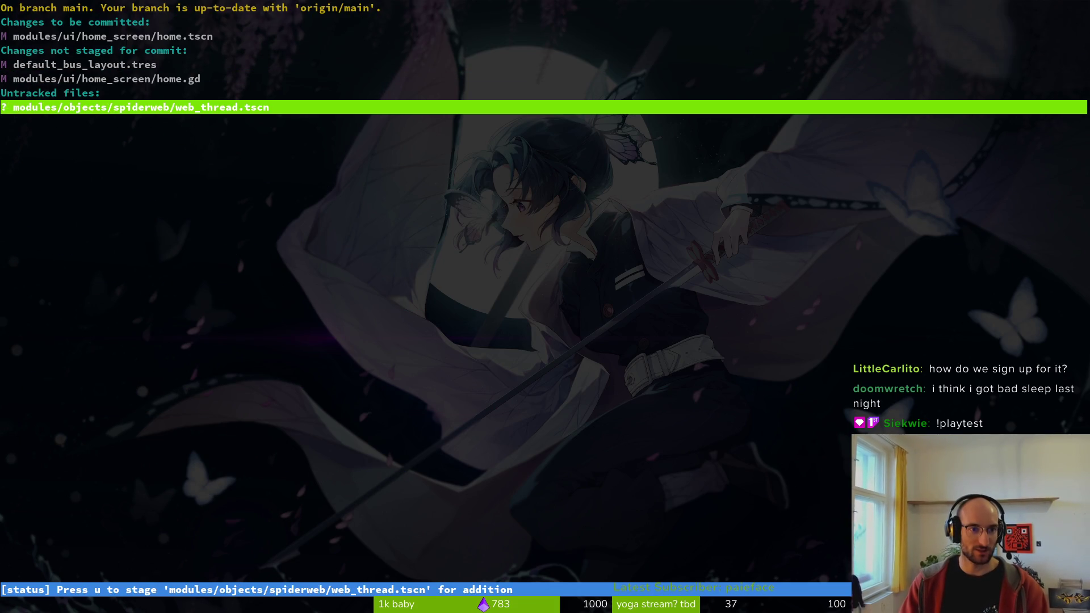
key("Up")
key("Up")
- Commit the changes with the message "added feedback button to home"
type("qgit commit -")
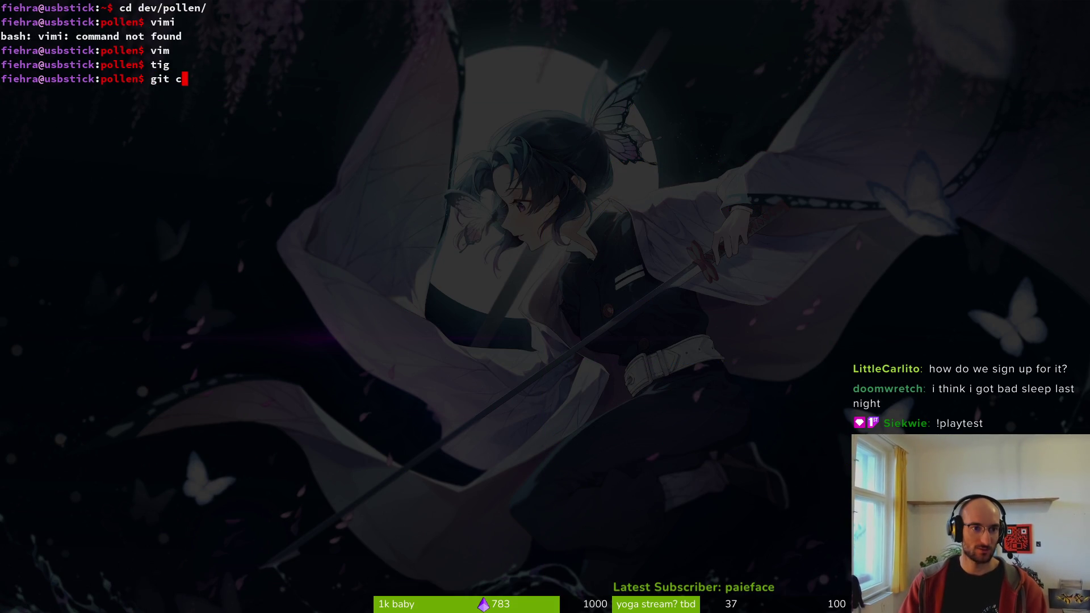
type("m \"")
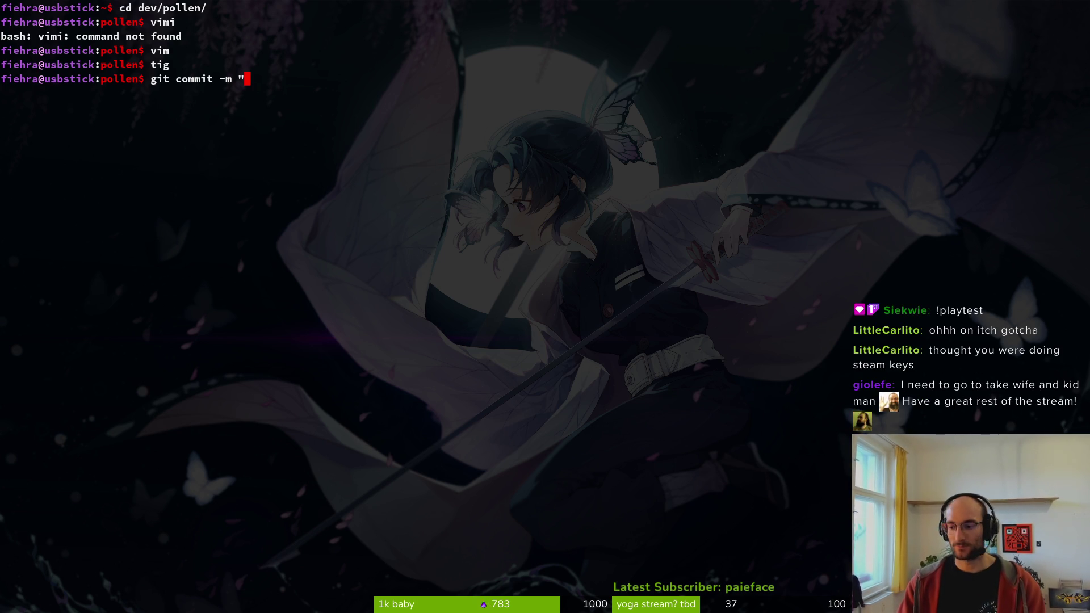
type("added")
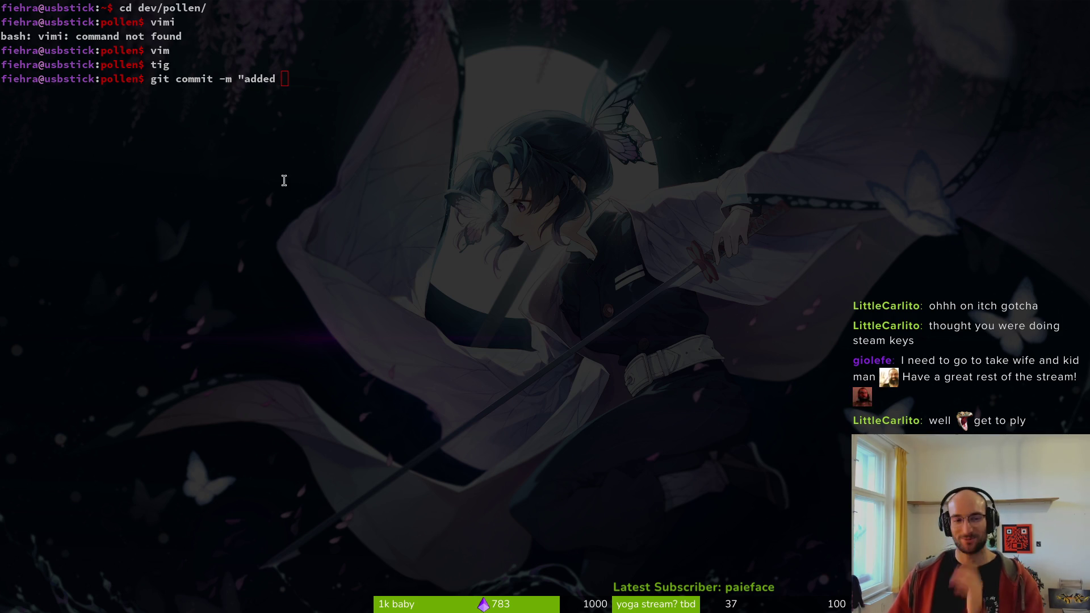
left_click(316, 93)
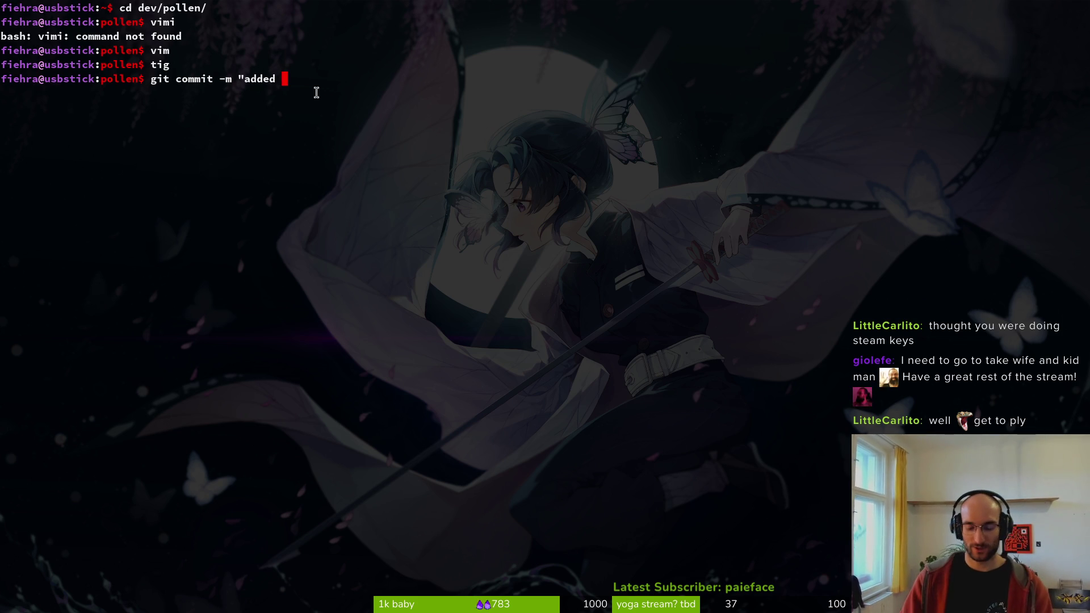
key("super+Return")
type("ig")
key("Return")
type("stig")
key("Return")
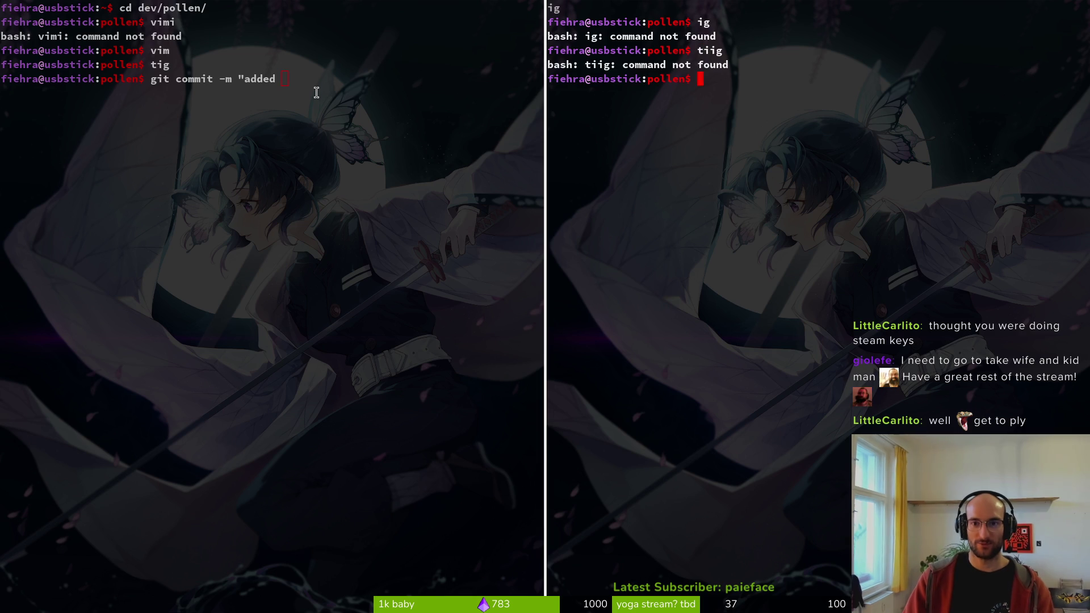
type("tig")
key("Return")
key("q")
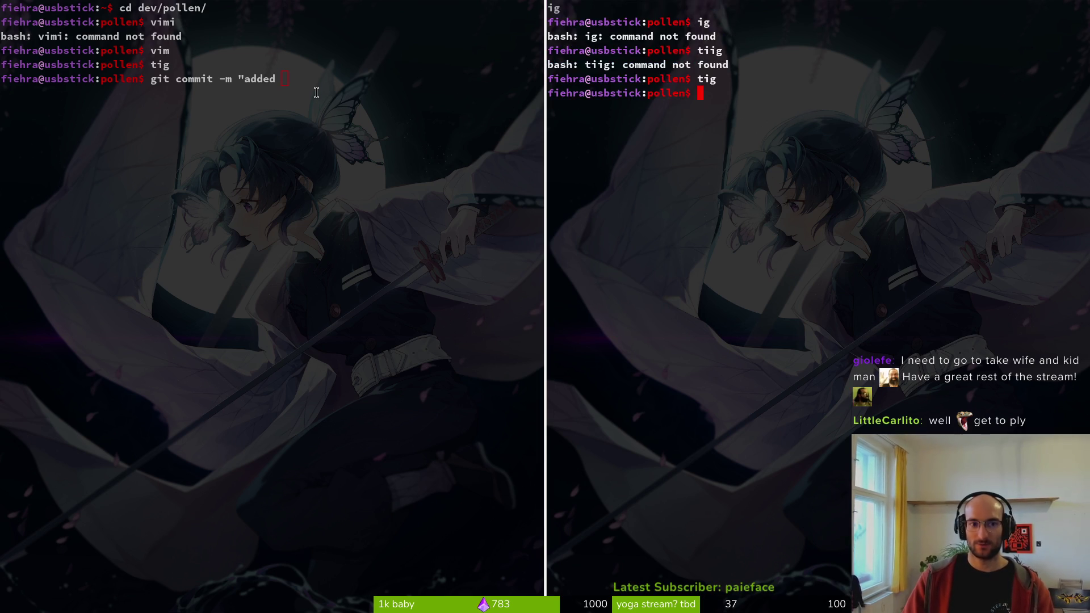
key("ctrl+d")
type("feedbac")
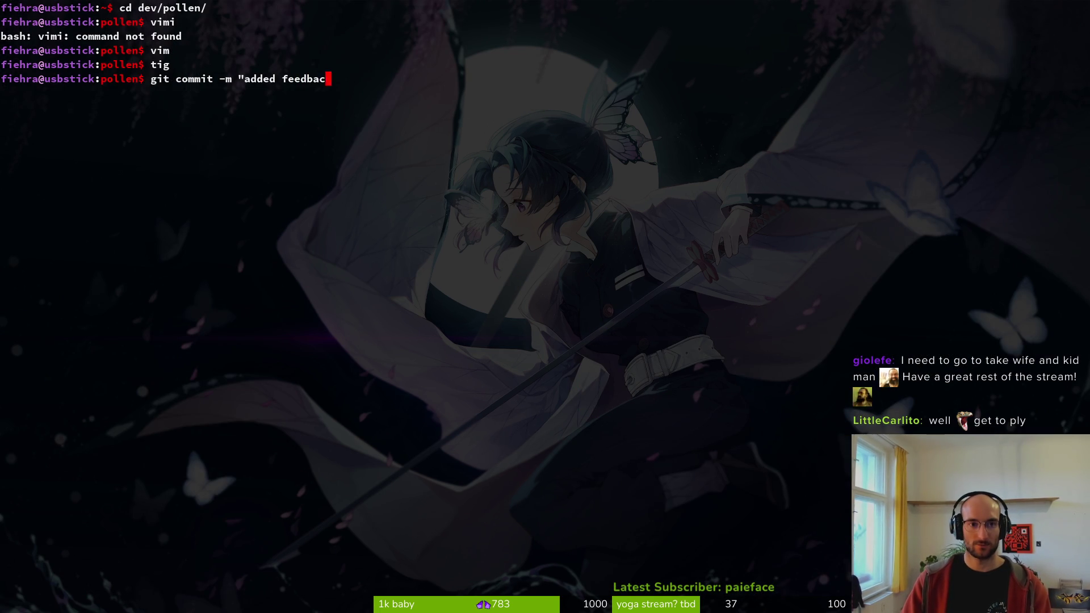
type("k button to home\"")
key("Return")
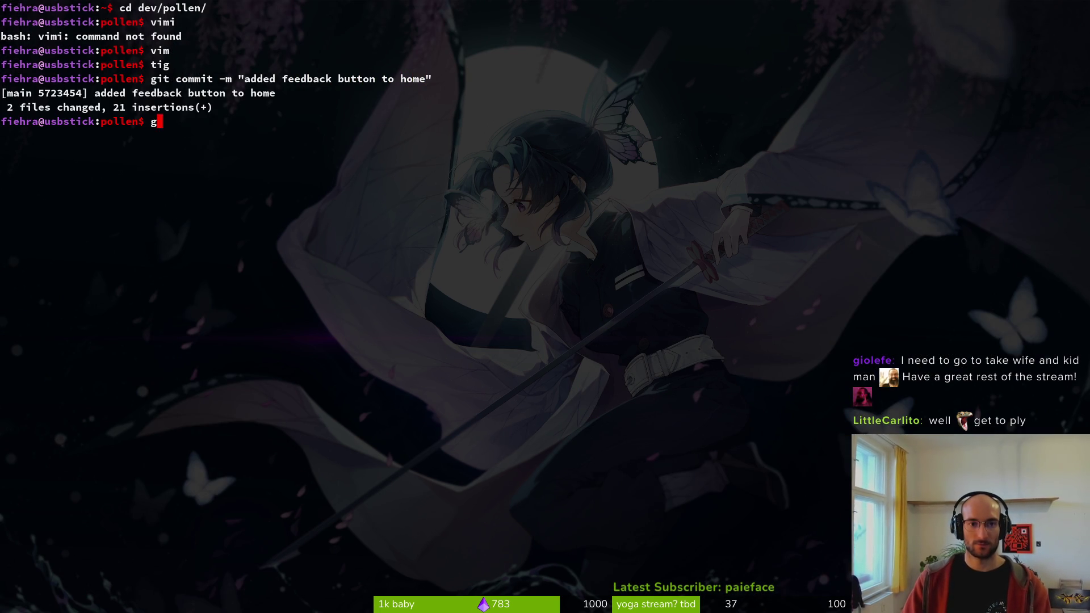
- Run git push to send the commit to the remote, then return to Godot
type("git push")
key("Return")
key("super+2")
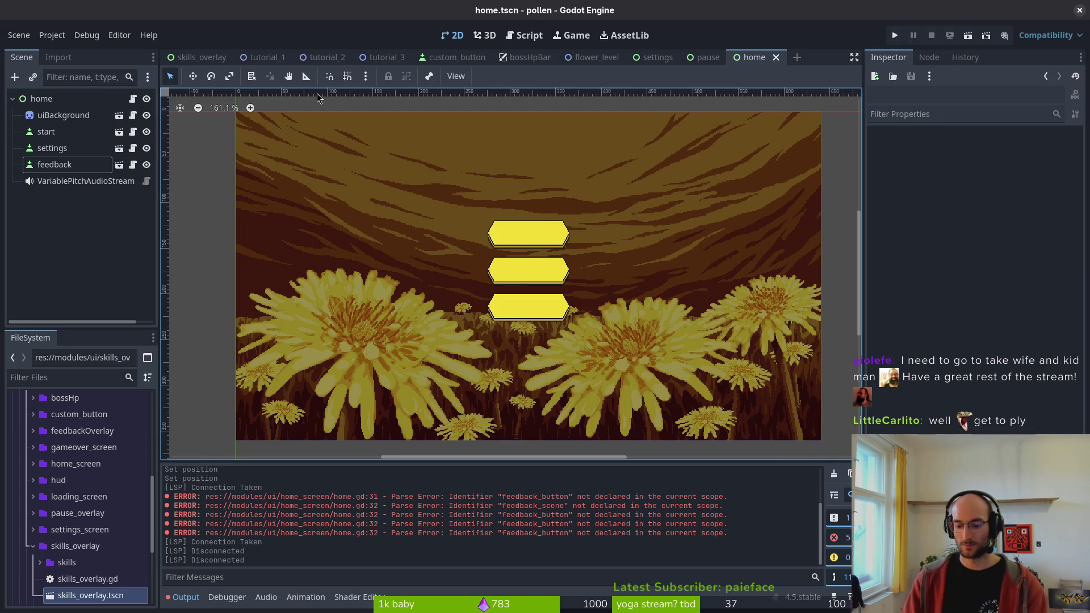
- Run the pollen game with F5, hitting the health_component error at tutorial_1.gd line 17
key("F5")
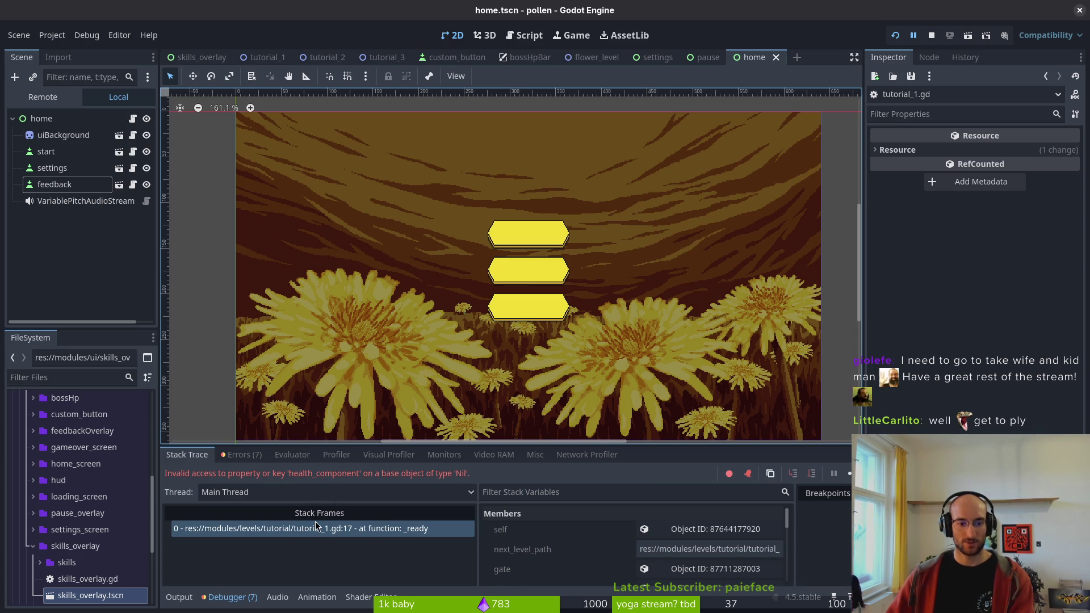
- Start Vim in the terminal and open tutorial_1.gd through the project file finder
key("alt+Tab")
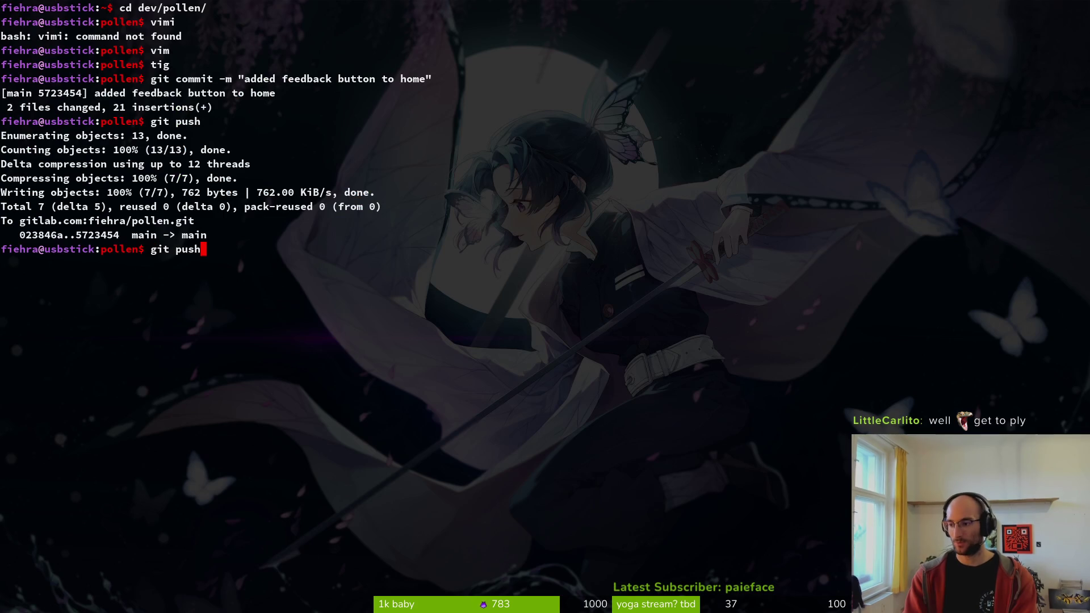
key("BackSpace")
key("BackSpace")
key("BackSpace")
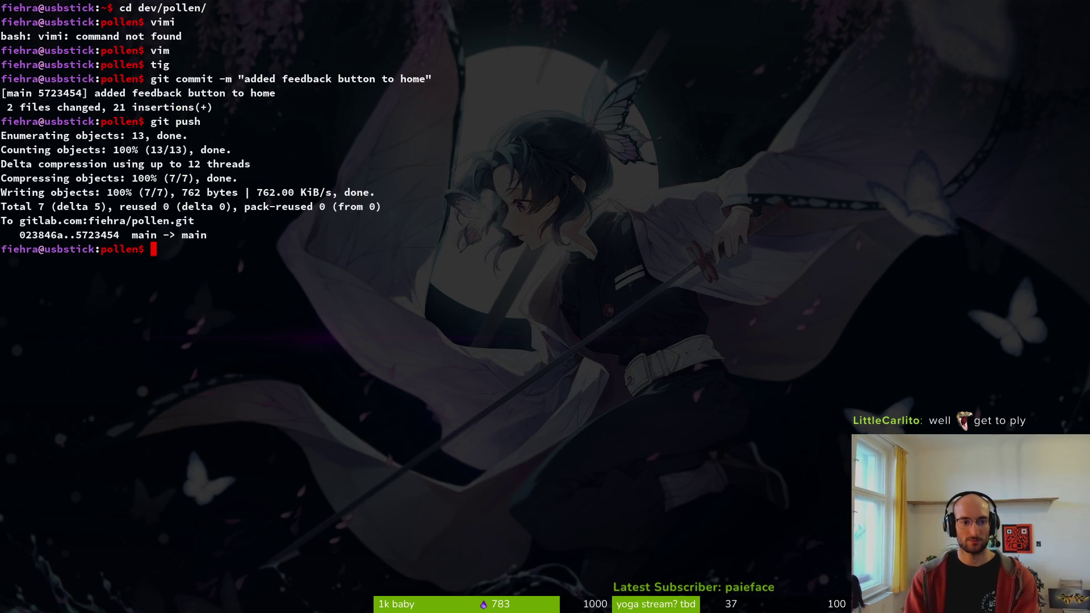
type("vim")
key("Return")
key("ctrl+p")
type("hea")
key("BackSpace")
key("BackSpace")
key("BackSpace")
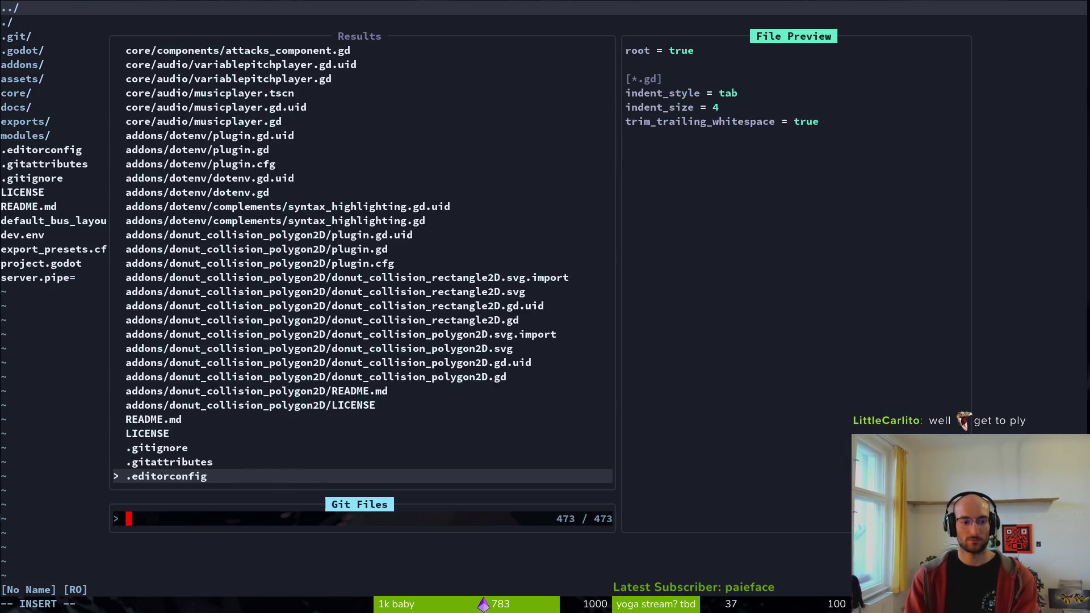
type("tuto1")
key("Return")
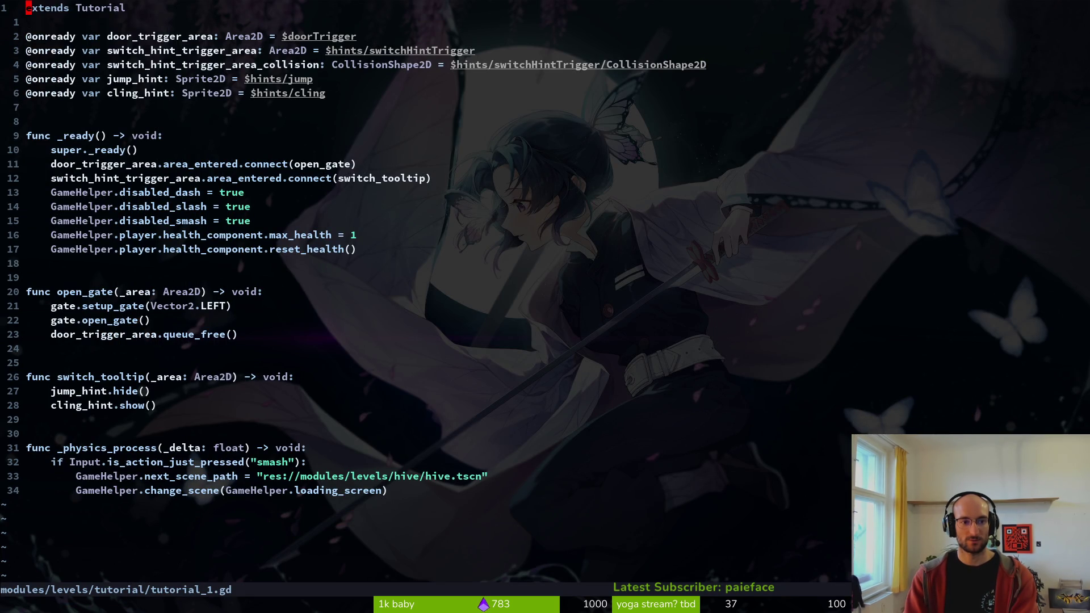
- Save tutorial_1.gd at the reset_health line, open the tutorial_1 scene, and rerun the game
key("j")
key("j")
key("j")
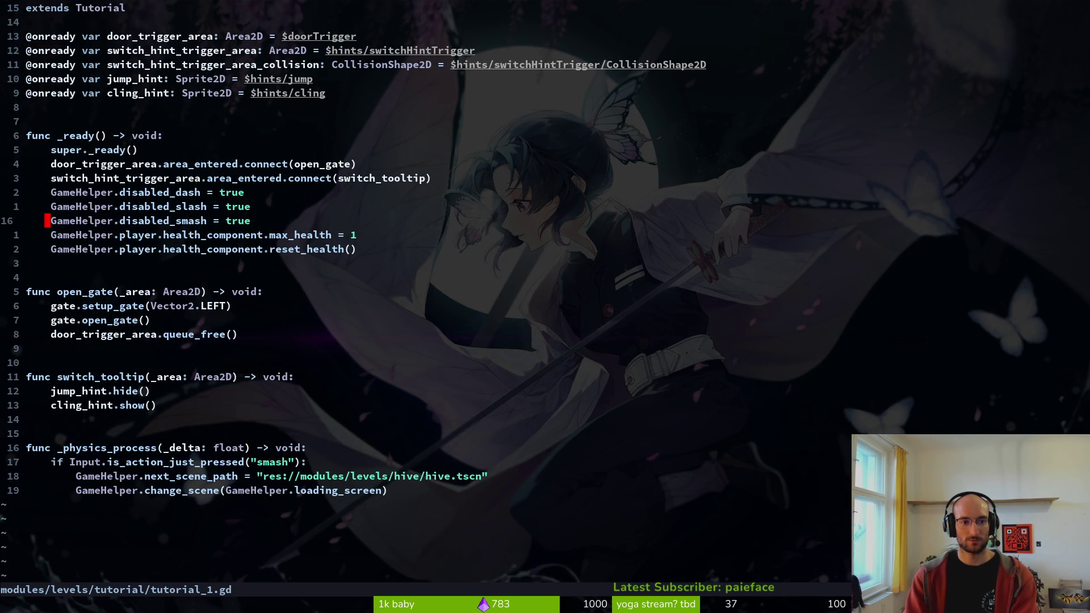
type(":w")
key("Return")
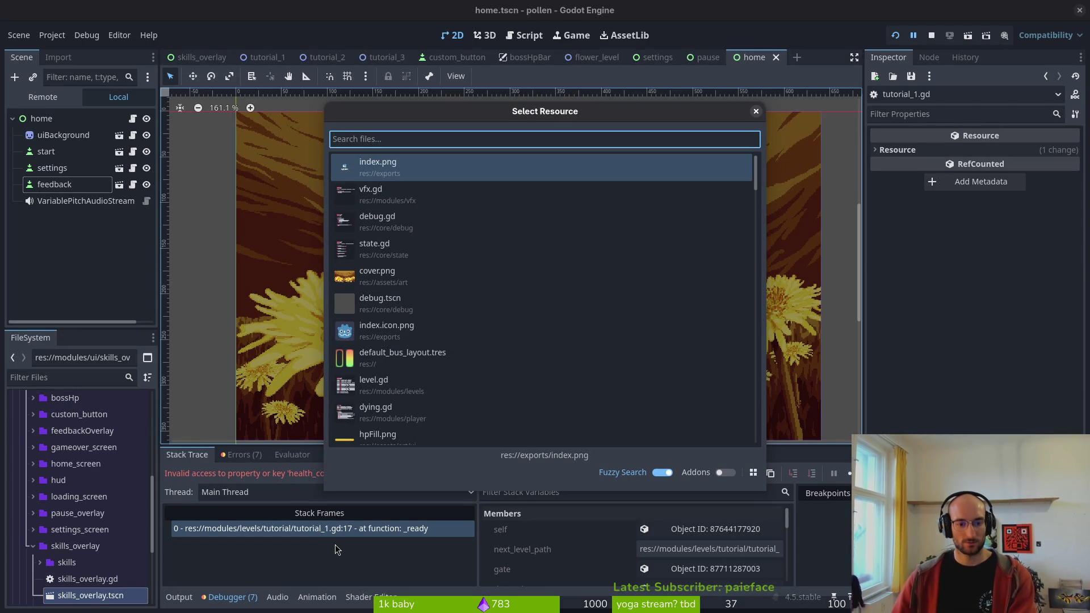
left_click(756, 112)
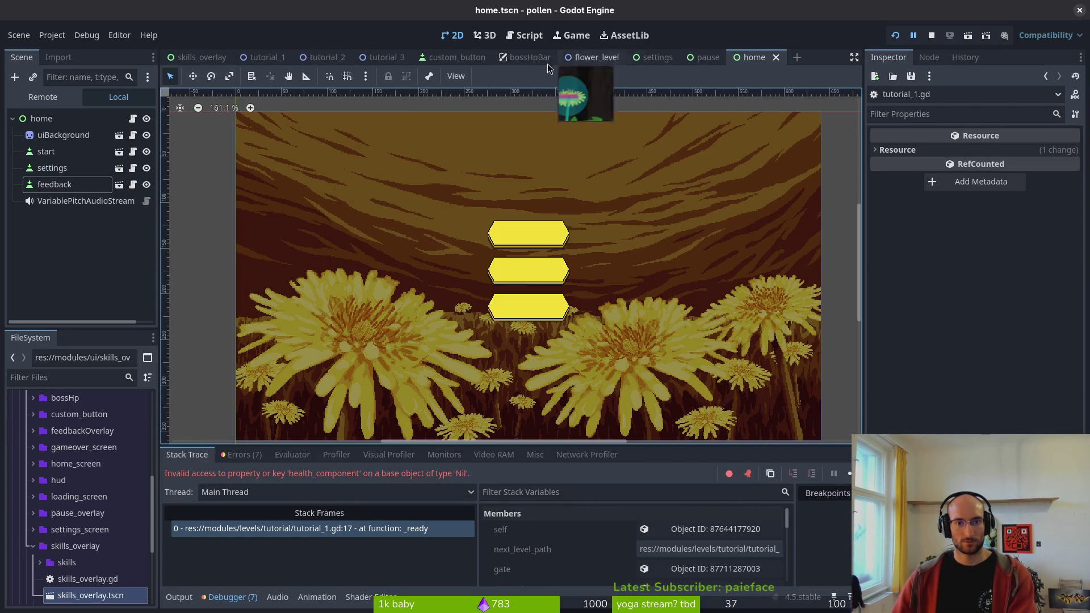
left_click(272, 58)
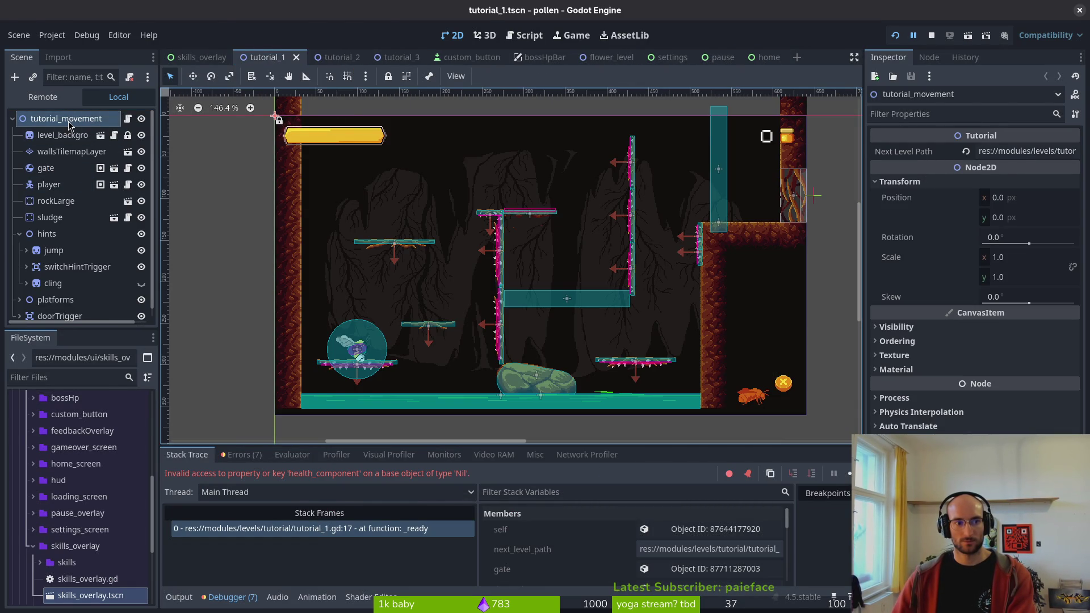
key("alt+Tab")
key("F5")
- Open the base tutorial.gd script in Vim, then launch the game again with F5
key("alt+Tab")
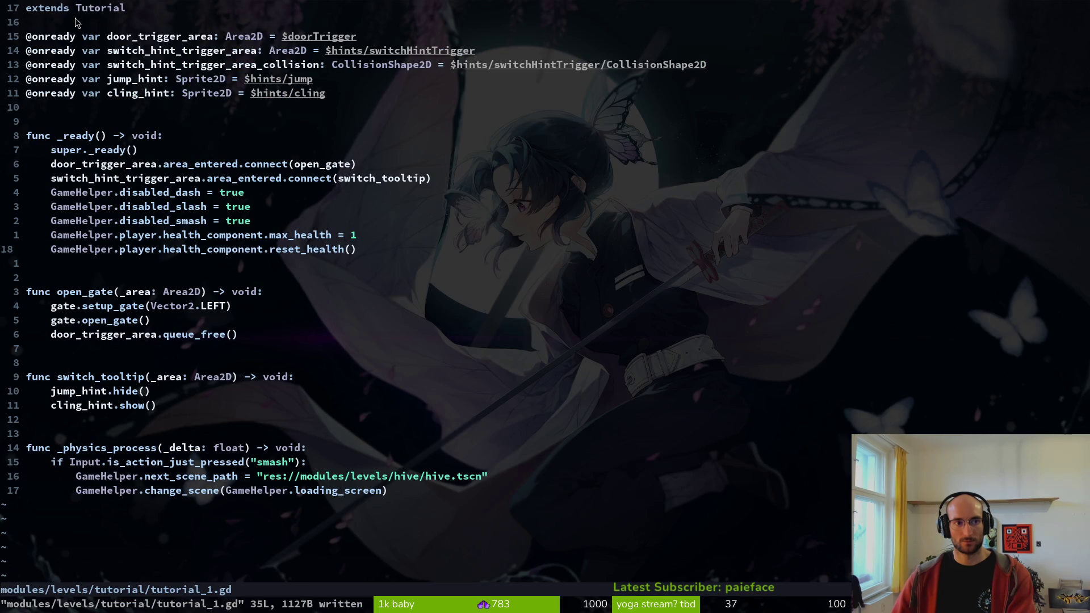
key("ctrl+p")
type("tut")
key("Return")
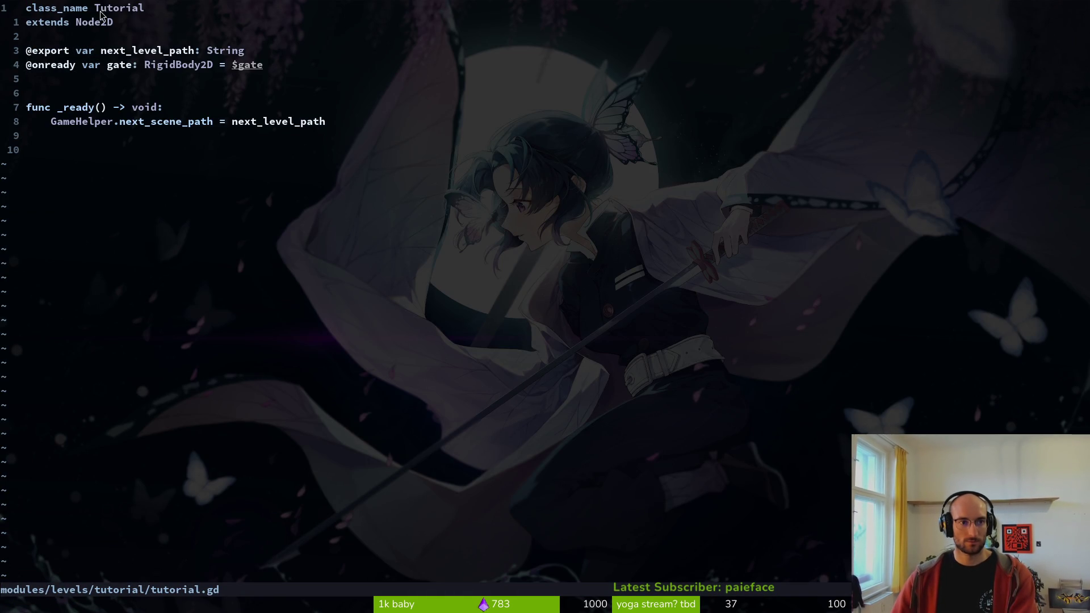
type(":")
key("F5")
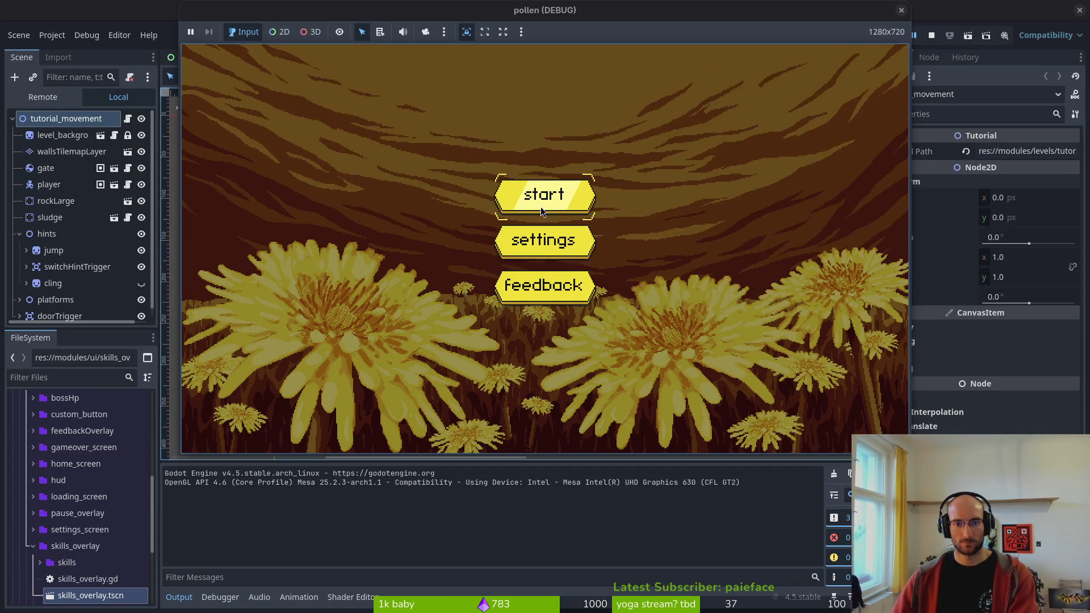
- Start the game from its main menu and inspect the tutorial_movement root node's properties
left_click(541, 203)
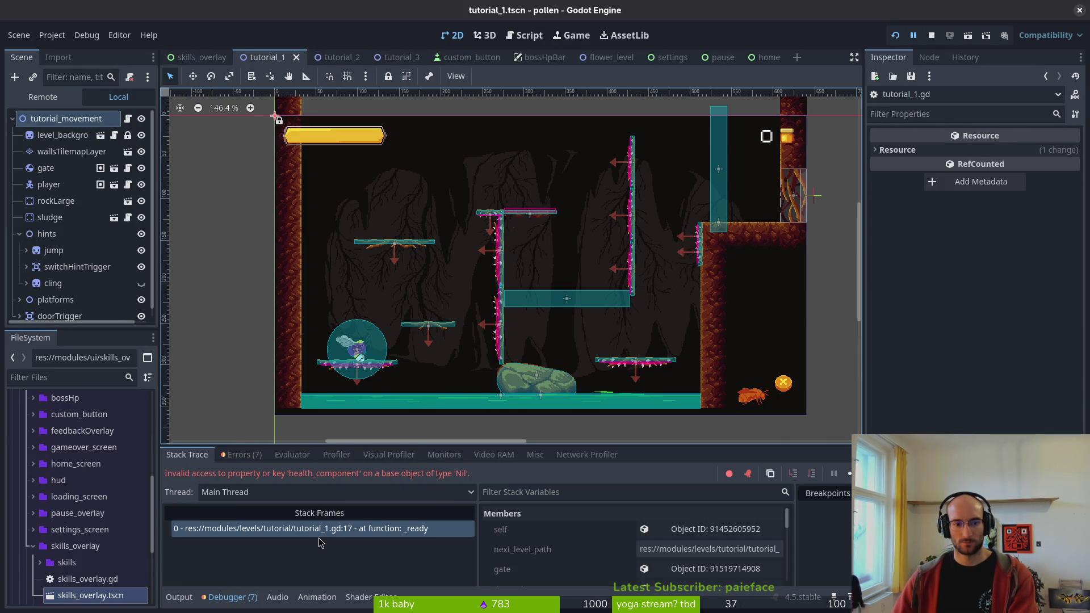
left_click(46, 122)
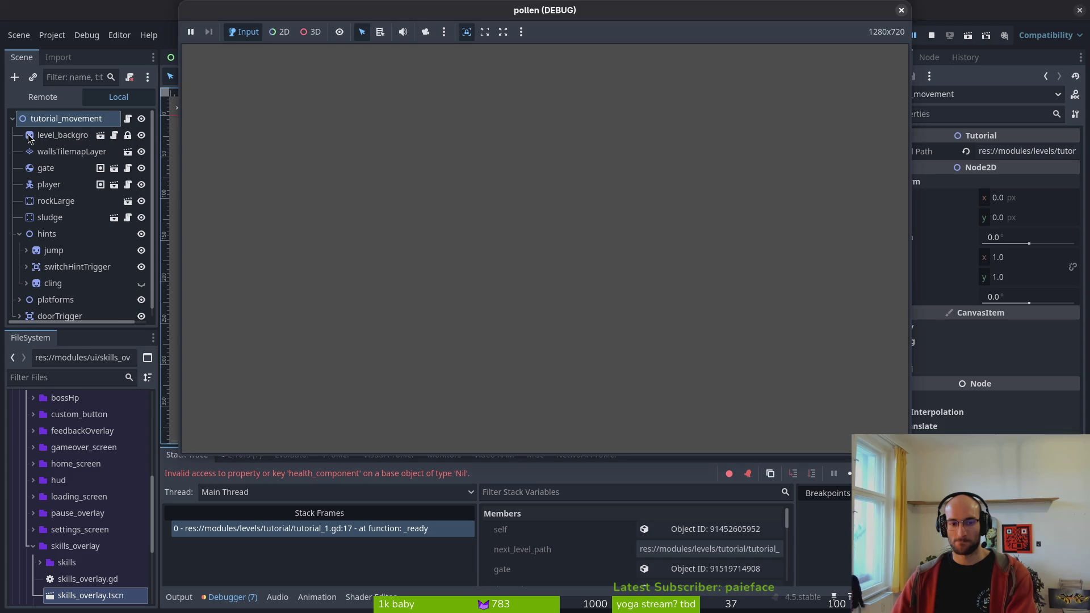
key("alt+Tab")
- Reopen tutorial_1.gd in Vim at the max_health line, then show Godot's Errors (7) list
type("v")
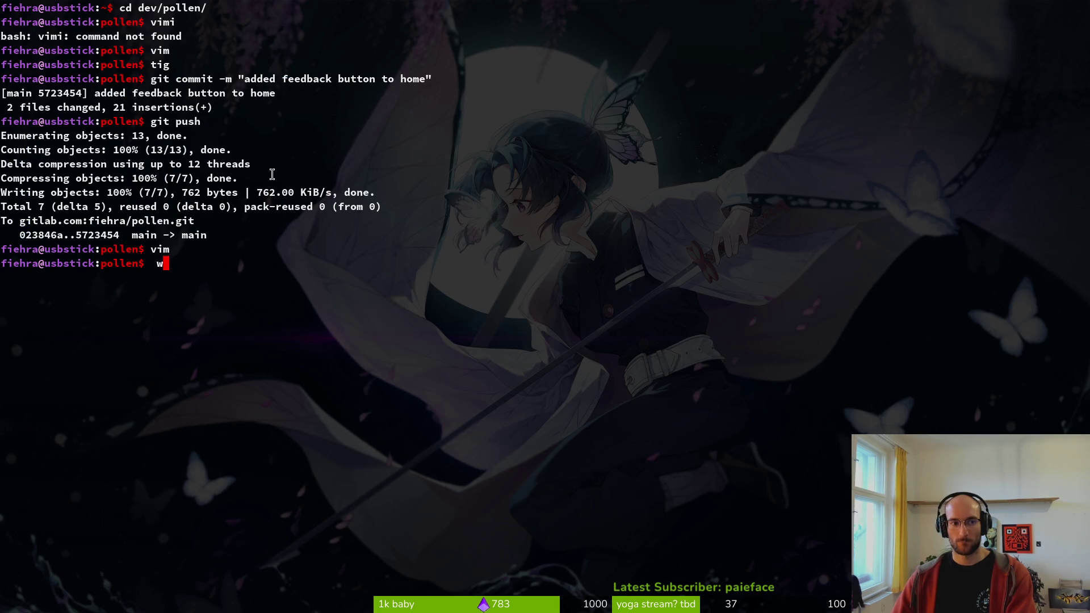
type("im")
key("Return")
key("ctrl+p")
type("ptut")
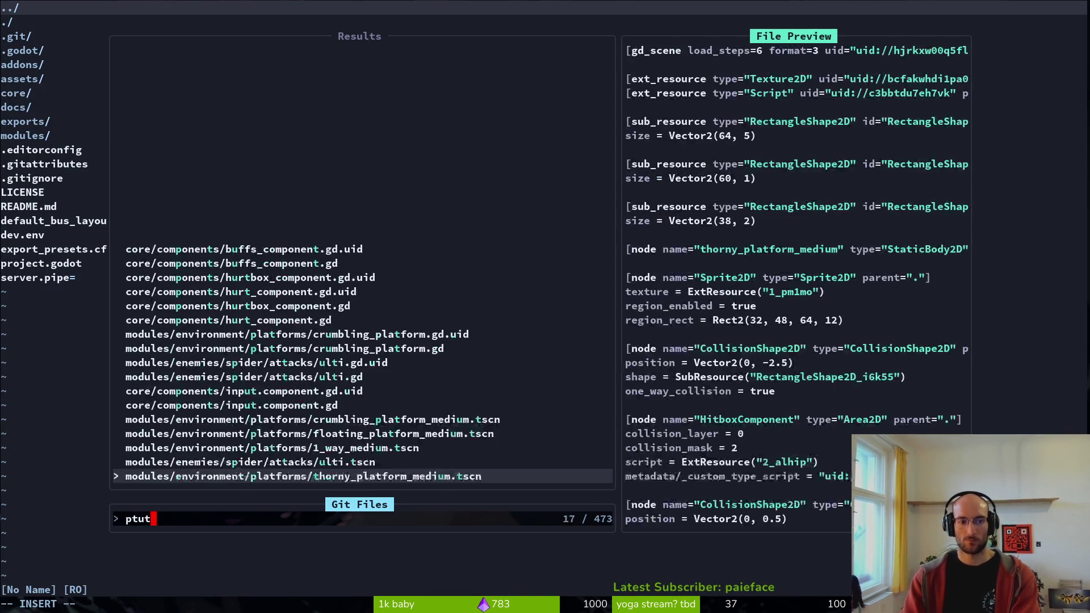
type("2")
key("BackSpace")
key("BackSpace")
key("BackSpace")
key("BackSpace")
type("tut")
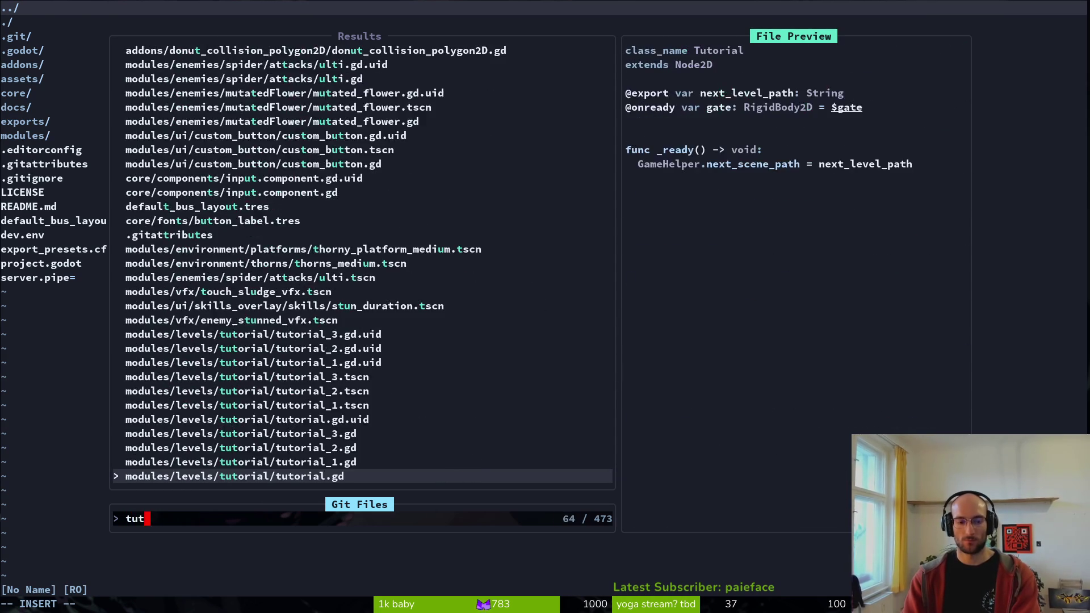
key("Return")
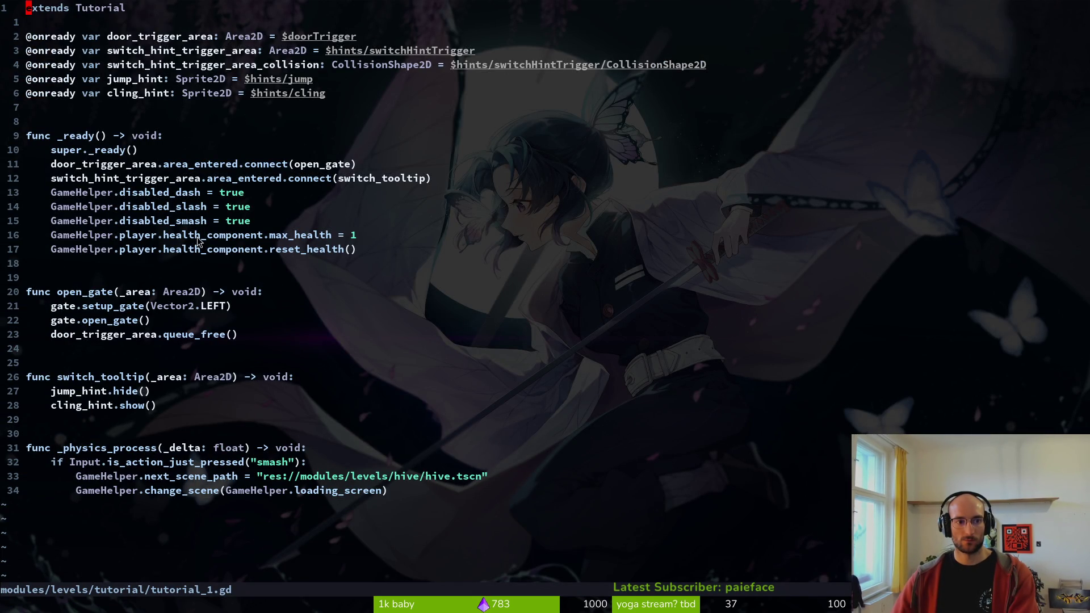
left_click(83, 235)
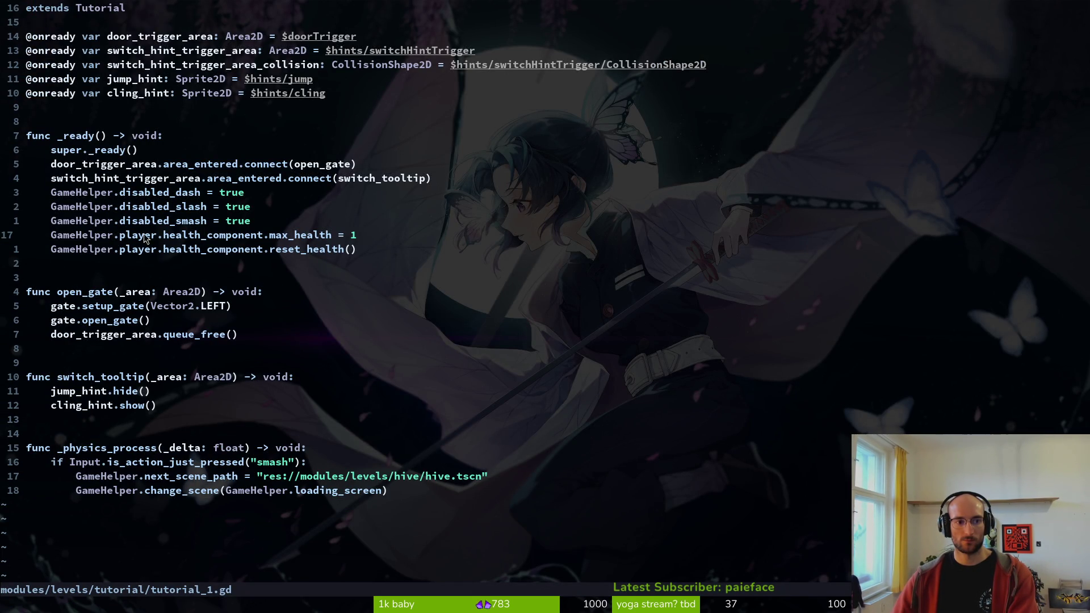
key("alt+Tab")
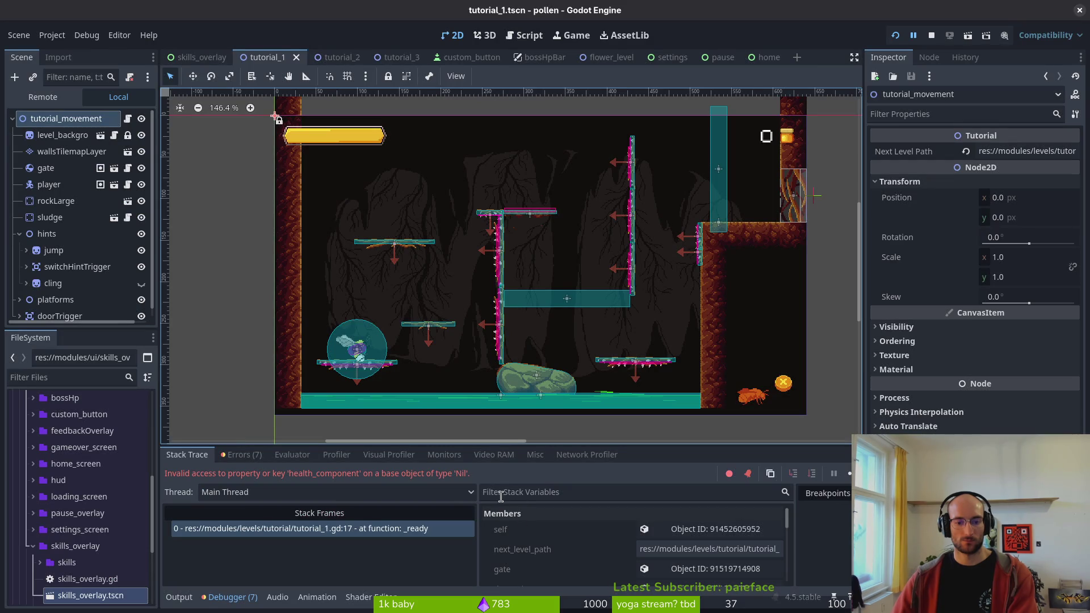
left_click(246, 456)
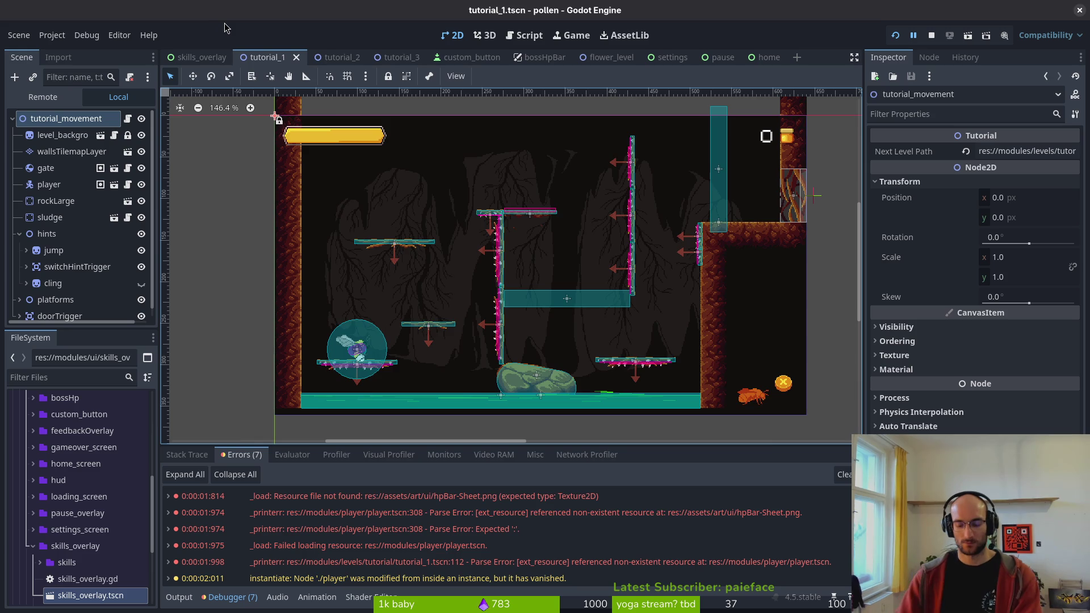
- Quick-open a platform scene and then player.tscn in the Godot editor
key("ctrl+shift+o")
type("platform")
key("Return")
key("ctrl+shift+o")
type("playtsc")
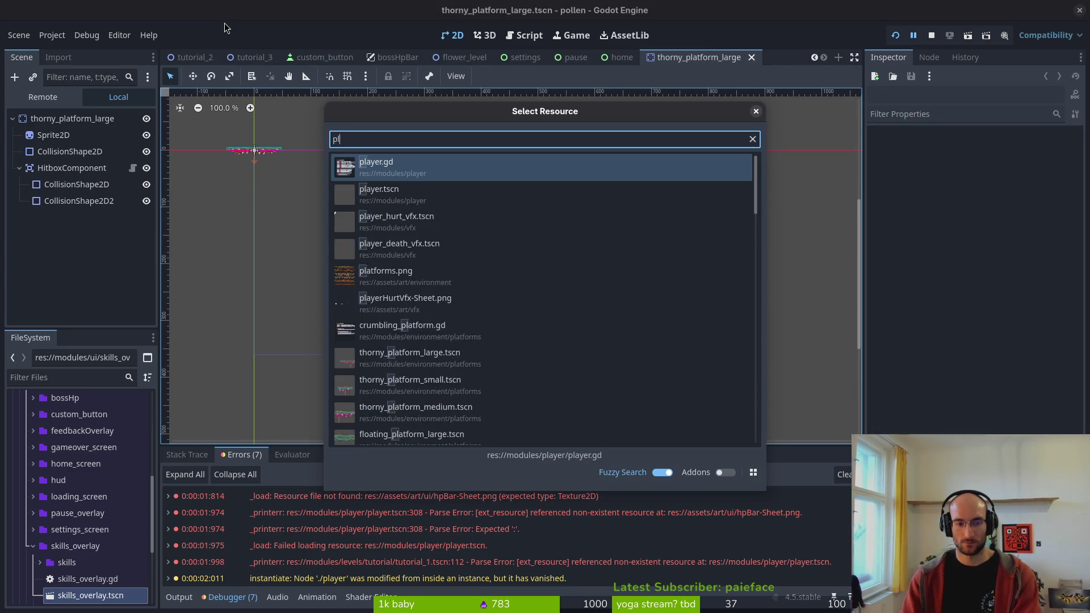
key("Return")
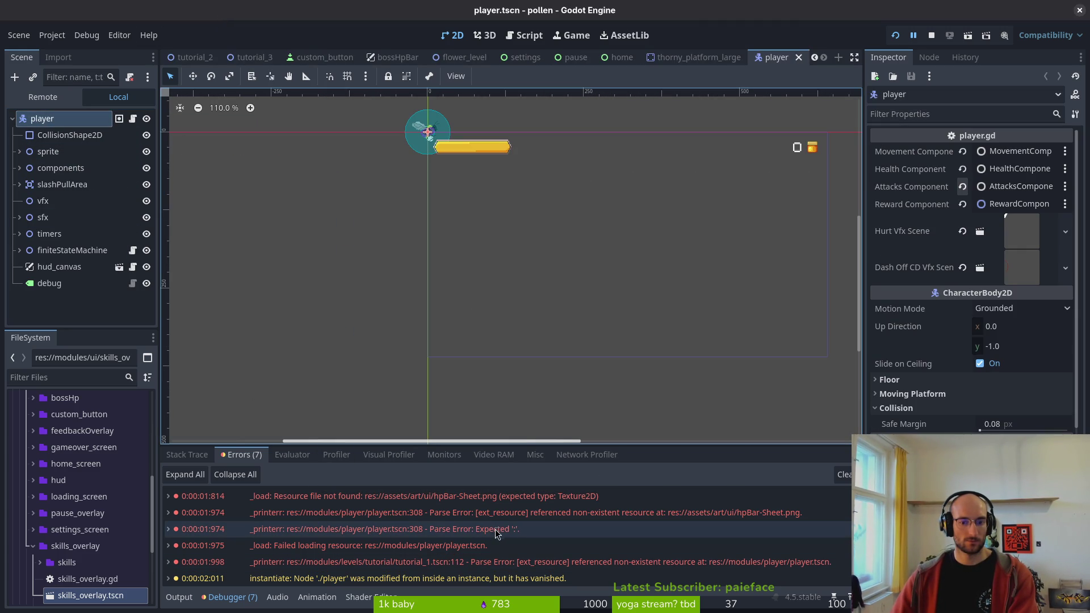
- Examine the player scene's error rows and select its hud_canvas node before returning to the terminal
mouse_move(480, 538)
mouse_move(712, 518)
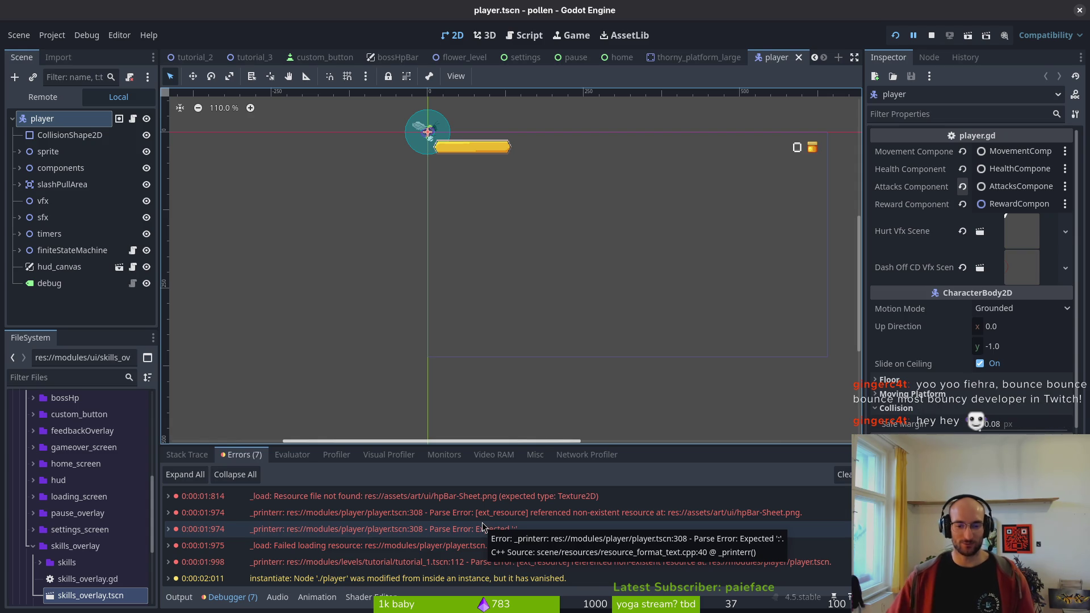
scroll(506, 571, "down", 1)
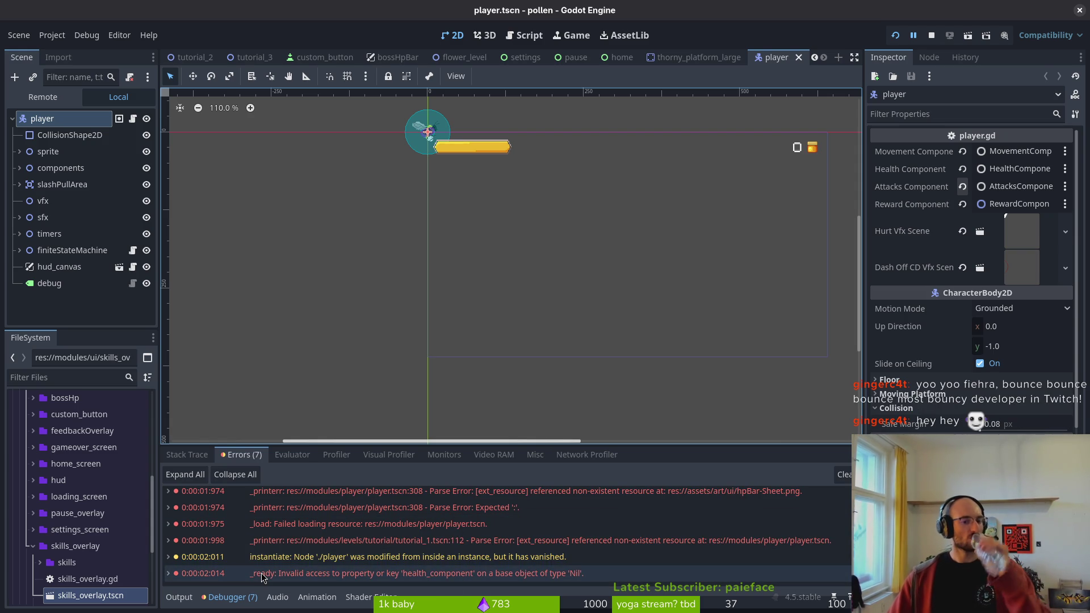
mouse_move(262, 577)
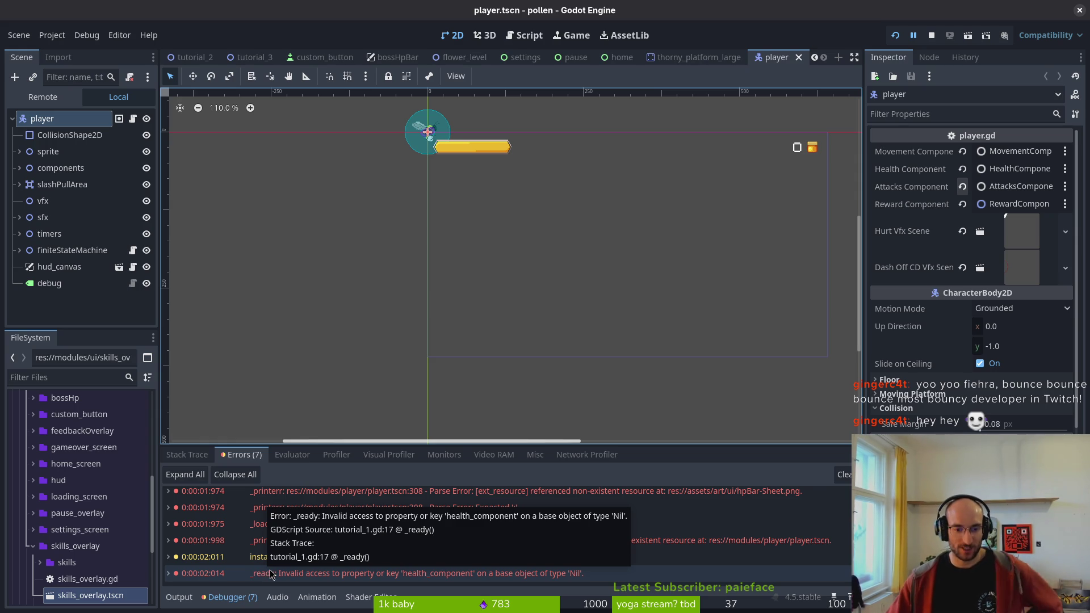
scroll(540, 560, "up", 1)
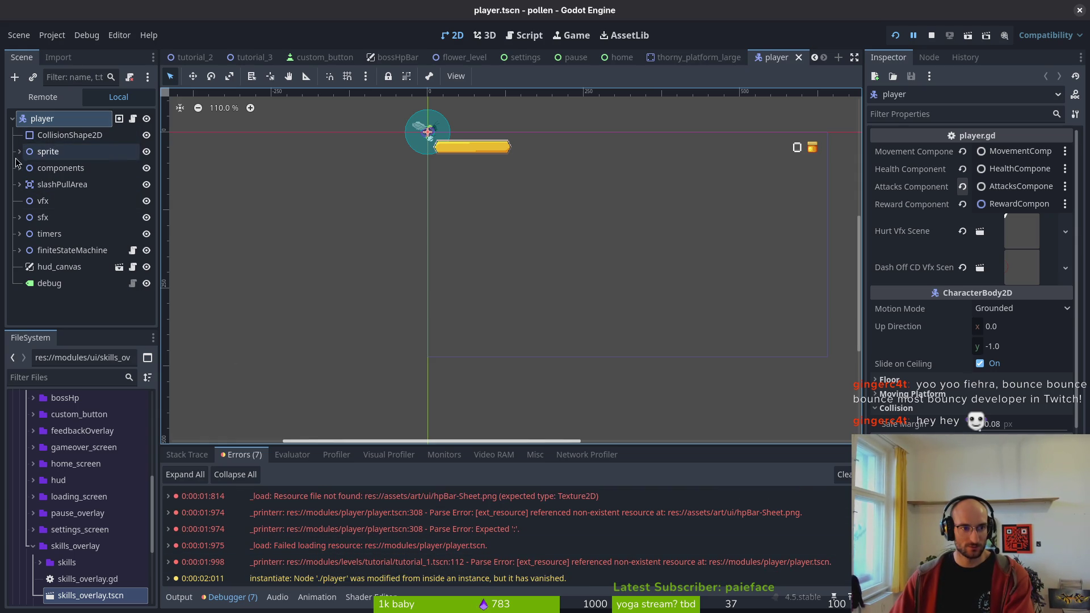
left_click(57, 267)
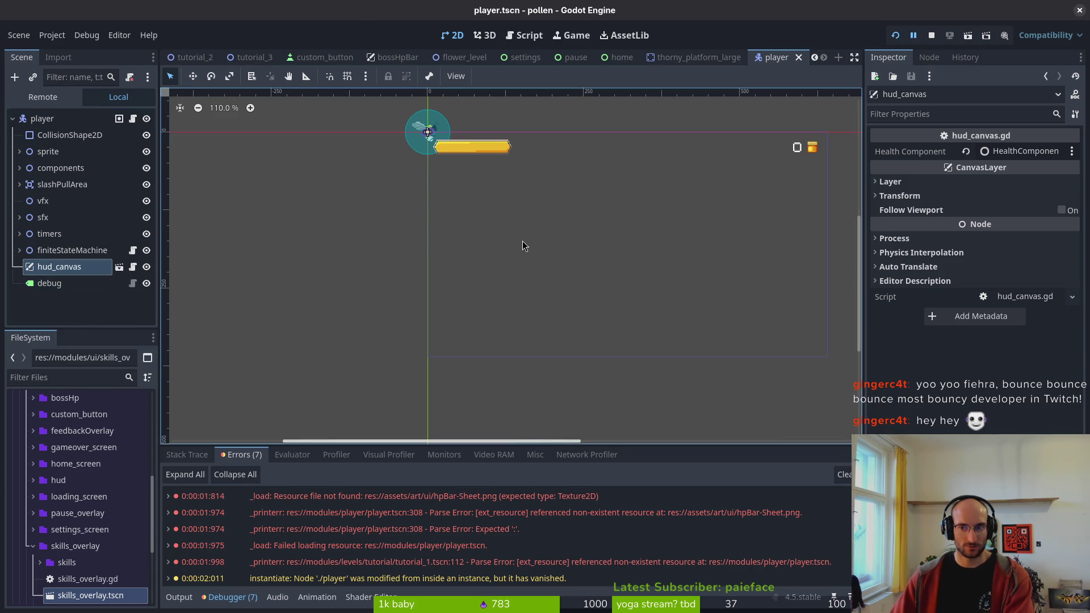
key("alt+Tab")
- Quit Vim, restart it, and open modules/player/player.tscn
type(":q")
key("Return")
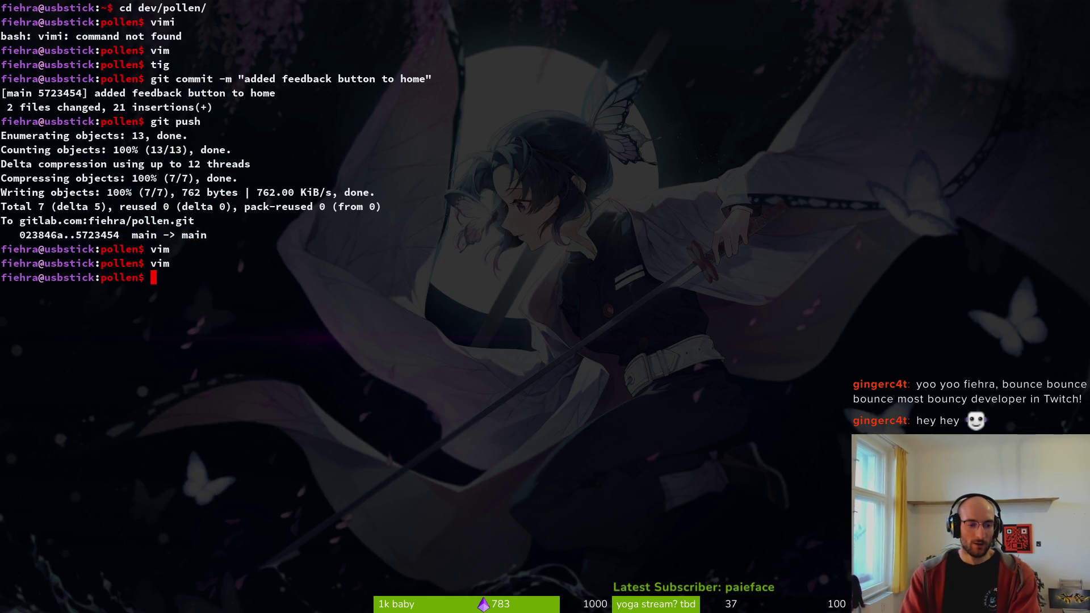
type("vim")
key("Return")
type("player.ts")
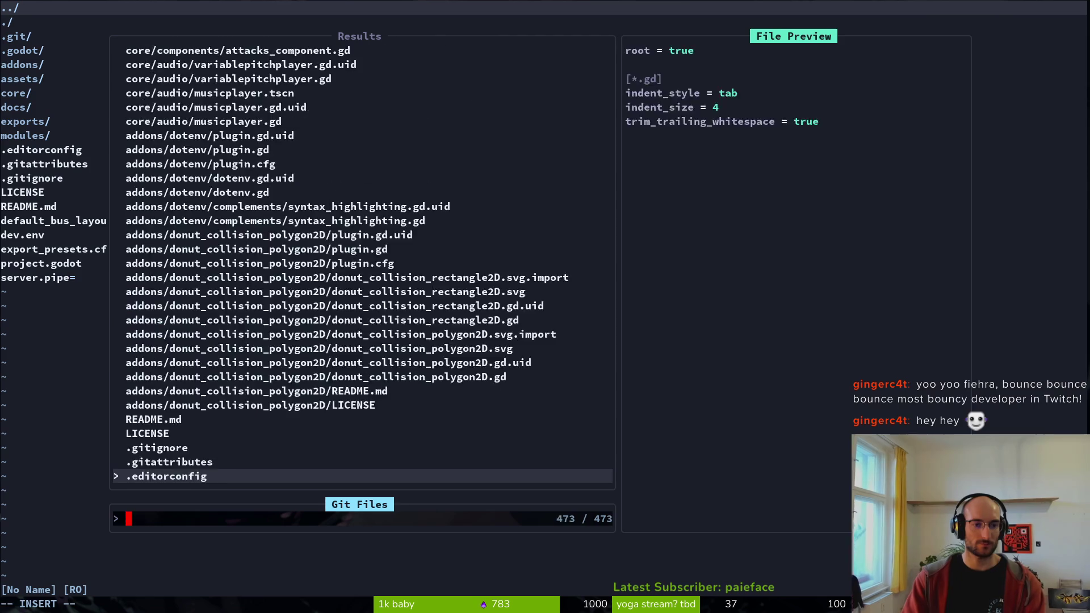
type("cn")
key("Return")
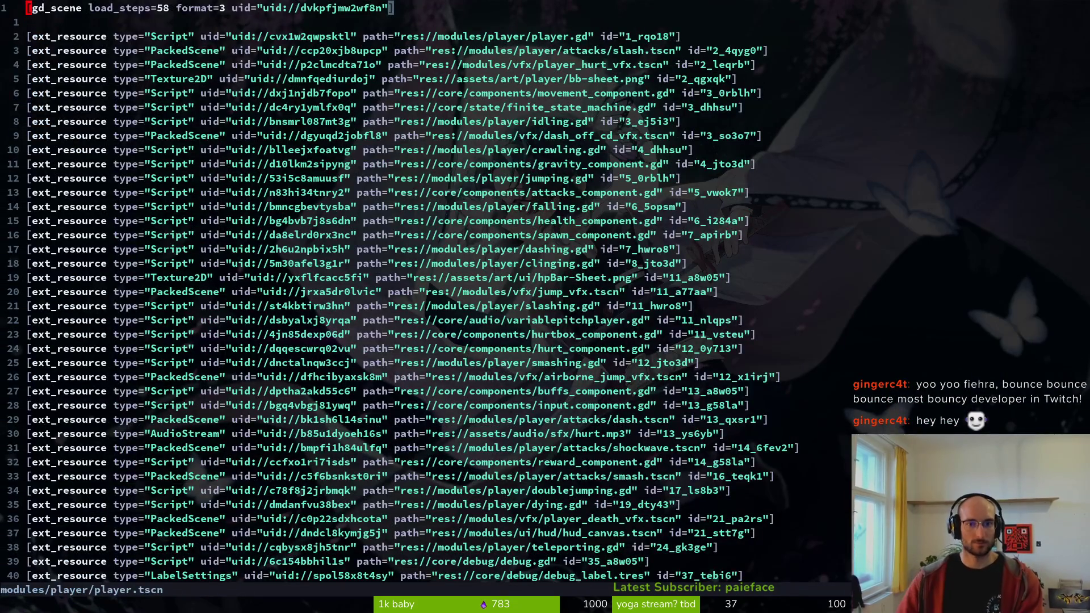
- Search player.tscn for .png paths and select the hpBar-Sheet ext_resource line
scroll(467, 255, "down", 3)
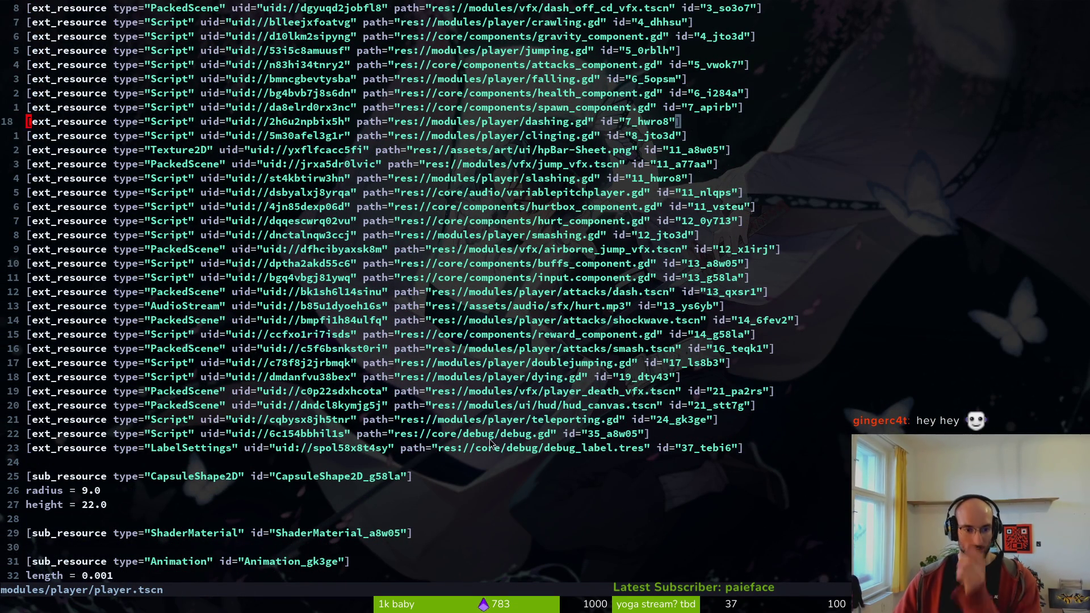
scroll(490, 439, "down", 13)
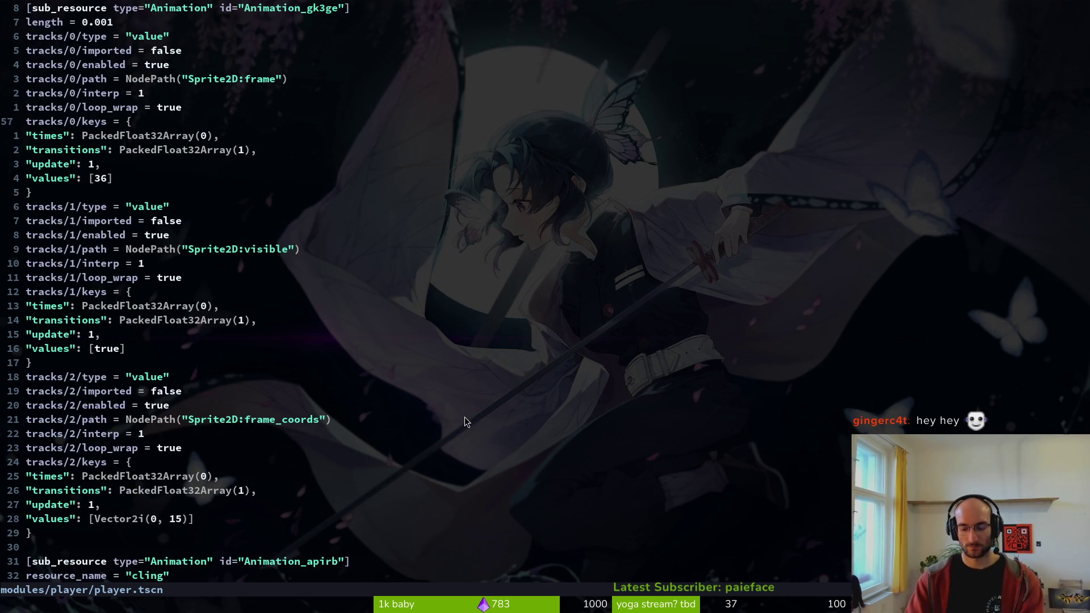
type("/")
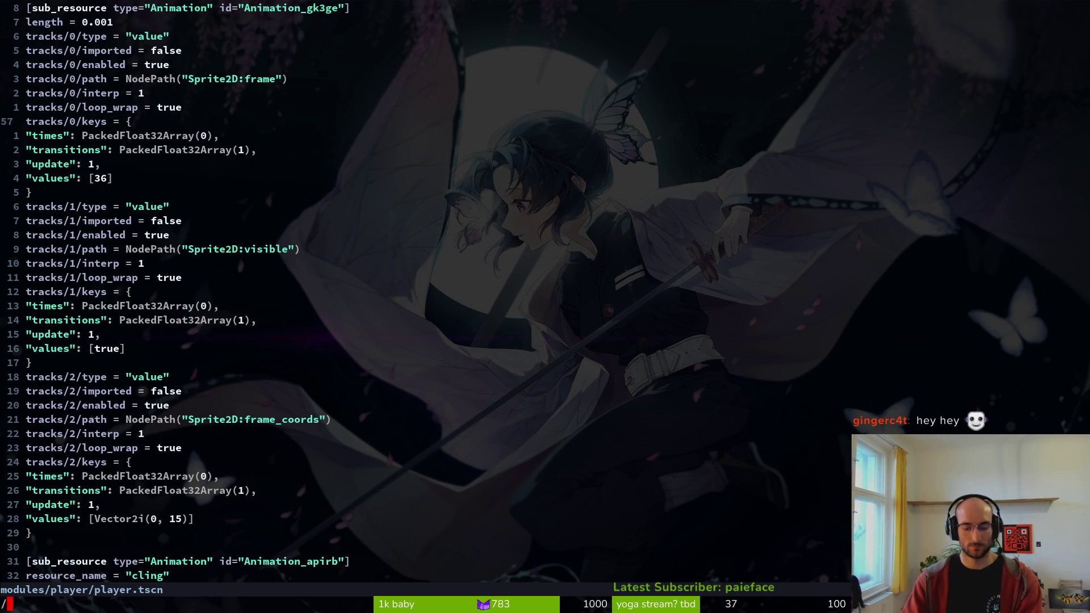
type(".png")
key("Return")
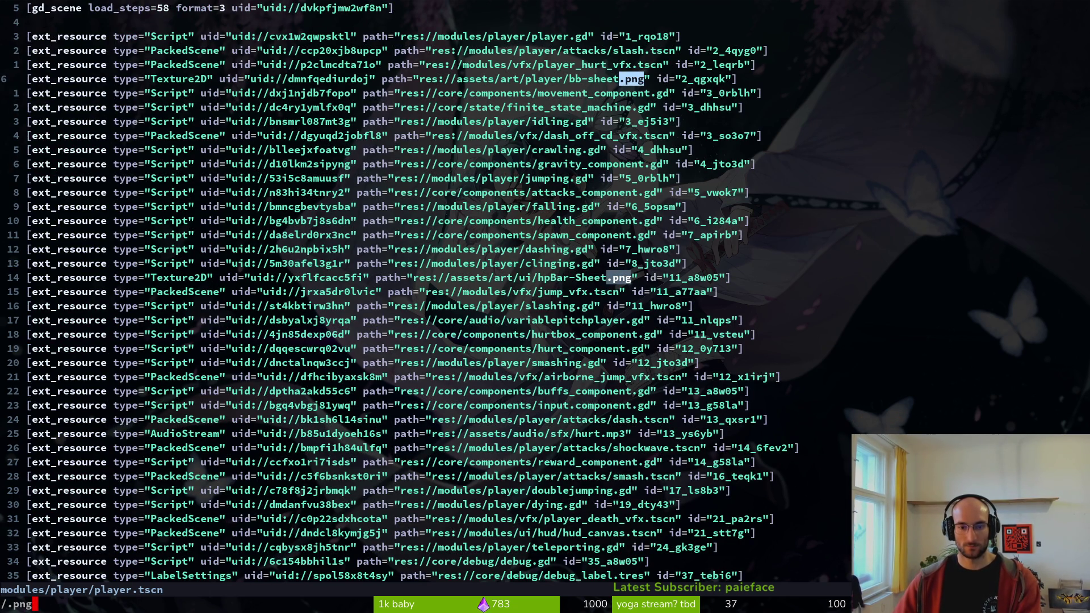
key("Return")
key("n")
key("ctrl+o")
key("ctrl+o")
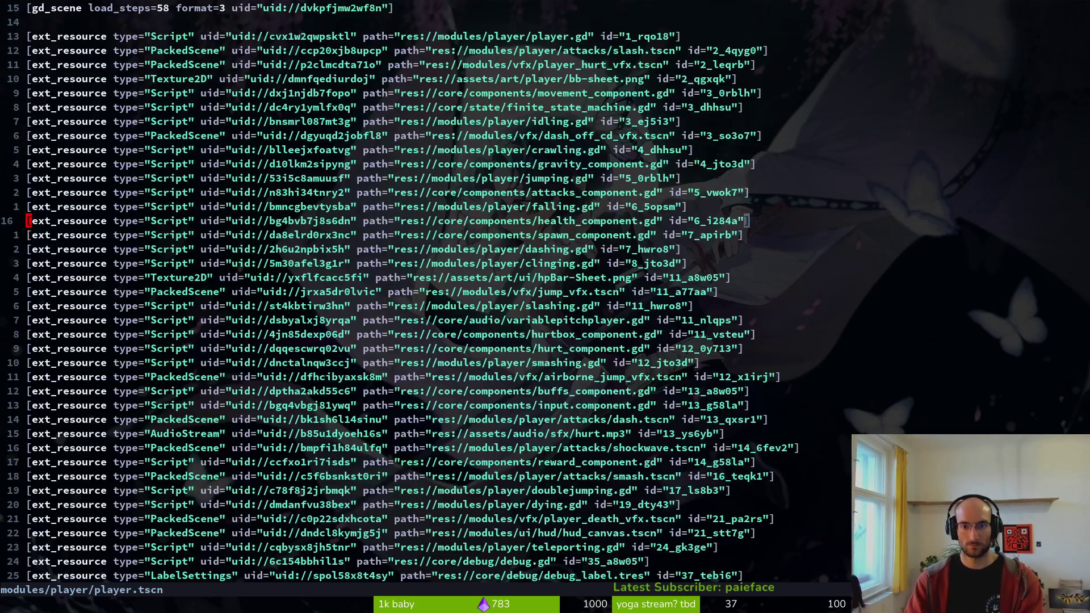
key("V")
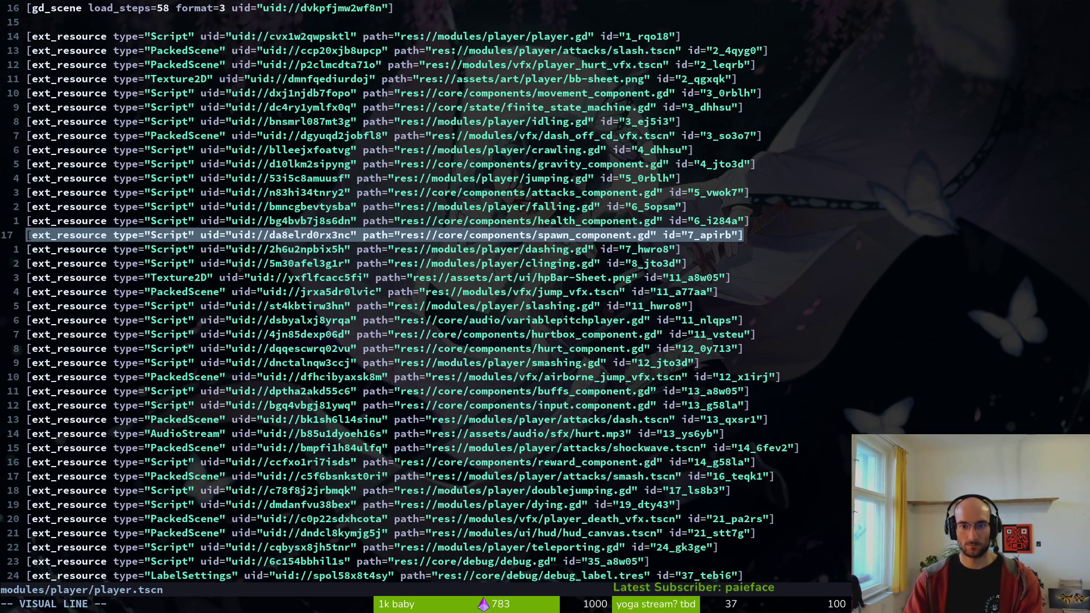
key("j")
key("j")
key("j")
key("Escape")
key("V")
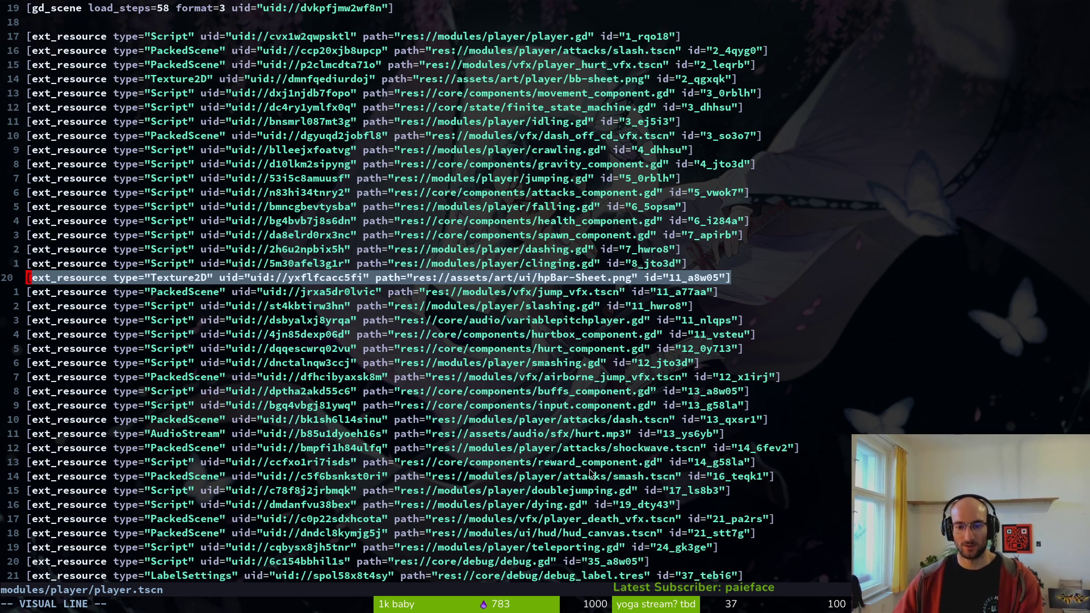
- Delete the hpBar-Sheet resource line, save player.tscn, and exit Vim back to Godot
scroll(590, 466, "down", 2)
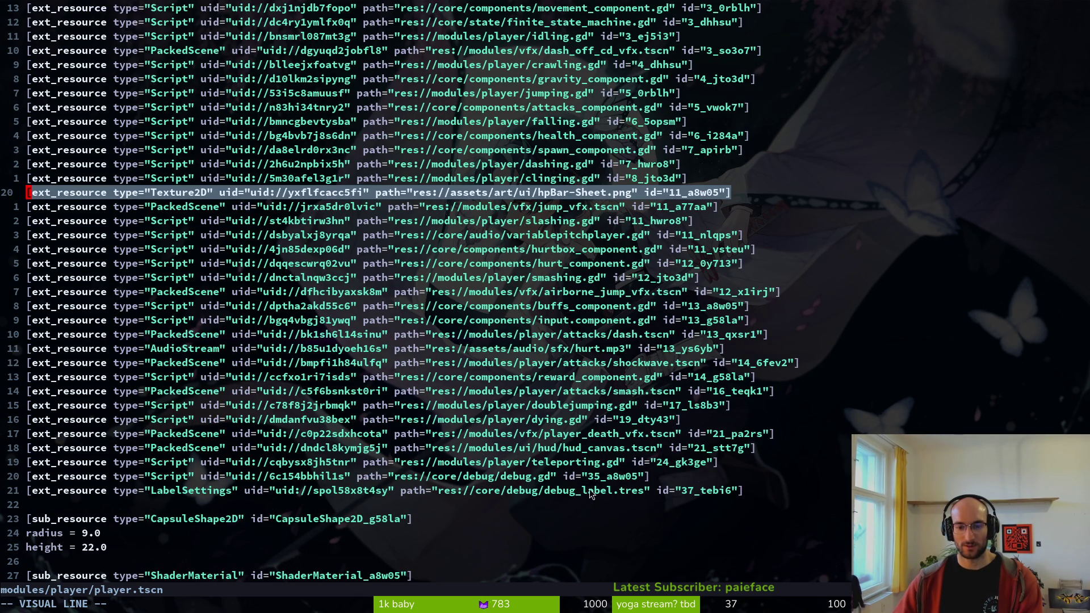
scroll(590, 494, "up", 2)
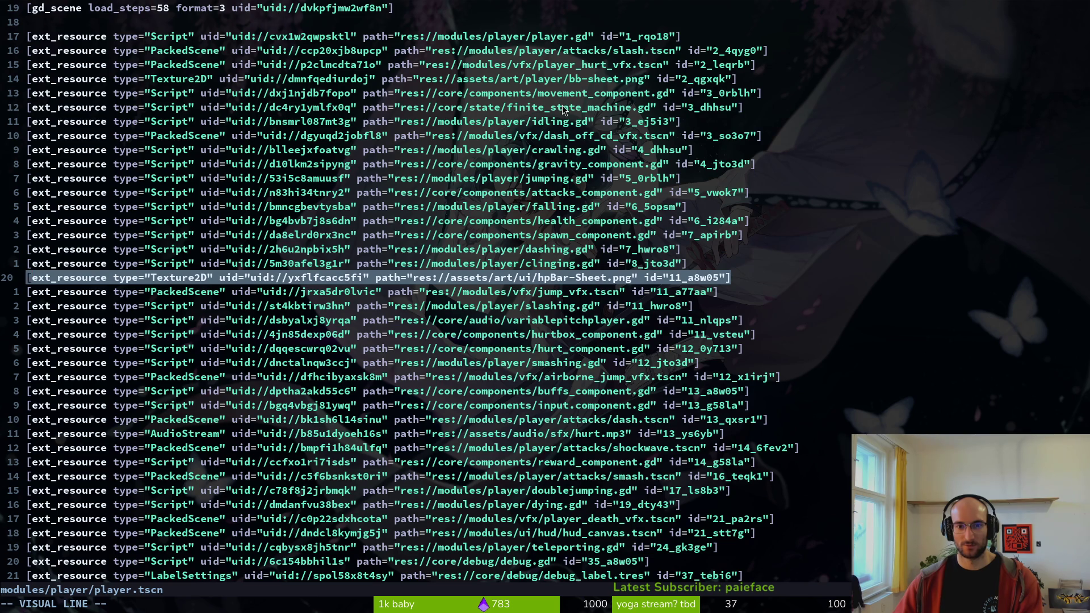
key("Escape")
type(":w")
key("Return")
type(":q")
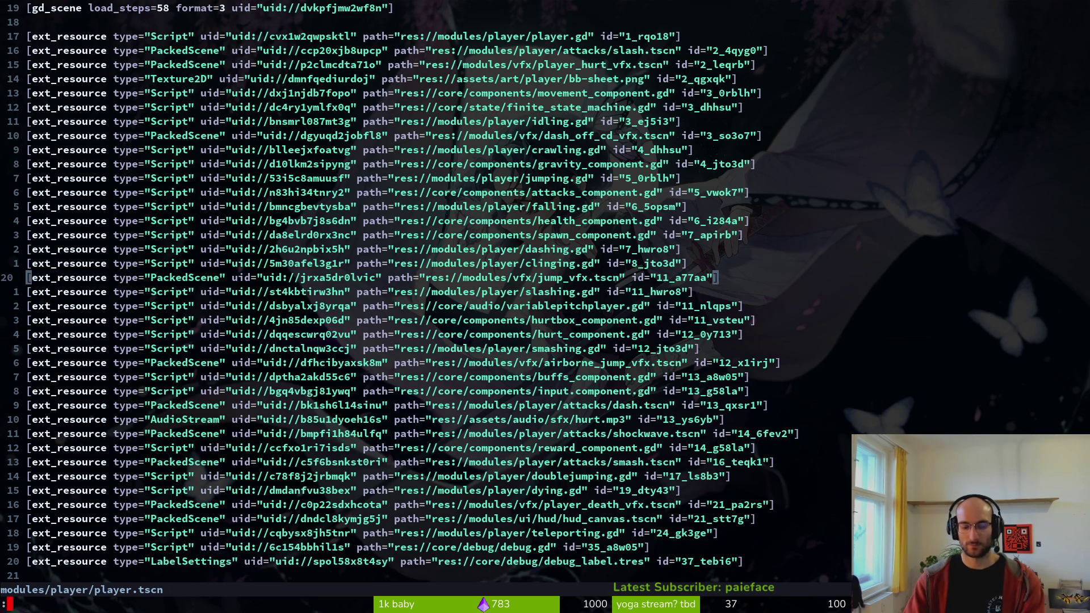
key("Return")
key("alt+Tab")
- Reload the edited player scene from disk, empty the error list, and bring up YouTube
left_click(534, 387)
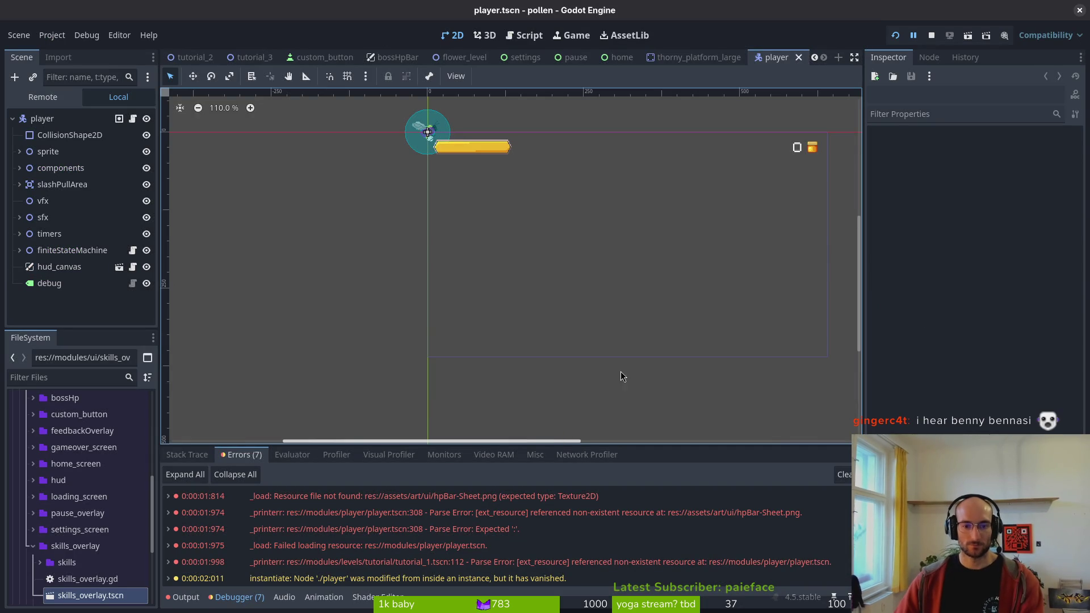
left_click(845, 475)
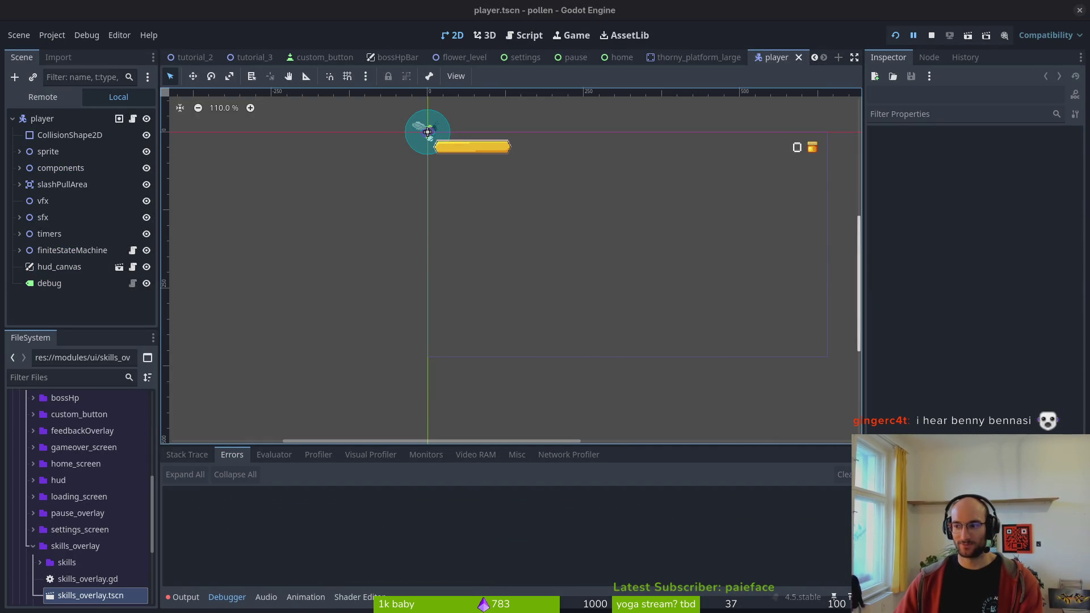
key("alt+Tab")
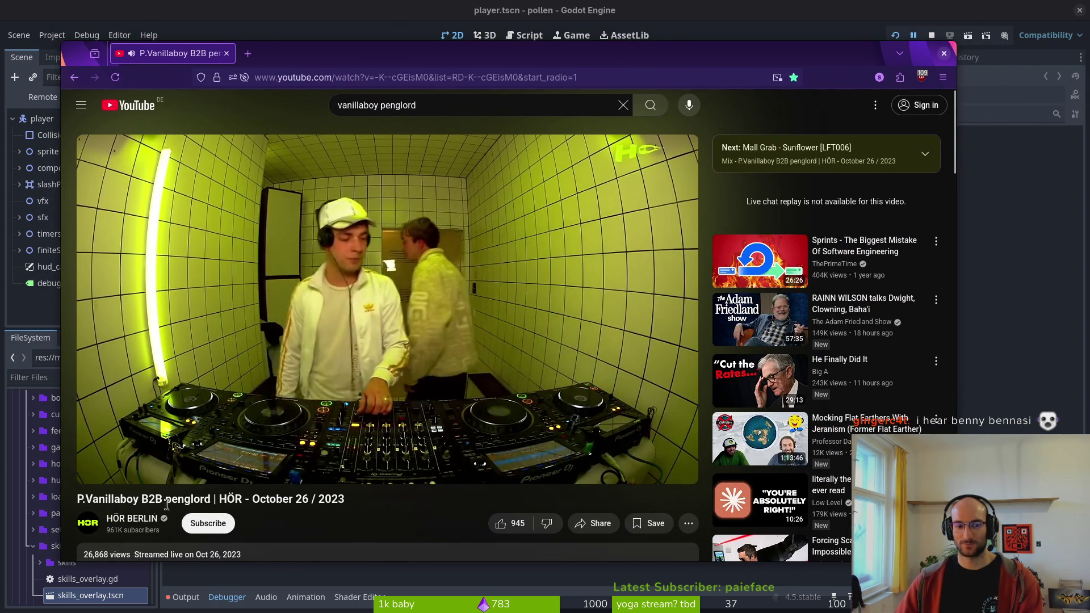
- Browse the DJ mix's full description and song list, then drag Firefox off the Godot editor
left_click(267, 554)
scroll(357, 340, "down", 3)
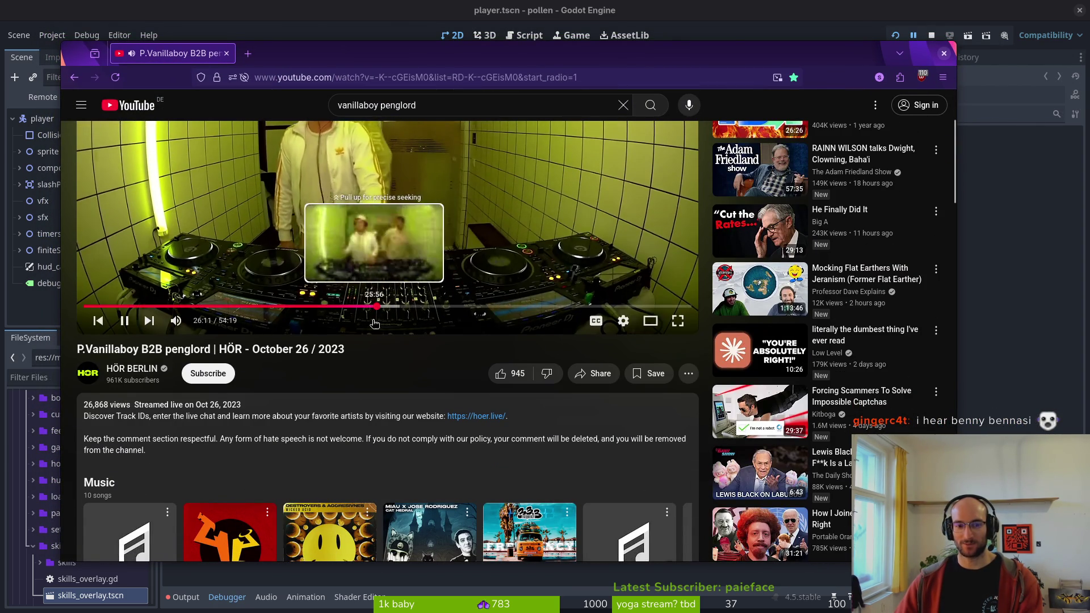
scroll(492, 315, "down", 5)
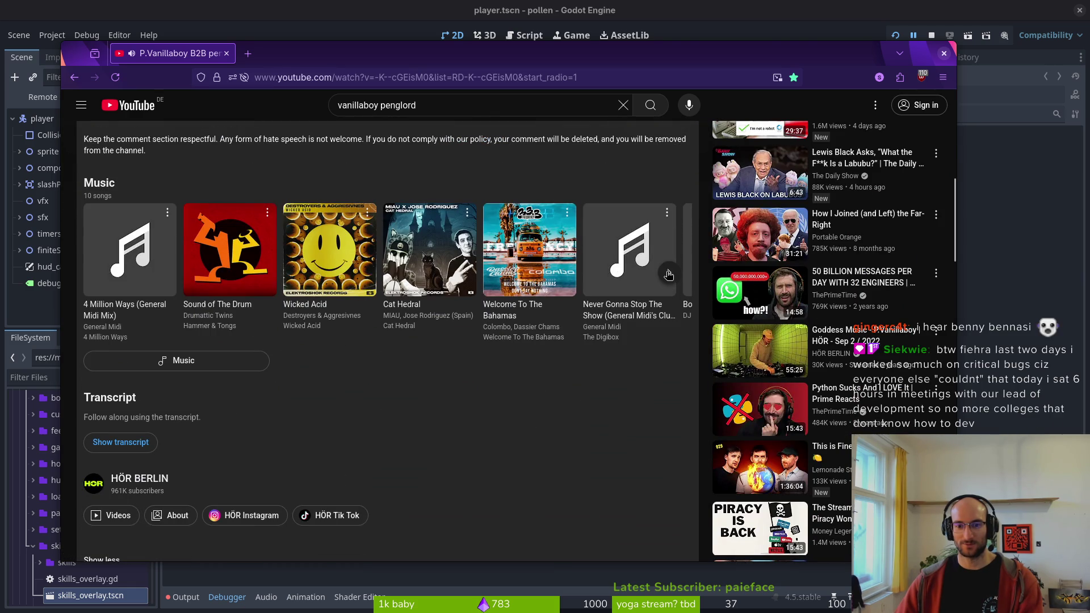
left_click(669, 275)
left_click(102, 275)
left_click_drag(273, 38, 1089, 131)
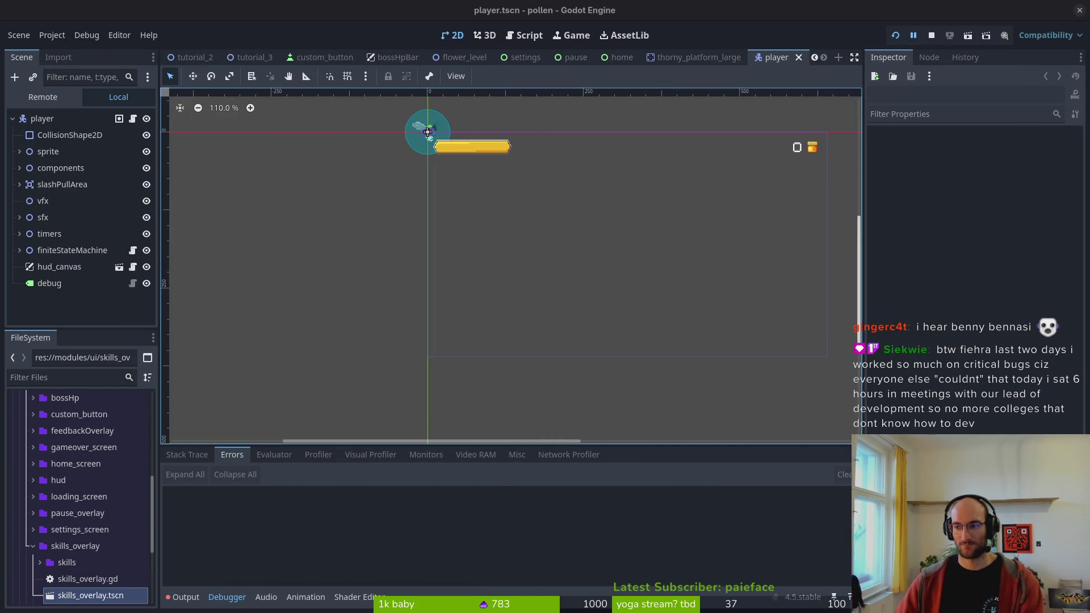
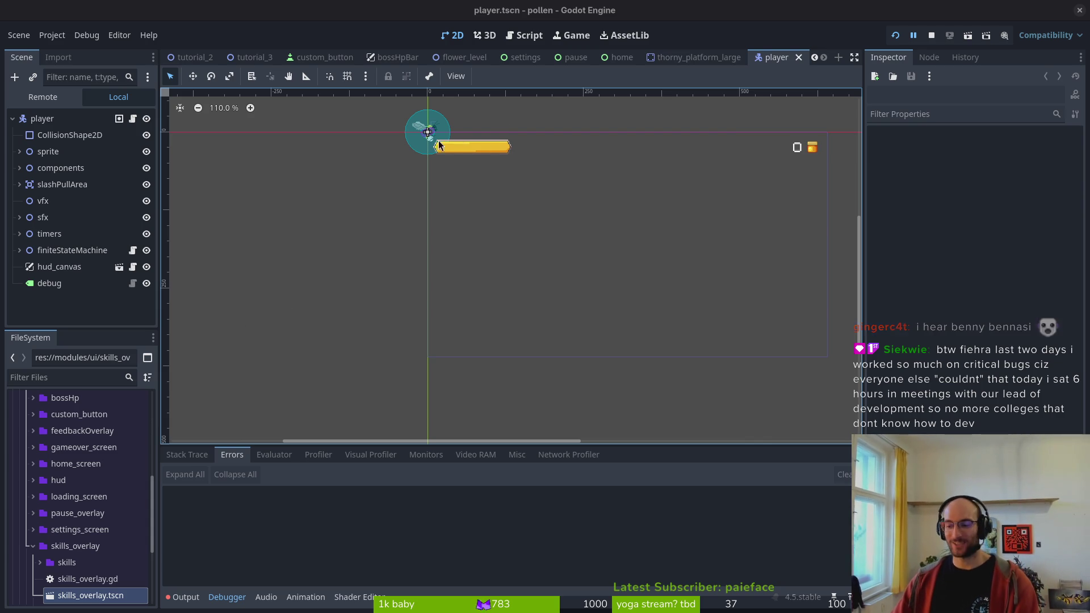
- Restart the running game, start from the title menu and jump into the dev level-select
scroll(454, 210, "right", 1)
scroll(462, 149, "up", 10)
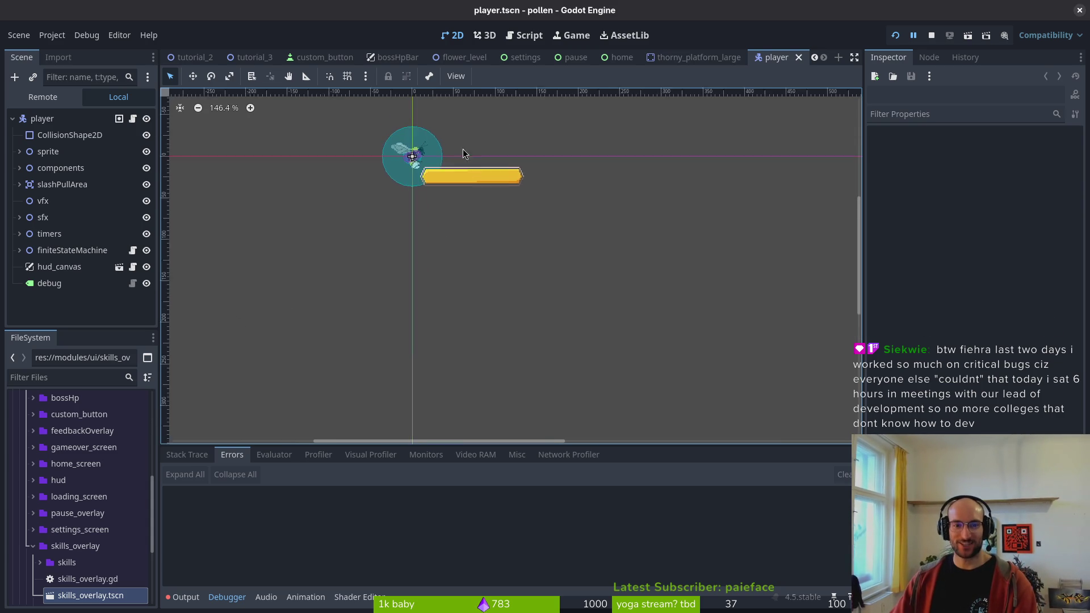
scroll(441, 189, "up", 4)
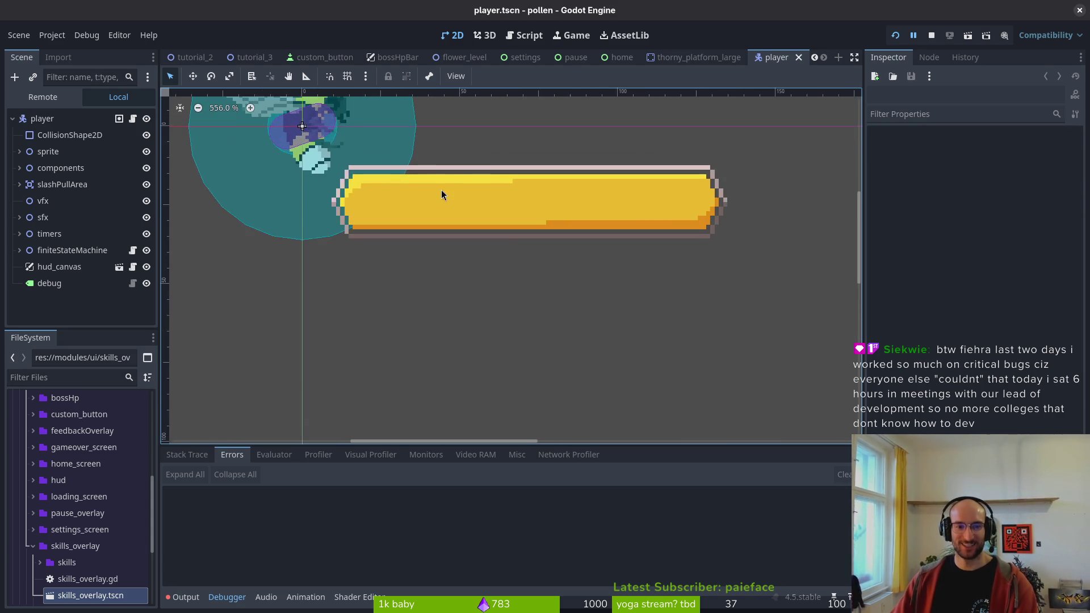
scroll(476, 235, "right", 1)
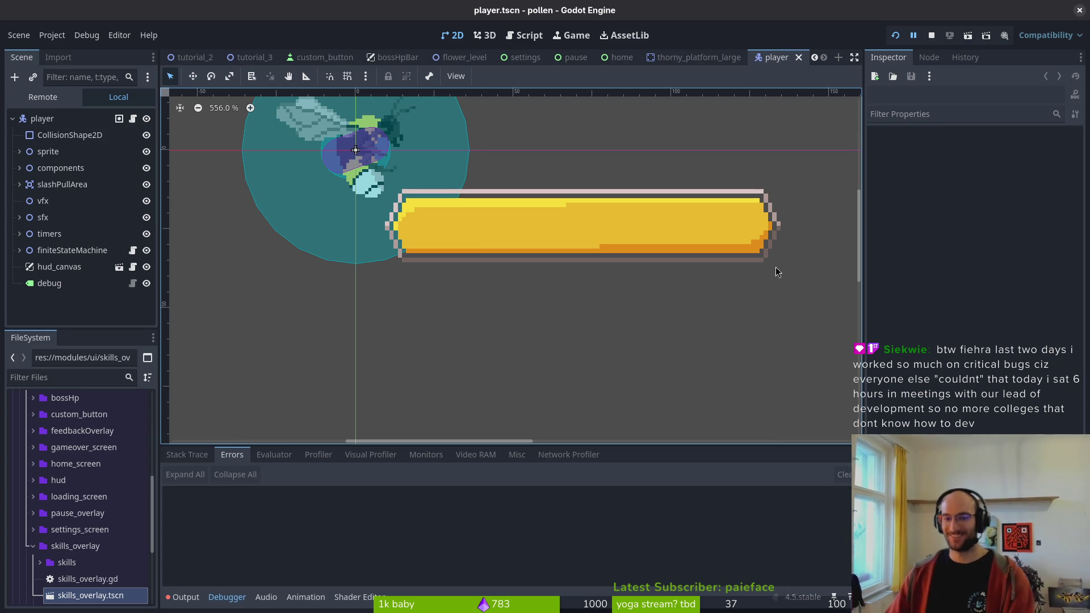
scroll(712, 262, "up", 2)
scroll(712, 262, "right", 2)
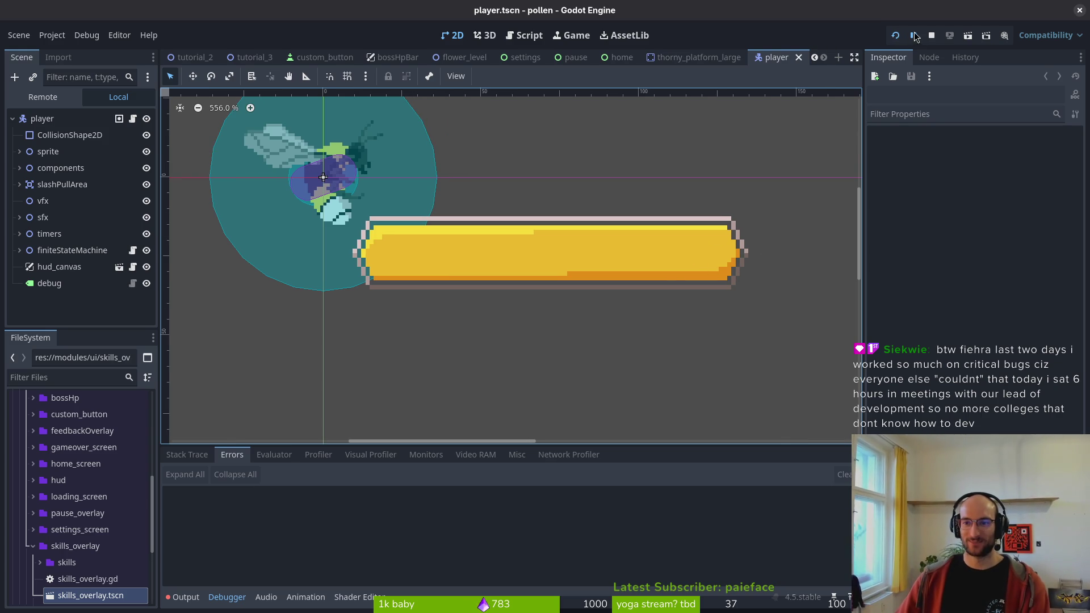
left_click(896, 35)
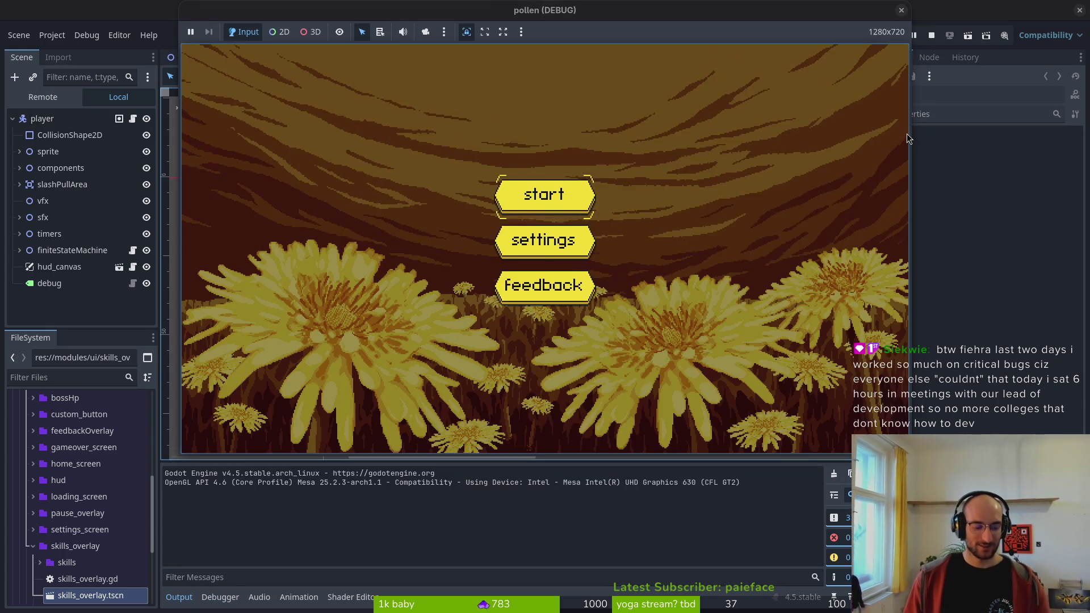
key("Return")
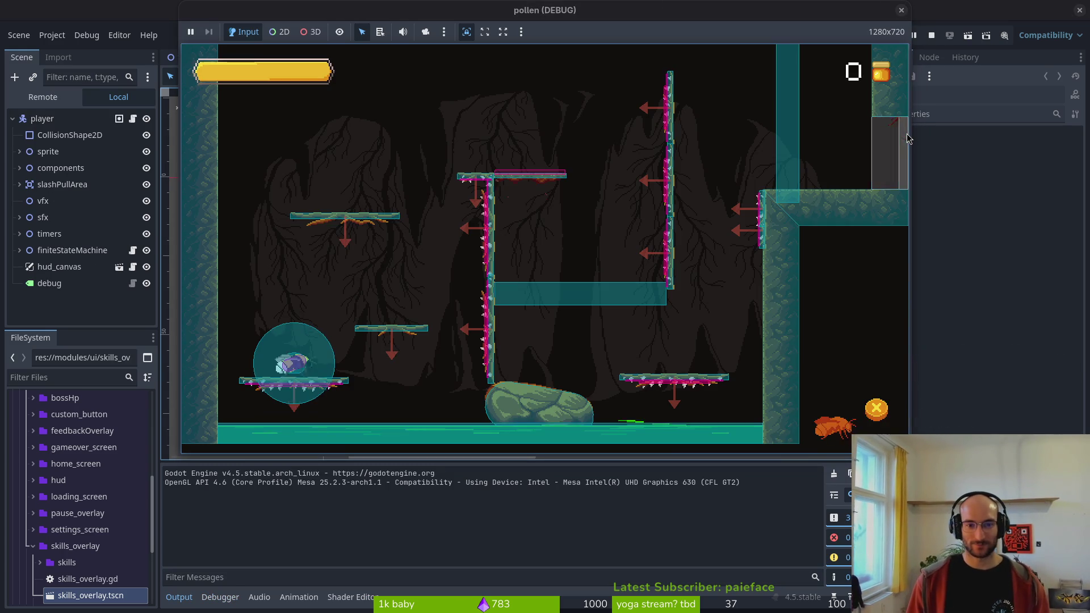
key("Right")
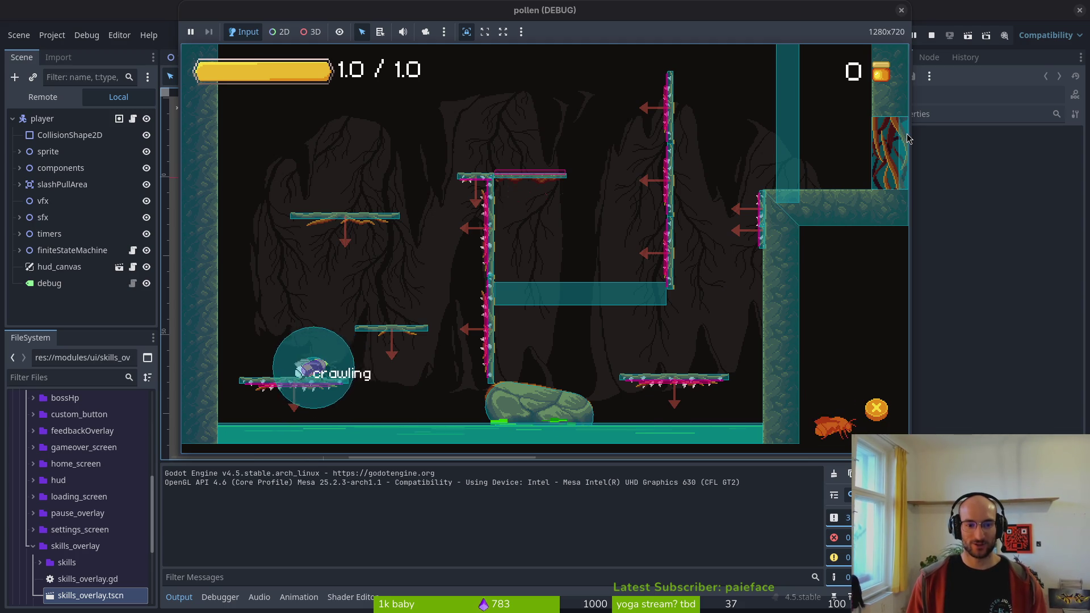
key("space")
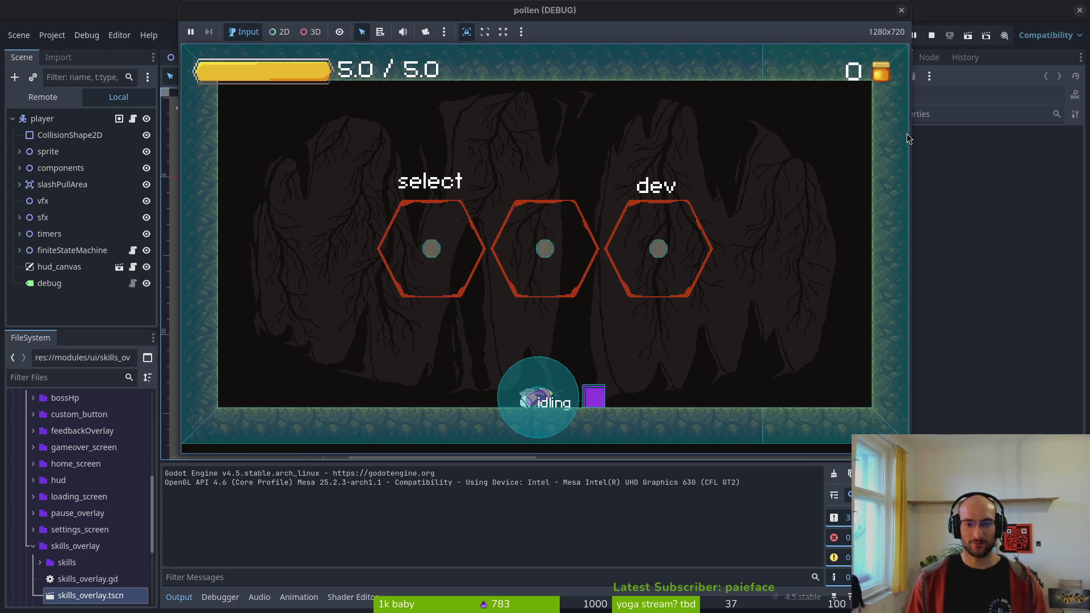
- Relaunch the game, load the spider boss level to watch its HP bar, then close it
left_click(902, 10)
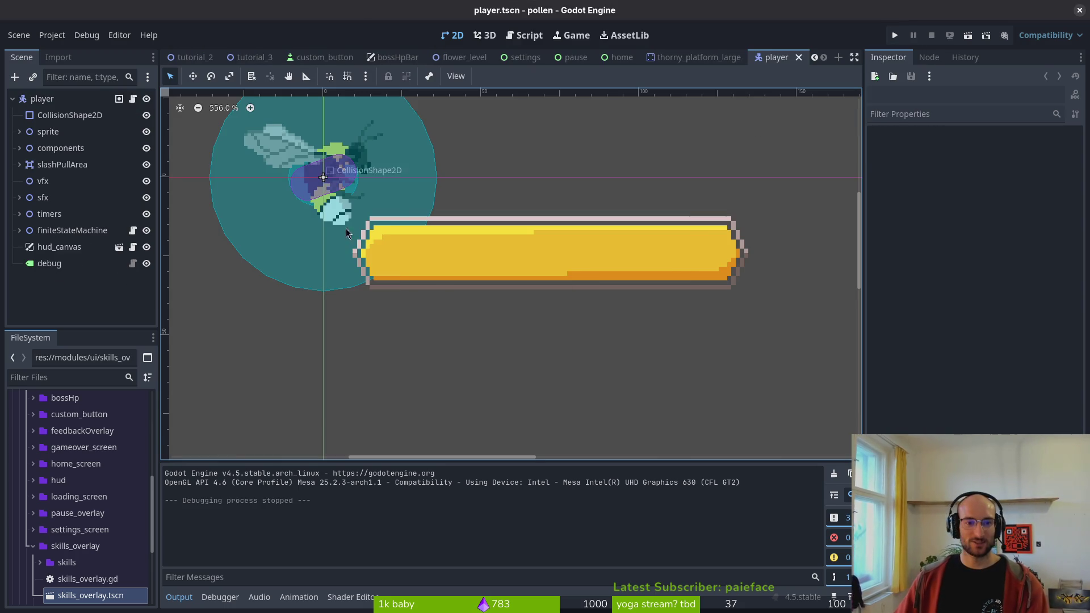
left_click(891, 35)
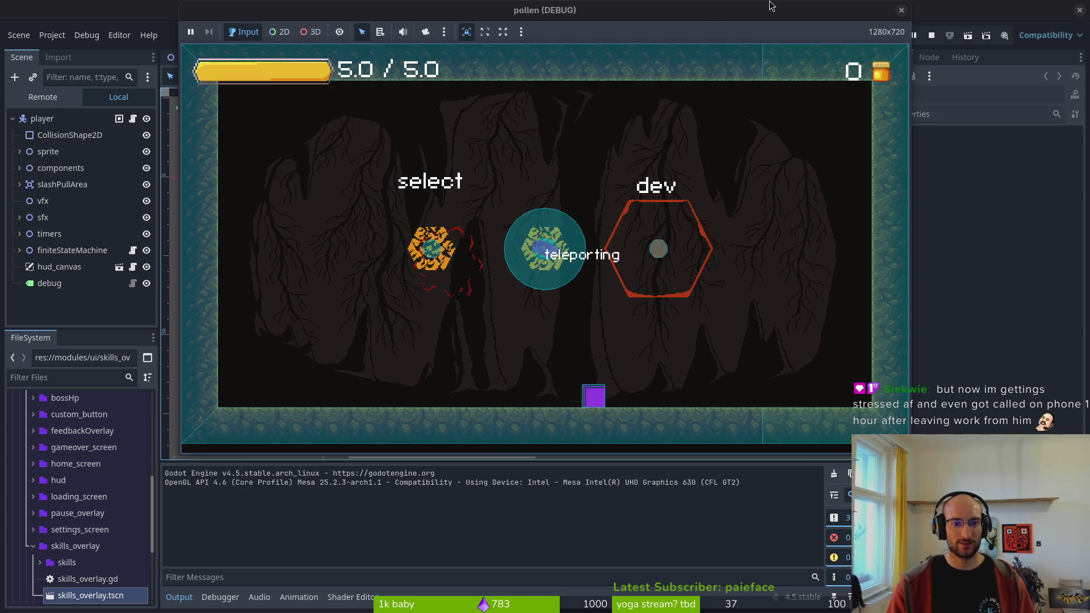
key("Return")
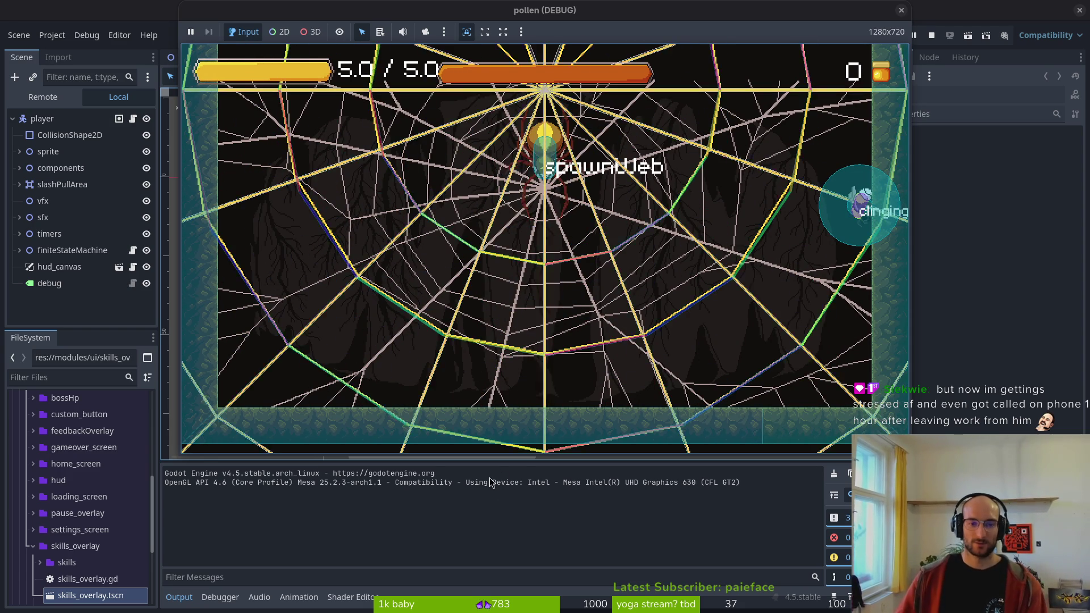
key("F8")
- In the terminal, launch Vim and open core/globals/debug.helper.gd through Git Files
key("super+1")
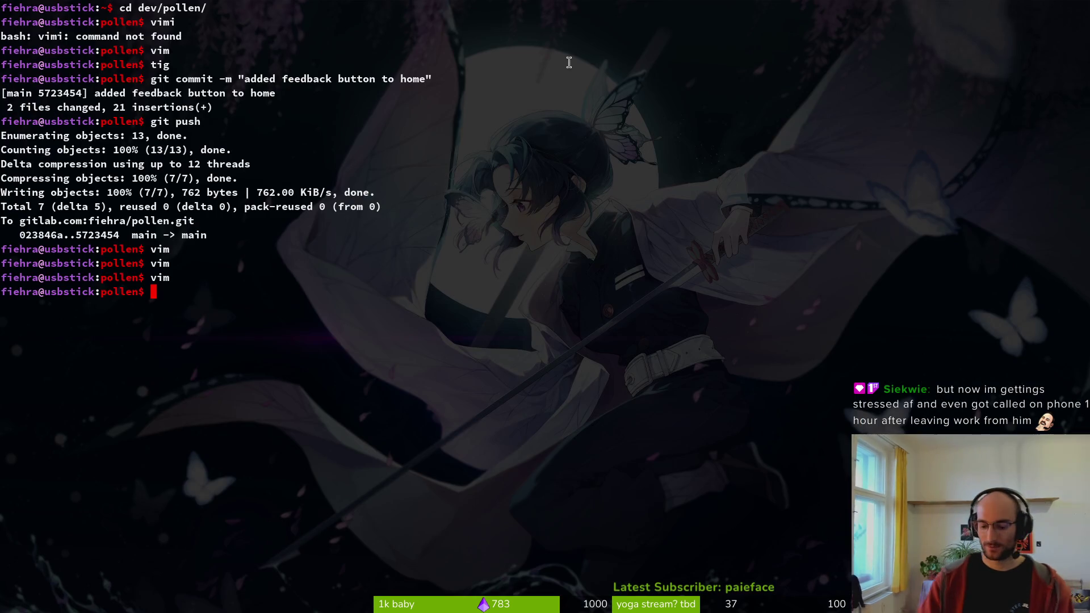
type("vim")
key("Return")
key("ctrl+p")
type("debug")
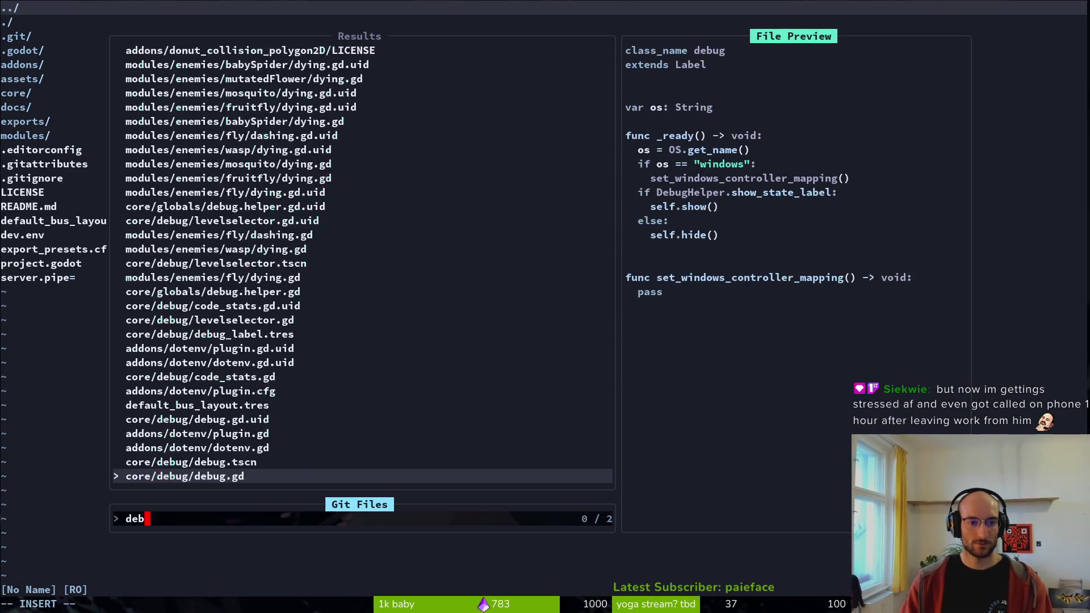
key("Return")
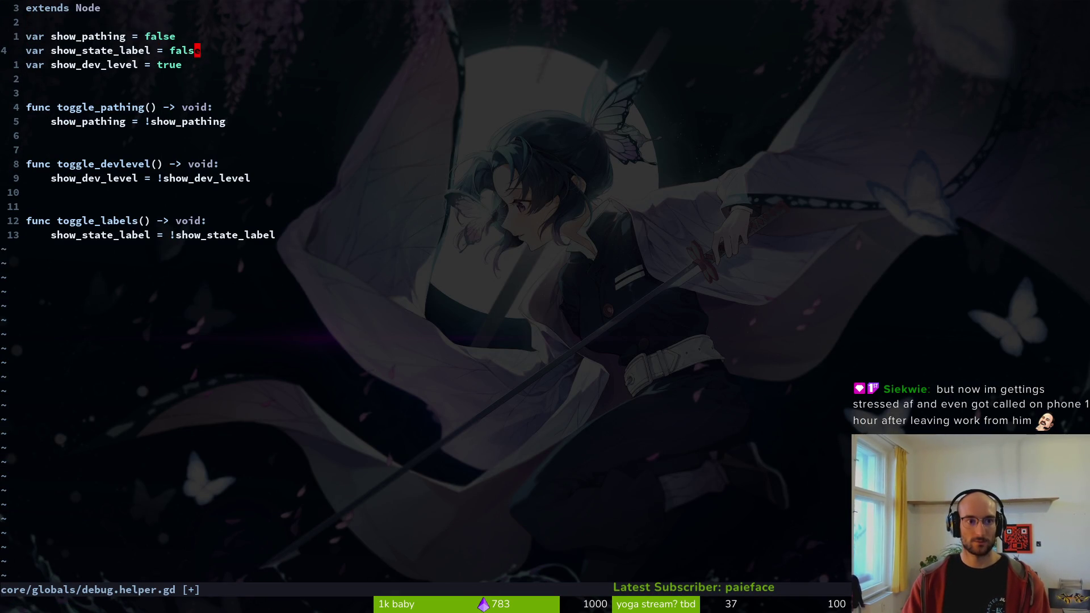
- Save the show_state_label = false change with :w and relaunch the game
type(":w")
key("Return")
key("super+2")
key("F5")
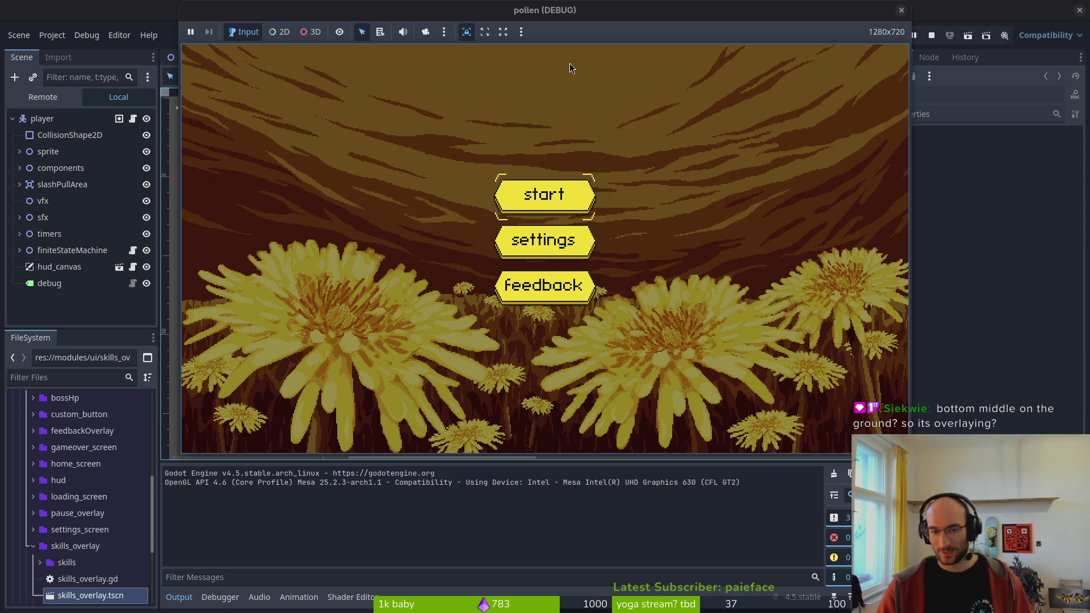
- Start the game, choose boss from the dev menu, fight briefly without state labels, then close it
key("Return")
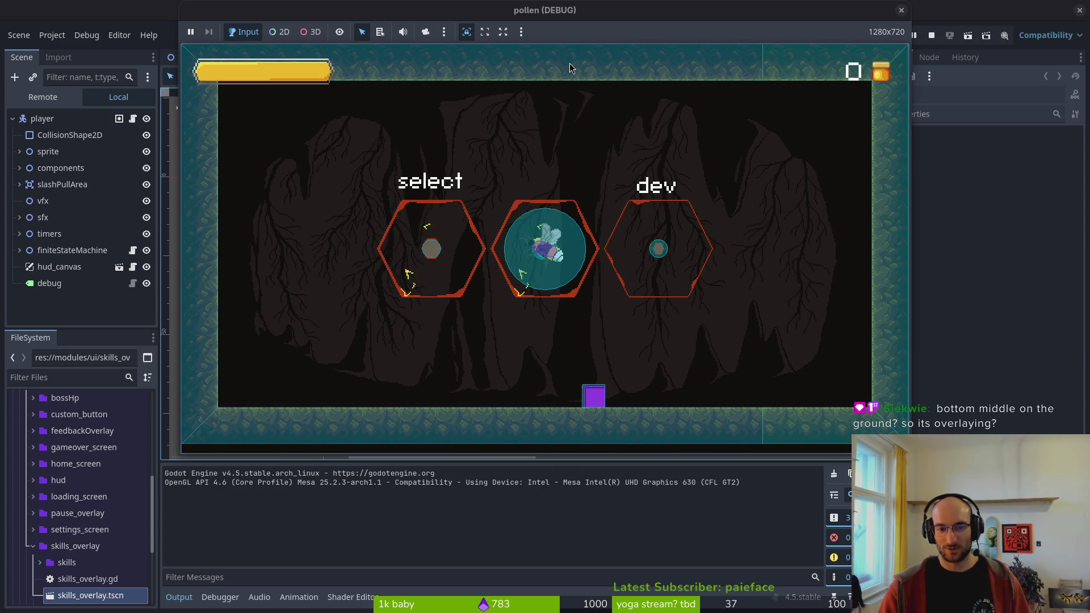
key("Right")
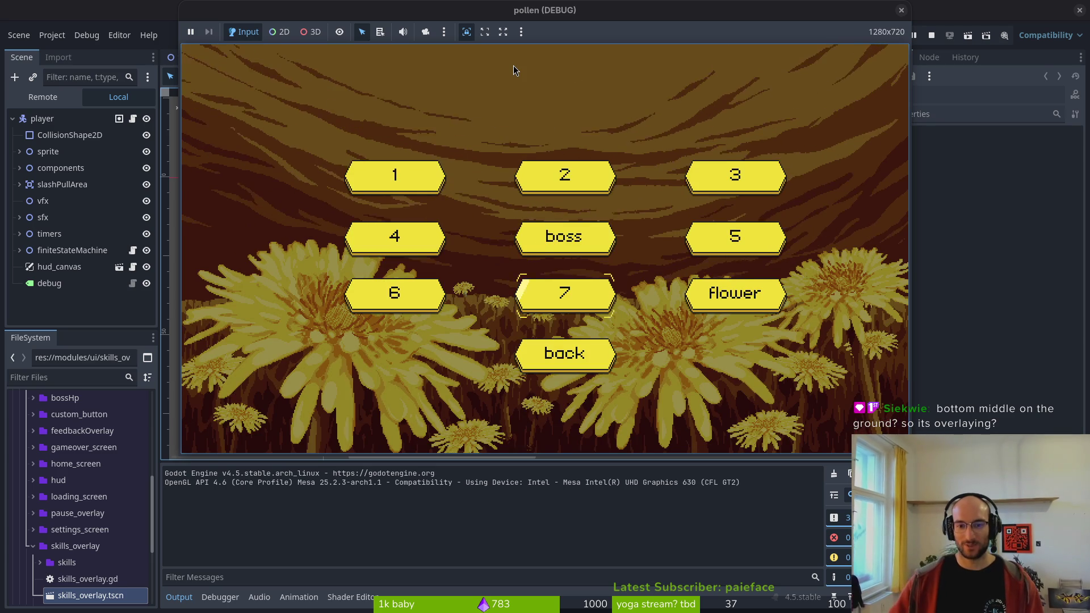
key("Up")
key("Return")
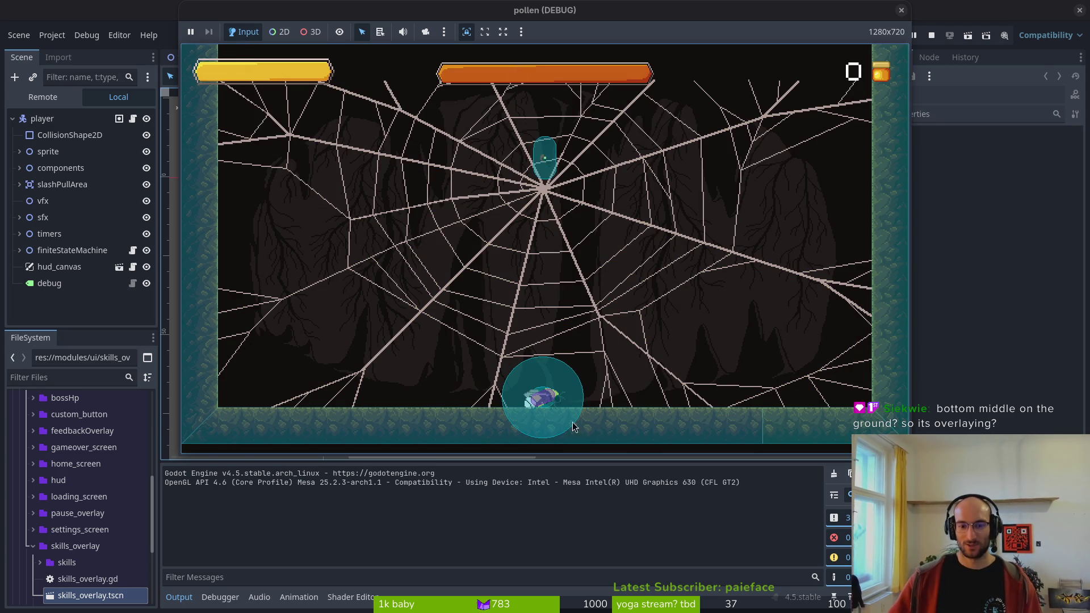
key("Left")
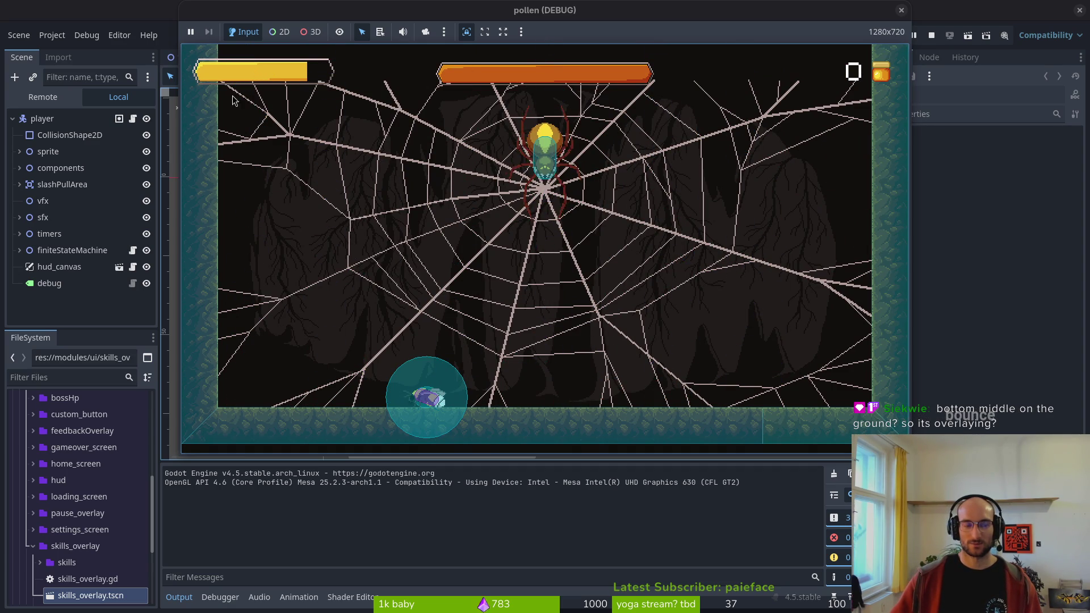
key("F8")
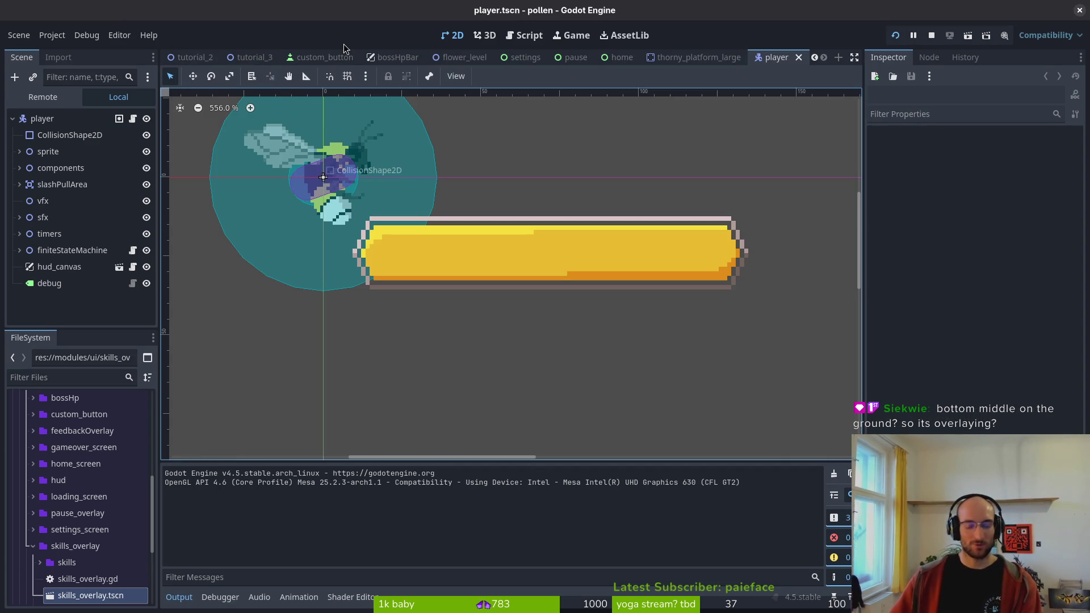
- Open hud_canvas.tscn and select hpBar, trying a size reset then undoing it
key("alt+shift+o")
type("hudvanc")
key("Return")
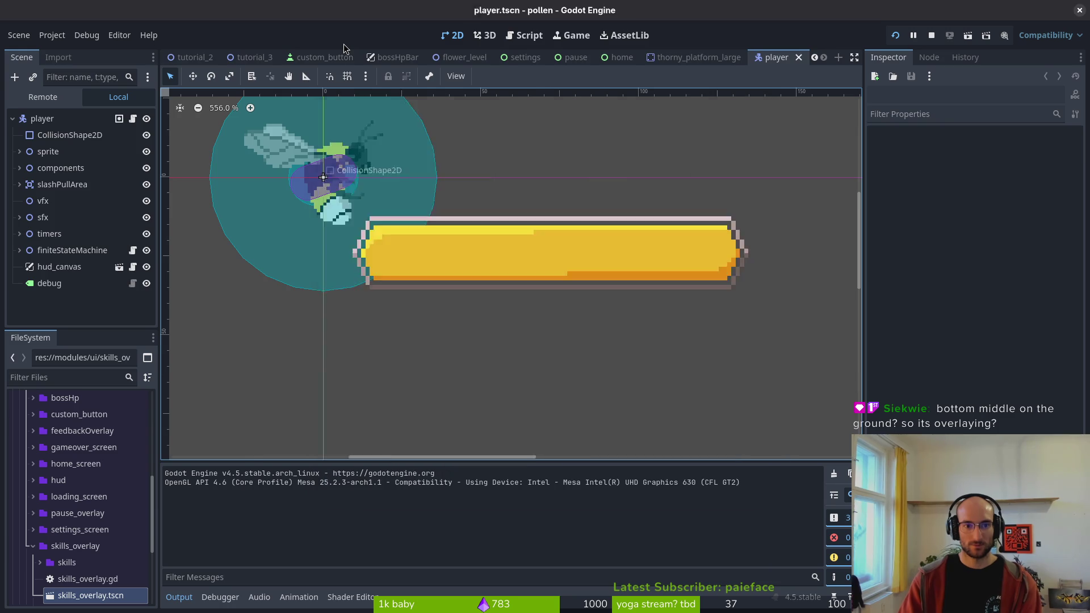
left_click(50, 168)
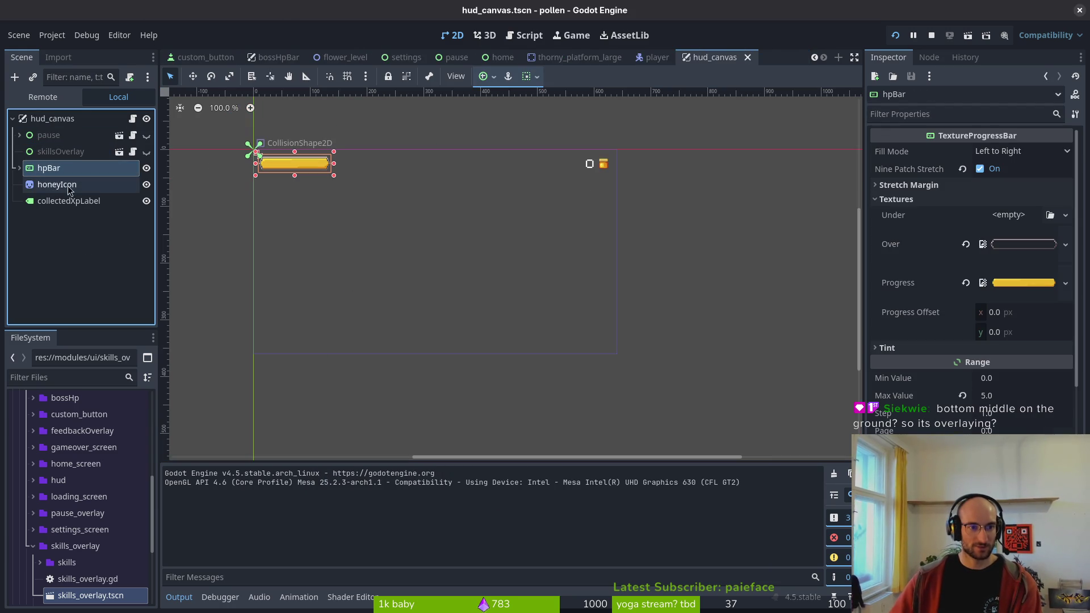
scroll(971, 273, "down", 5)
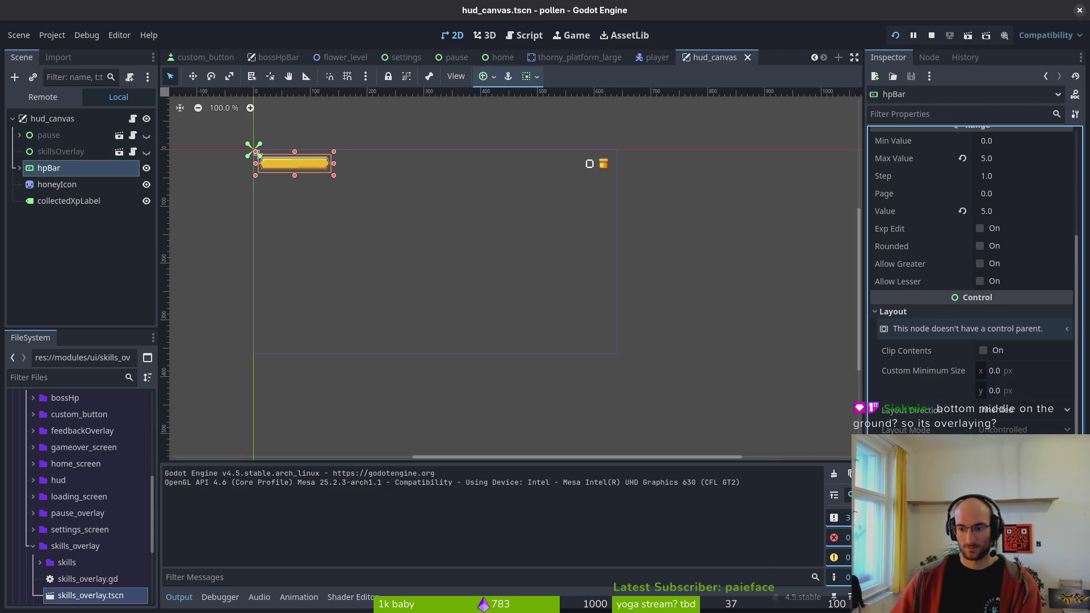
scroll(974, 281, "down", 4)
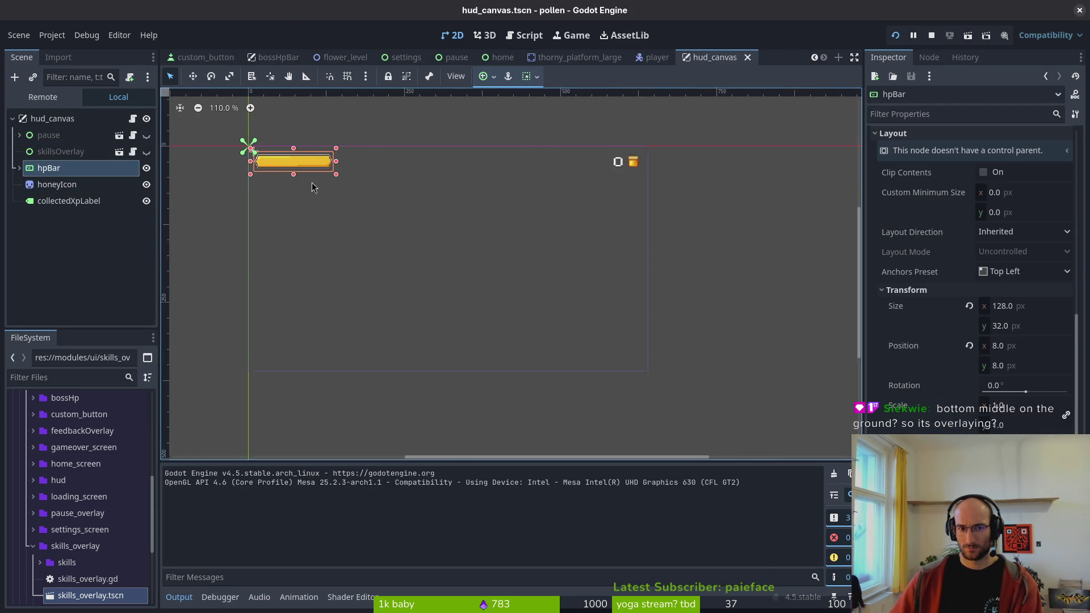
scroll(314, 165, "up", 5)
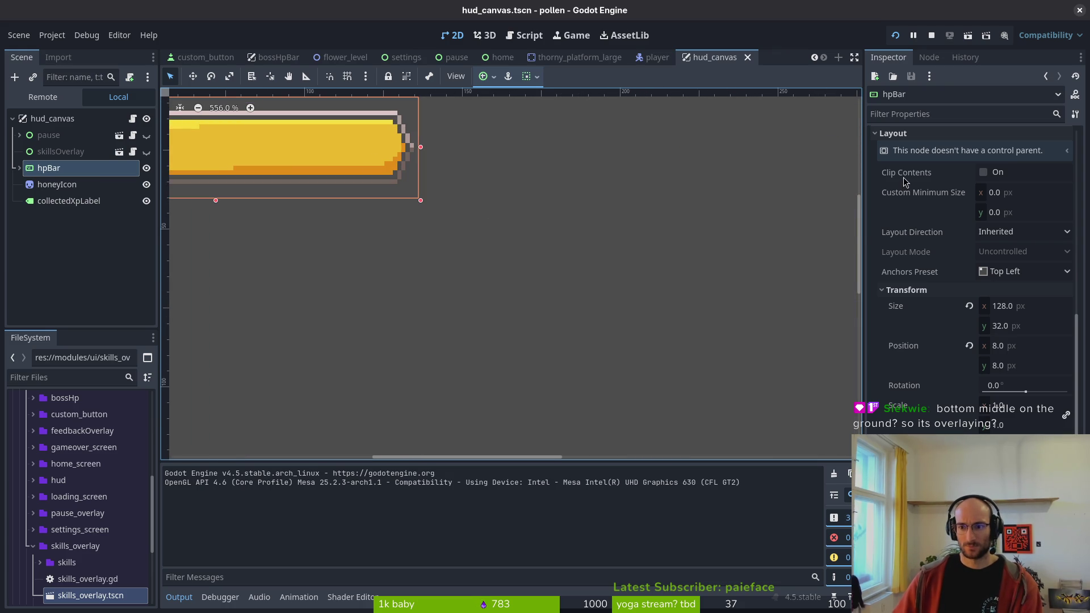
left_click(969, 306)
scroll(341, 209, "down", 4)
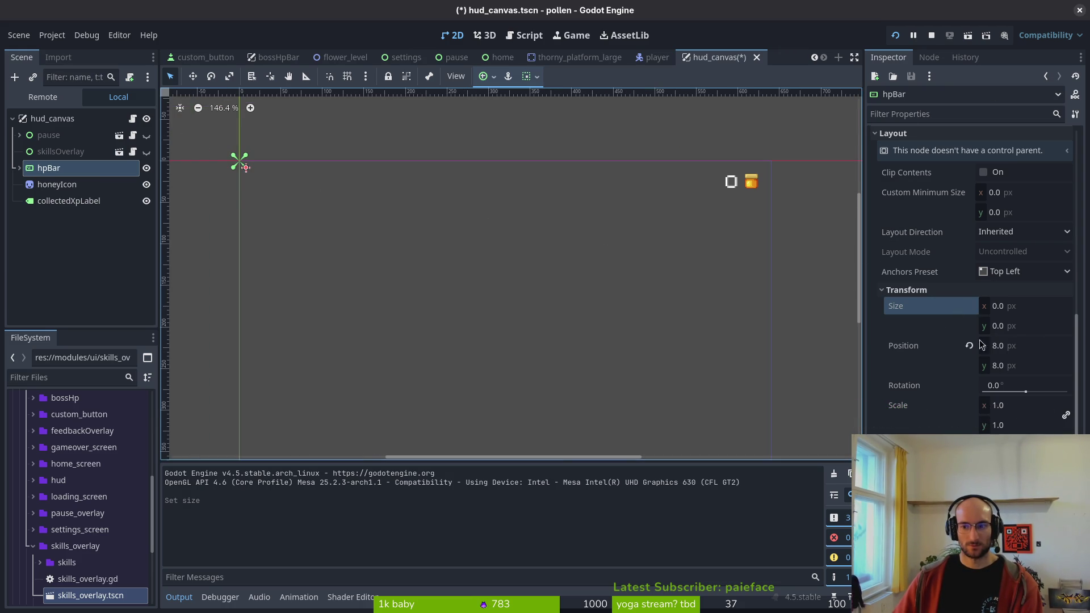
key("ctrl+z")
scroll(314, 180, "up", 3)
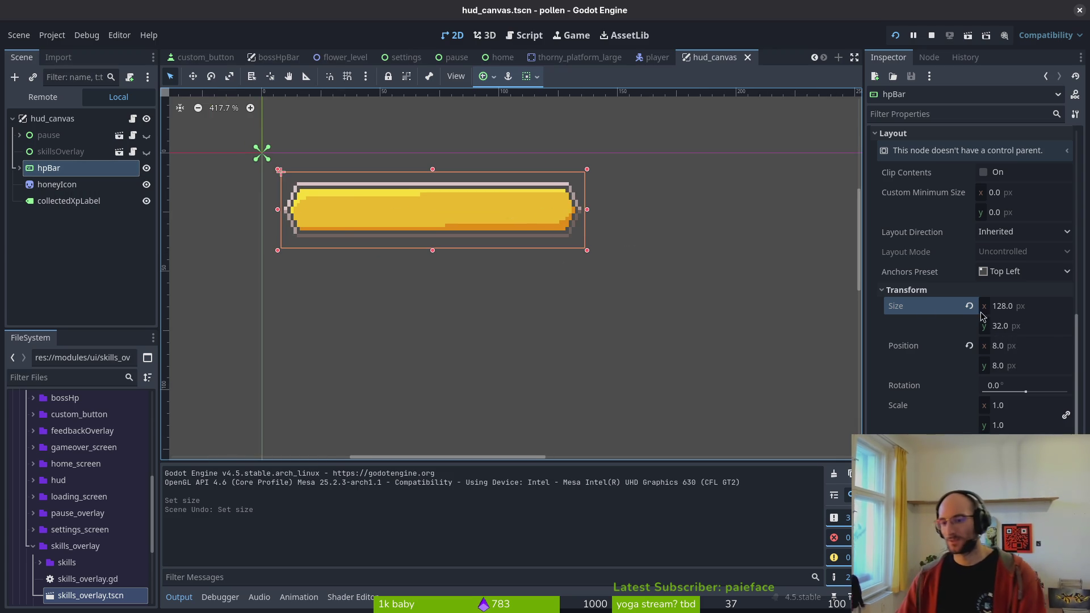
- Resize the hud_canvas hpBar to 100 × 16 px
left_click(1031, 306)
type("00")
key("Return")
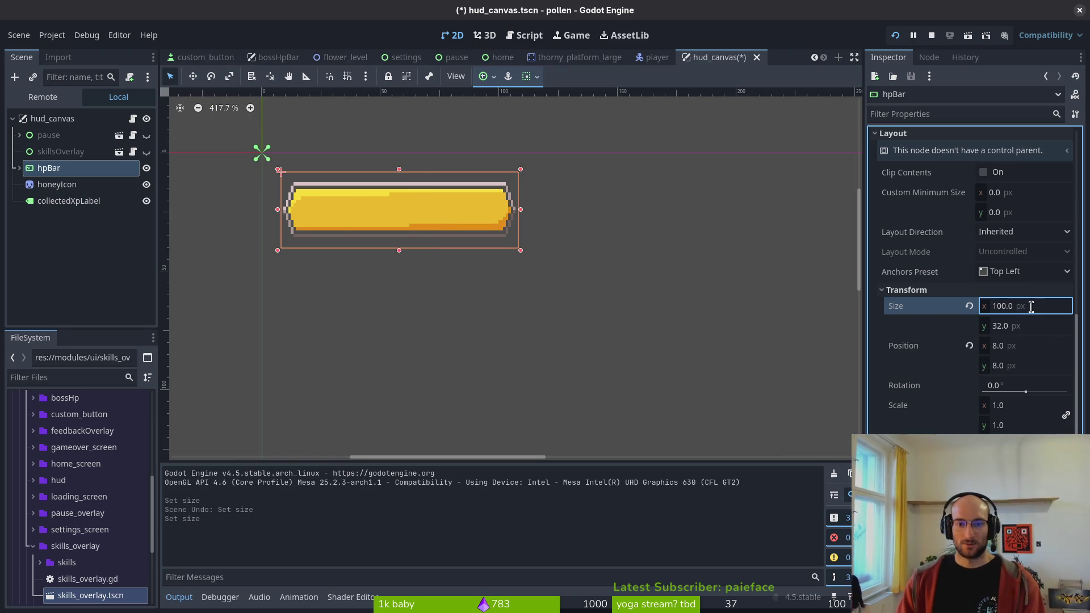
key("Tab")
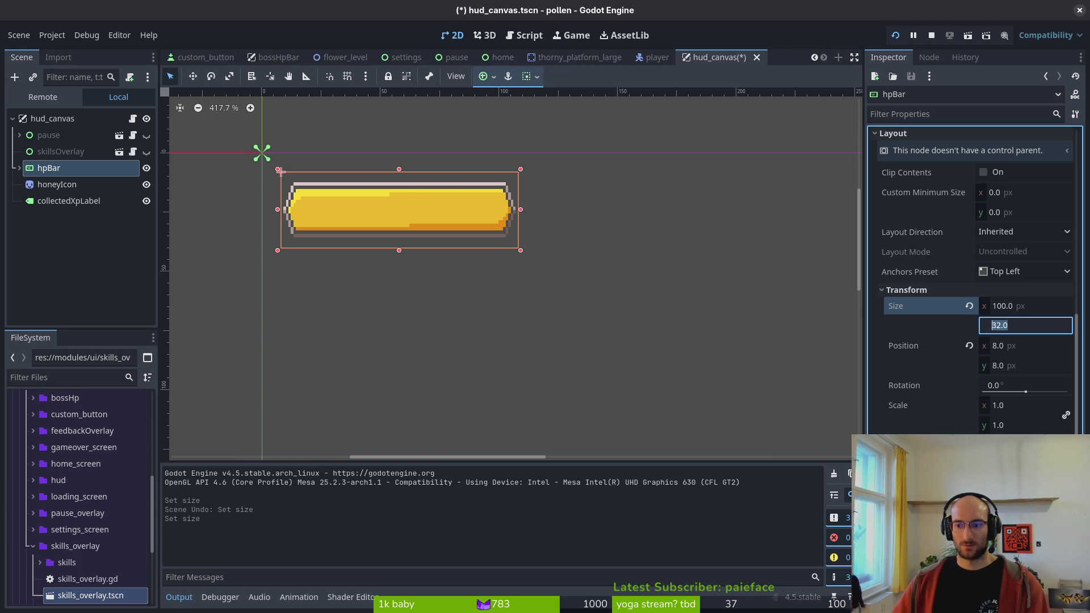
type("16")
key("Return")
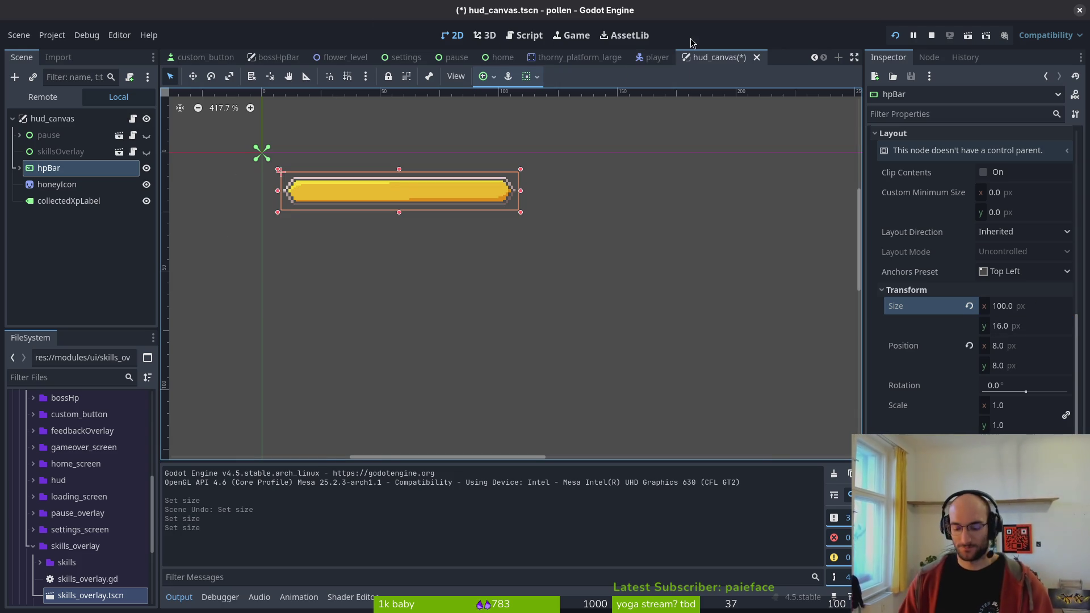
- Quick-open the bossHpBar.tscn scene by searching bosshpbar
key("alt+shift+o")
type("bosshpbar")
key("Return")
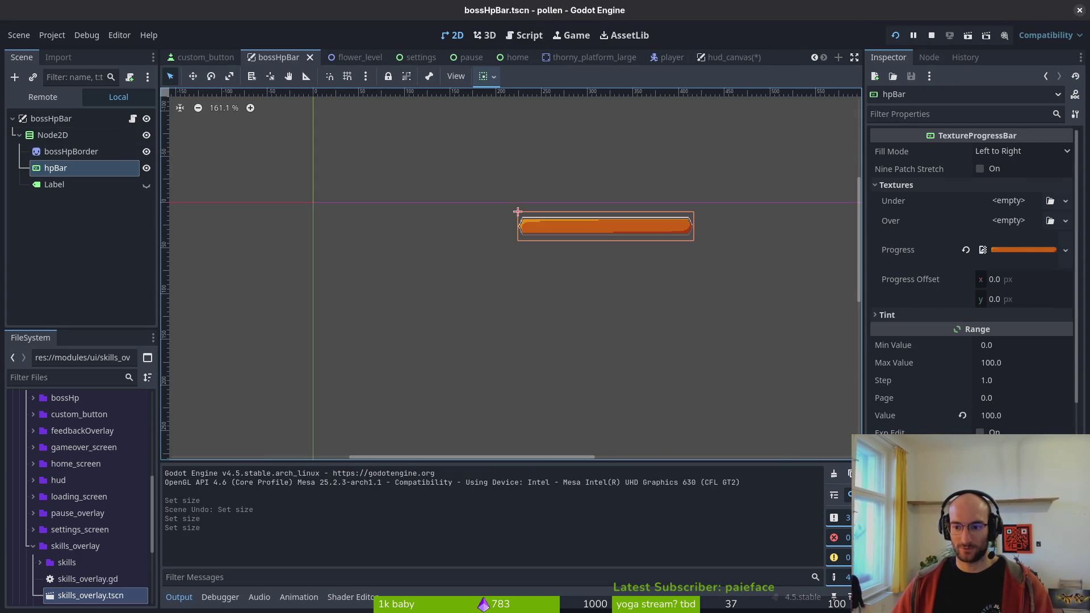
- Inspect the boss hpBar's 192 px width and its Node2D container, then return to hud_canvas
scroll(972, 272, "down", 5)
left_click(942, 418)
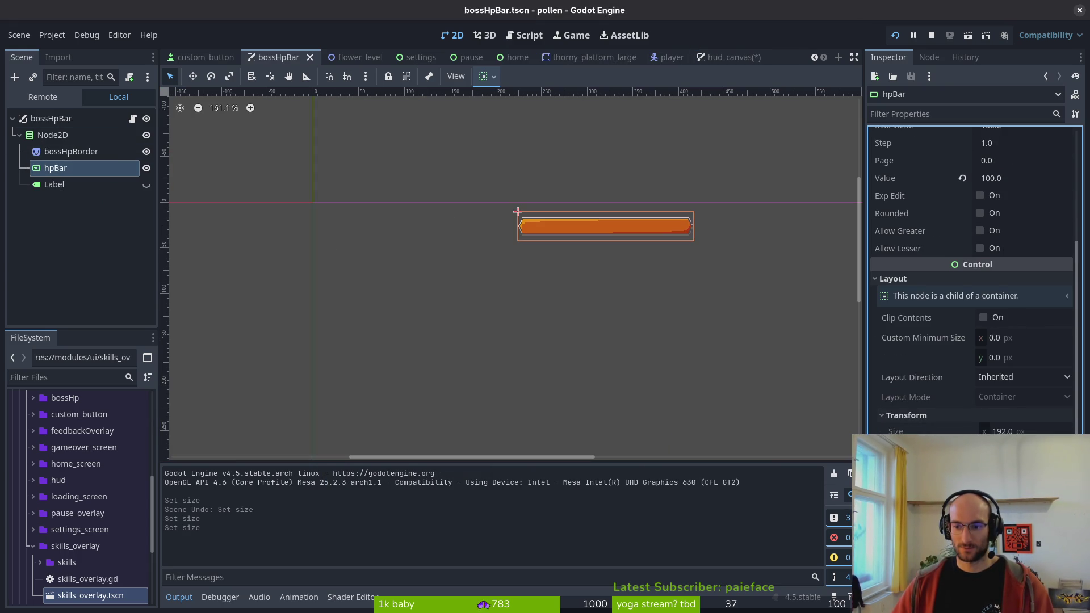
left_click(20, 137)
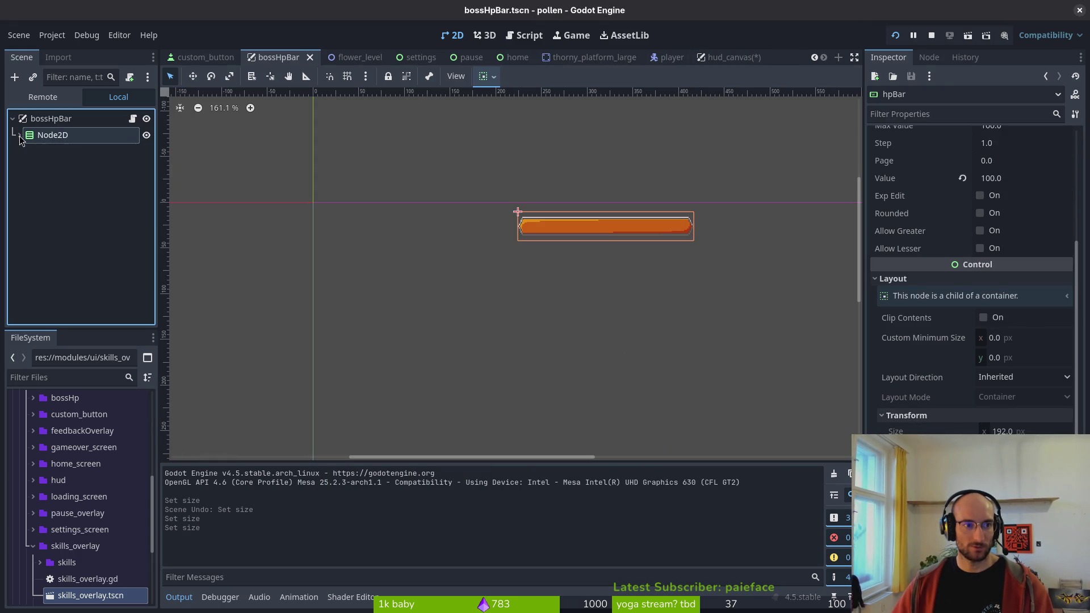
left_click(20, 136)
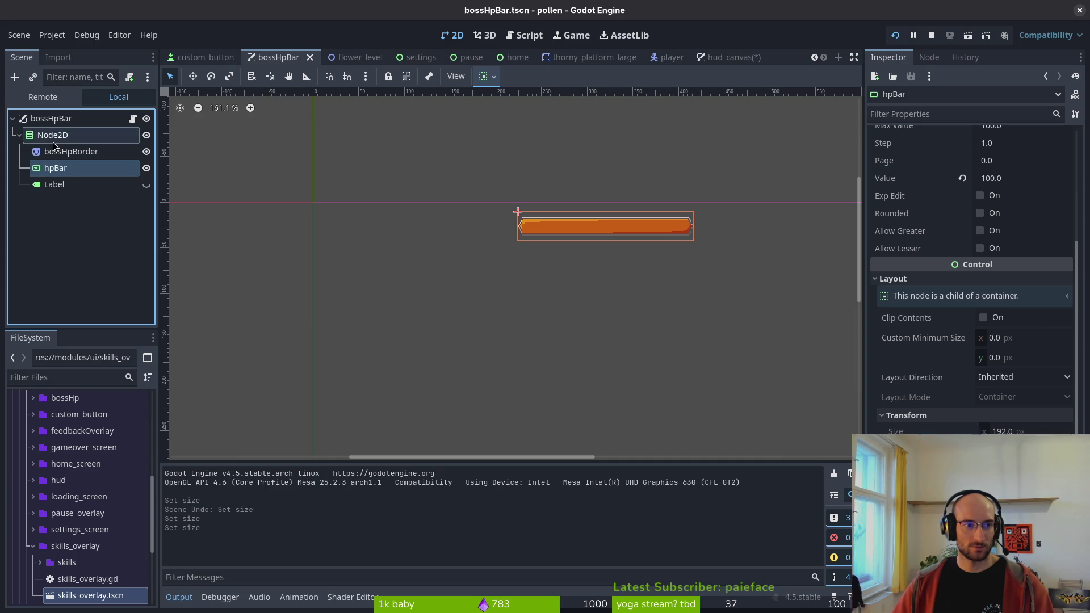
left_click(52, 145)
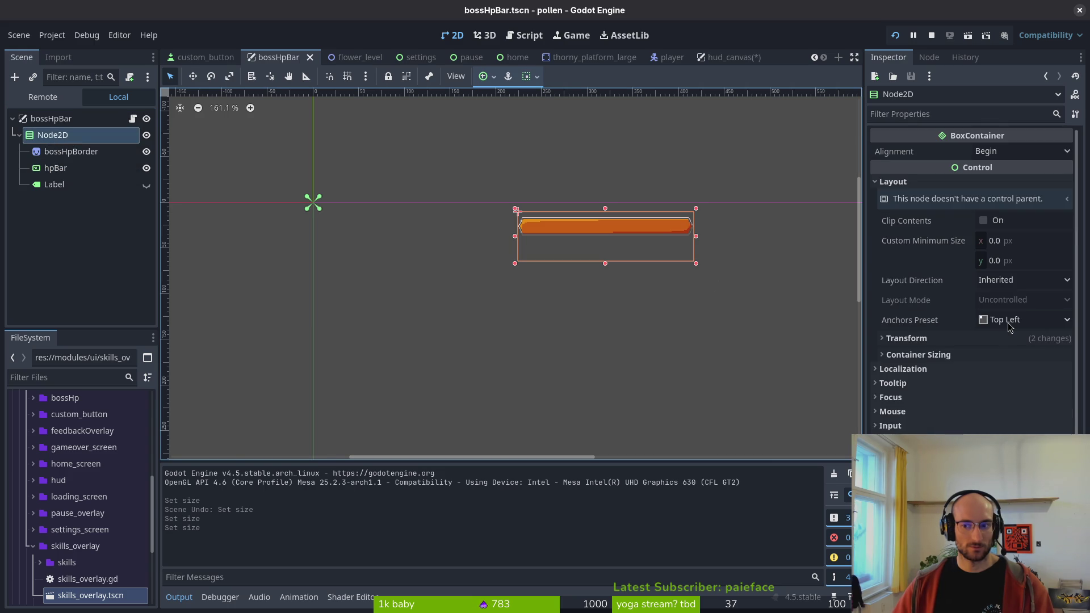
left_click(62, 168)
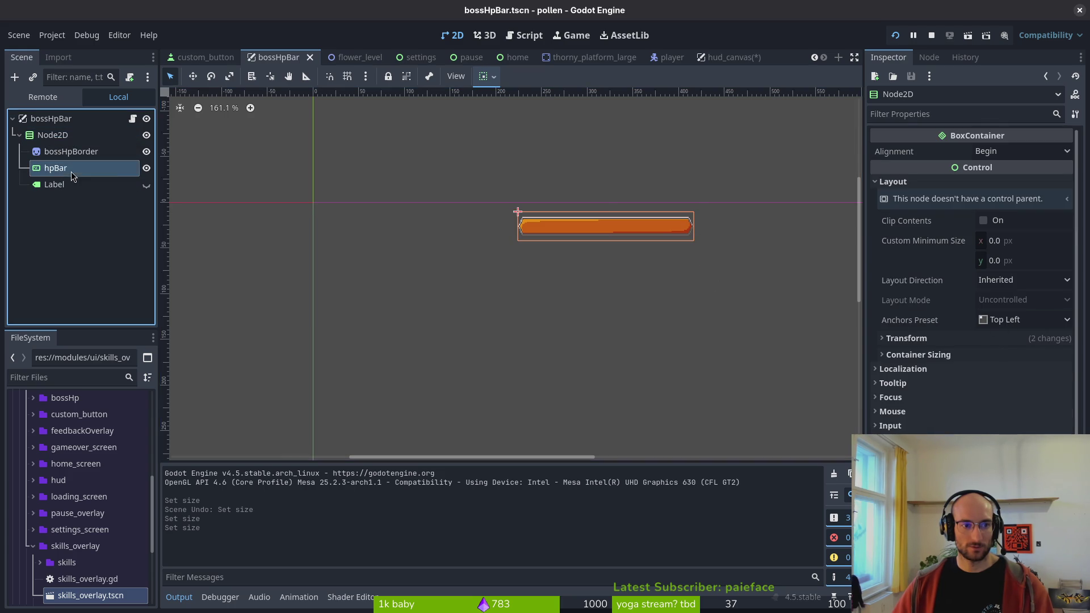
left_click(718, 59)
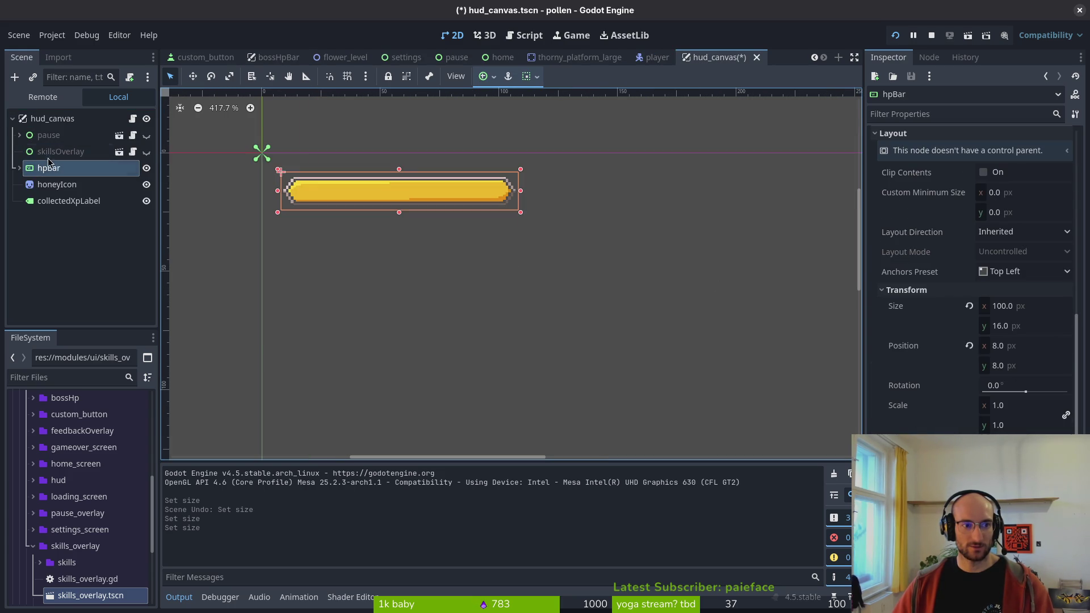
- Add an HBoxContainer beside honeyIcon and move hpBar inside it
left_click(60, 151)
key("ctrl+a")
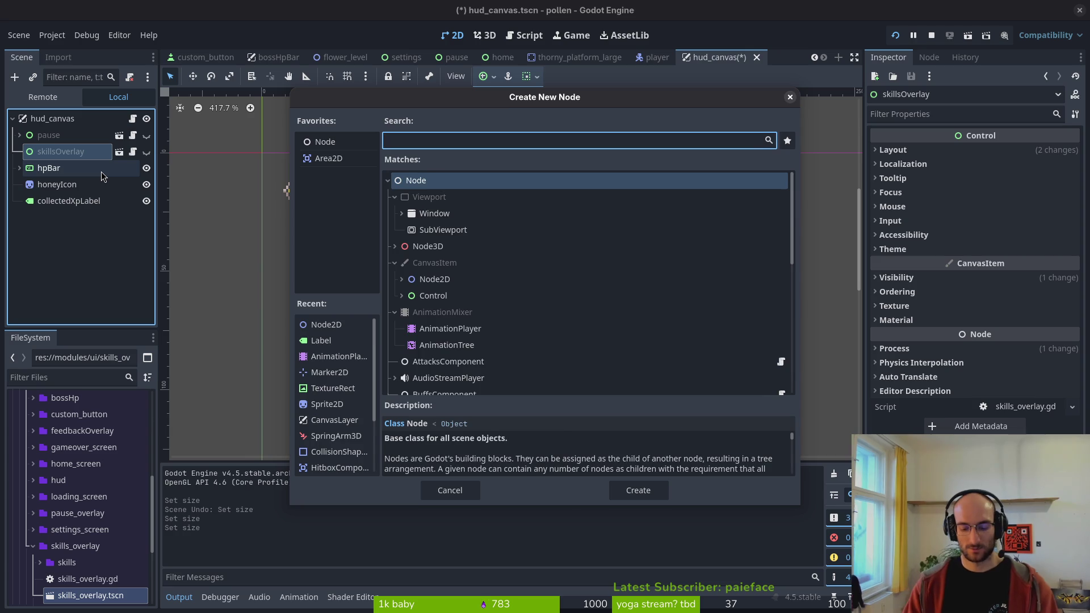
type("hbox")
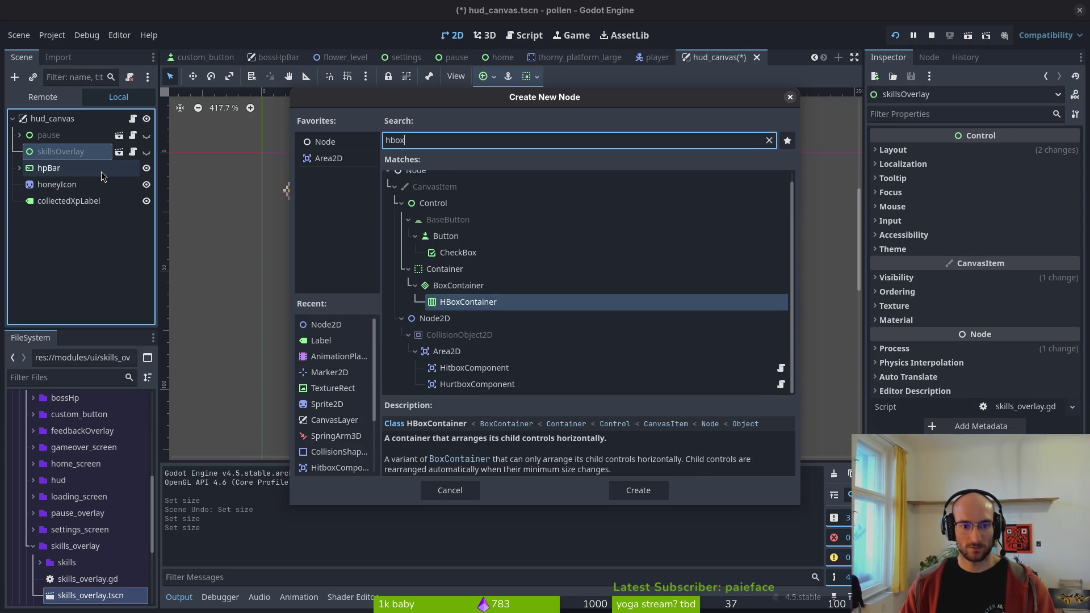
key("Return")
mouse_move(54, 184)
left_mouse_down()
mouse_move(72, 164)
mouse_move(45, 197)
left_mouse_up()
double_click(87, 168)
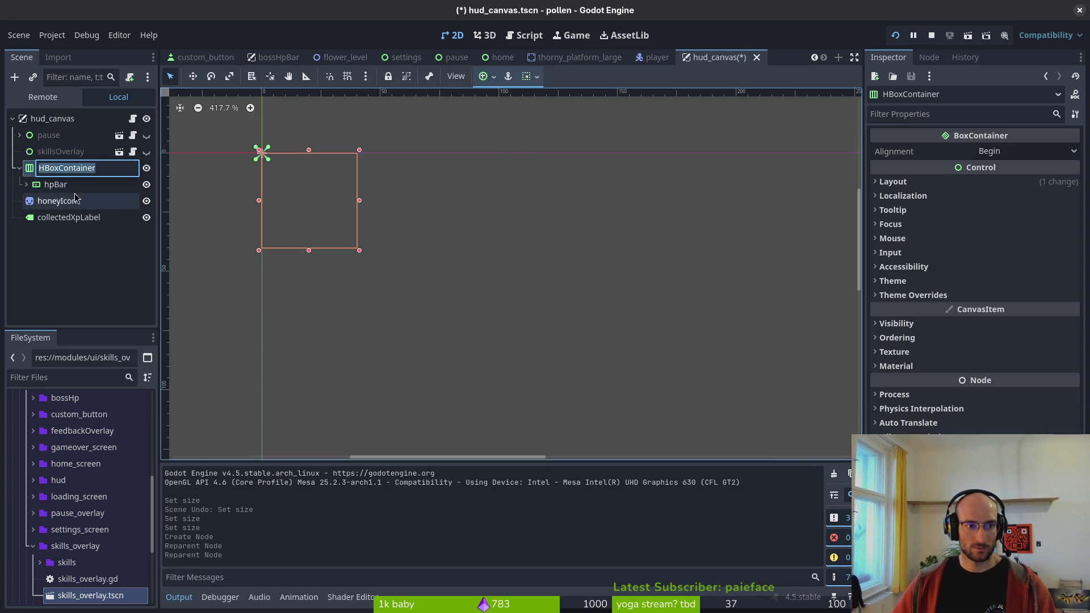
key("Return")
- Keep the HBoxContainer's alignment at Begin and set its anchors preset to Full Rect
left_click(36, 190)
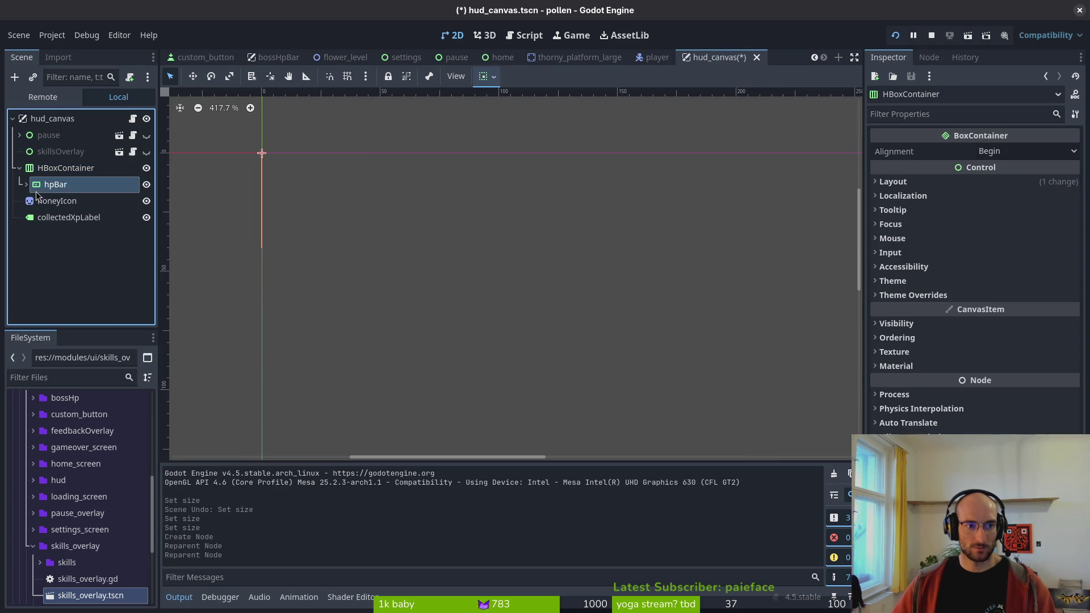
scroll(959, 370, "down", 5)
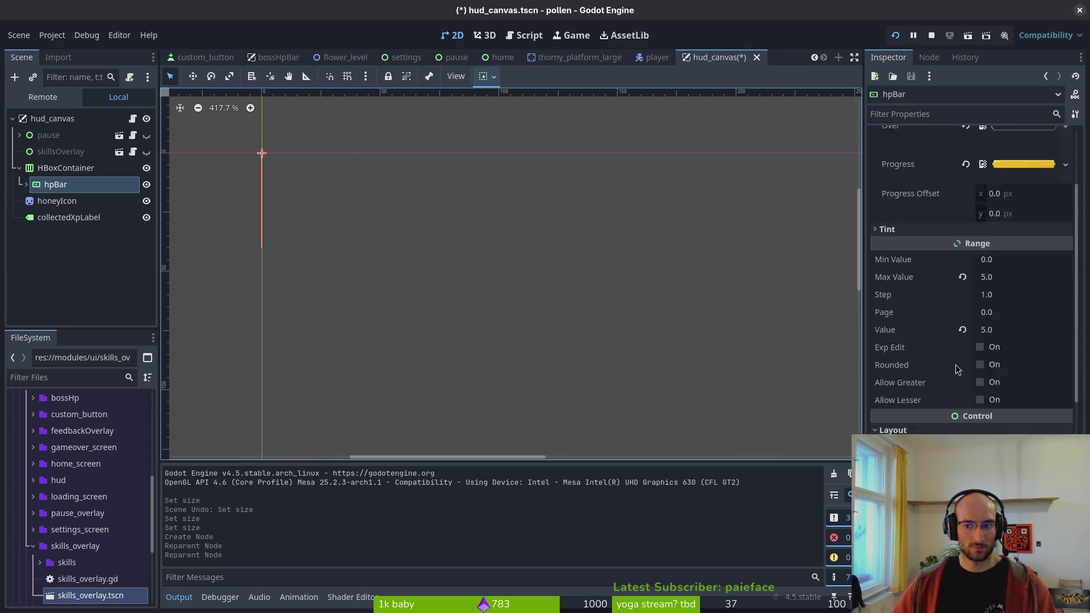
scroll(958, 370, "down", 4)
left_click(66, 168)
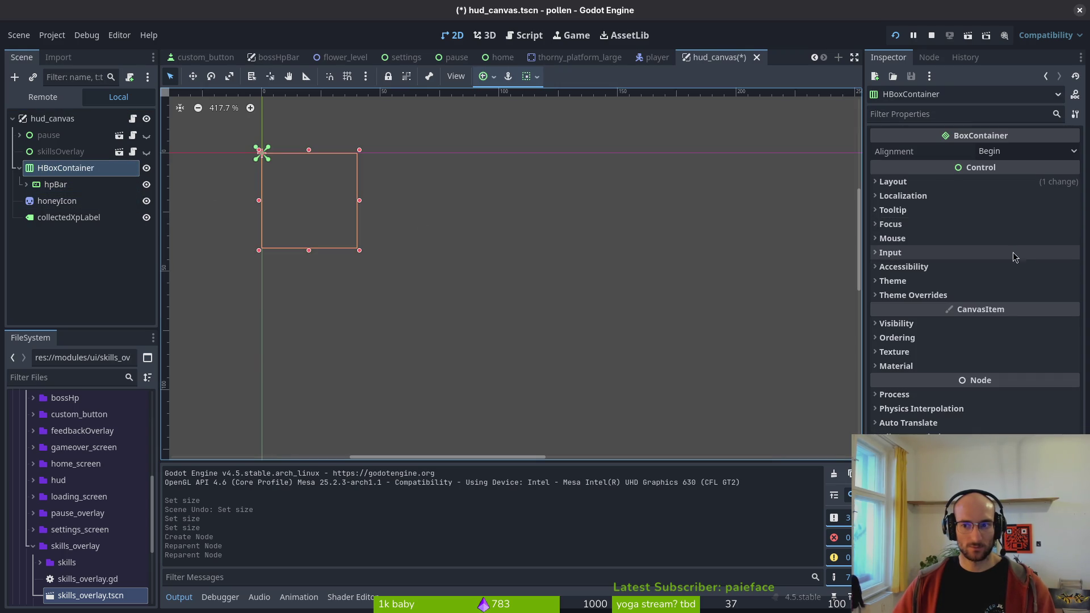
left_click(1010, 152)
left_click(1005, 169)
left_click(1005, 181)
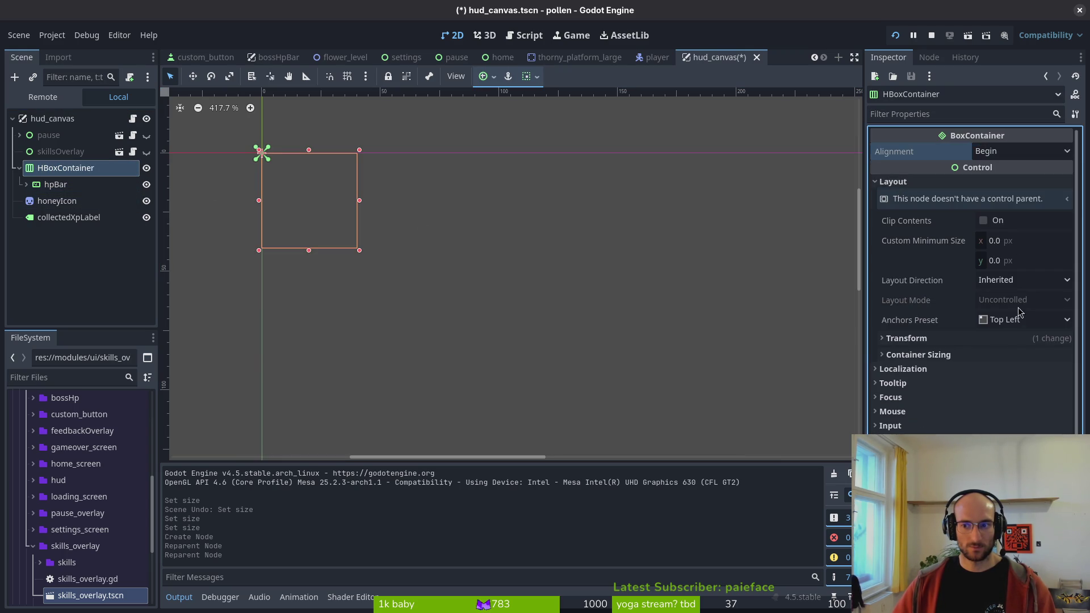
left_click(1016, 320)
left_click(1017, 347)
- Re-anchor the HBoxContainer to the Top Left preset, then return to the bossHpBar scene
scroll(553, 216, "down", 5)
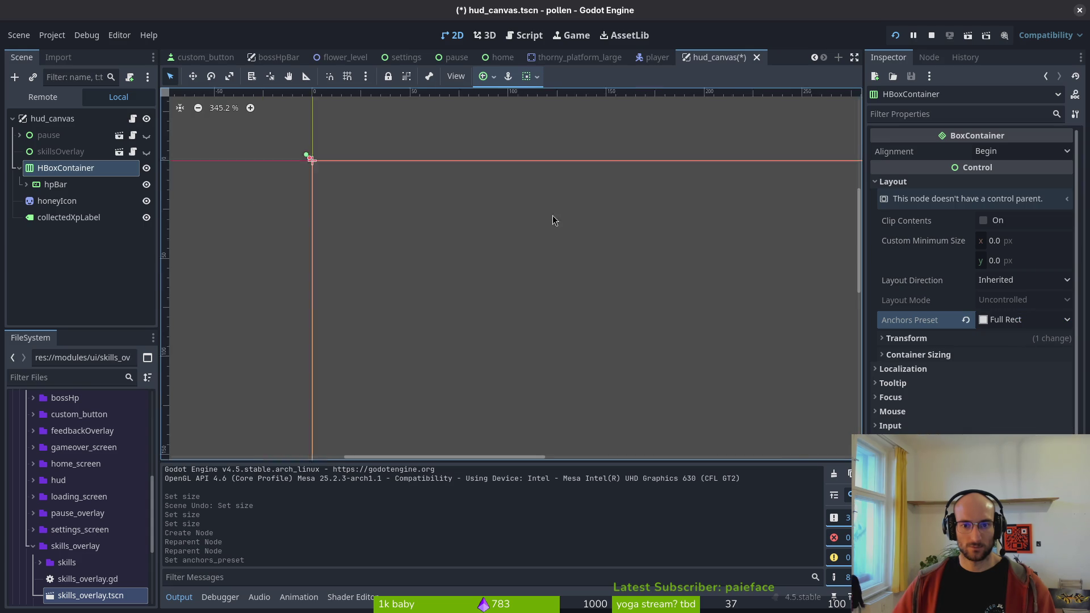
left_click(1003, 319)
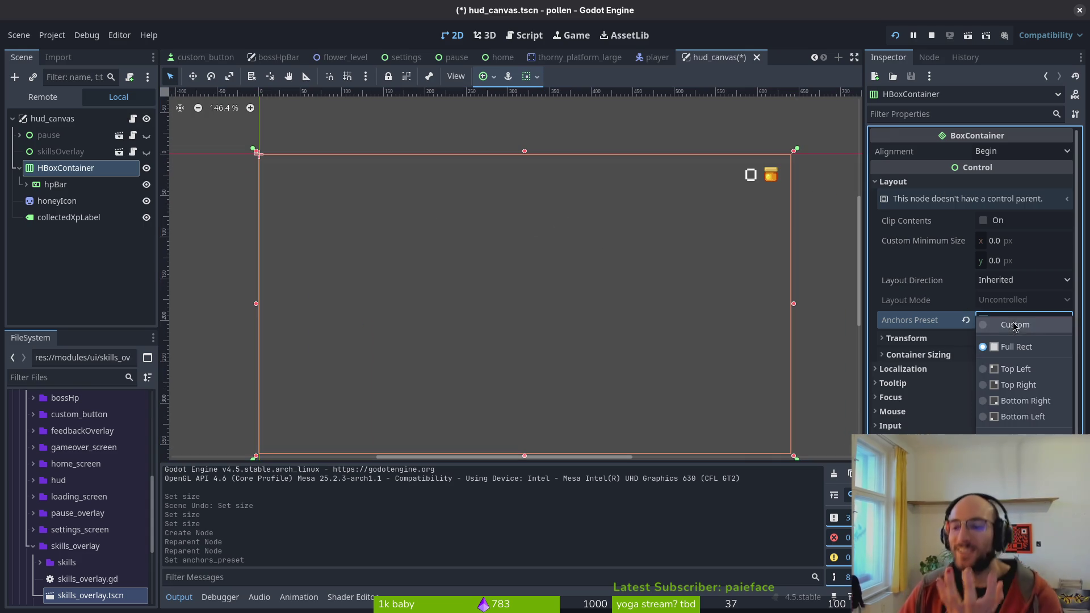
left_click(1039, 376)
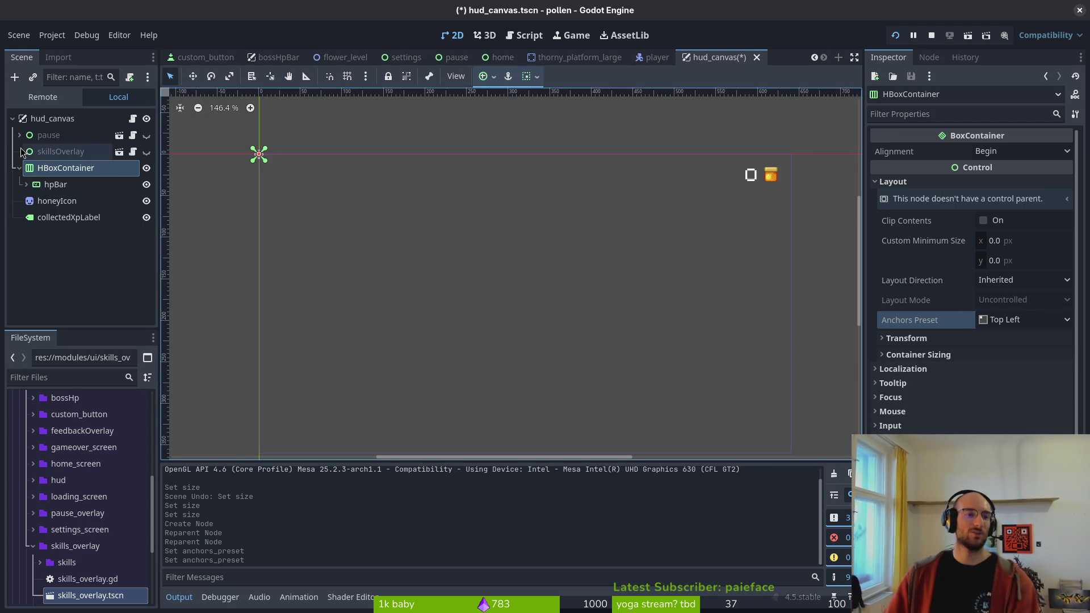
mouse_move(398, 67)
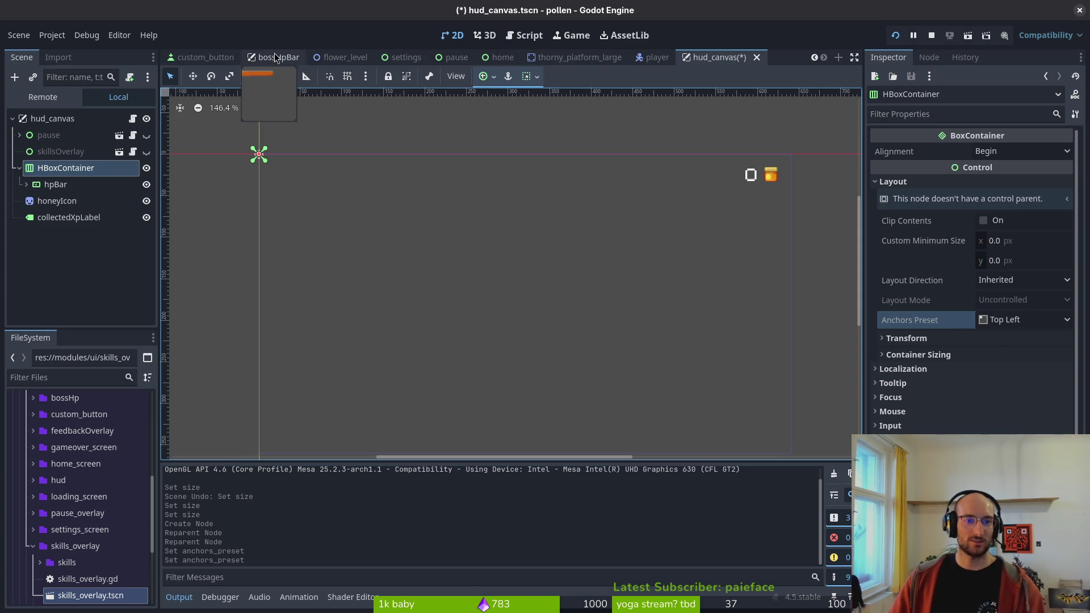
left_click(276, 58)
- Check the boss bar Node2D's 192 × 54 size at position 224, 10, then go back to hud_canvas
left_click(52, 134)
left_click(51, 119)
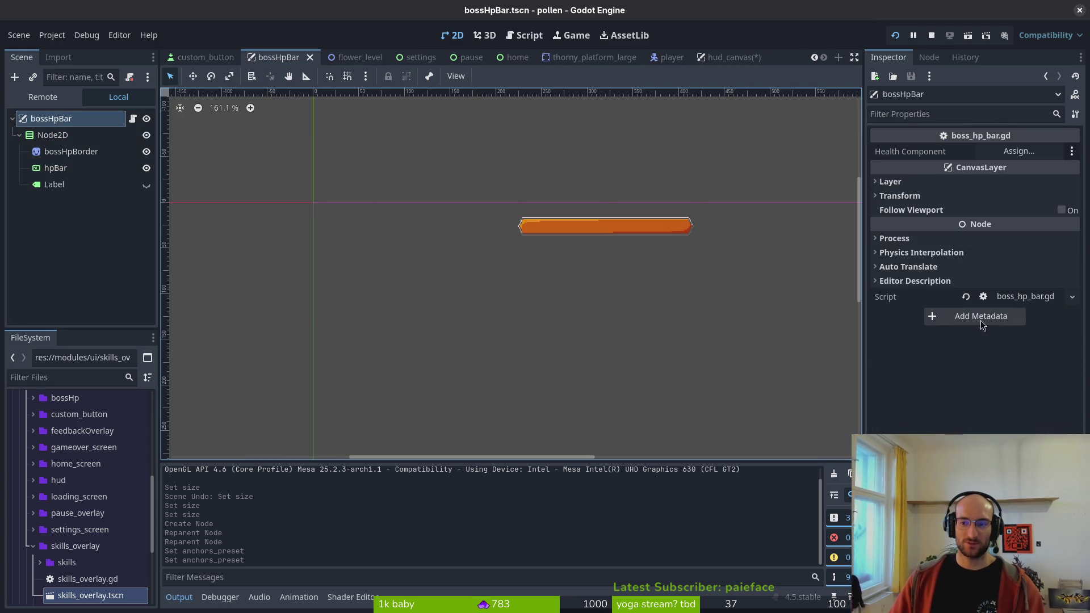
left_click(52, 134)
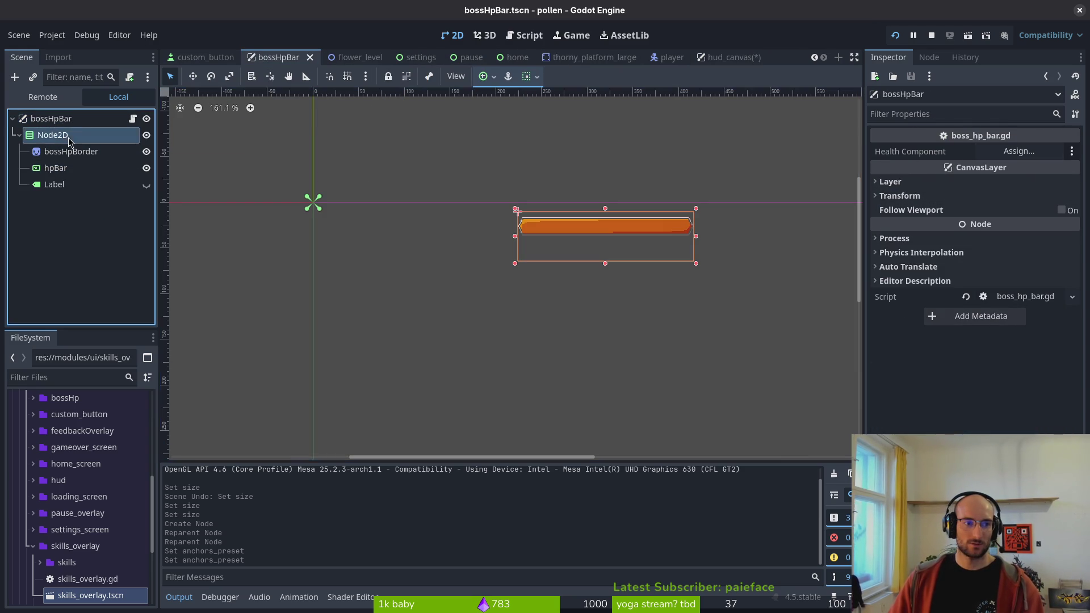
left_click(986, 339)
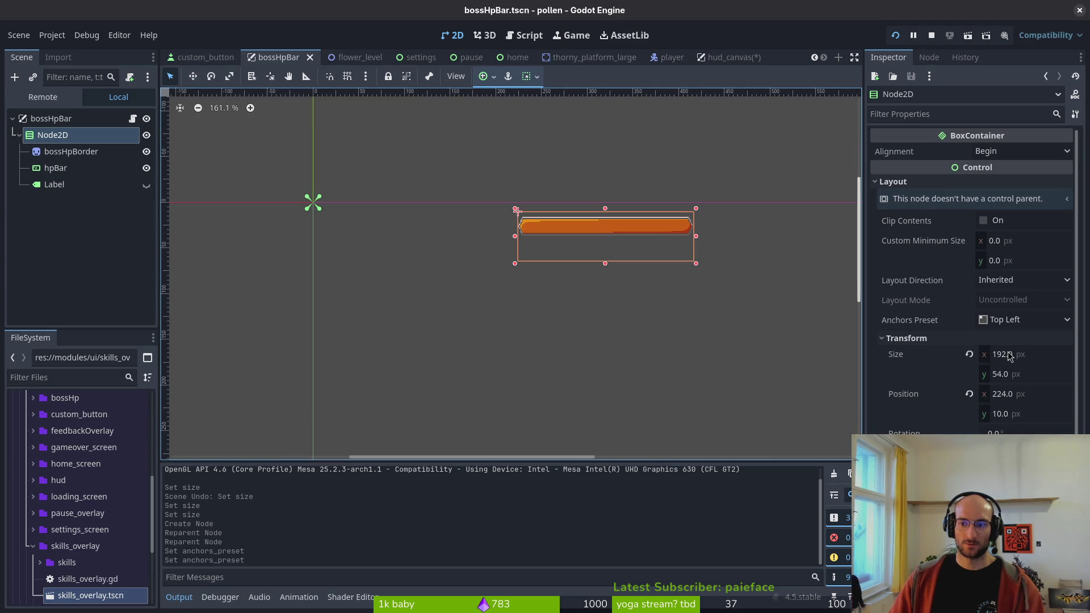
left_click(727, 57)
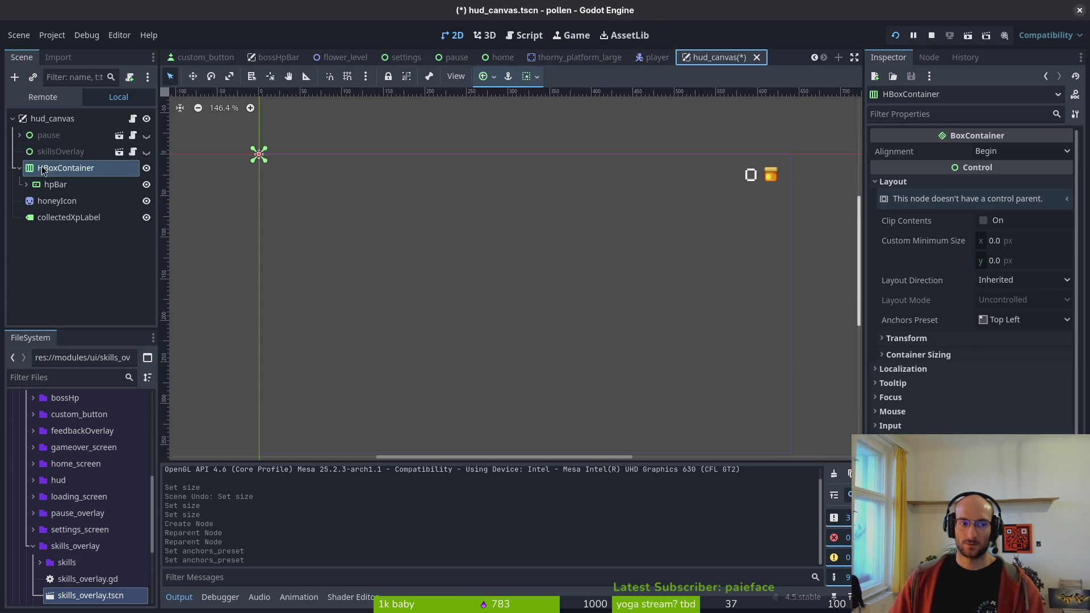
- Size the HBoxContainer to 120 × 24 px
left_click(941, 338)
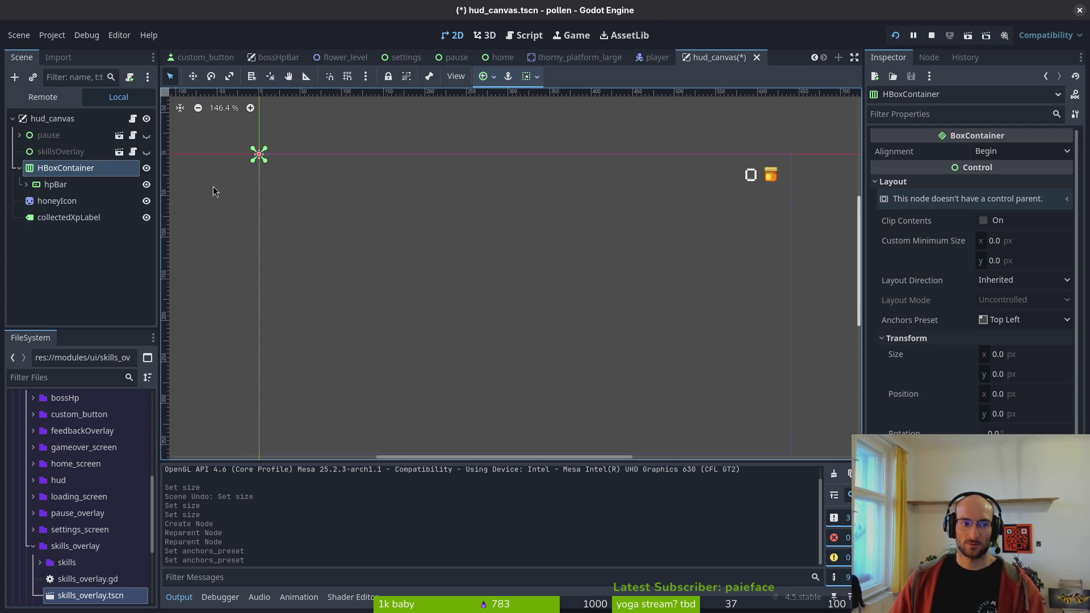
left_click(1039, 356)
type("120")
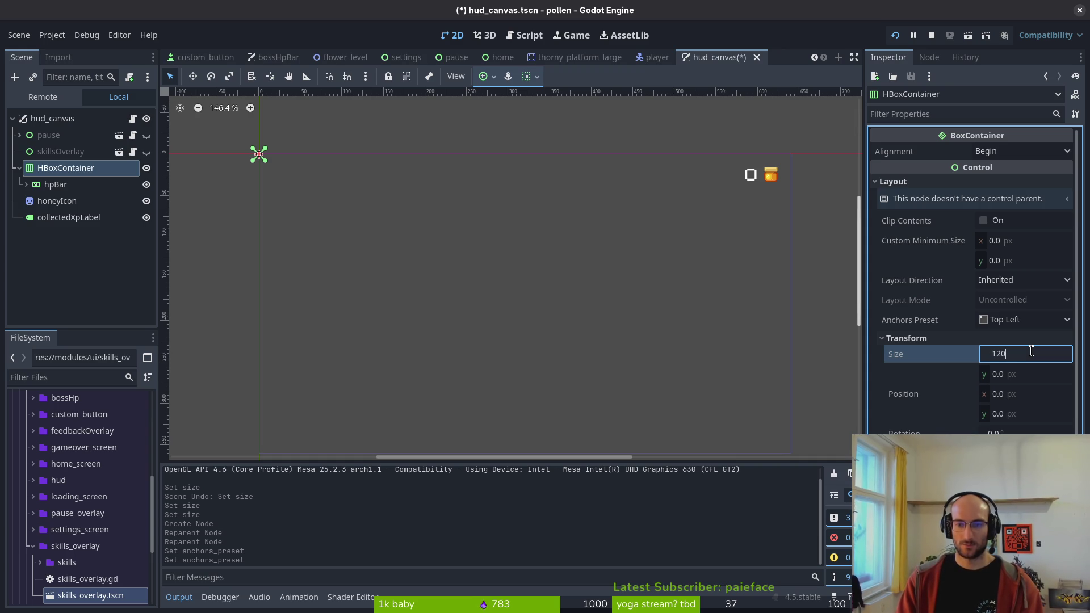
key("Return")
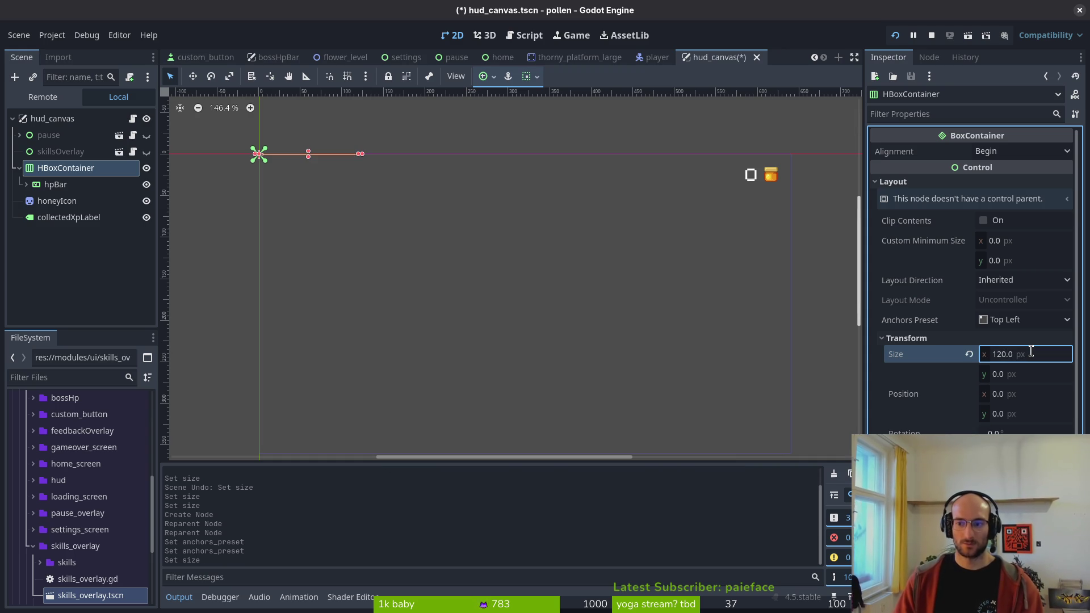
key("Tab")
type("24")
key("Return")
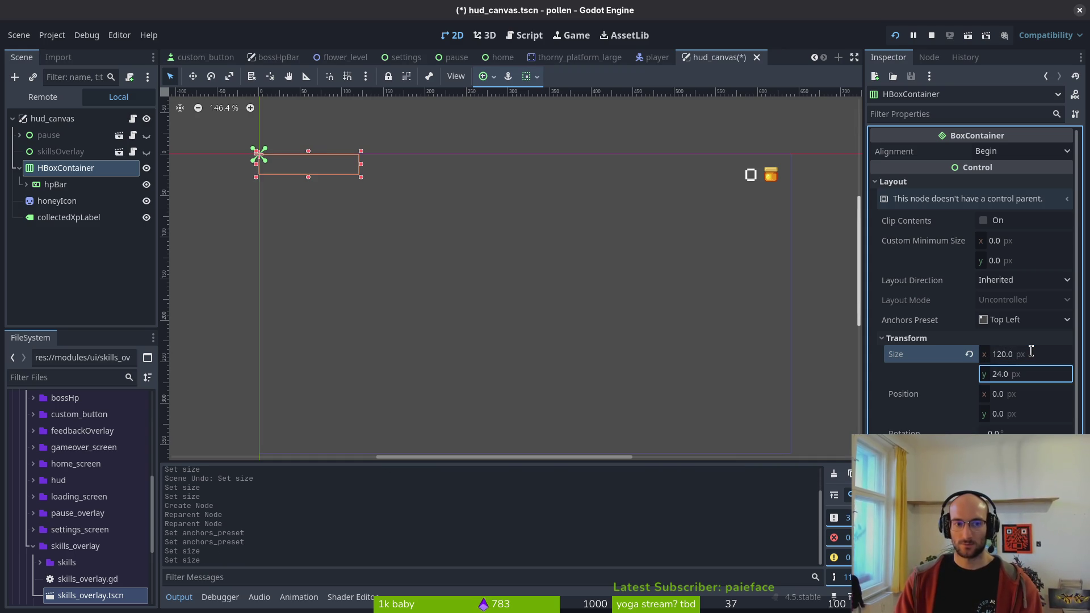
- Set hpBar's horizontal container sizing to Fill and save the hud_canvas scene
left_click(57, 185)
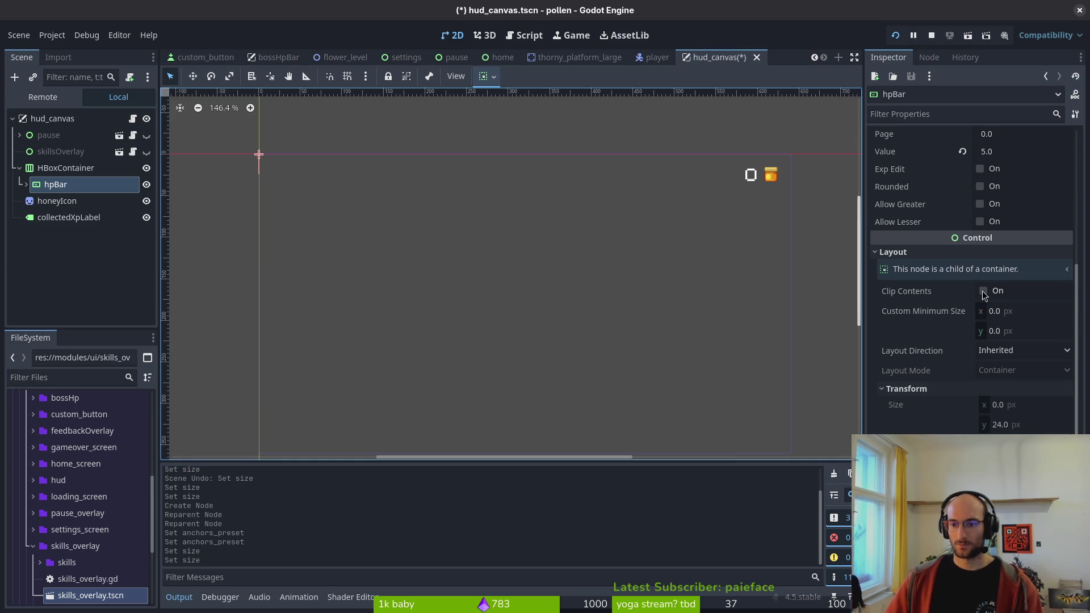
scroll(994, 278, "up", 5)
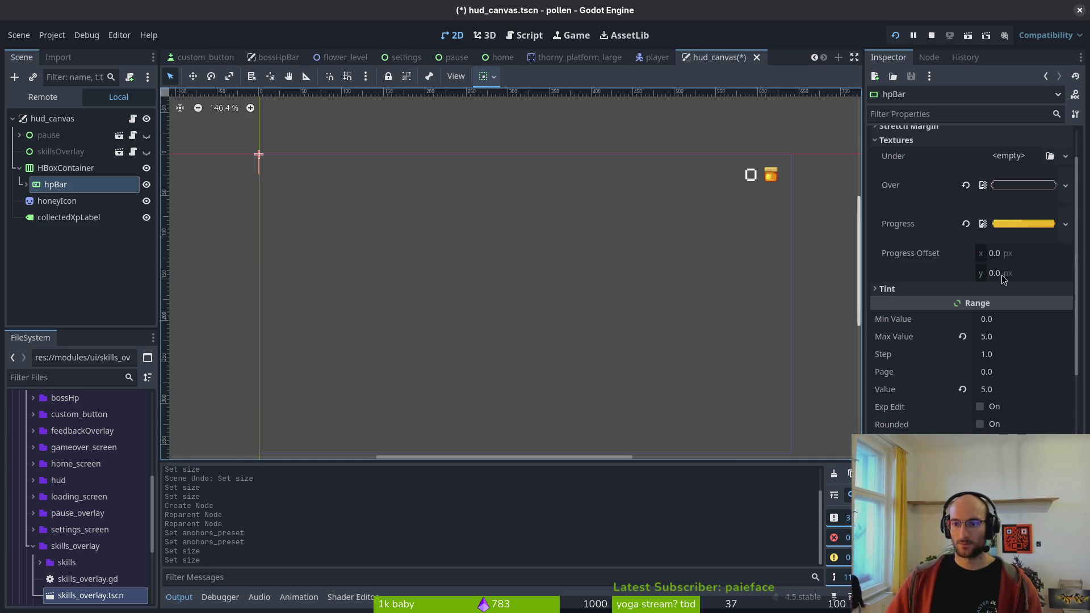
scroll(1004, 341, "down", 8)
left_click(934, 405)
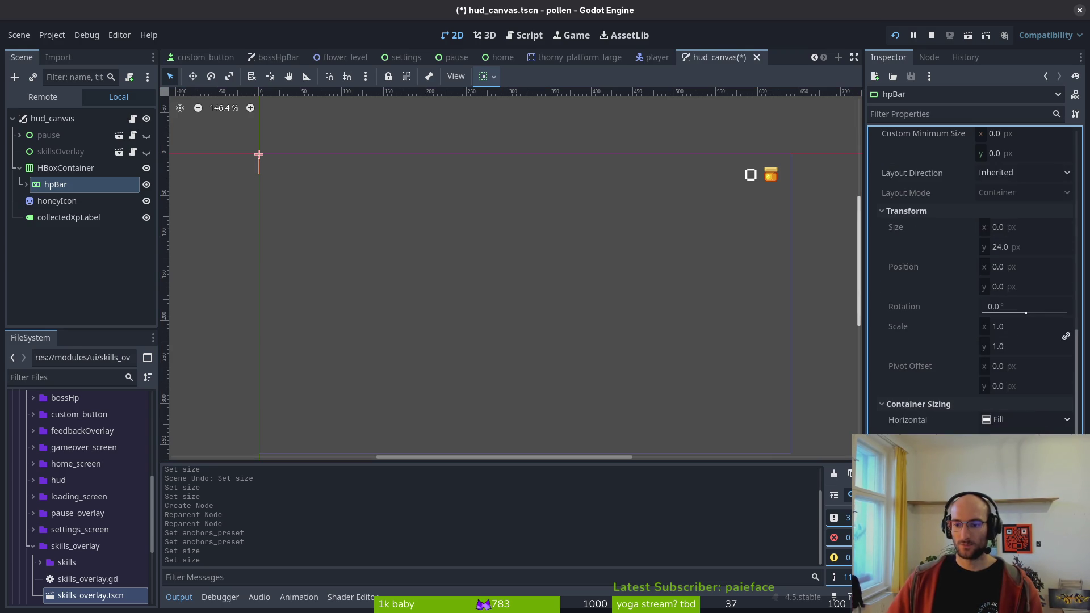
left_click(991, 440)
scroll(341, 181, "up", 6)
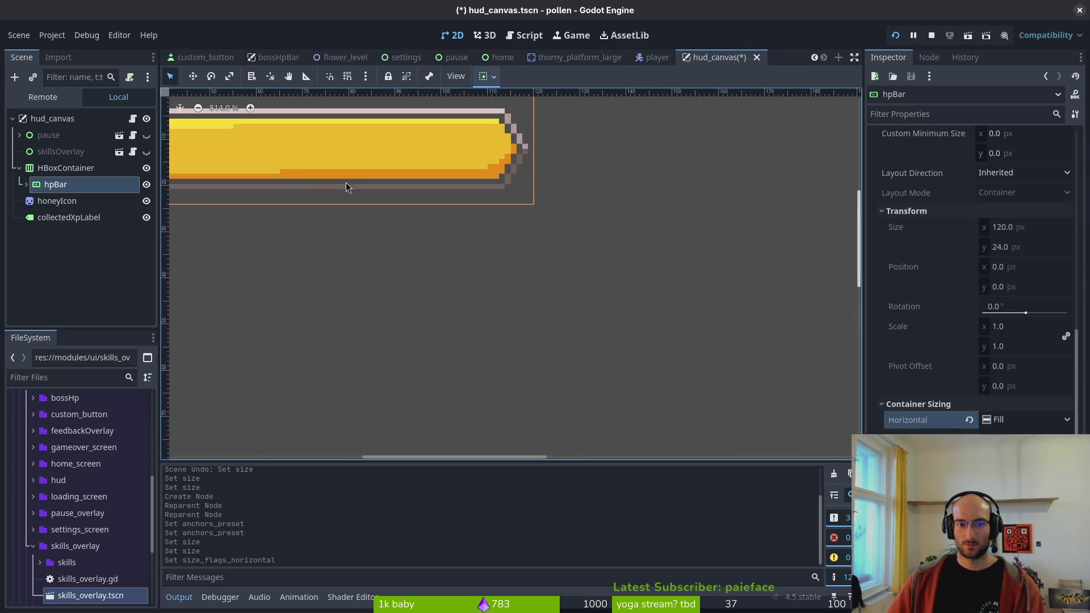
scroll(454, 227, "left", 5)
scroll(511, 238, "down", 2)
scroll(534, 277, "up", 3)
key("ctrl+s")
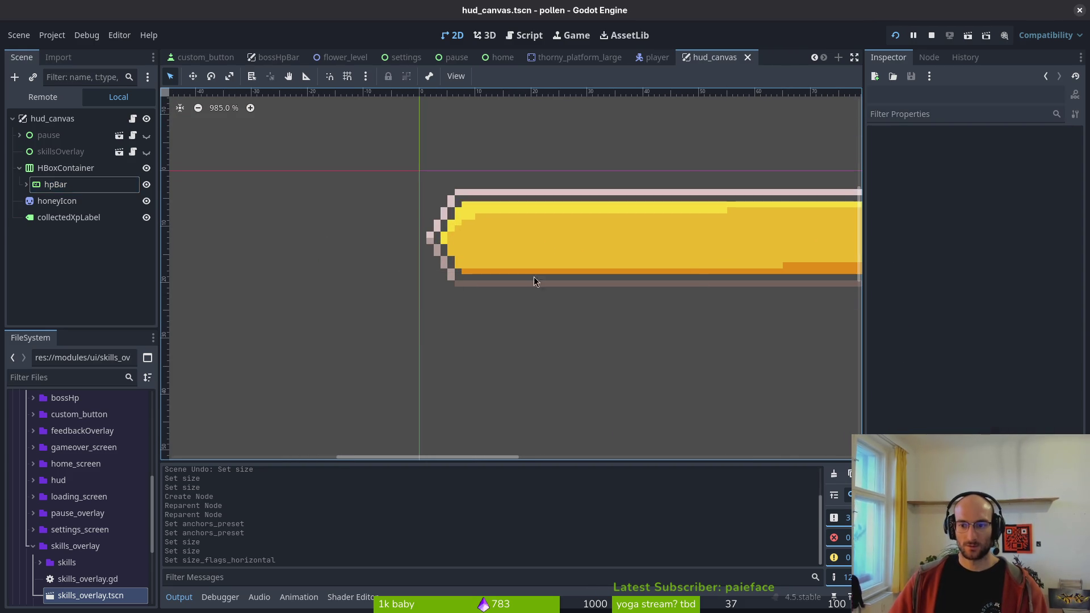
- Narrow the HBoxContainer's width to 100 px
left_click(534, 277)
left_click(1029, 355)
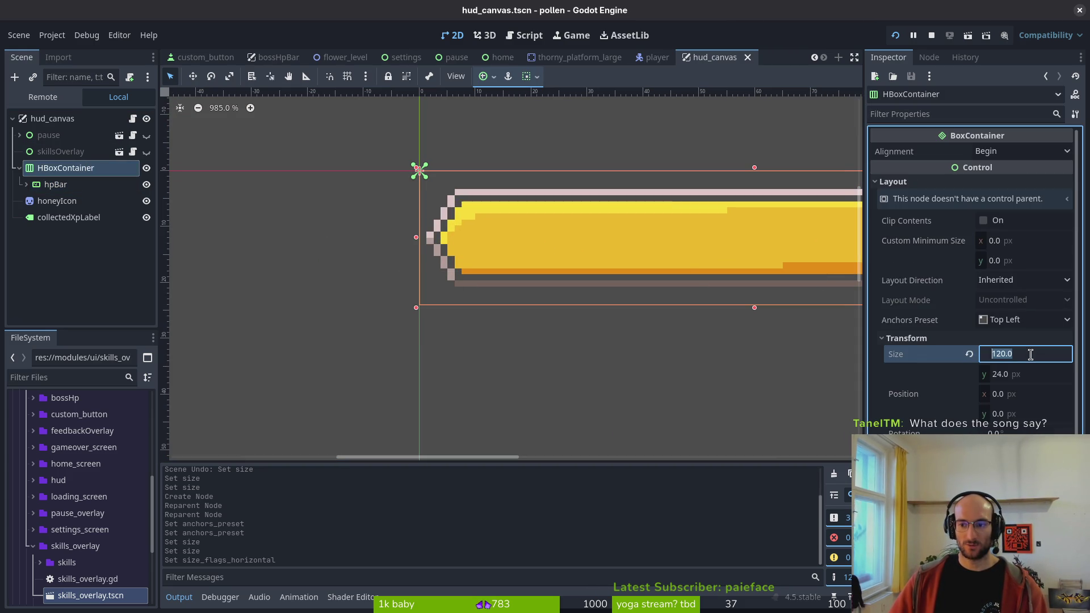
type("100")
key("Return")
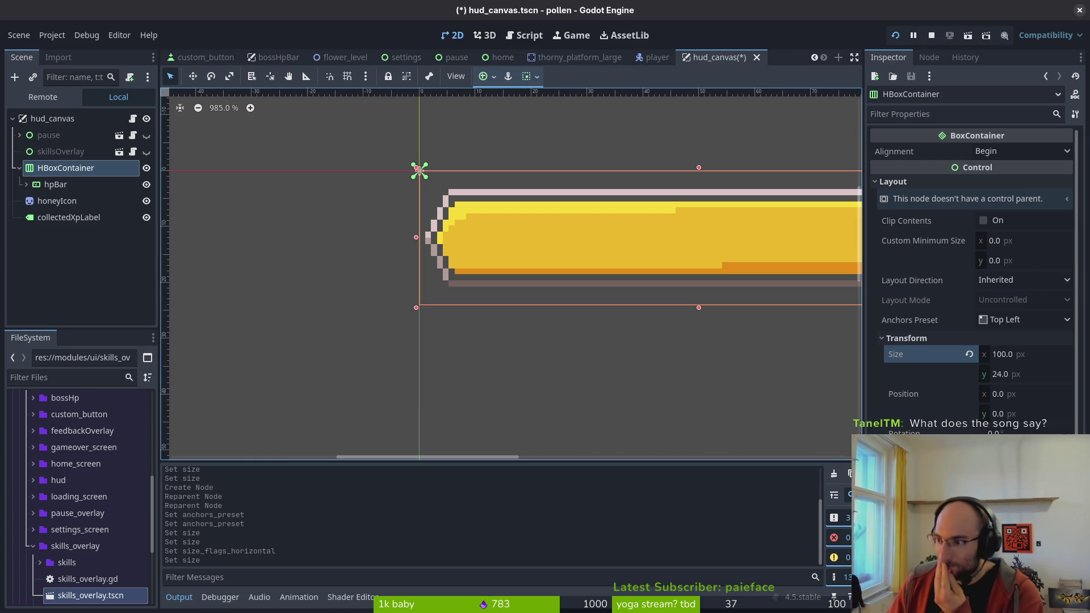
key("alt+Tab")
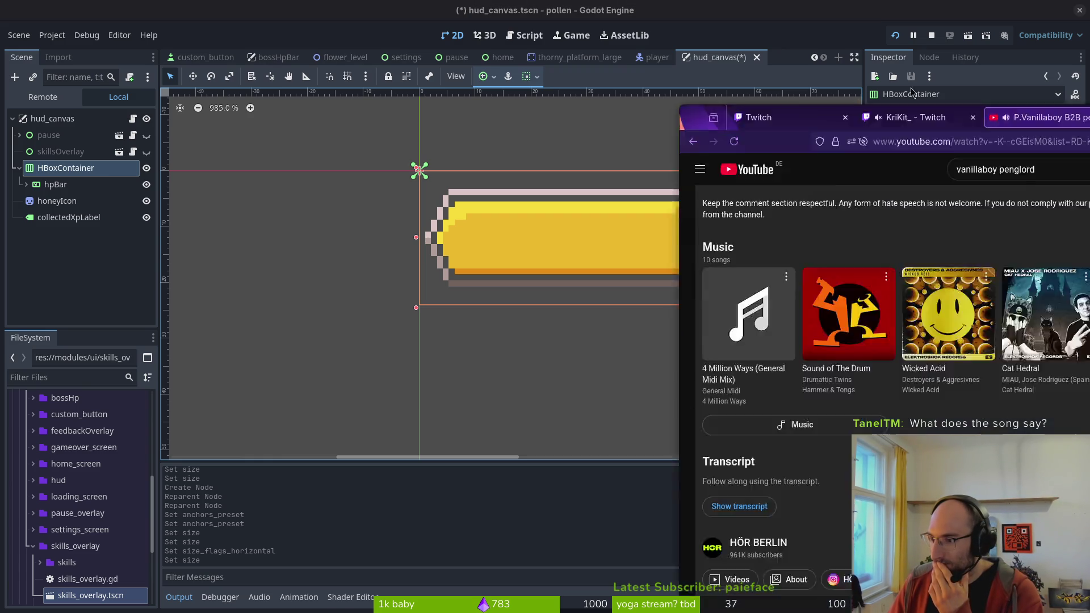
scroll(454, 262, "up", 10)
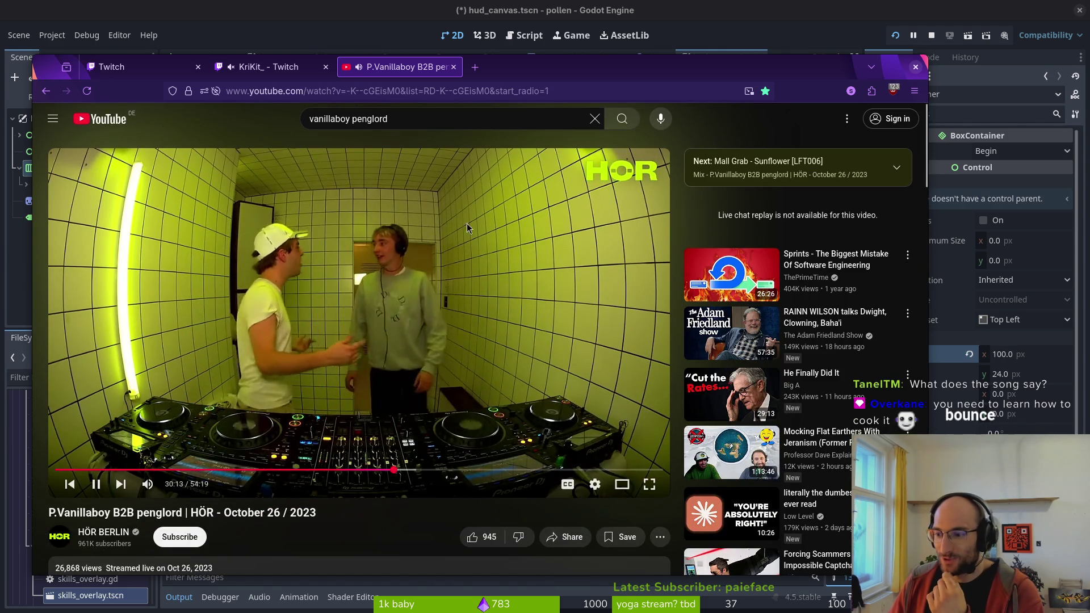
key("alt+Tab")
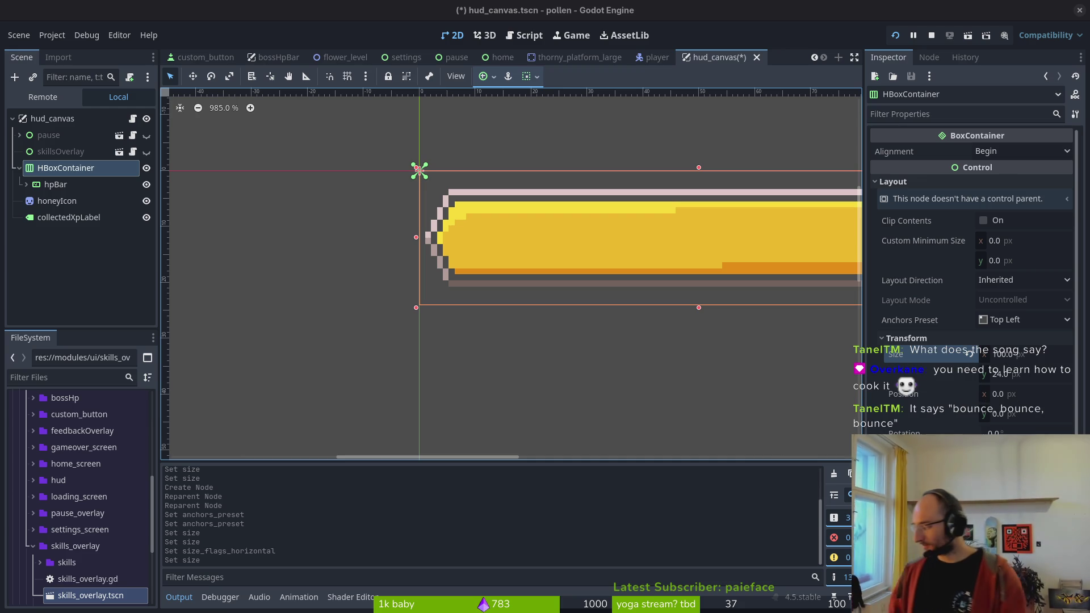
- Change hpBar's horizontal container sizing option
left_click(50, 189)
scroll(499, 270, "down", 5)
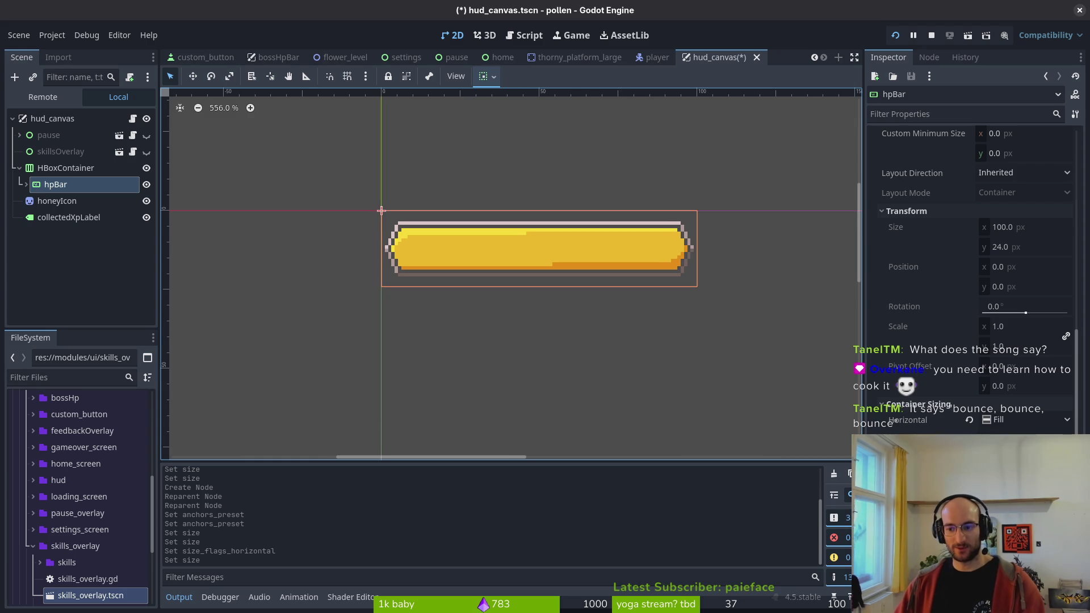
left_click(1016, 449)
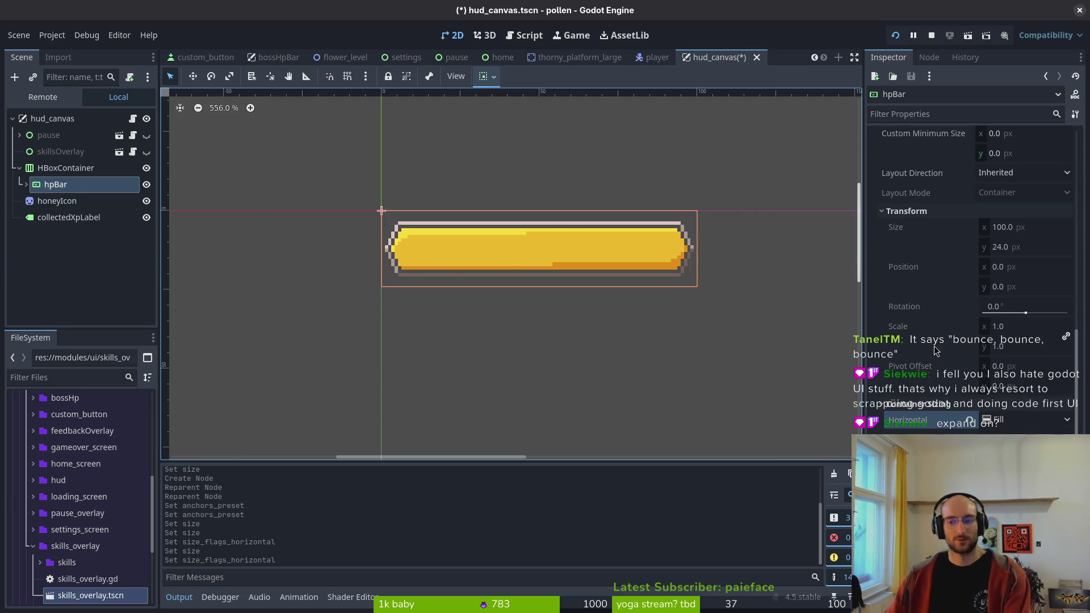
- Try an 18 px HBoxContainer height, undo it, and save the scene
left_click(73, 169)
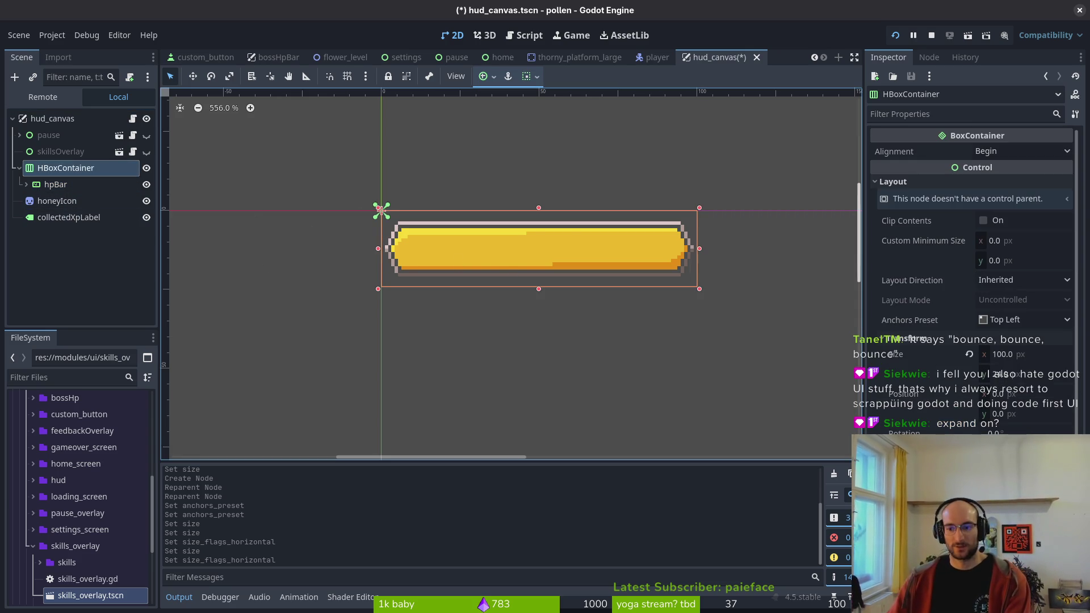
left_click(1025, 377)
type("18")
key("Return")
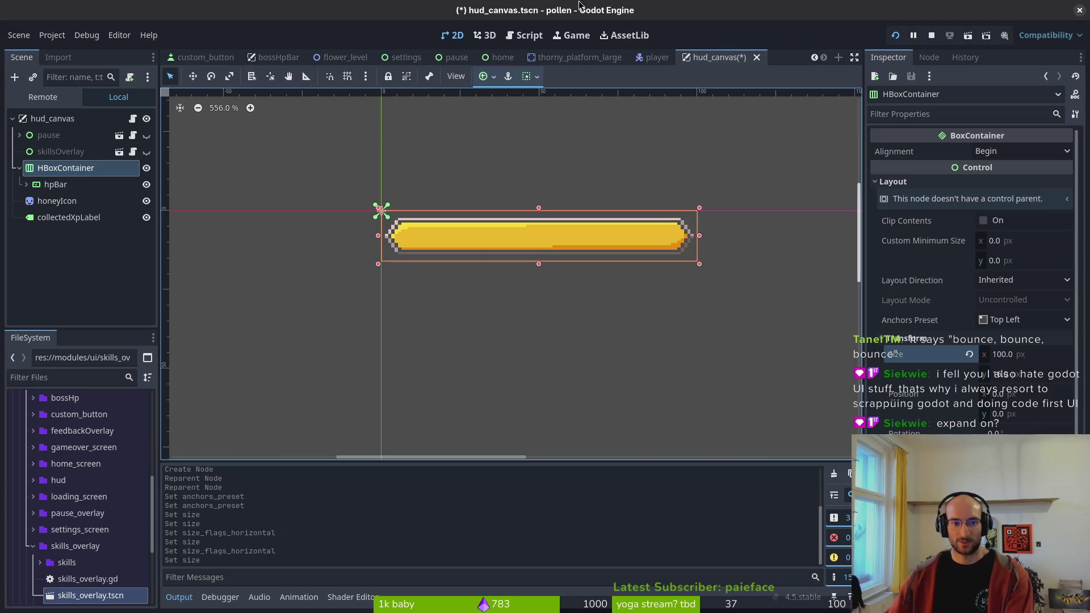
scroll(492, 233, "up", 6)
scroll(325, 244, "up", 10)
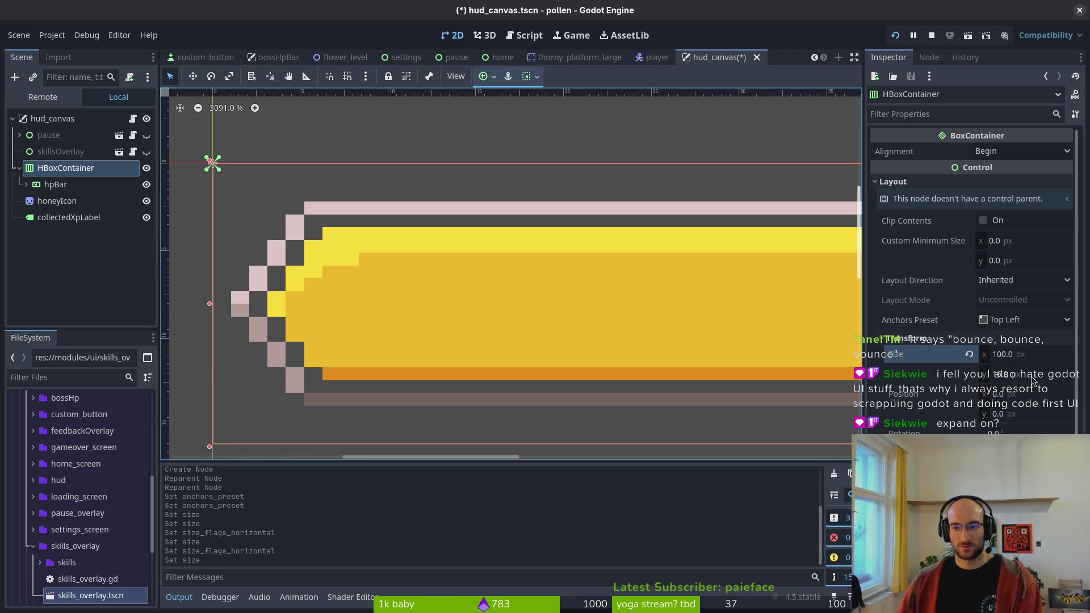
key("ctrl+z")
scroll(318, 266, "down", 7)
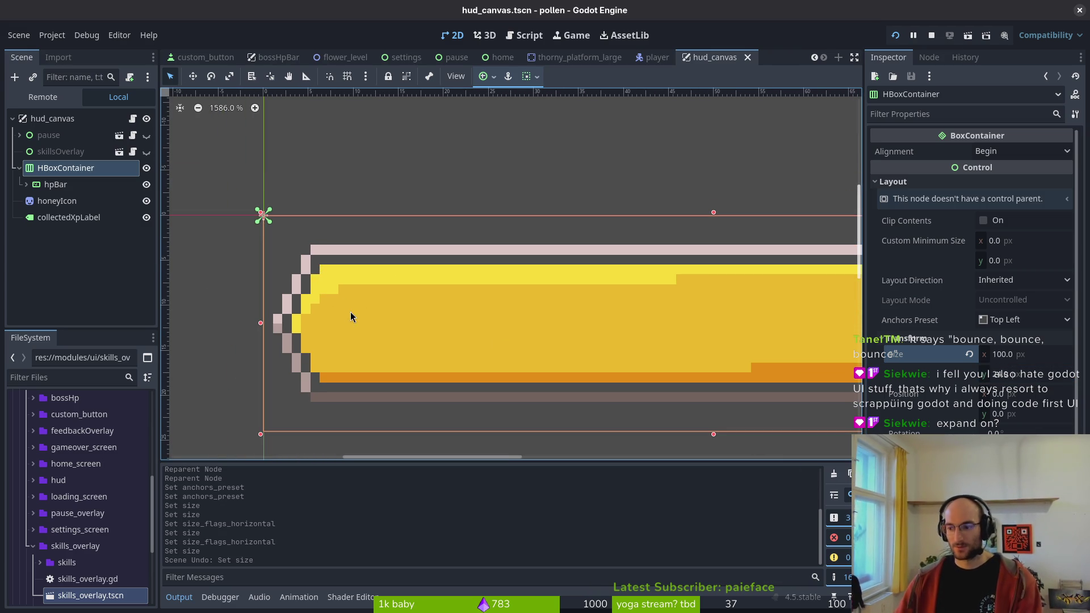
scroll(377, 318, "down", 3)
scroll(377, 319, "right", 3)
key("ctrl+s")
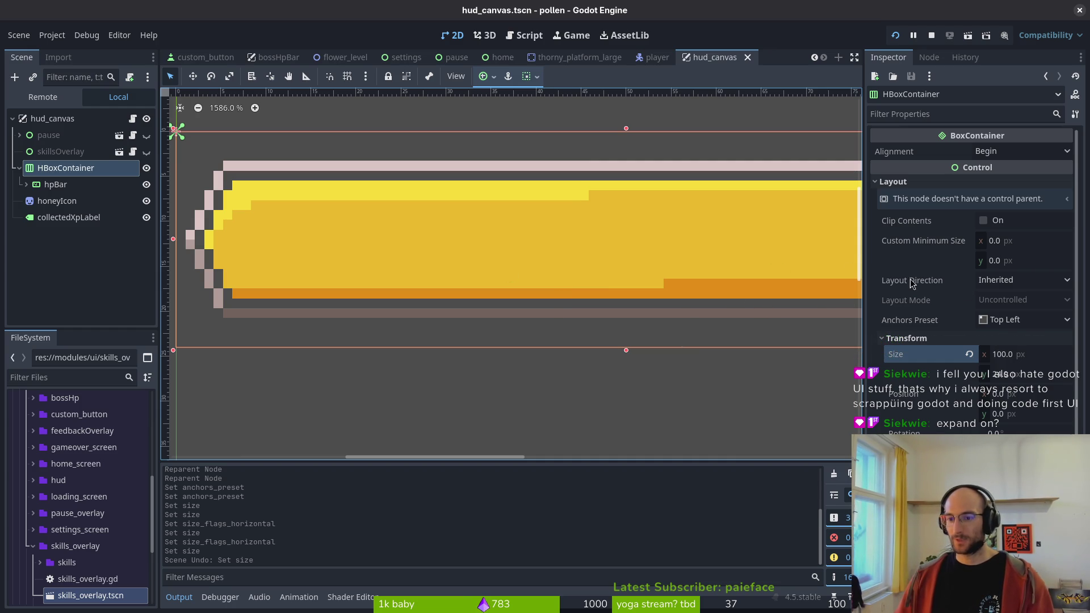
- Switch hpBar's horizontal sizing to Fill again and save hud_canvas.tscn
left_click(52, 184)
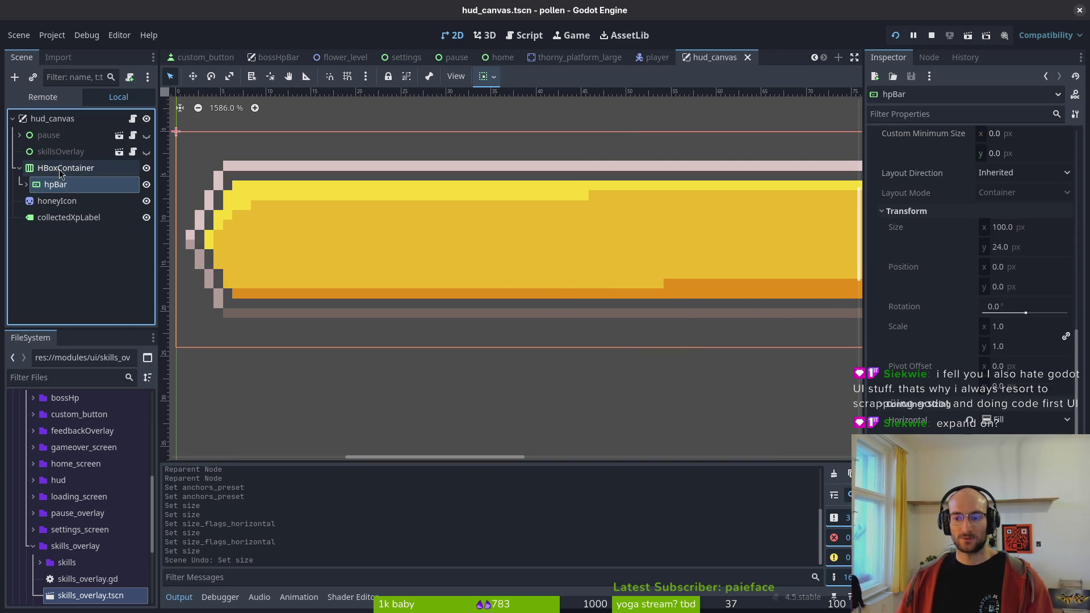
left_click(999, 439)
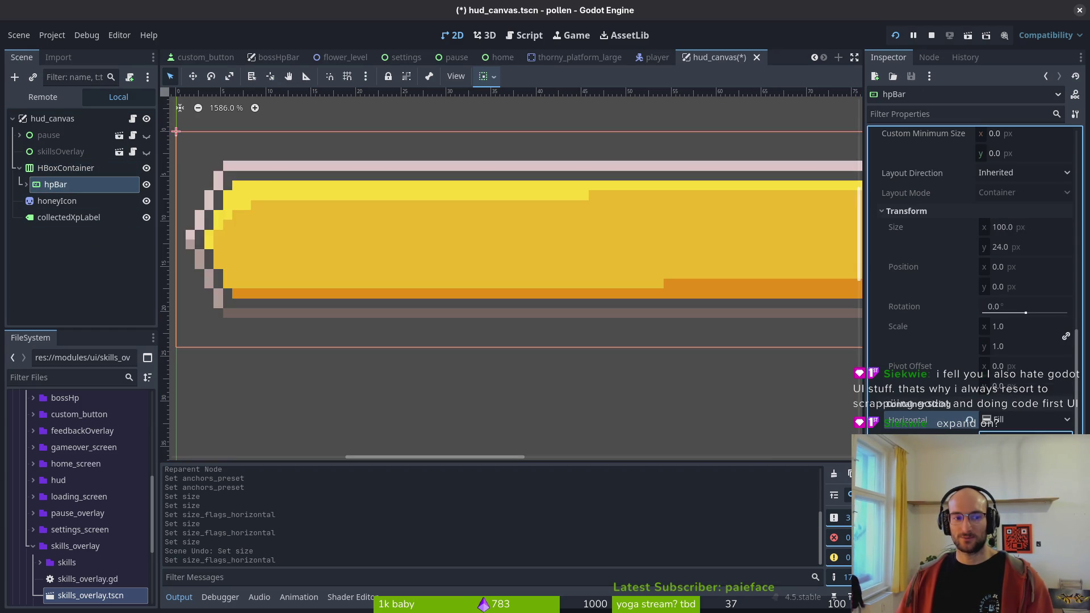
left_click(1011, 448)
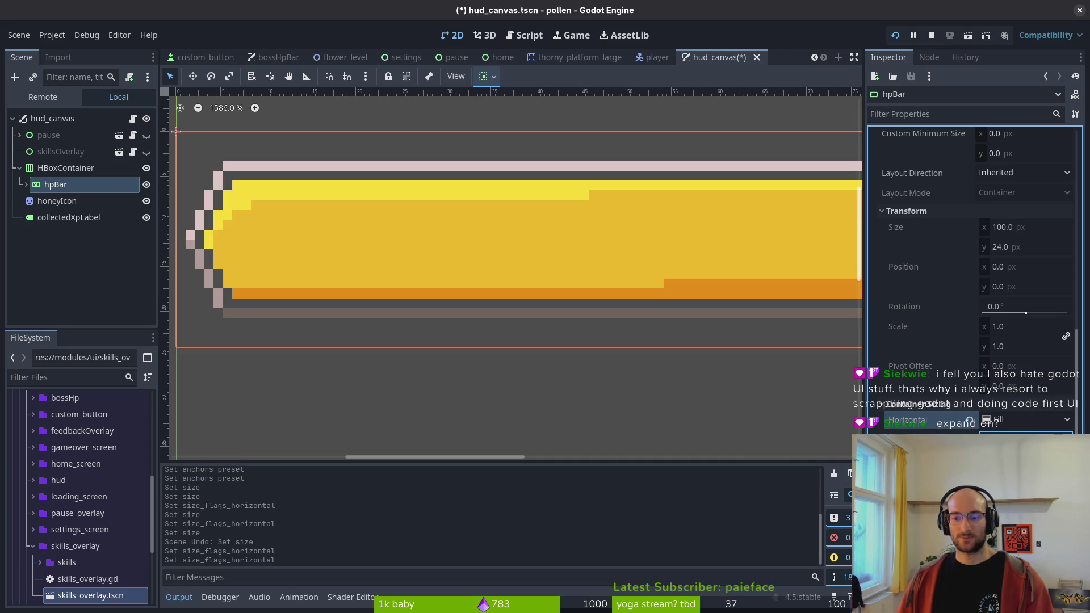
scroll(481, 278, "down", 5)
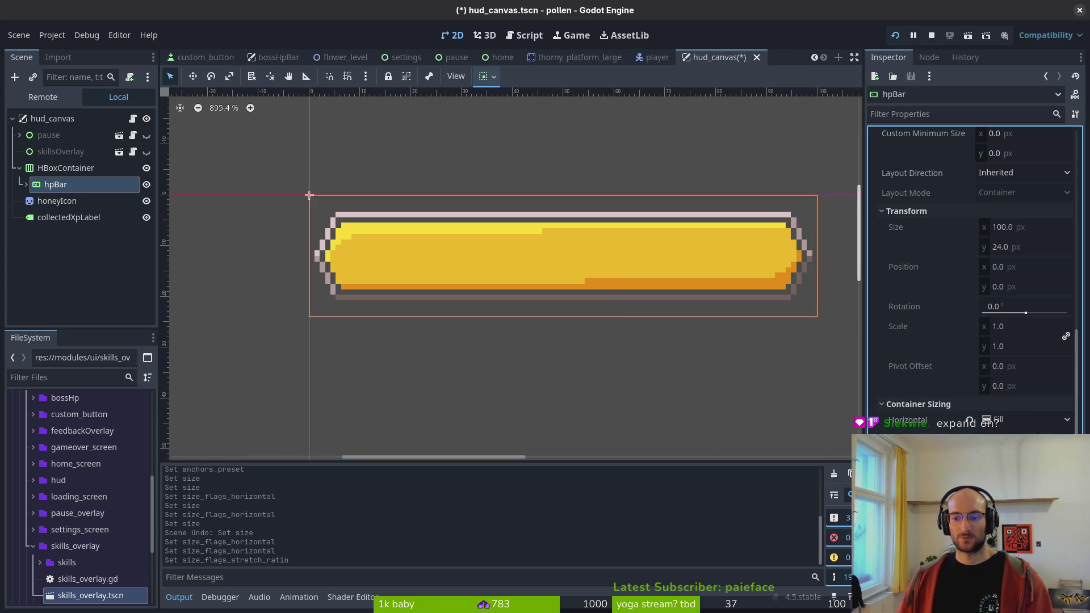
key("ctrl+s")
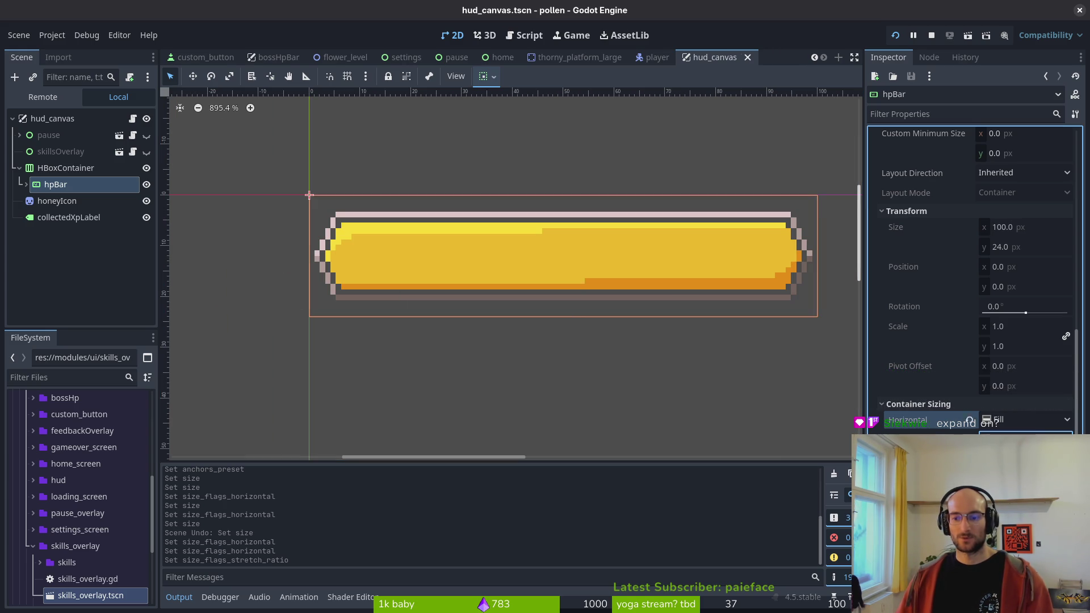
key("ctrl+s")
- Save the scene, turn on Clip Contents for hpBar, and keep Layout Direction at Inherited
scroll(540, 262, "down", 5)
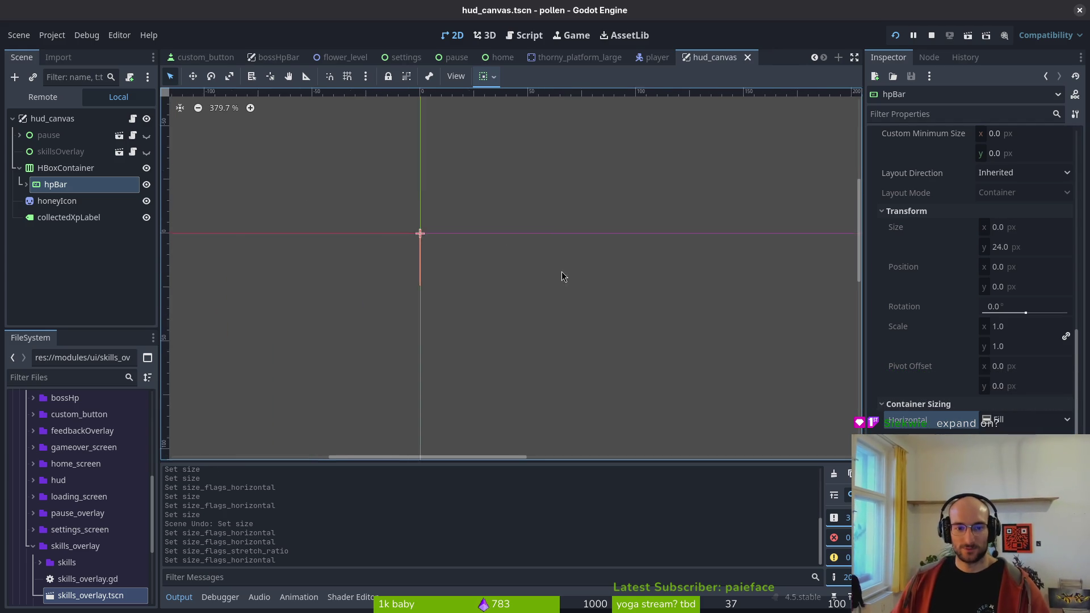
key("ctrl+s")
scroll(986, 404, "up", 5)
scroll(986, 403, "down", 3)
scroll(1016, 318, "up", 3)
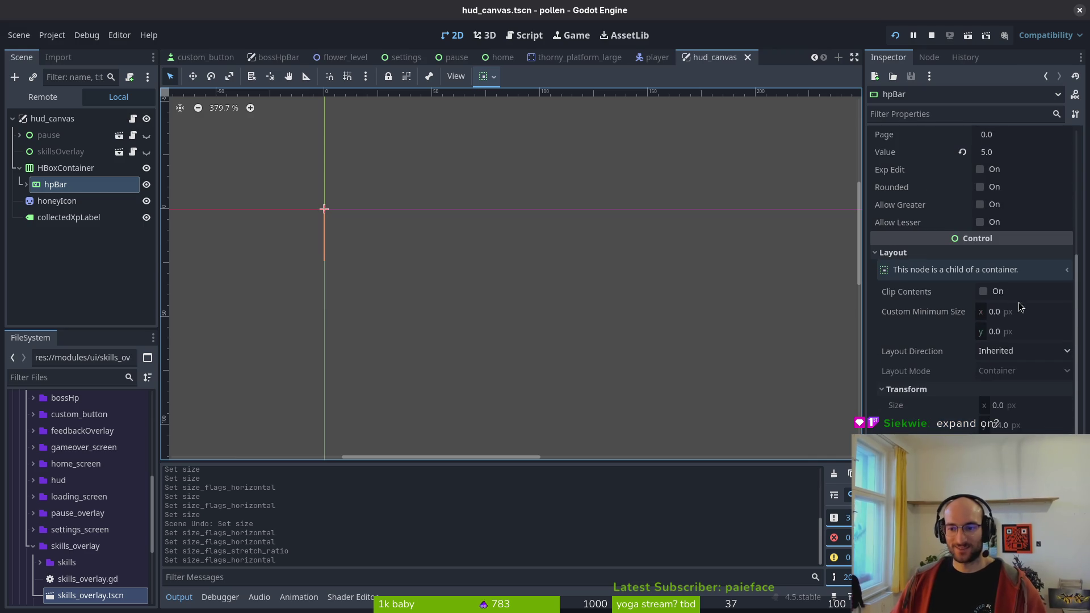
left_click(983, 292)
left_click(1005, 355)
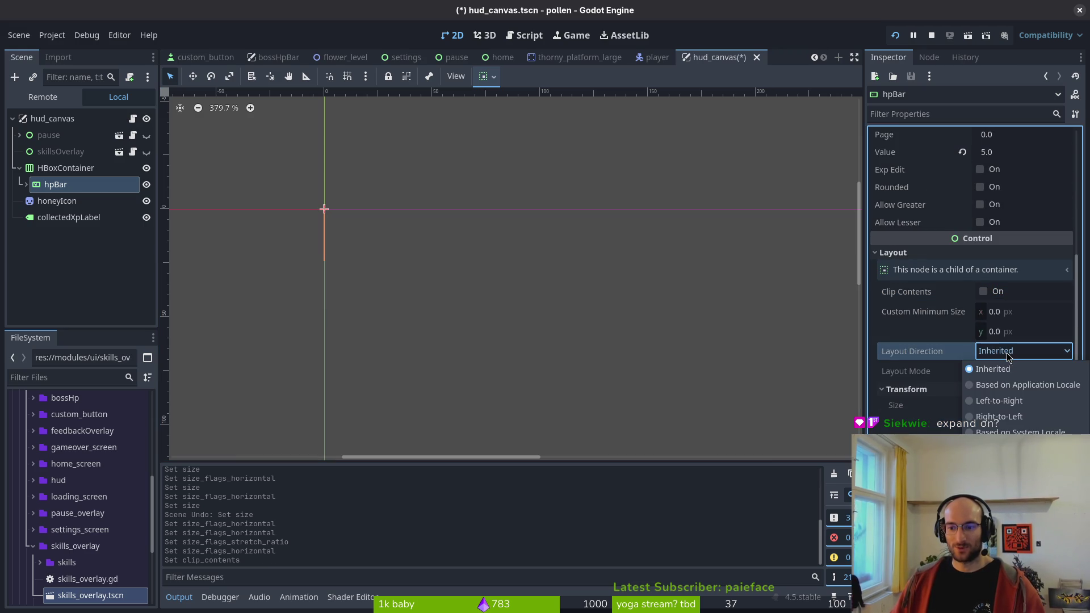
left_click(1016, 348)
- Try a 100 px minimum width on hpBar, reset it to zero, and save
left_click(1017, 314)
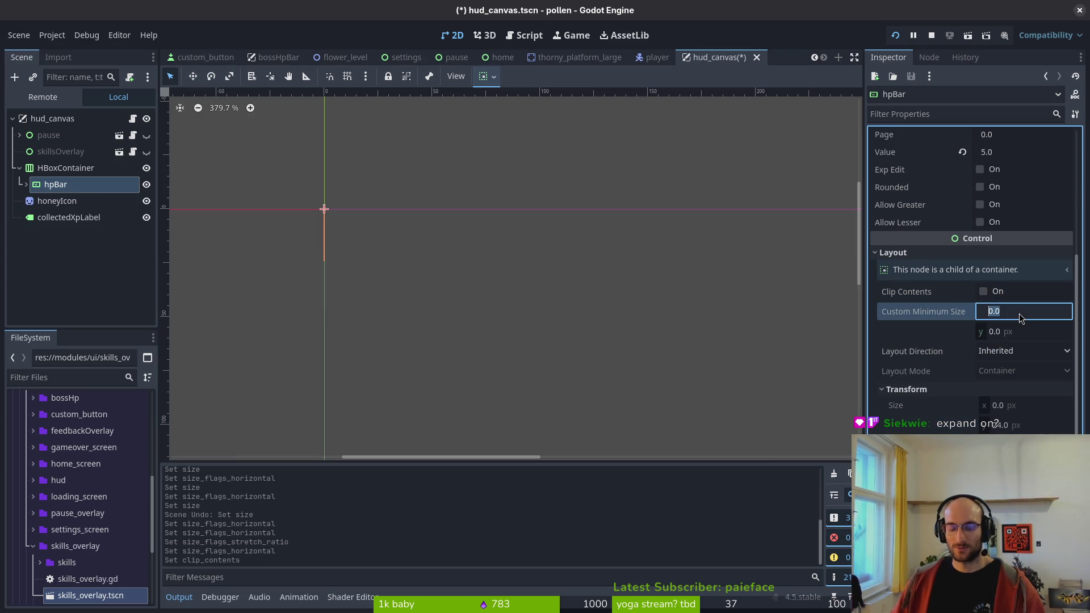
type("100")
key("Return")
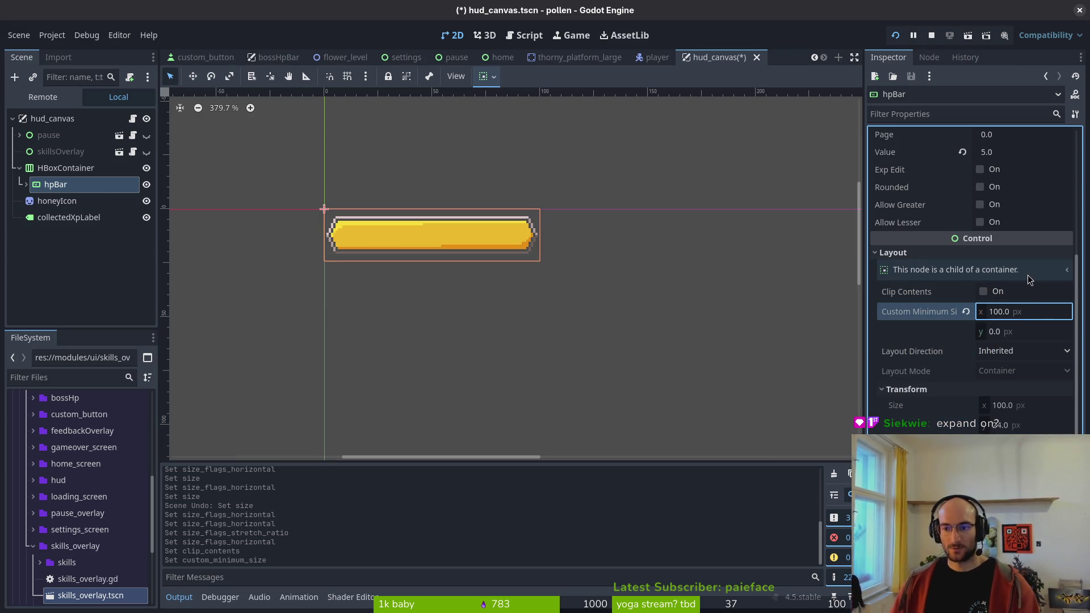
type("e")
key("Return")
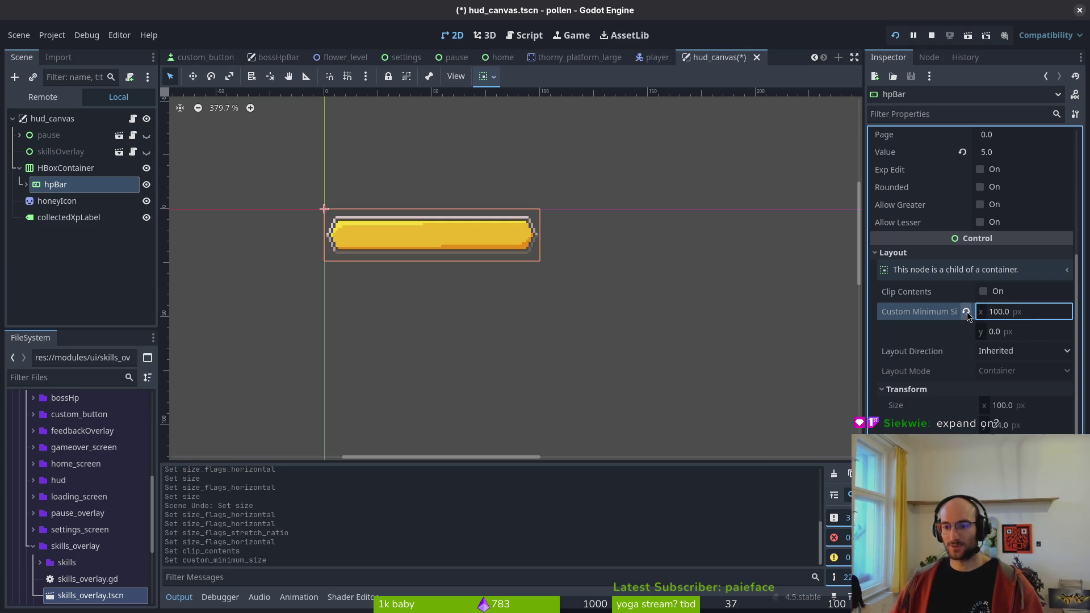
key("ctrl+s")
- Expand hpBar in the Scene dock to reveal its Label child, keeping the name hpBar
left_click(56, 185)
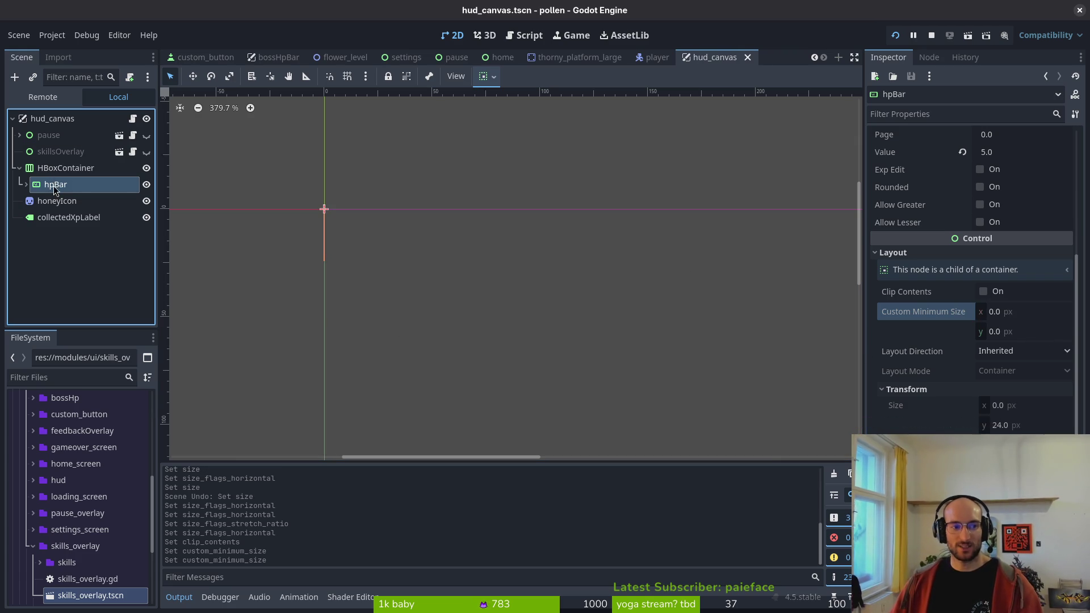
left_click(26, 184)
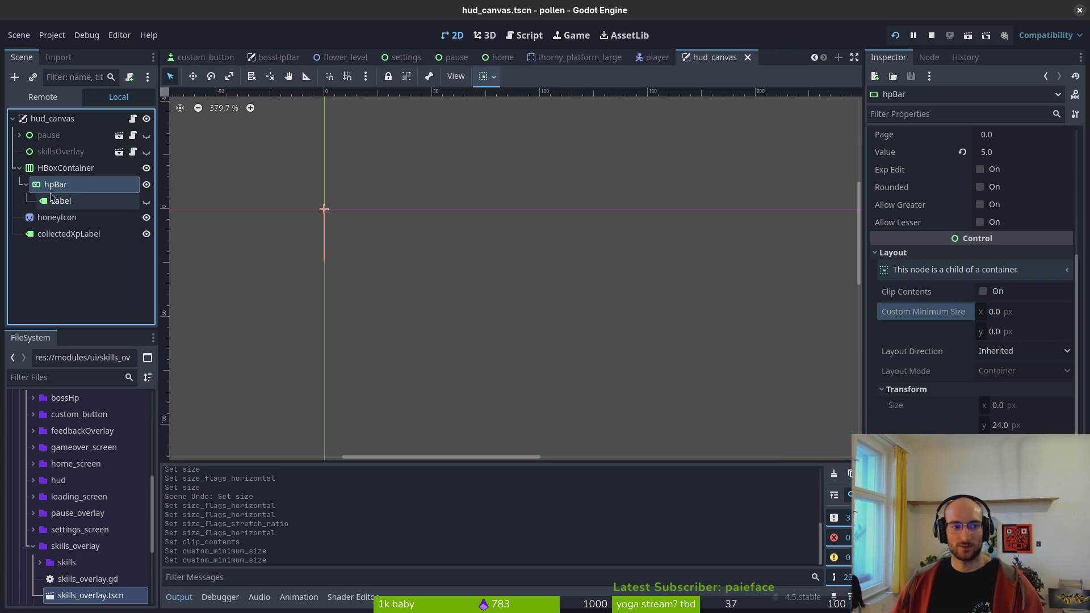
key("F2")
scroll(984, 223, "up", 5)
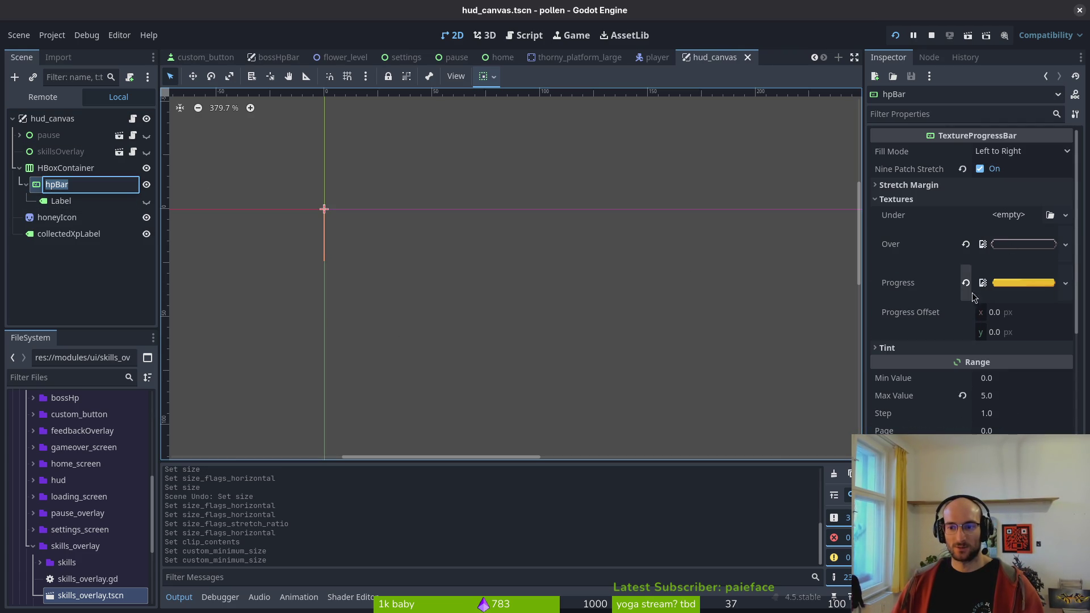
key("Escape")
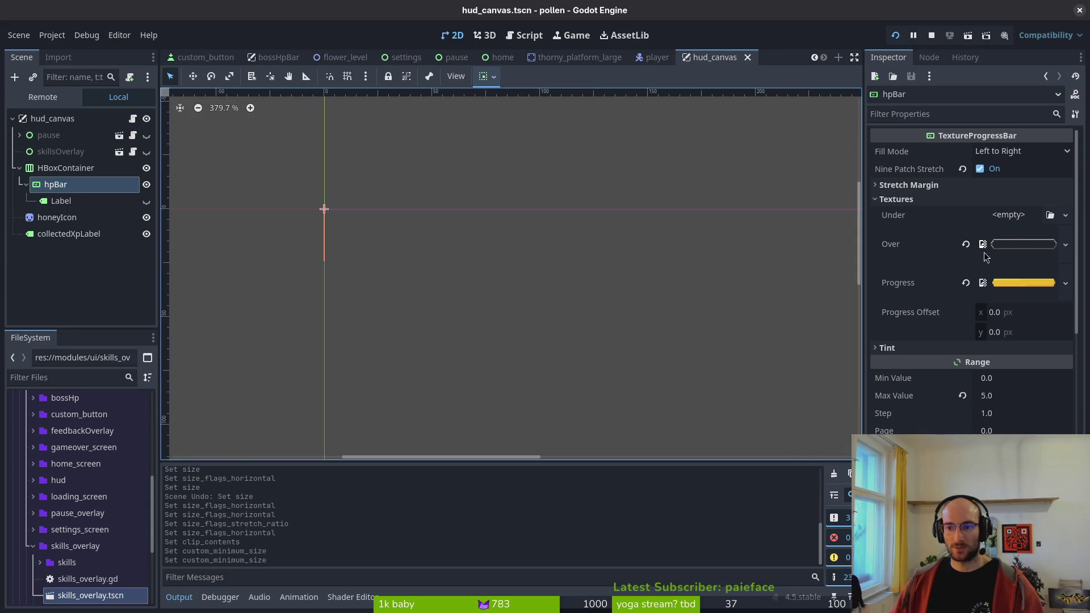
- Uncheck Nine Patch Stretch on hpBar so the yellow bar renders, and save
left_click(942, 185)
left_click(991, 185)
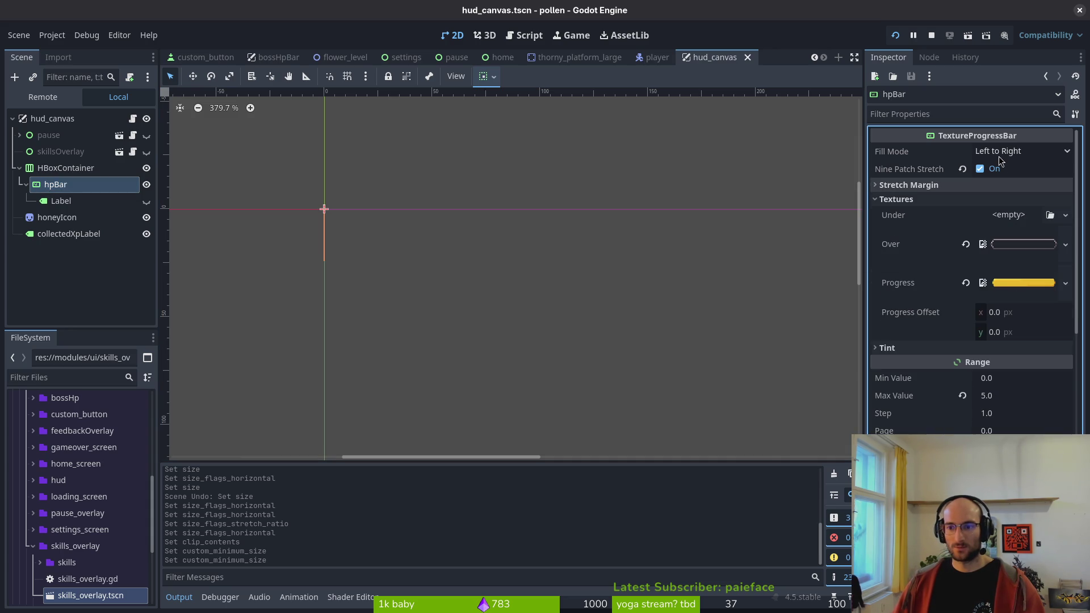
left_click(981, 169)
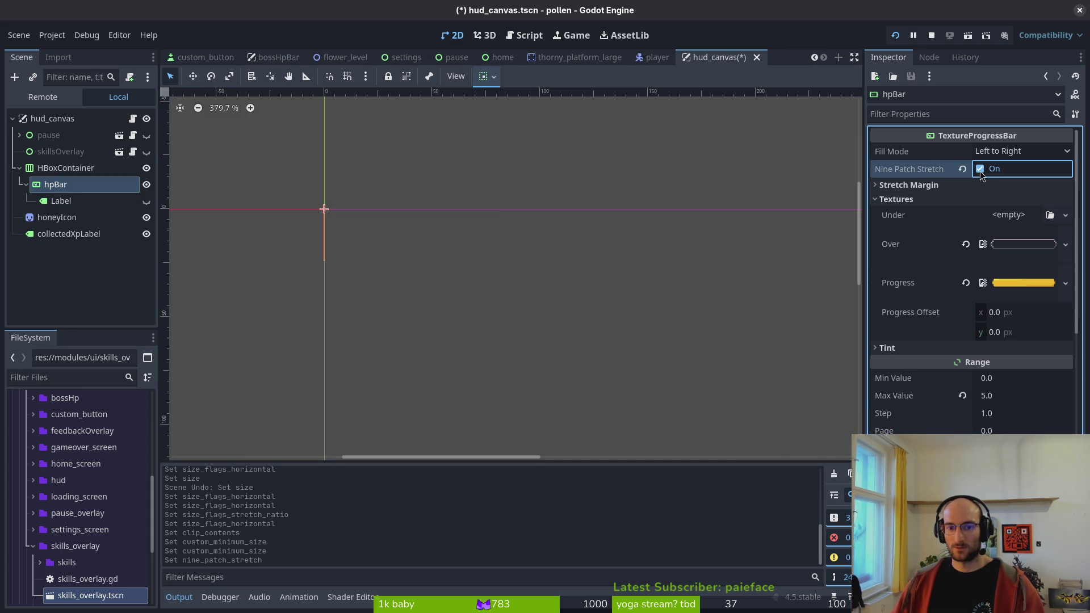
left_click(980, 169)
key("ctrl+s")
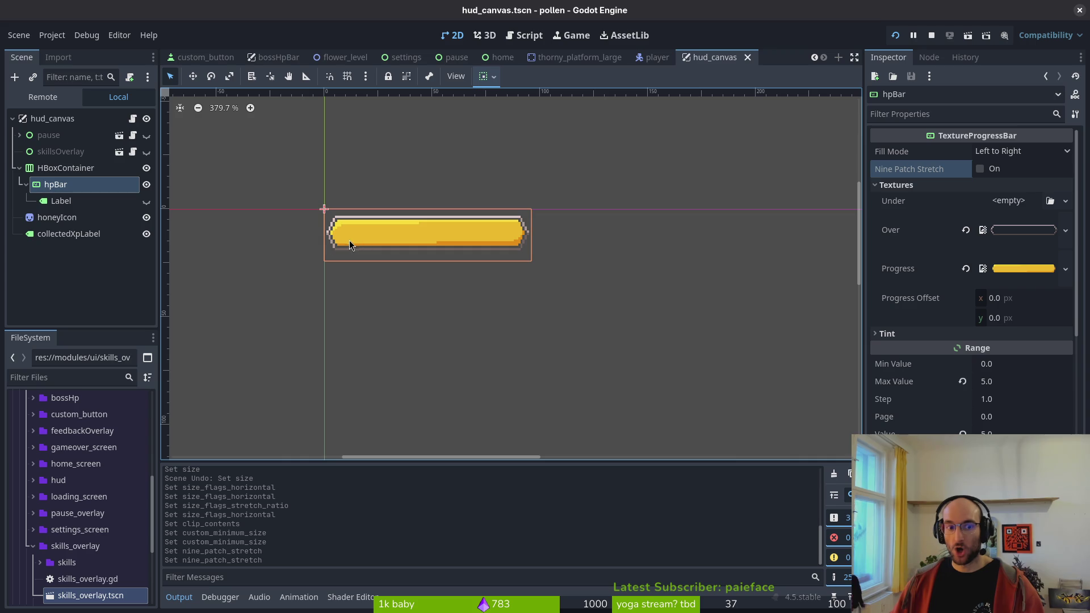
- Save again and drag hpBar out of the HBoxContainer to sit under hud_canvas
scroll(1018, 401, "down", 5)
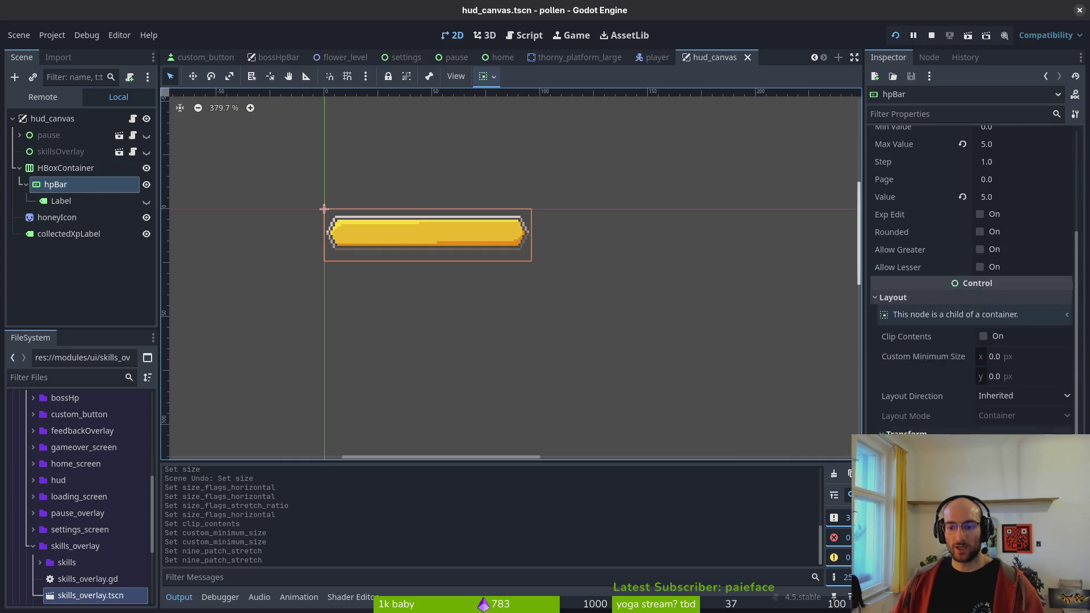
scroll(384, 220, "up", 5)
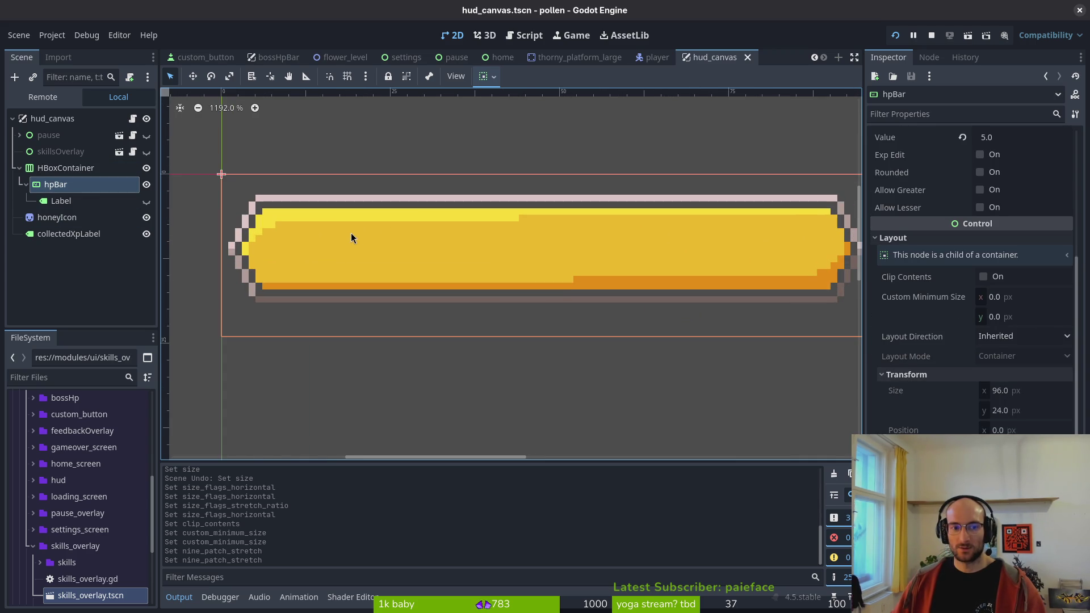
scroll(255, 217, "up", 6)
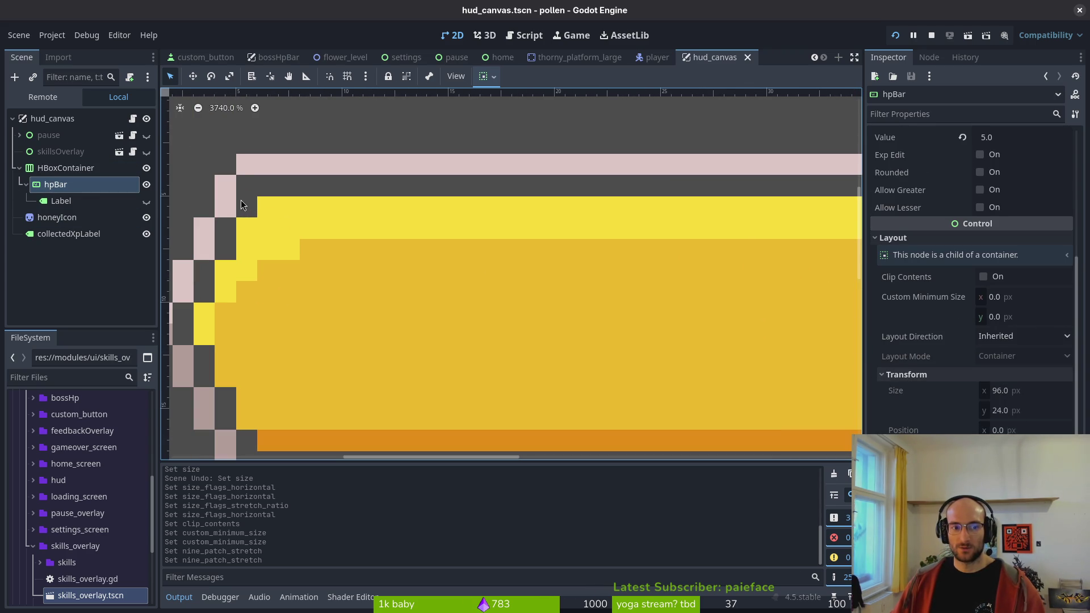
key("ctrl+s")
scroll(500, 281, "down", 15)
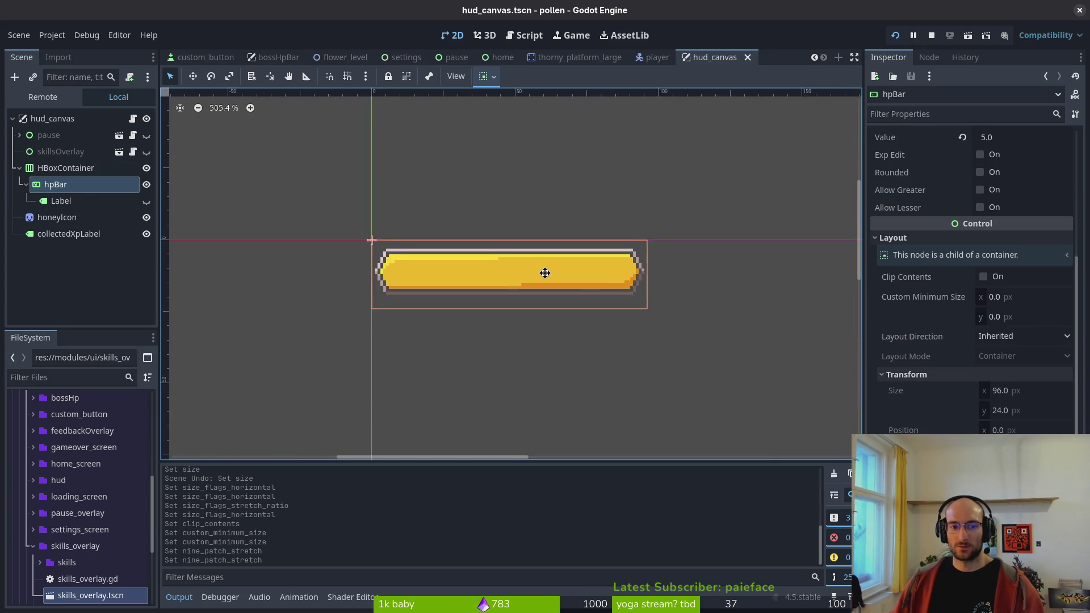
left_click(65, 168)
mouse_move(62, 185)
left_mouse_down()
mouse_move(71, 161)
mouse_move(61, 163)
left_mouse_up()
- Delete the HBoxContainer and save hud_canvas.tscn
left_click(55, 187)
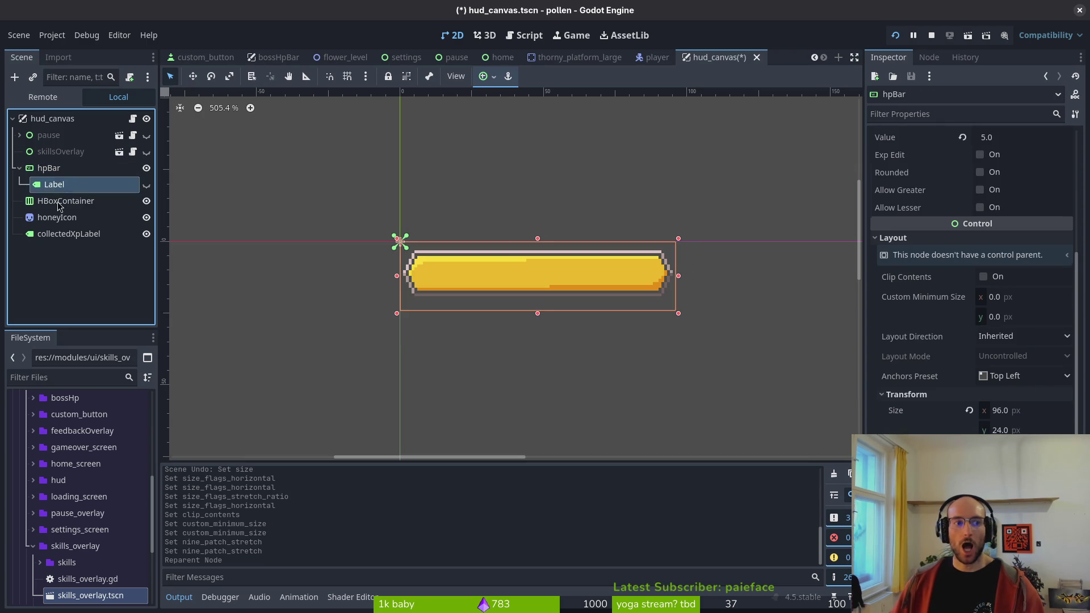
left_click(114, 201)
key("Delete")
key("Return")
key("ctrl+s")
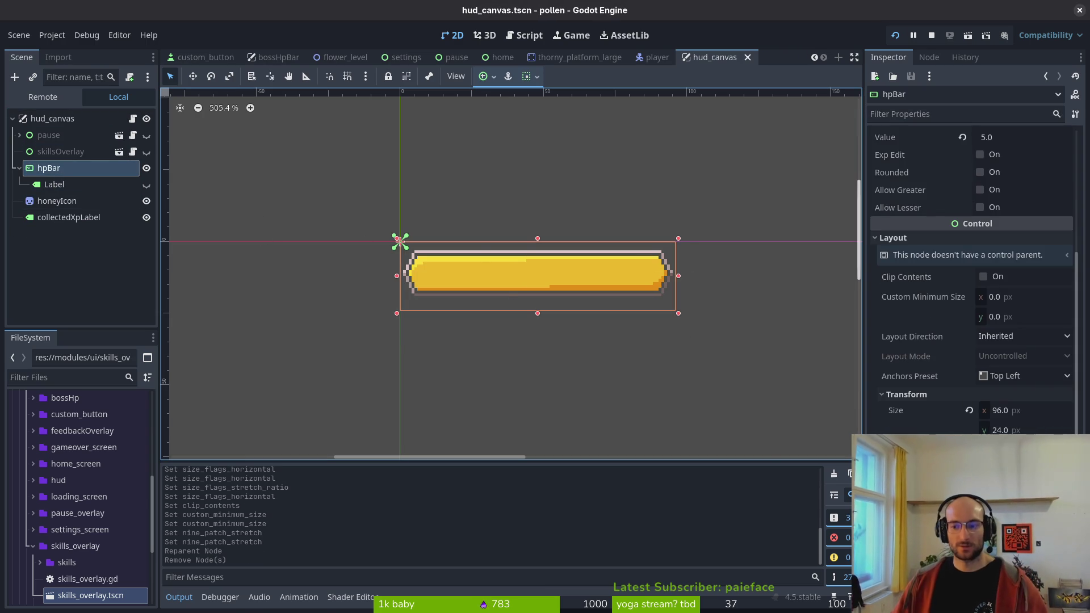
- Set hpBar's Size y to 22 px, save, and switch to the bossHpBar scene
left_click(1028, 430)
type("22")
key("Return")
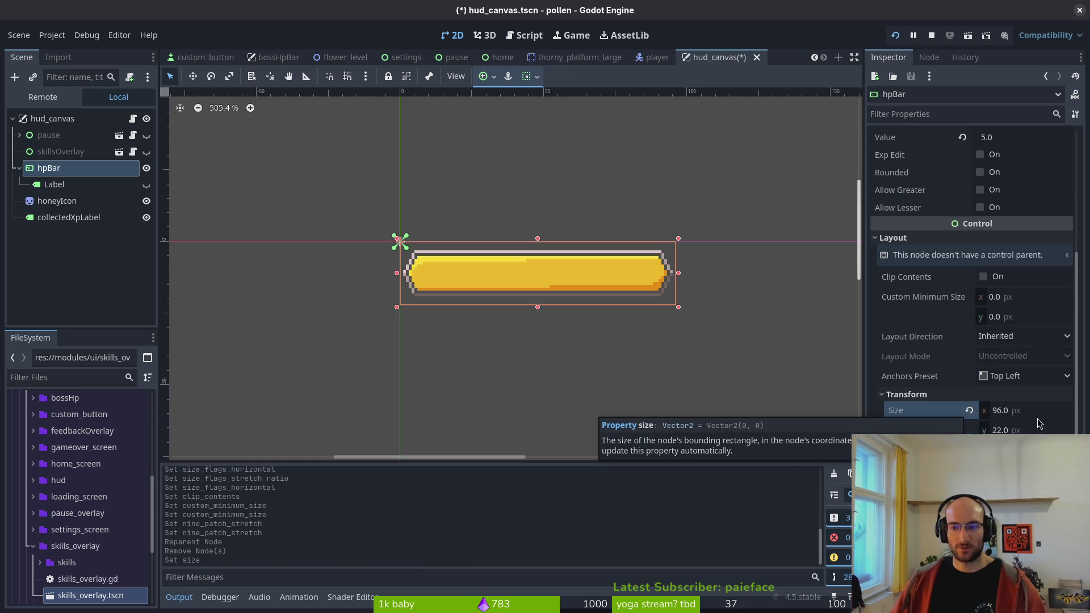
key("ctrl+s")
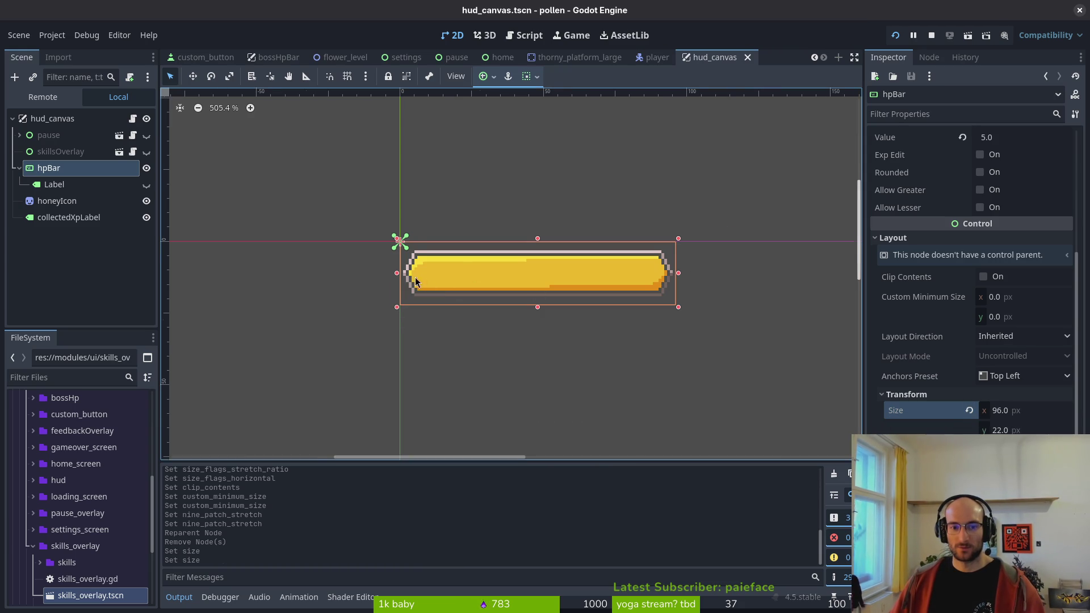
scroll(400, 241, "up", 3)
scroll(378, 175, "down", 3)
scroll(541, 309, "up", 1)
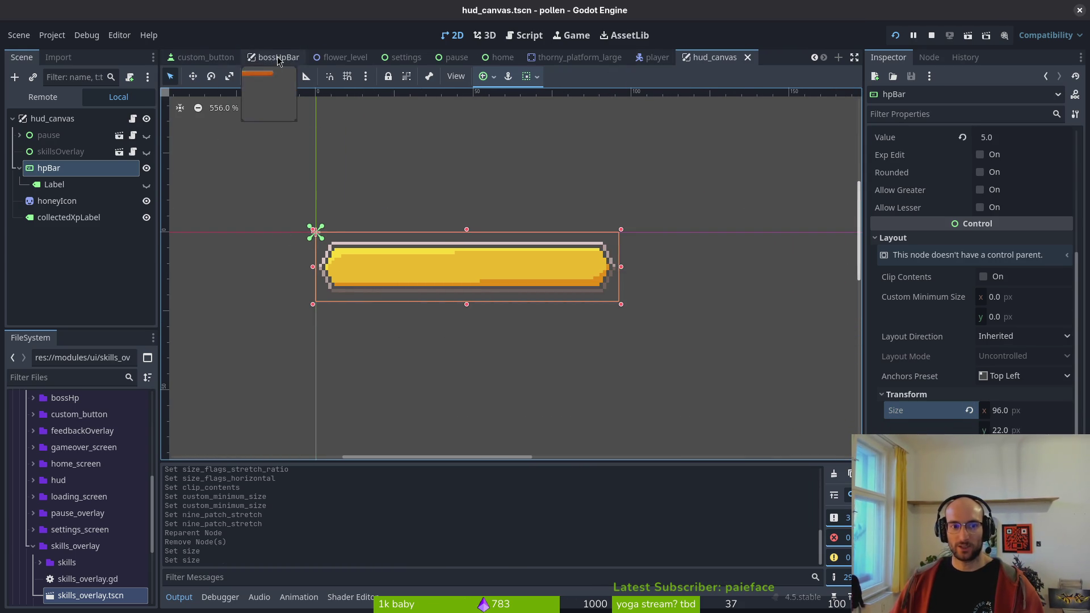
left_click(277, 58)
- Multi-select bossHpBorder, hpBar and Label and drag them out of Node2D onto the root
left_click(54, 185)
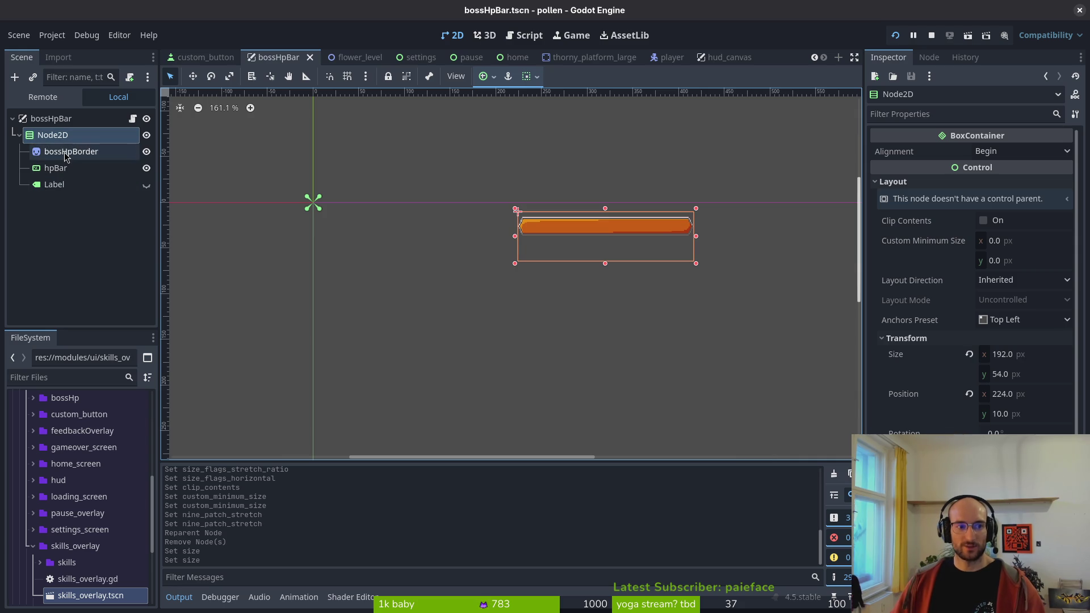
left_click(60, 154, "shift")
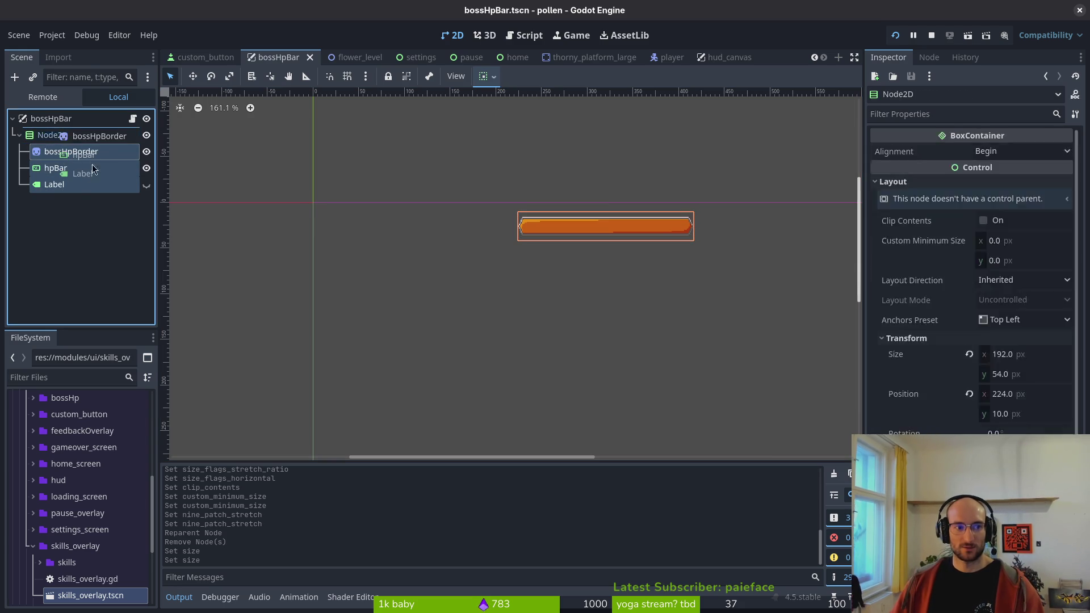
left_click(53, 136)
left_click(61, 151)
left_click(57, 185, "shift")
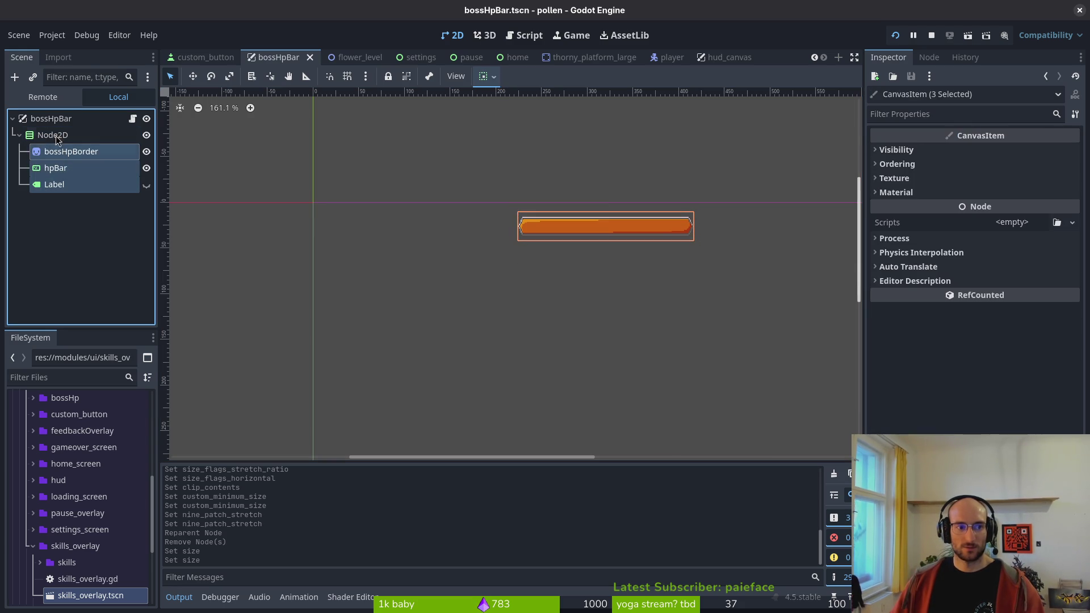
left_click_drag(57, 146, 44, 132)
- Delete the empty Node2D, reselect hpBar, and save bossHpBar.tscn
left_click(52, 187)
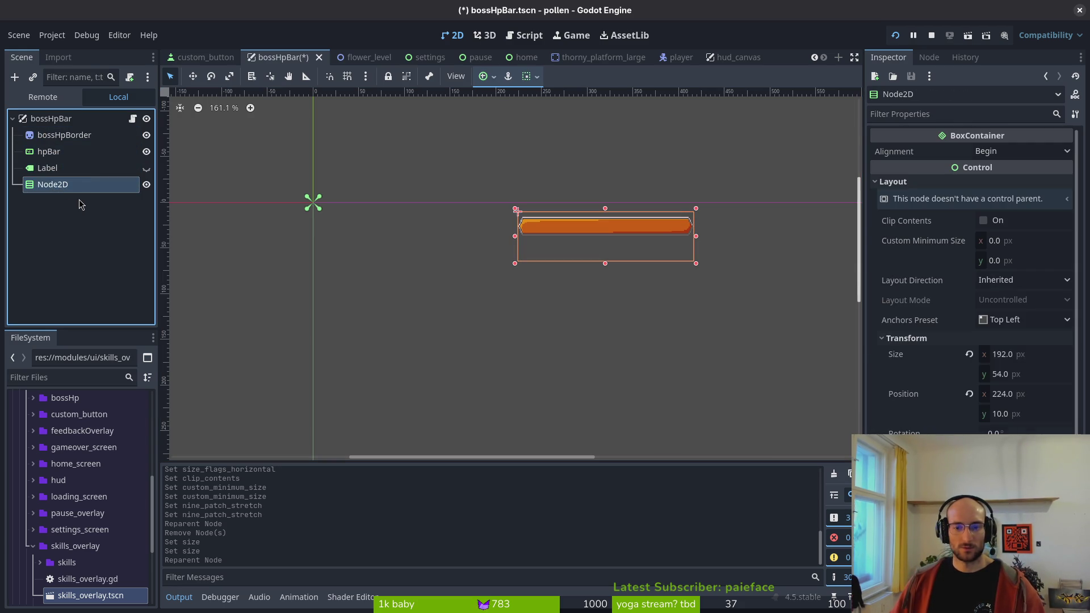
key("Delete")
key("Return")
left_click(66, 139)
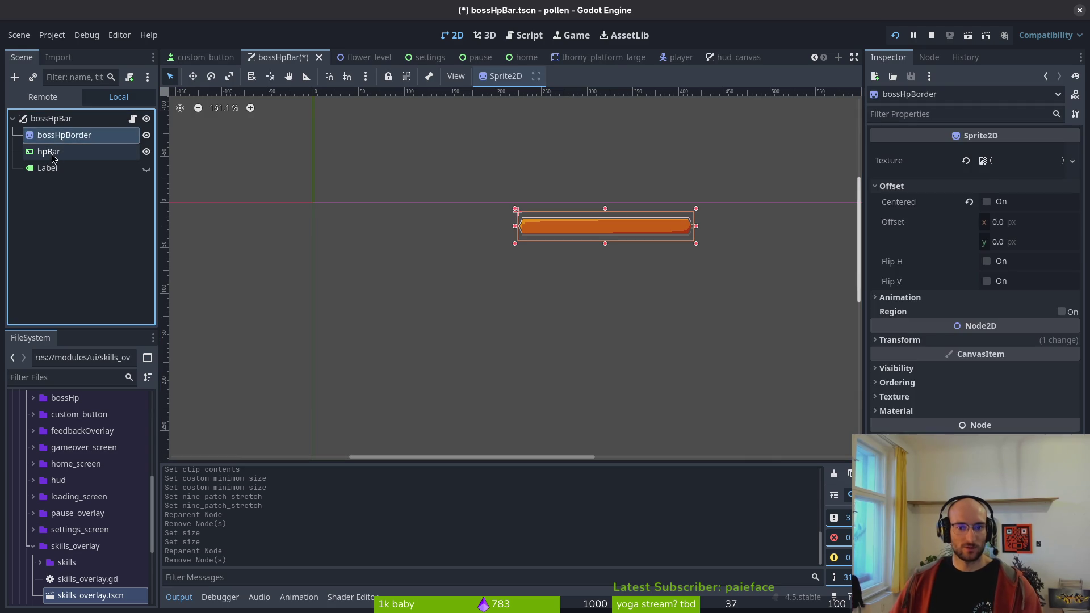
key("Down")
key("Down")
key("Up")
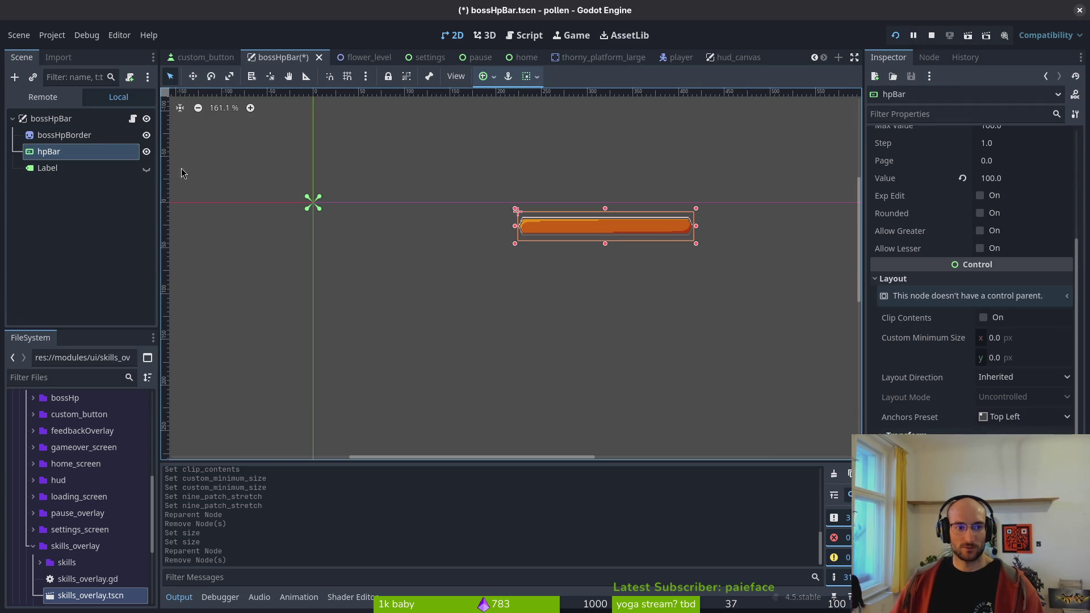
left_click(517, 210)
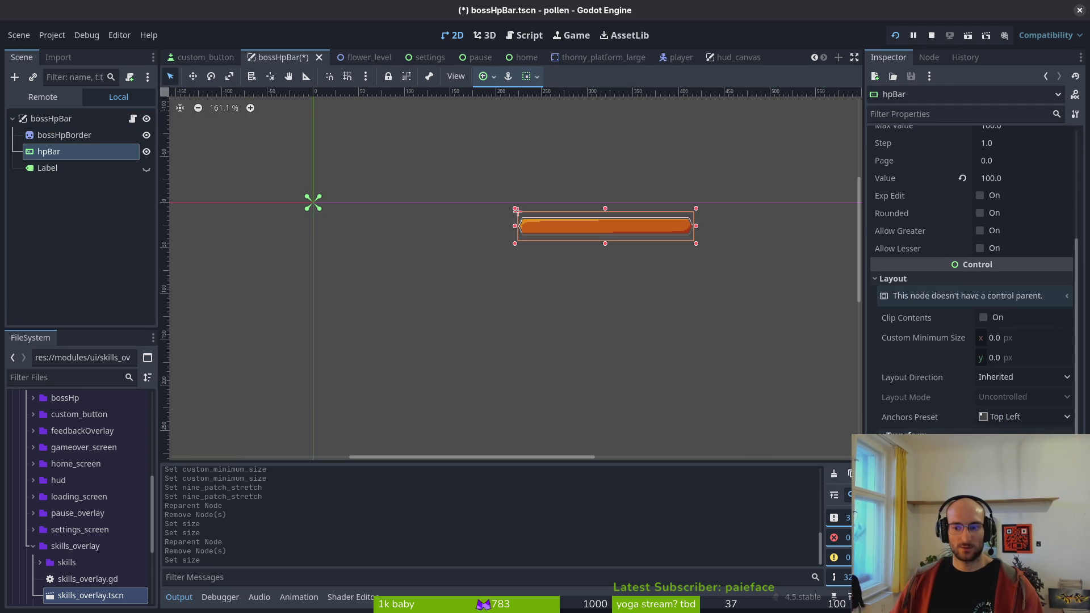
key("ctrl+s")
- Set hpBar's Anchors Preset to Center Top
scroll(548, 257, "down", 3)
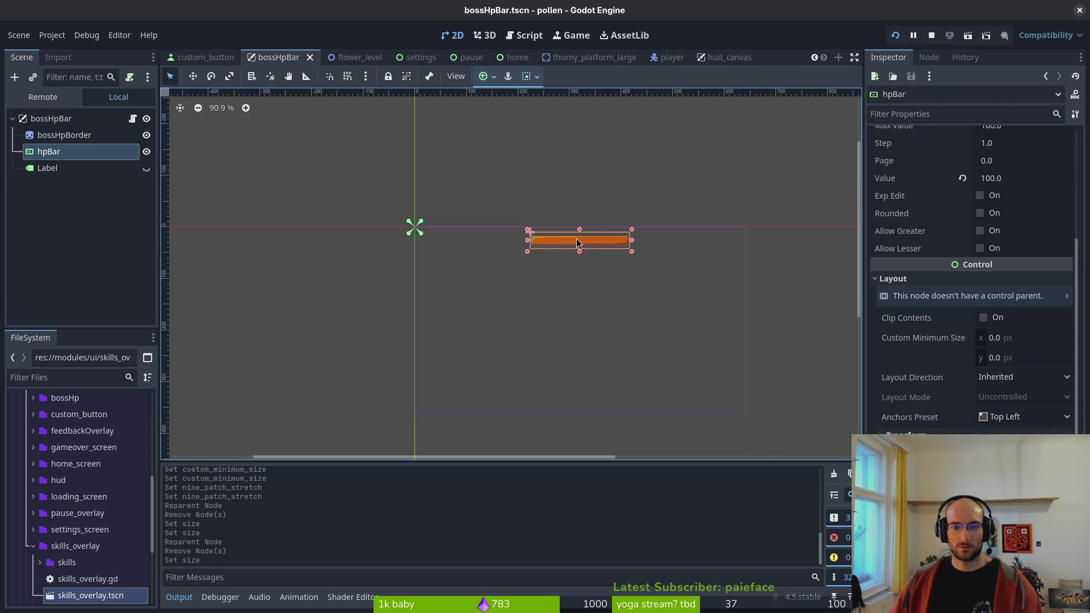
left_click(1016, 418)
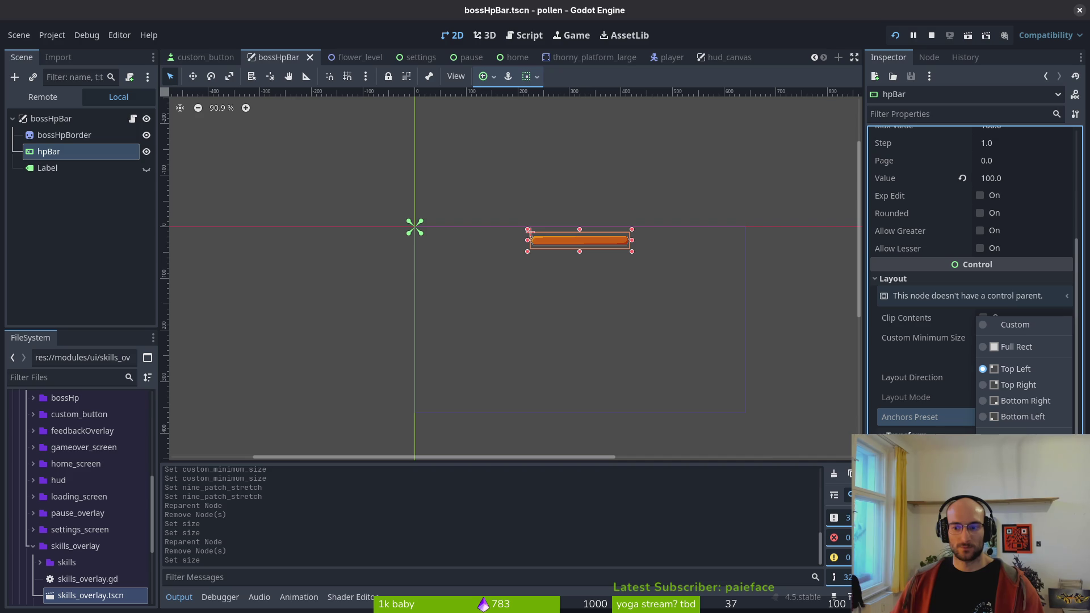
left_click(1017, 433)
scroll(625, 282, "up", 5)
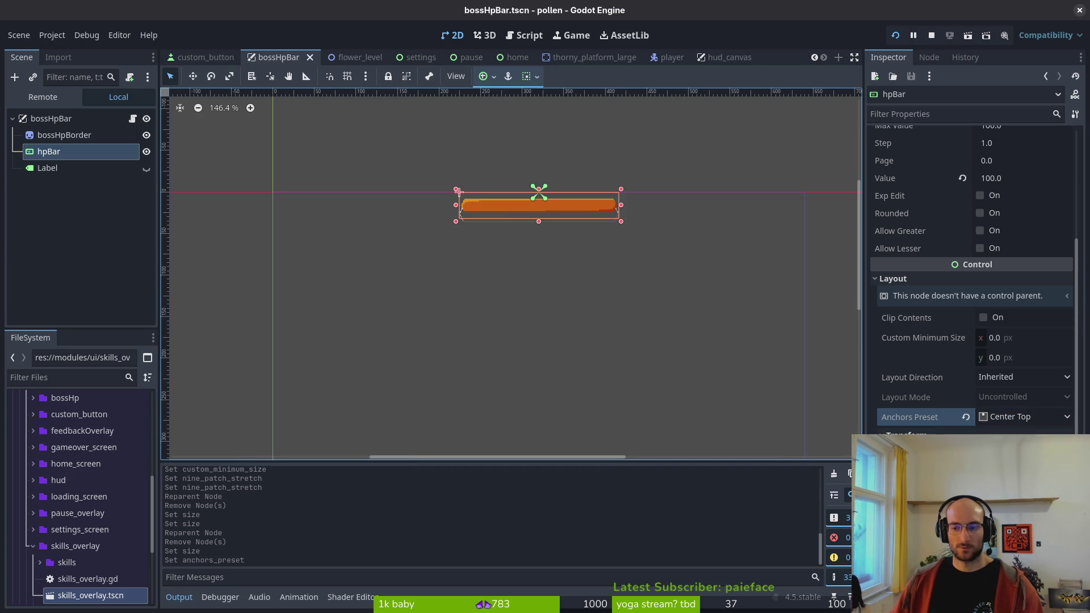
- Nudge hpBar down slightly in the viewport and save the scene
left_click_drag(460, 191, 460, 207)
key("ctrl+s")
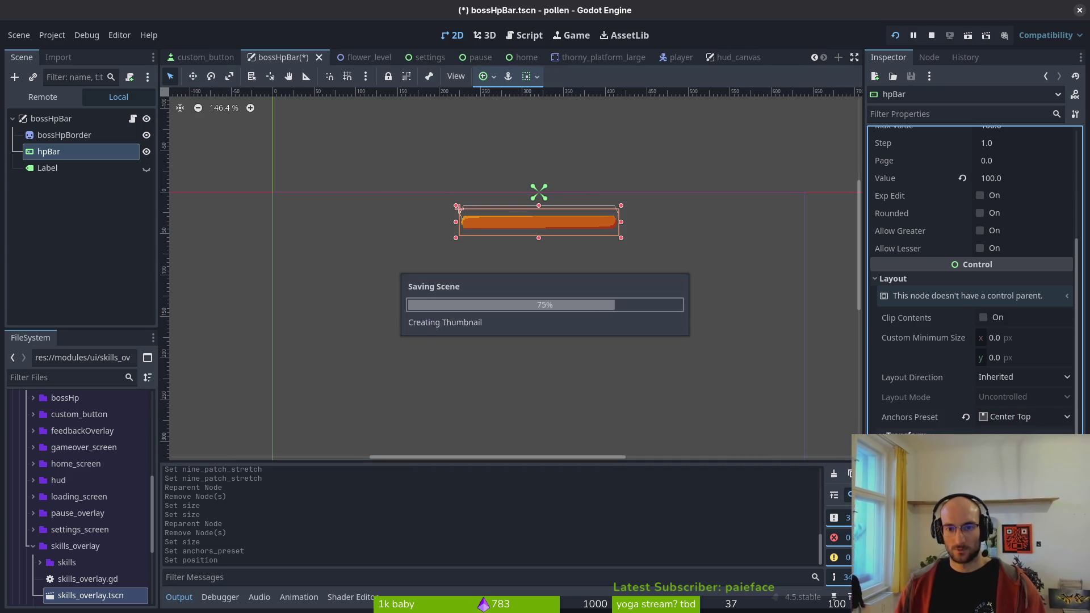
scroll(567, 257, "up", 5)
left_click(589, 307)
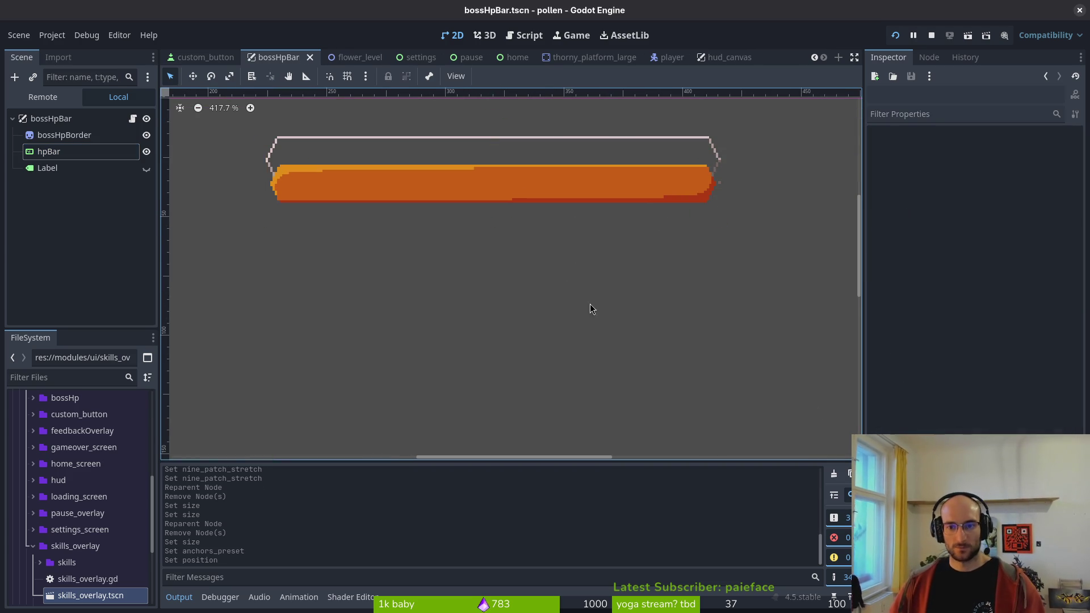
scroll(532, 298, "up", 1)
- Undo the position and anchor changes so hpBar returns to Top Left, then save
key("ctrl+z")
key("ctrl+z")
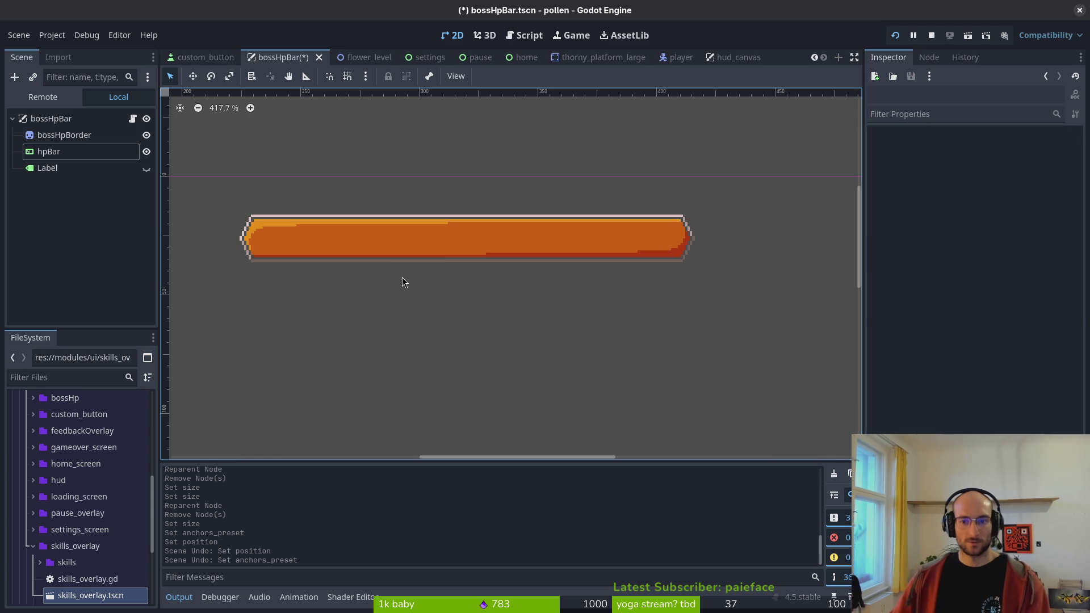
key("ctrl+q")
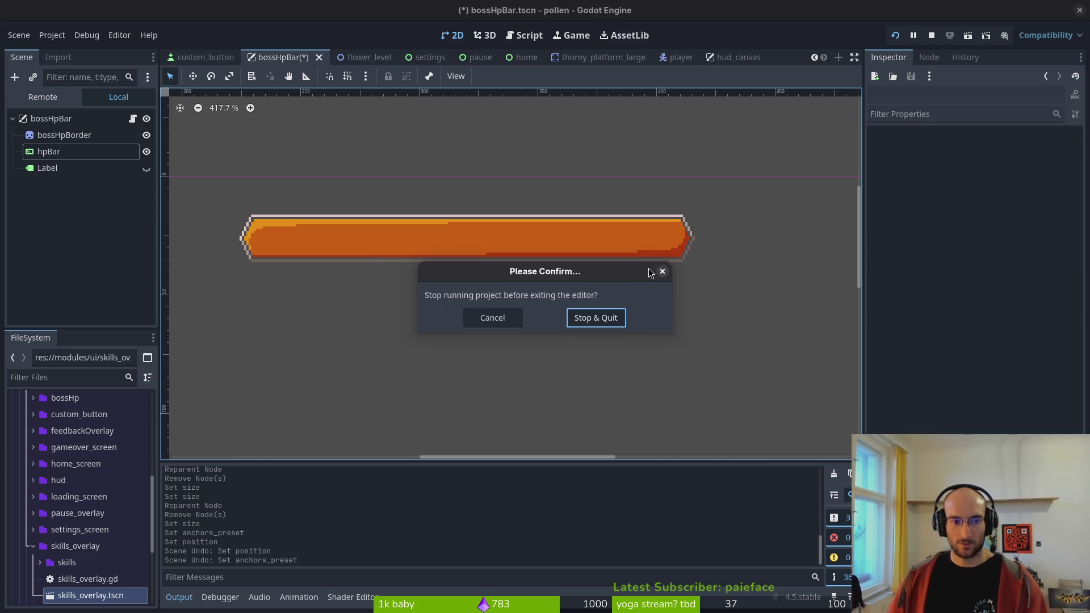
key("Escape")
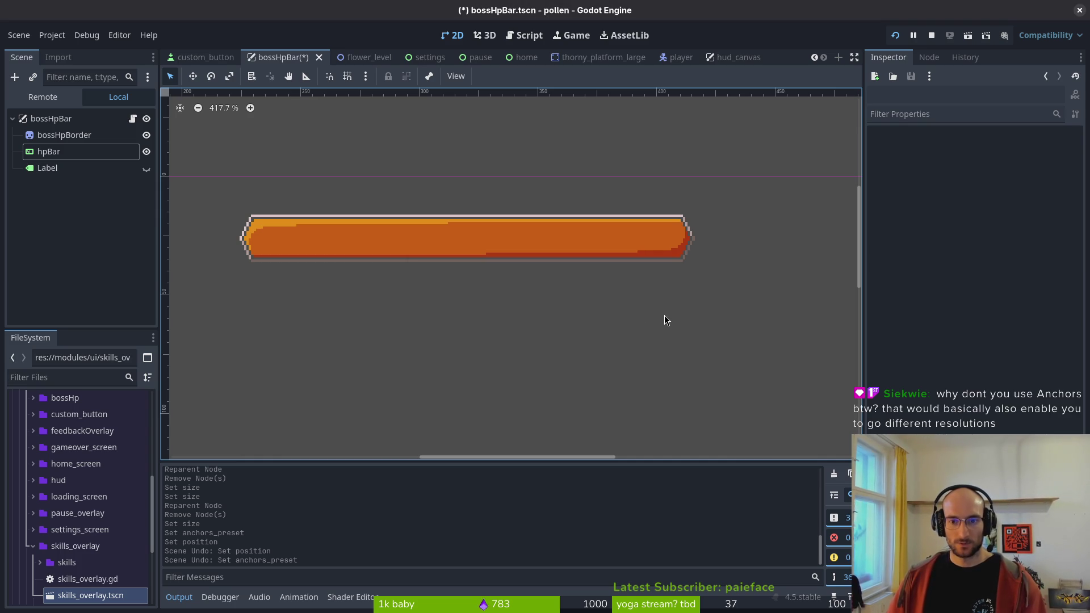
key("ctrl+shift+z")
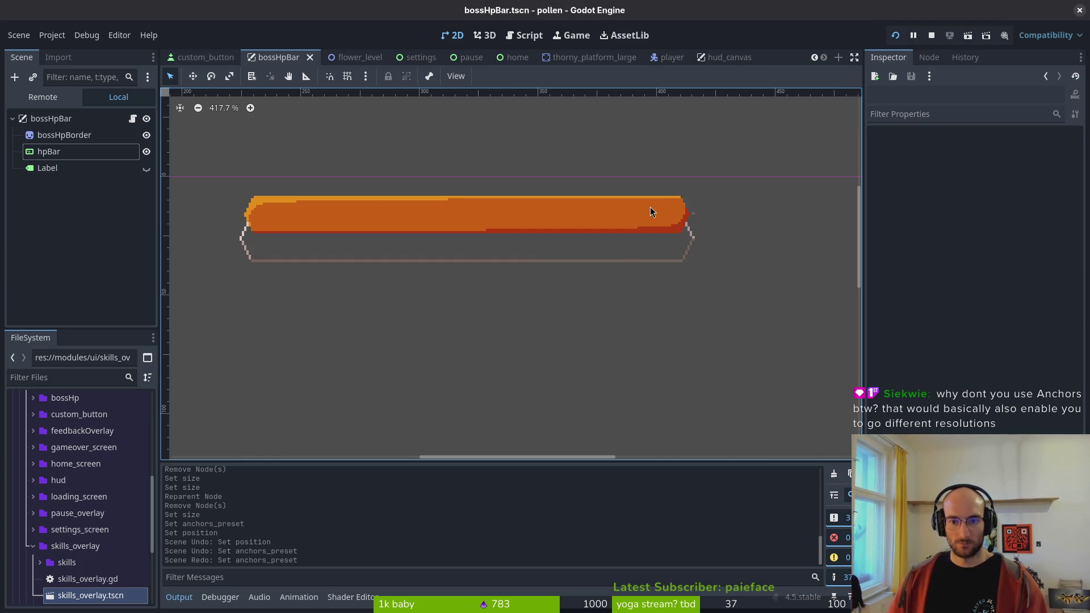
scroll(696, 210, "up", 5)
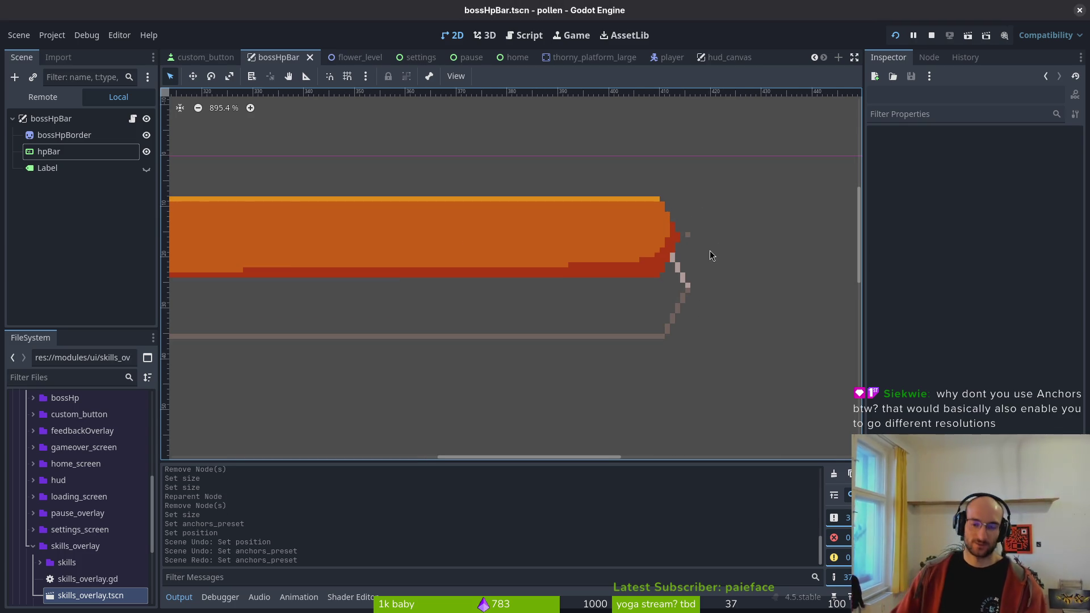
key("ctrl+z")
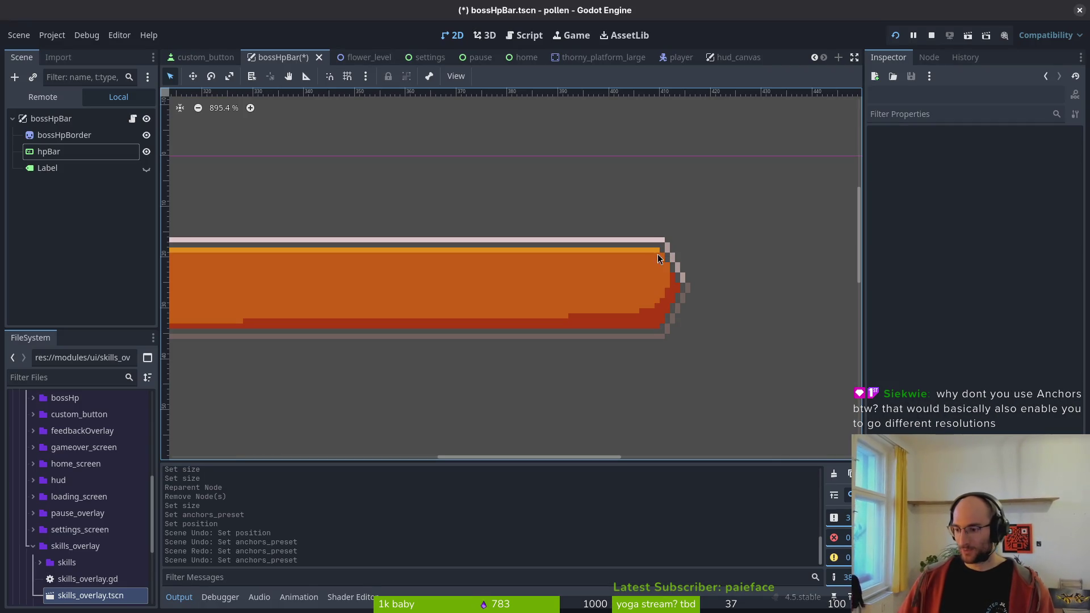
scroll(665, 244, "down", 3)
scroll(570, 245, "left", 5)
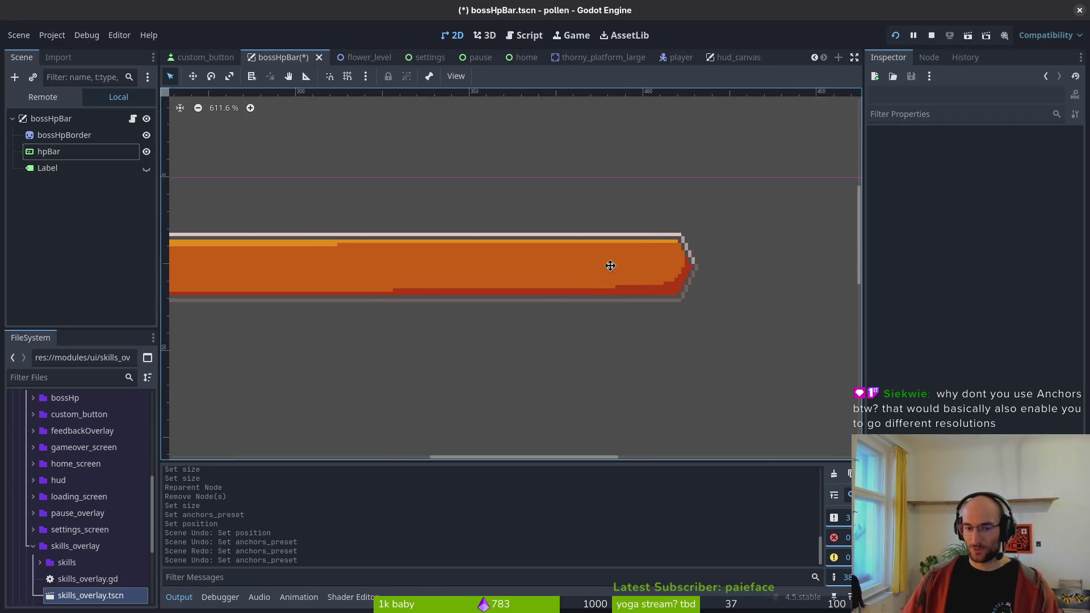
key("ctrl+s")
left_click(79, 158)
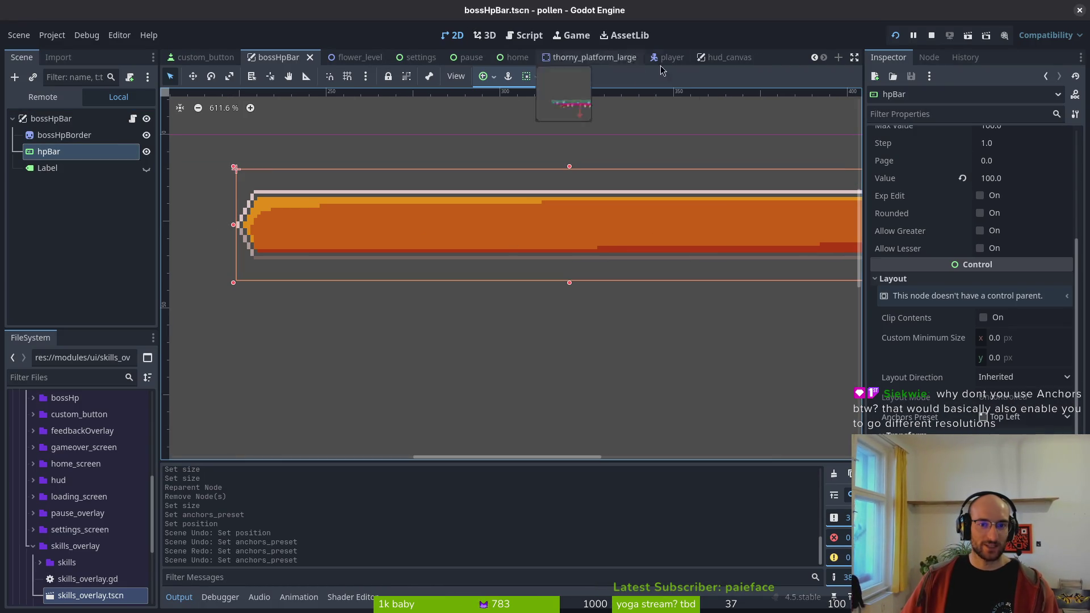
- Inspect hpBar's anchor presets without changing them
left_click(1003, 419)
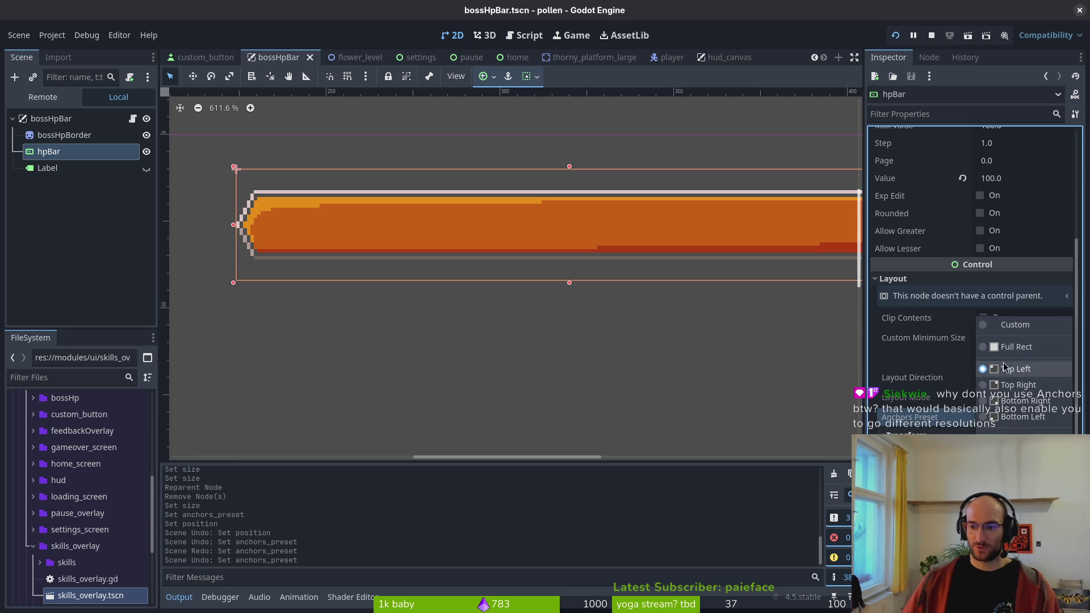
left_click(967, 380)
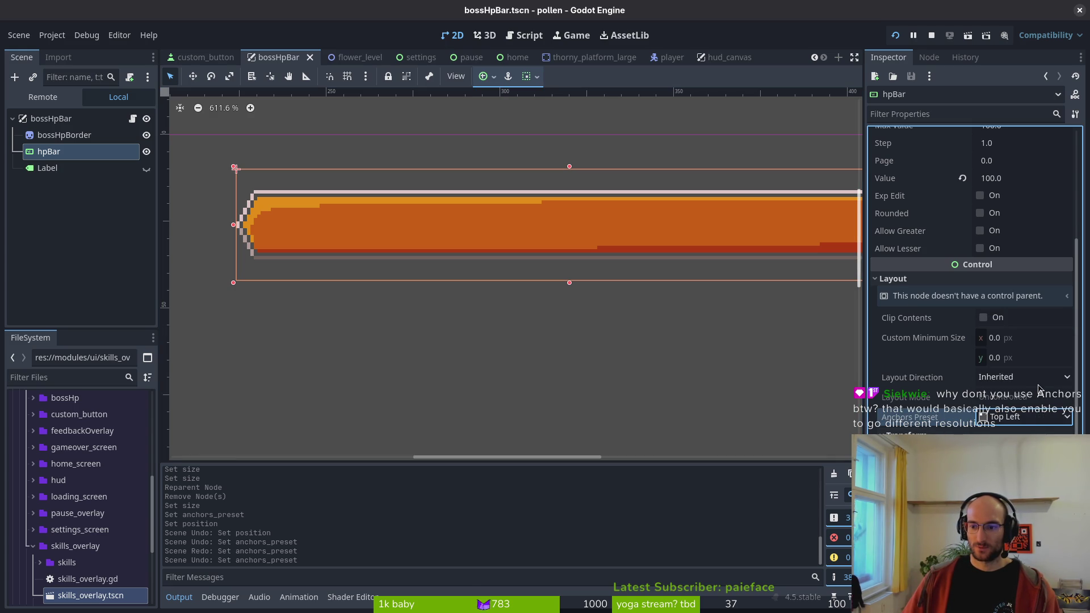
scroll(618, 222, "down", 2)
scroll(545, 228, "right", 2)
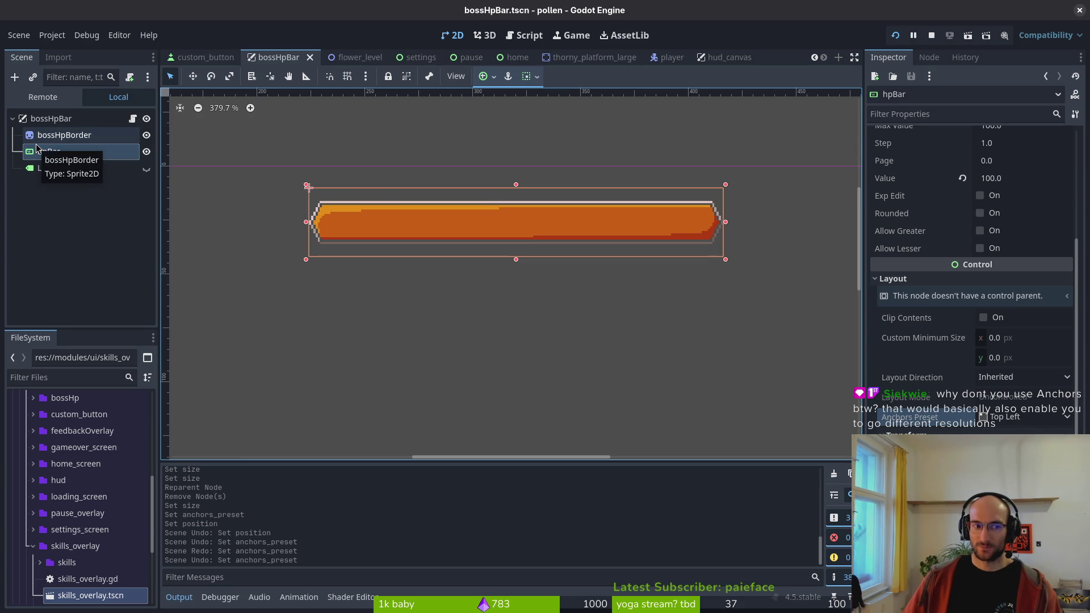
scroll(1022, 273, "up", 5)
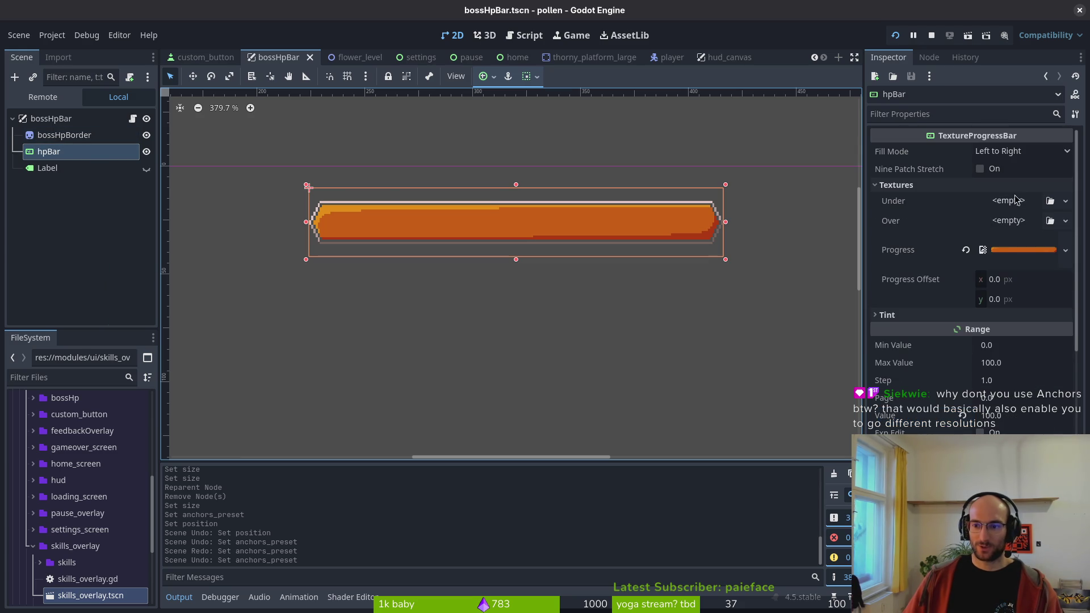
- Toggle Nine Patch Stretch on hpBar and restore its size to 192×32
left_click(981, 169)
left_click(981, 169)
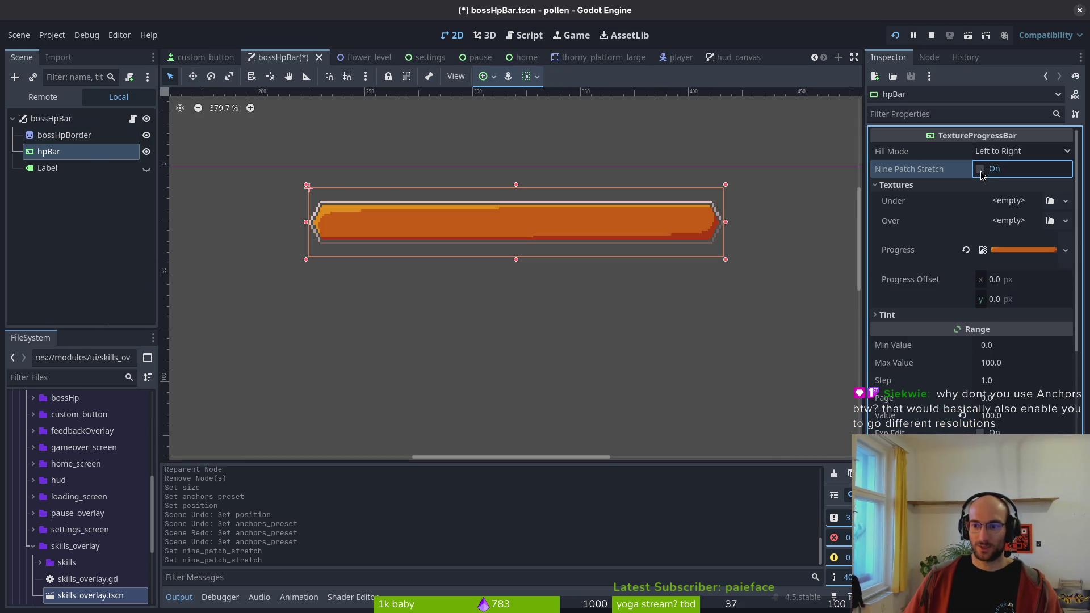
scroll(937, 352, "down", 5)
left_click(969, 346)
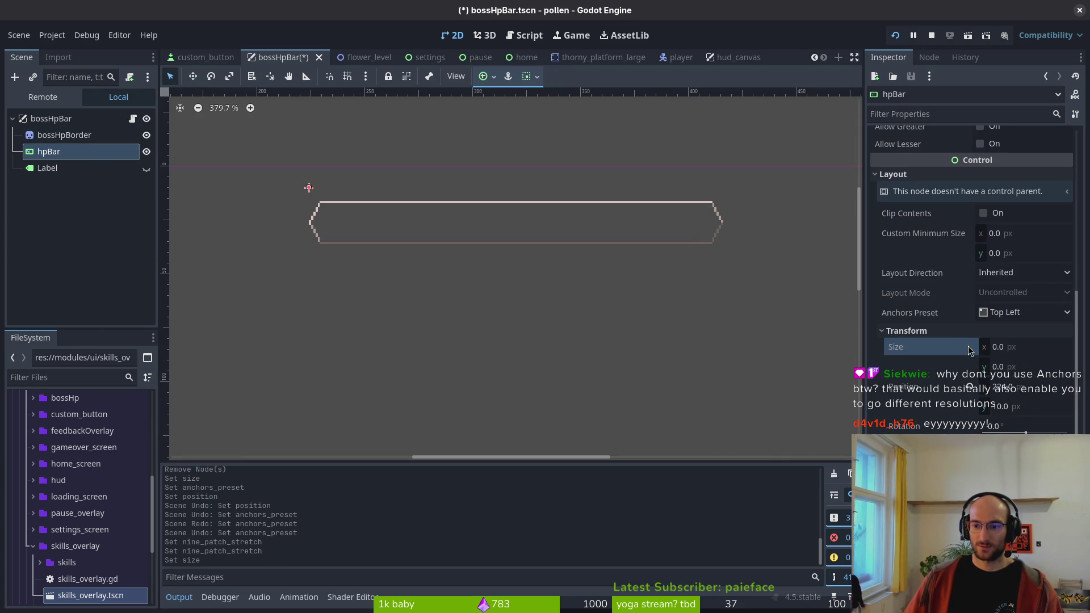
scroll(1031, 196, "up", 5)
scroll(1017, 188, "up", 2)
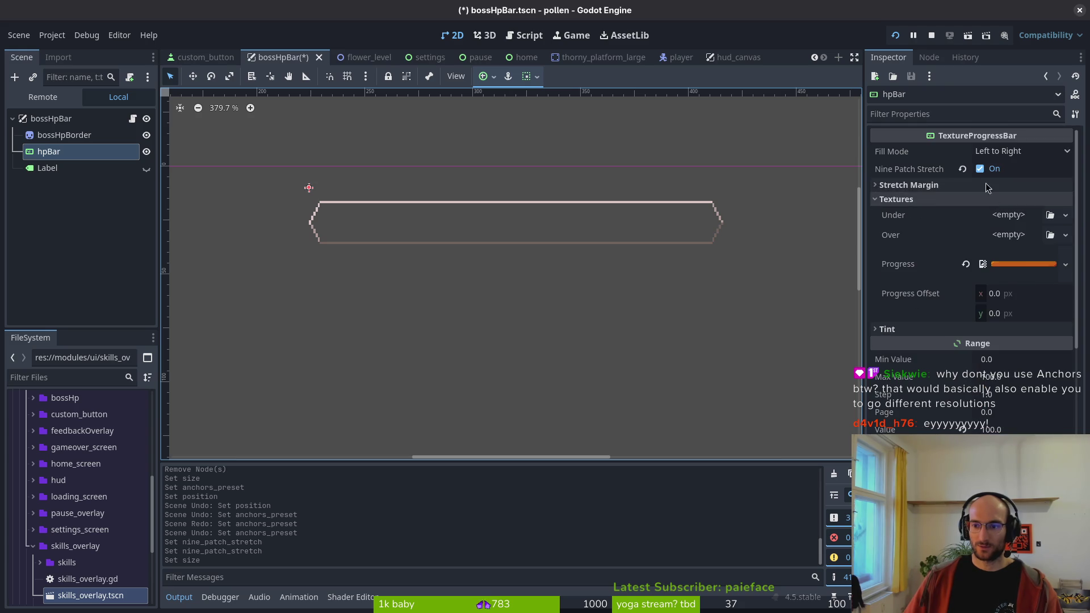
left_click(980, 171)
- Save bossHpBar.tscn and reselect hpBar after bossHpBorder
scroll(959, 336, "down", 5)
key("ctrl+s")
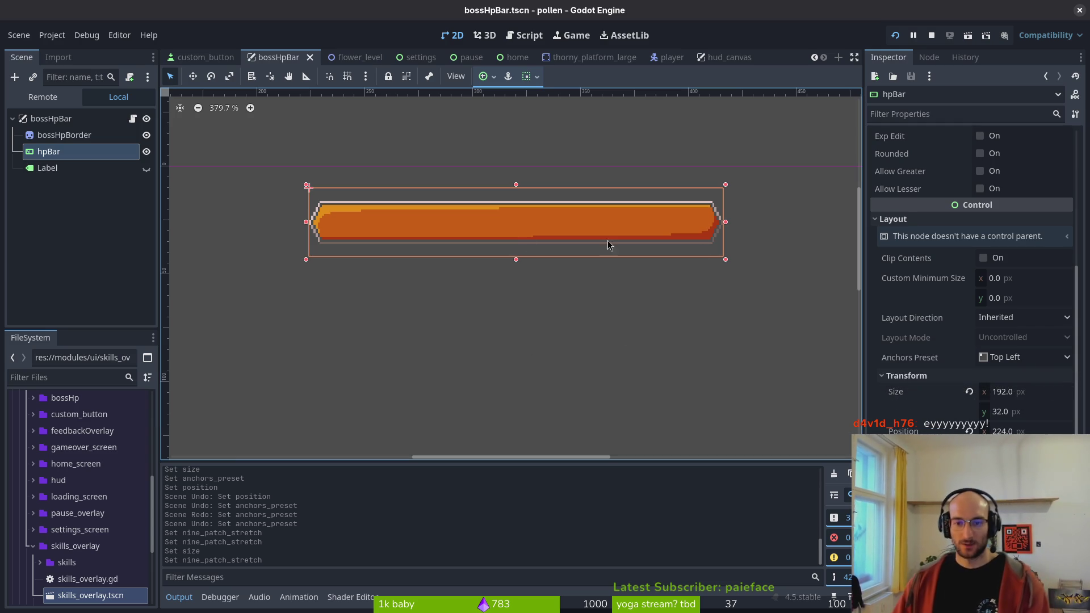
key("ctrl+s")
left_click(55, 136)
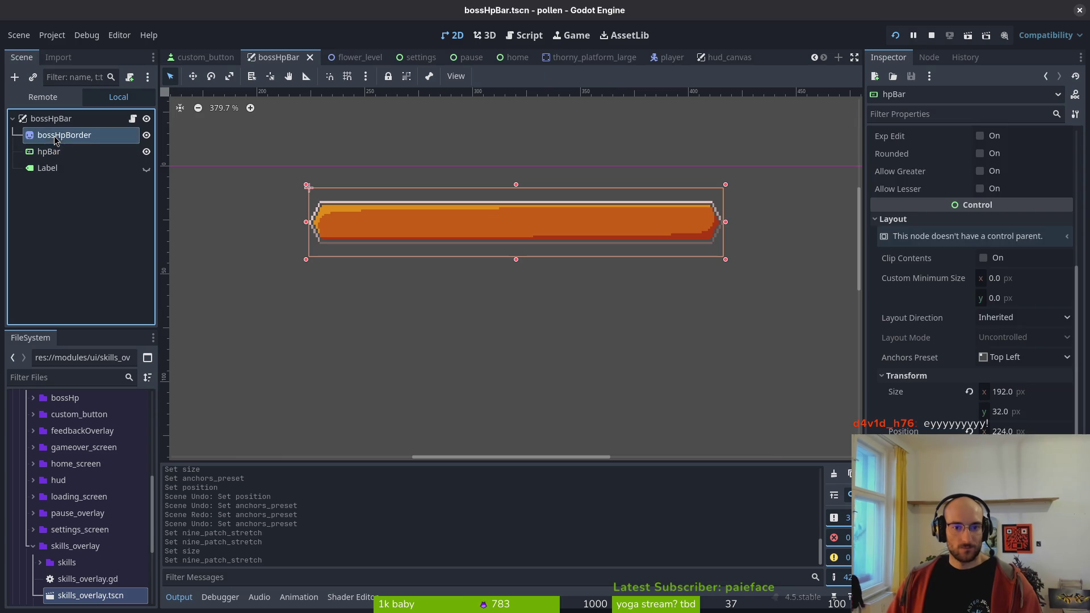
left_click(56, 152)
key("alt+Tab")
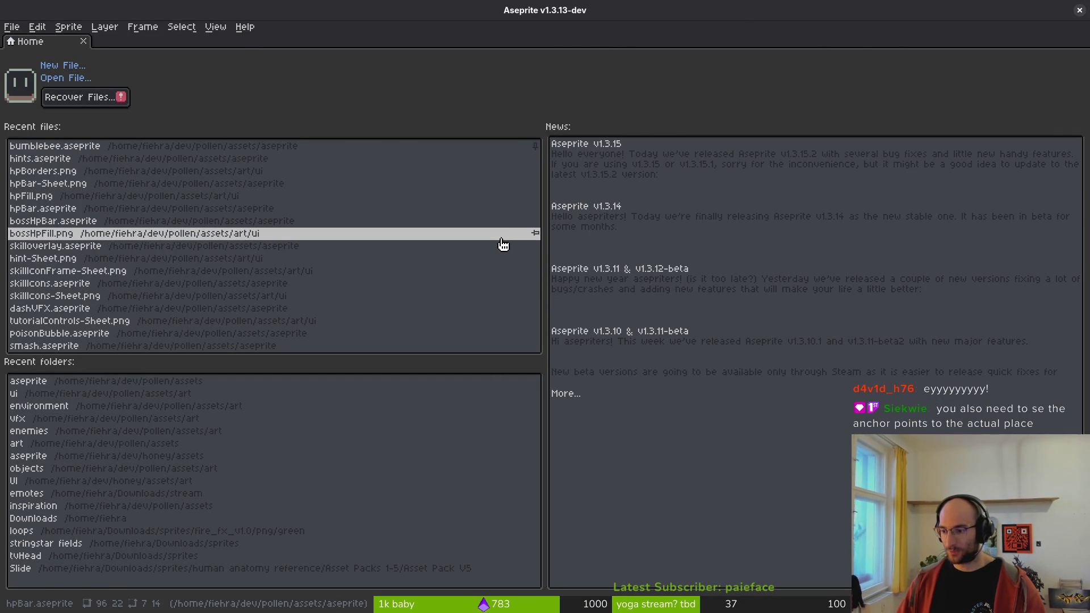
key("alt+Tab")
scroll(632, 247, "down", 4)
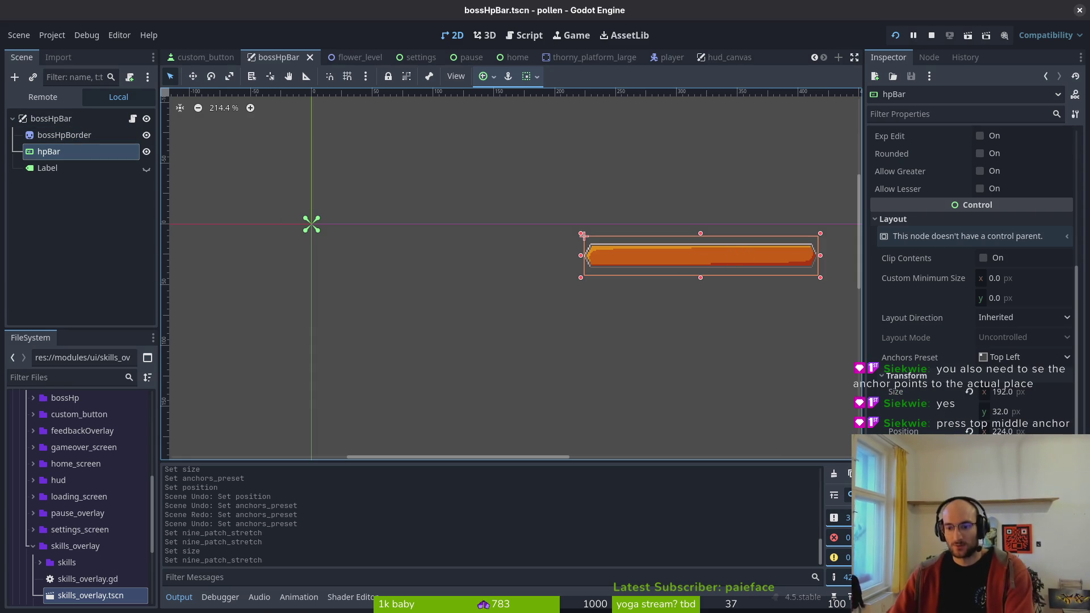
- Try moving hpBar's pivot and position, undo both changes, and save
left_click_drag(583, 235, 702, 234)
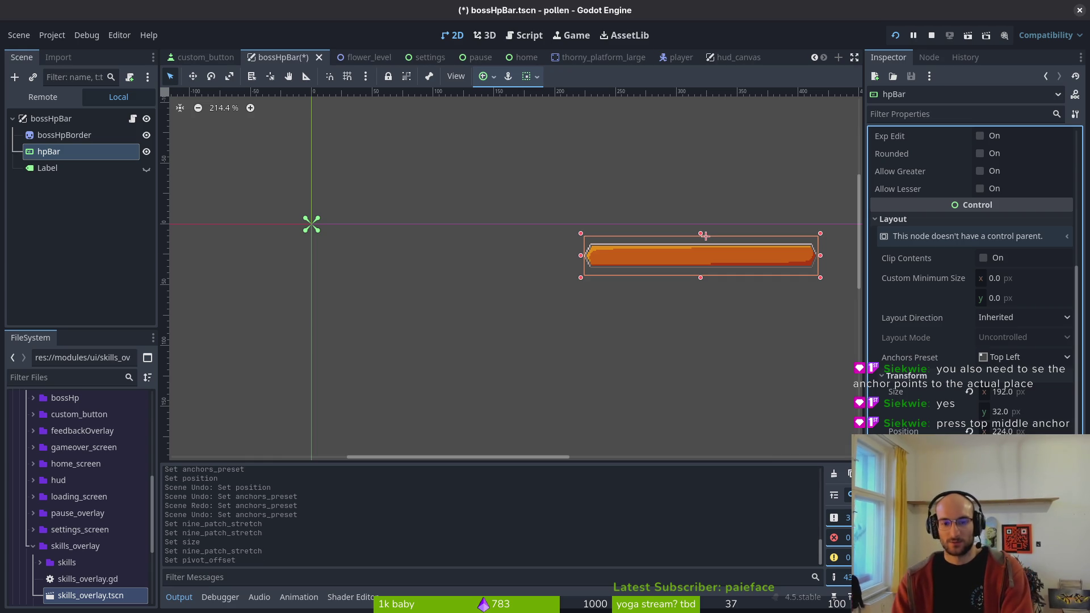
key("ctrl+z")
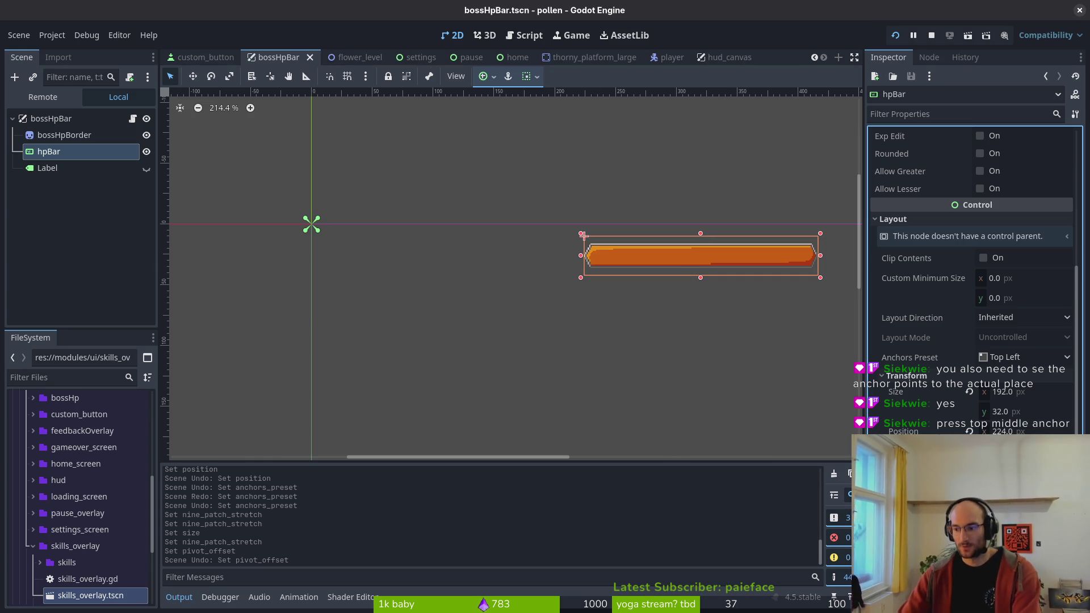
left_click(507, 80)
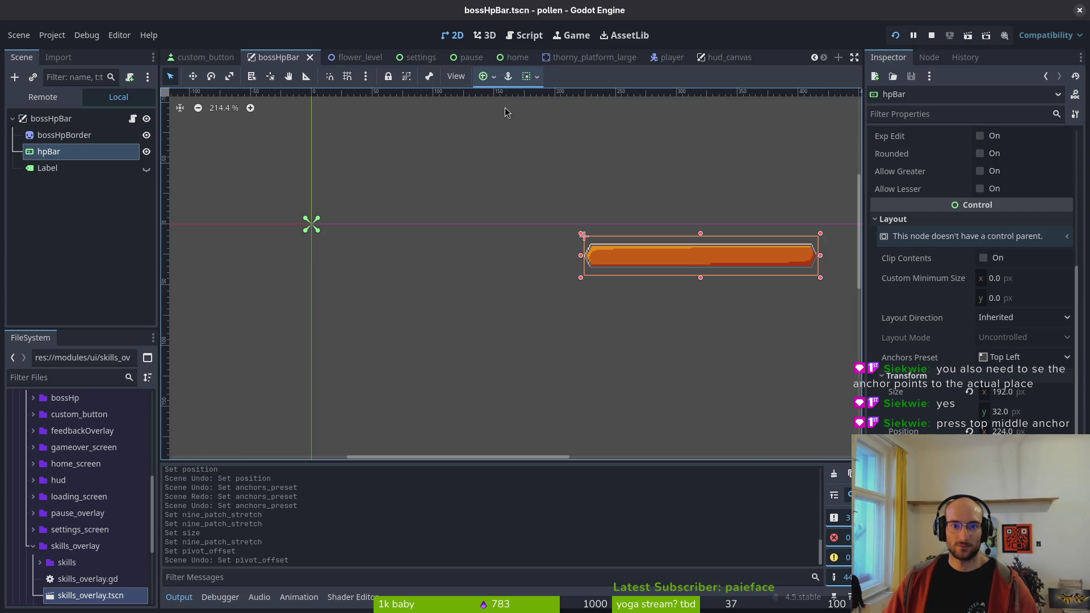
key("ctrl+s")
mouse_move(664, 250)
left_mouse_down()
mouse_move(353, 251)
mouse_move(625, 261)
mouse_move(665, 274)
left_mouse_up()
key("ctrl+z")
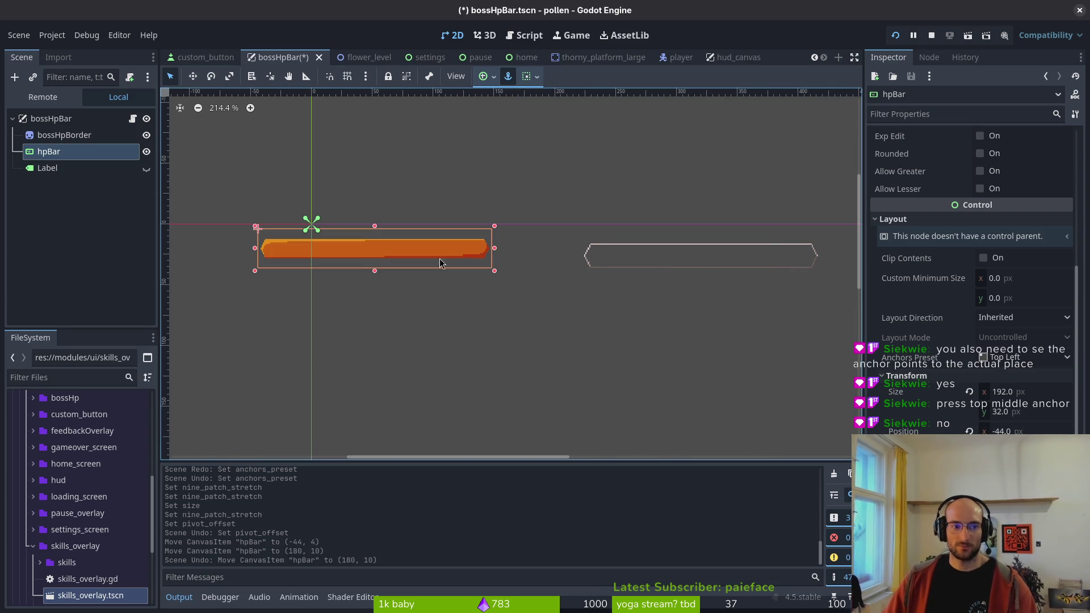
key("ctrl+z")
key("ctrl+s")
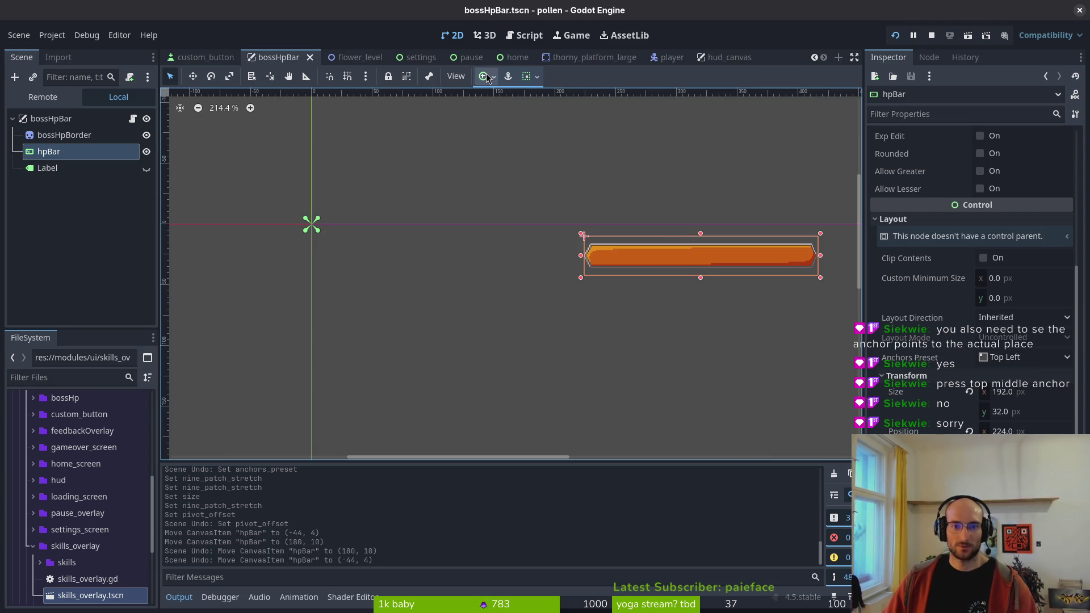
- Set hpBar's horizontal and vertical container sizing to Shrink Center
left_click(536, 78)
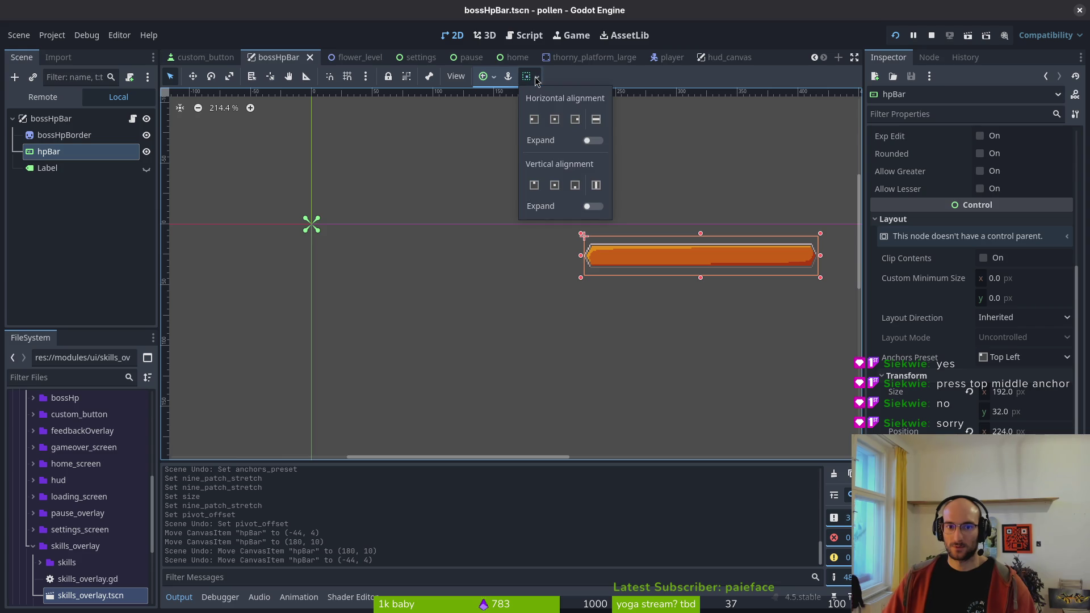
left_click(553, 121)
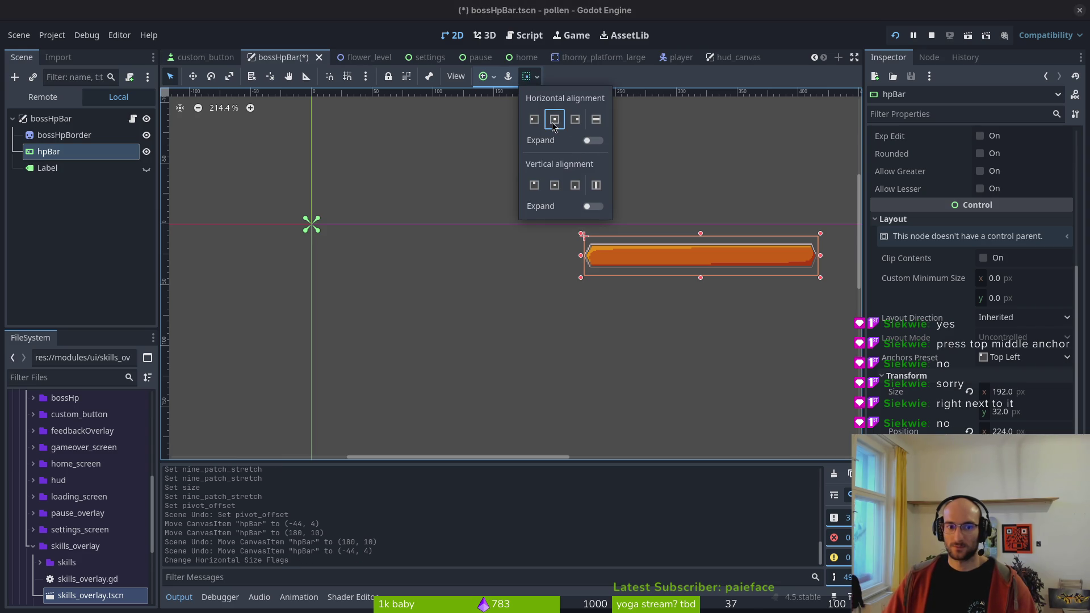
left_click(555, 120)
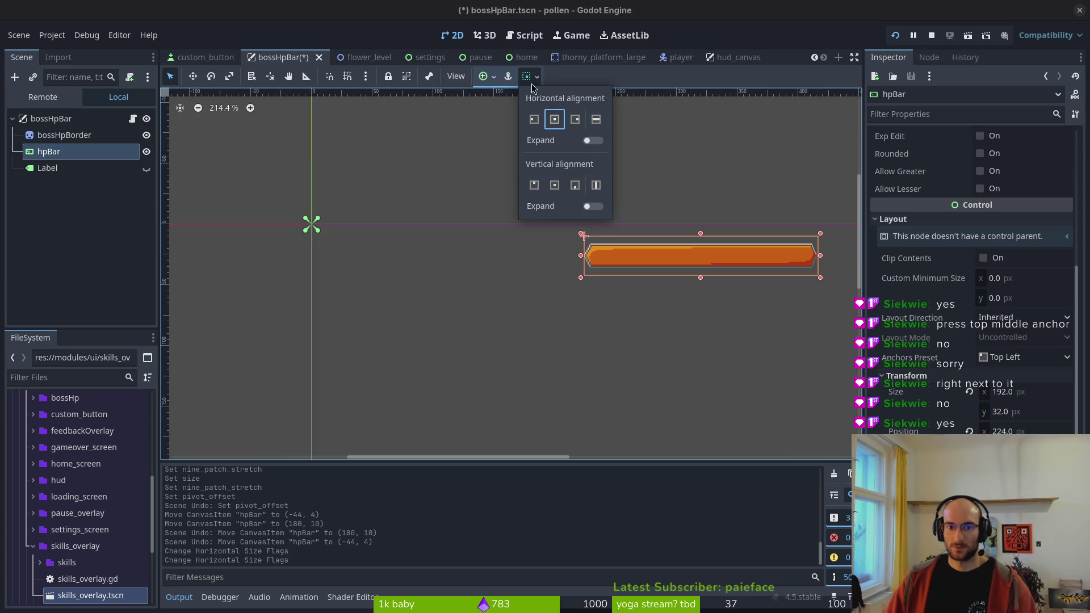
left_click(532, 81)
left_click(533, 80)
left_click(554, 120)
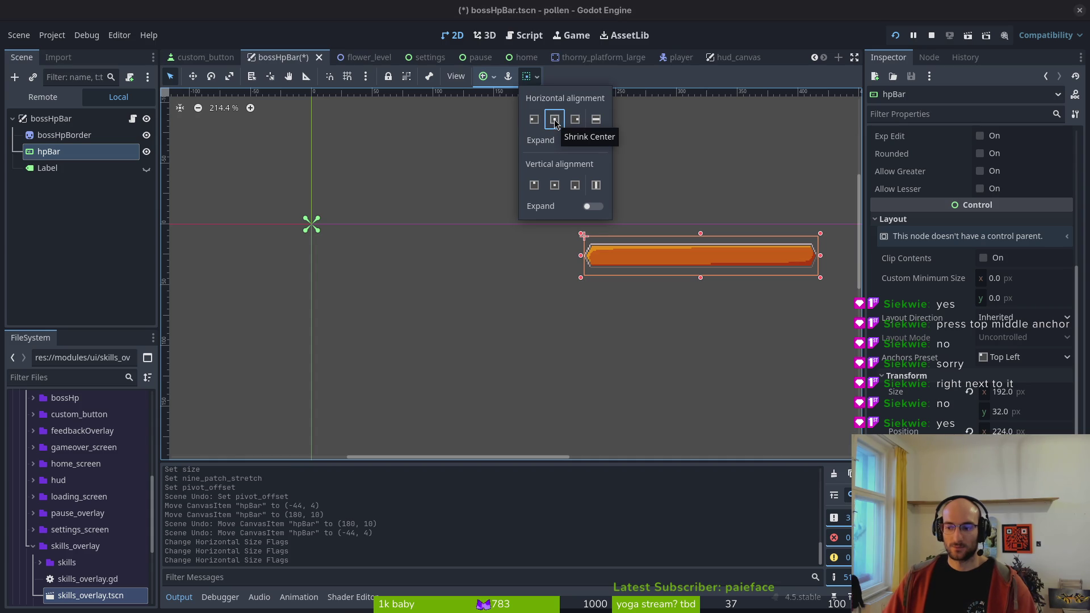
left_click(555, 186)
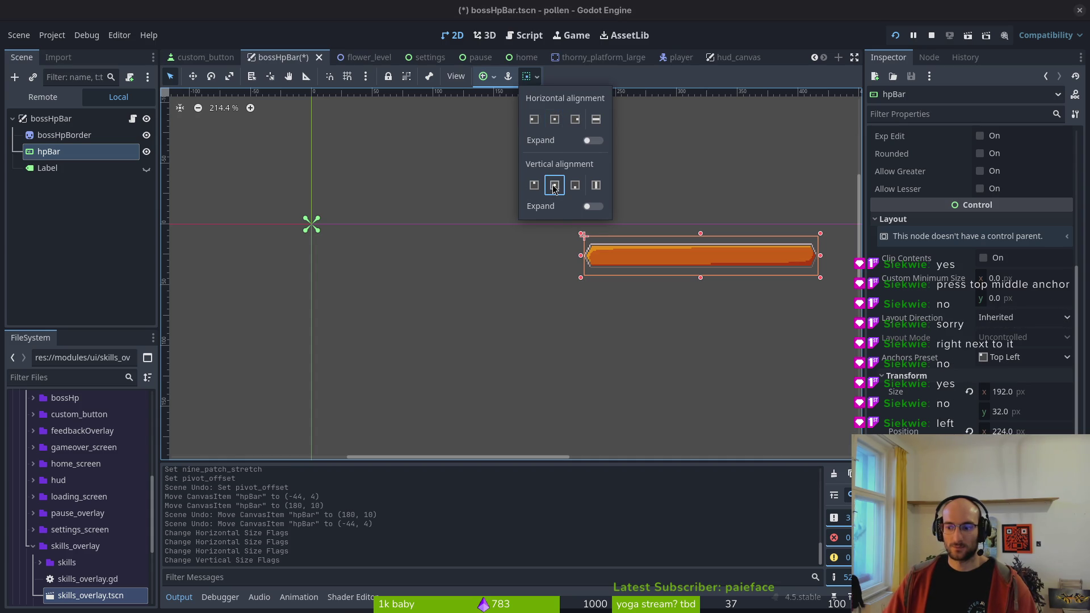
left_click(529, 80)
left_click(530, 80)
left_click(481, 79)
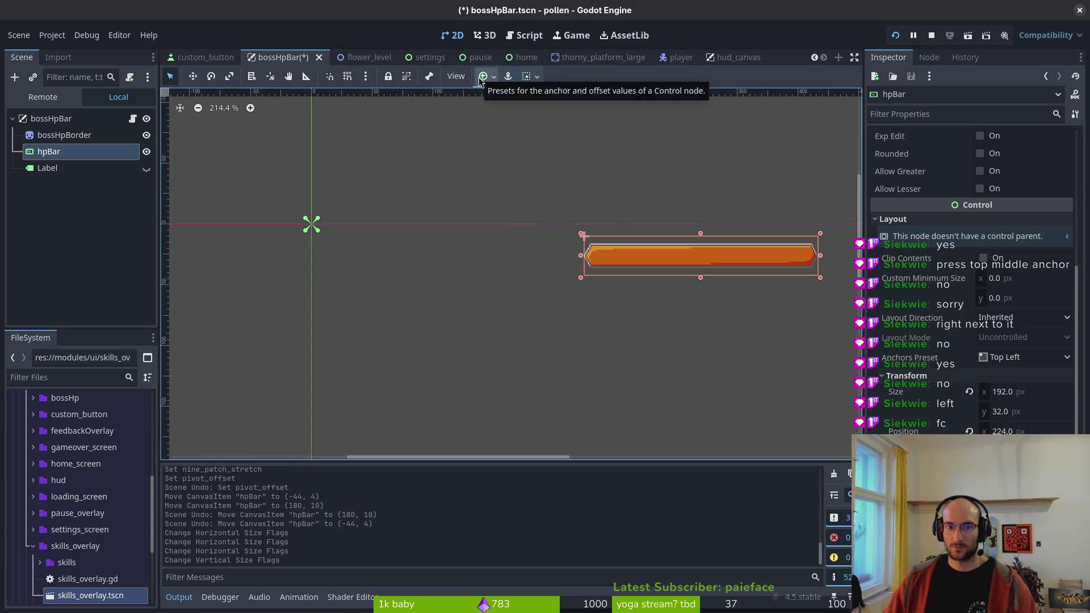
left_click(482, 79)
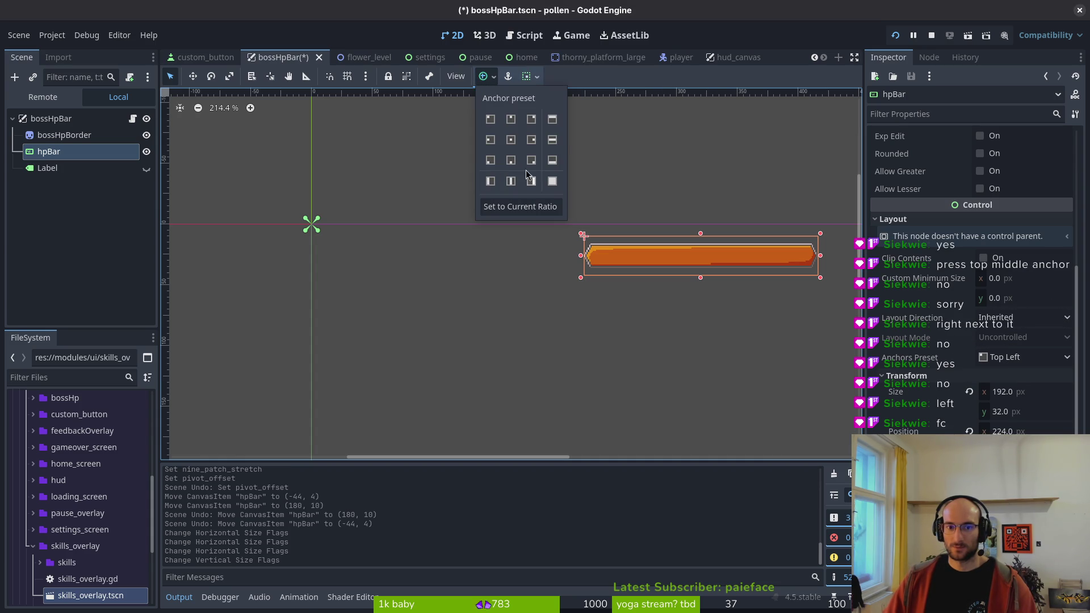
- Apply the Center anchor preset to hpBar, check it in the Inspector, and save bossHpBar.tscn
left_click(511, 140)
scroll(656, 388, "down", 2)
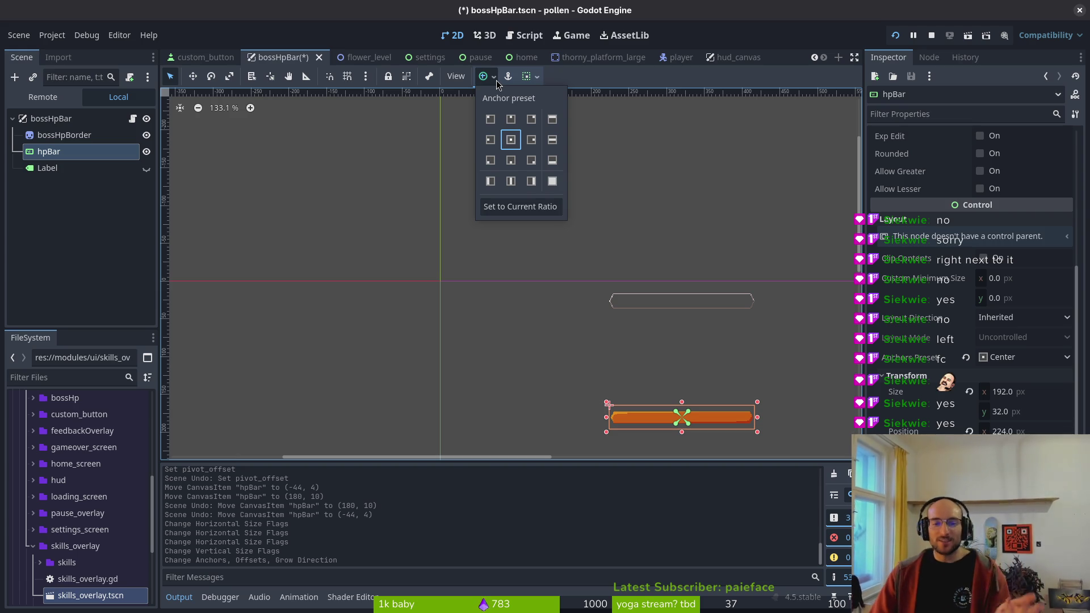
left_click(1042, 377)
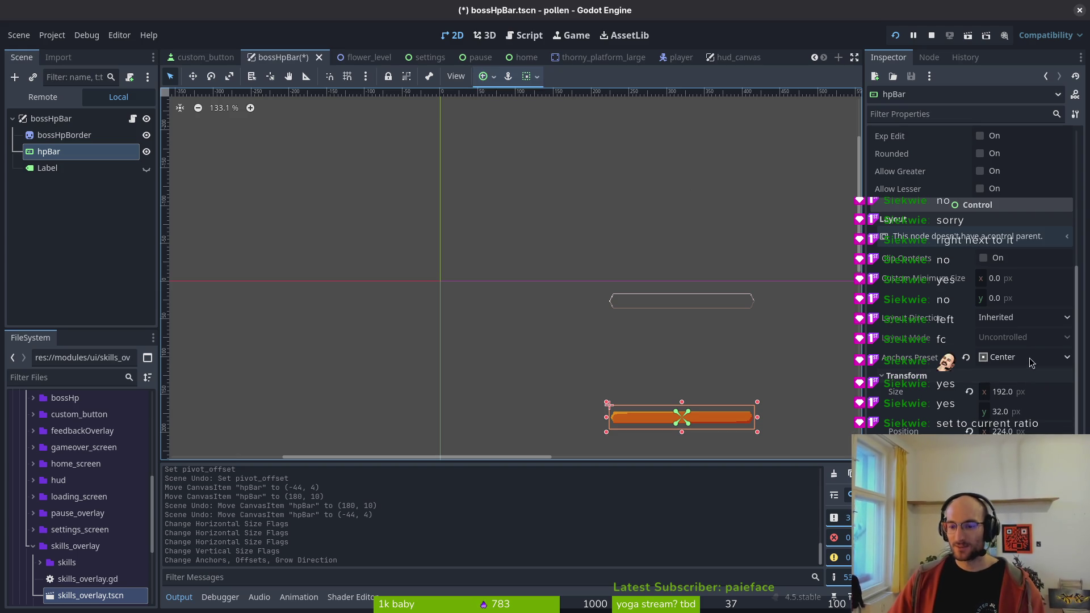
left_click(1031, 358)
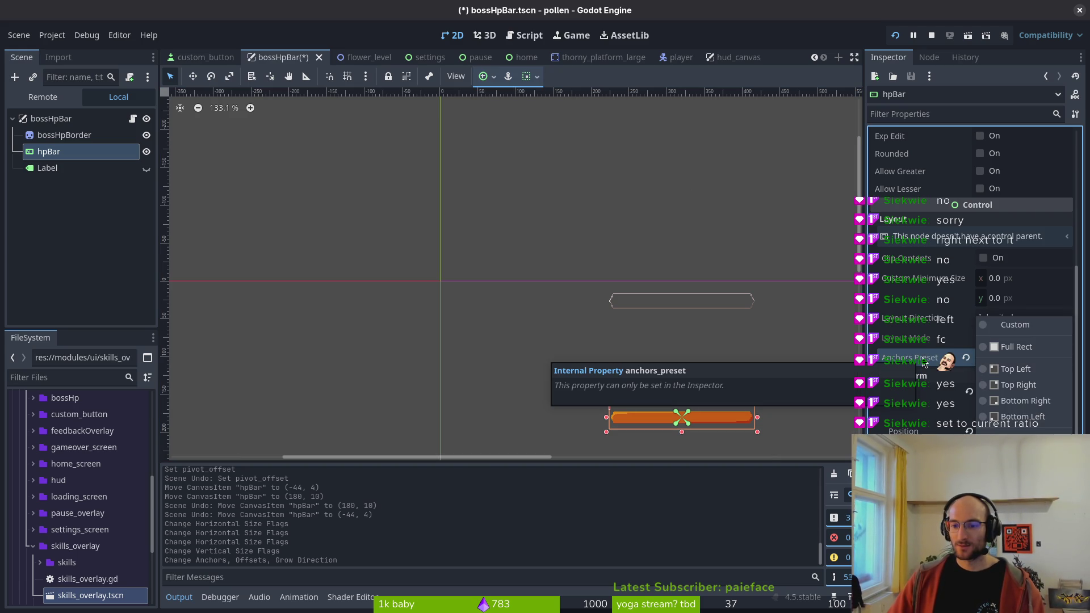
left_click(492, 81)
scroll(681, 357, "down", 5)
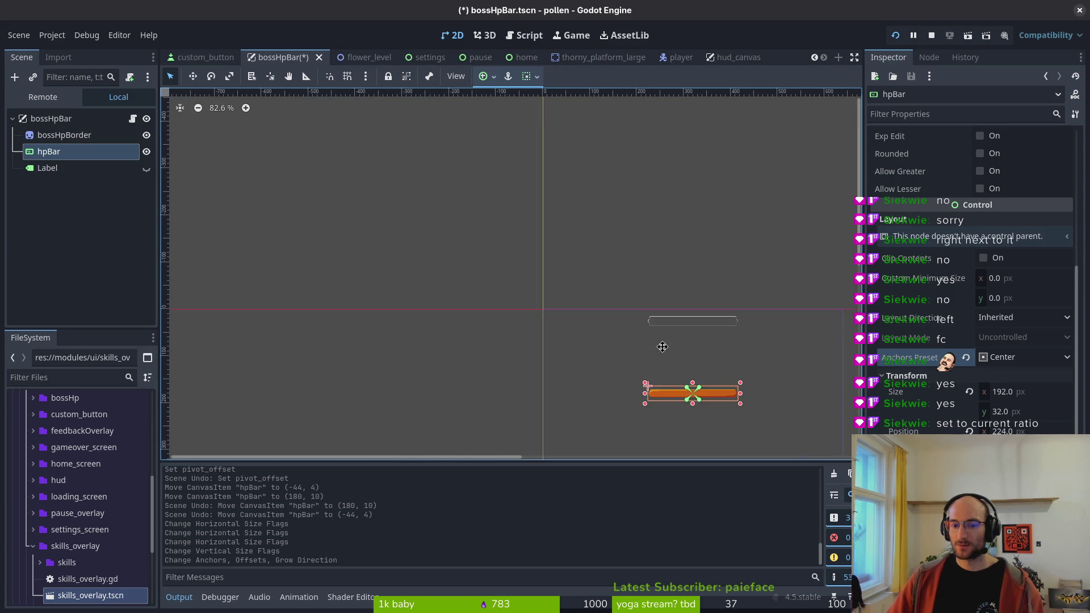
key("ctrl+s")
left_click(80, 136)
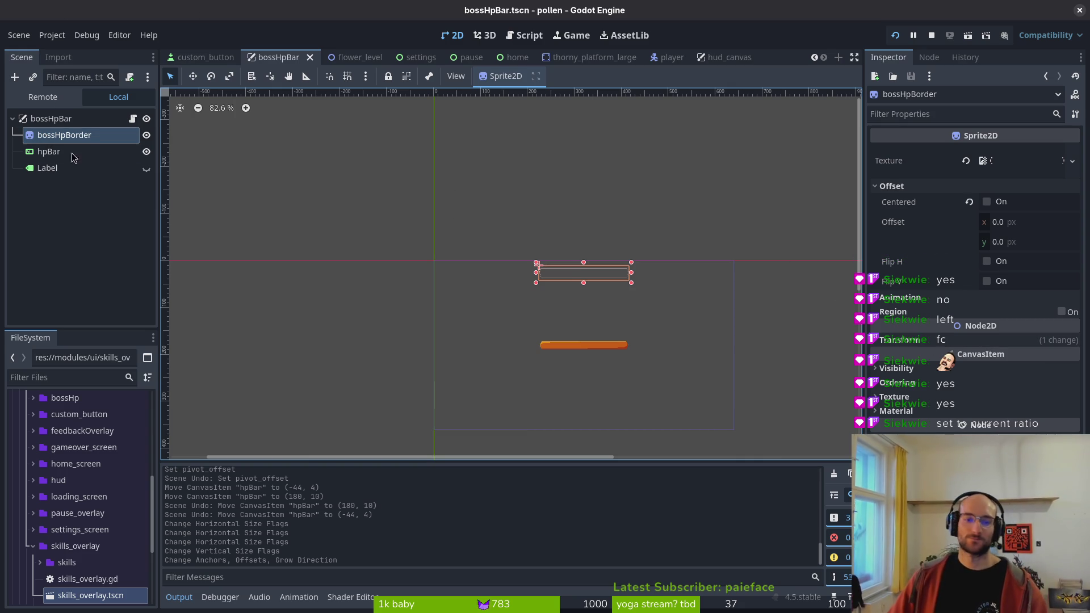
- Select hpBar and quick-load hpBorders.png as its Under texture
left_click(50, 118)
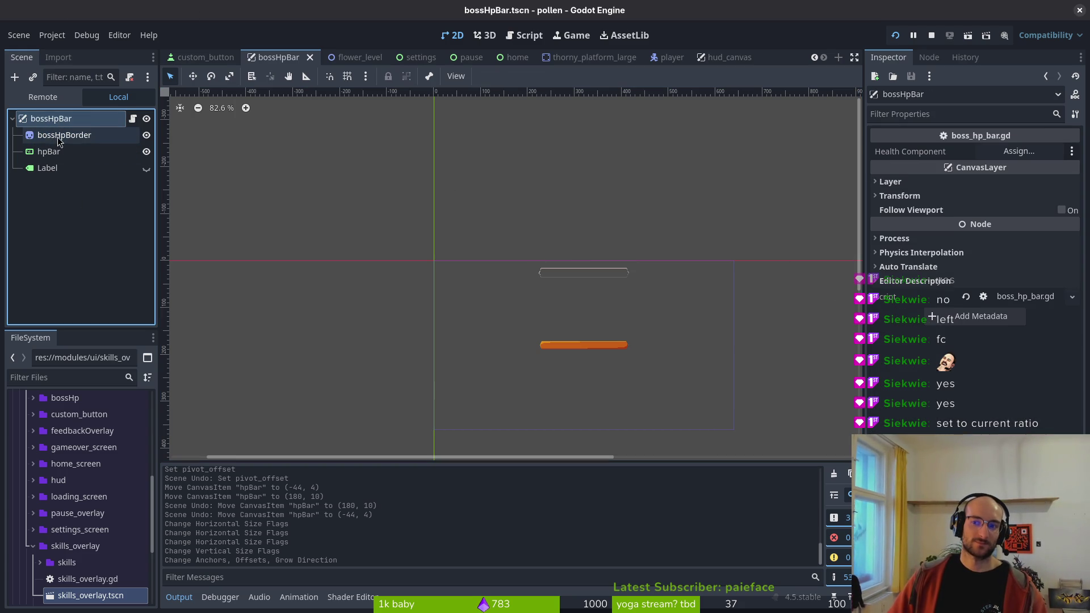
left_click(62, 135)
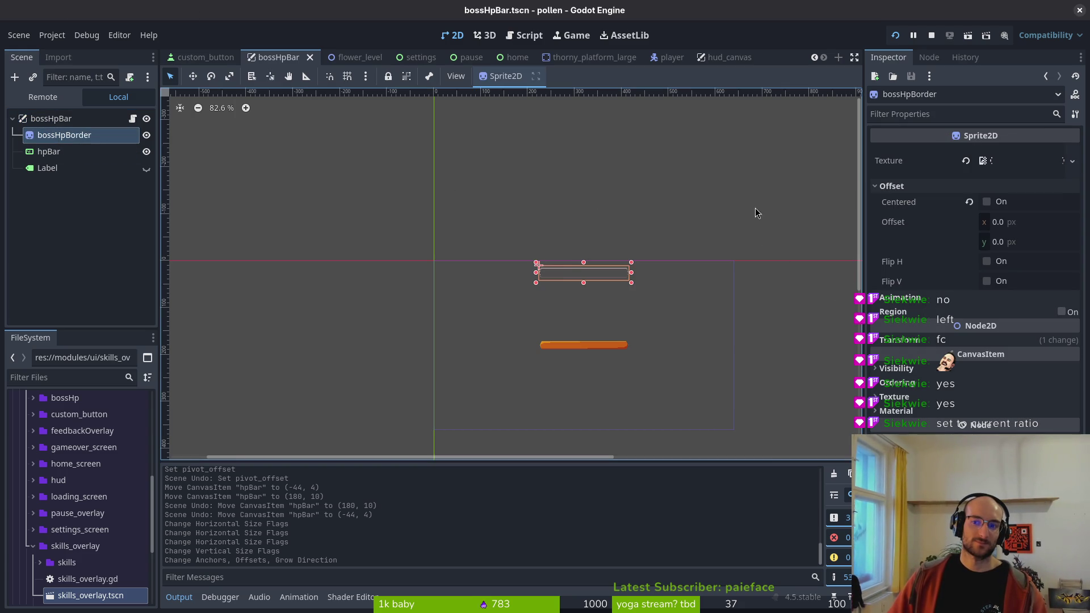
left_click(48, 152)
left_click(57, 135)
left_click(47, 151)
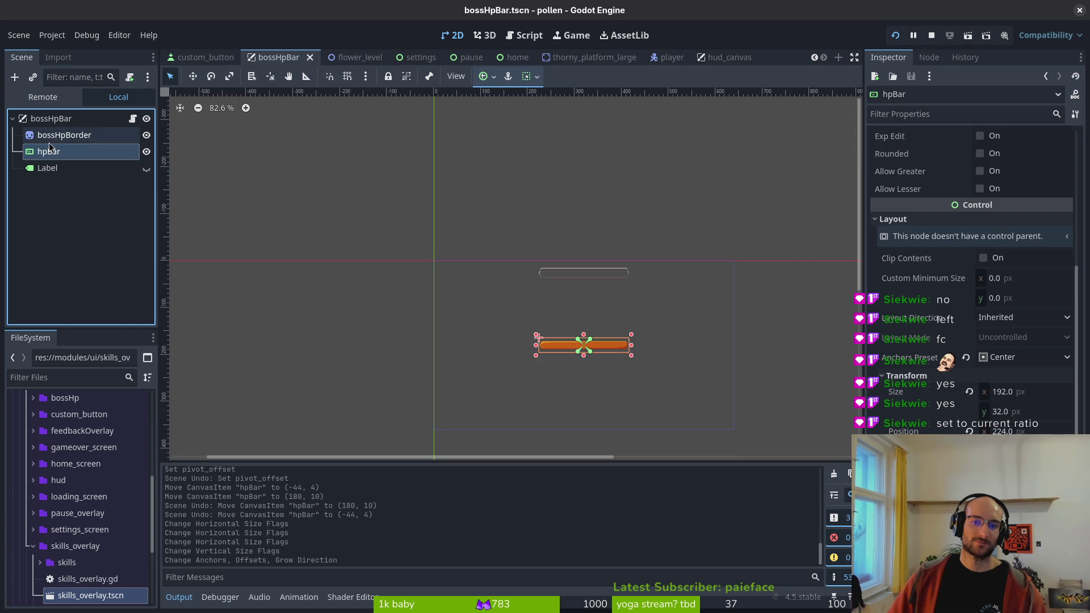
left_click(51, 136)
scroll(606, 224, "up", 2)
left_click(48, 151)
scroll(964, 290, "up", 5)
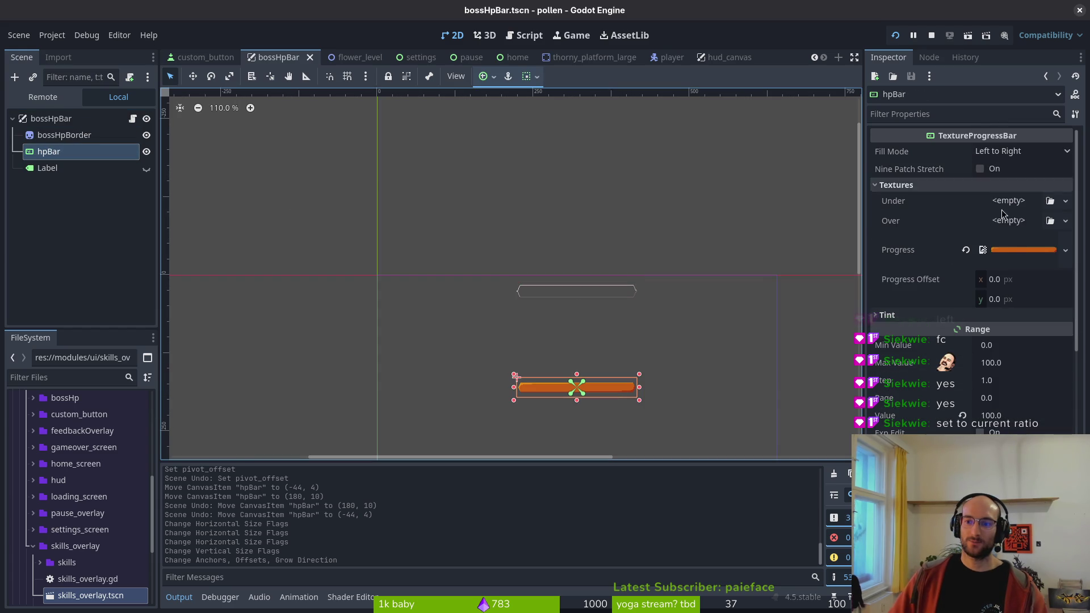
left_click(1009, 201)
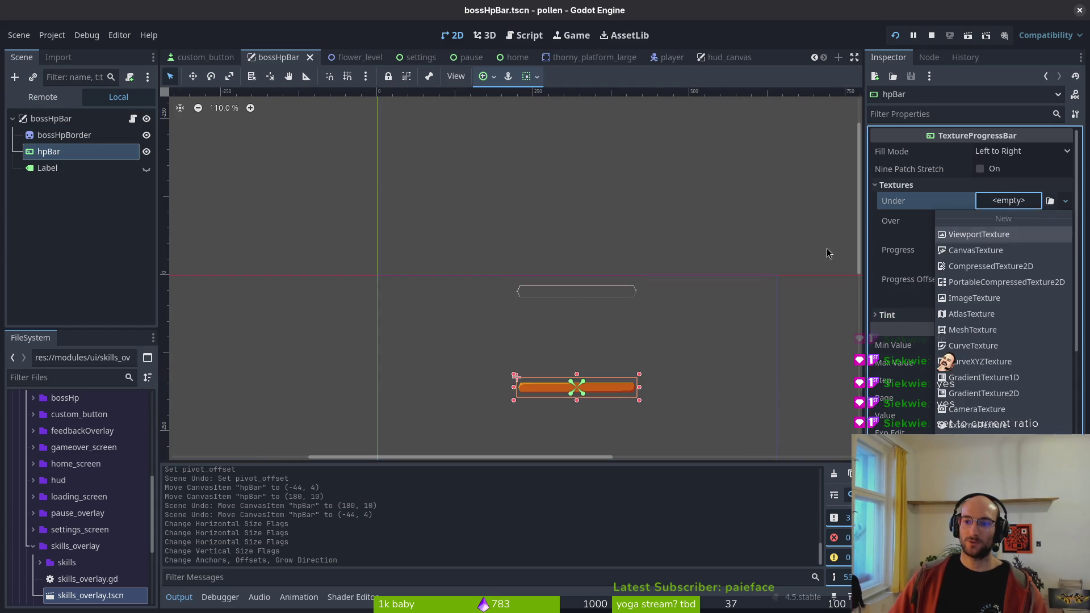
left_click(986, 244)
double_click(365, 232)
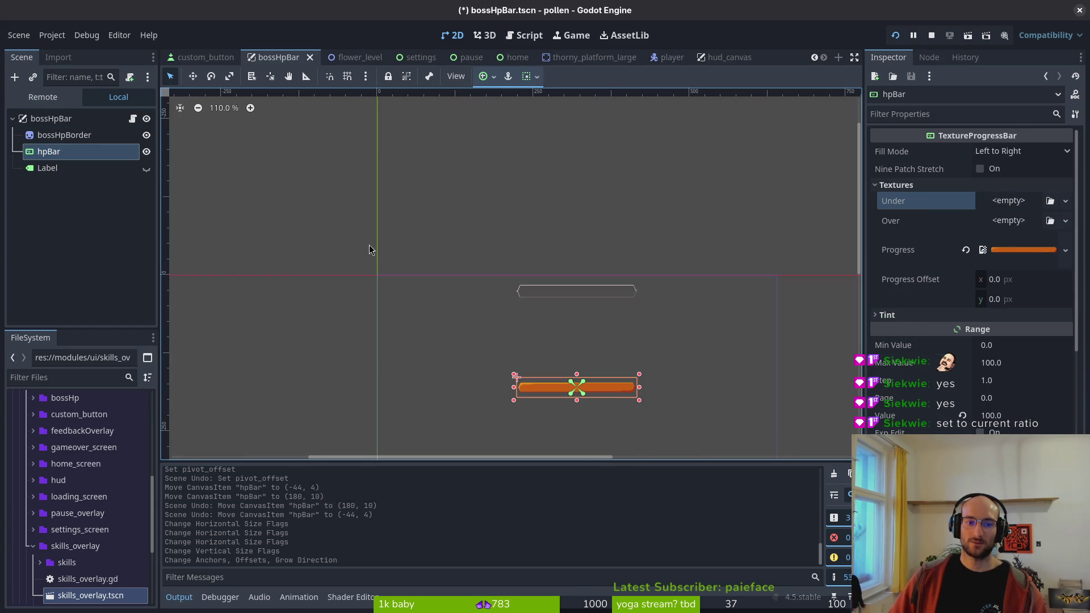
- Replace hpBar's Under texture with the boss HP border image and save the scene
left_click(1006, 211)
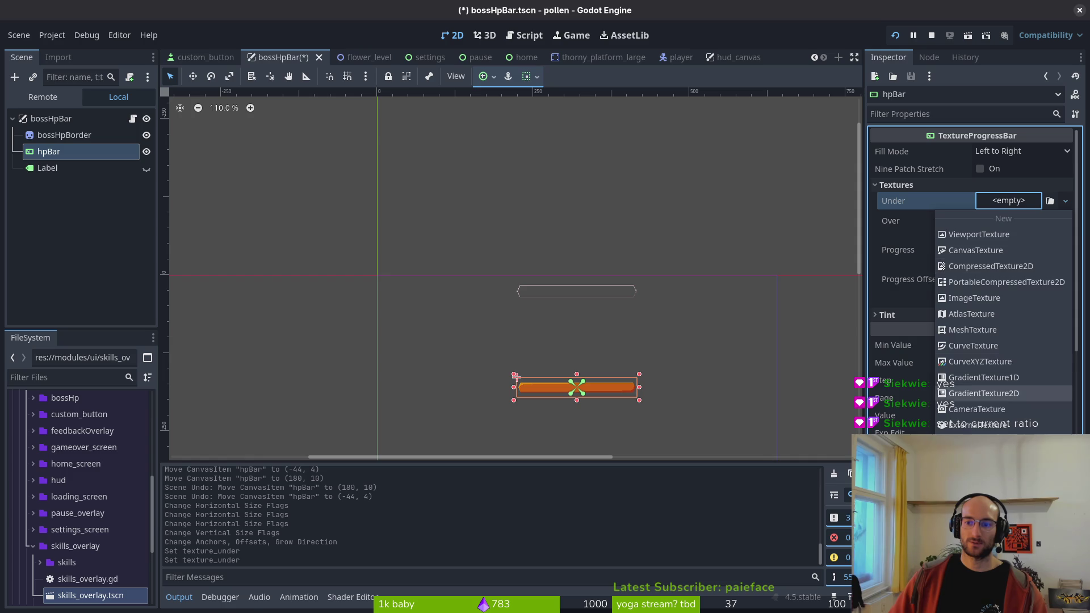
left_click(999, 393)
type("hp")
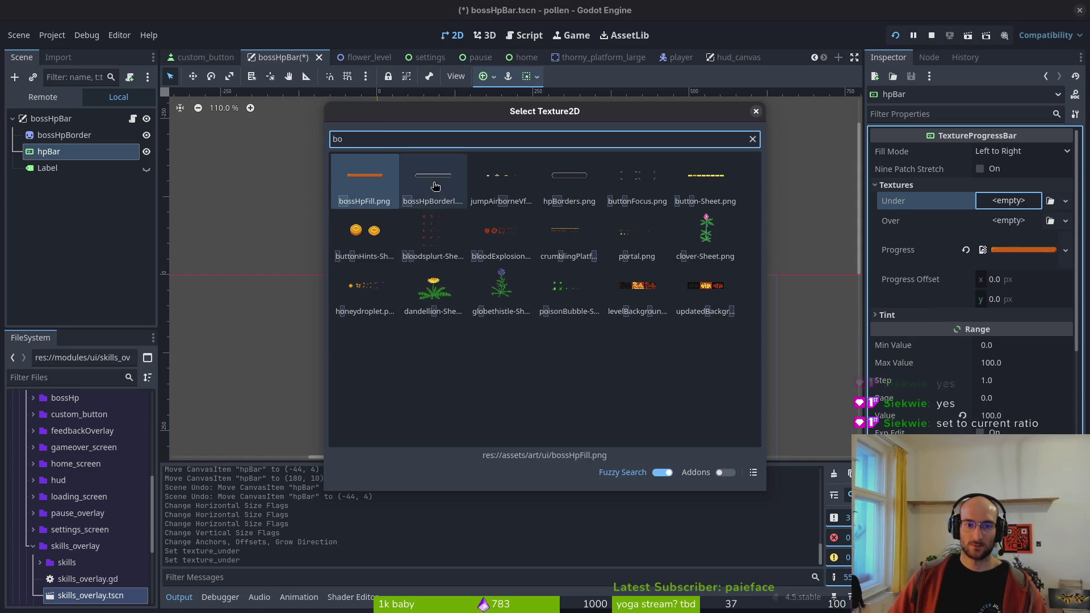
double_click(433, 180)
scroll(580, 390, "up", 5)
key("ctrl+s")
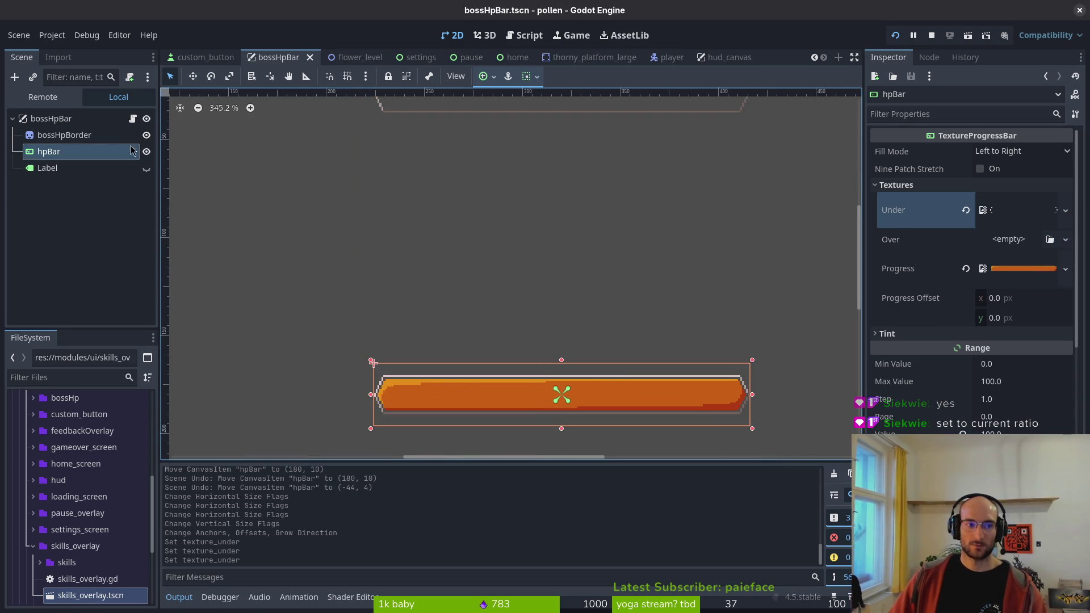
- Delete the bossHpBorder sprite node from bossHpBar
left_click(85, 135)
key("Delete")
key("Return")
- Anchor hpBar with the Center Top anchor preset
scroll(567, 208, "down", 5)
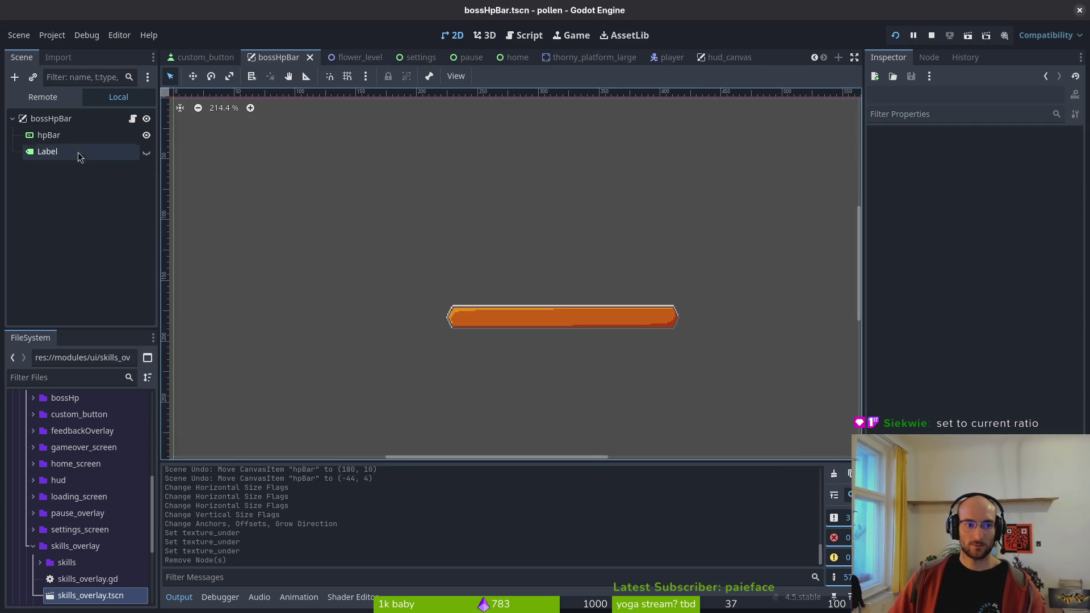
left_click(78, 135)
scroll(589, 278, "down", 2)
scroll(971, 272, "down", 5)
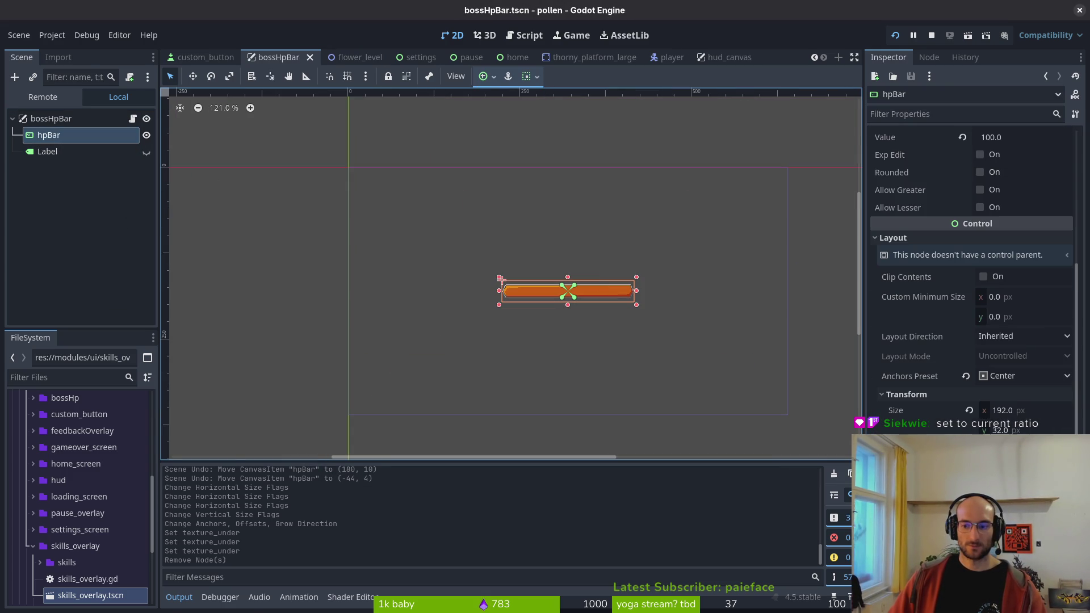
left_click(493, 80)
left_click(493, 79)
left_click(493, 80)
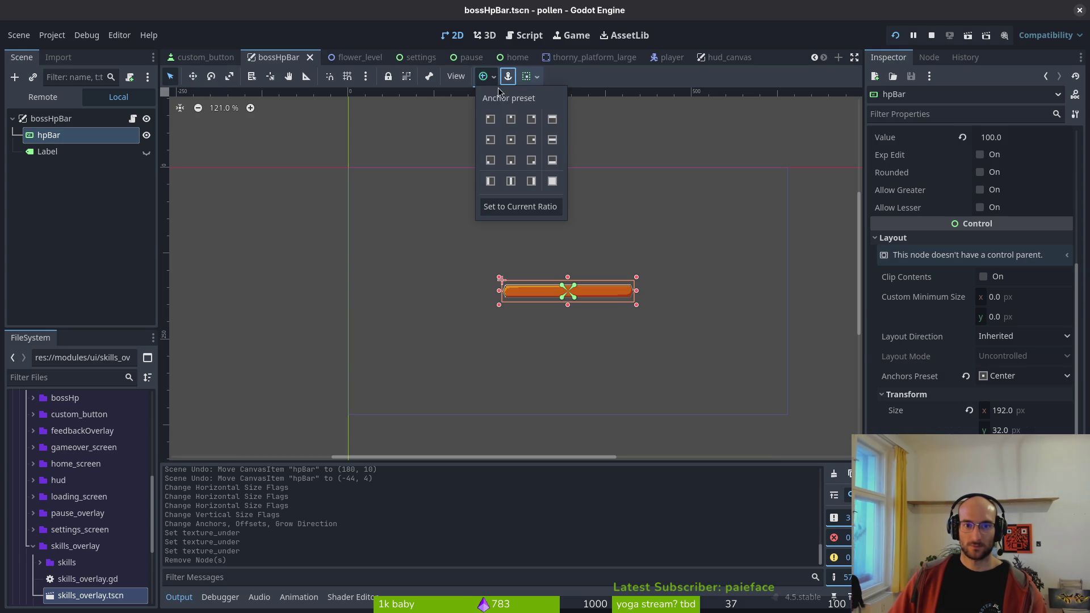
left_click(511, 119)
left_click(1057, 416)
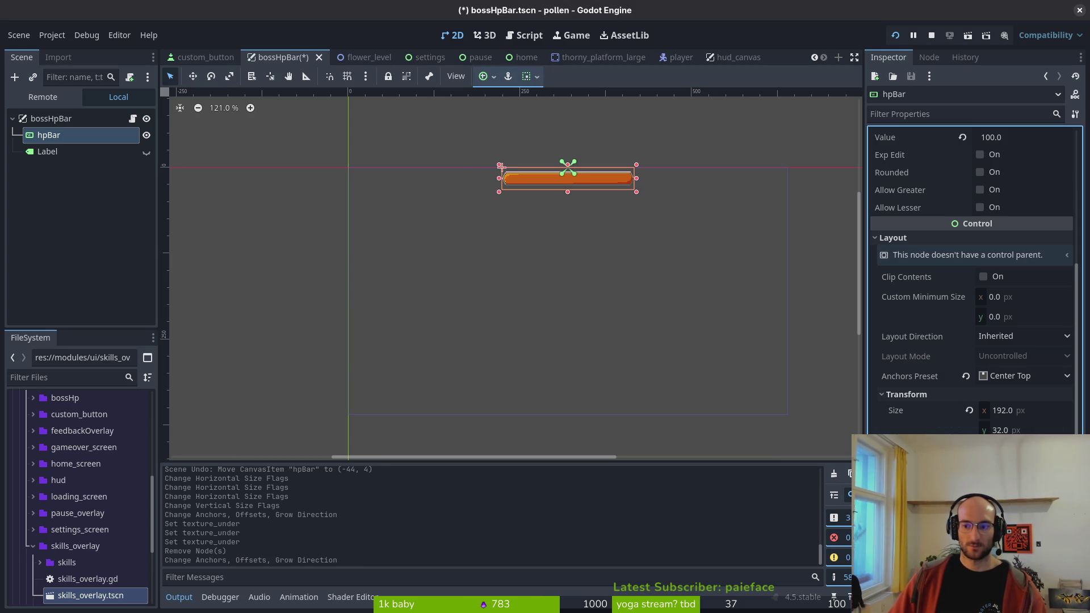
- Nudge the bar slightly downward and save the scene
key("Return")
key("ctrl+s")
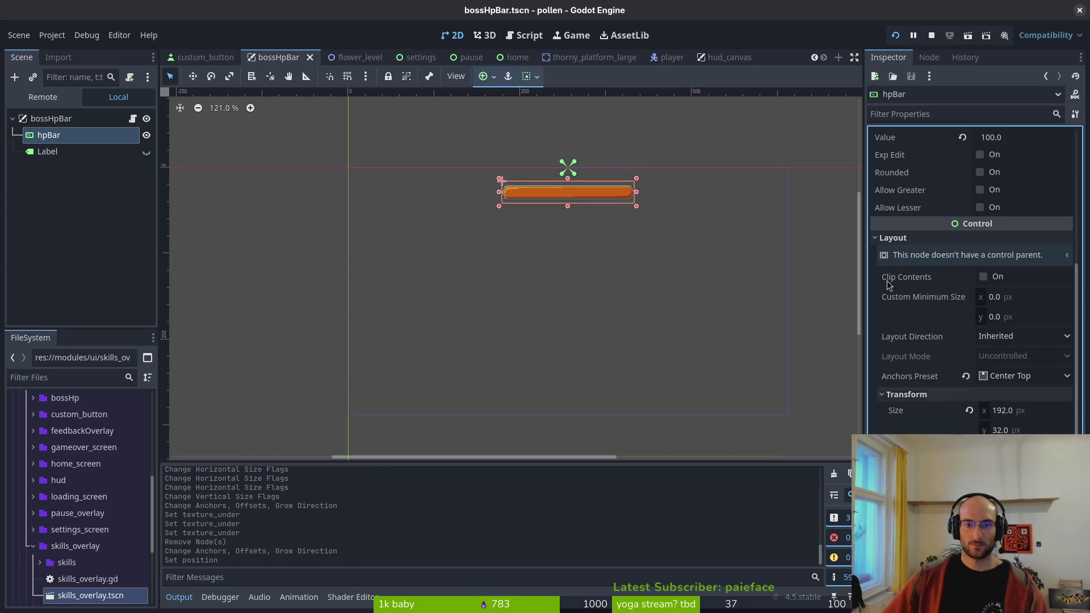
key("ctrl+s")
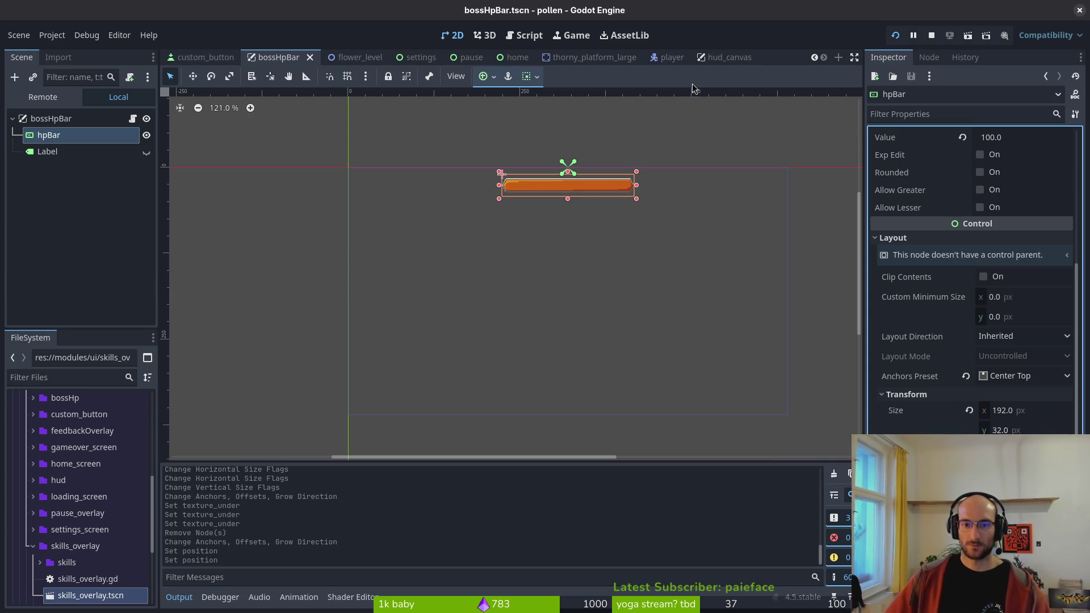
scroll(586, 179, "up", 3)
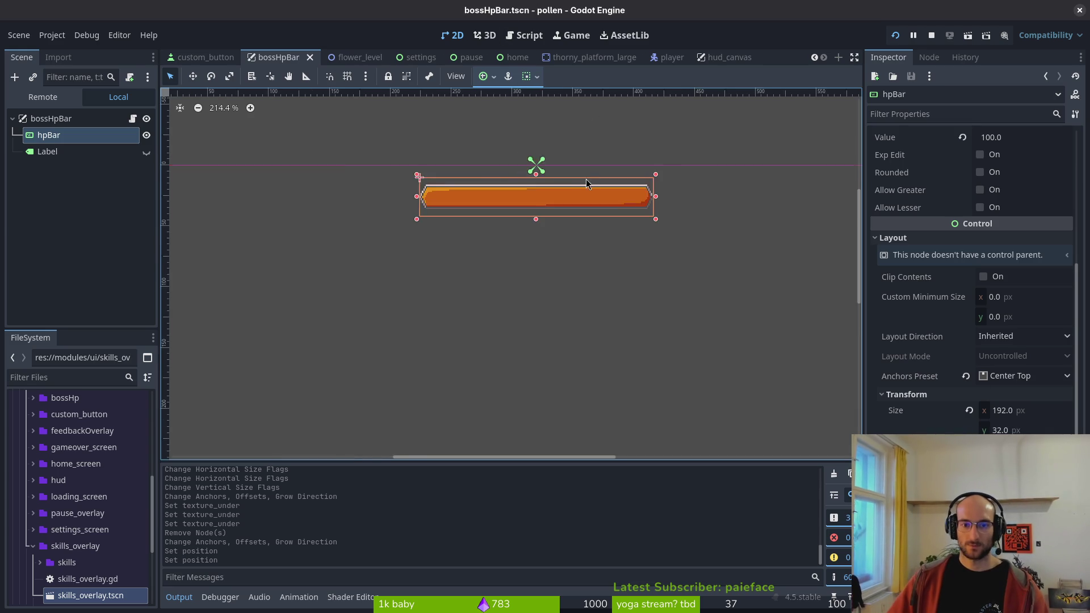
- Select the spider Label, toggle its visibility on and off, then delete it
left_click(62, 136)
left_click(55, 153)
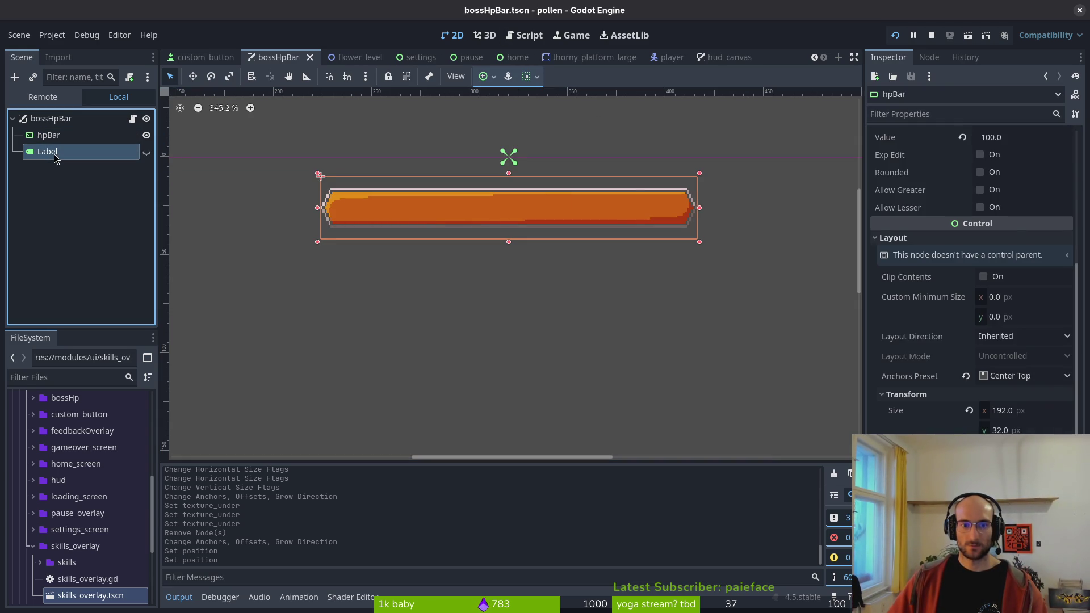
scroll(457, 226, "down", 6)
left_click(146, 153)
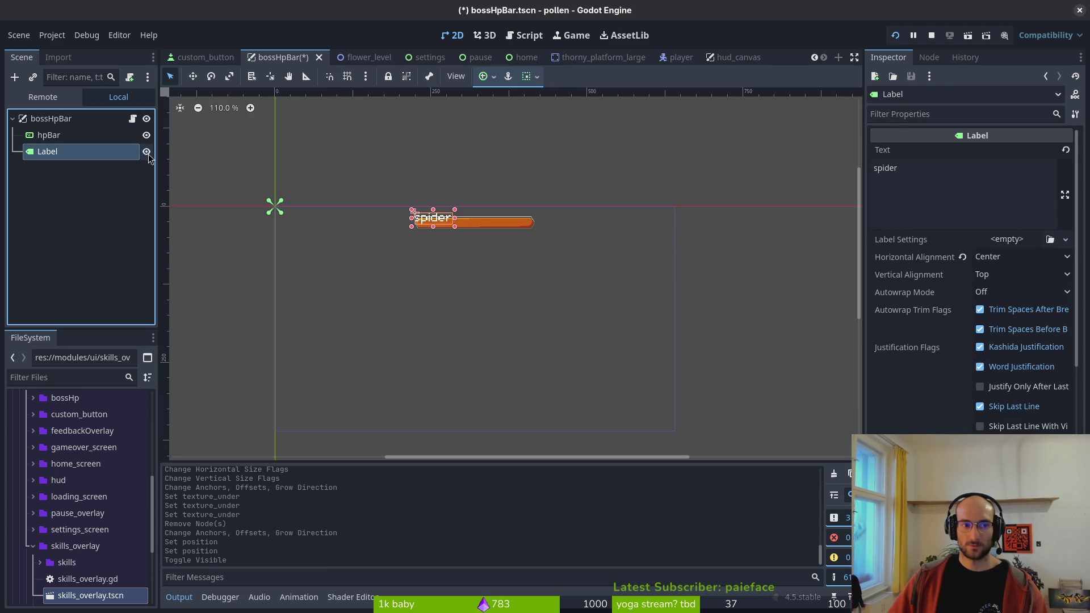
left_click(150, 154)
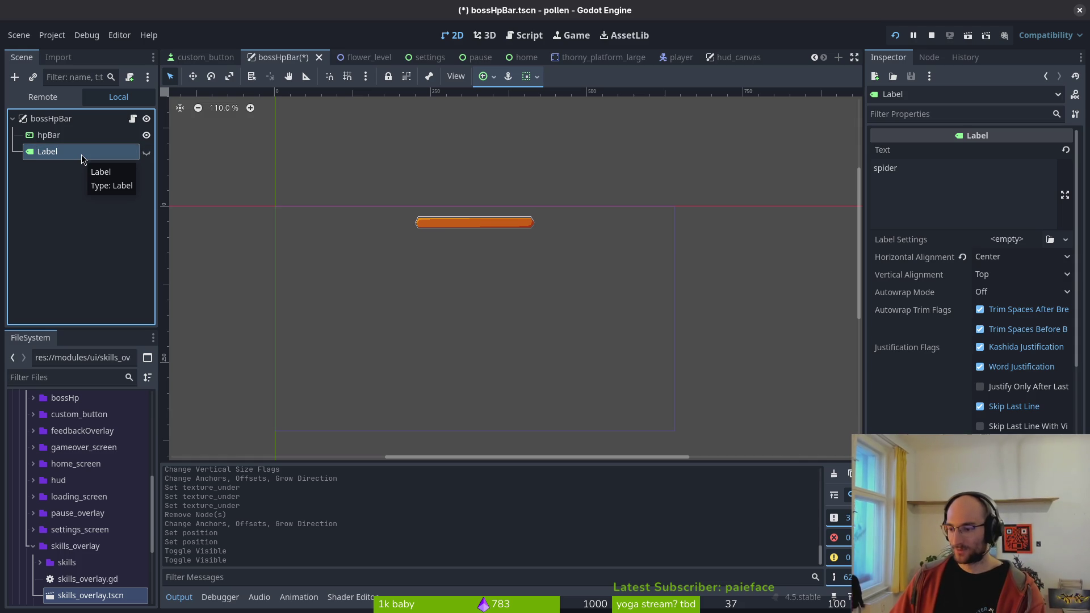
key("Delete")
- Confirm the Label removal, save, and review hpBar's properties (192 × 32 at 224, 10)
left_click(571, 313)
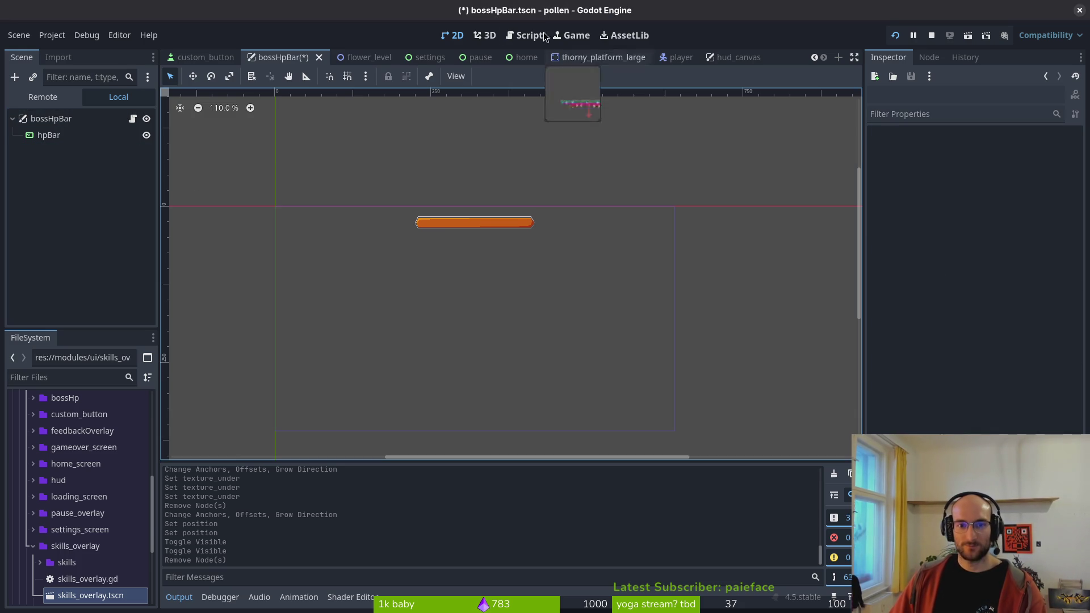
key("ctrl+s")
left_click(50, 137)
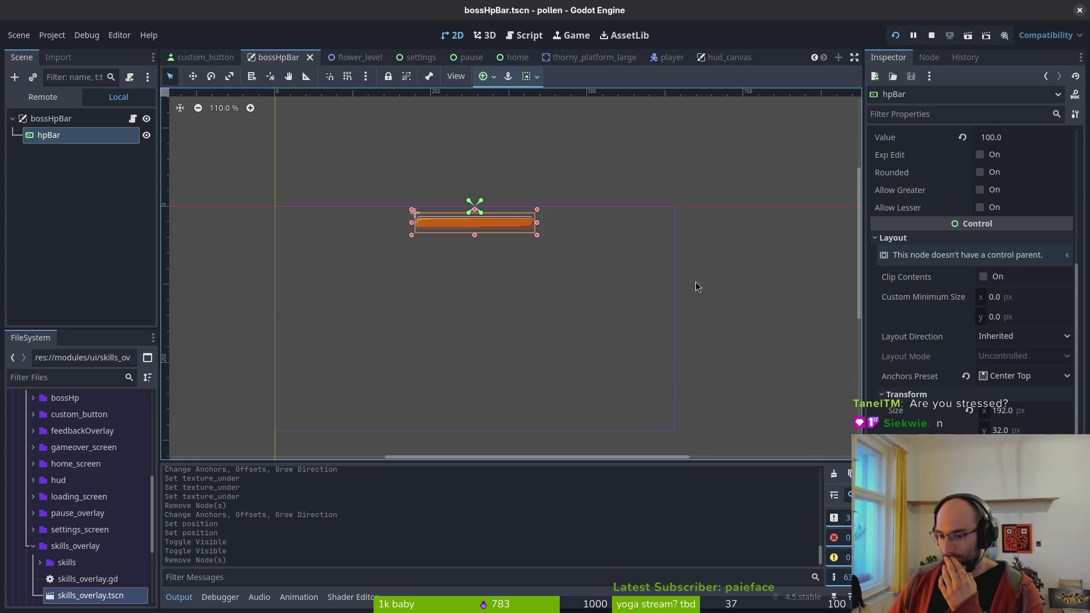
scroll(971, 284, "down", 3)
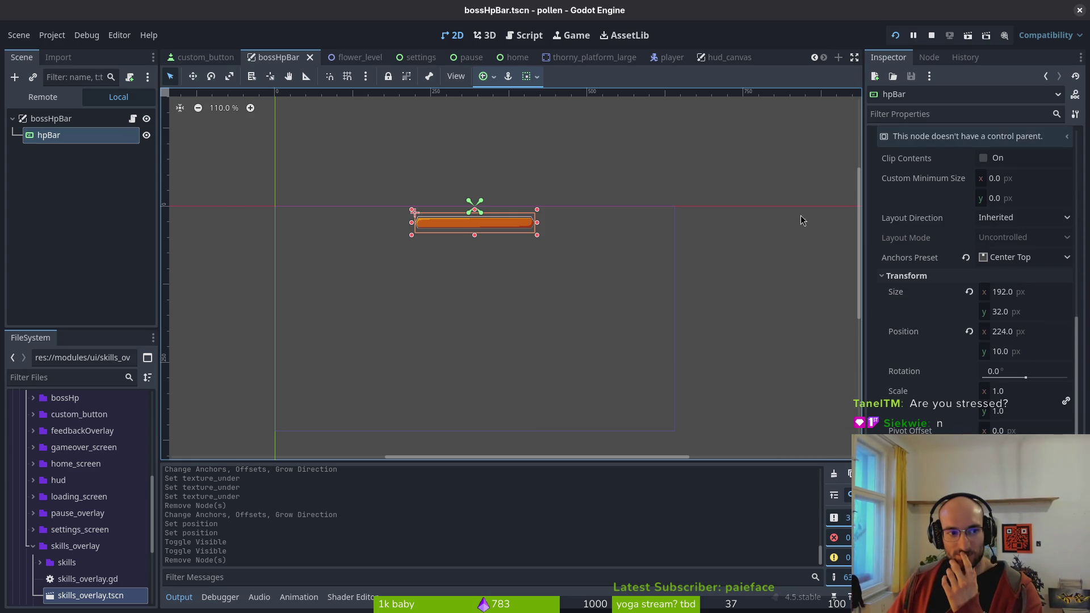
scroll(940, 291, "up", 6)
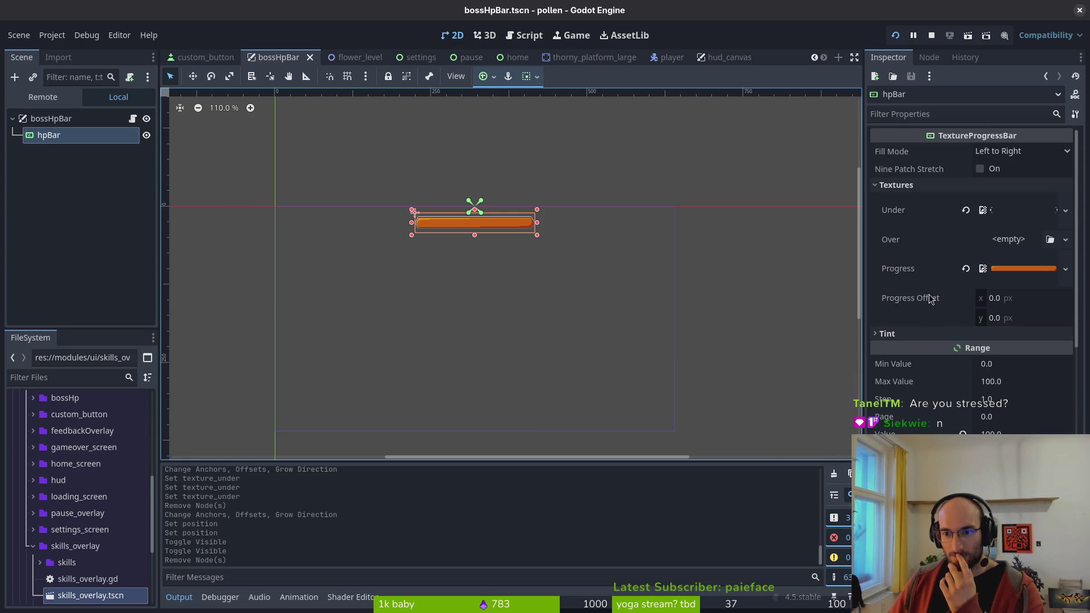
scroll(929, 399, "down", 10)
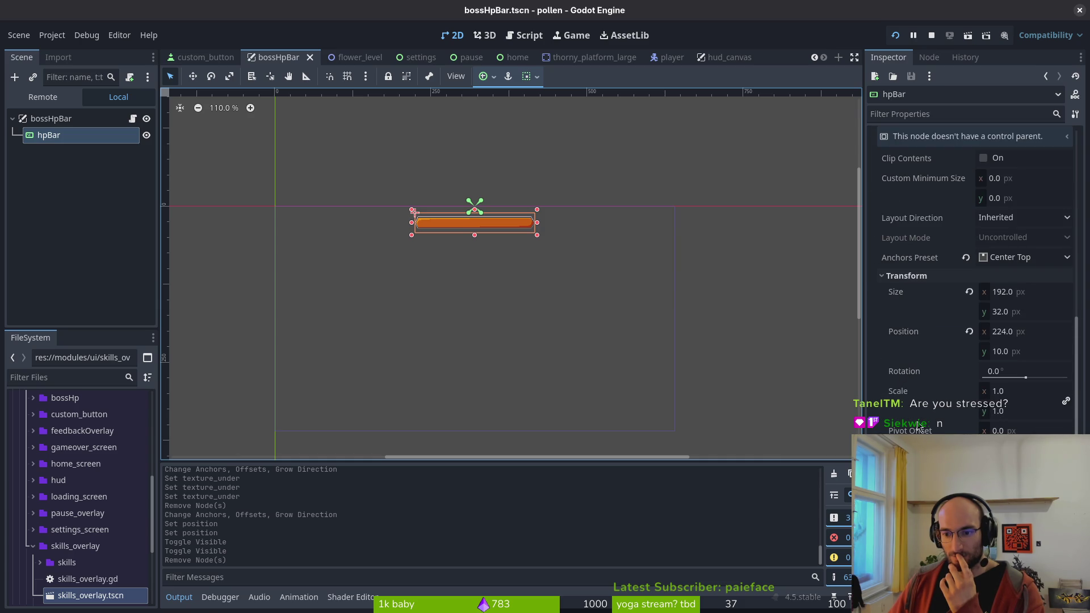
left_click(920, 425)
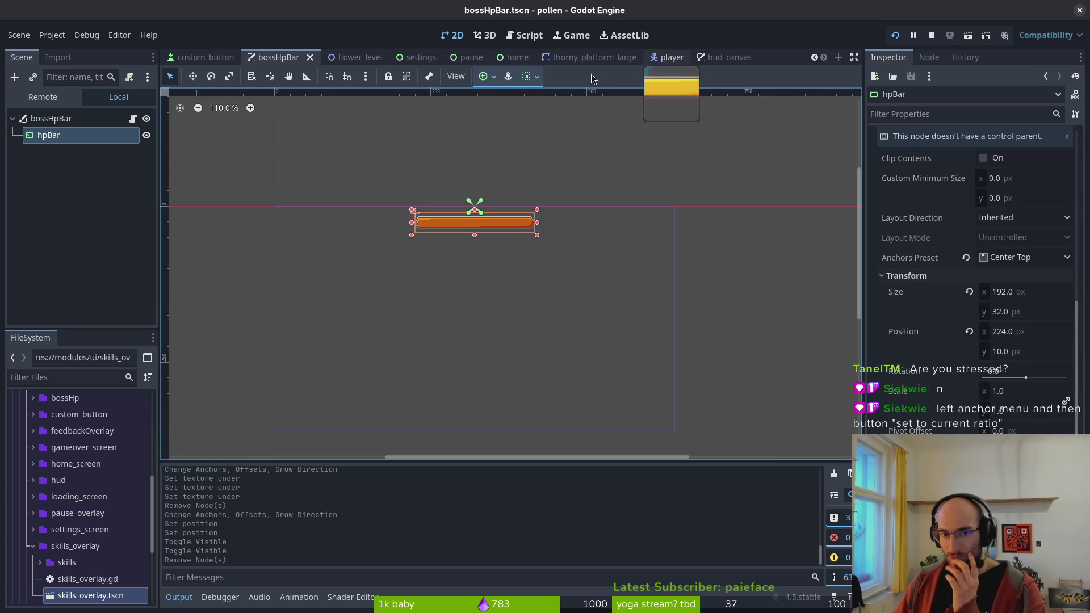
- Set hpBar's anchors to its current ratio
left_click(487, 76)
left_click(516, 210)
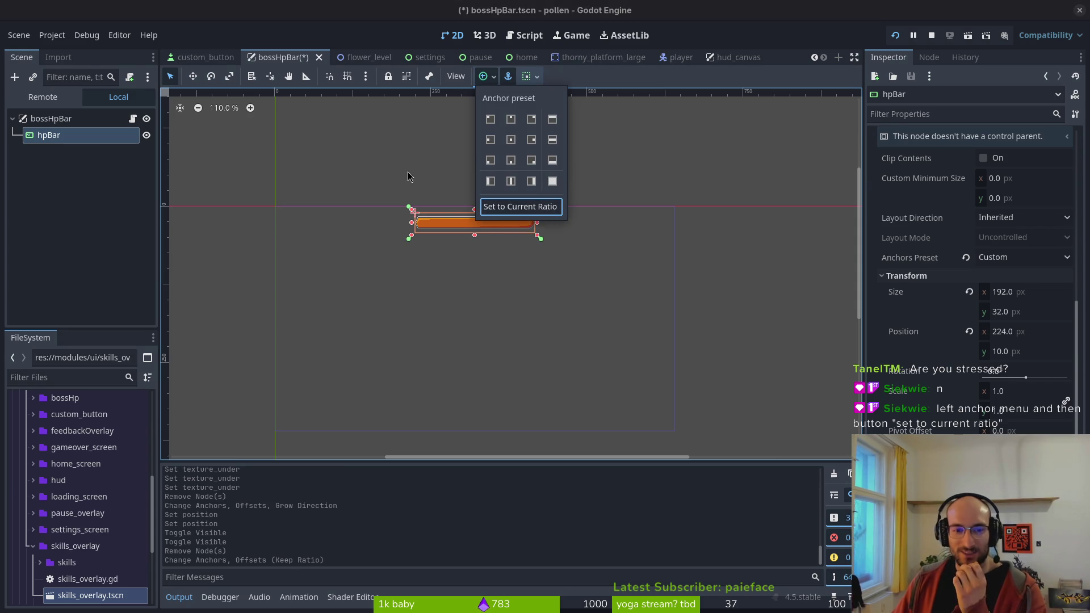
left_click(412, 239)
left_click(35, 139)
scroll(504, 230, "up", 3)
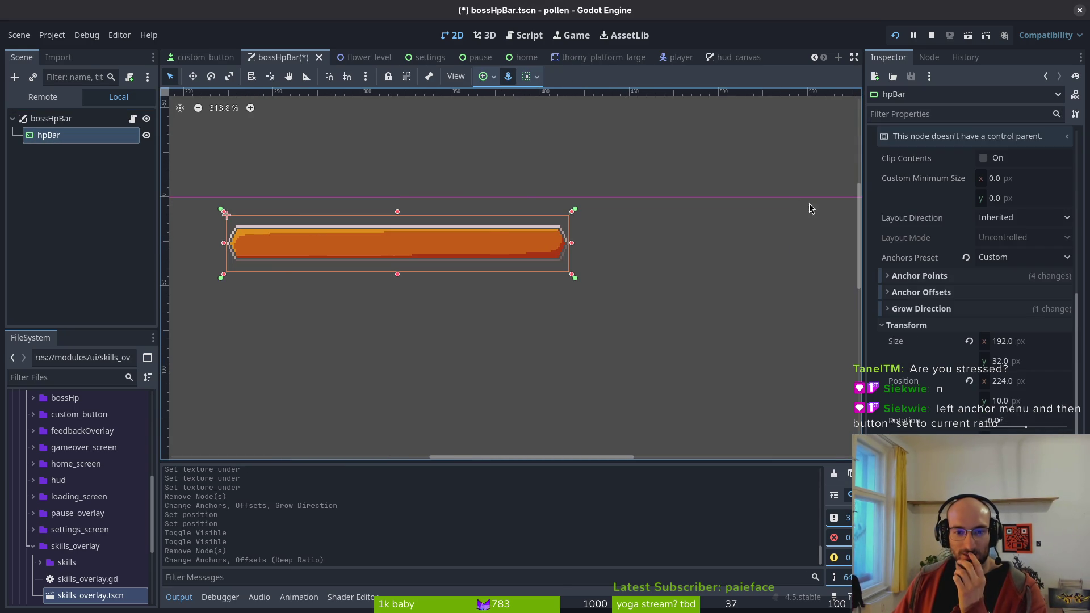
- Move hpBar to position y 8, save, and select the back button in settings.tscn
left_click(1002, 400)
type("8")
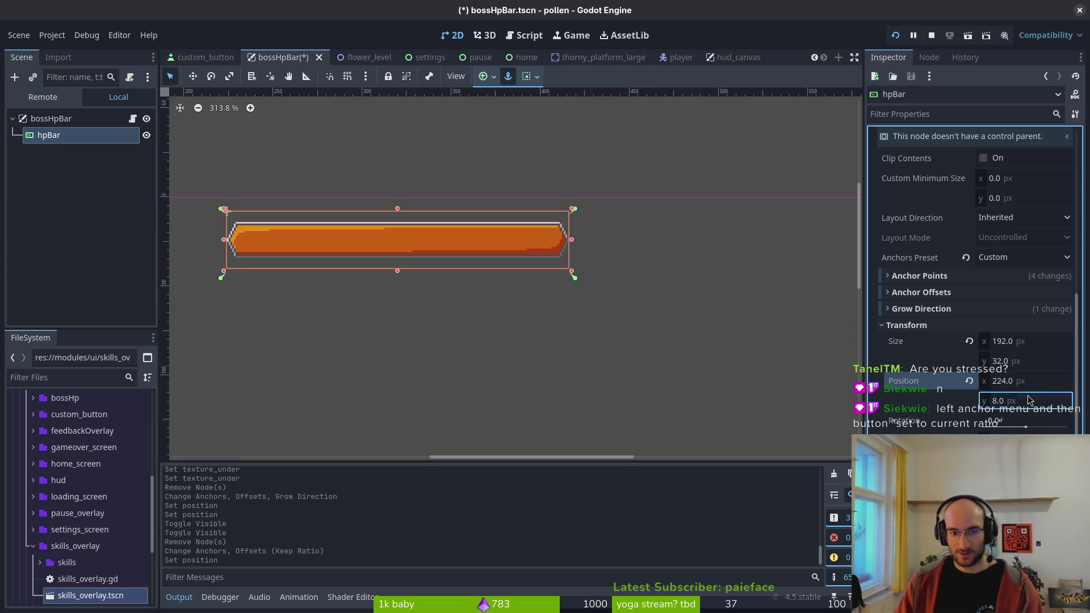
key("Return")
key("ctrl+s")
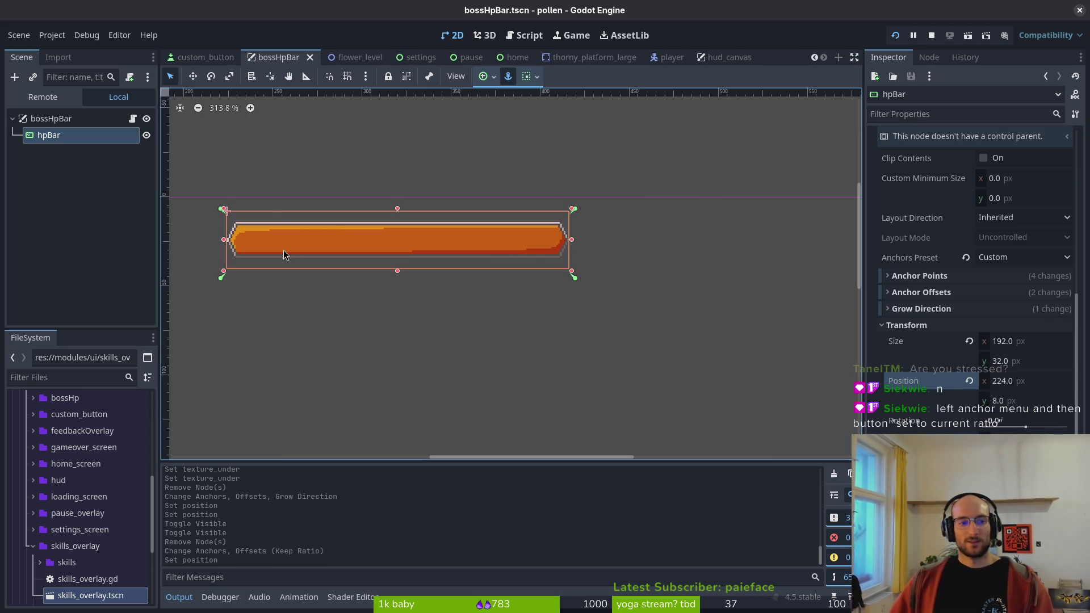
scroll(581, 244, "down", 8)
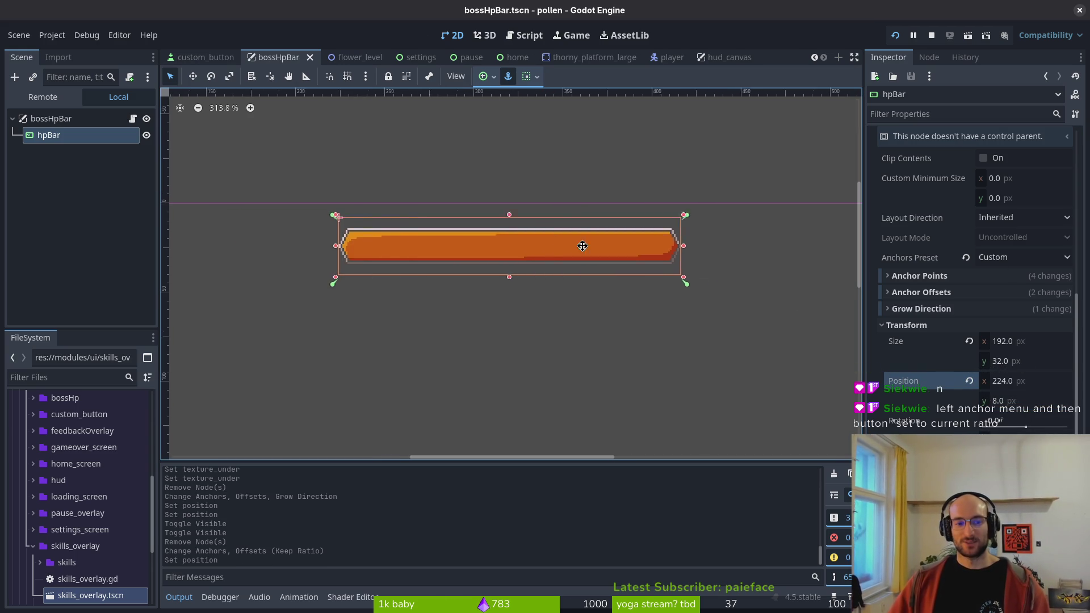
left_click(417, 58)
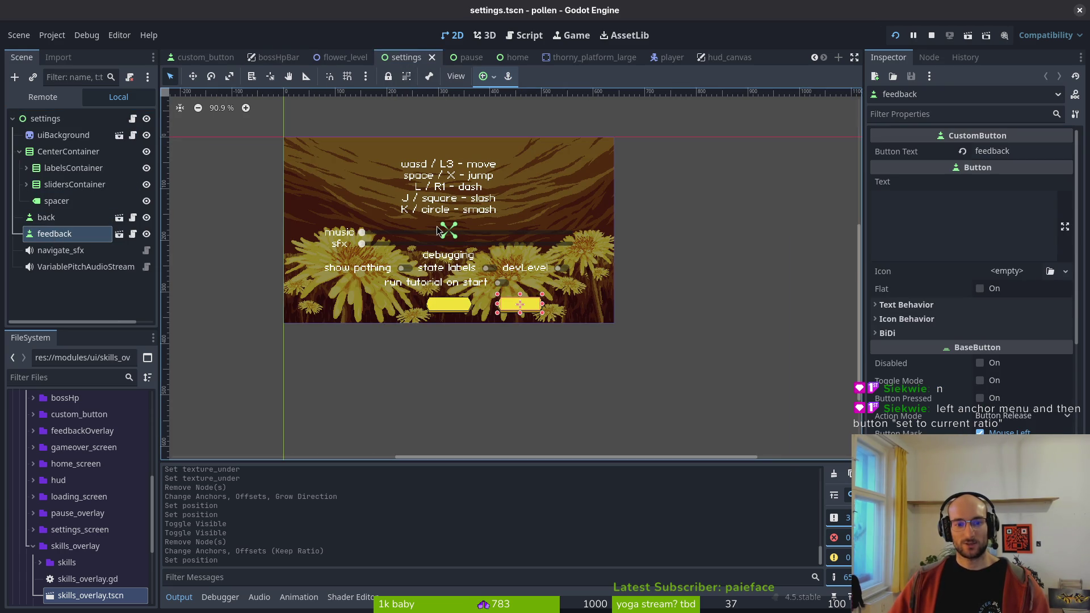
left_click(59, 222)
- Look over the buttons in the settings and pause scenes
double_click(59, 221)
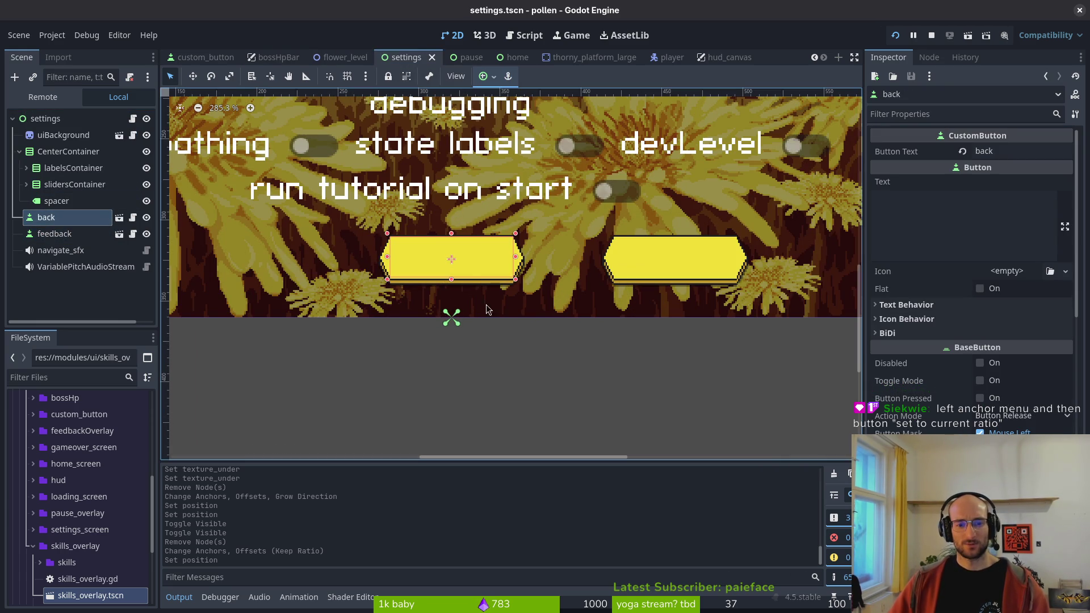
left_click(62, 234)
scroll(670, 299, "down", 12)
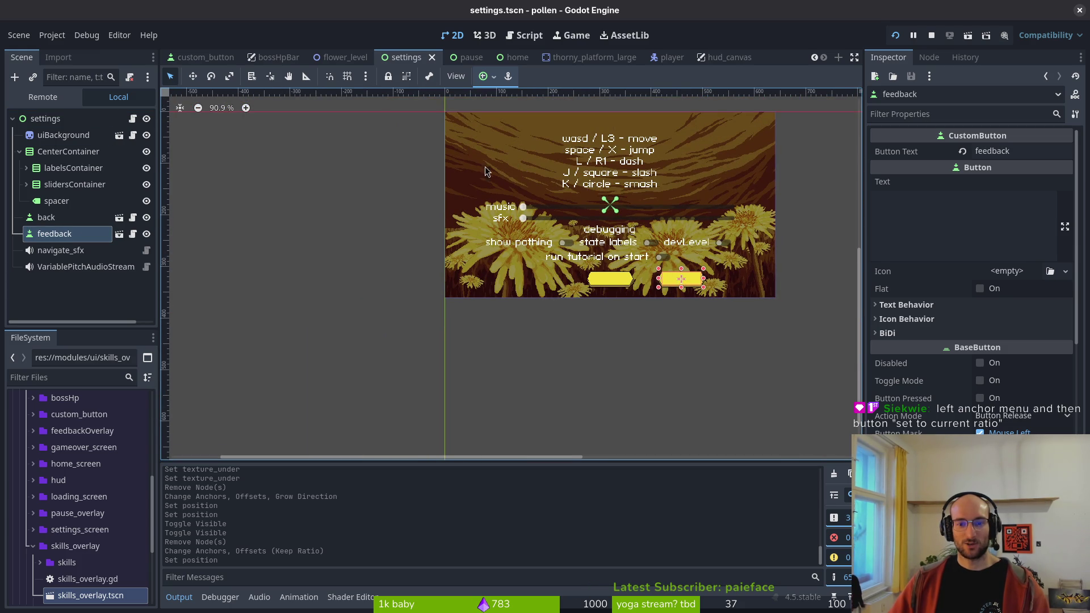
key("Up")
key("Up")
key("Up")
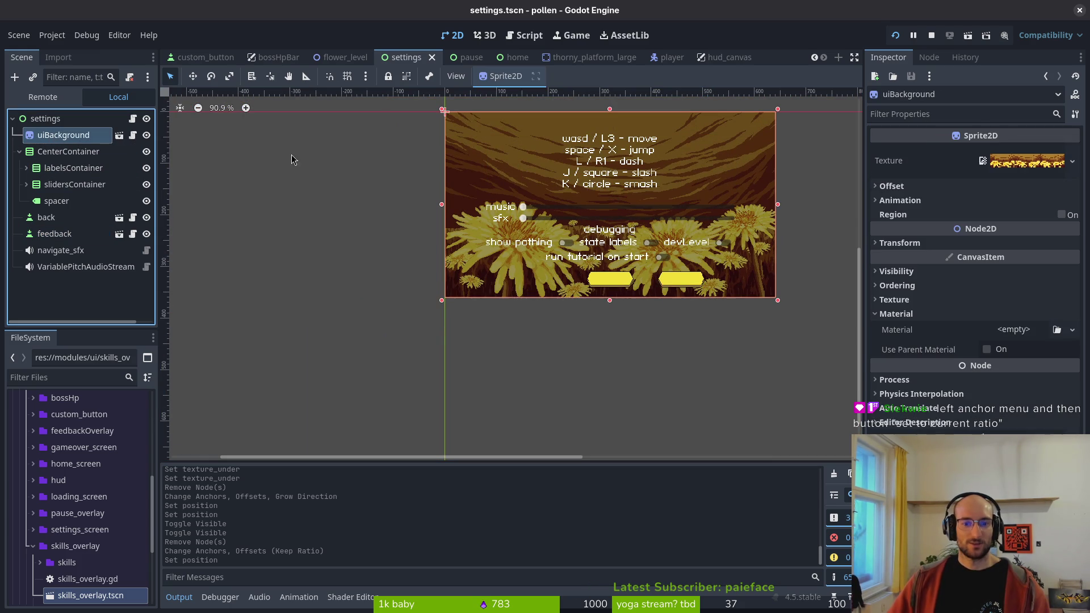
left_click(458, 57)
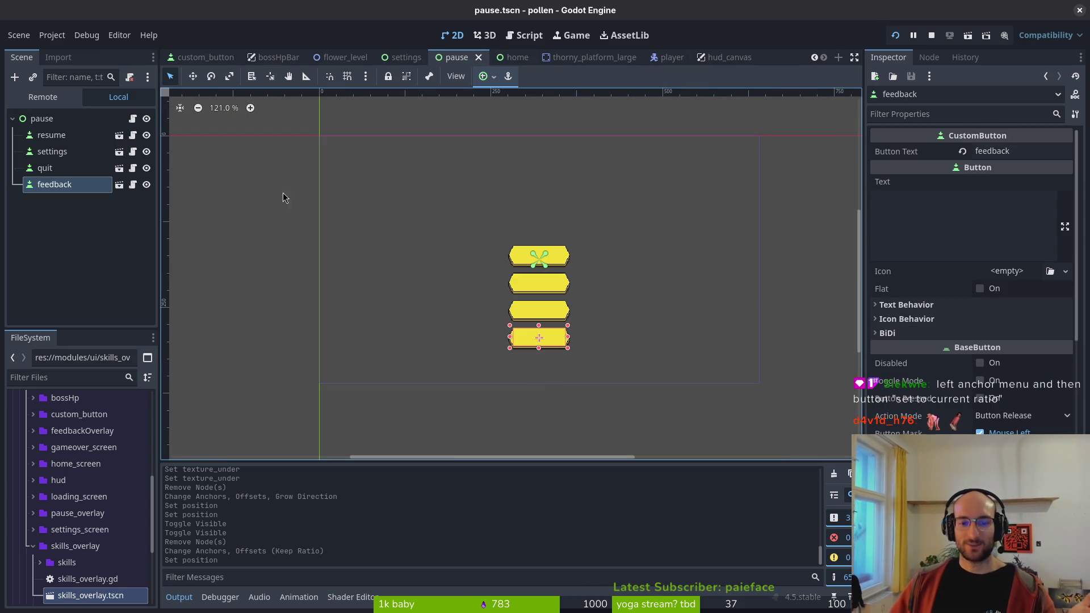
left_click(54, 152)
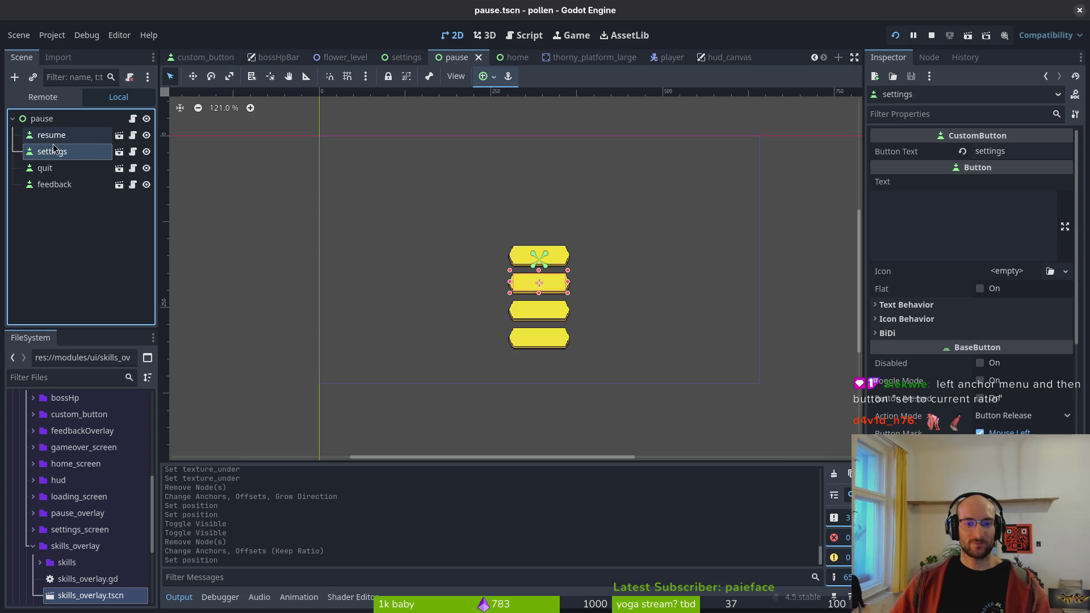
left_click(52, 136)
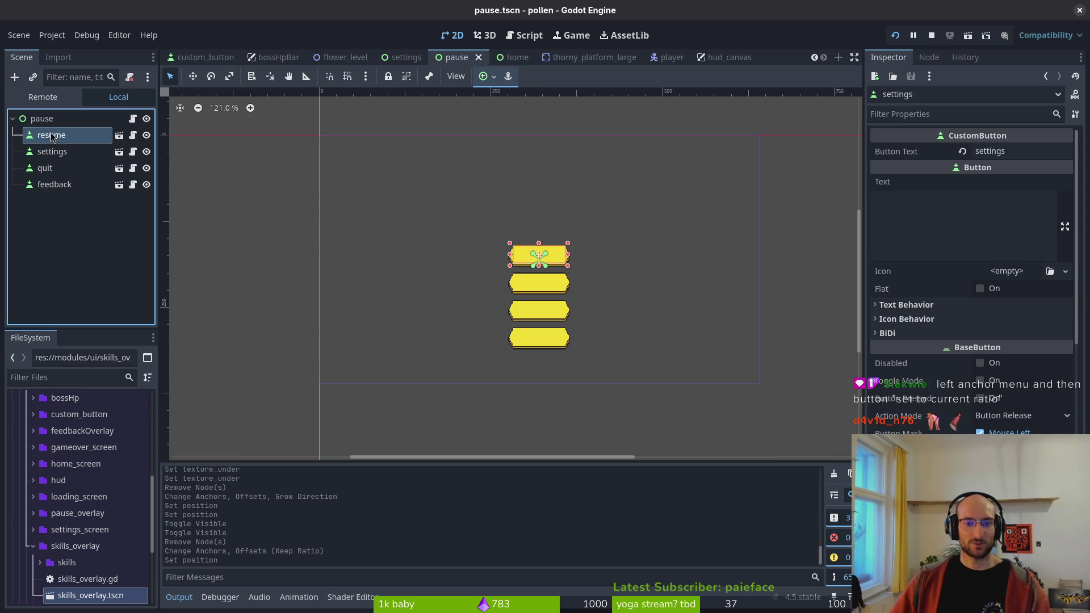
left_click(402, 59)
- Close settings, flower_level, bossHpBar, hud_canvas and tutorial 1–3, leaving only skills_overlay
middle_click(409, 61)
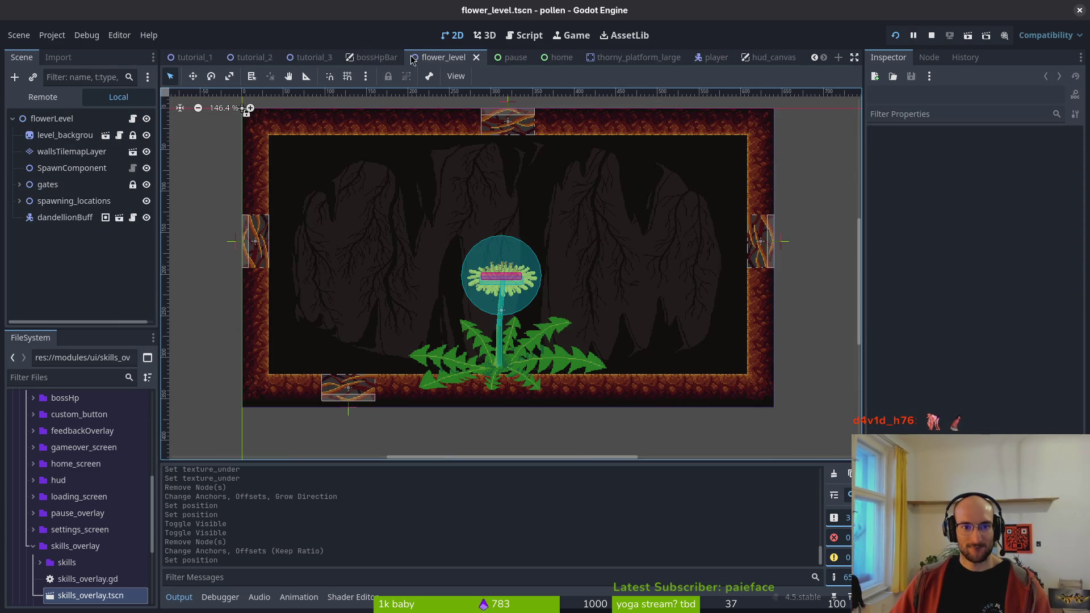
middle_click(420, 61)
middle_click(431, 61)
middle_click(444, 60)
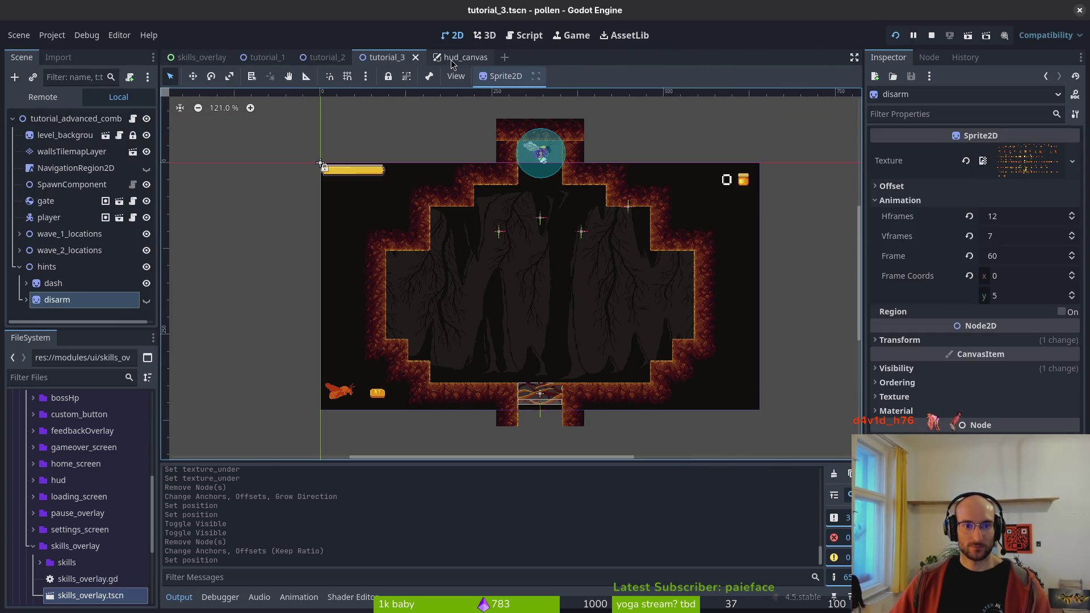
middle_click(453, 60)
middle_click(386, 61)
middle_click(324, 60)
middle_click(262, 61)
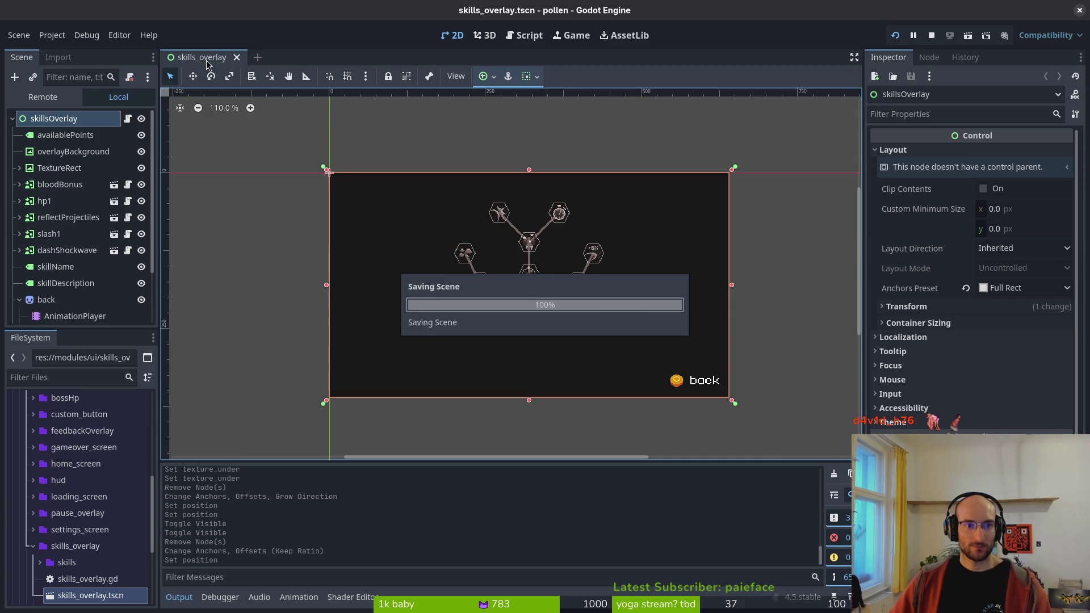
- Switch to Aseprite and open bossHpBar.aseprite from recent files
key("alt+Tab")
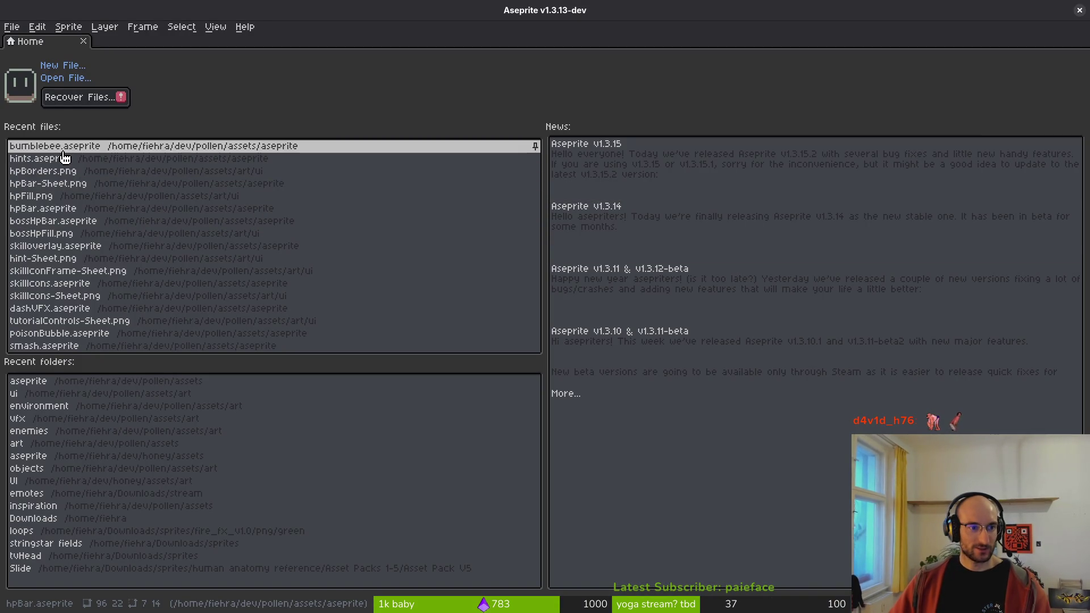
left_click(62, 221)
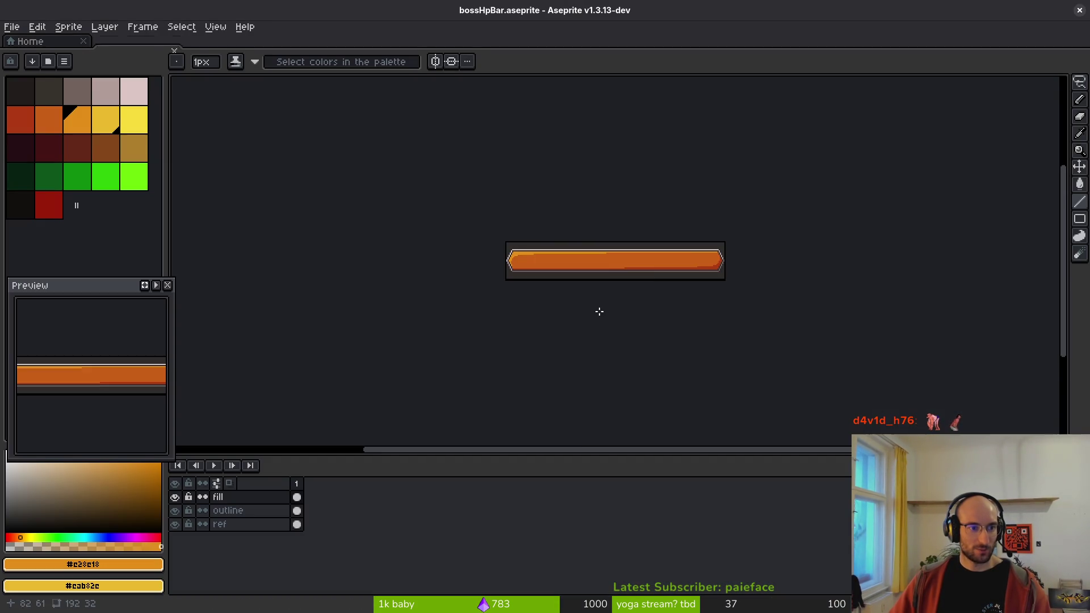
scroll(707, 250, "up", 6)
- Toggle layer visibility so only the outline layer shows
left_click(175, 510)
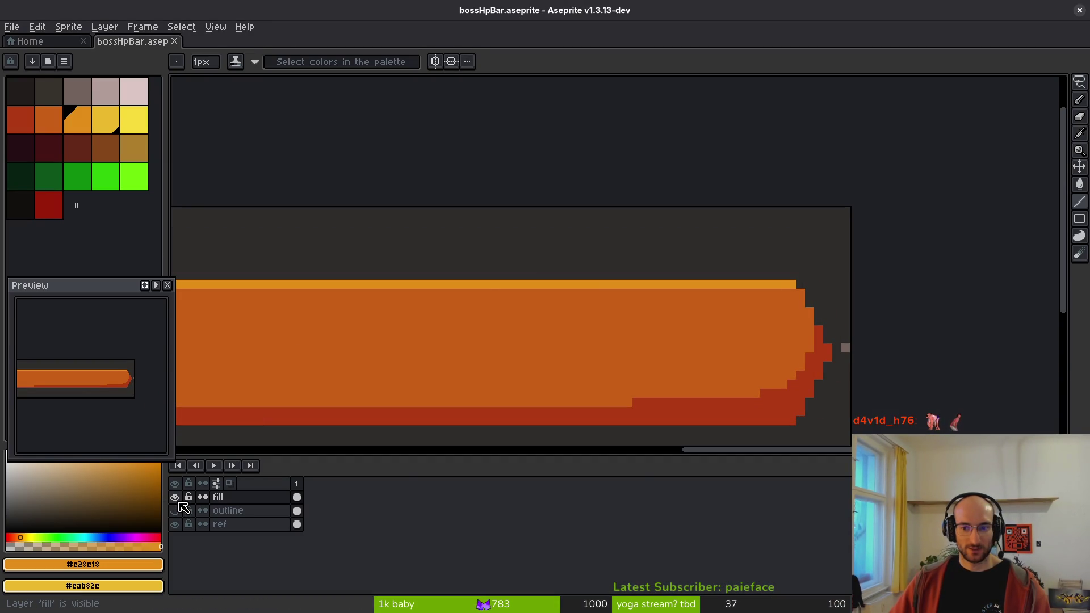
scroll(760, 346, "right", 2)
key("e")
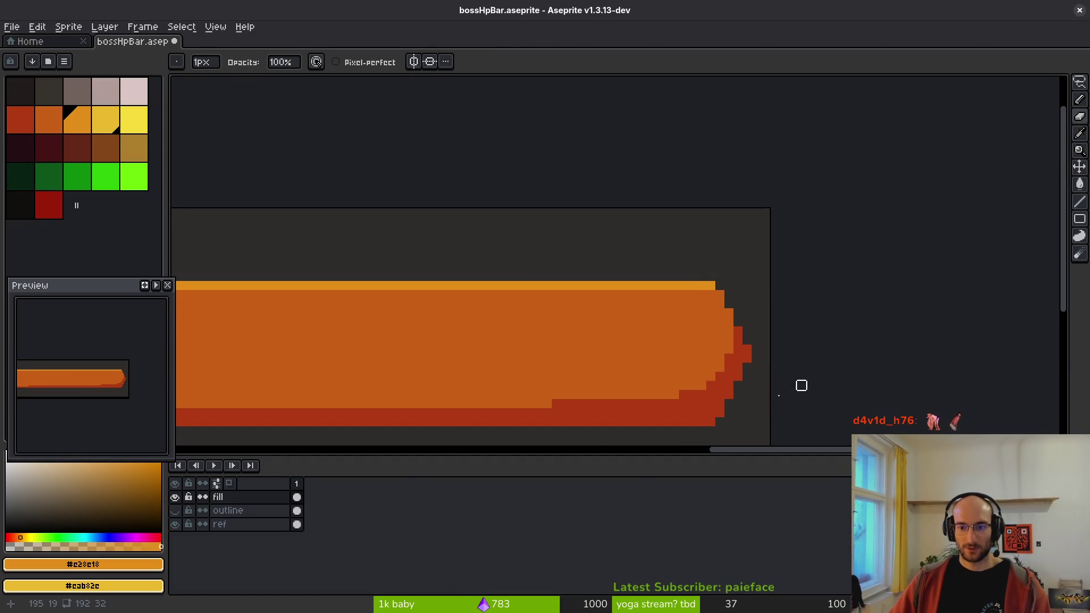
scroll(790, 341, "down", 2)
scroll(682, 324, "left", 2)
scroll(495, 390, "right", 2)
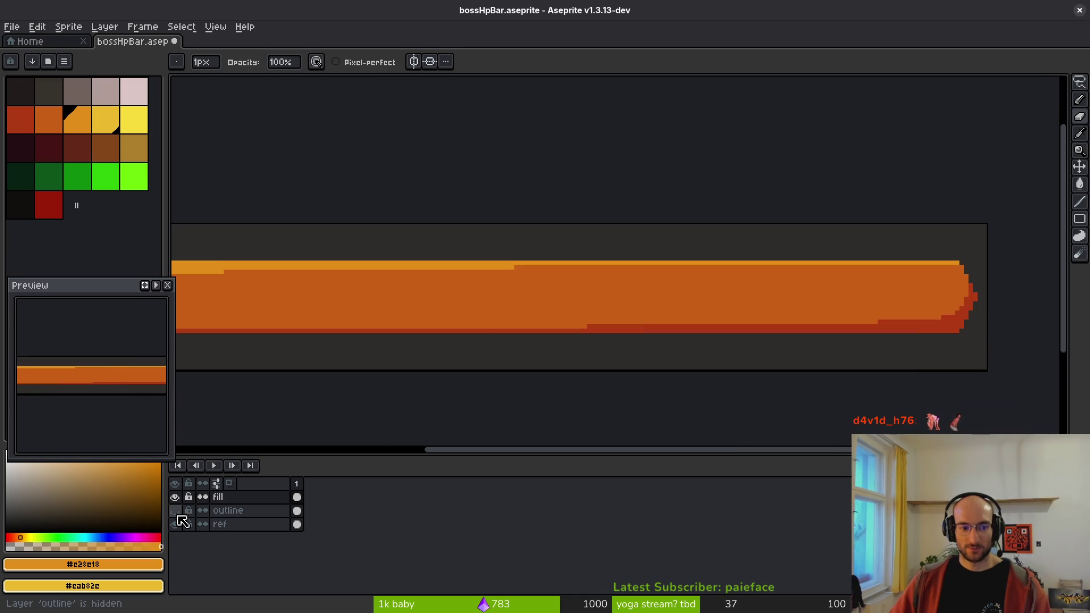
left_click(175, 511)
left_click(175, 497)
scroll(702, 375, "down", 1)
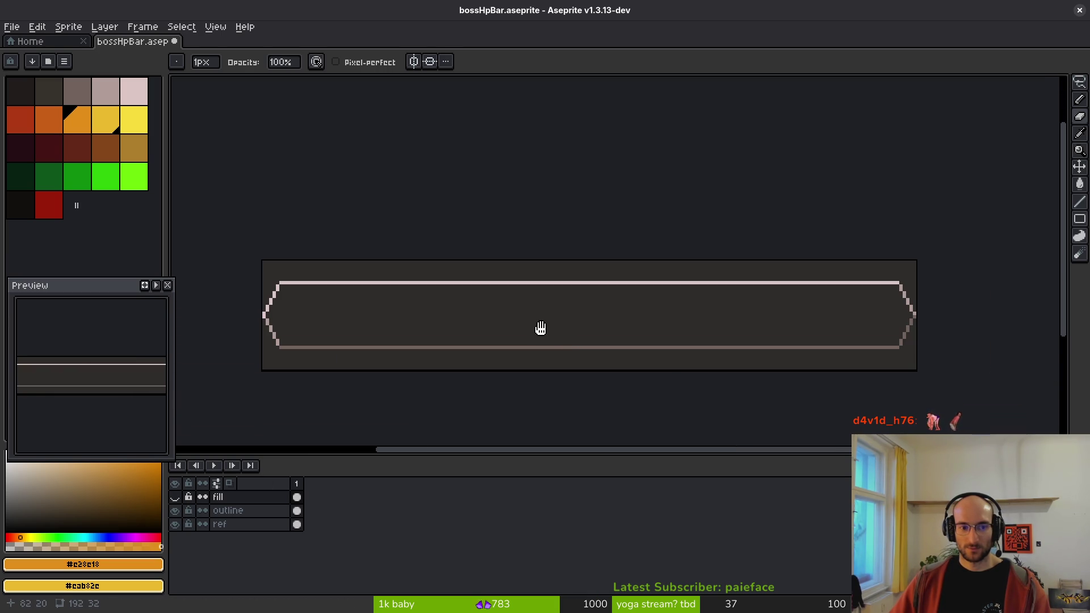
scroll(699, 341, "up", 3)
scroll(559, 263, "down", 1)
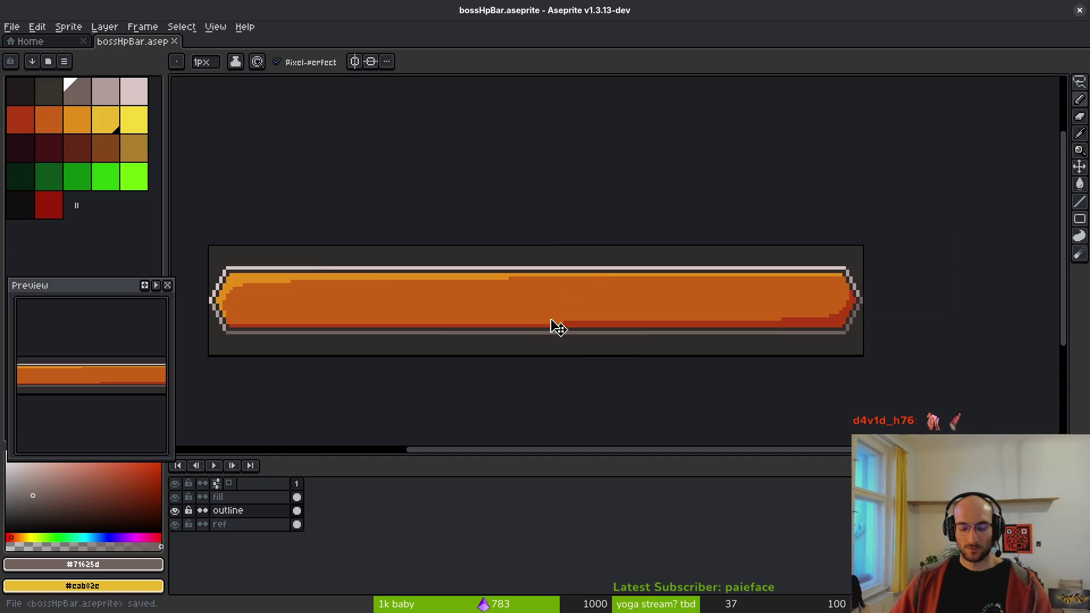
left_click(175, 497)
- Generate a sprite sheet from the visible outline layer
key("ctrl+e")
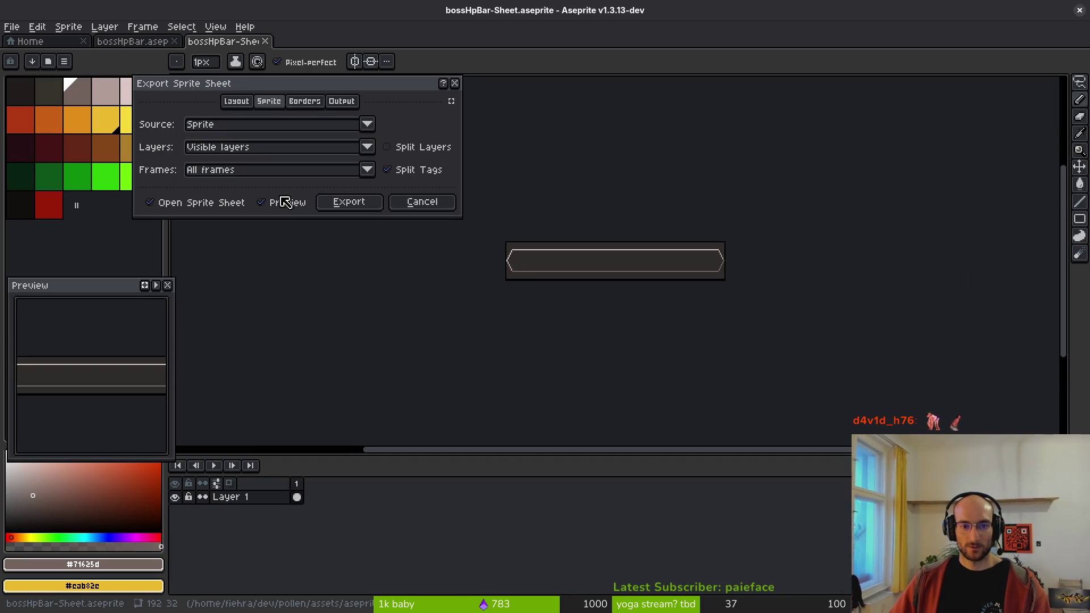
left_click(352, 203)
key("ctrl+alt+shift+s")
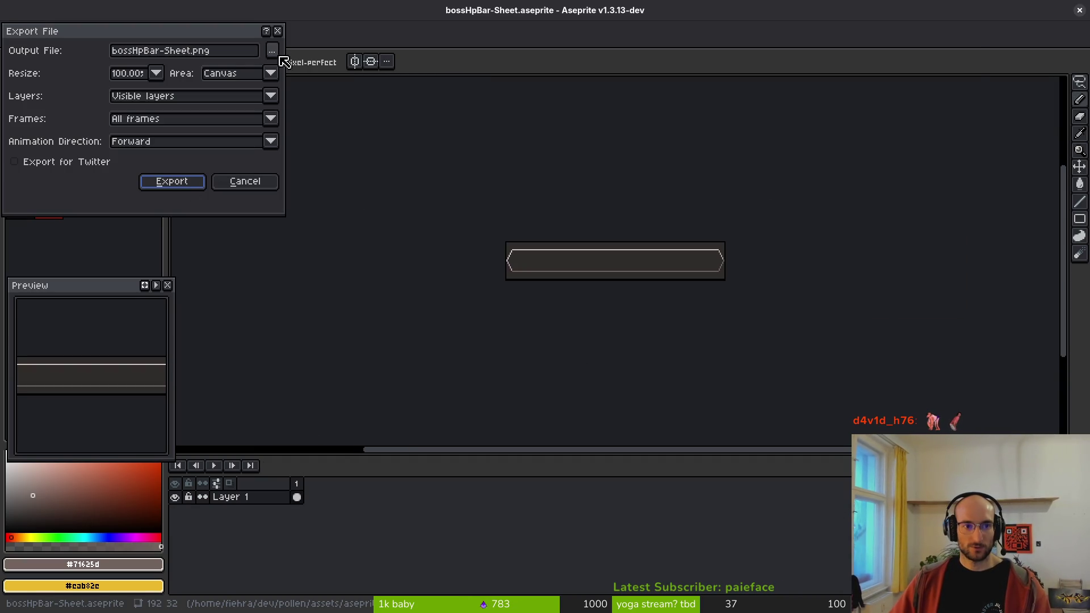
- Export the sheet over assets/art/ui/bossHpBorderl.png, confirming the overwrite
left_click(272, 51)
left_click(54, 61)
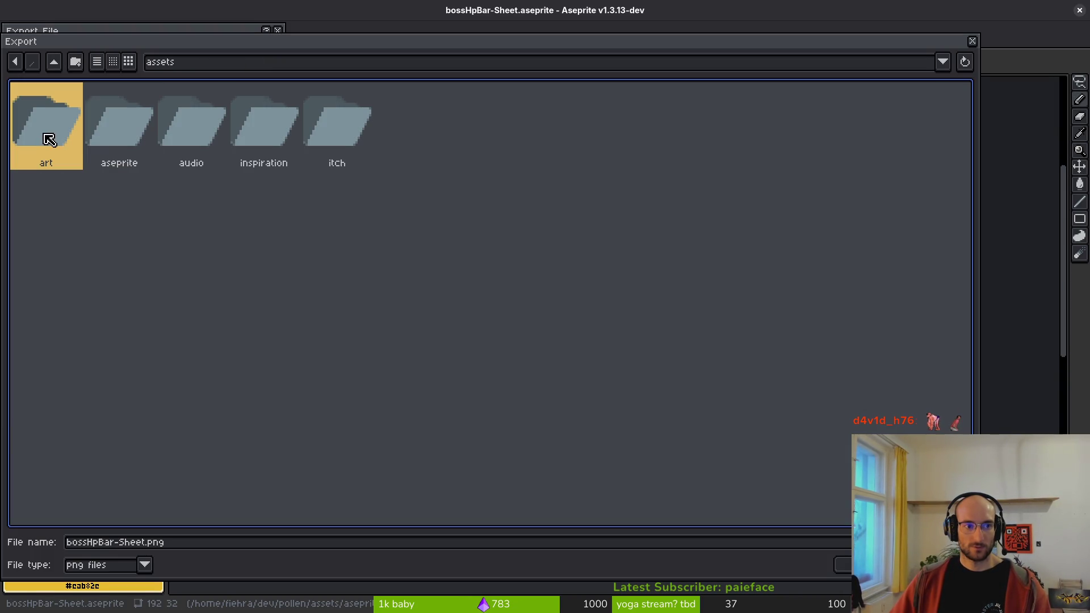
double_click(78, 122)
left_click(720, 123)
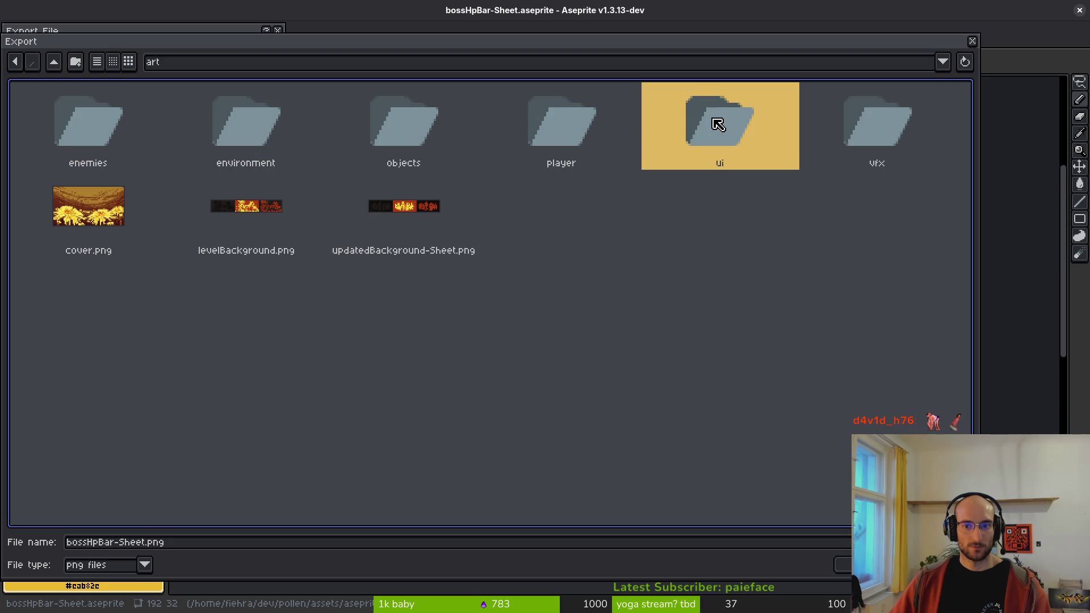
double_click(718, 123)
left_click(78, 119)
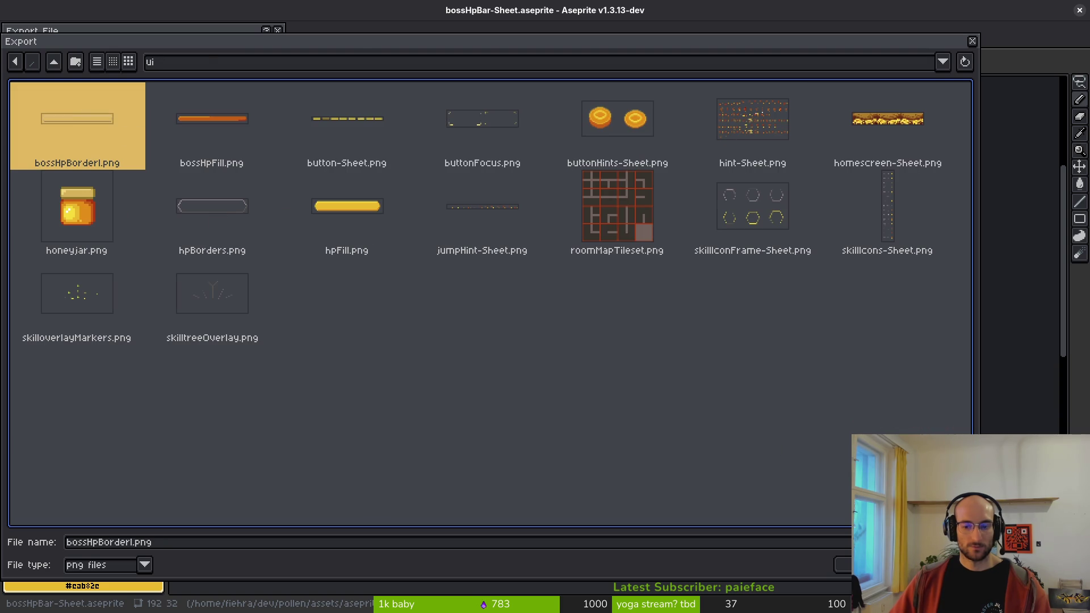
left_click(844, 566)
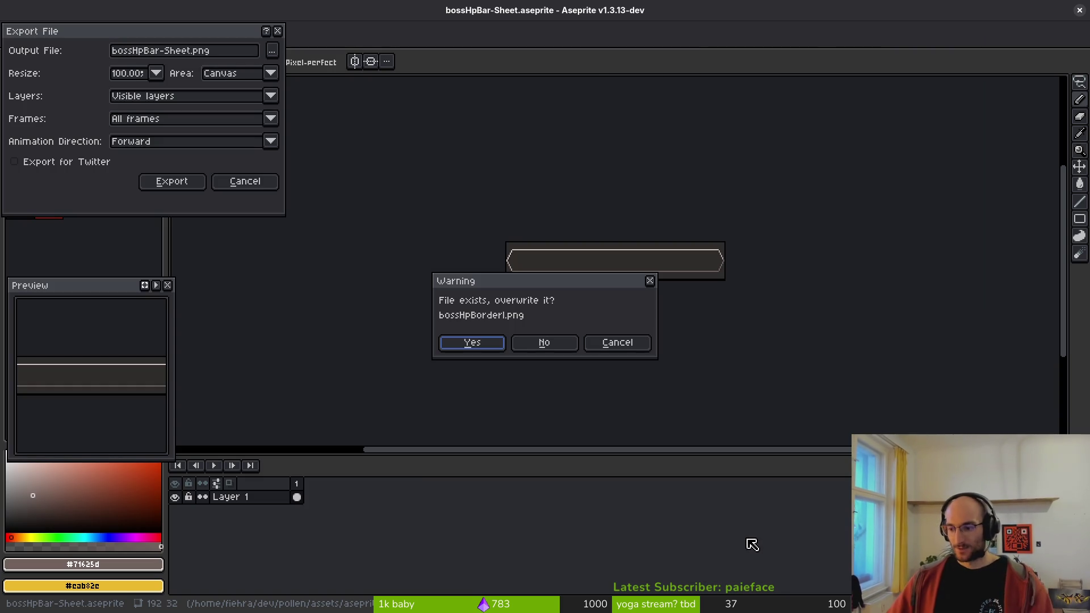
left_click(502, 346)
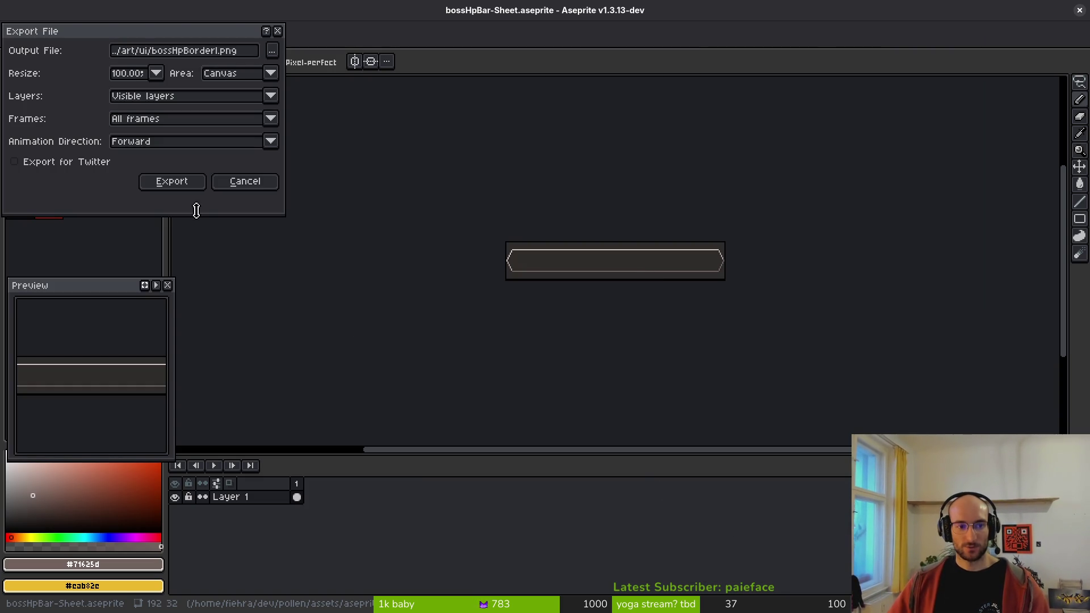
left_click(193, 184)
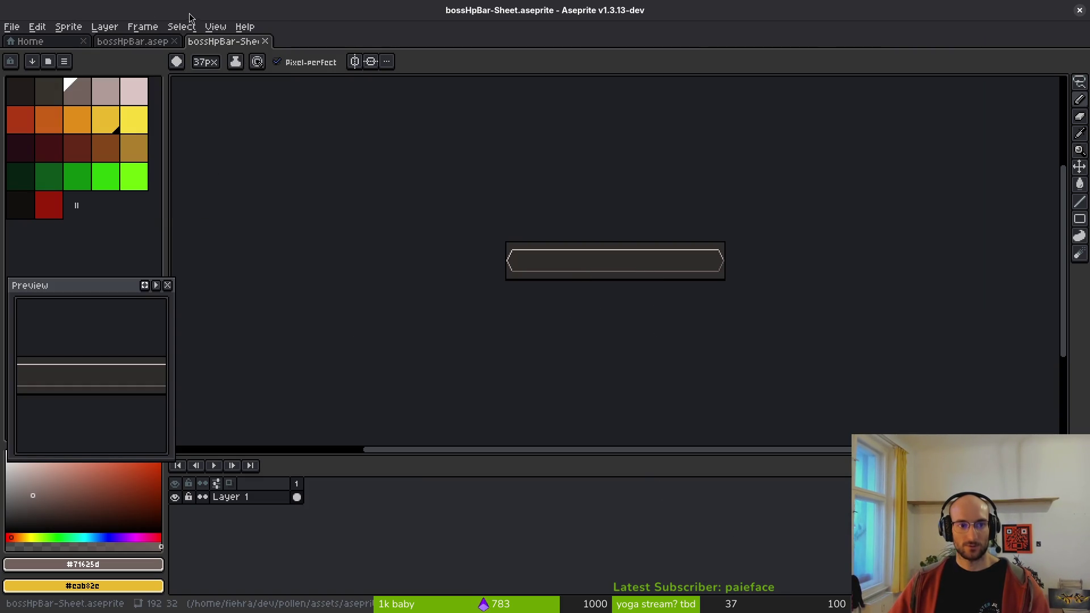
- Close the outline sheet and leave only the fill layer visible, hiding outline and ref
middle_click(238, 42)
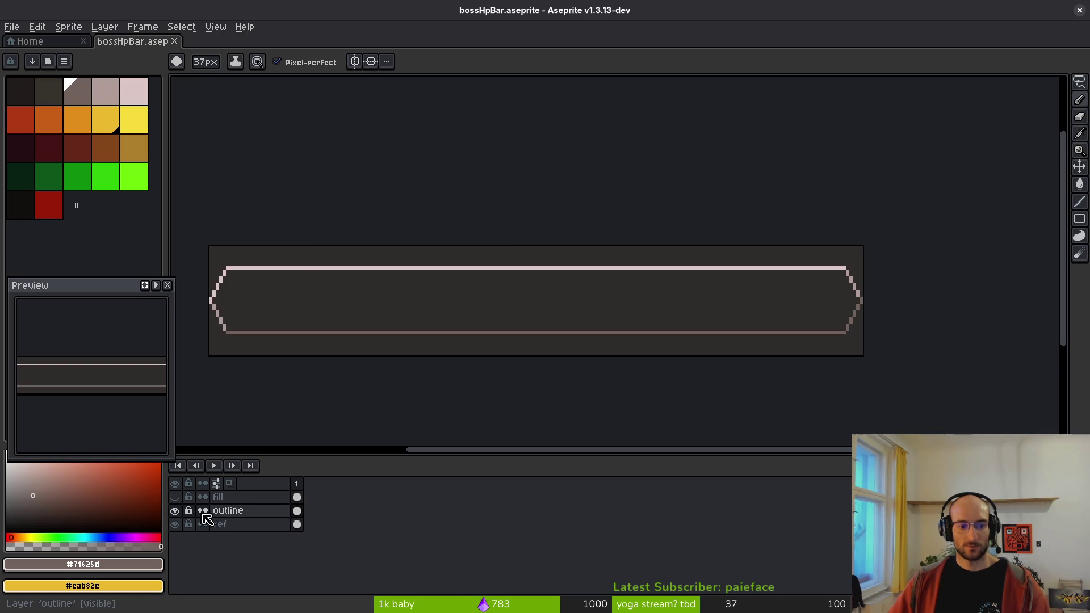
left_click(175, 497)
left_click(175, 510)
scroll(520, 352, "left", 3)
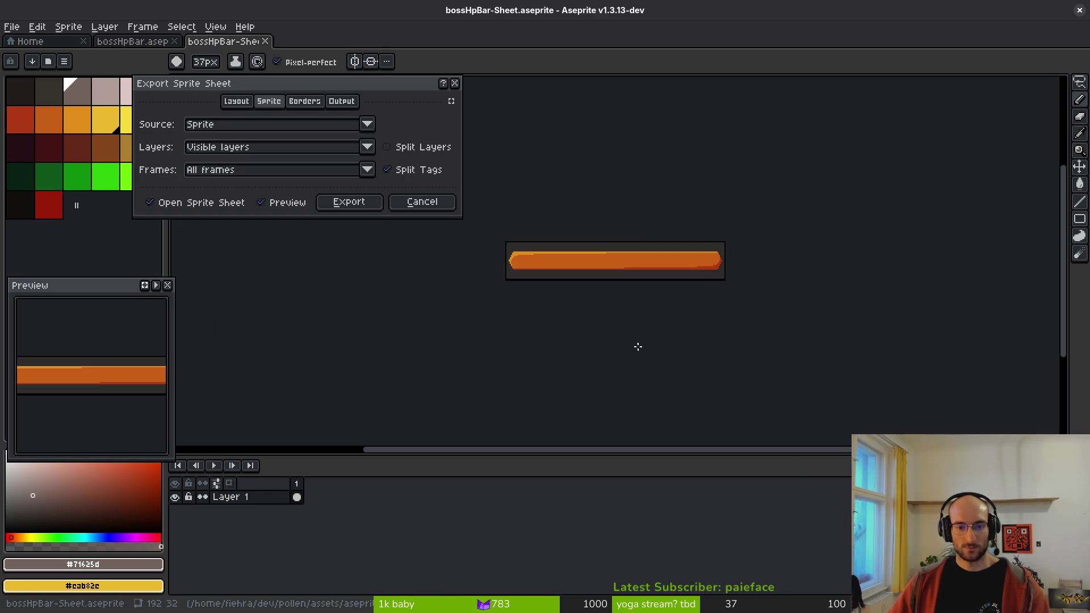
key("b")
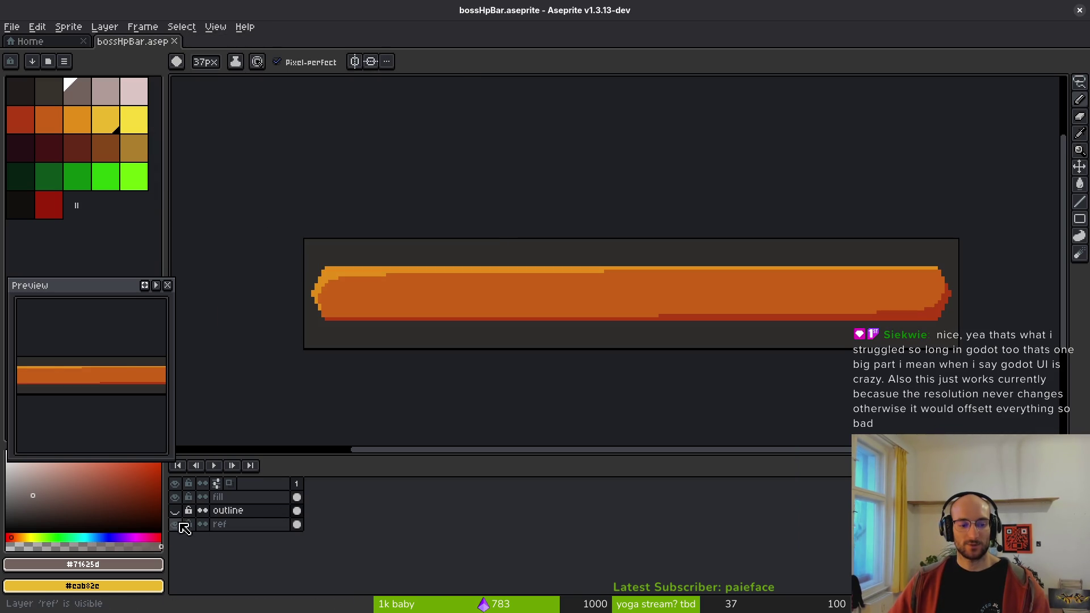
left_click(175, 525)
scroll(488, 335, "right", 2)
key("v")
- Generate a fill-only sprite sheet, export it over art/ui/bossHpFill.png, and close the sheet
key("ctrl+e")
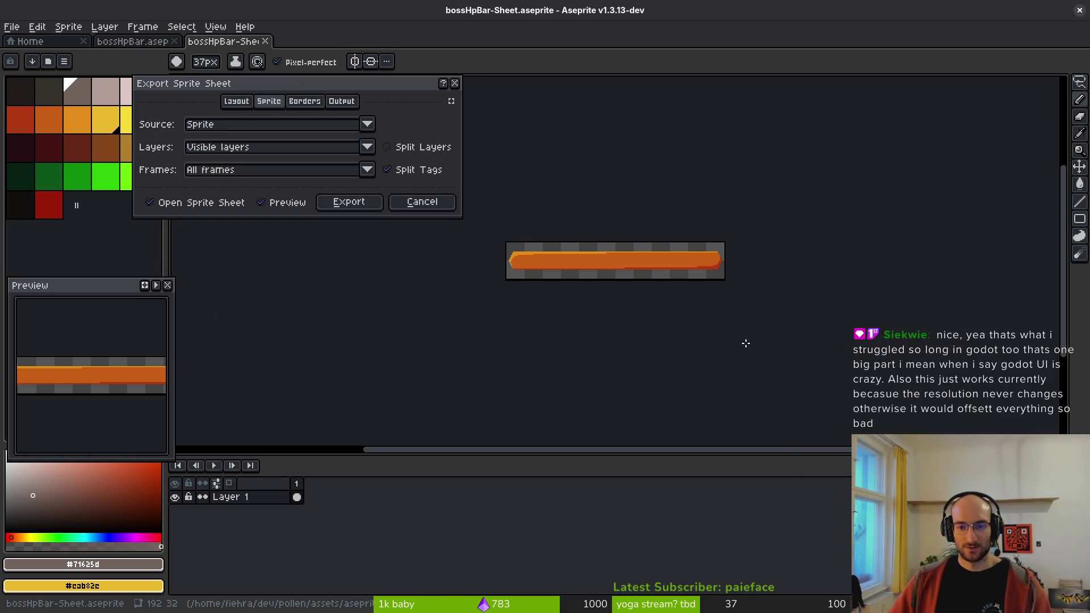
left_click(348, 203)
key("ctrl+alt+shift+s")
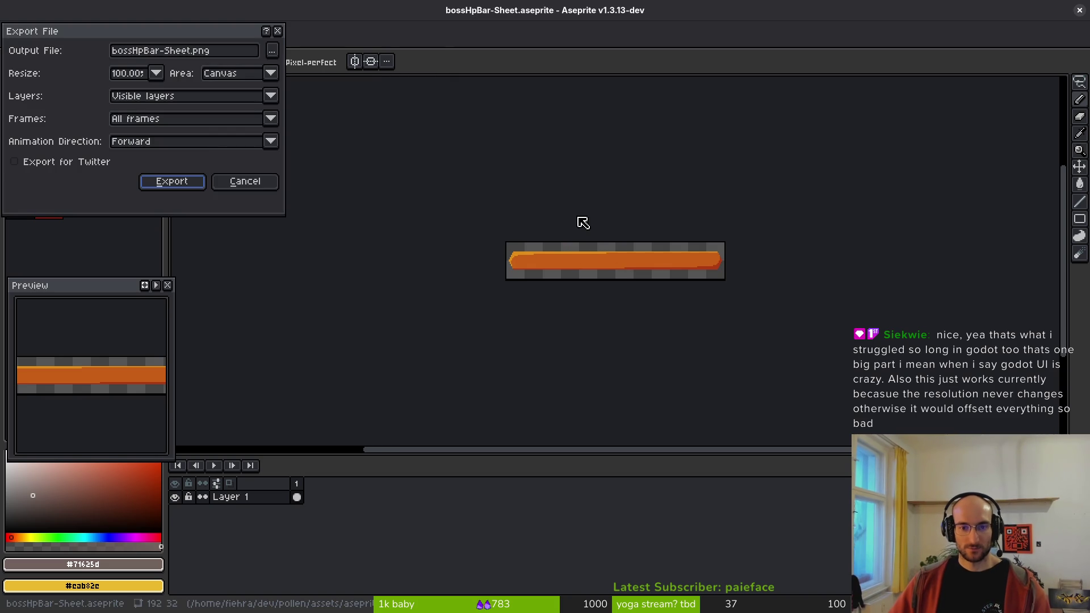
left_click(278, 50)
left_click(54, 61)
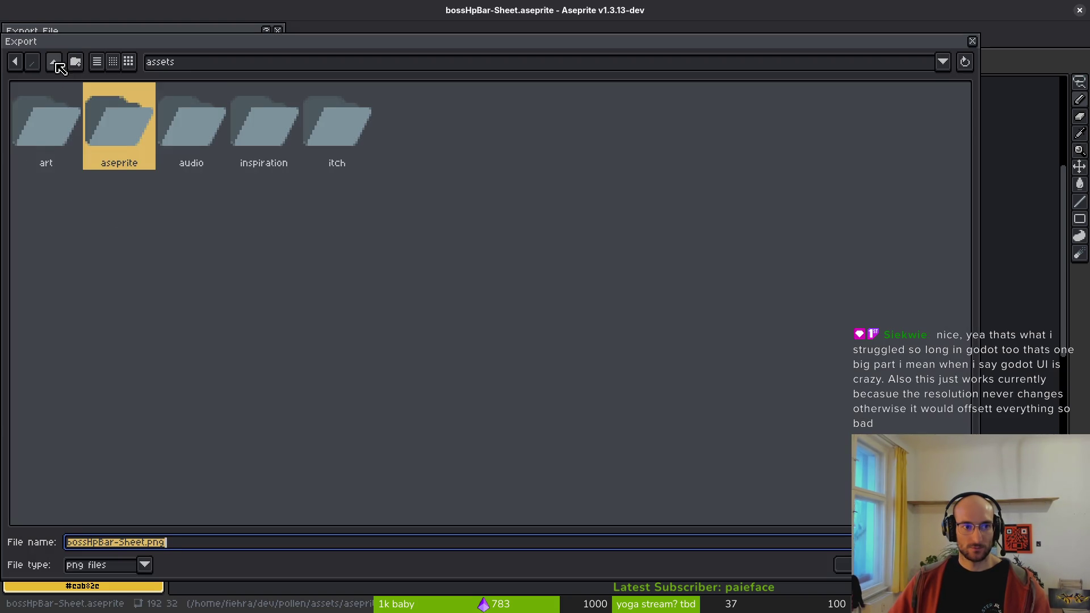
double_click(51, 137)
double_click(710, 120)
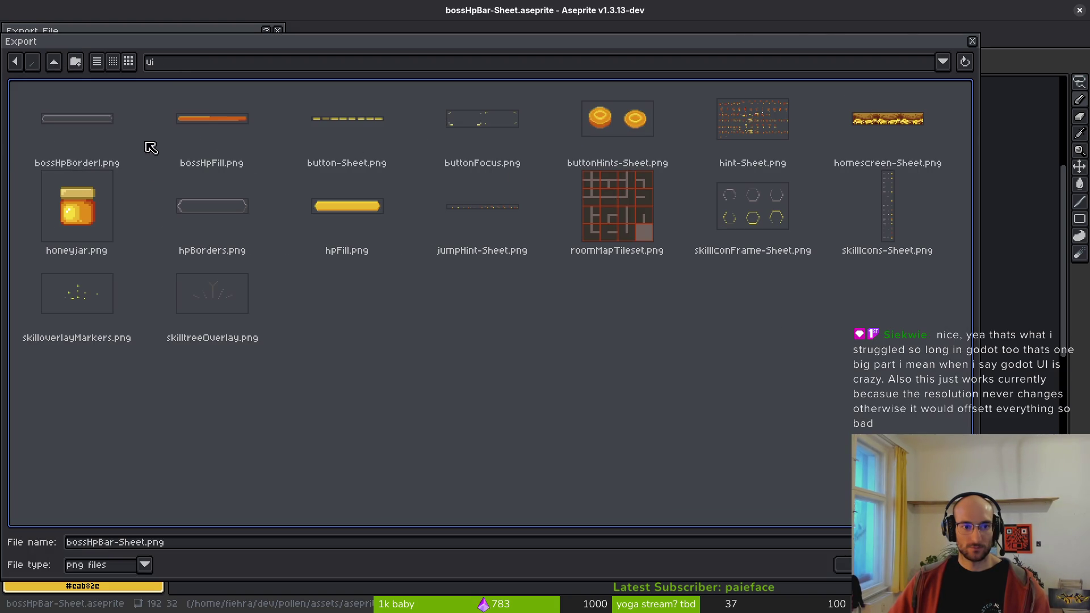
left_click(203, 122)
left_click(843, 565)
left_click(504, 345)
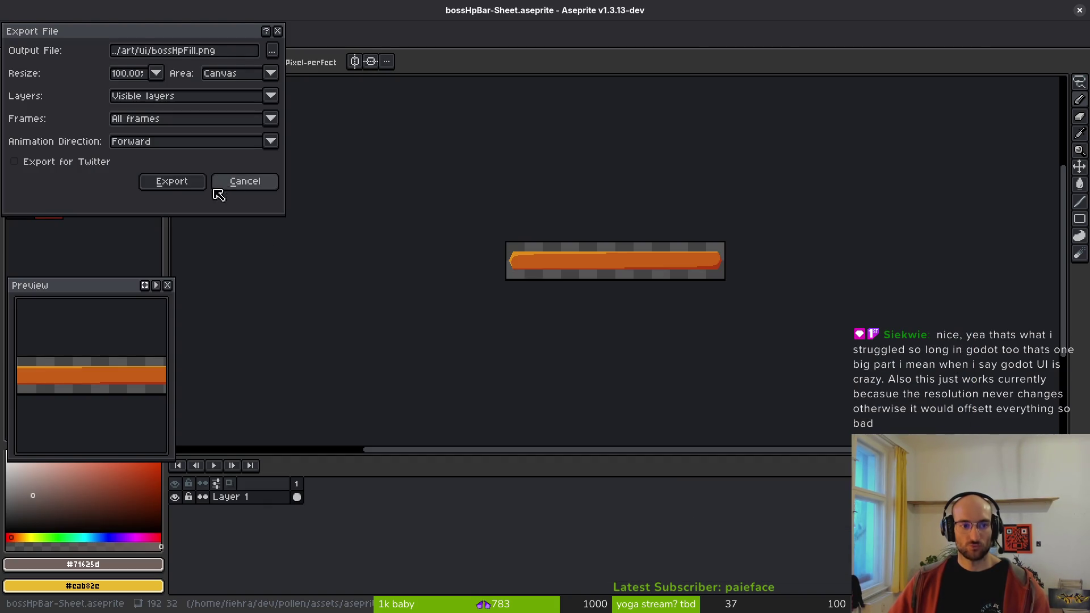
key("Return")
middle_click(227, 41)
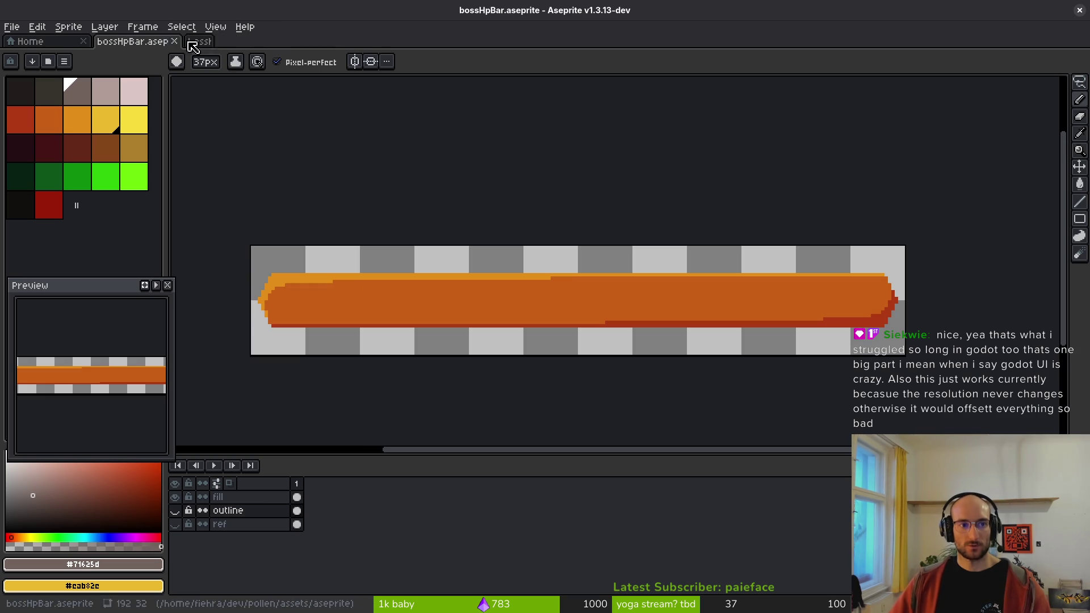
- Hide the fill layer and generate an outline-only sprite sheet
left_click(182, 503)
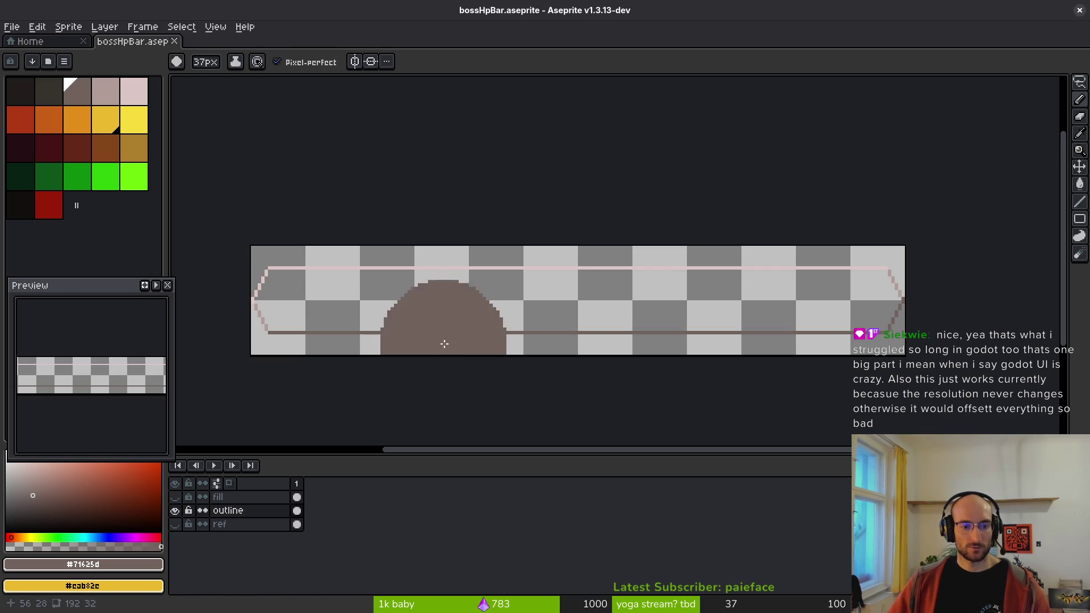
key("ctrl")
key("ctrl+e")
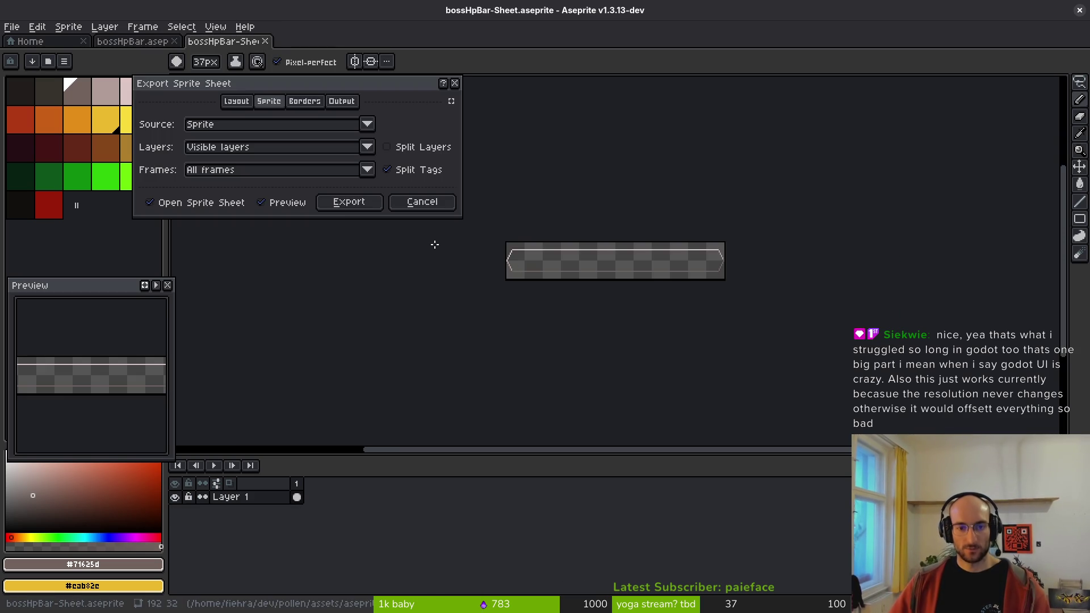
left_click(347, 202)
key("ctrl+shift+e")
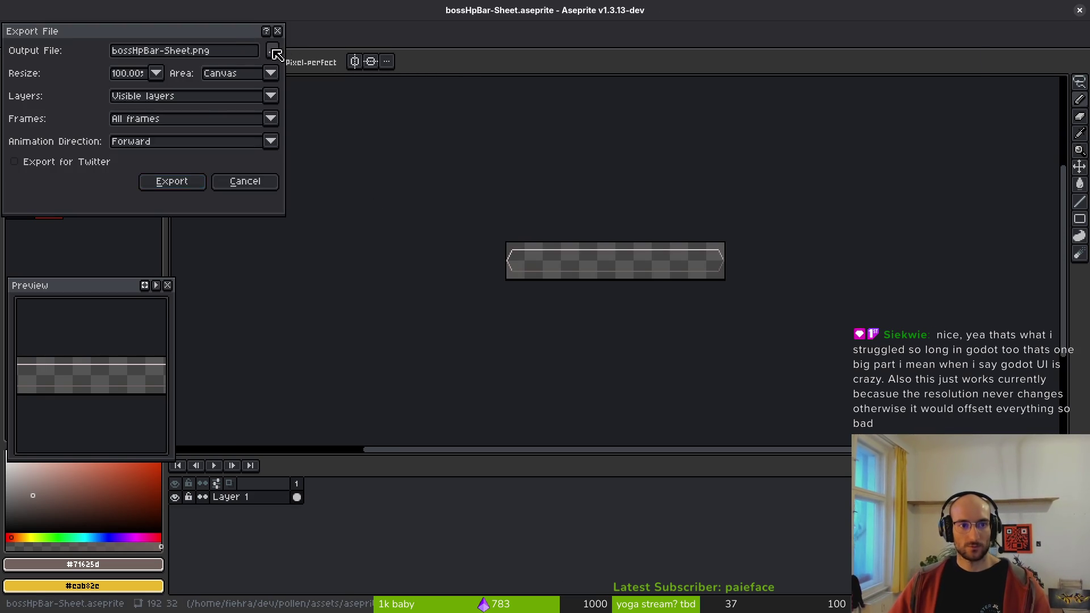
- Save the outline sheet as art/ui/bossHpBorderl.png, overwriting the old border image
left_click(273, 50)
left_click(54, 61)
double_click(51, 128)
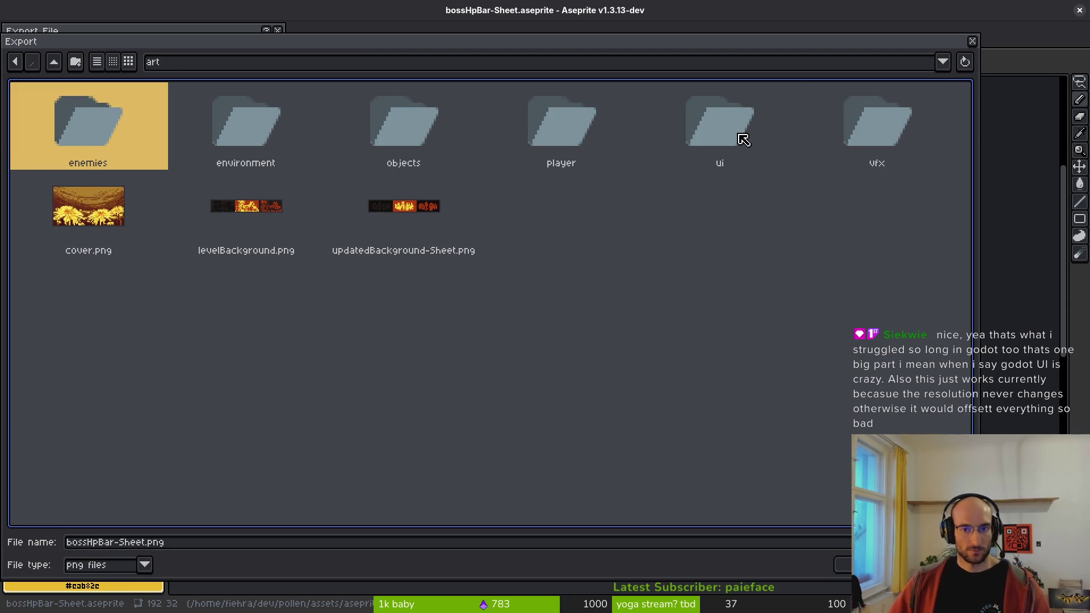
double_click(713, 159)
left_click(134, 145)
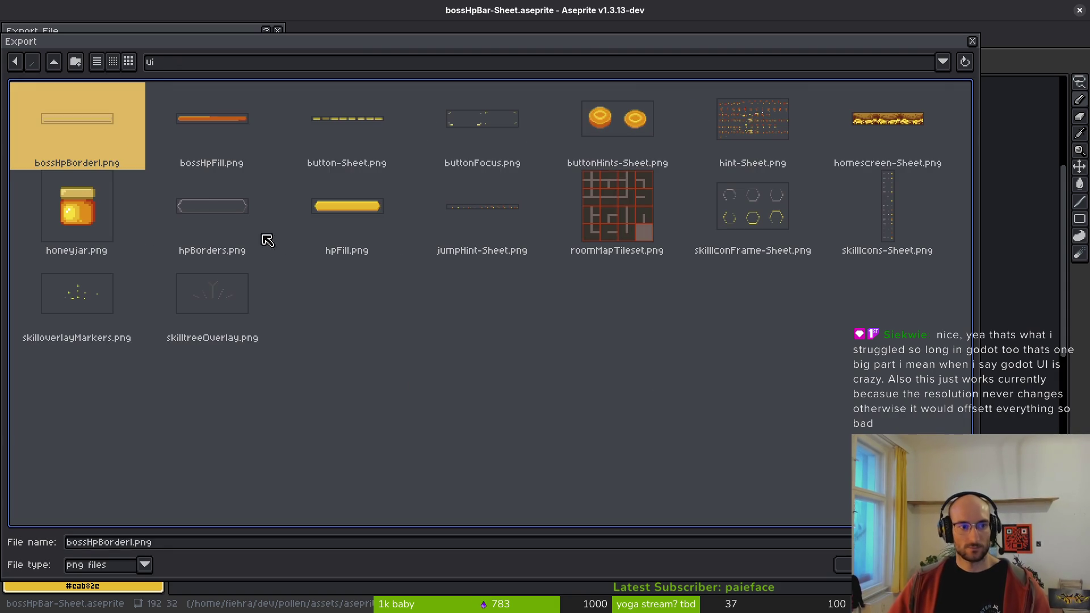
left_click(843, 565)
left_click(472, 347)
left_click(196, 184)
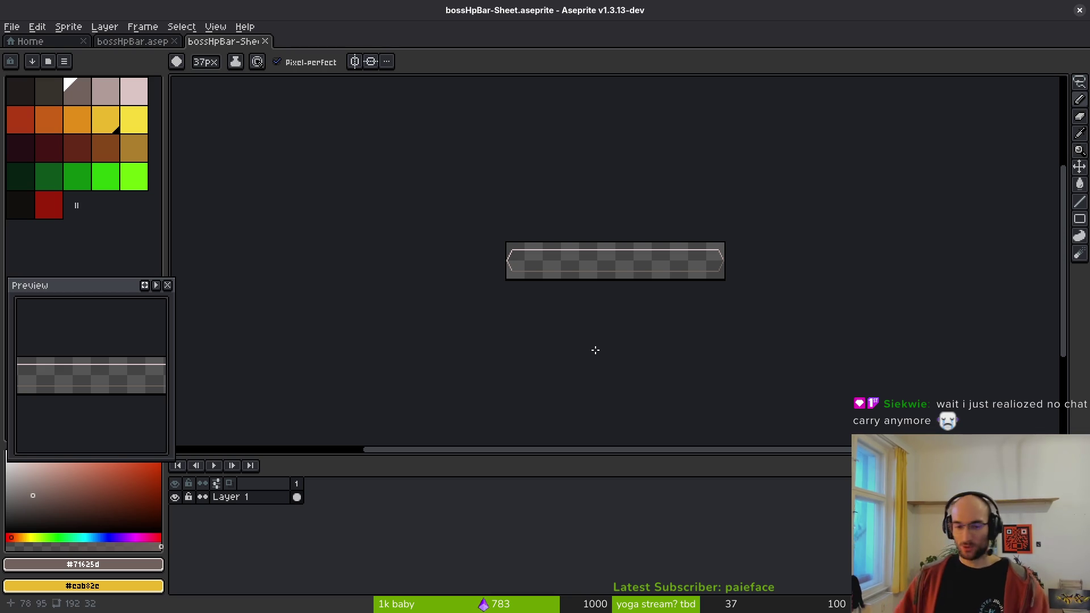
left_click_drag(561, 278, 521, 296)
scroll(522, 296, "up", 5)
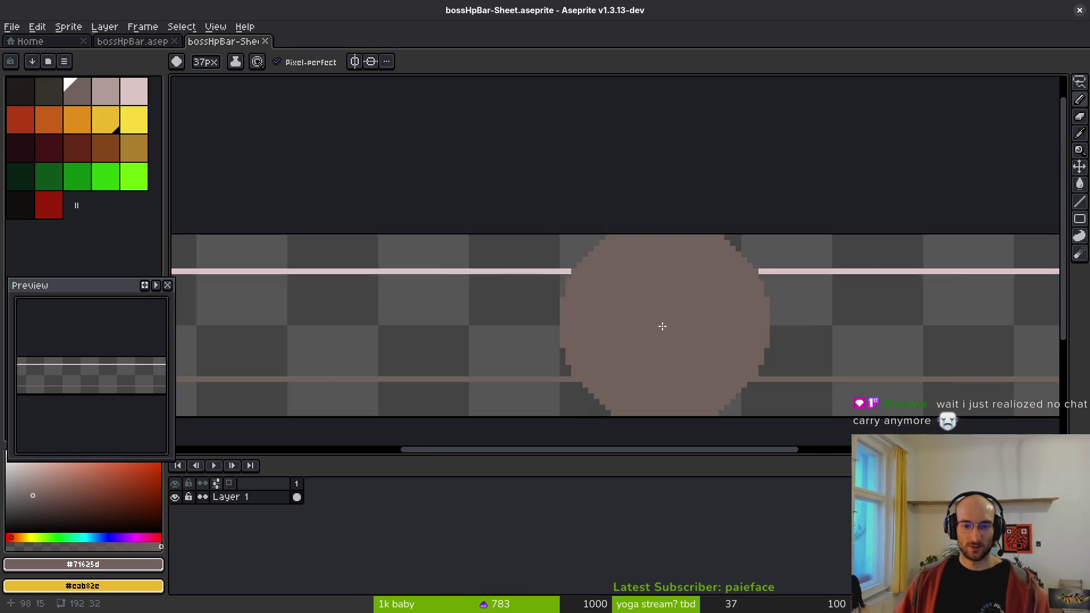
scroll(653, 319, "down", 2)
key("ctrl+s")
key("Return")
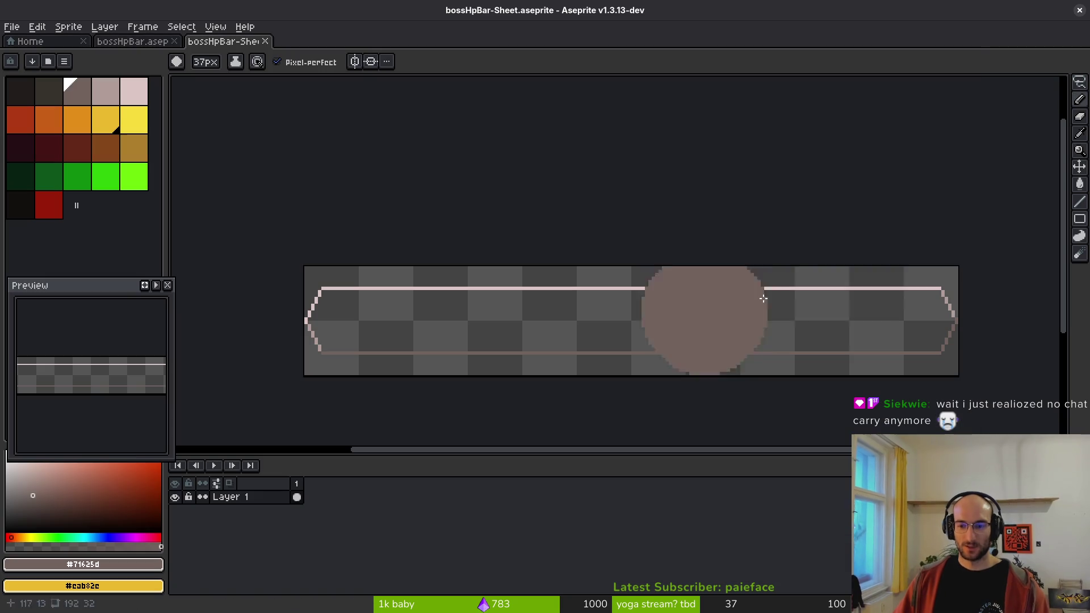
key("alt+Tab")
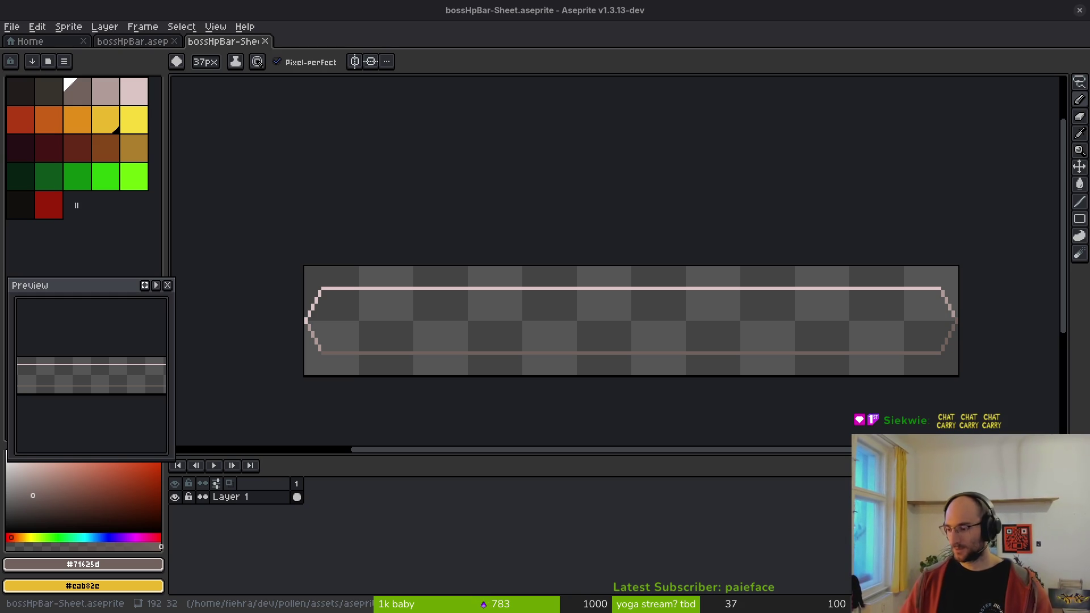
- Scroll over the border sheet, then switch to Neovim showing debug.helper.gd
scroll(507, 267, "down", 2)
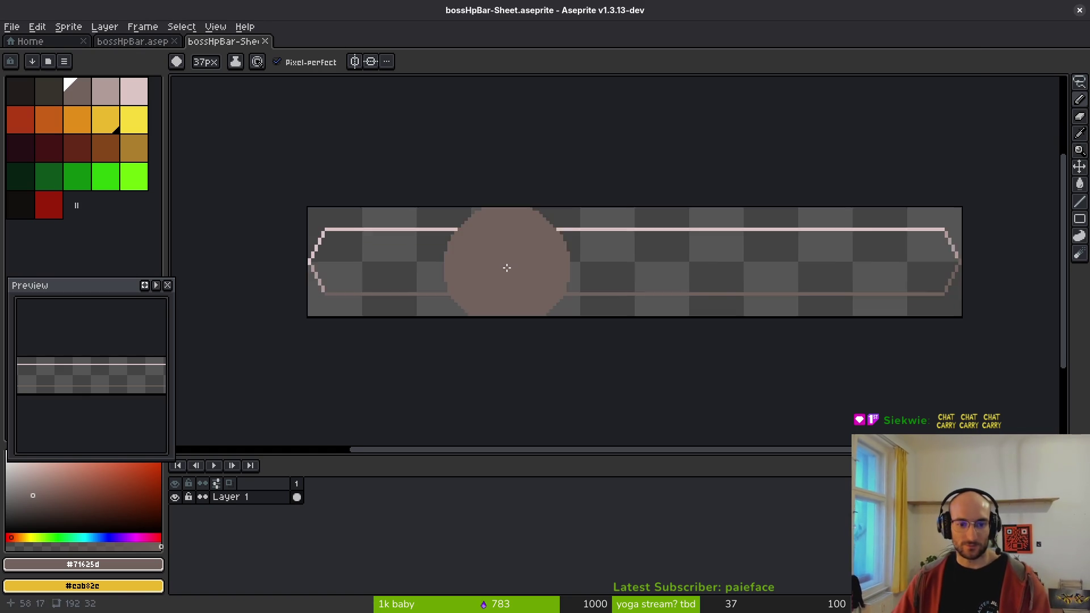
scroll(682, 289, "right", 2)
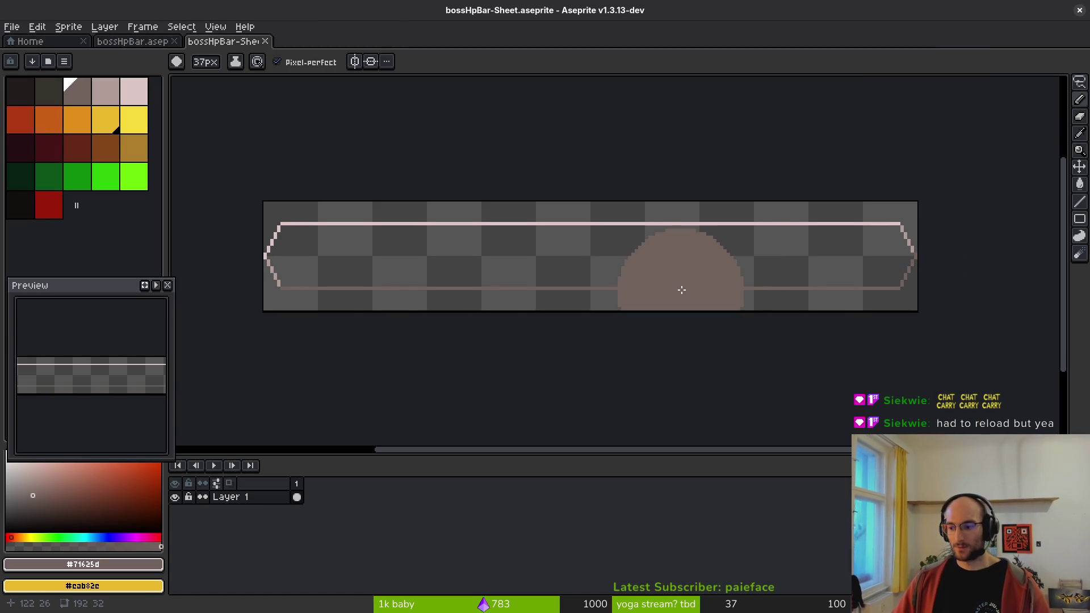
scroll(682, 289, "left", 2)
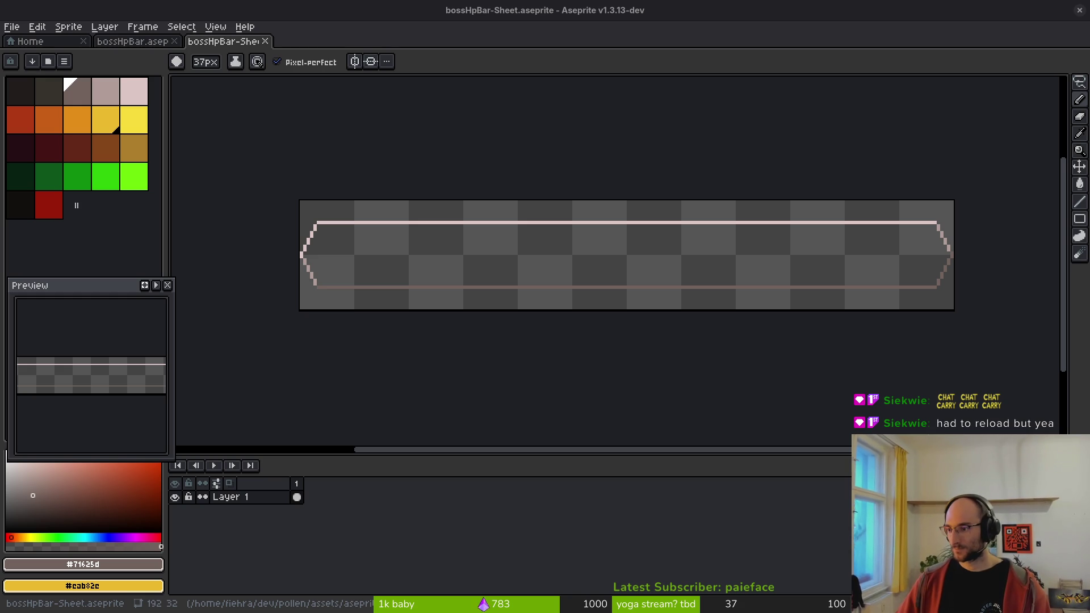
key("super+1")
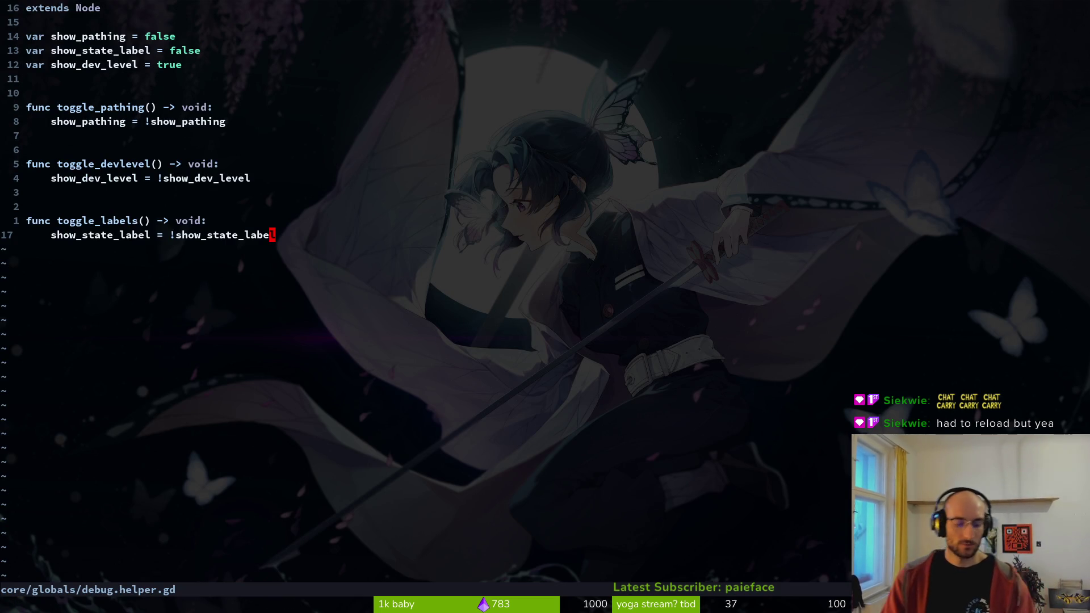
- Open hud_canvas.gd in Neovim and find its hpBar variable line
key("ctrl+p")
type("hudc")
key("Return")
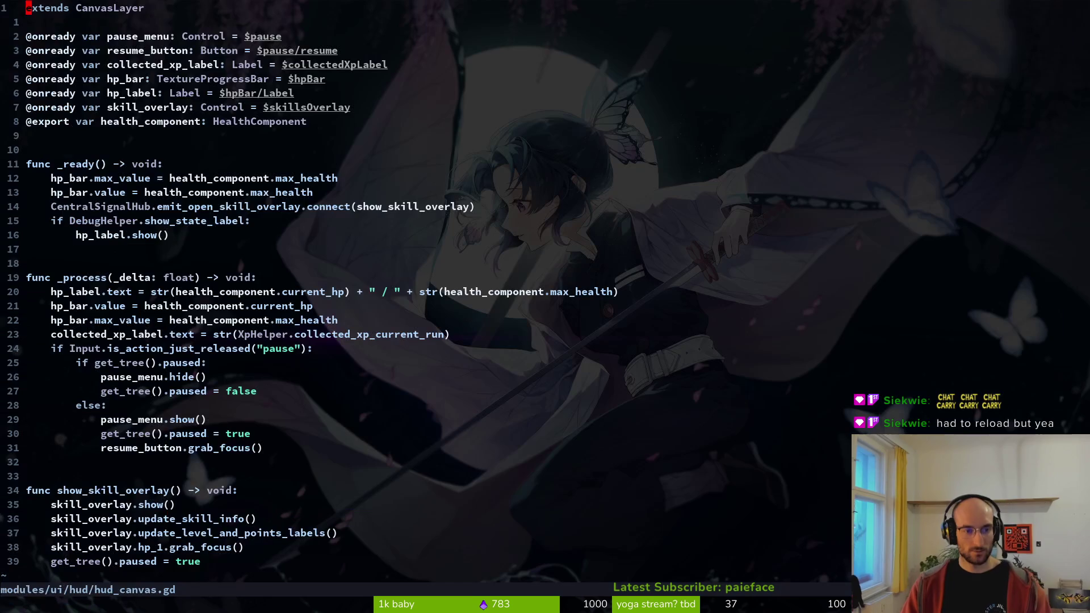
key("j")
key("j")
key("j")
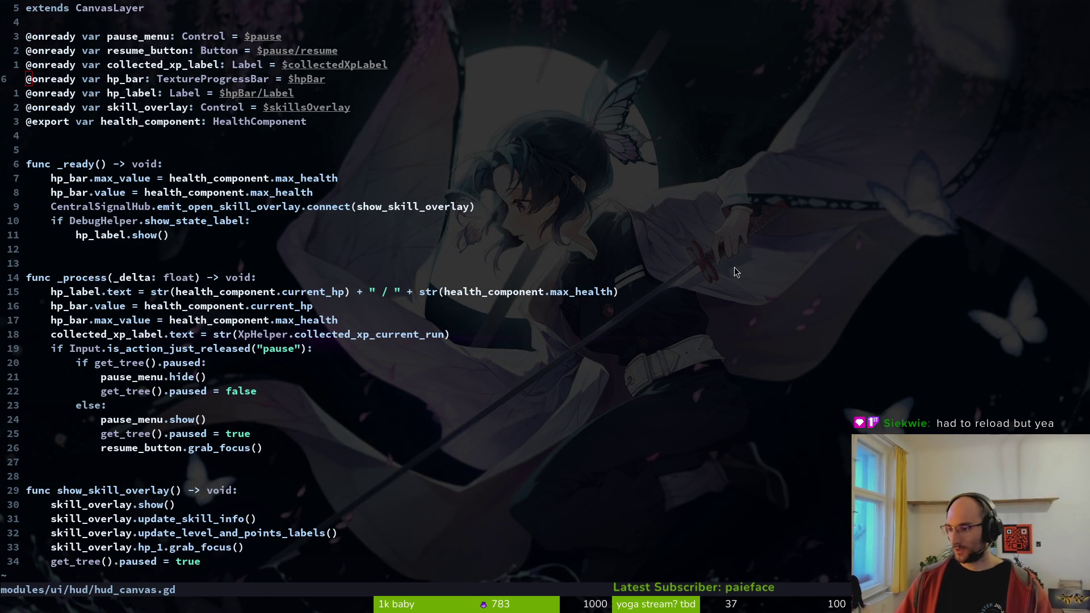
- Open the bossHpBar scene in Godot to check its node structure
key("alt+Tab")
key("ctrl+s")
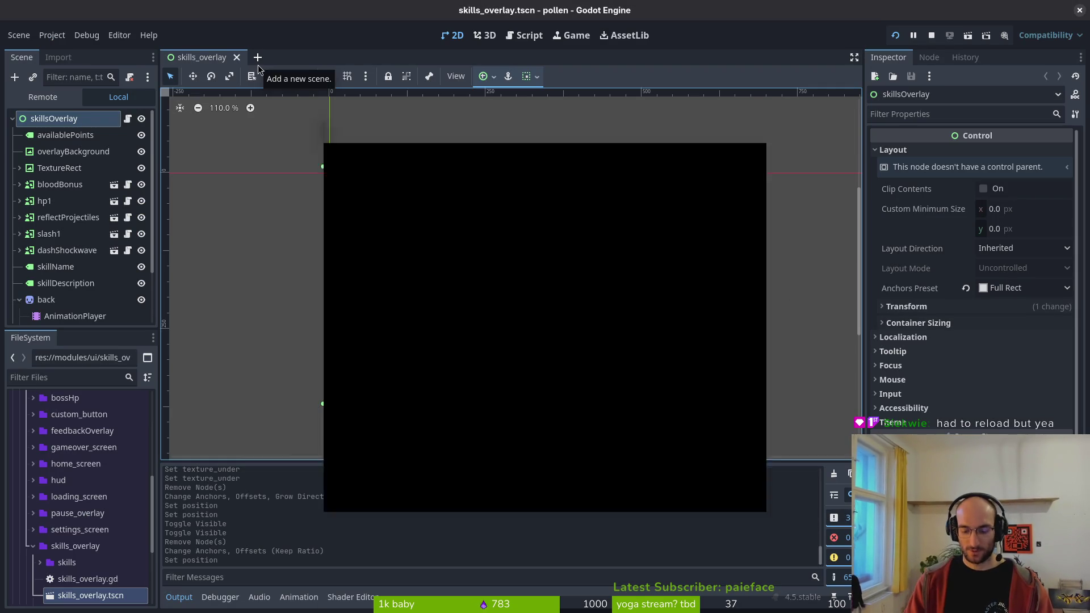
type("hpbar")
key("Return")
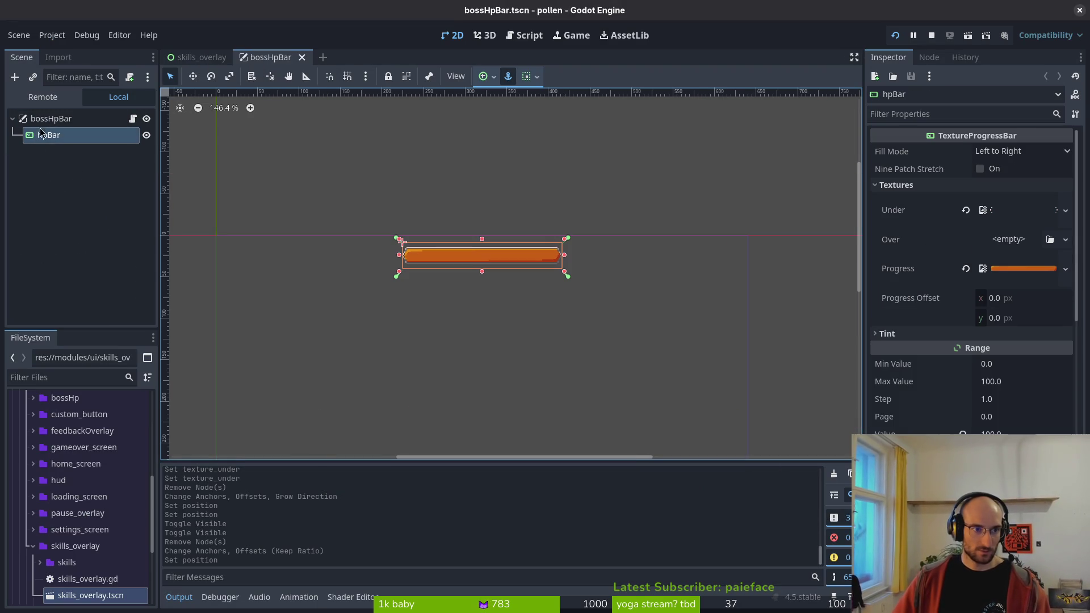
key("alt+Tab")
- Change boss_hp_bar.gd's node path to hpBar and save the script with :w
key("ctrl+p")
type("boshp")
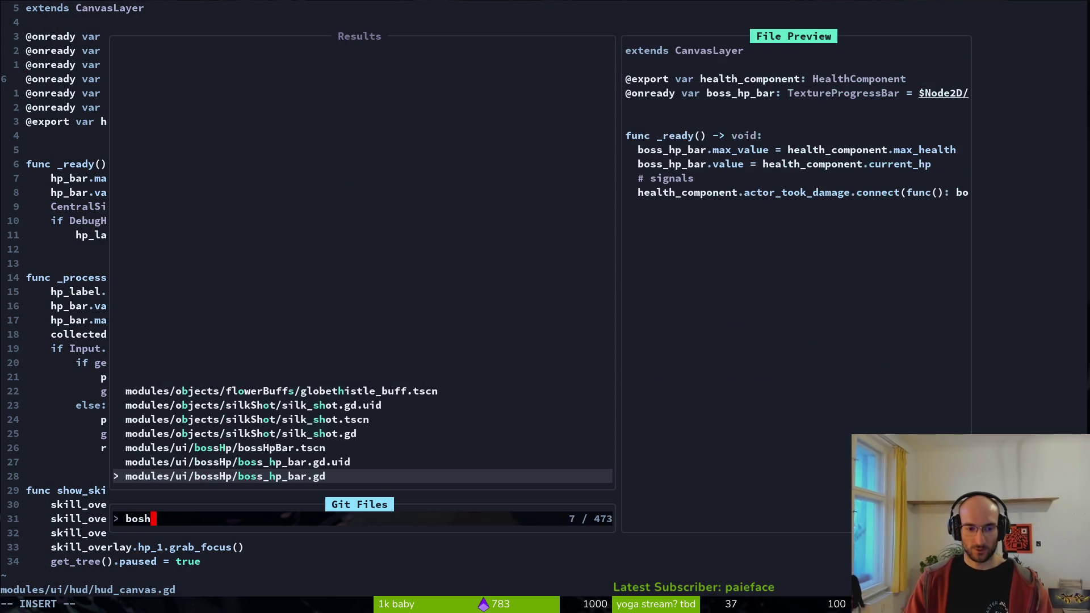
key("Return")
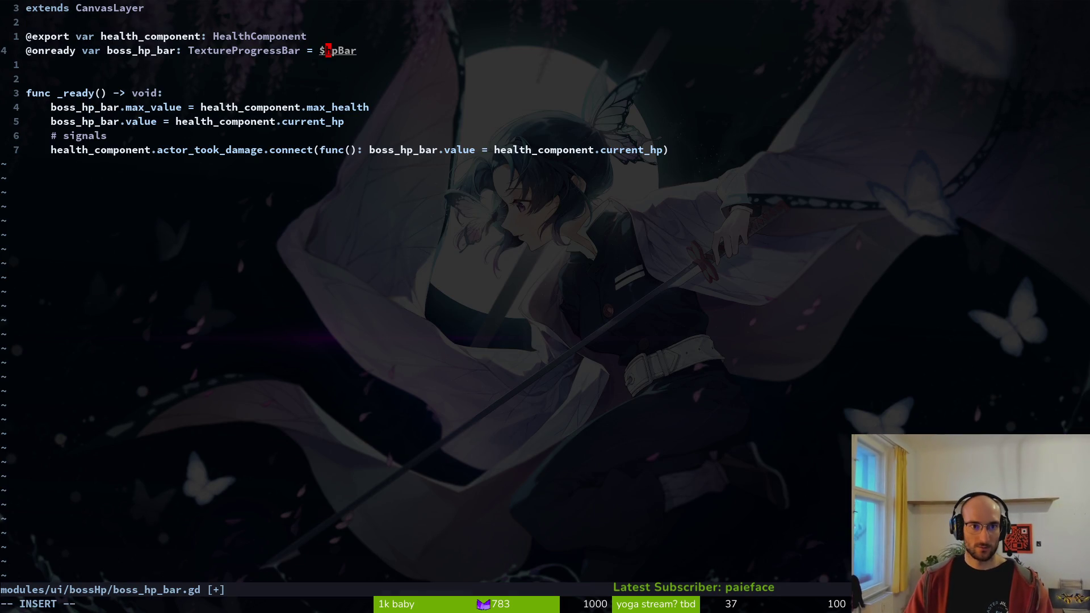
key("Escape")
type(":w")
key("Return")
key("alt+Tab")
key("alt+Tab")
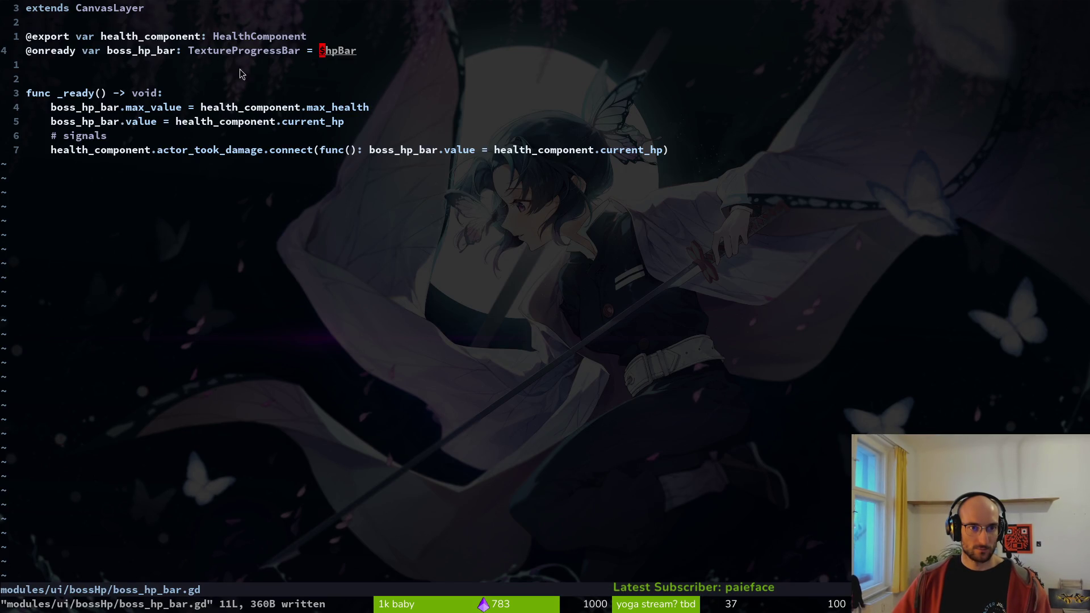
key("alt+Tab")
- Close the bossHpBar scene, select bossHpBar in the spider scene, and save it
left_click(51, 118)
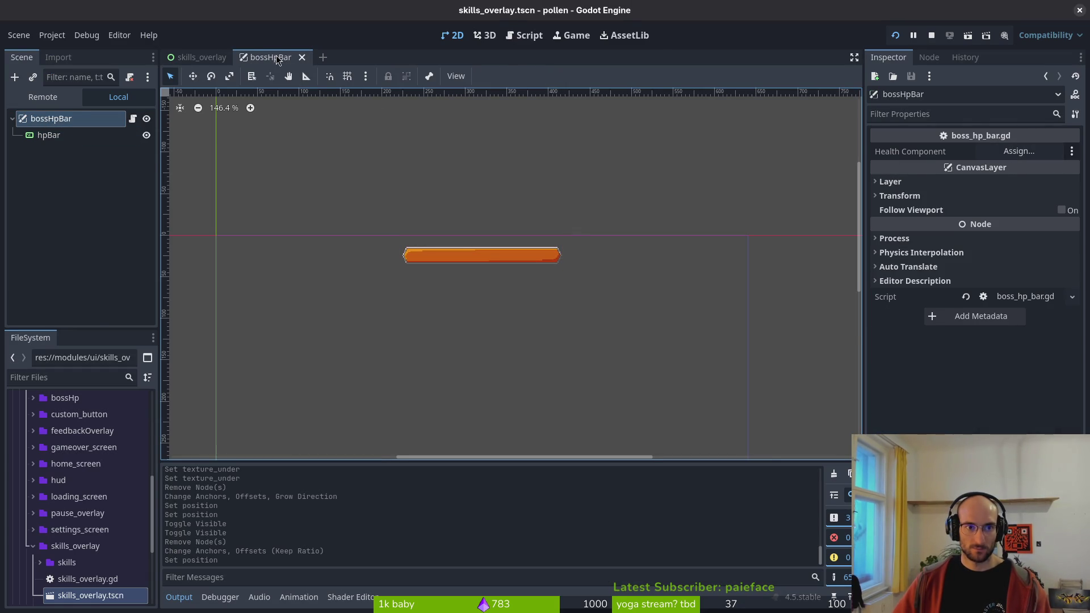
middle_click(276, 61)
key("alt+shift+o")
type("boss")
key("Escape")
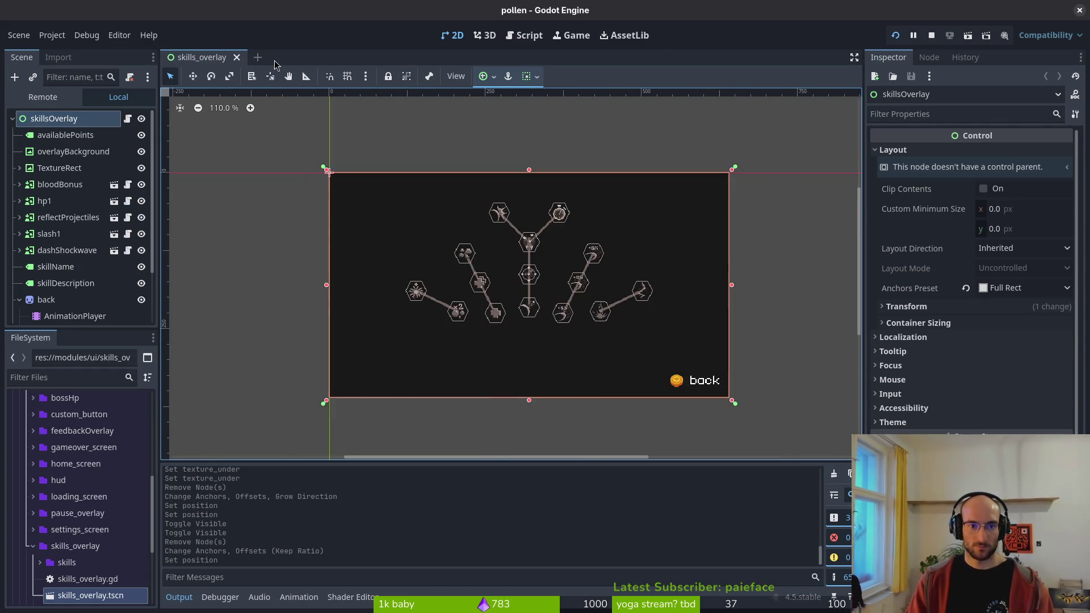
left_click(60, 218)
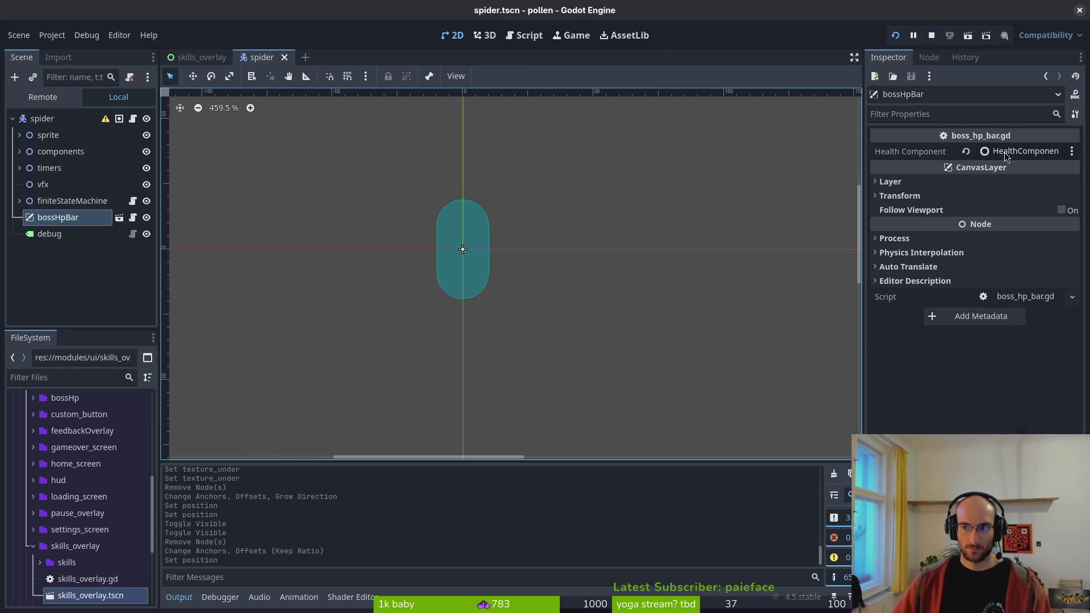
key("ctrl+s")
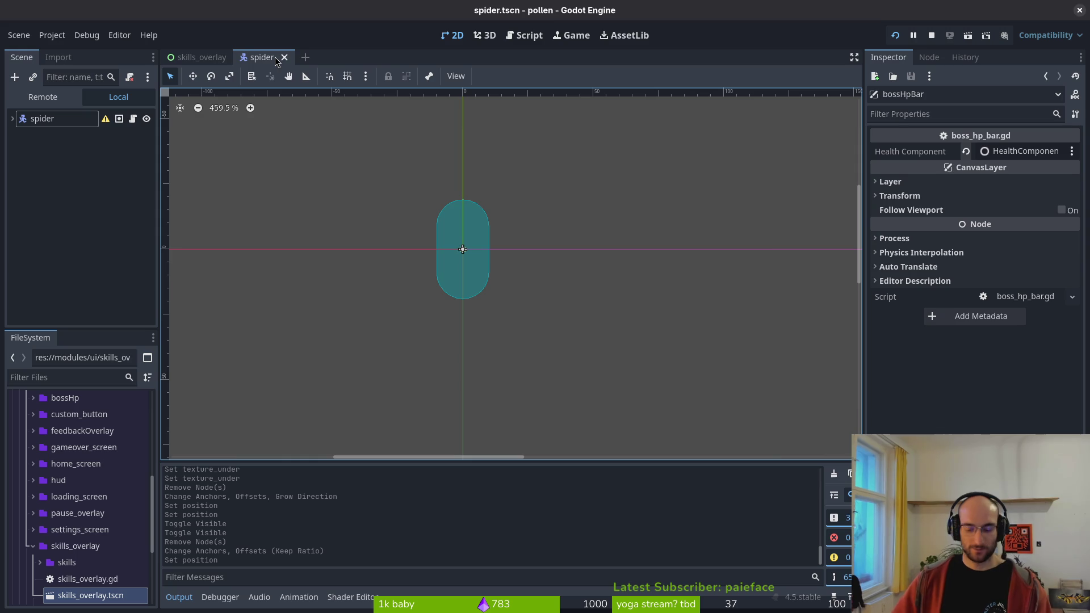
- Open hud_canvas.gd through the quick-open search
key("shift+alt+o")
type("pla")
key("BackSpace")
key("BackSpace")
key("BackSpace")
type("hud")
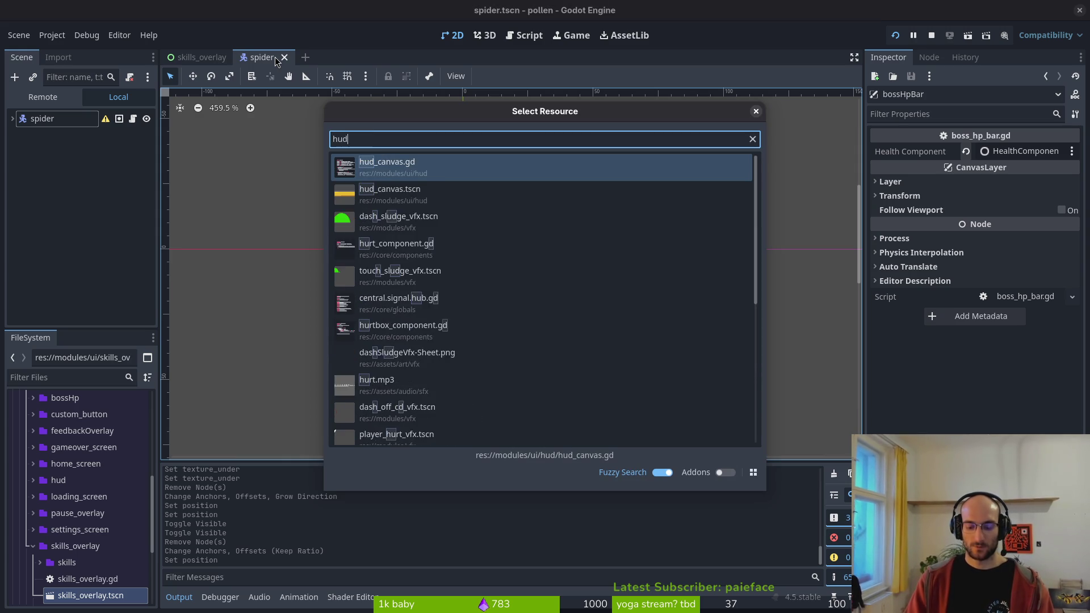
type("a")
key("Return")
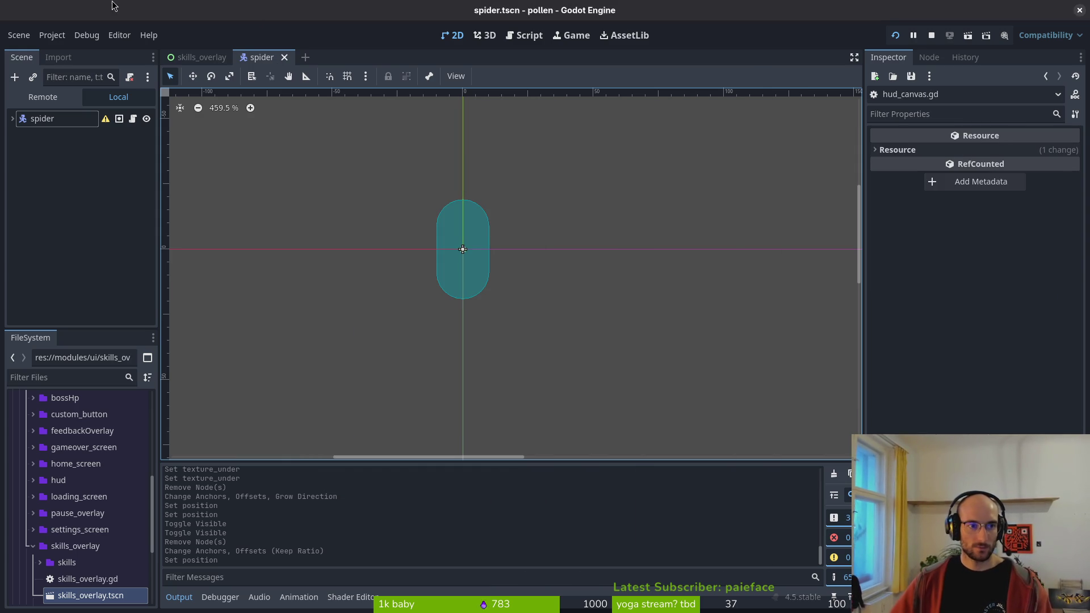
key("shift+alt+o")
key("Escape")
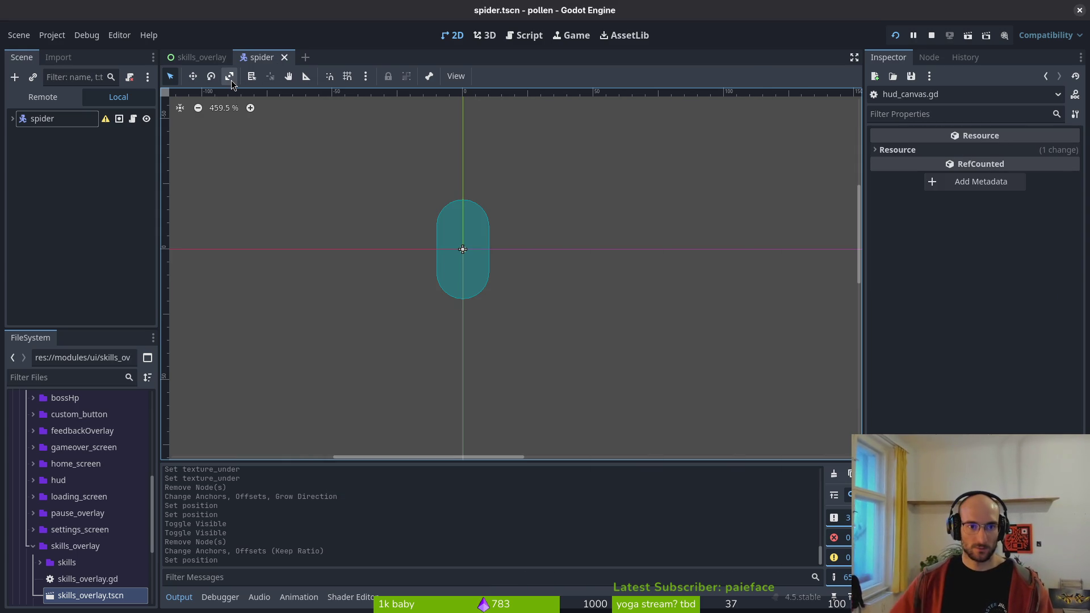
- Open hud_canvas.tscn, collapse the hpBar node's children, and save the scene
key("shift+alt+o")
type("hudcanvts")
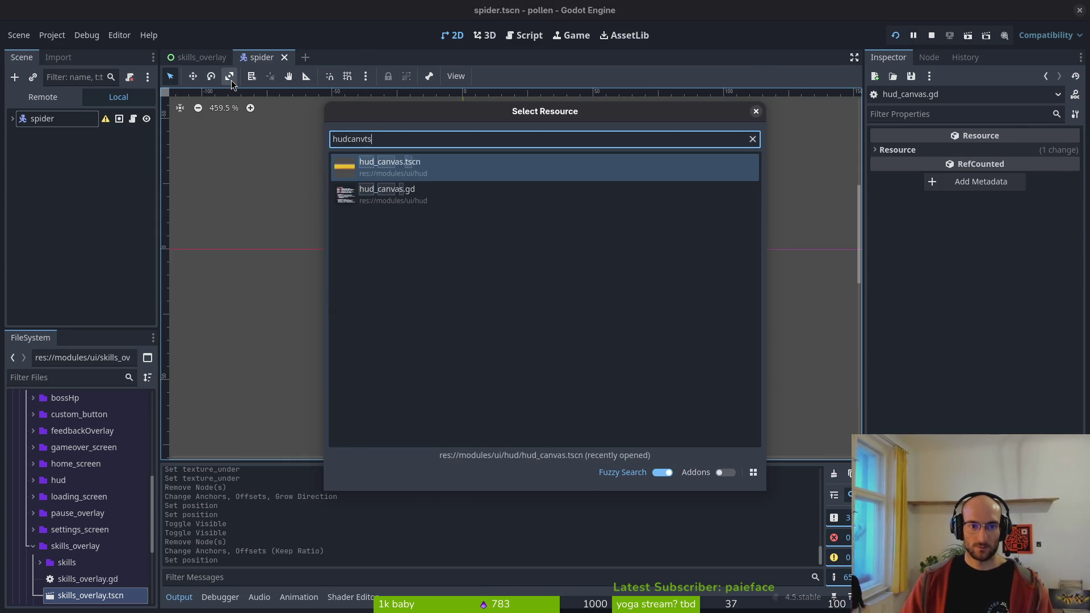
key("Return")
left_click(17, 168)
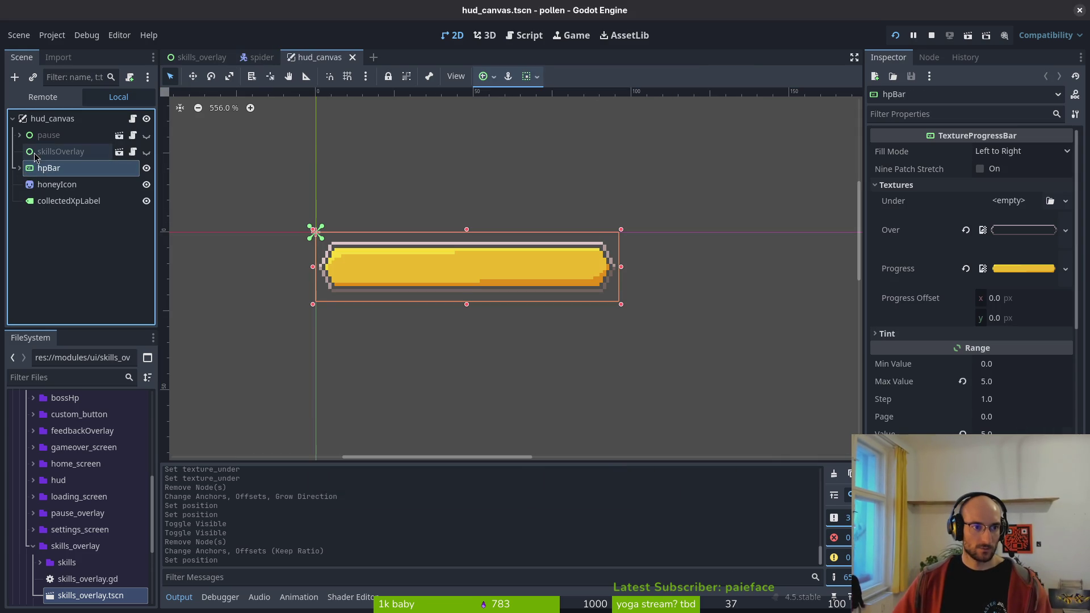
scroll(463, 277, "down", 3)
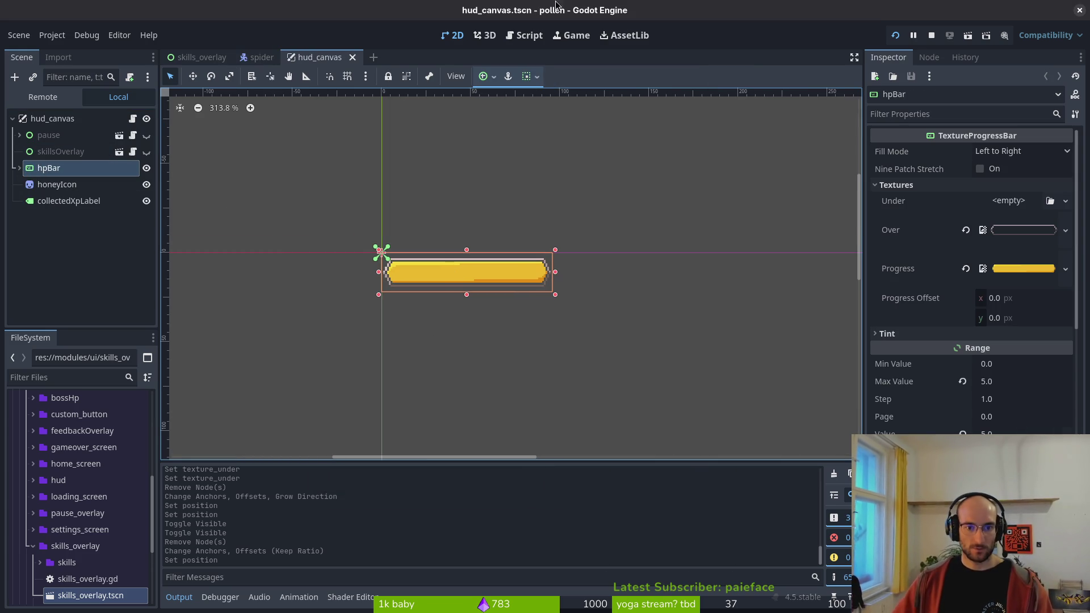
scroll(580, 374, "down", 3)
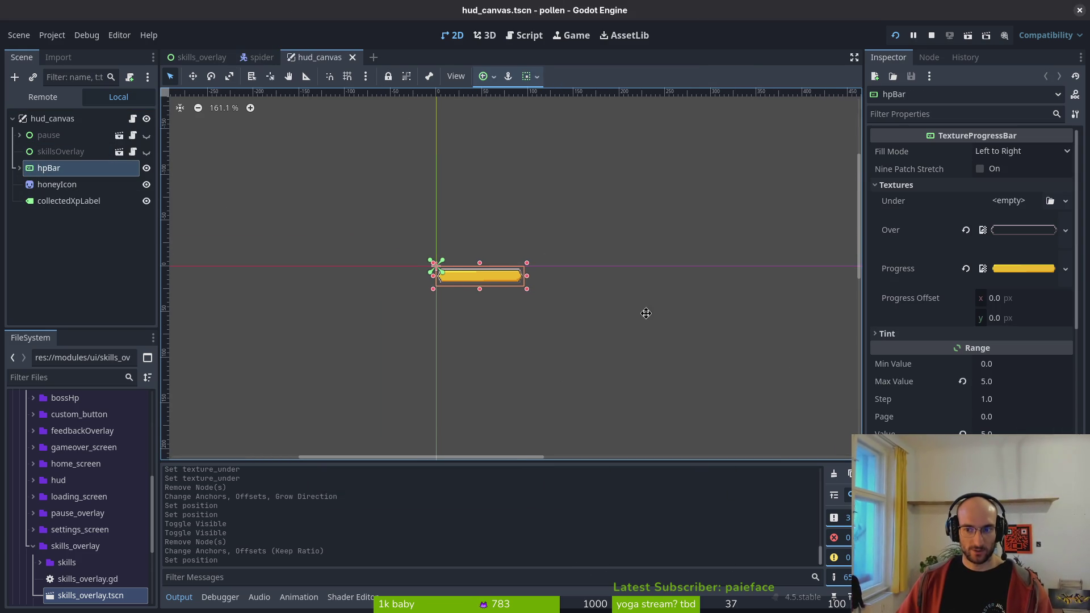
scroll(989, 272, "down", 5)
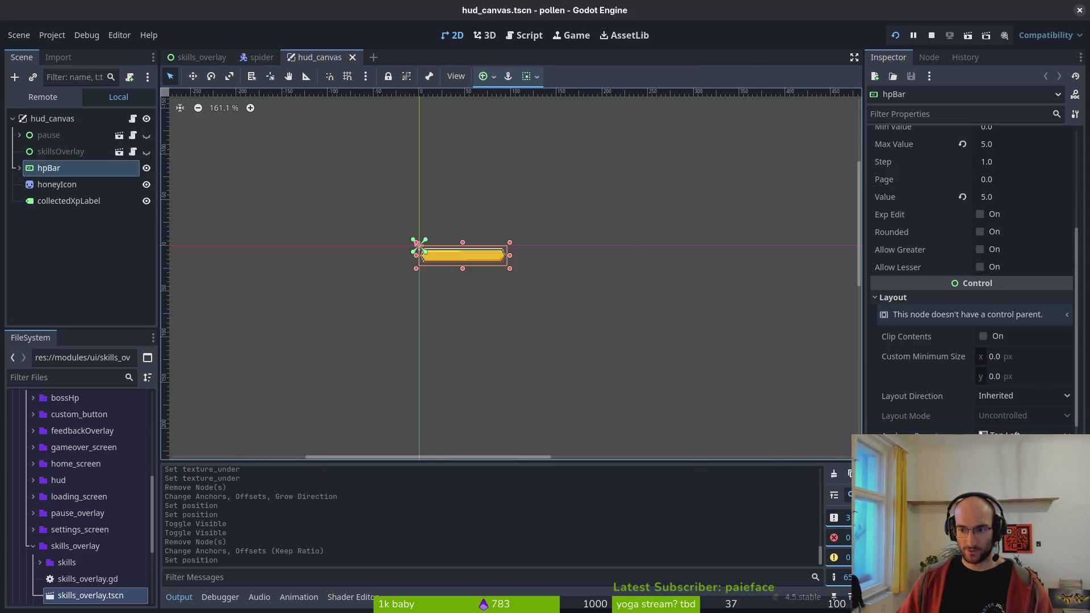
key("ctrl+s")
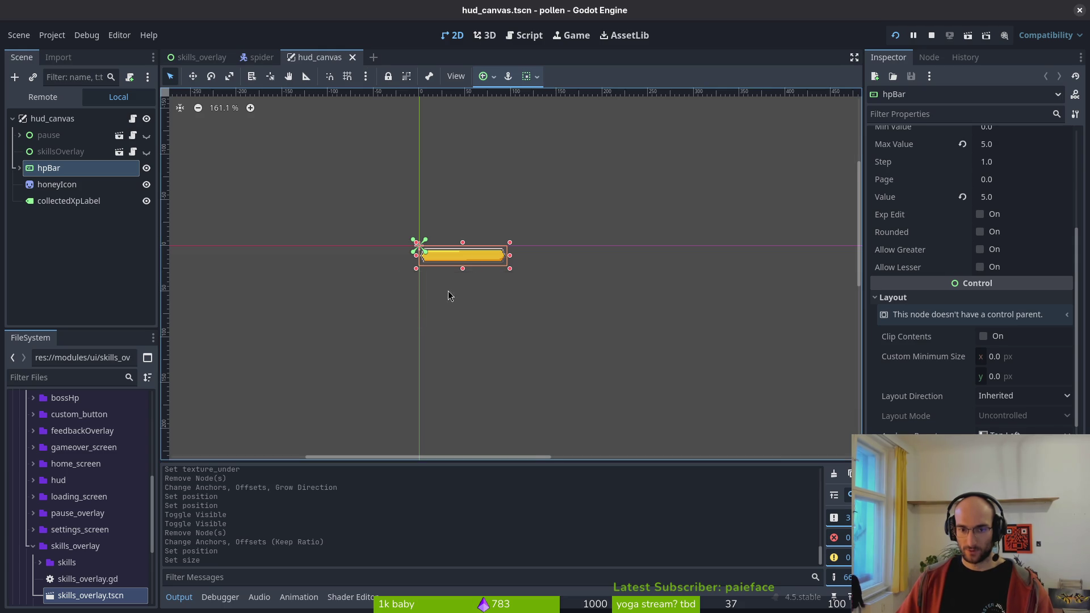
scroll(485, 250, "up", 6)
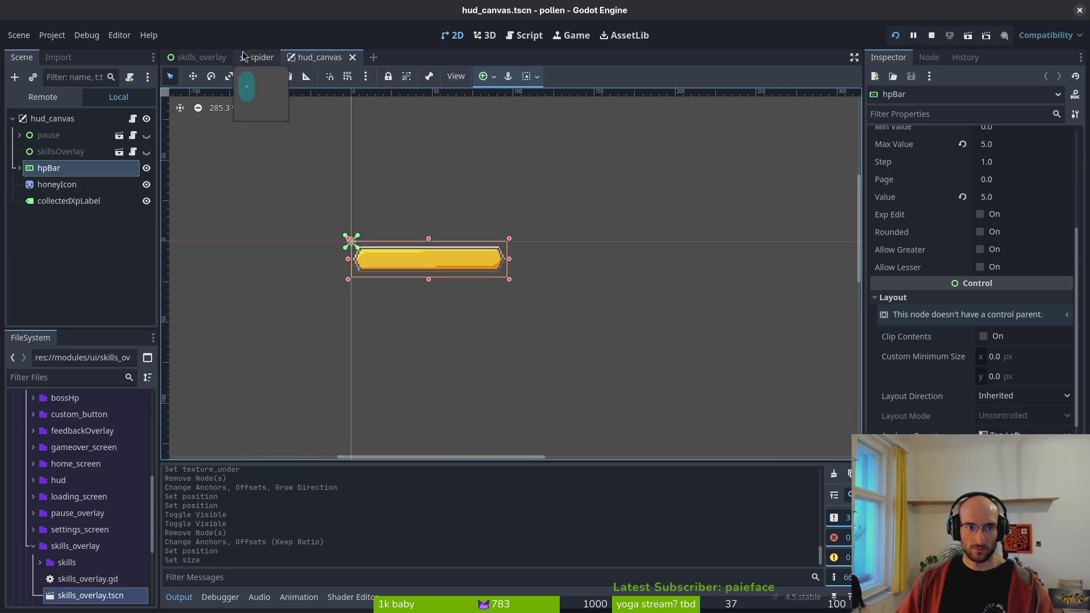
- Return to the spider scene and expand its node tree to compare the bossHpBar
key("alt+Tab")
key("alt+Tab")
left_click(262, 57)
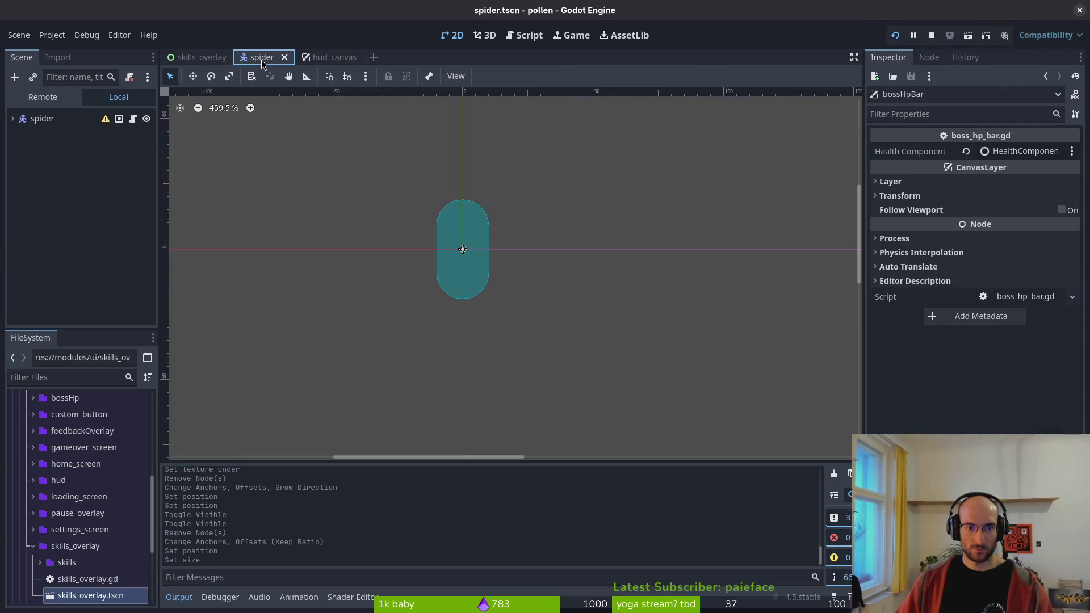
left_click(12, 119)
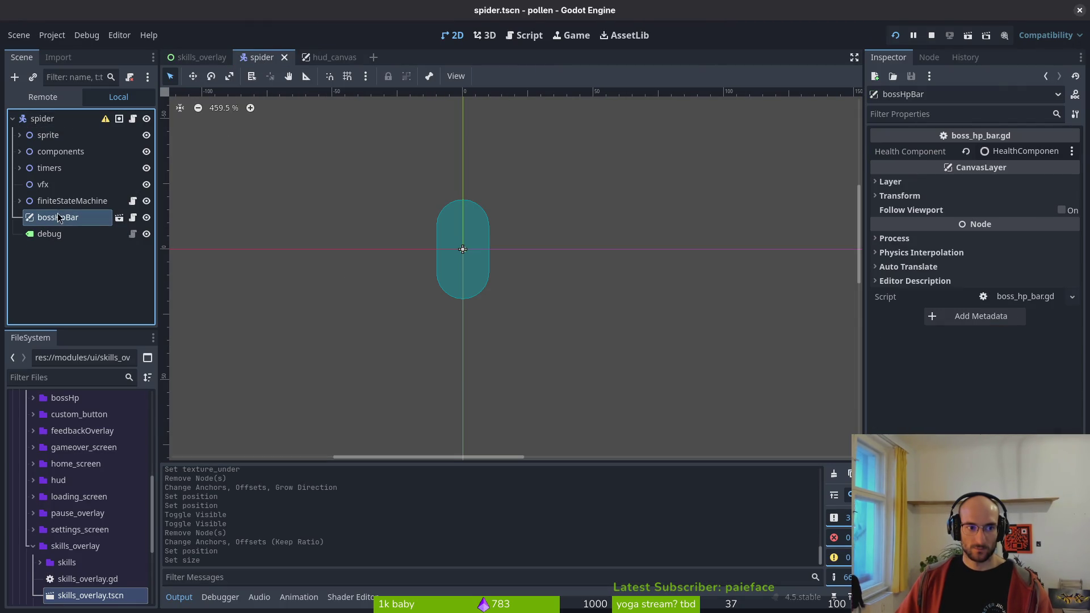
scroll(628, 289, "down", 4)
scroll(631, 278, "right", 5)
scroll(640, 264, "up", 2)
left_click(509, 270)
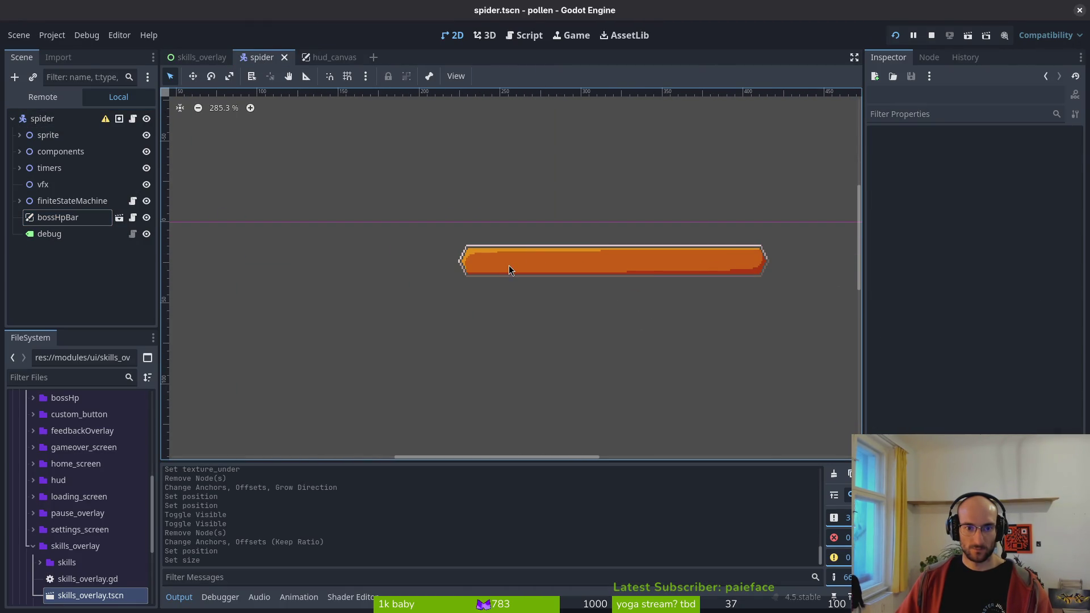
- Drag hud_canvas's hpBar slightly right and down, then save the scene
left_click(327, 62)
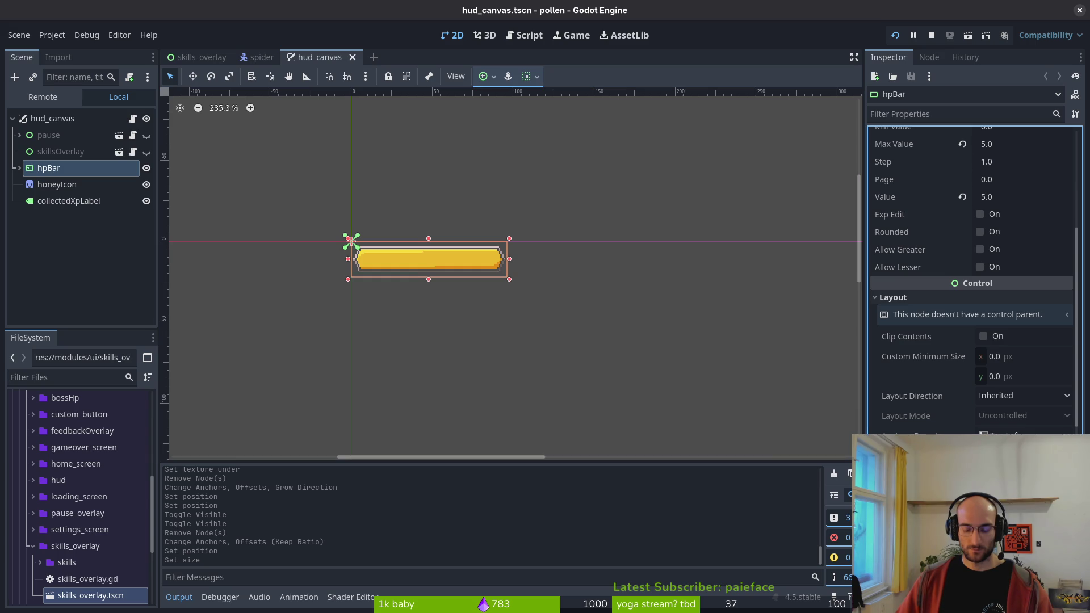
left_click_drag(352, 241, 364, 254)
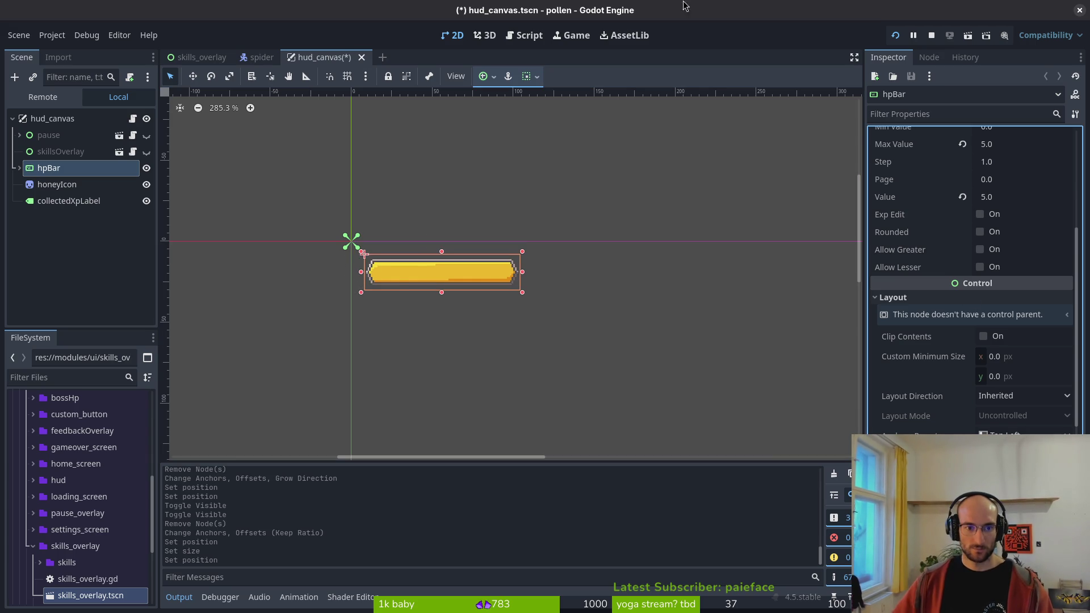
key("ctrl+s")
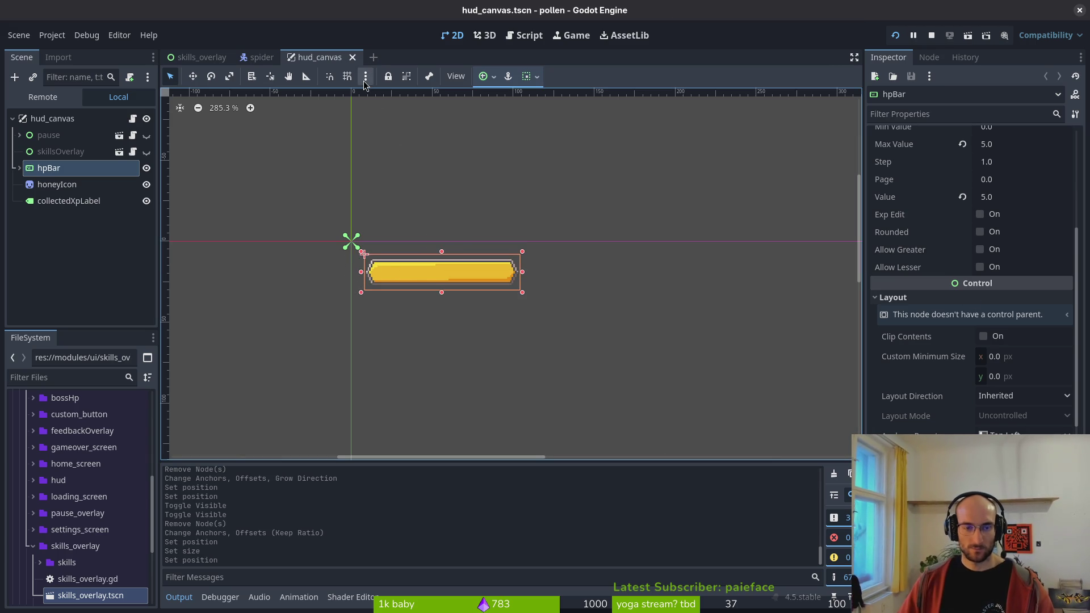
- Open hud_canvas.gd, check the hpBar Label reference, save it, and stop the running game
key("alt+Tab")
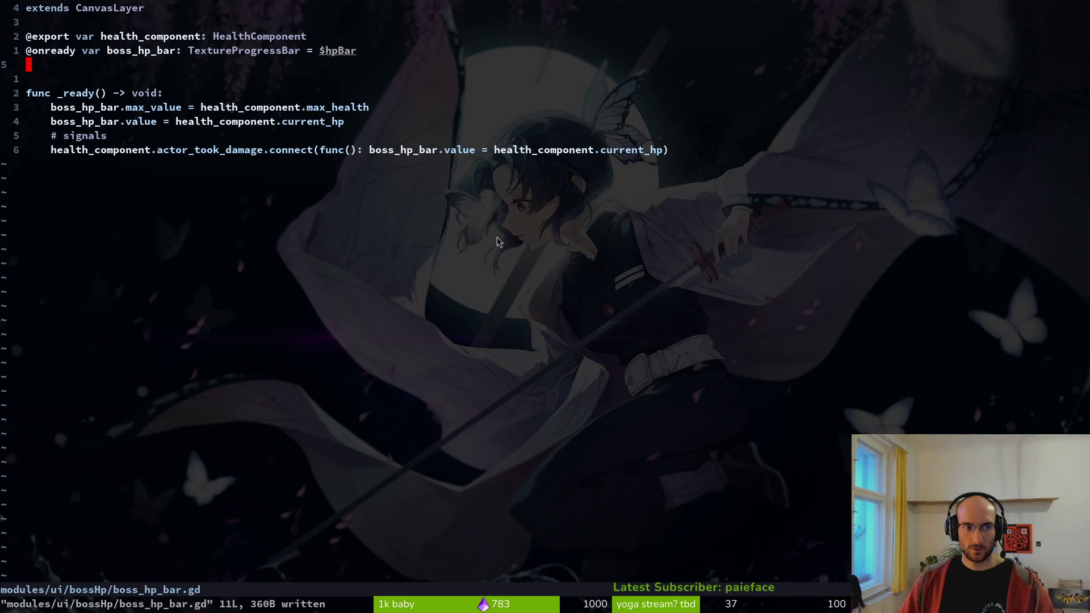
key("ctrl+p")
type("hudcanvas")
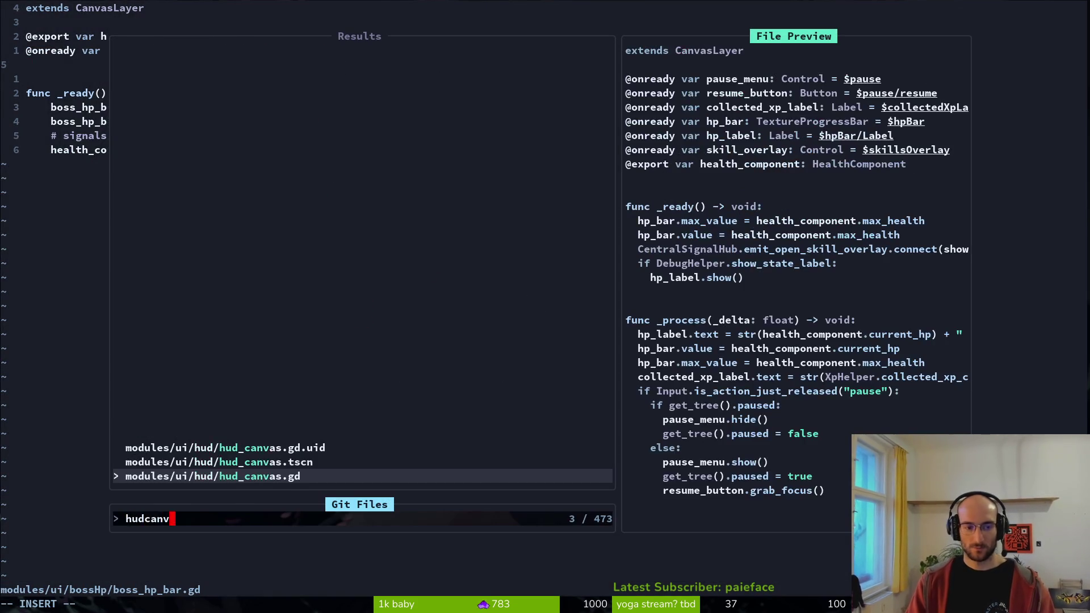
key("Return")
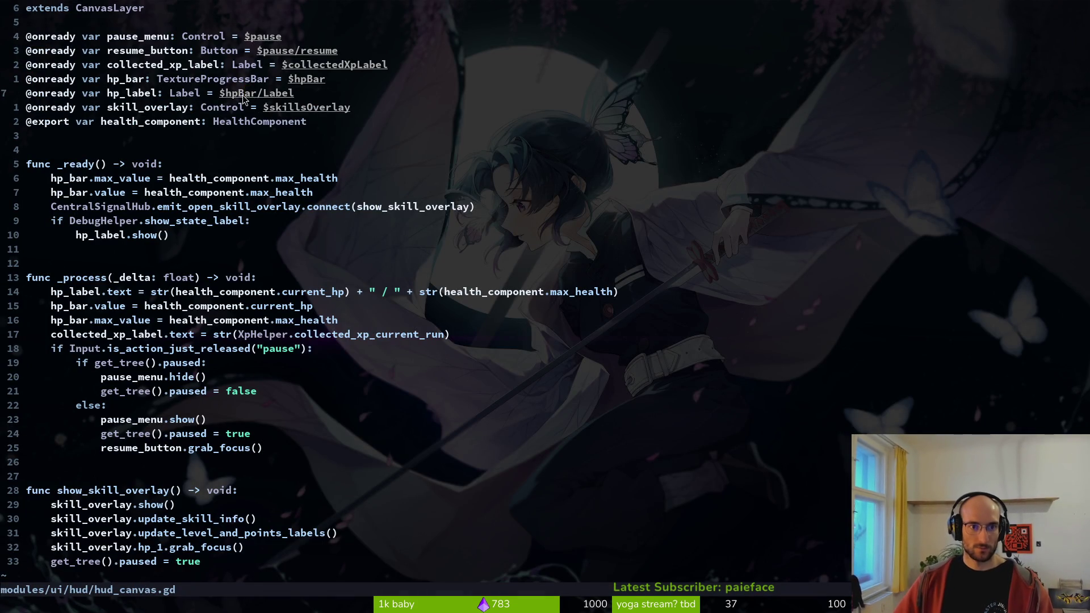
key("alt+Tab")
left_click(17, 170)
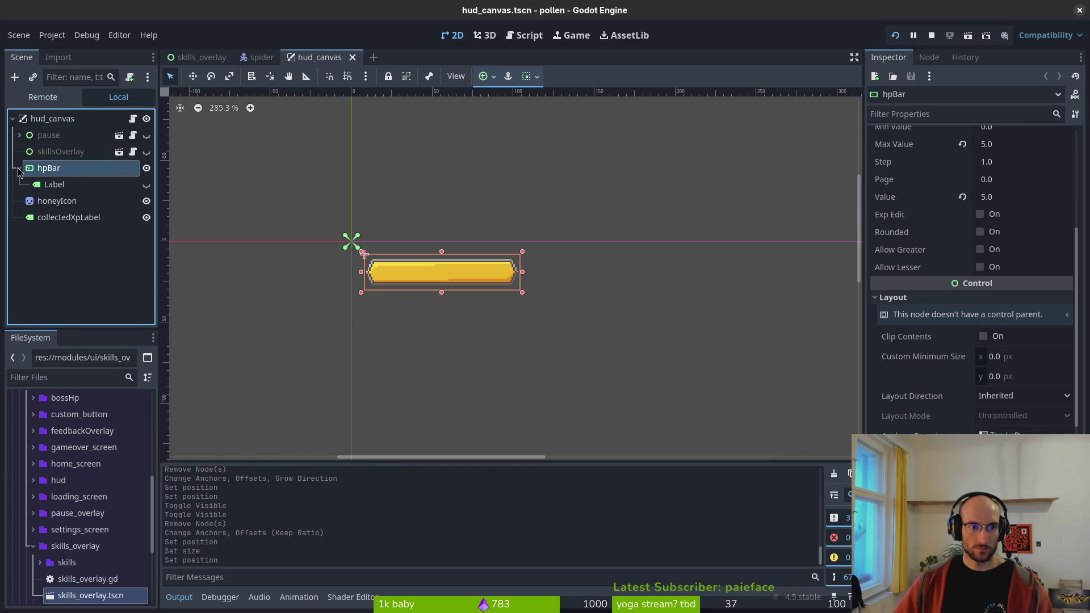
key("alt+Tab")
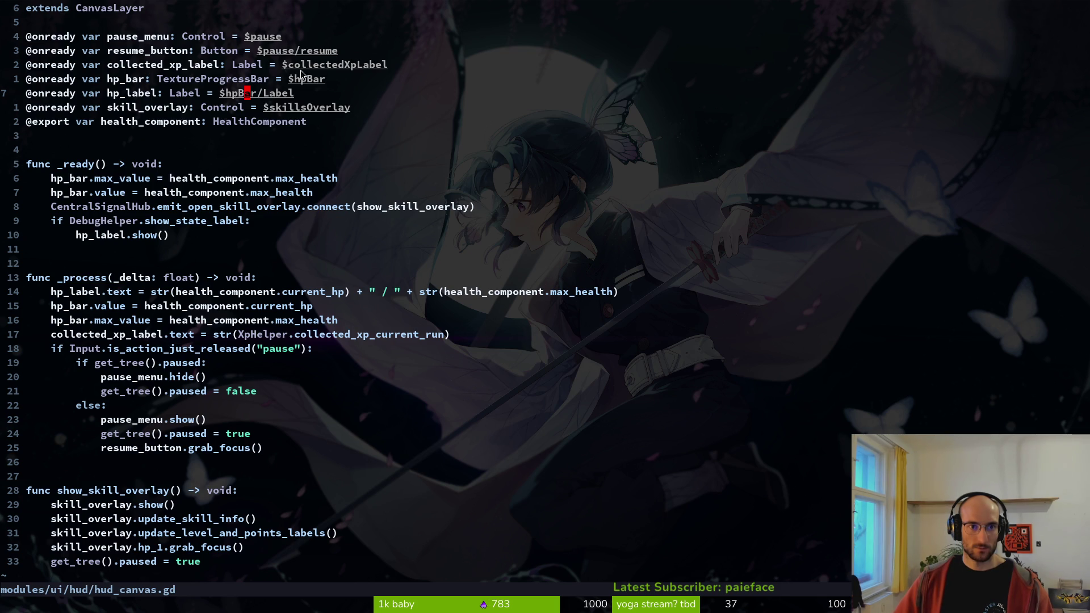
key("ctrl+s")
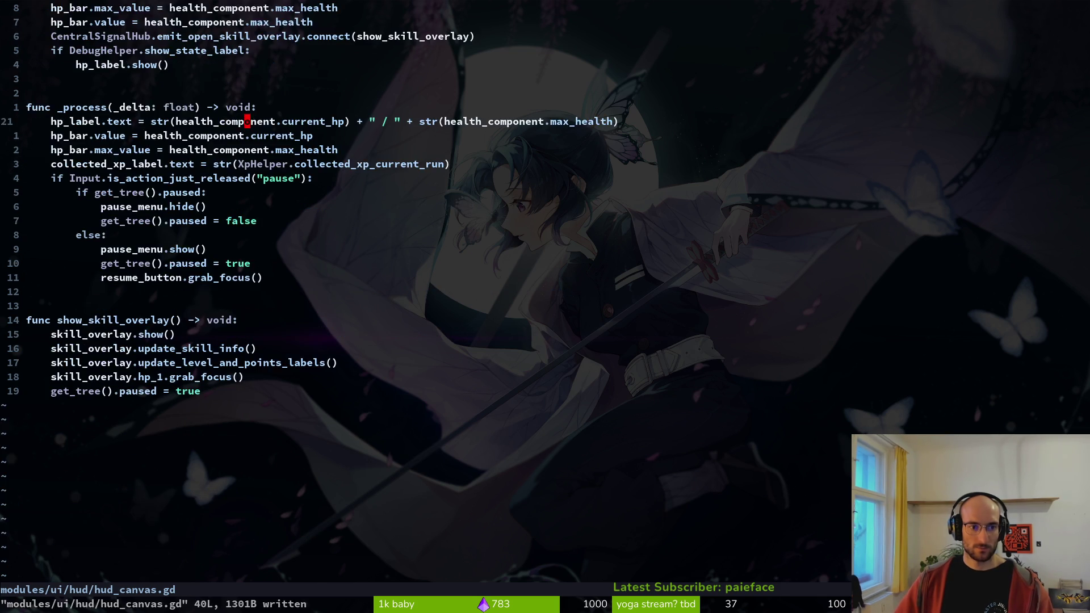
key("alt+Tab")
left_click(896, 40)
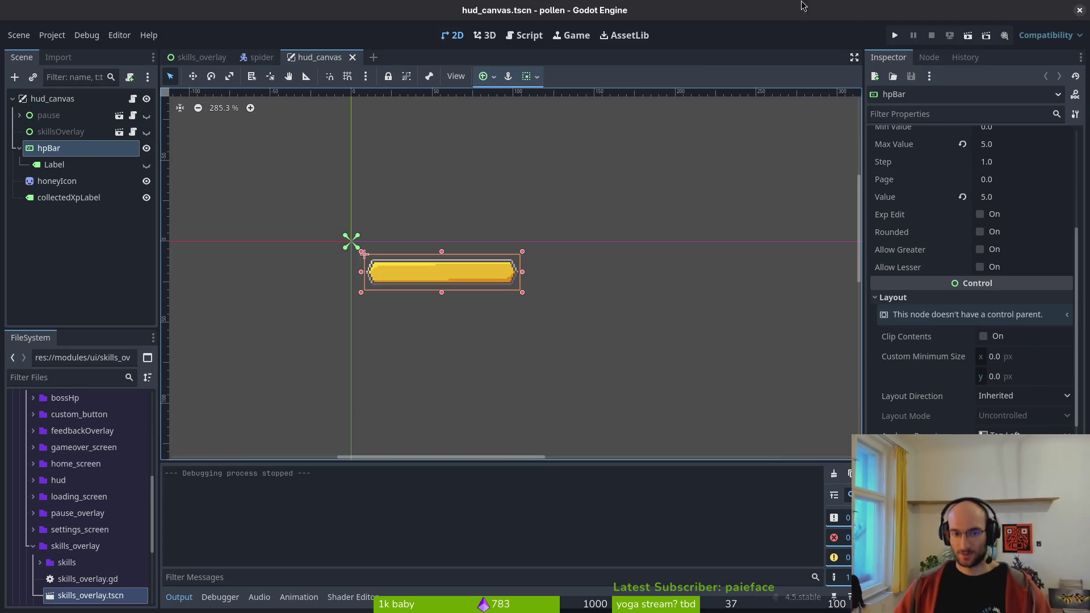
- Launch the game, walk into the middle hexagon, and choose the boss level
left_click(891, 32)
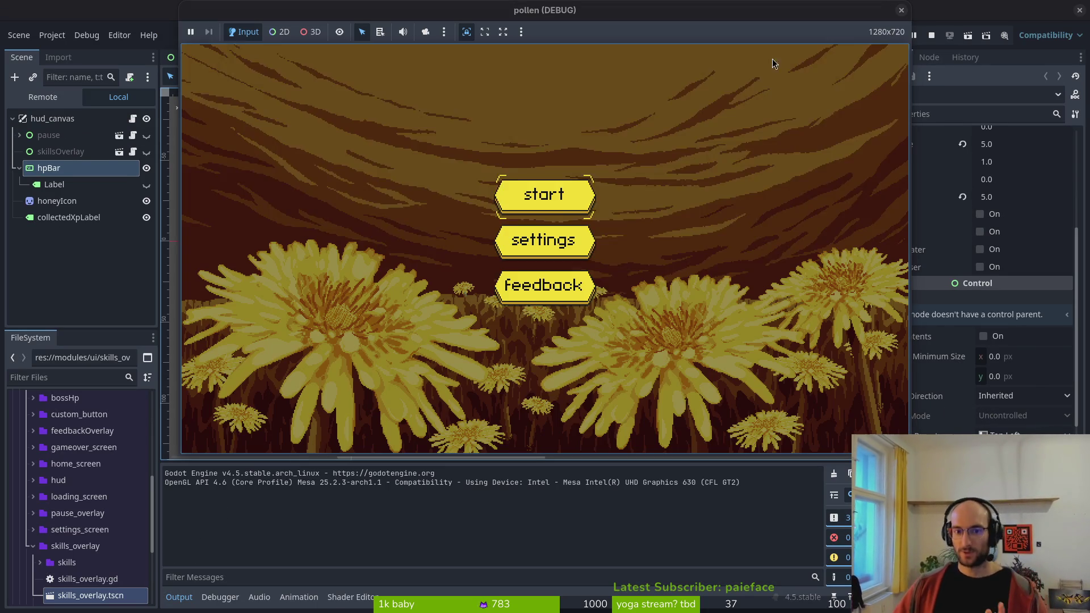
left_click(577, 195)
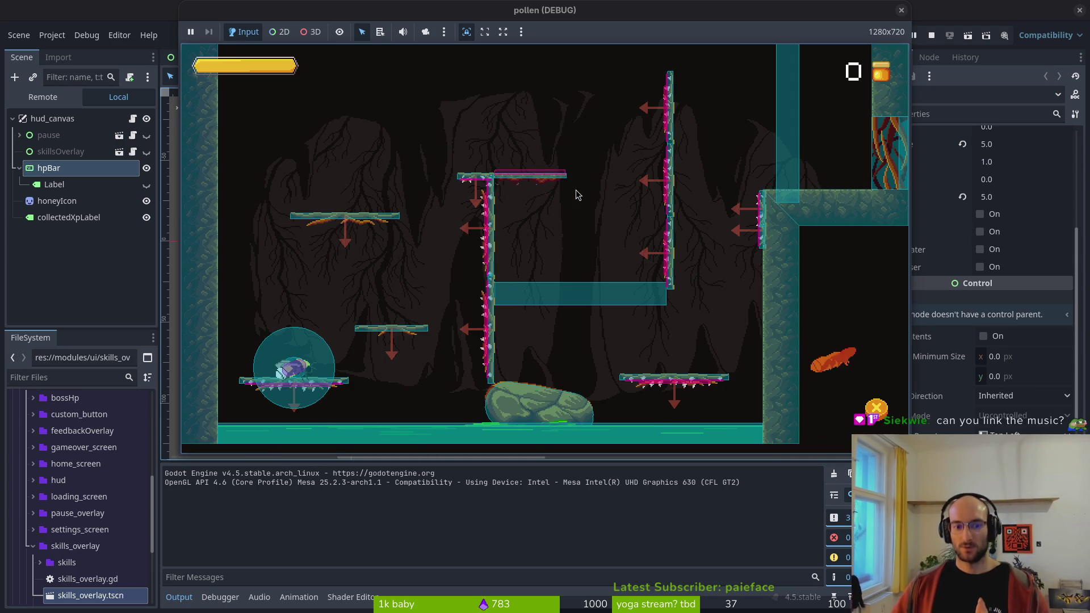
key("Up")
key("Right")
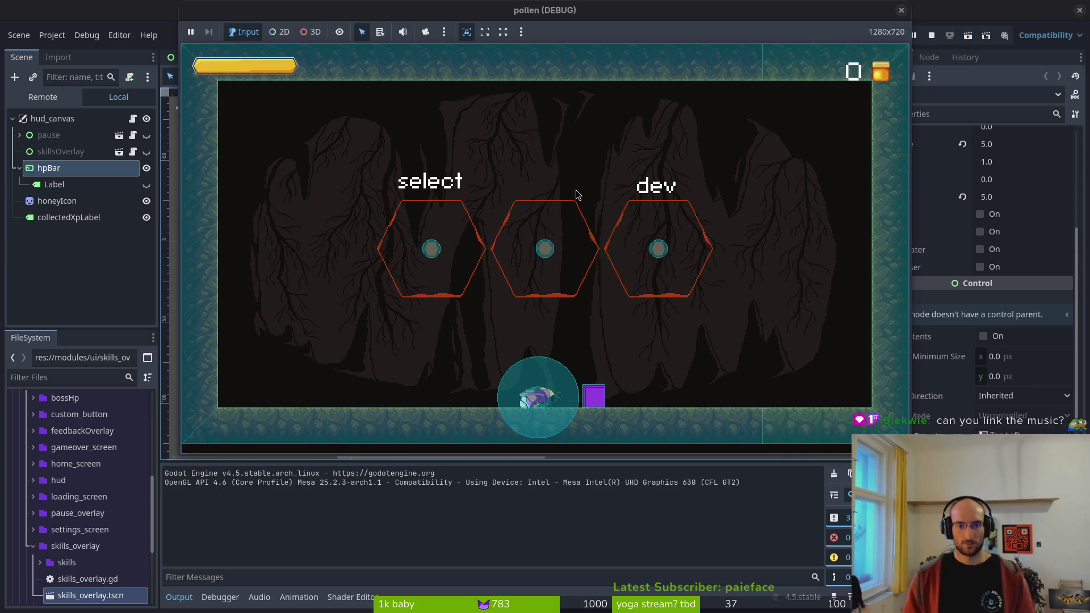
key("Up")
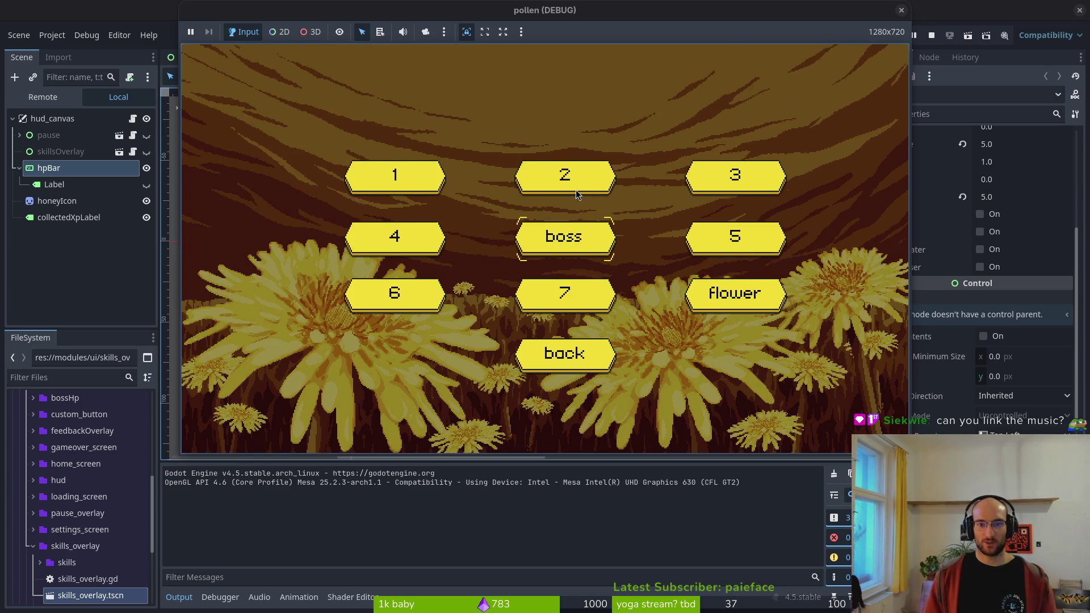
key("Return")
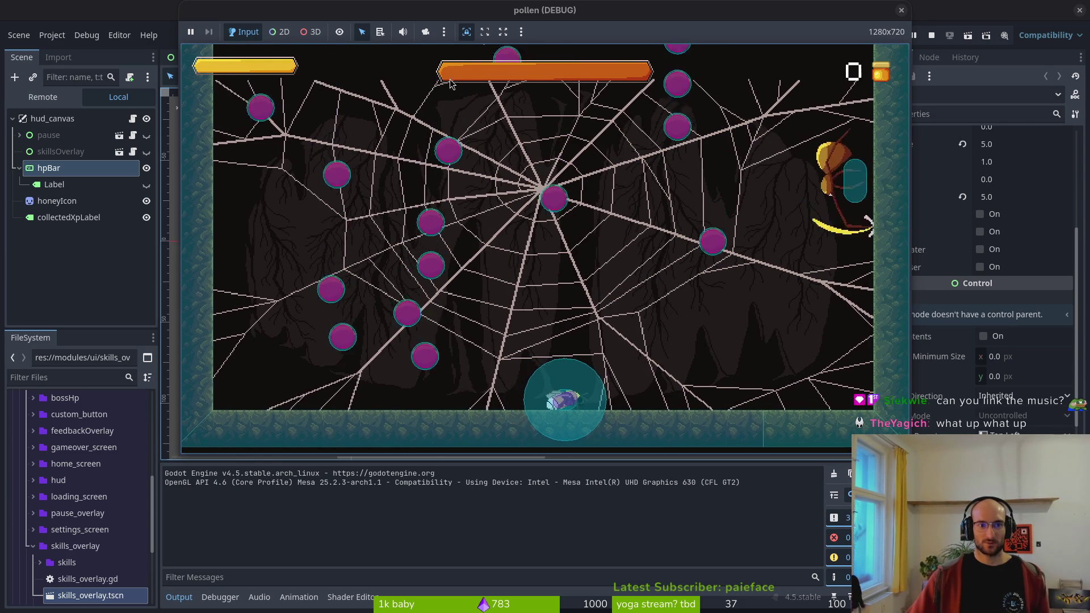
- Dodge left during the spider boss fight with both HP bars showing
key("Left")
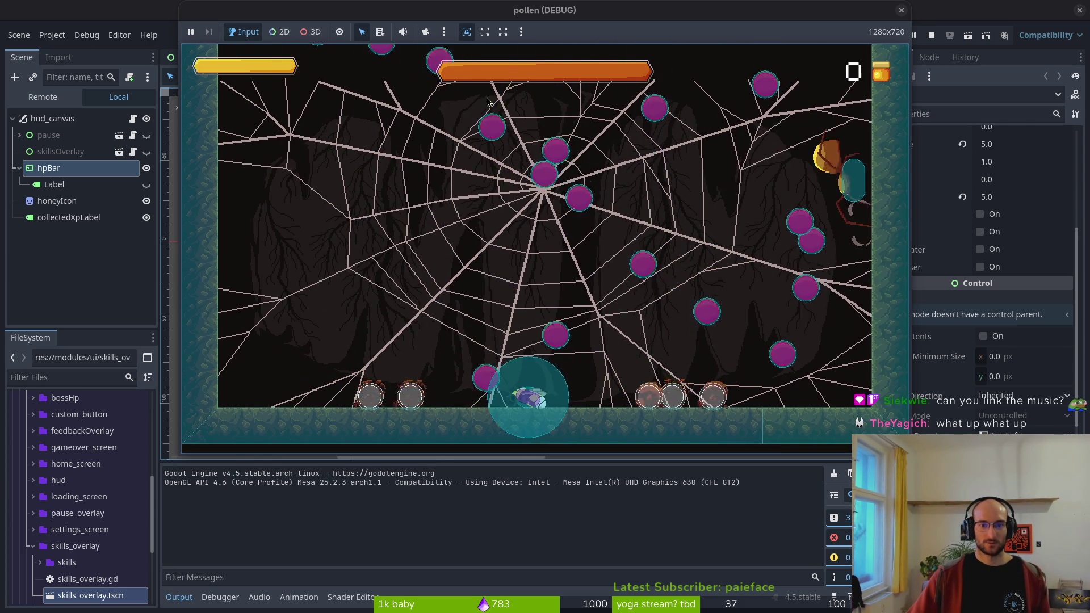
key("Left")
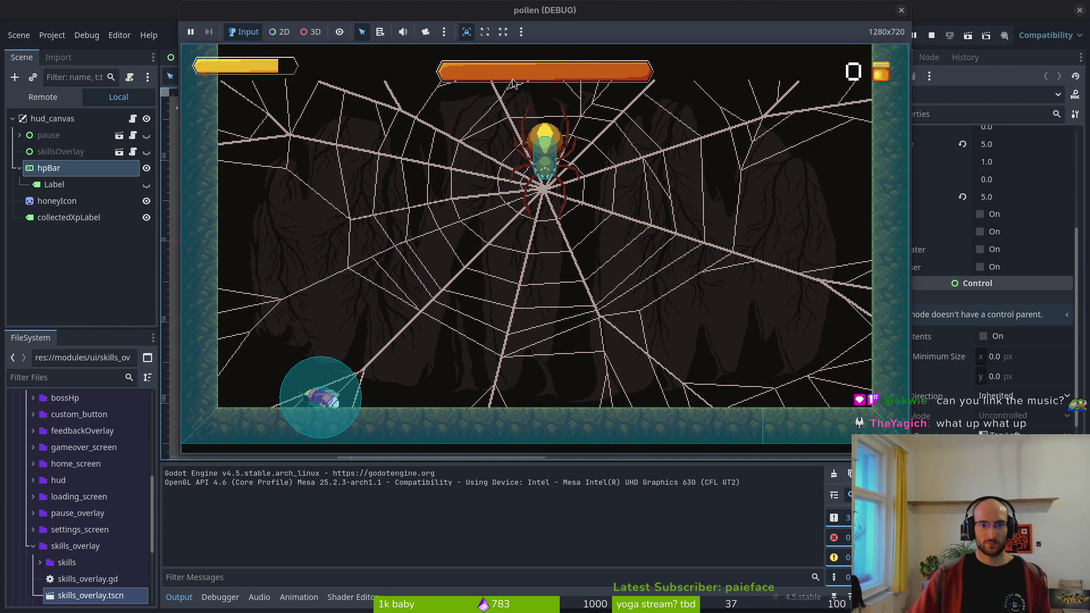
key("Left")
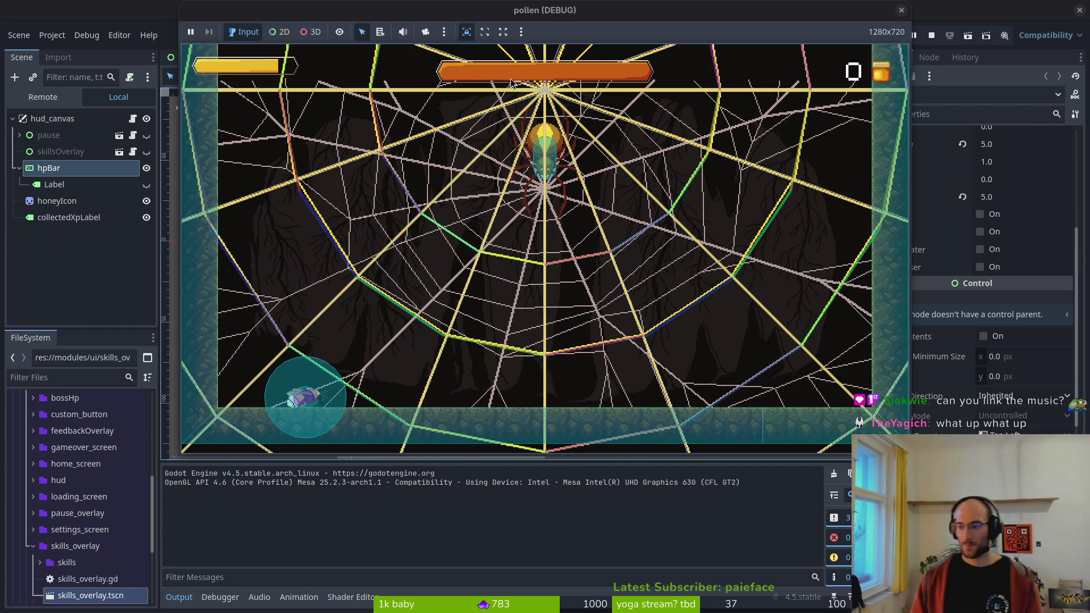
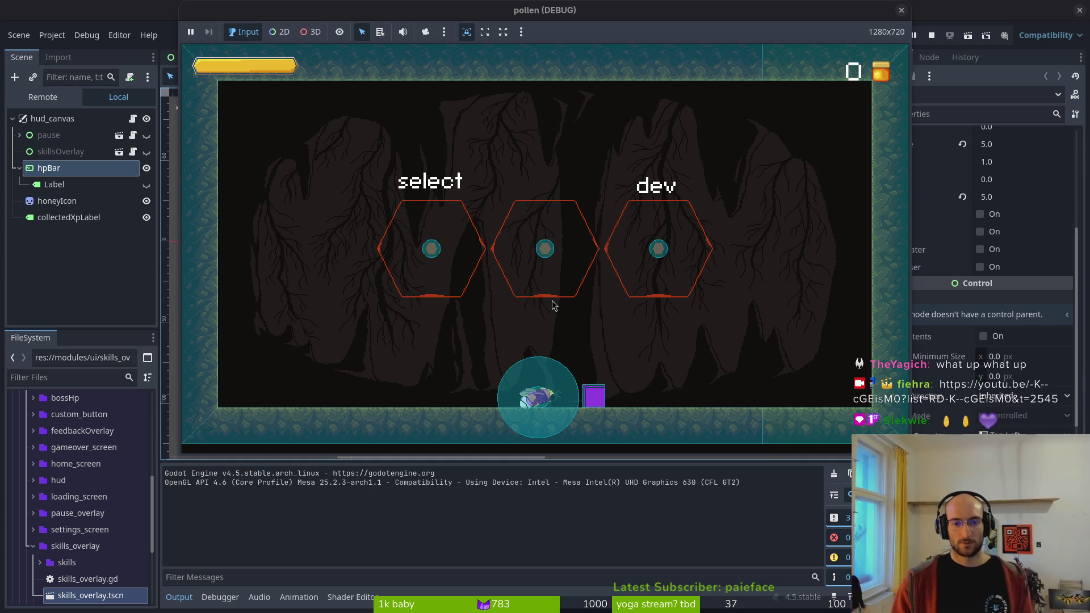
- Pick skills, then launch the 'boss' level from the dev menu
key("w")
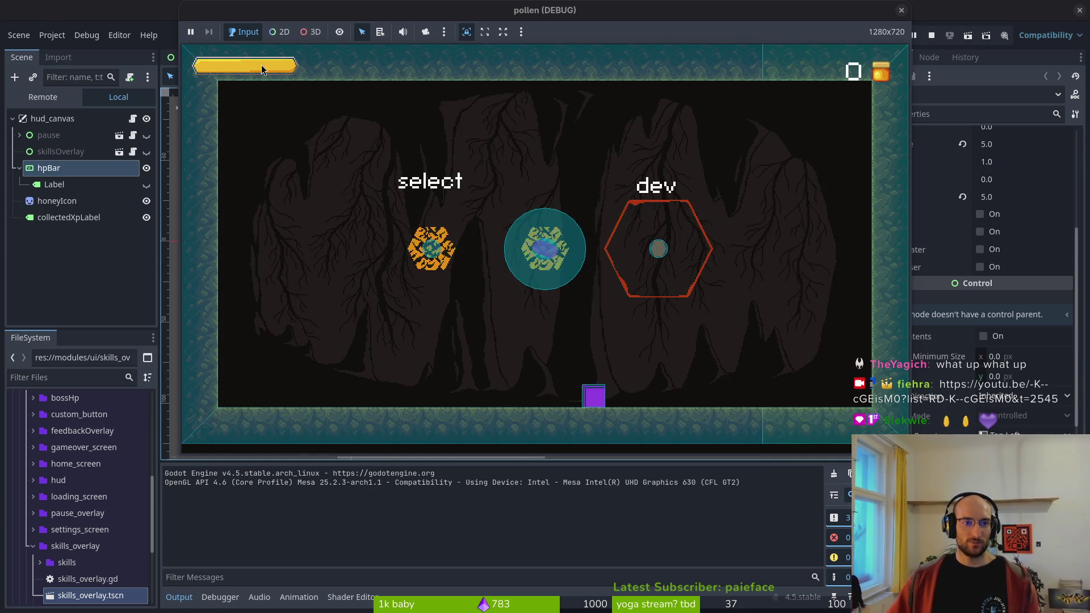
key("d")
key("Return")
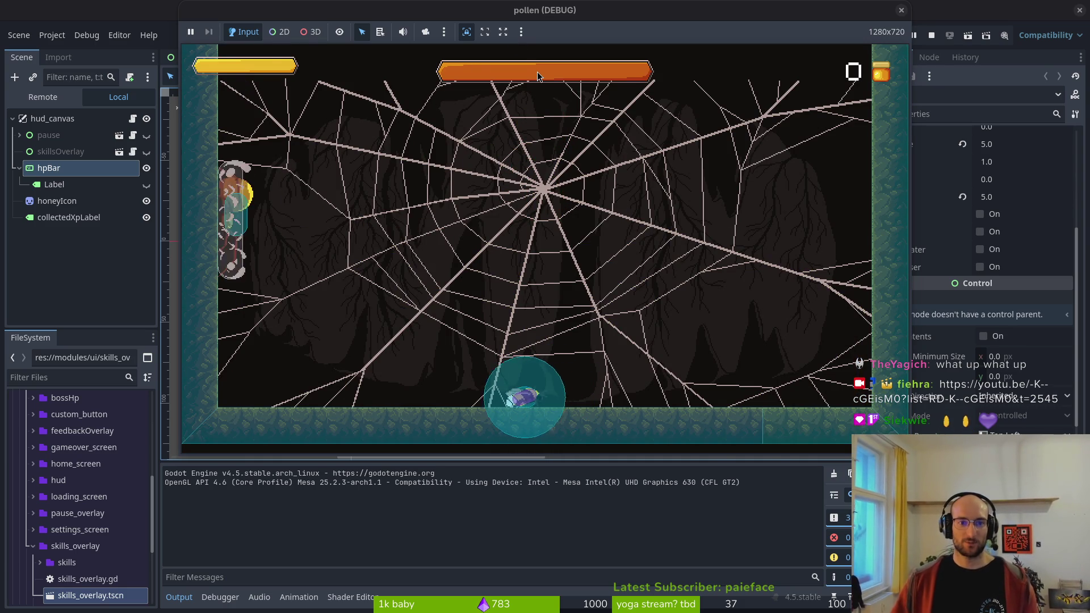
- Steer the bee around the arena with WASD while the spider attacks
key("d")
key("w")
key("s")
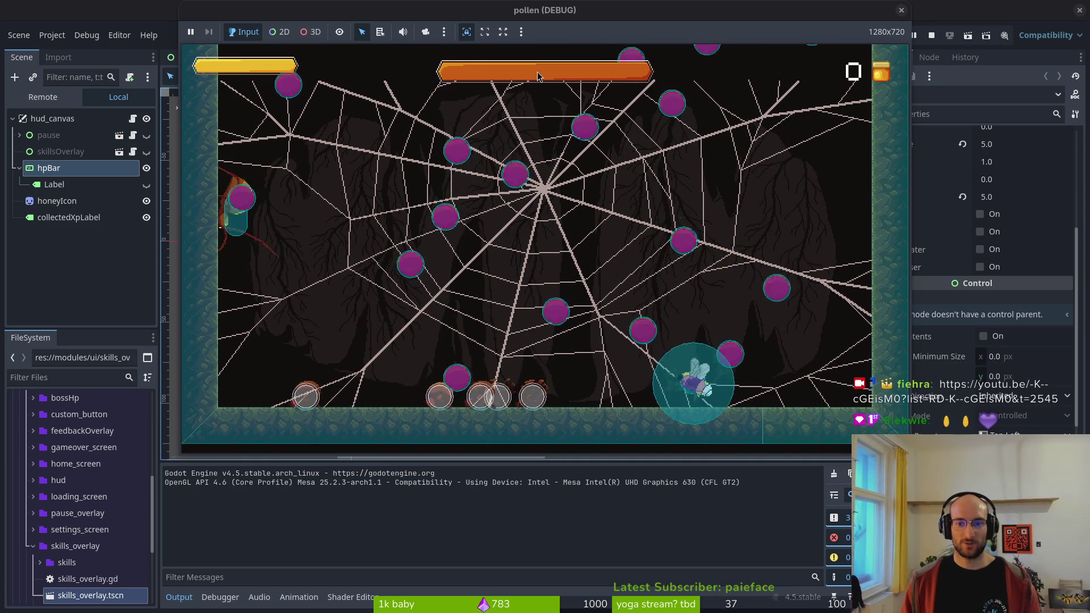
key("d")
key("d")
key("w")
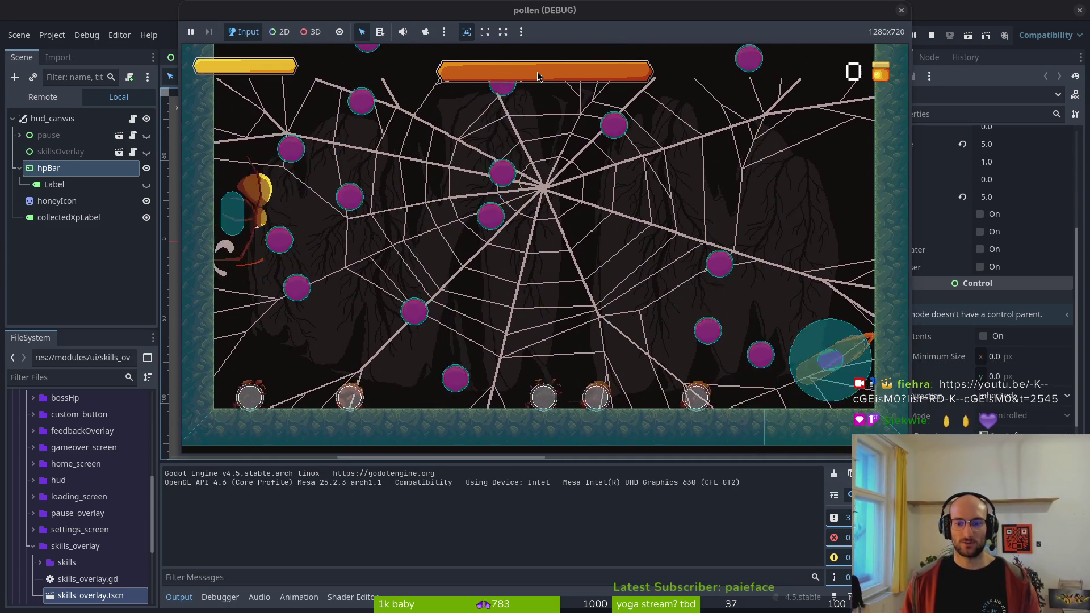
key("a")
key("w")
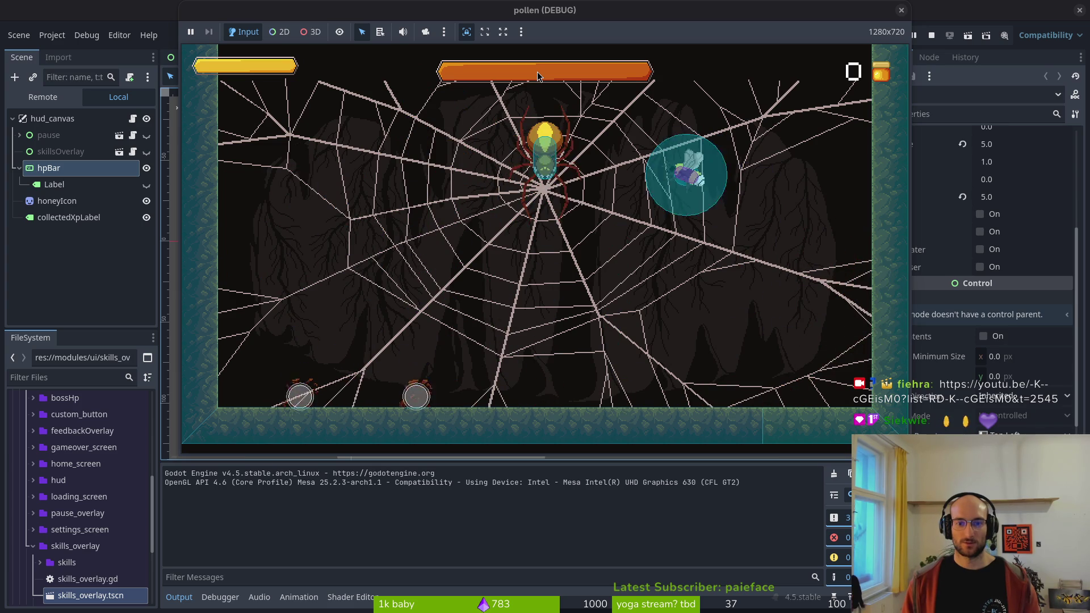
key("s")
key("a")
key("s")
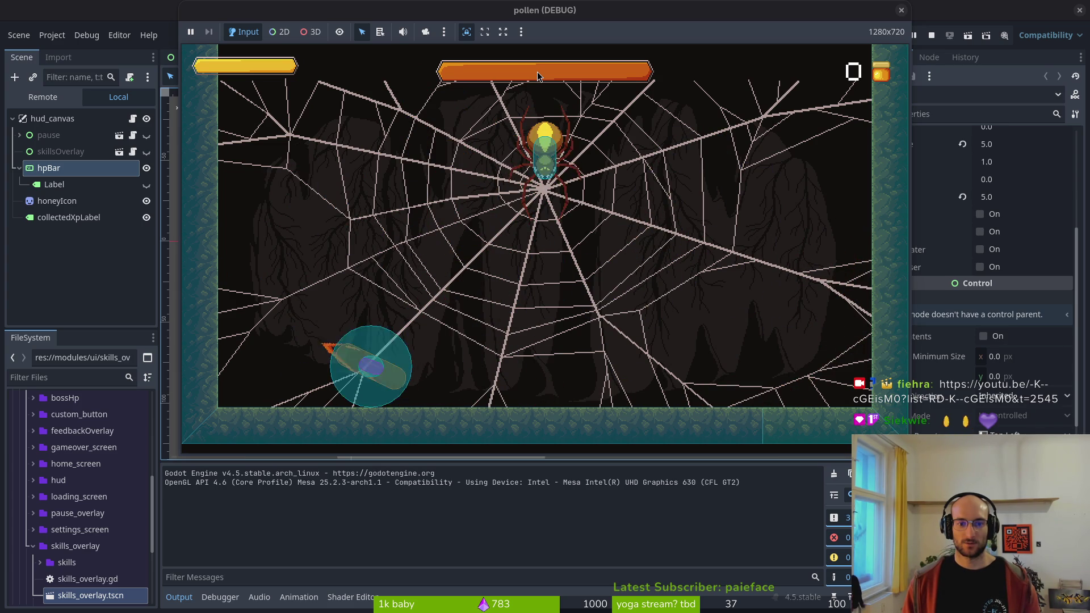
key("w")
key("a")
key("w")
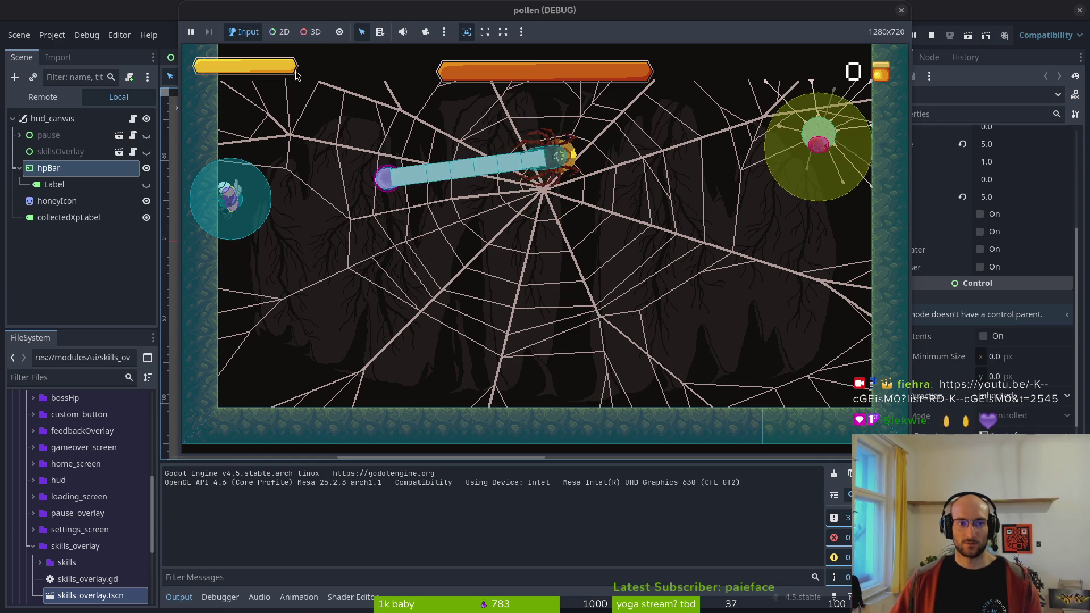
key("s")
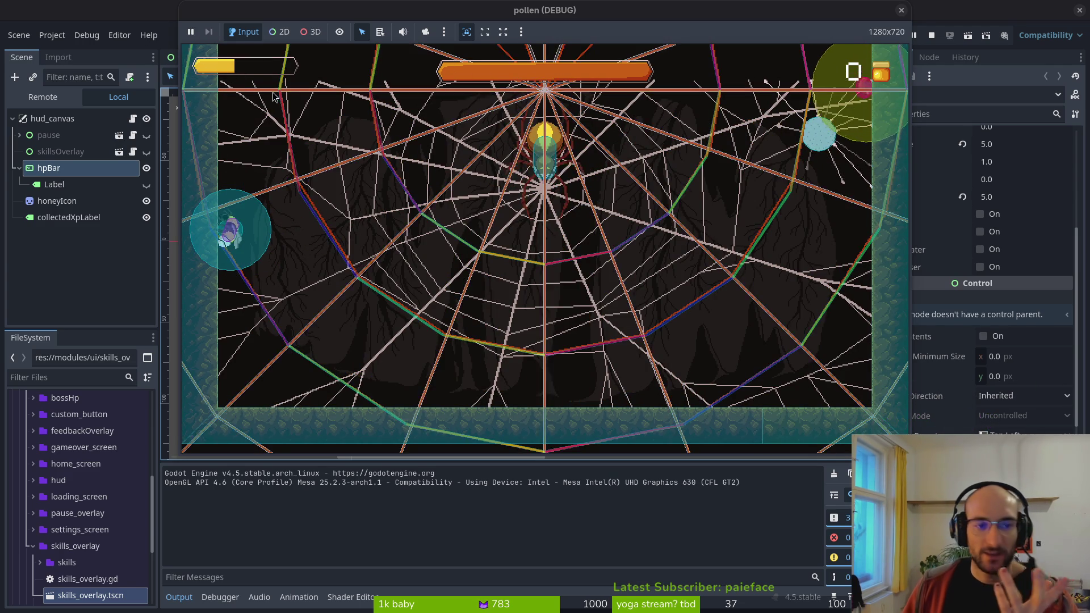
- Stop the debug game and zoom in on the hpBar
left_click(901, 11)
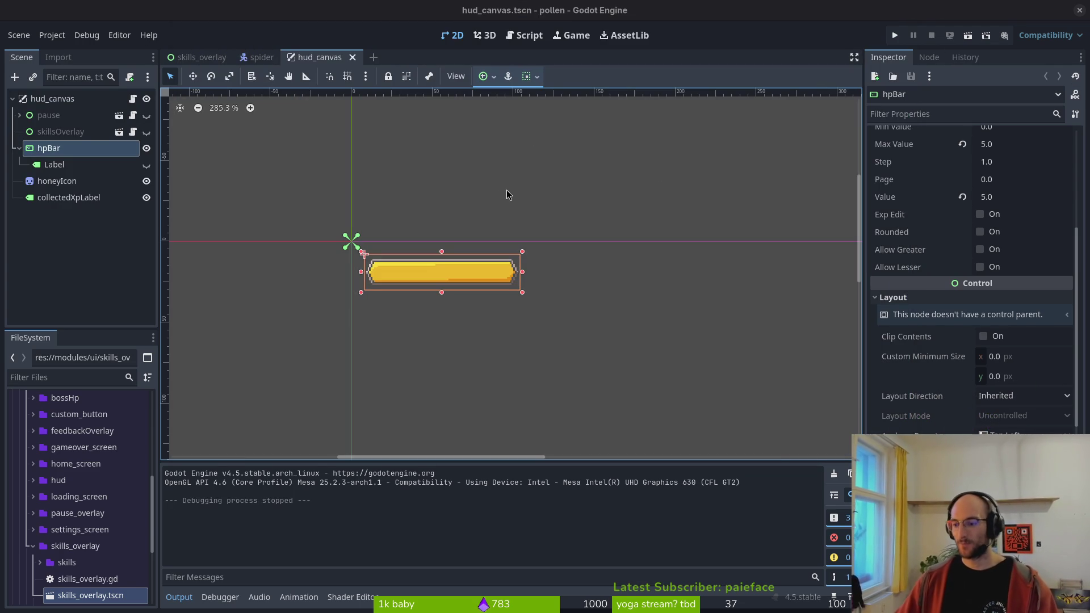
scroll(449, 281, "up", 8)
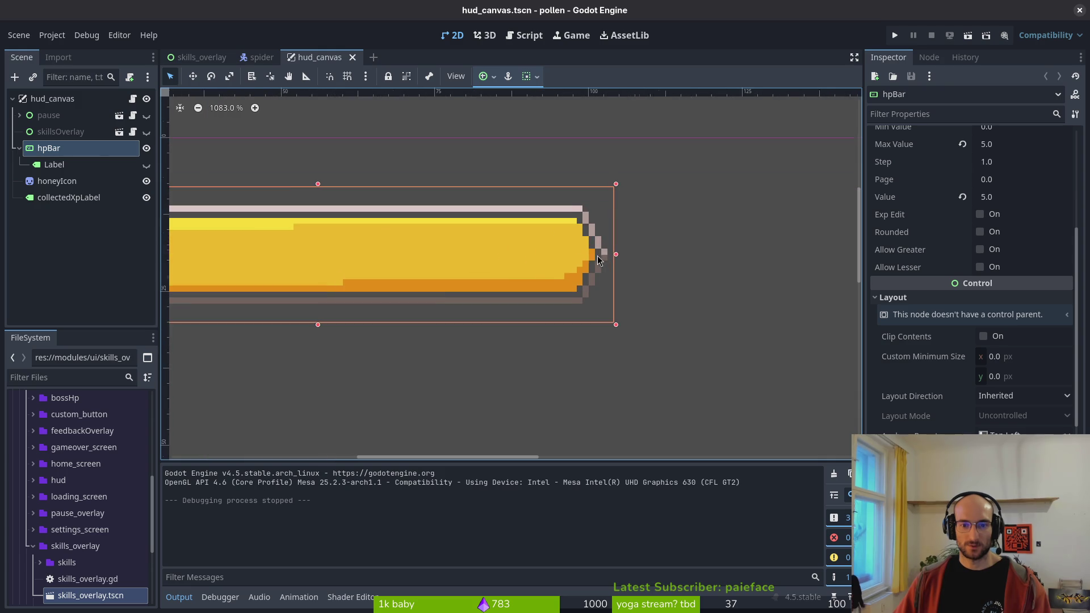
scroll(606, 255, "up", 2)
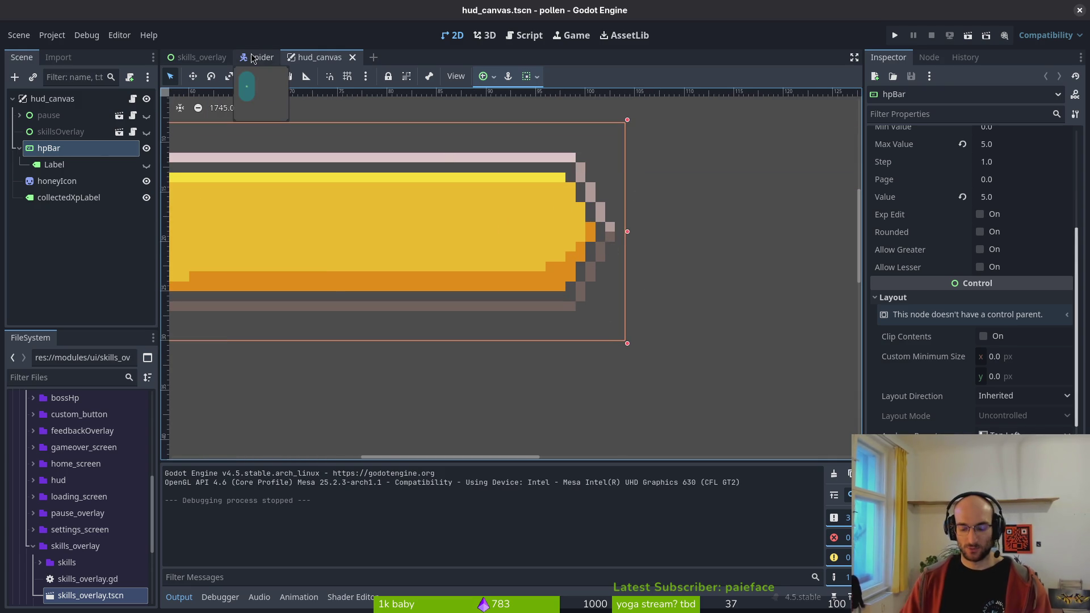
- Quick-open the 'bosshpbar' scene and inspect its health bar
key("ctrl+shift+o")
type("bosshpbar")
key("Return")
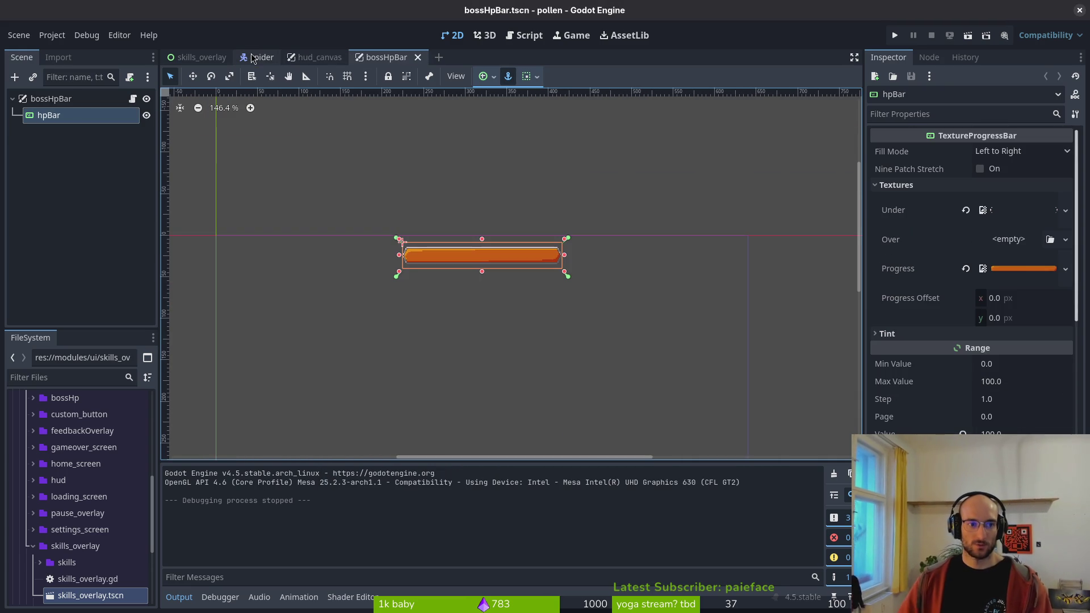
scroll(577, 280, "up", 6)
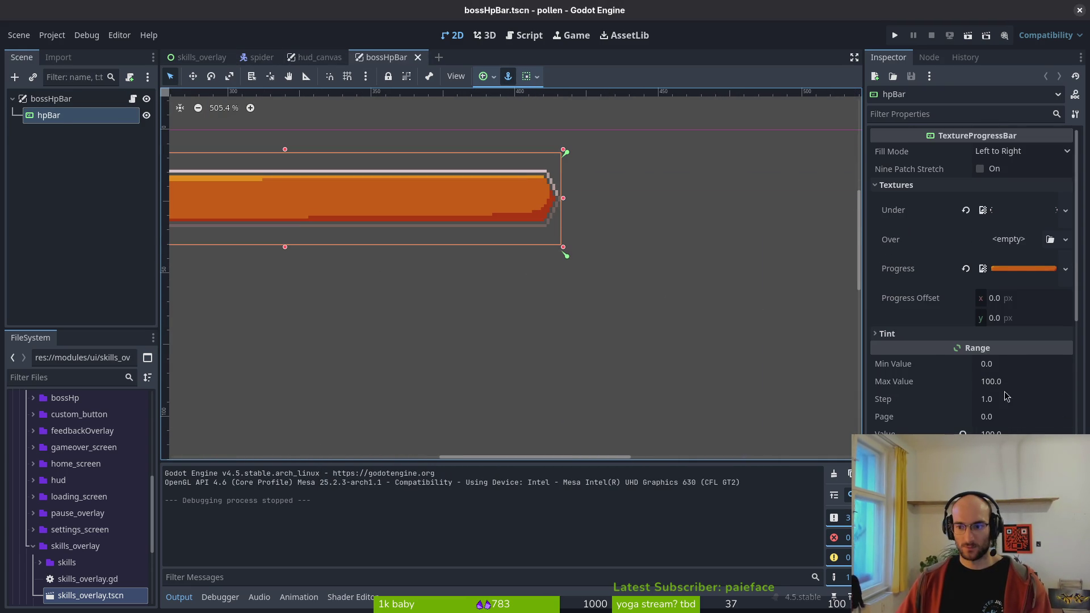
scroll(1007, 396, "down", 5)
scroll(482, 243, "up", 3)
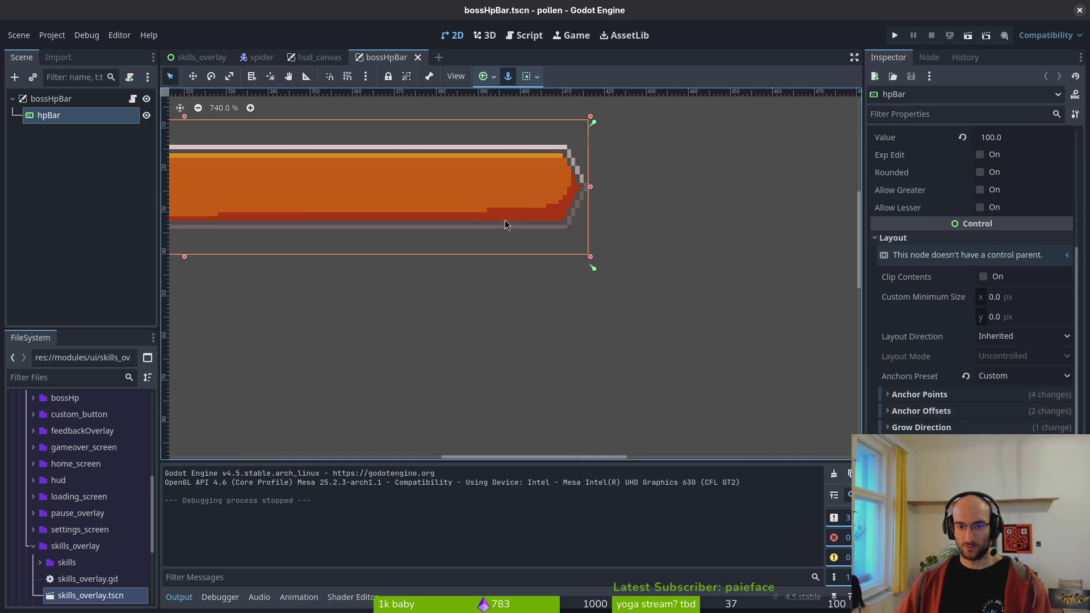
scroll(524, 270, "down", 5)
scroll(531, 183, "up", 8)
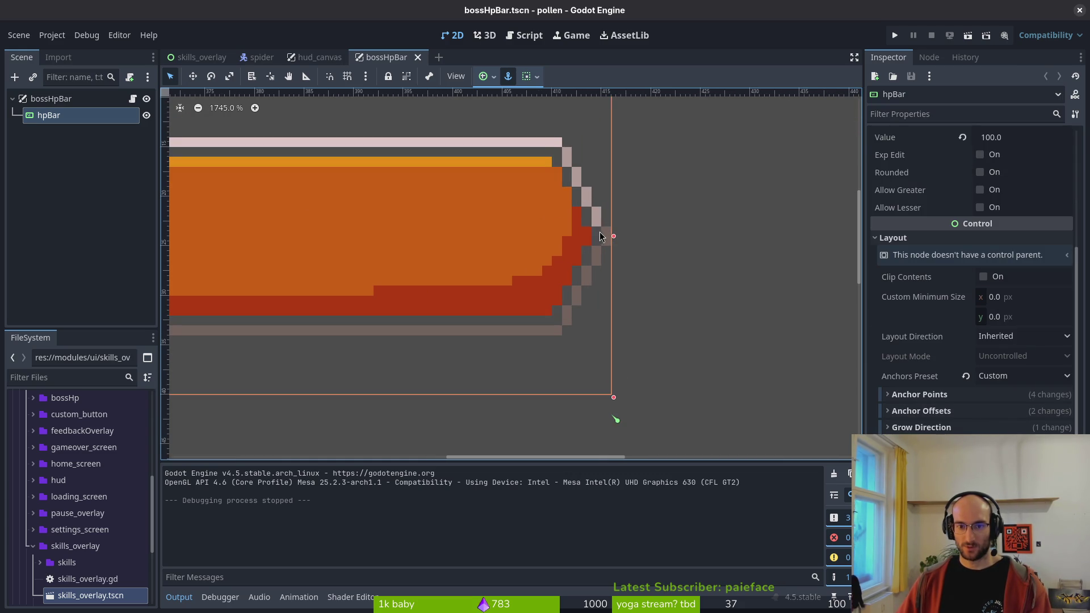
- Return to the hud_canvas scene, then switch over to Aseprite
left_click(310, 56)
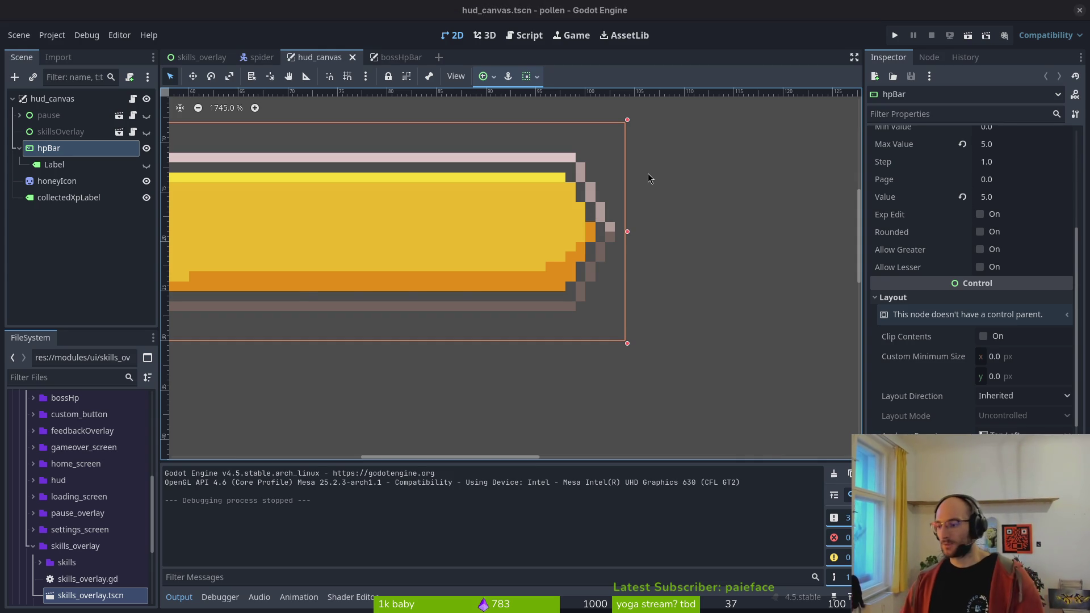
key("alt+Tab")
scroll(458, 178, "down", 5)
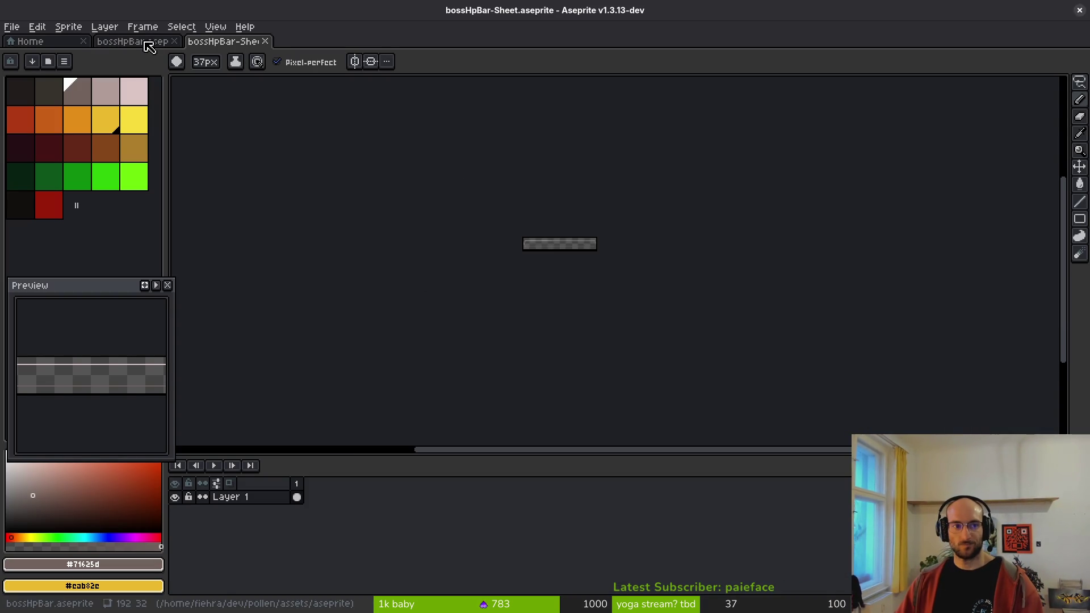
- Open hpBar.aseprite from the Home page's recent files
left_click(34, 41)
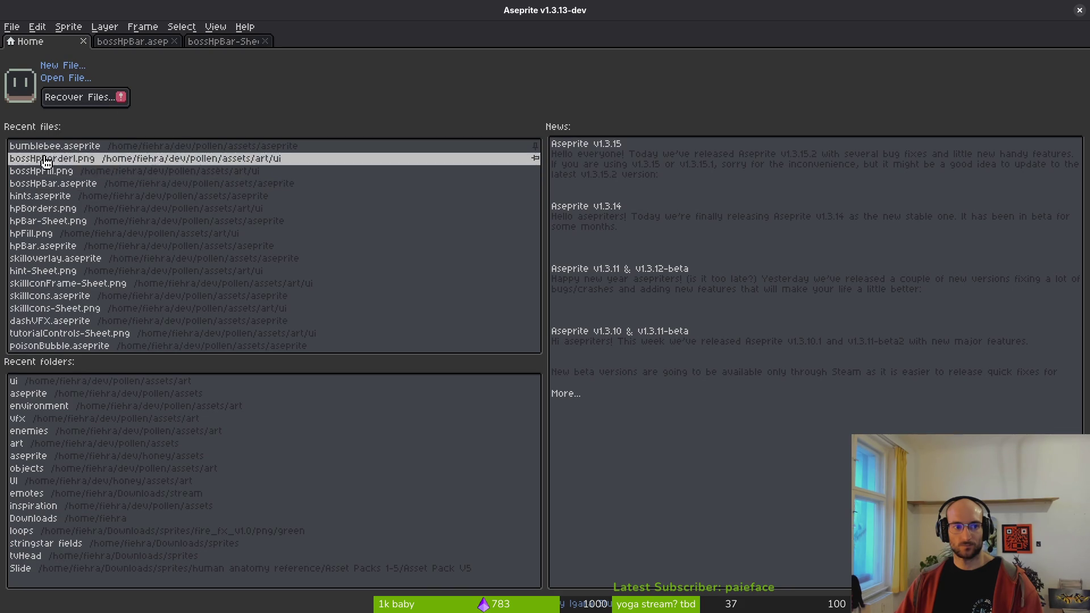
left_click(79, 246)
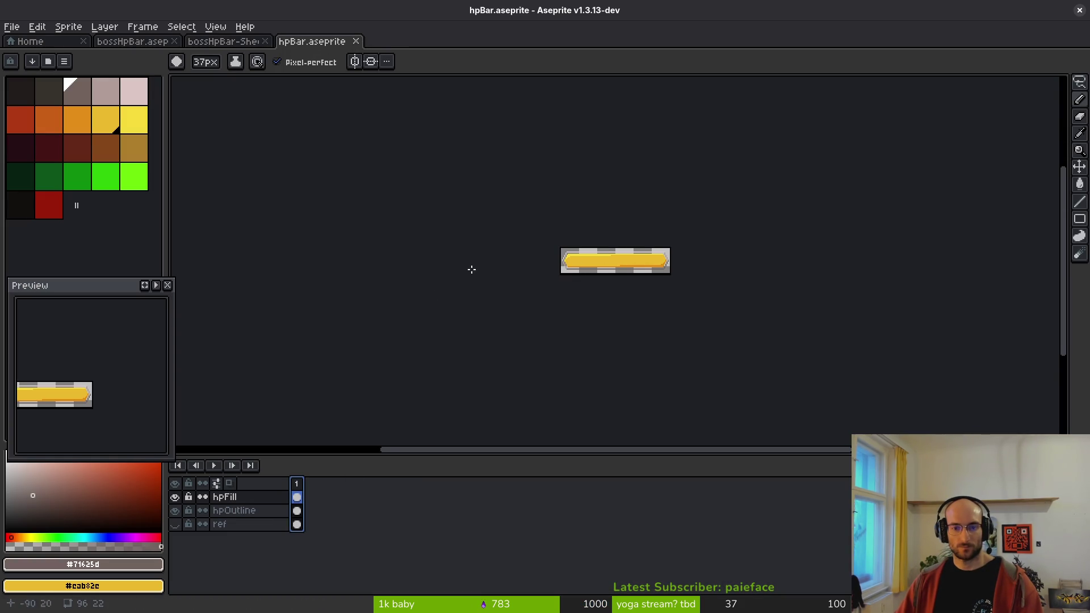
scroll(602, 276, "up", 3)
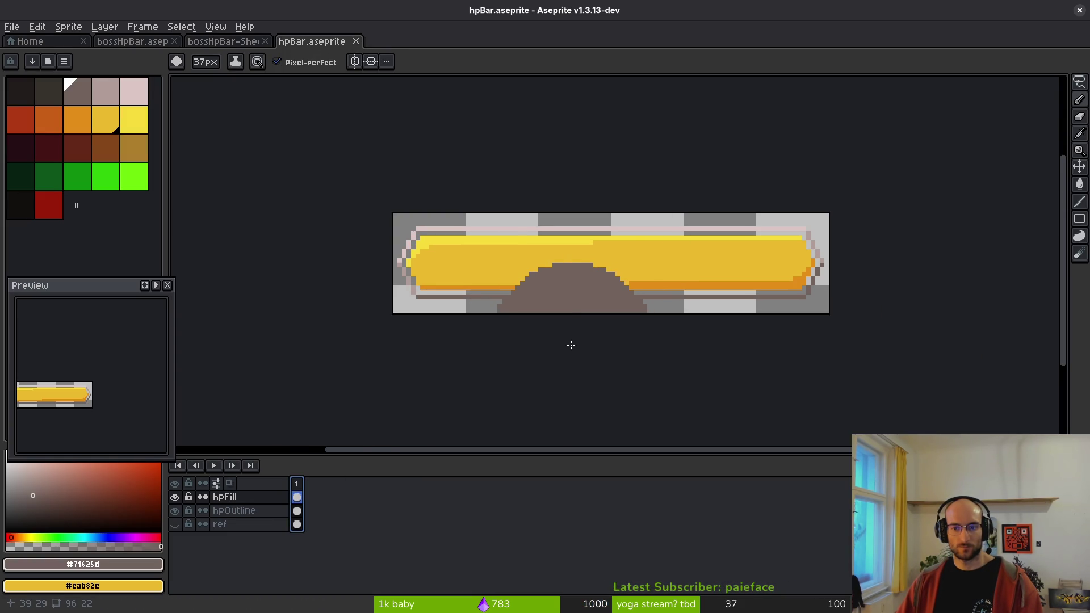
- Duplicate the yellow bar from frame 1 into a new second frame
key("alt+b")
left_click(296, 496)
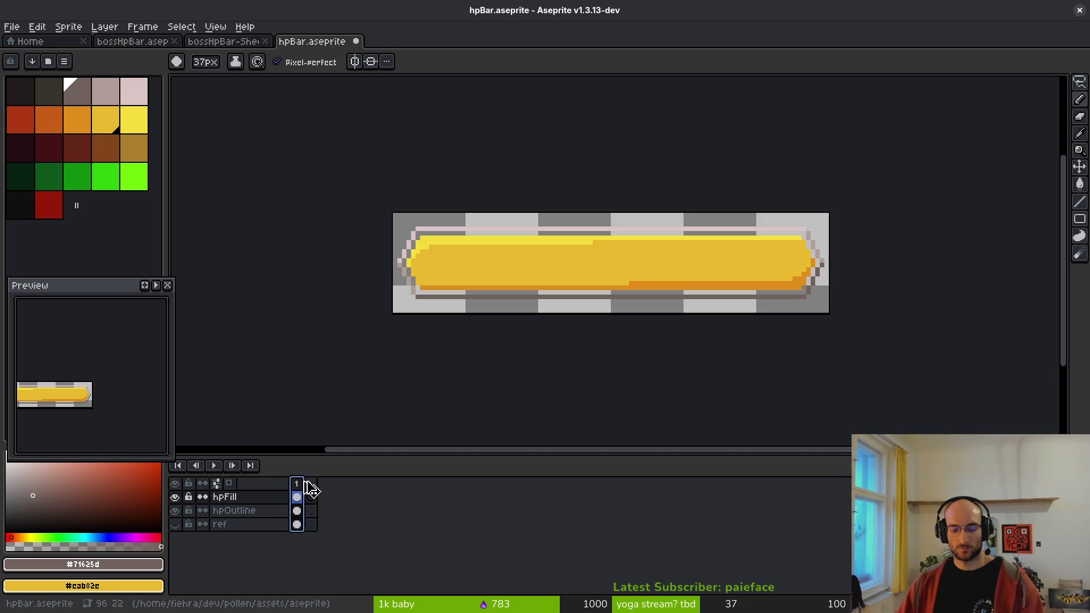
key("alt+n")
left_click(325, 497)
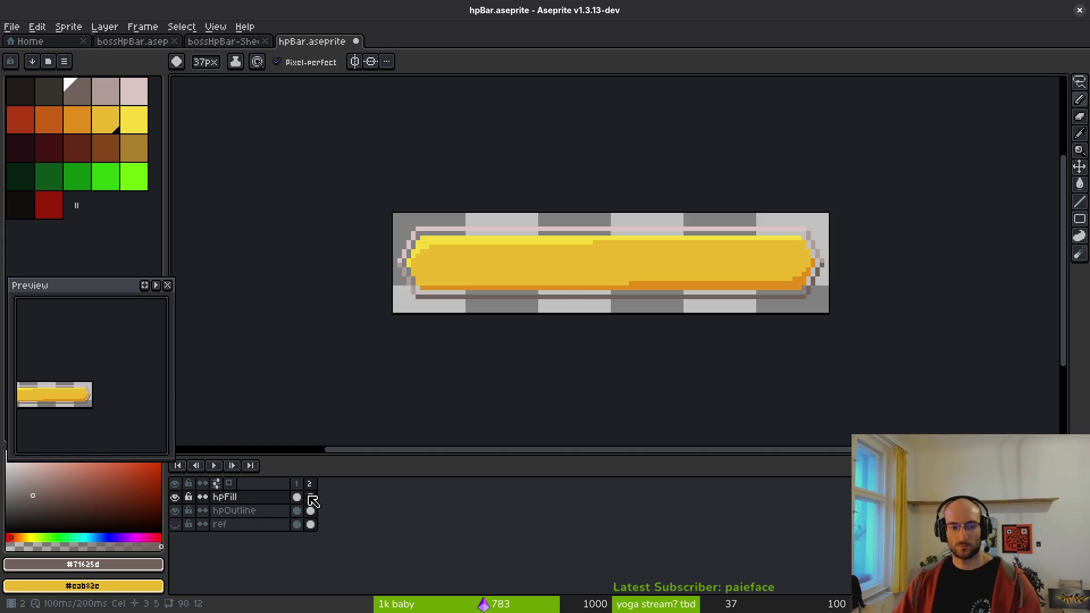
scroll(500, 261, "down", 3)
scroll(508, 256, "down", 3)
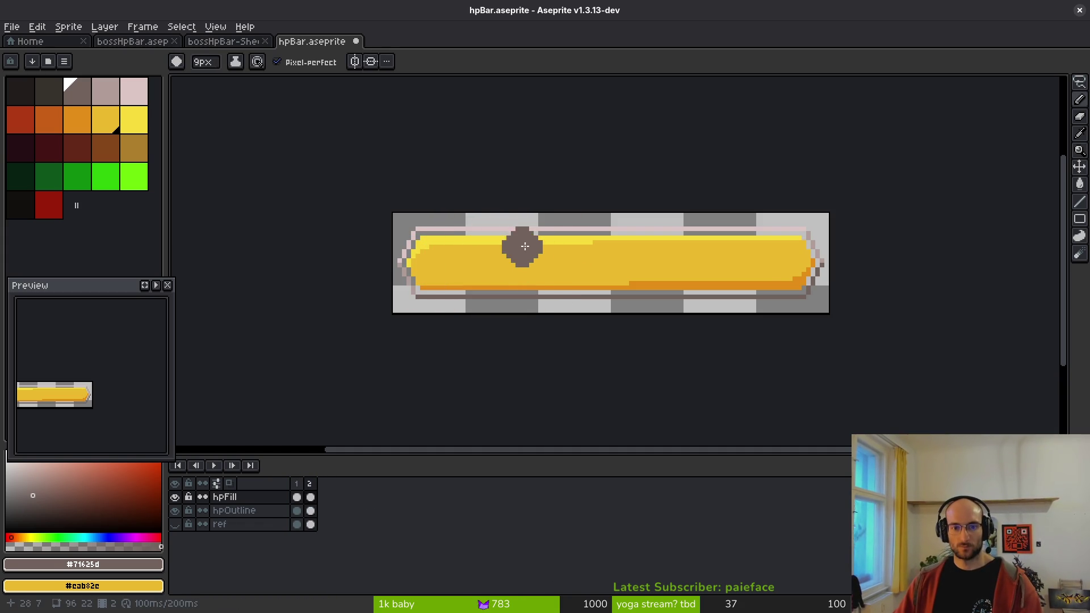
- Eyedrop the bar's yellow and pink outline colours and select the hpOutline layer
left_click(548, 275, "alt")
left_click(541, 226, "alt")
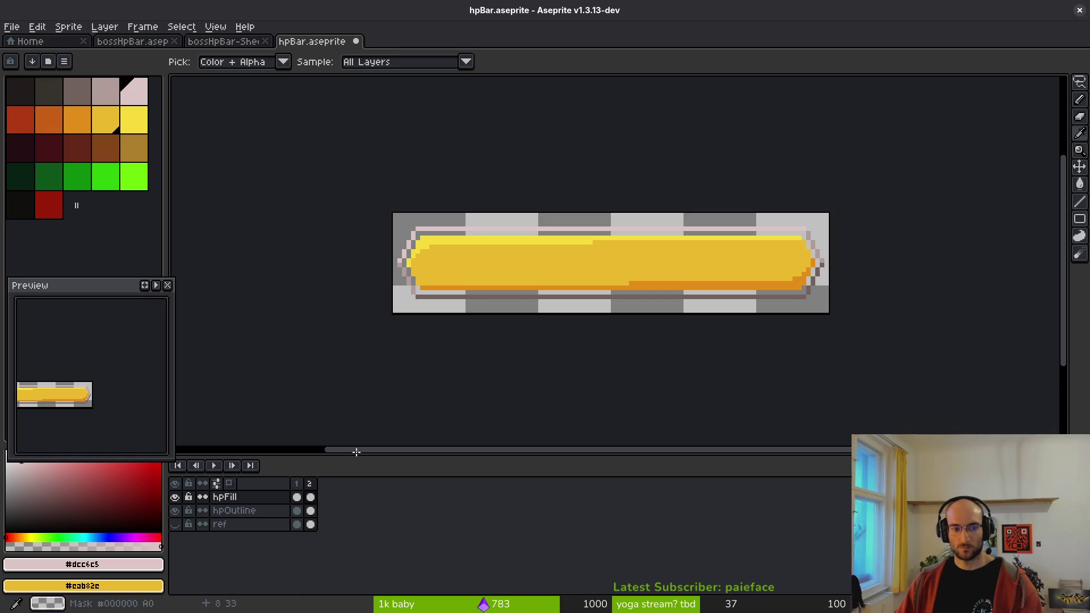
left_click(256, 510)
scroll(383, 236, "up", 2)
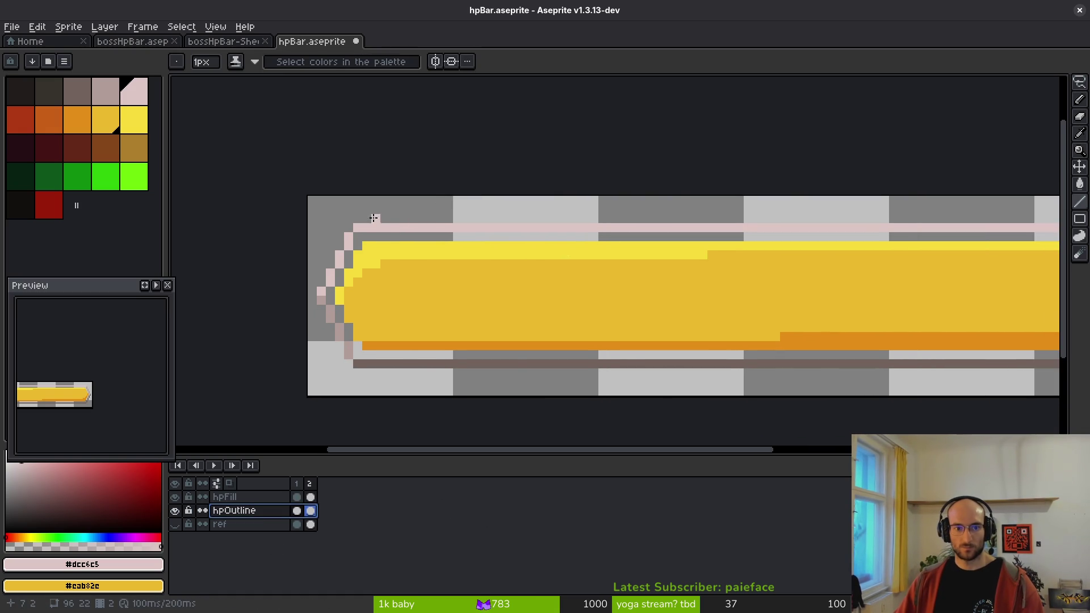
- Draw a pink line along the bar's top outline and dark brown pixels below it
scroll(397, 227, "down", 2)
scroll(403, 226, "up", 1)
left_click_drag(413, 227, 969, 225)
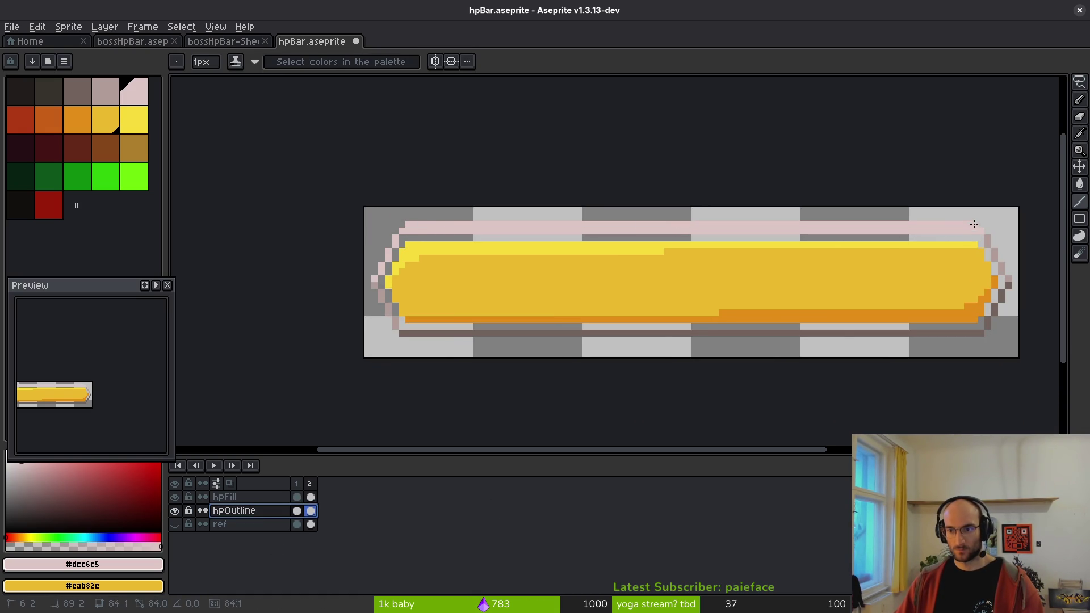
left_click_drag(714, 299, 633, 265)
left_click(337, 300, "alt")
left_click_drag(334, 306, 879, 306)
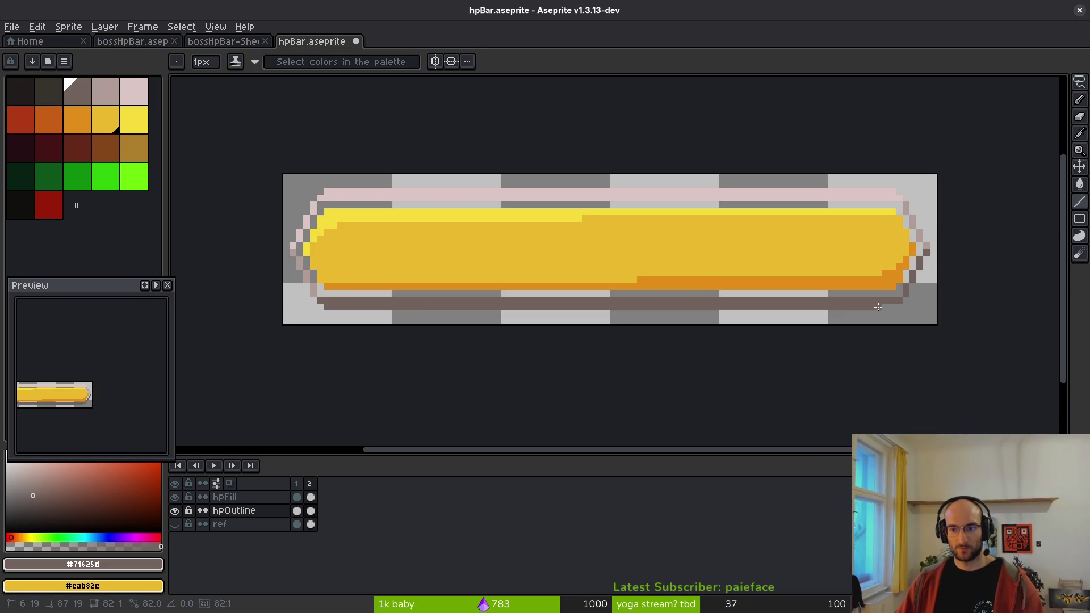
- Draw an orange line along the bottom outline, then select and delete it
right_click(79, 117)
left_click_drag(327, 301, 892, 300)
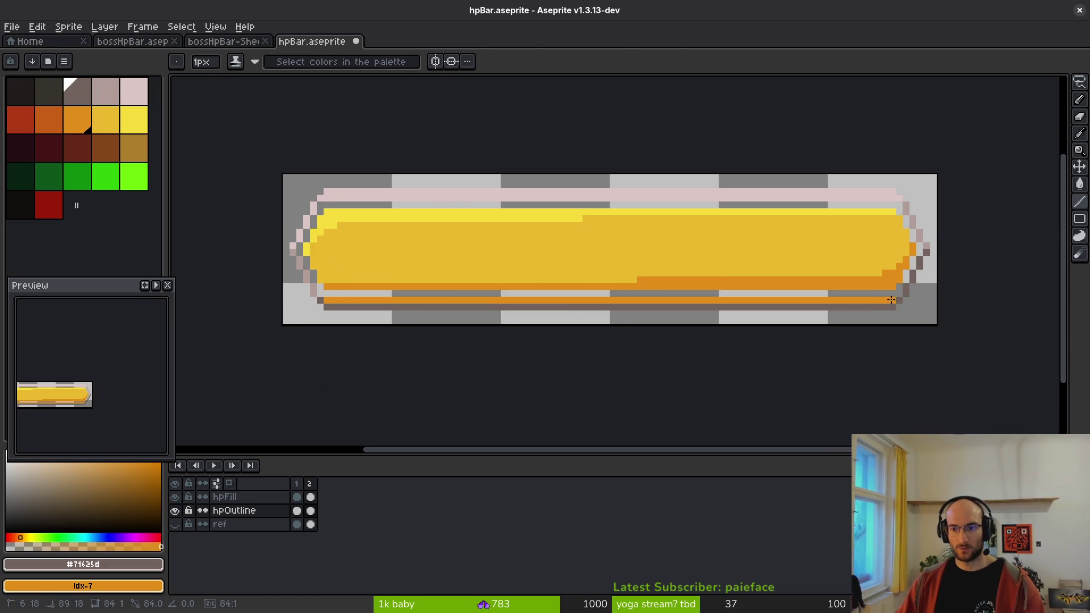
key("w")
left_click(866, 301)
key("Delete")
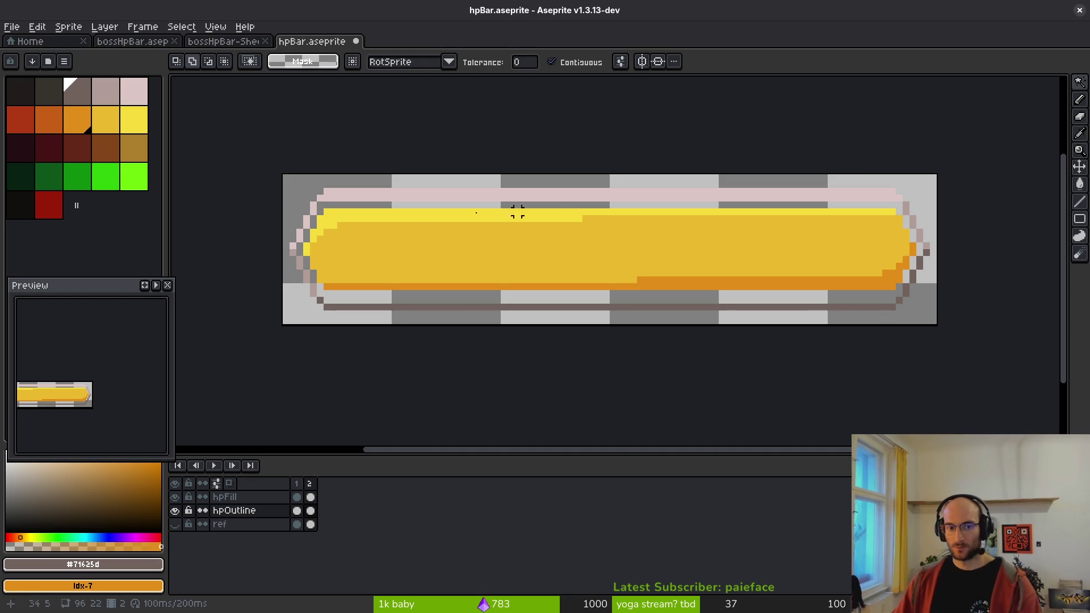
key("f")
key("l")
- Draw an orange line along the top outline, then select and delete it
left_click_drag(329, 197, 893, 200)
key("w")
left_click(887, 198)
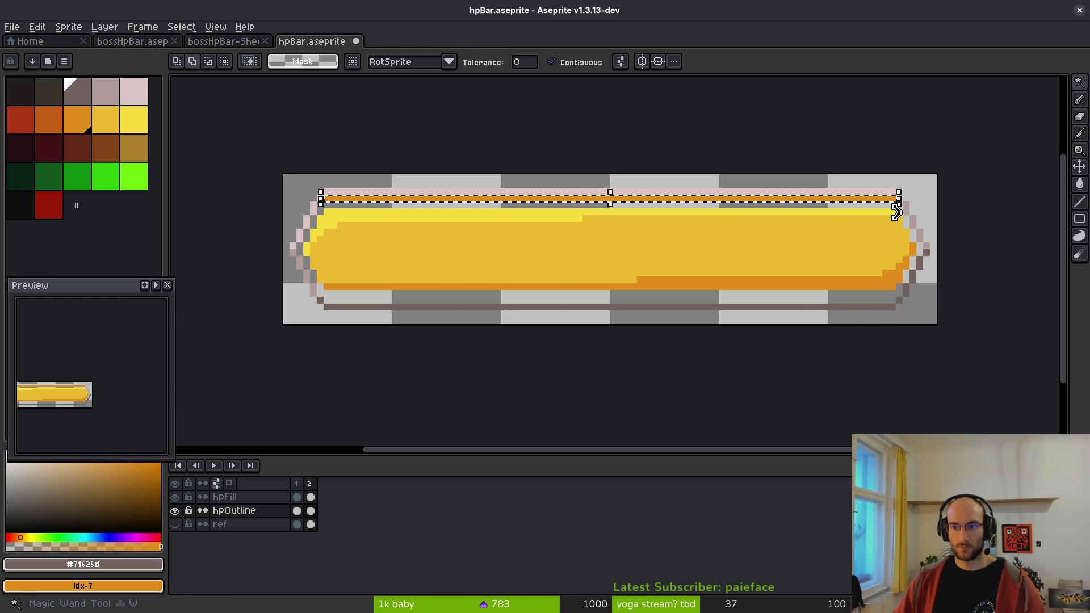
key("Delete")
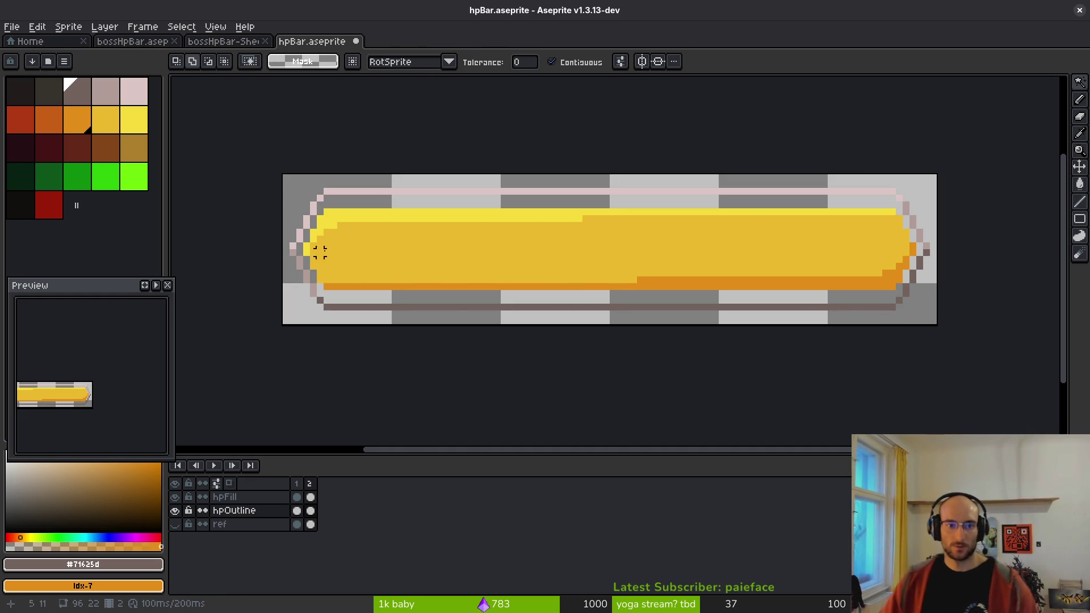
- Draw a bright yellow highlight line along the top of the fill
left_click(344, 214, "alt")
key("l")
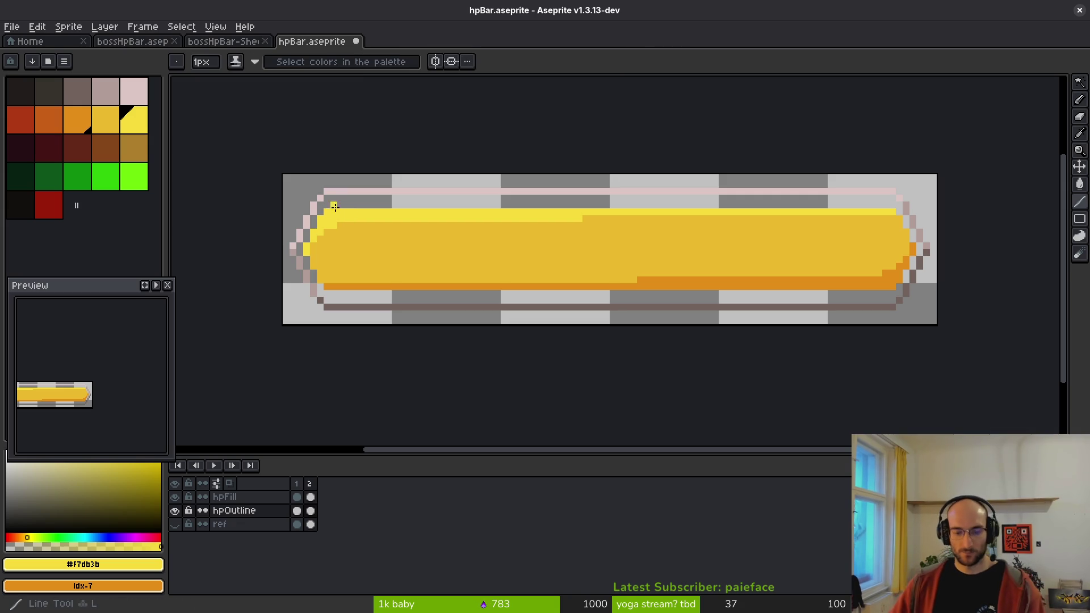
left_click_drag(352, 210, 845, 201)
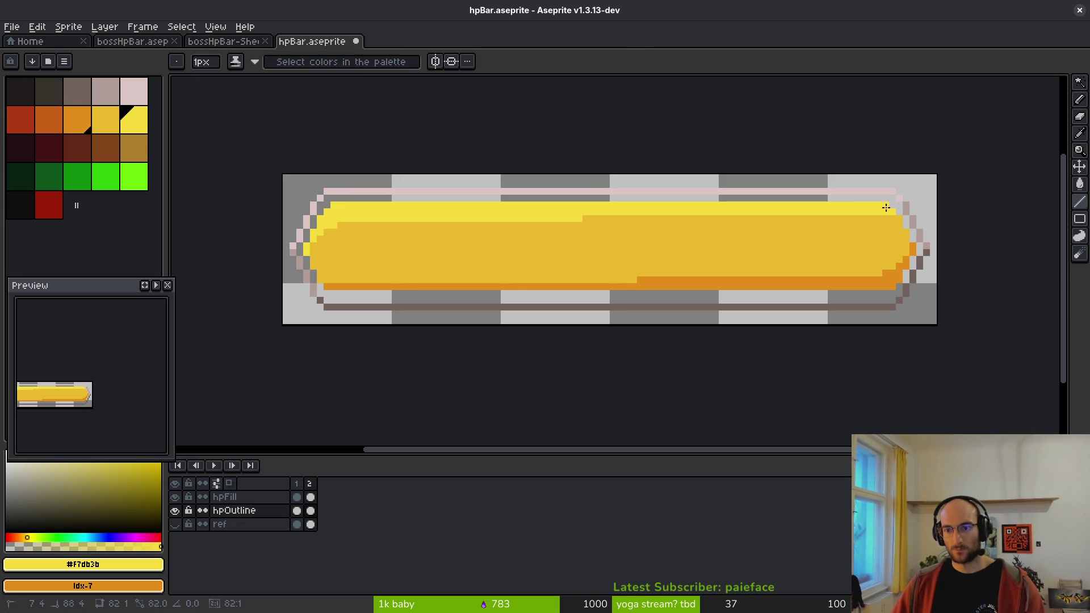
scroll(703, 268, "down", 6)
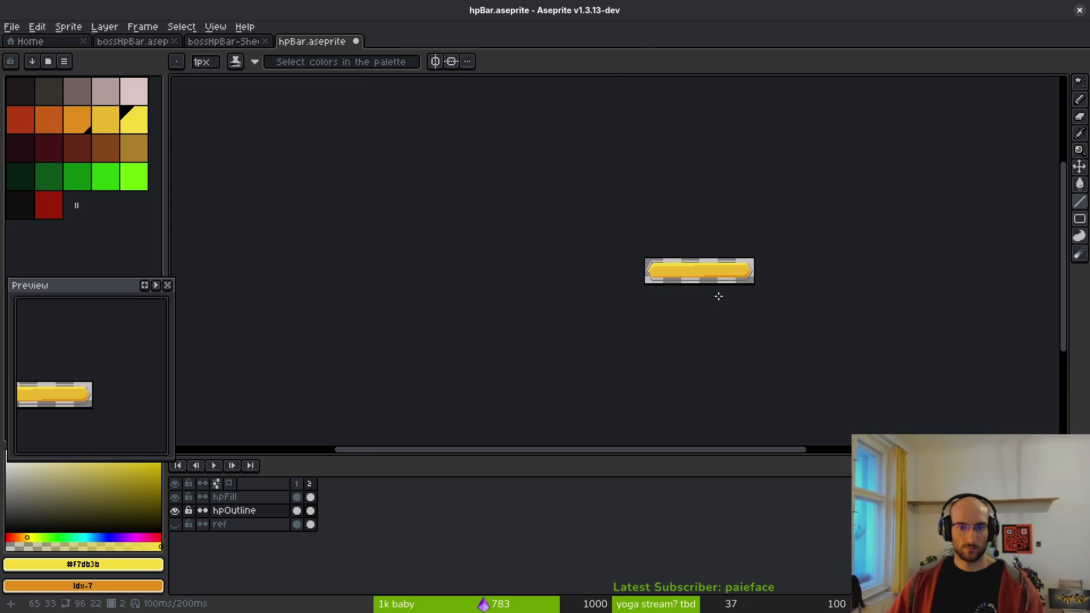
scroll(718, 295, "up", 6)
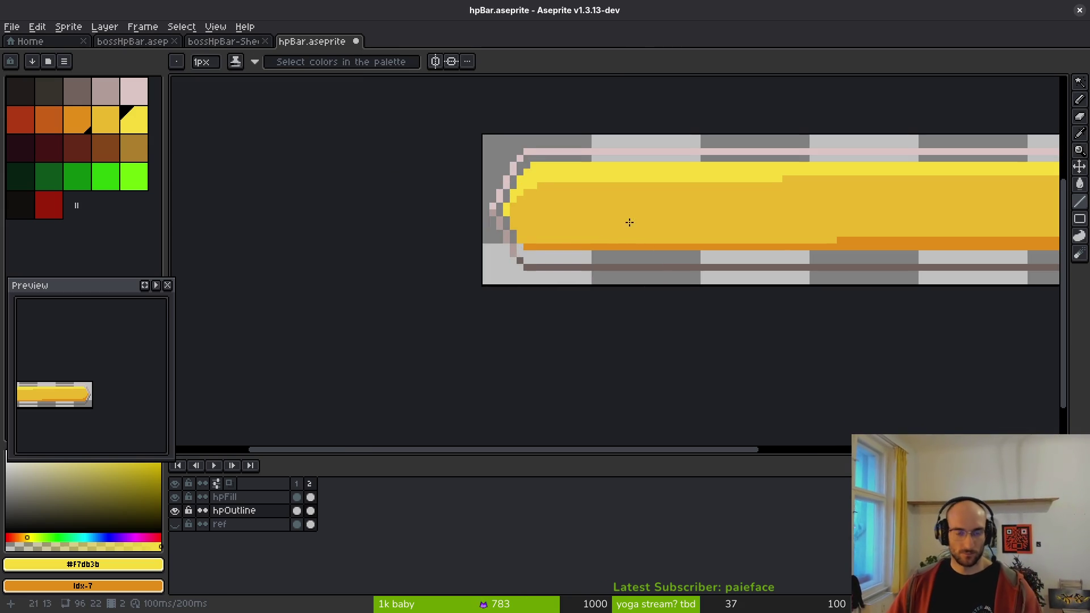
scroll(629, 222, "right", 5)
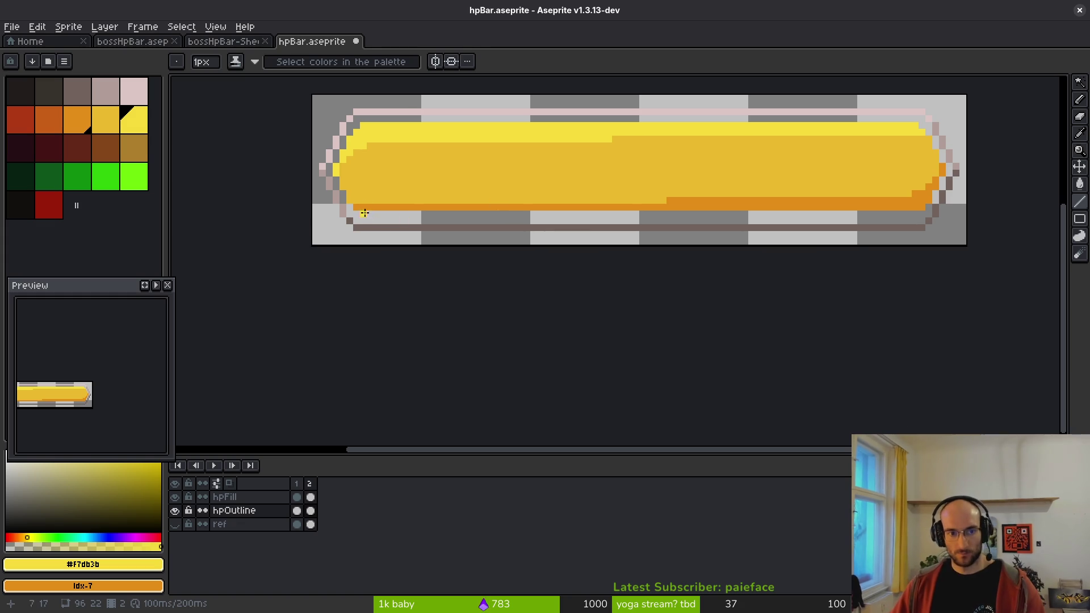
- Draw an orange shading line along the bottom row and a mid-yellow line above it
left_click(367, 207, "alt")
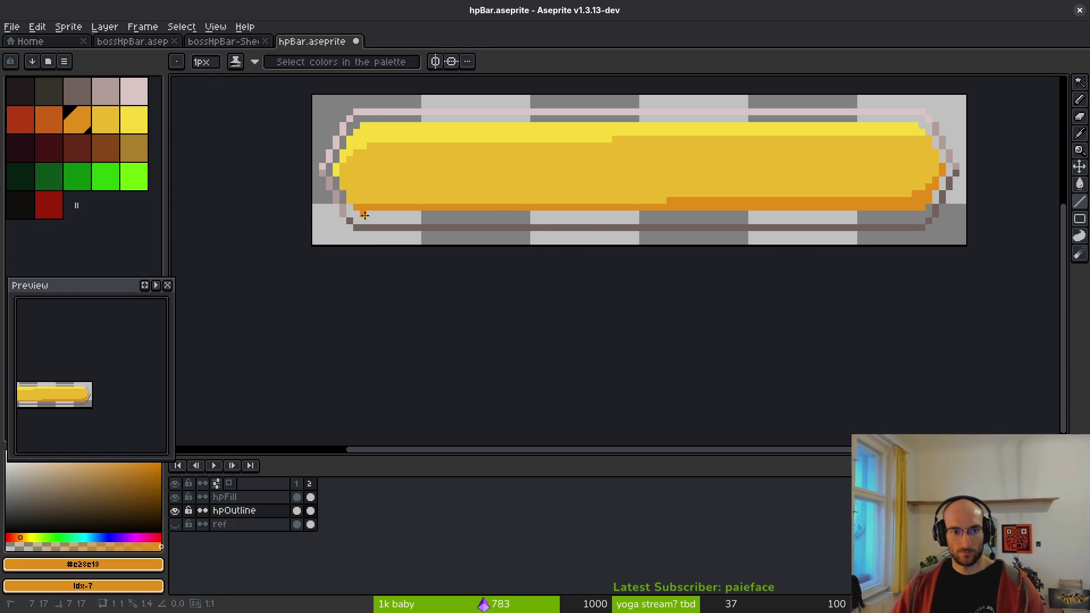
left_click_drag(365, 215, 912, 212)
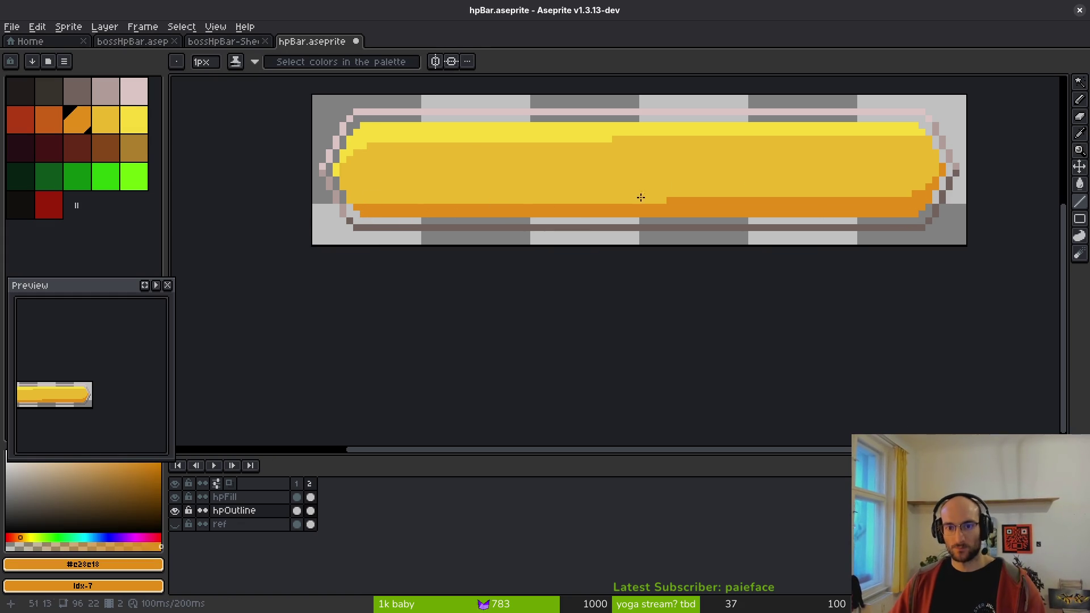
scroll(418, 178, "down", 1)
left_click(365, 202, "alt")
left_click_drag(363, 198, 669, 197)
- Undo the last two lines, check the layers' visibility, and select hpFill
key("ctrl+z")
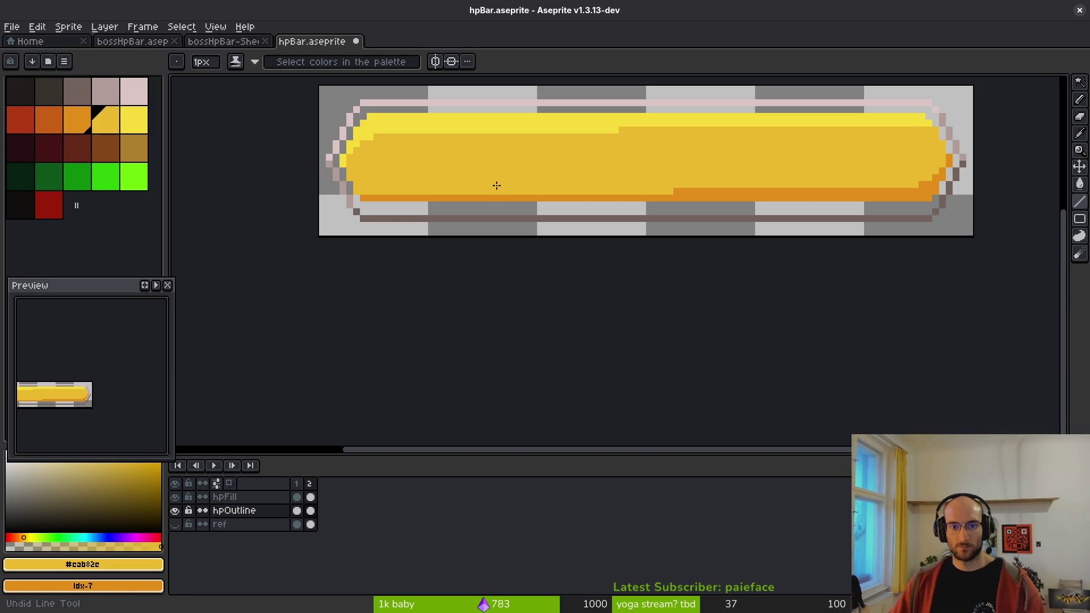
key("ctrl+z")
left_click(176, 510)
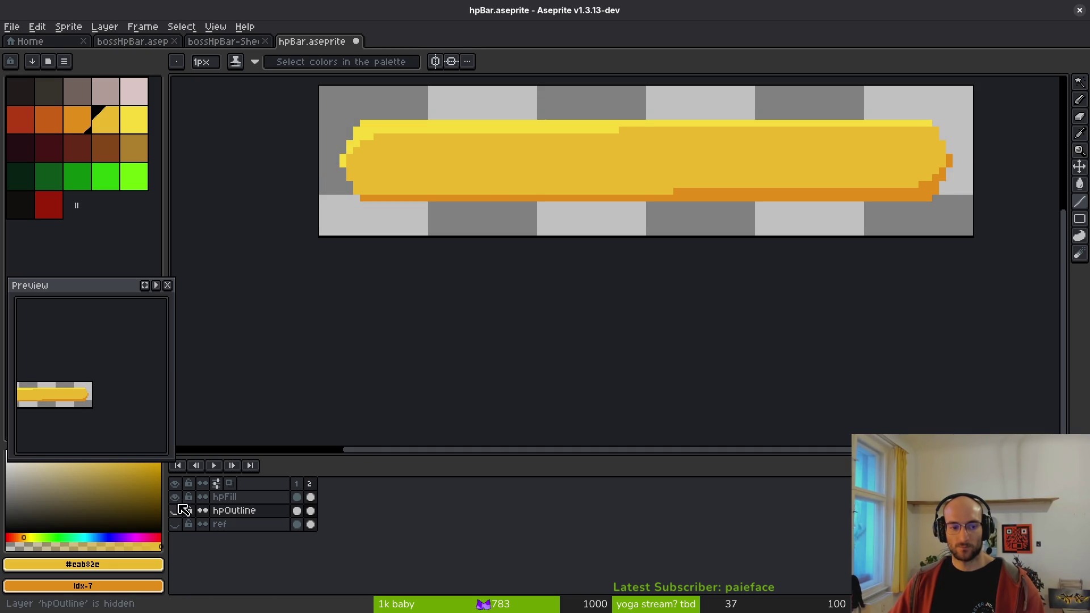
left_click(176, 498)
left_click(176, 511)
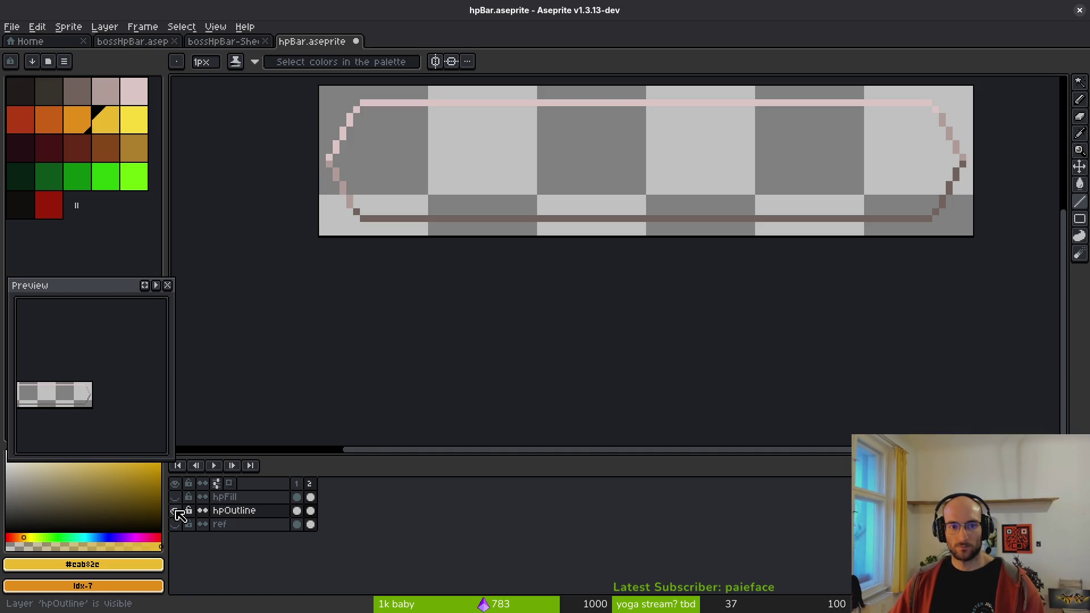
left_click(175, 510)
left_click(175, 497)
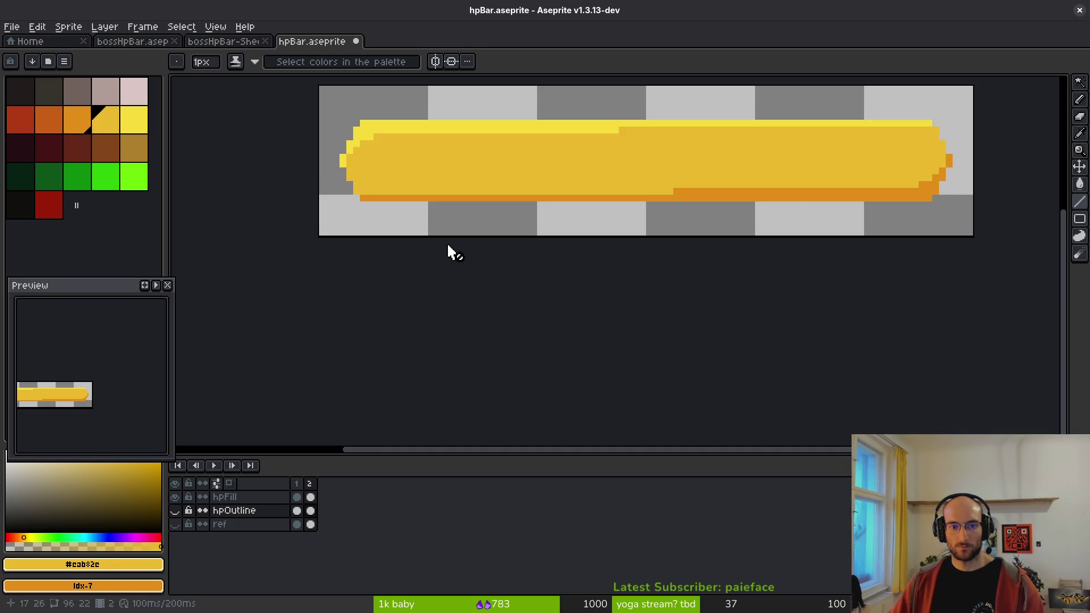
left_click(175, 511)
left_click(221, 497)
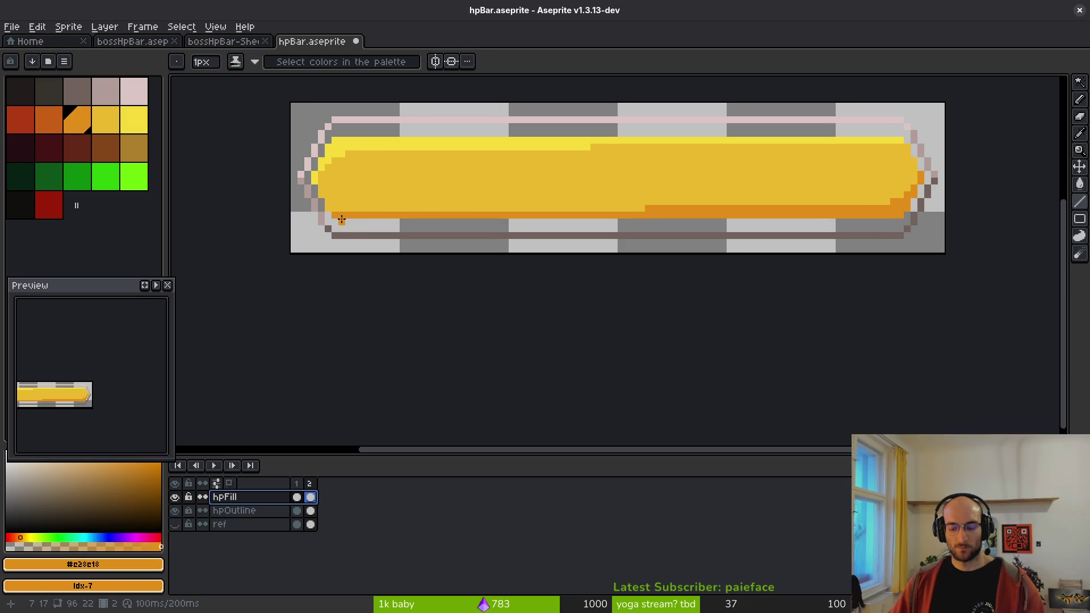
- On hpFill, draw orange bottom, bright yellow top, and mid-yellow second-row lines
mouse_move(342, 221)
left_mouse_down()
mouse_move(918, 210)
mouse_move(886, 220)
mouse_move(896, 220)
left_mouse_up()
left_click(355, 139, "alt")
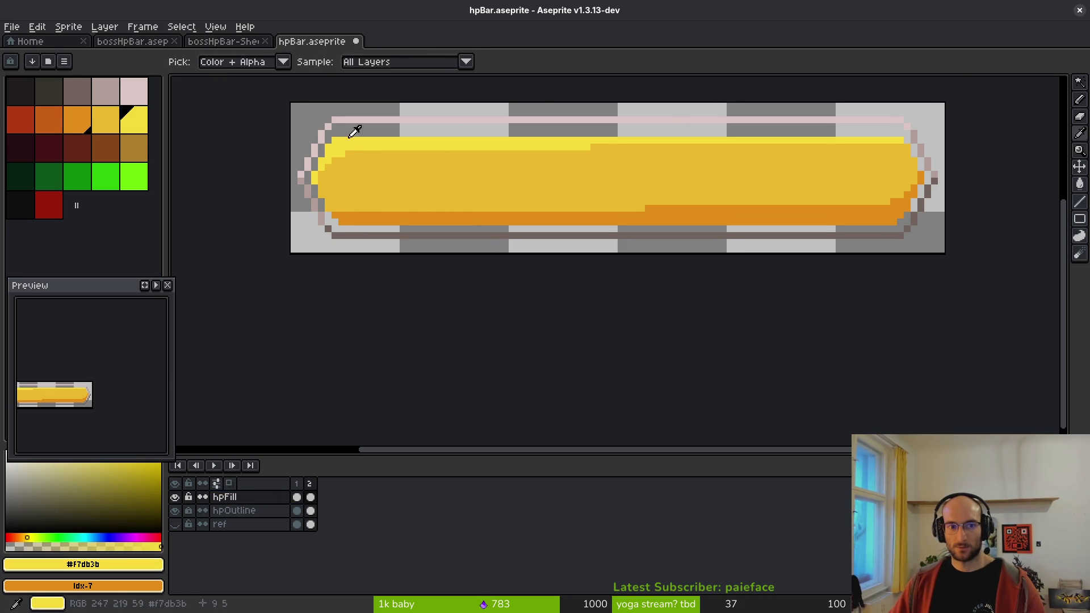
mouse_move(339, 135)
left_mouse_down()
mouse_move(810, 145)
mouse_move(611, 134)
mouse_move(899, 134)
left_mouse_up()
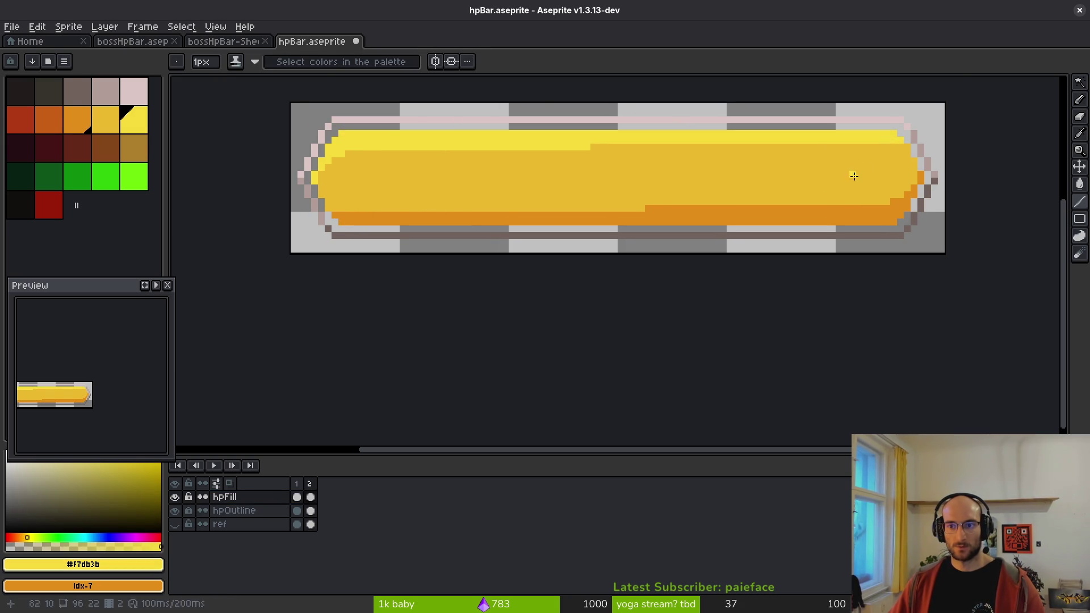
left_click(852, 175, "alt")
left_click_drag(594, 141, 897, 141)
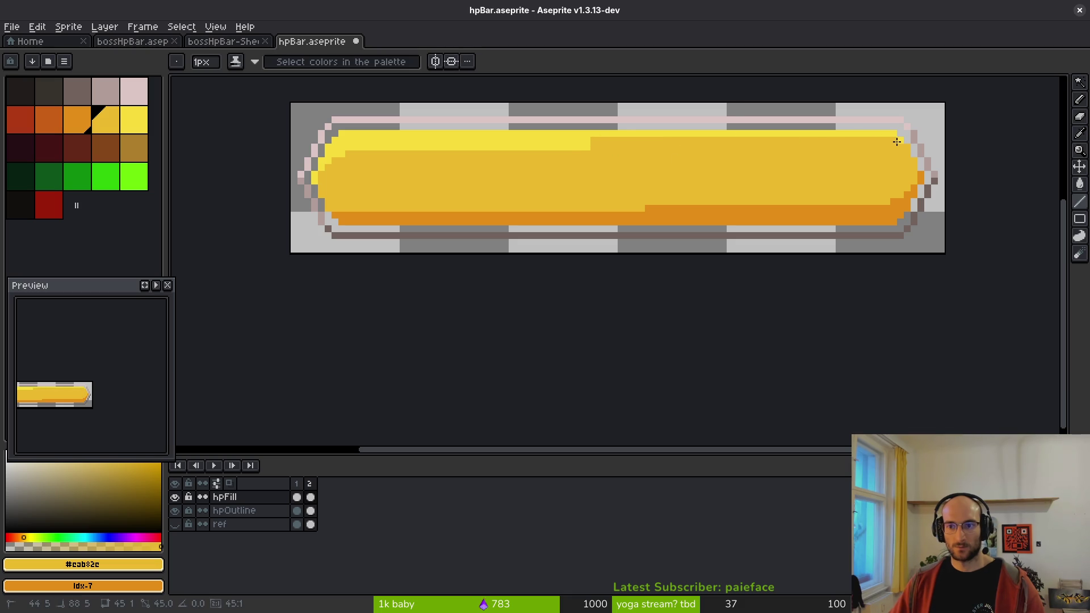
left_click_drag(587, 147, 346, 147)
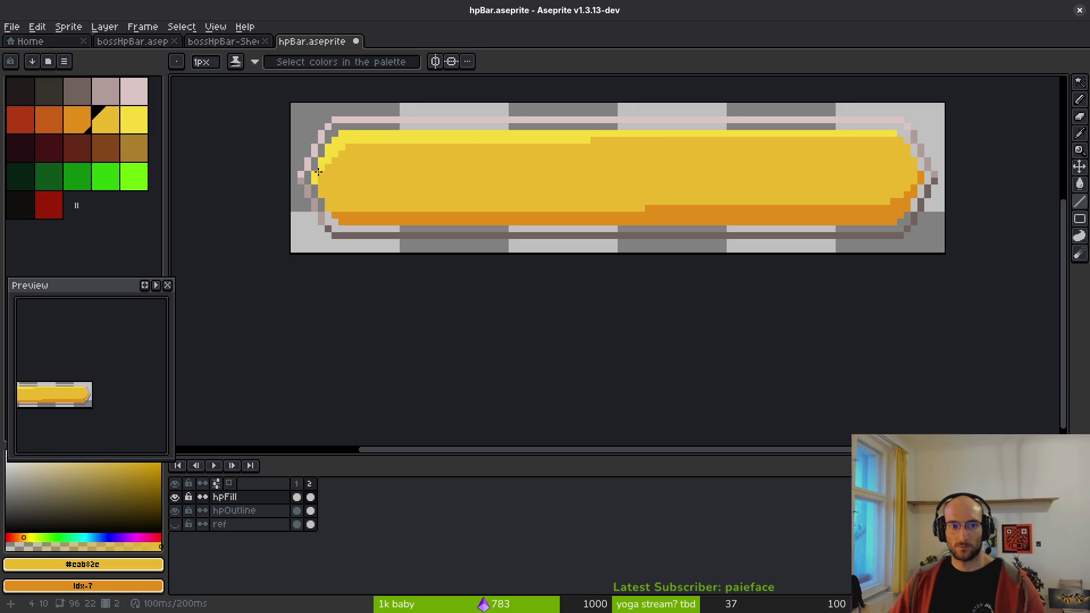
- Repaint part of the orange bottom stripe mid yellow, add one orange pixel, and save
left_click(318, 172, "alt")
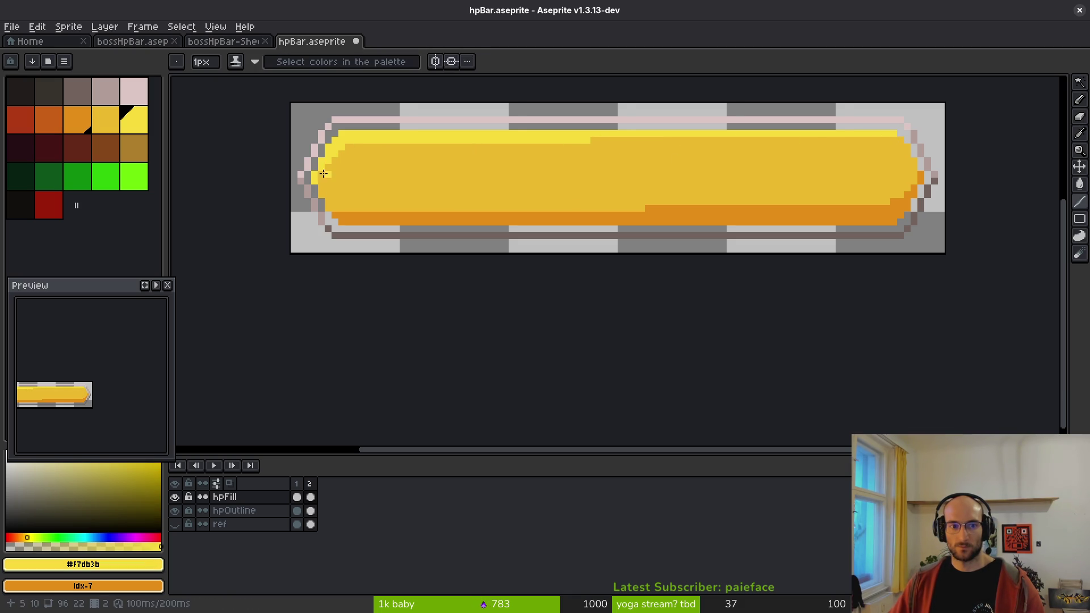
left_click(340, 159, "alt")
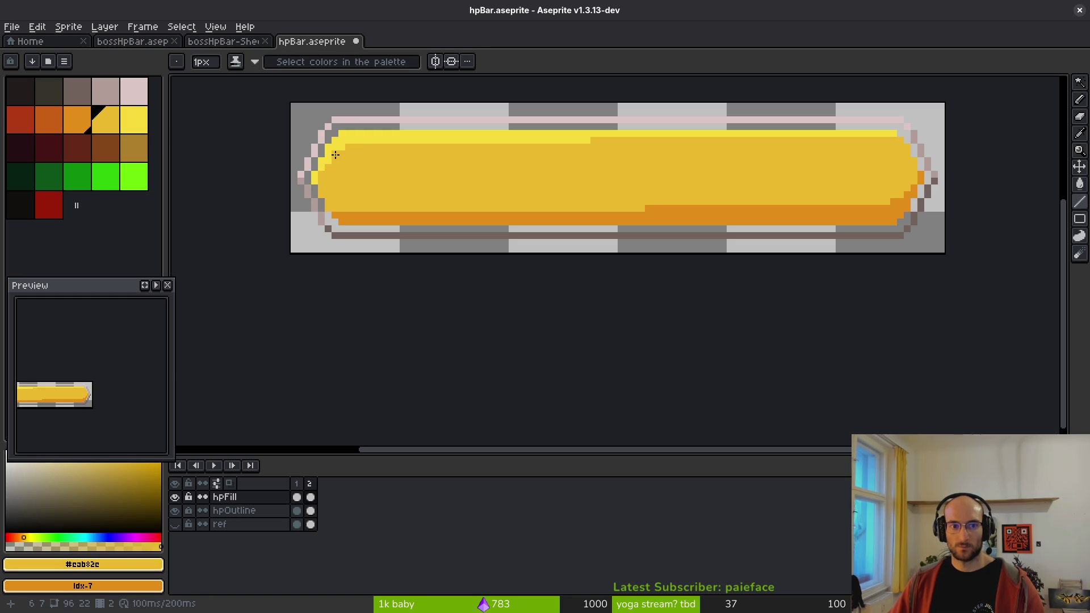
left_click(347, 138, "alt")
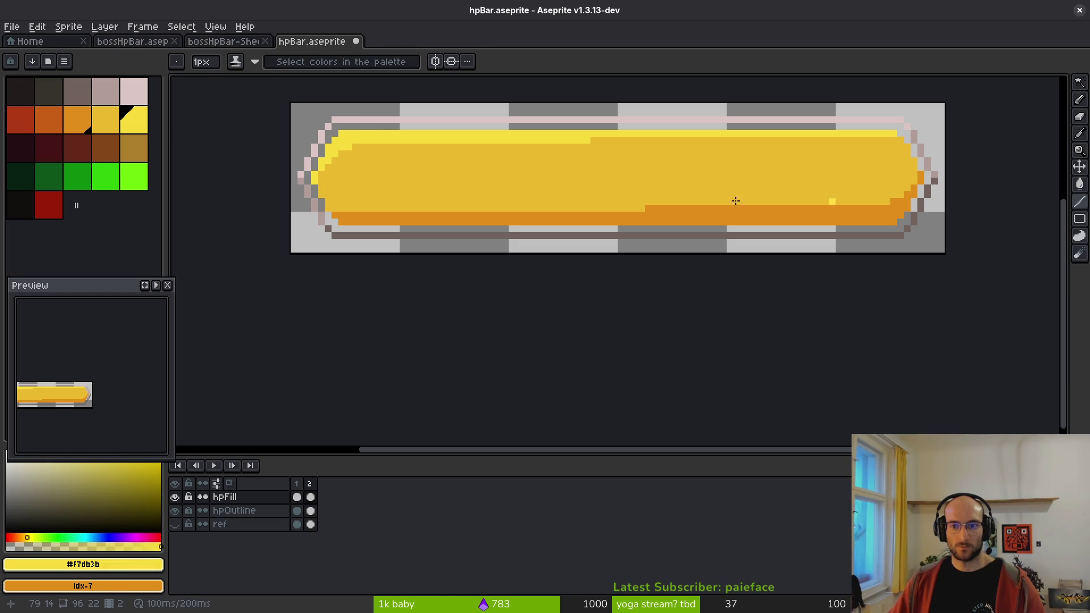
left_click(735, 200, "alt")
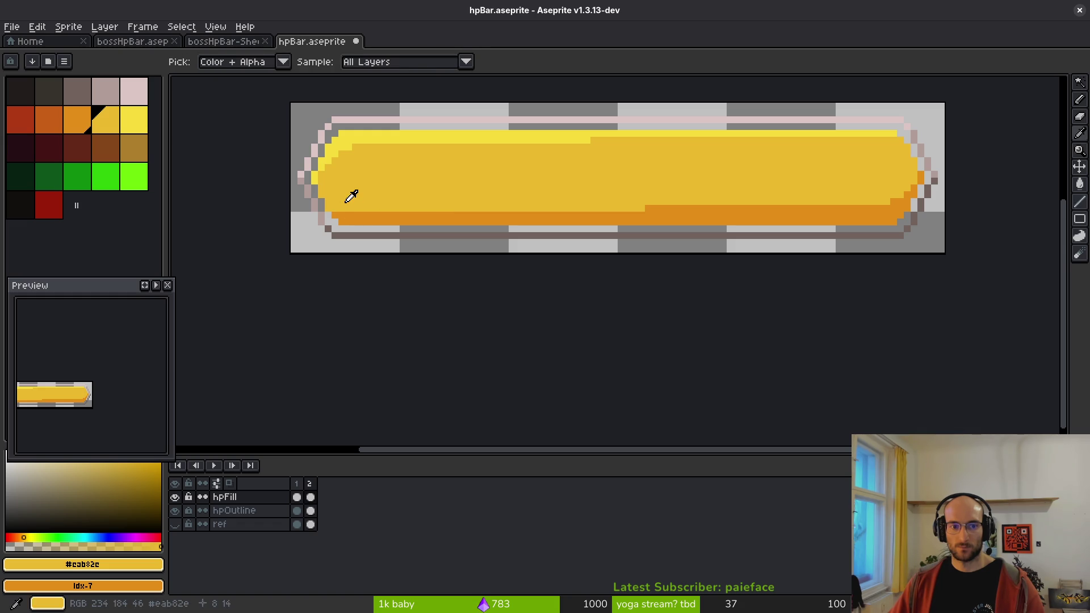
left_click_drag(339, 213, 891, 206)
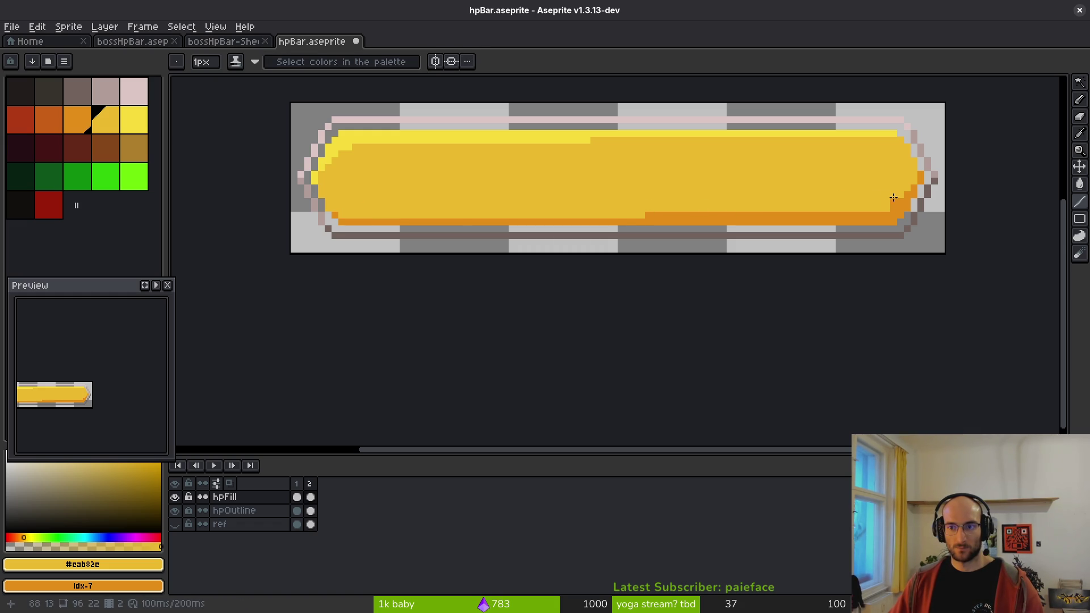
left_click(888, 207, "alt")
scroll(830, 211, "down", 1)
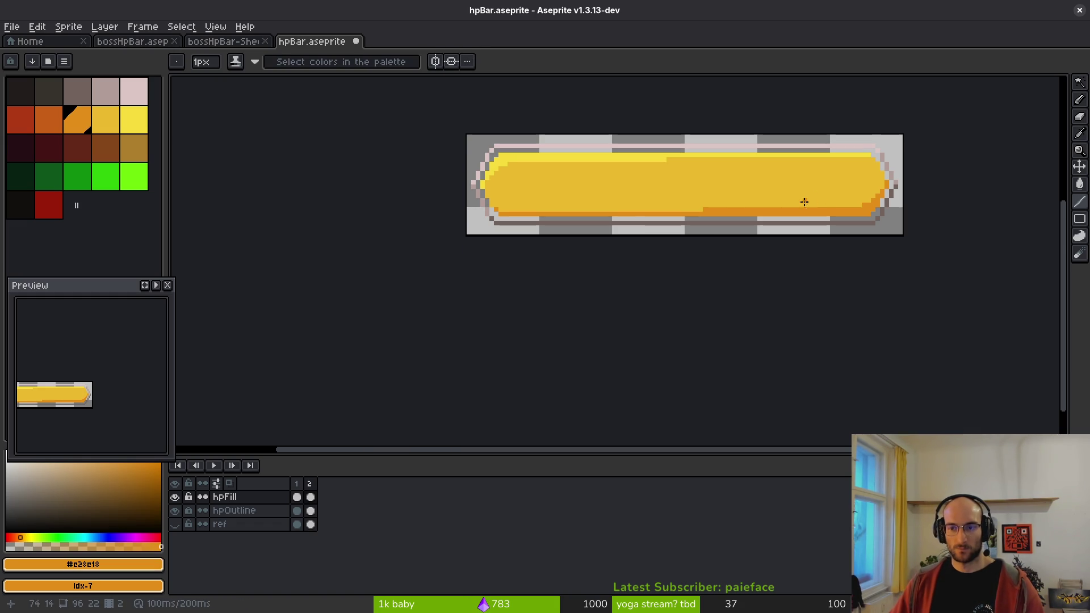
scroll(715, 204, "down", 3)
left_click(735, 195)
key("ctrl+s")
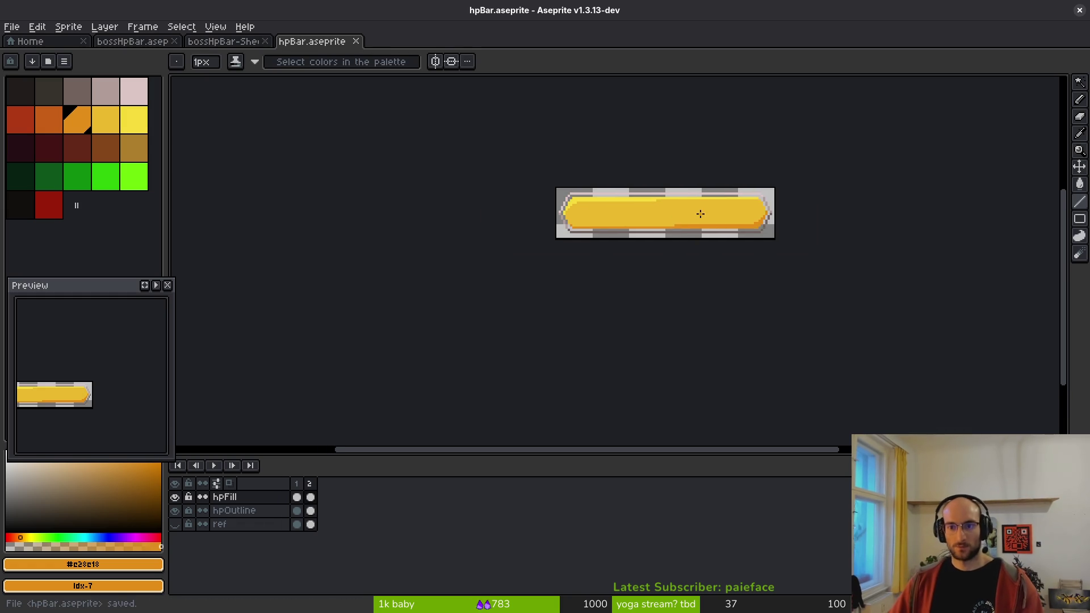
- Pick the fill yellow from the bar and save hpBar.aseprite again
scroll(702, 215, "up", 4)
scroll(678, 216, "up", 3)
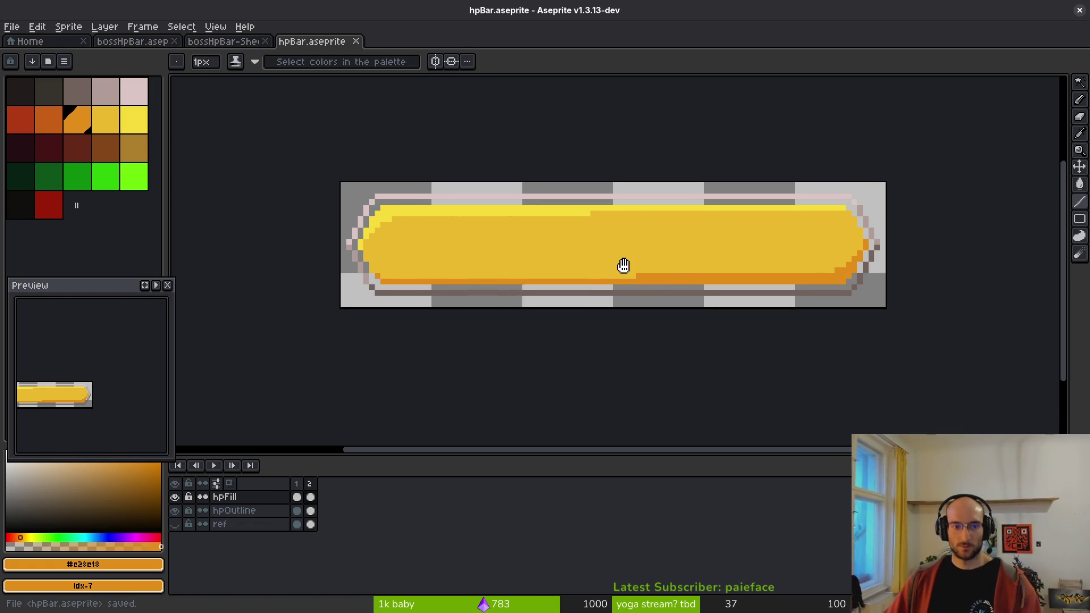
scroll(616, 336, "right", 1)
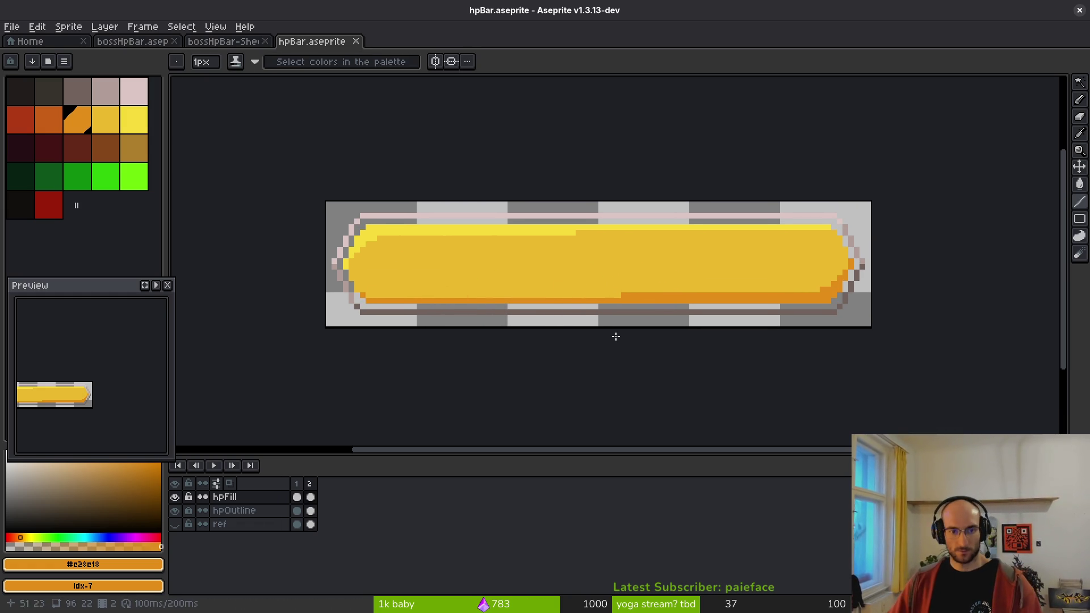
scroll(554, 277, "left", 3)
scroll(420, 265, "up", 2)
left_click(401, 253, "alt")
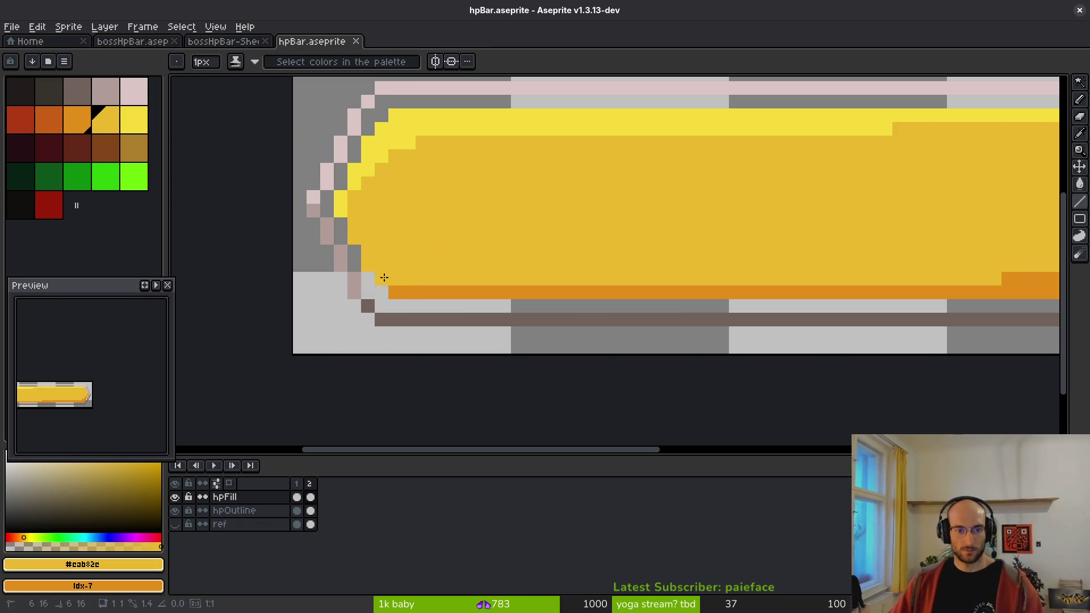
scroll(472, 252, "down", 3)
scroll(486, 254, "right", 2)
scroll(540, 270, "left", 3)
scroll(580, 285, "up", 1)
key("ctrl+s")
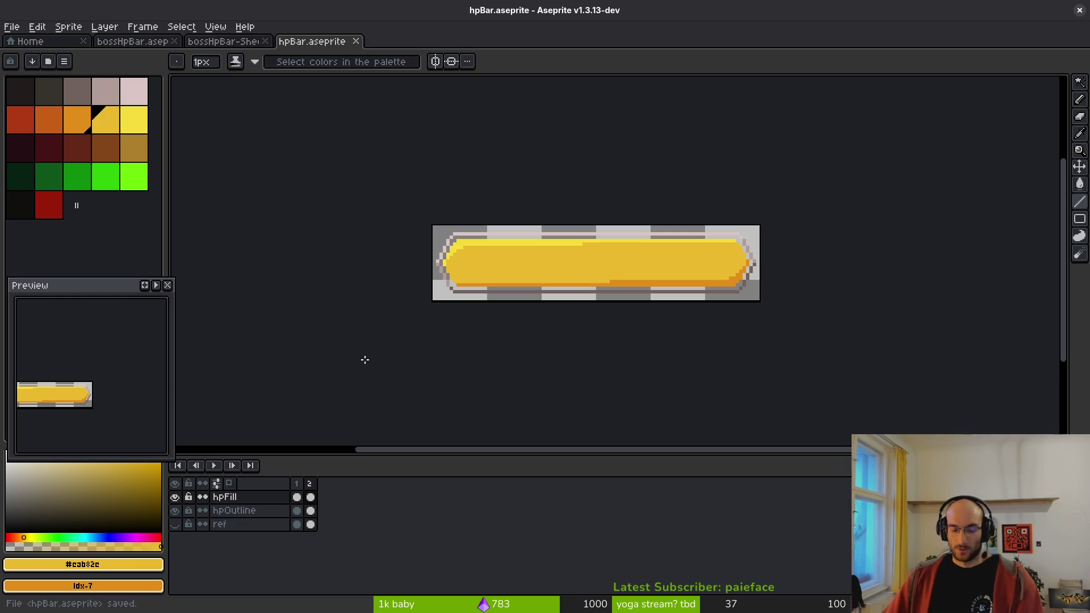
- Activate hpOutline, hide the fill layer, pick the dark outline colour, and unlock hpOutline
left_click(253, 511)
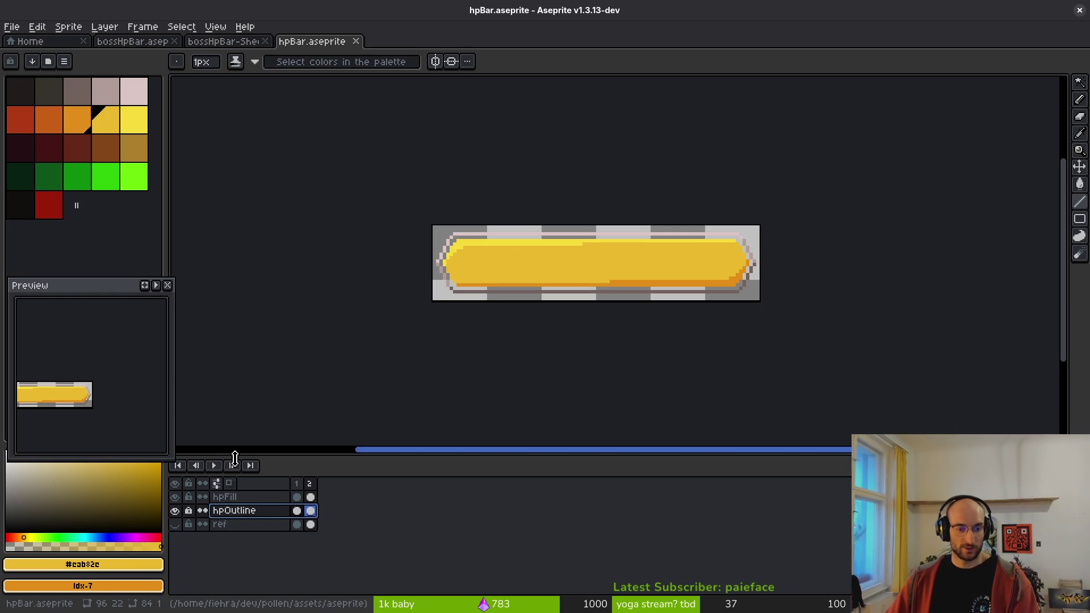
left_click(174, 497)
scroll(604, 299, "up", 1)
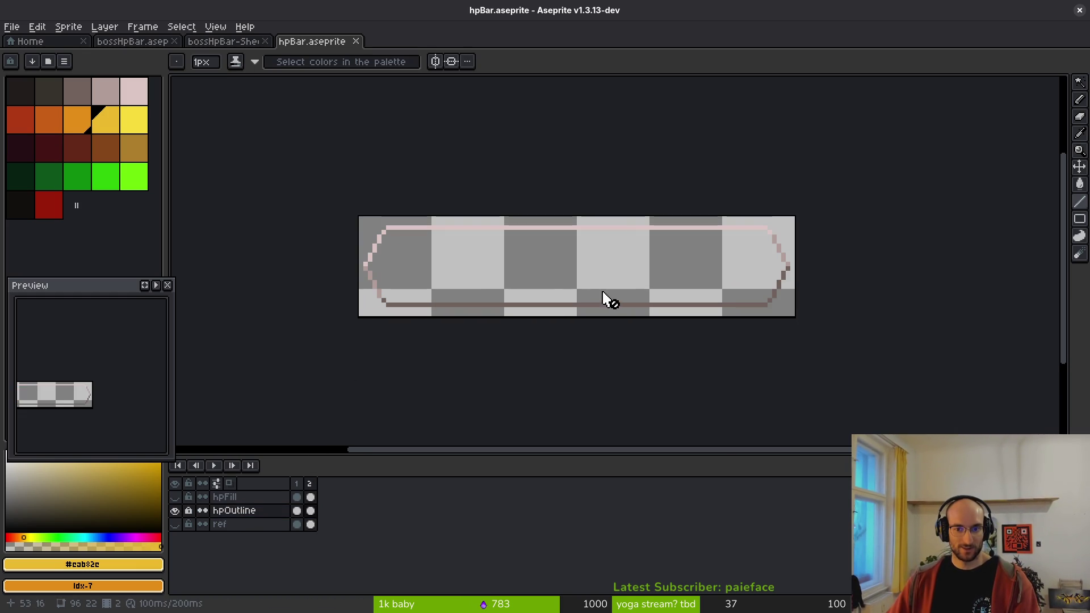
scroll(647, 293, "up", 2)
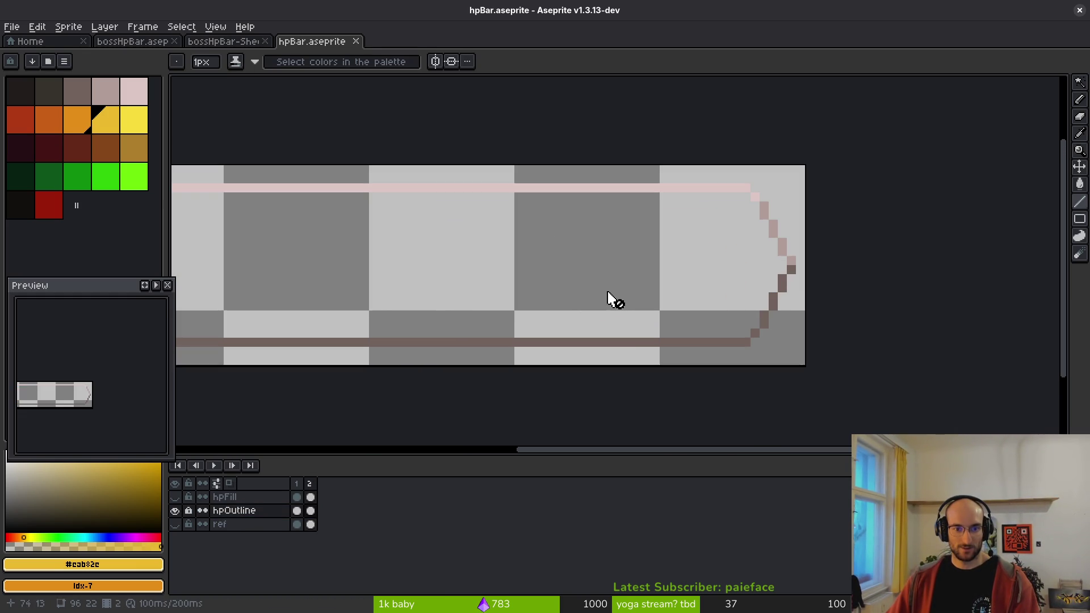
left_click(791, 268, "alt")
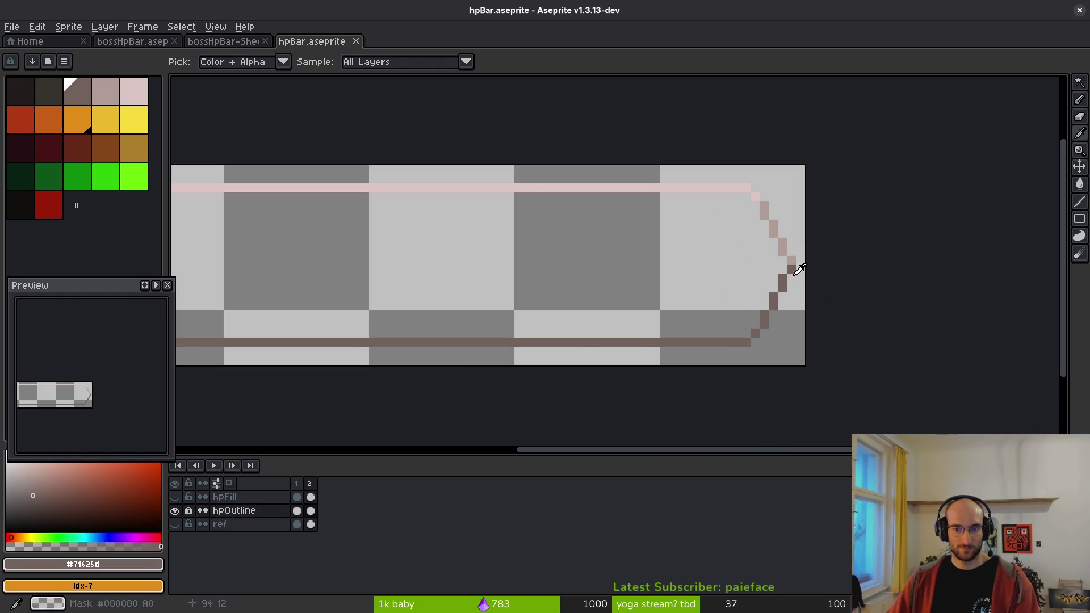
left_click(189, 510)
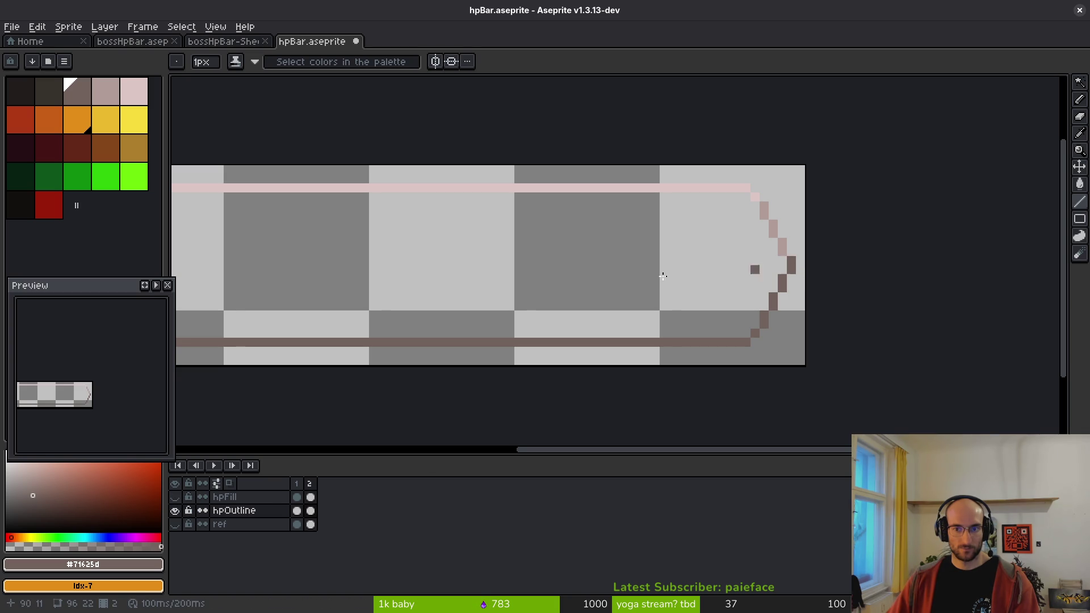
- Pick pink #dcc6c5, save hpBar, and bring up the Export Sprite Sheet settings
scroll(663, 277, "left", 10)
left_click(563, 238, "alt")
scroll(668, 278, "down", 2)
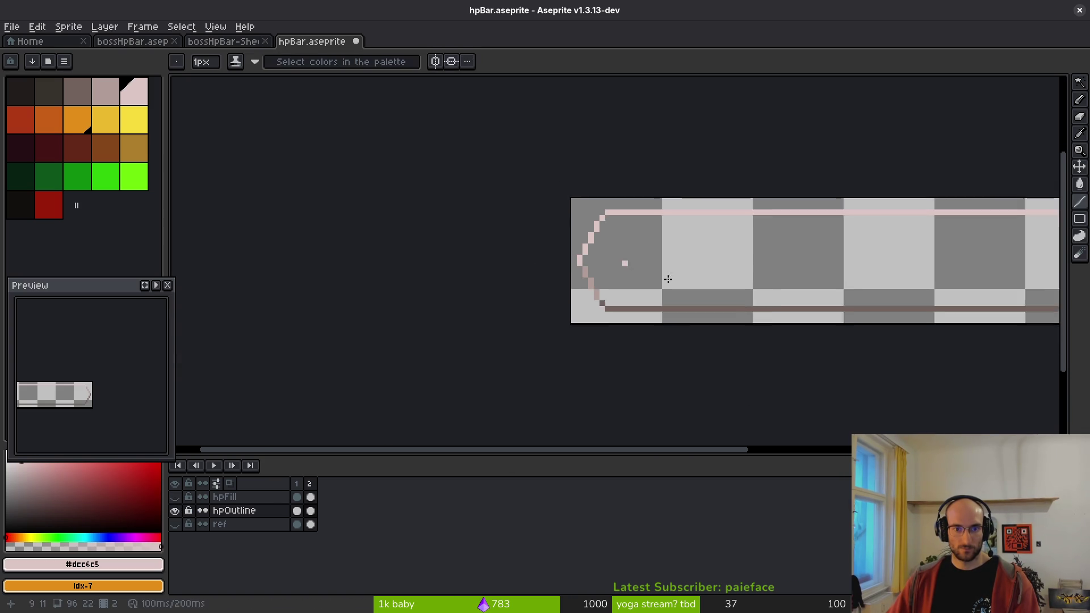
scroll(627, 284, "down", 1)
key("ctrl+s")
scroll(586, 287, "right", 2)
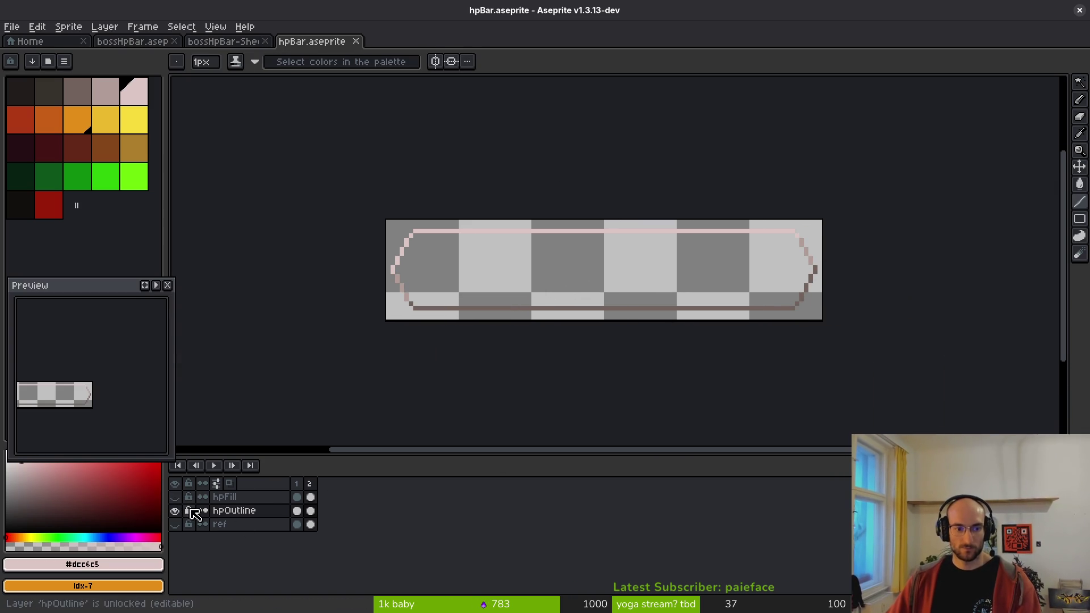
key("ctrl+e")
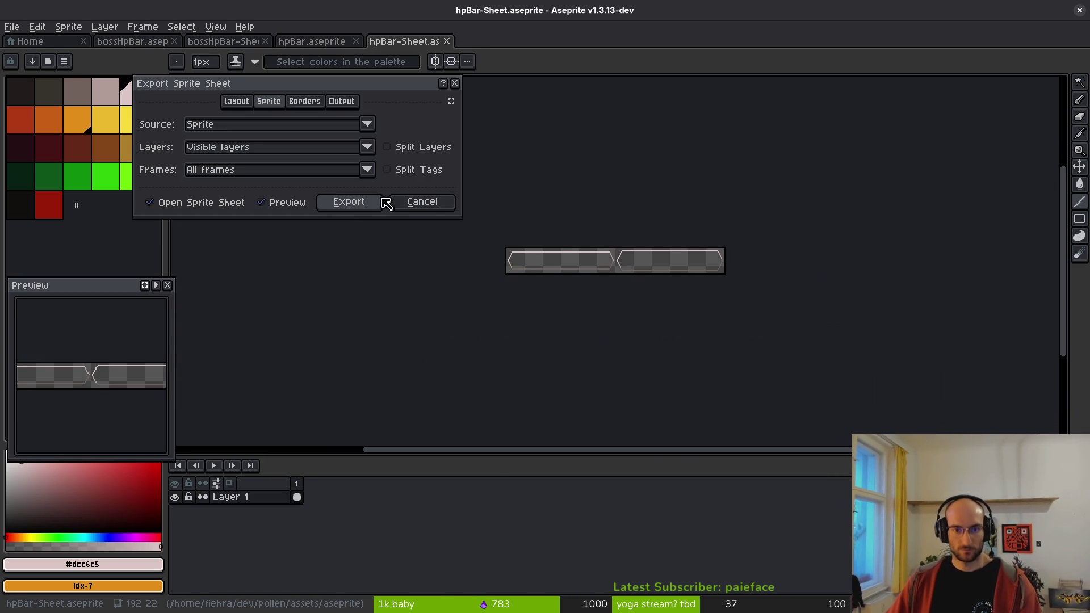
- Generate a one-frame sprite sheet from frame 2 using Frames: Selected frames
left_click(393, 203)
left_click(310, 483)
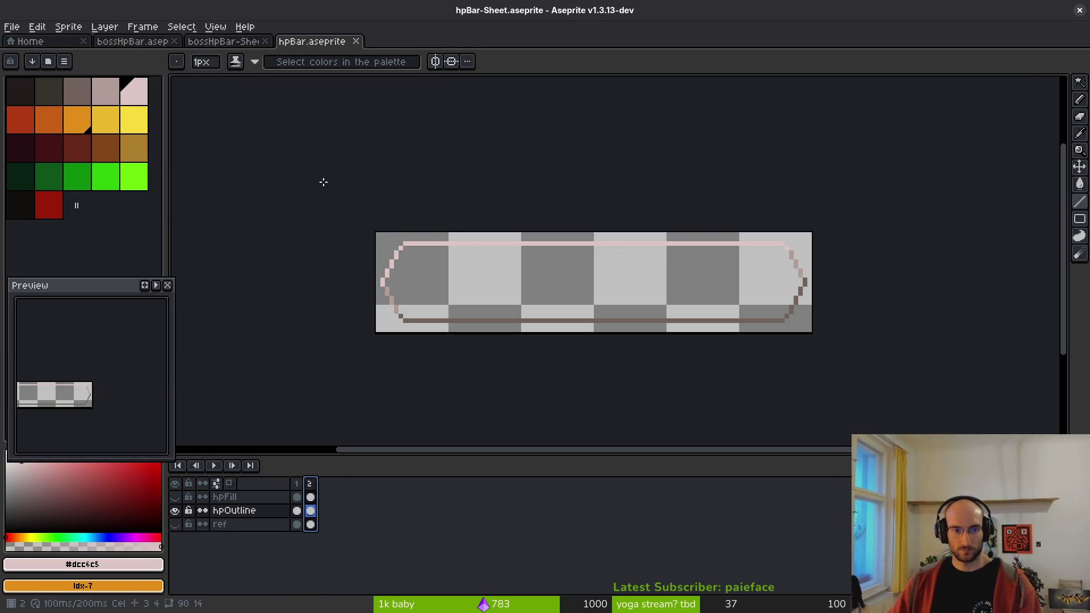
key("ctrl+e")
left_click(370, 172)
left_click(301, 199)
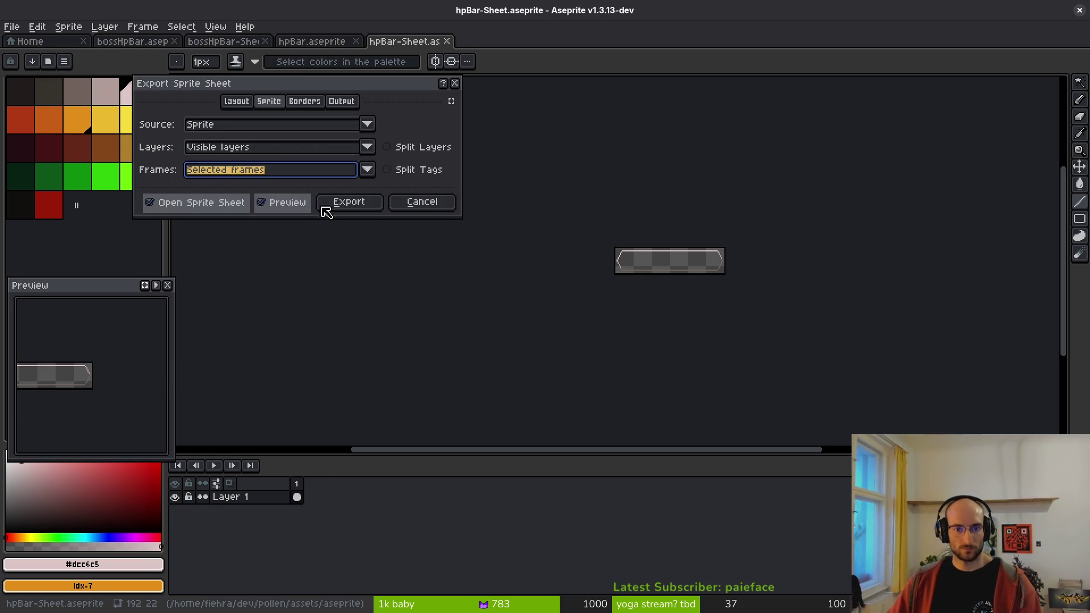
left_click(356, 203)
scroll(651, 286, "up", 4)
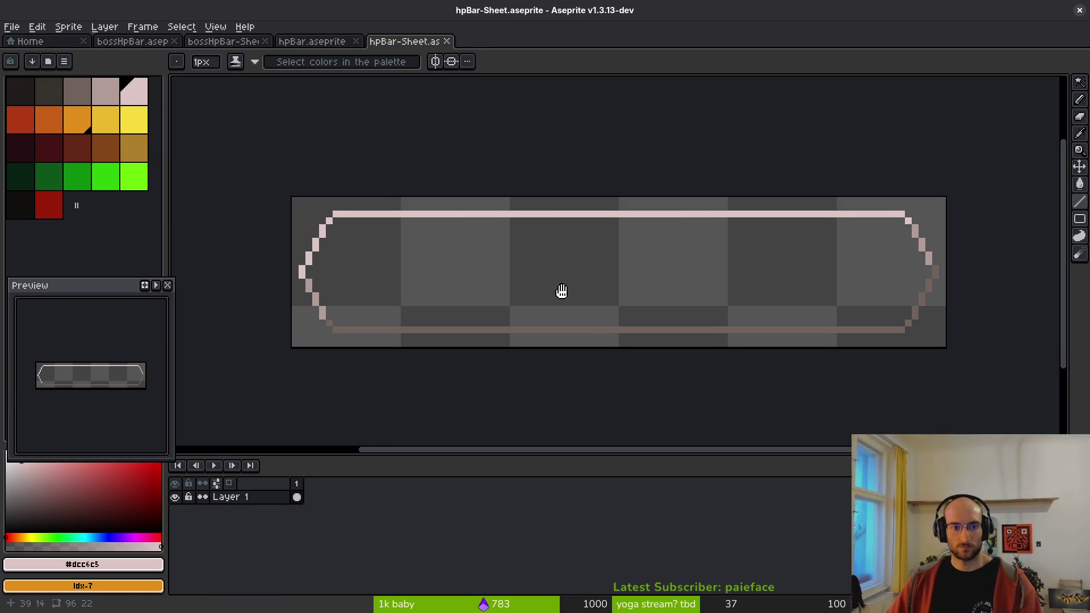
key("ctrl+e")
left_click(357, 203)
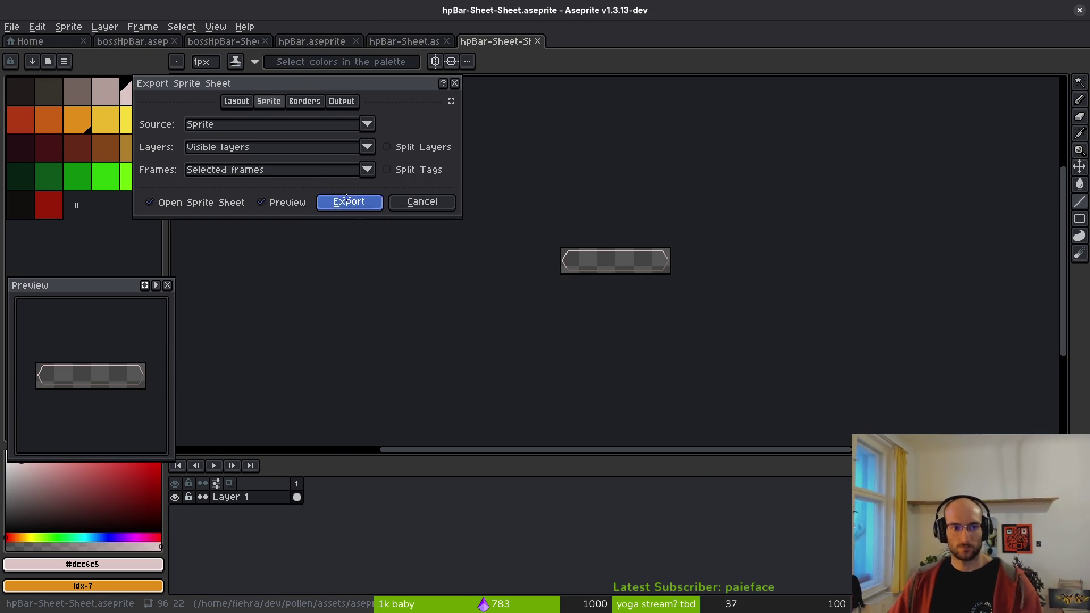
- Export the sheet over art/ui/hpBorders.png, confirming the overwrite
key("ctrl+alt+shift+s")
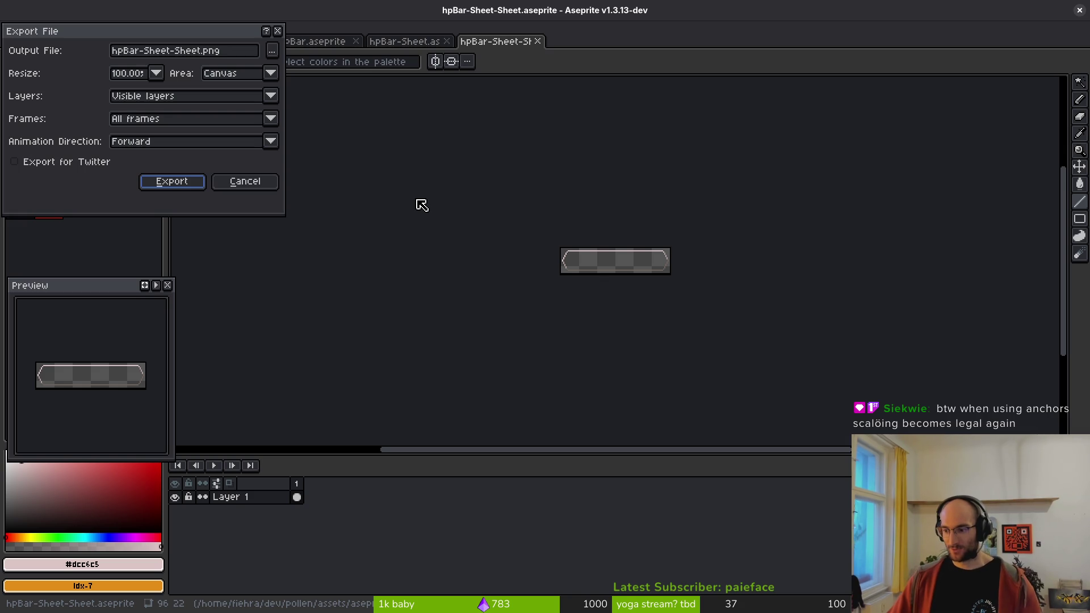
left_click(275, 52)
left_click(61, 65)
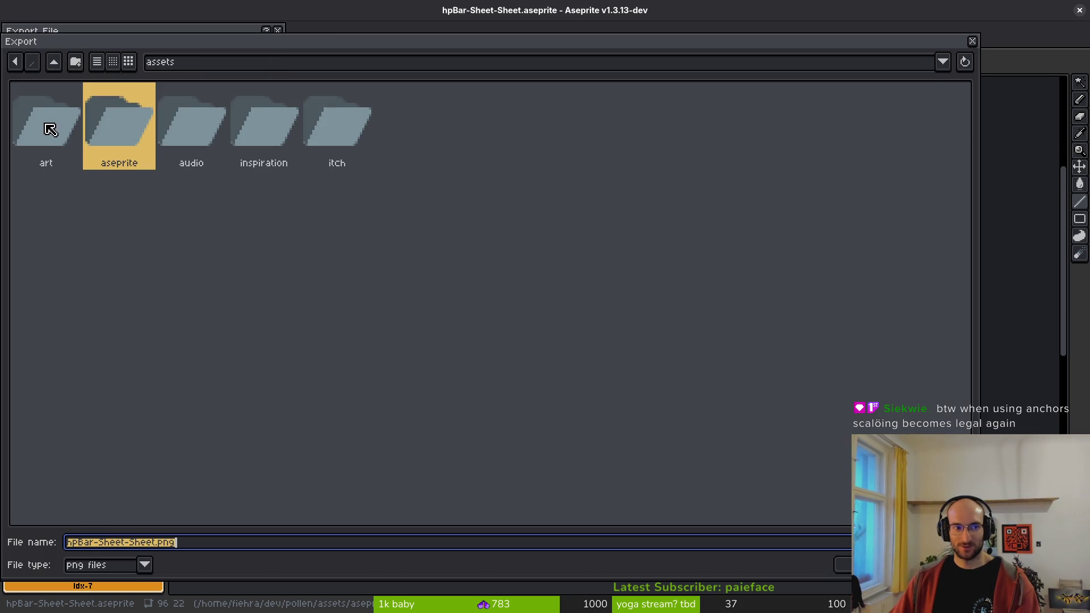
double_click(49, 126)
double_click(710, 141)
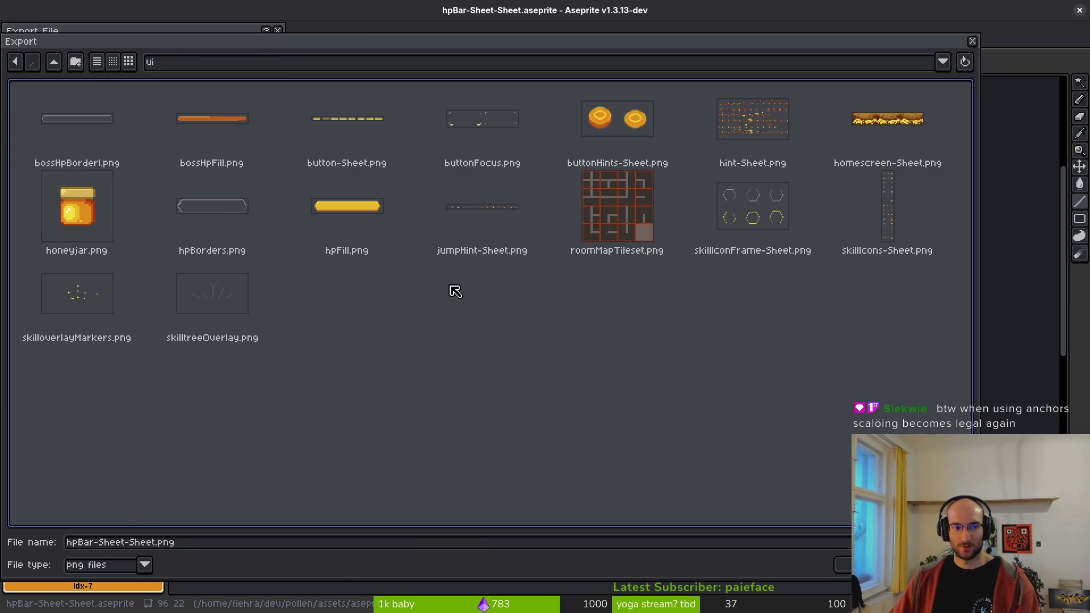
left_click(219, 212)
left_click(843, 564)
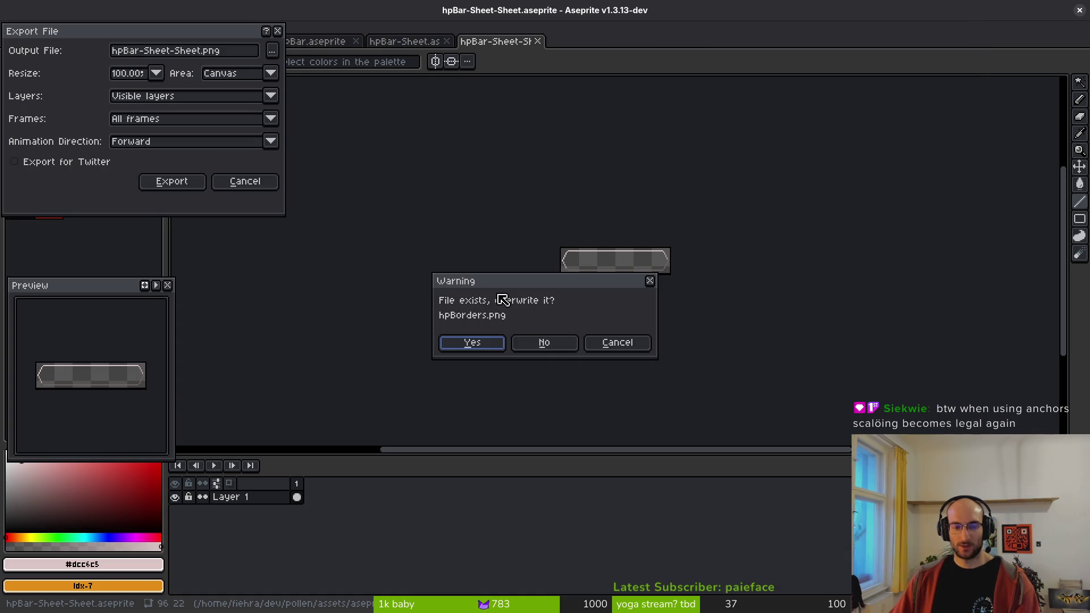
left_click(477, 348)
left_click(172, 181)
key("ctrl+shift+s")
key("Escape")
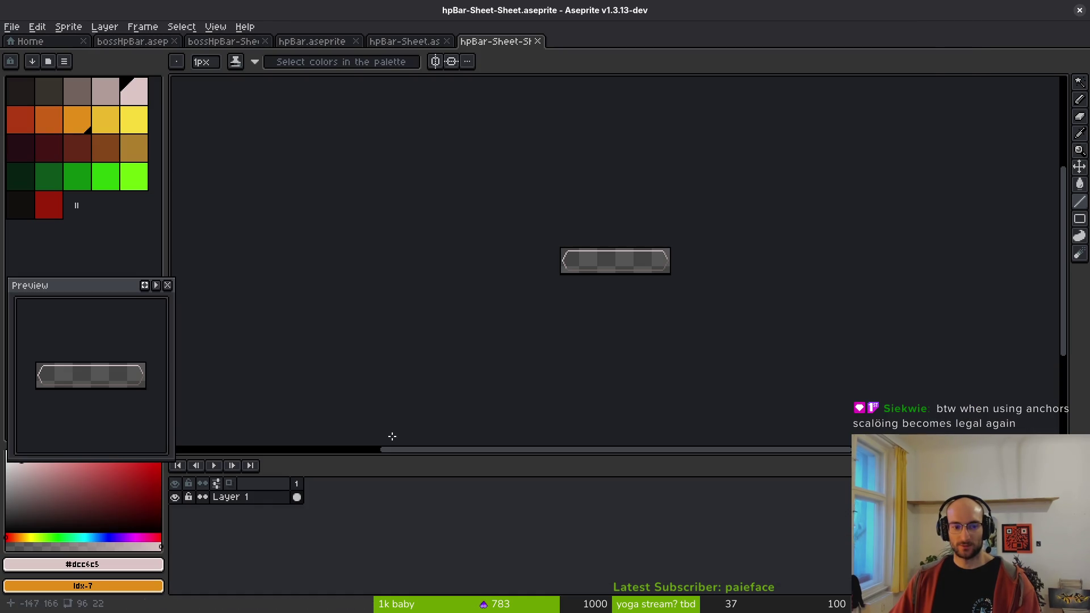
- Close the old sheet tabs, show hpFill, hide hpOutline, and generate a frame-2 sheet
middle_click(487, 45)
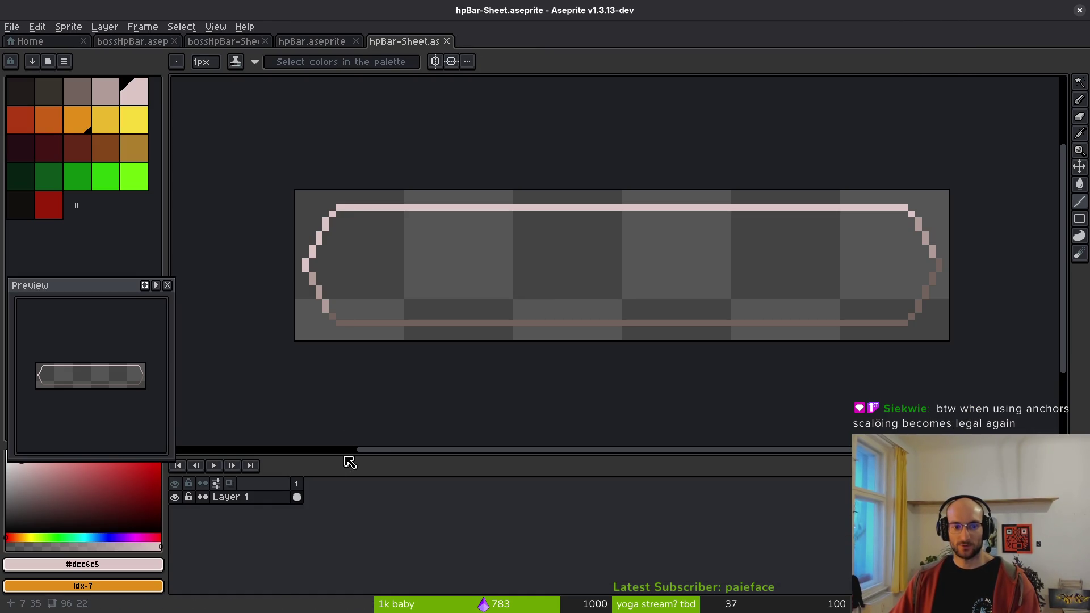
middle_click(398, 44)
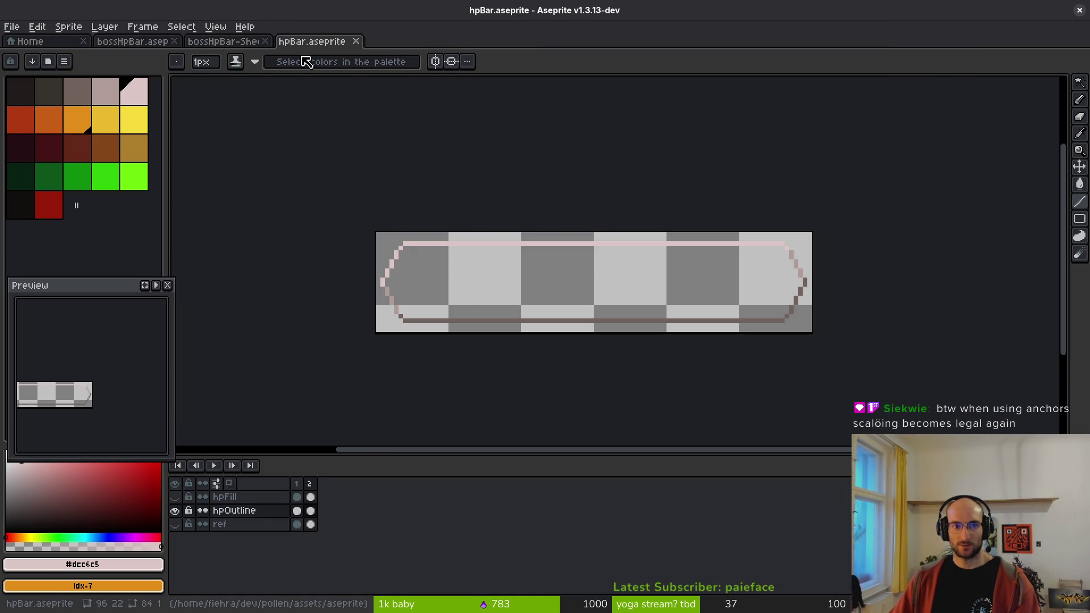
left_click(175, 496)
left_click(175, 510)
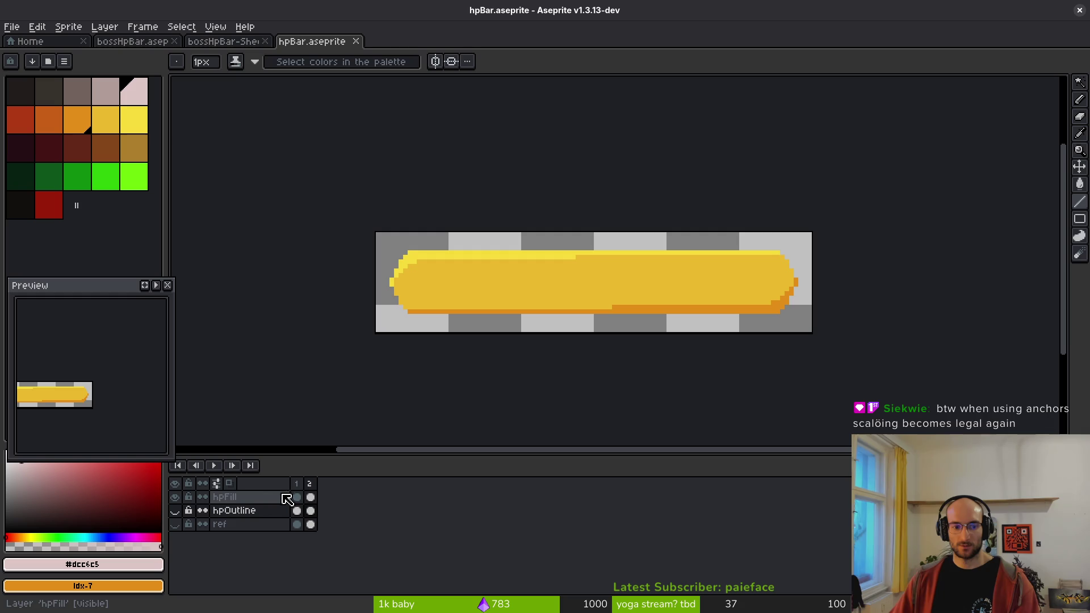
left_click(312, 484)
key("ctrl+e")
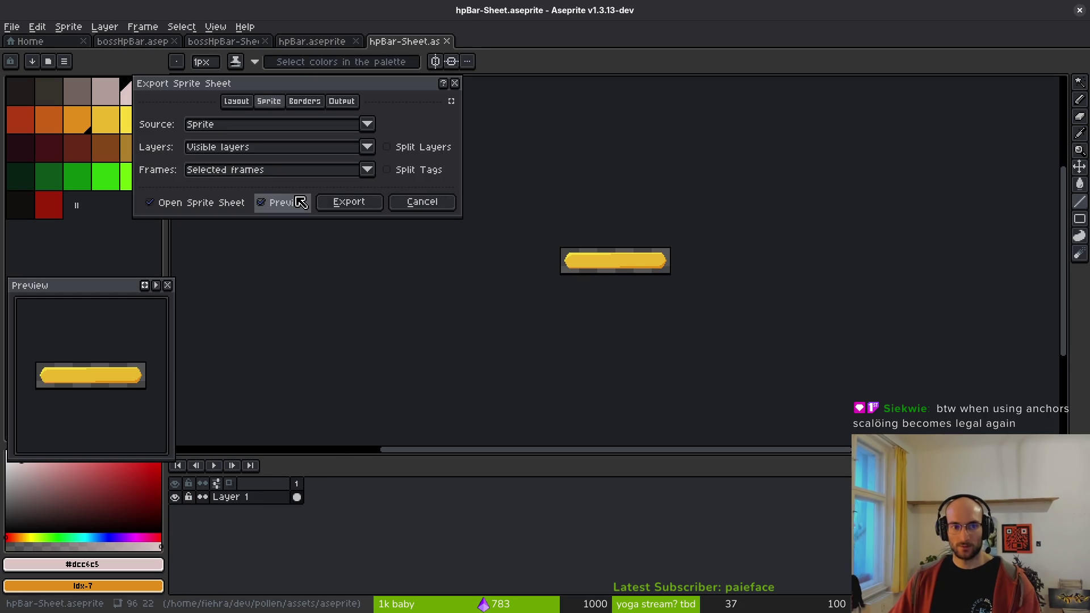
left_click(360, 206)
- Export the fill sheet over art/ui/hpFill.png, confirming the overwrite
key("ctrl+shift+e")
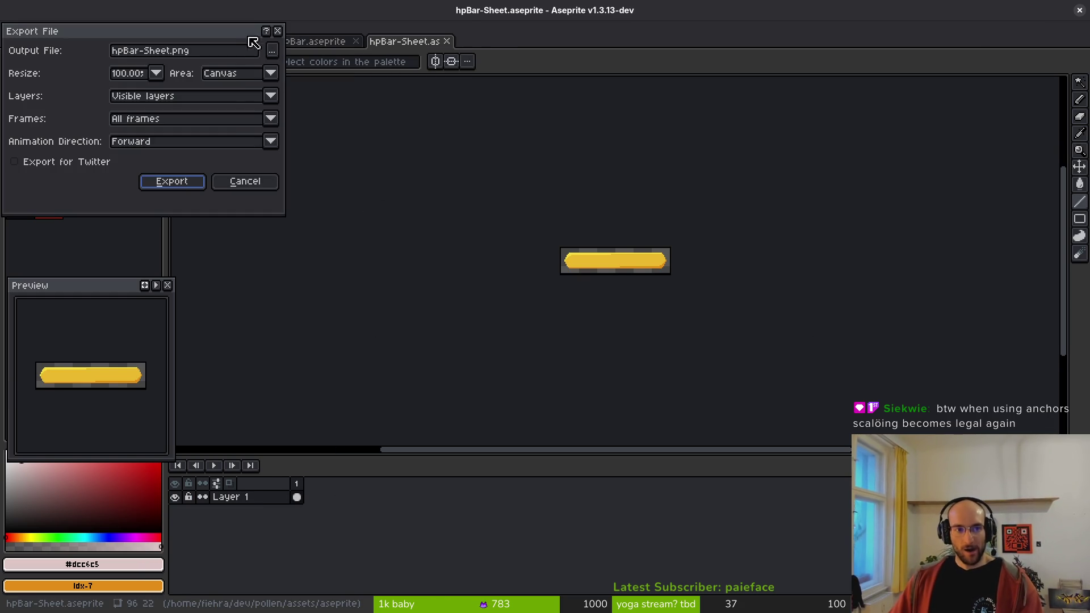
left_click(254, 43)
left_click(57, 62)
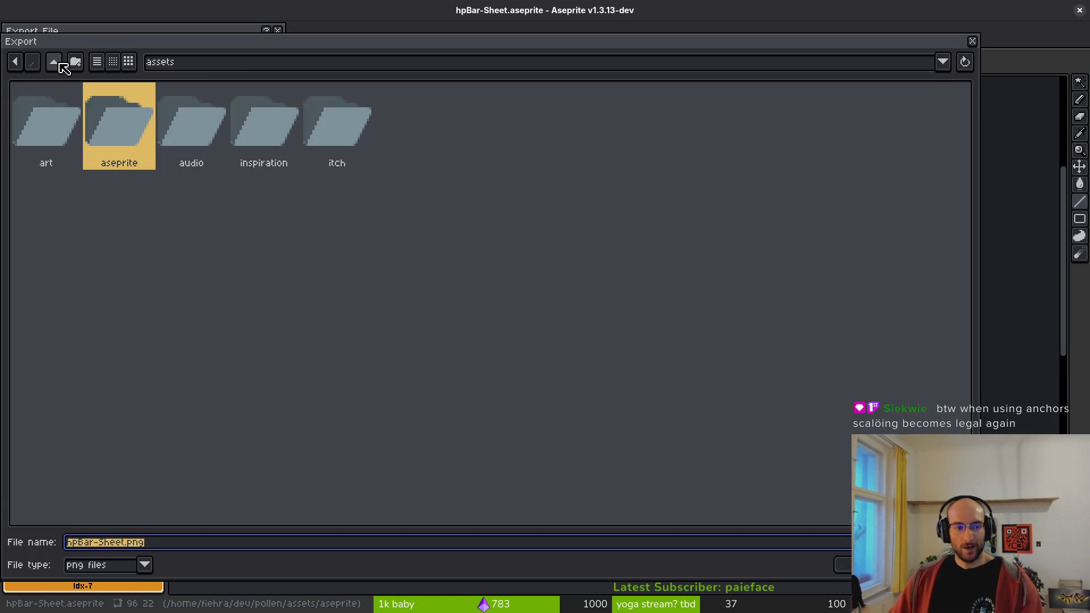
double_click(63, 129)
double_click(690, 133)
left_click(347, 206)
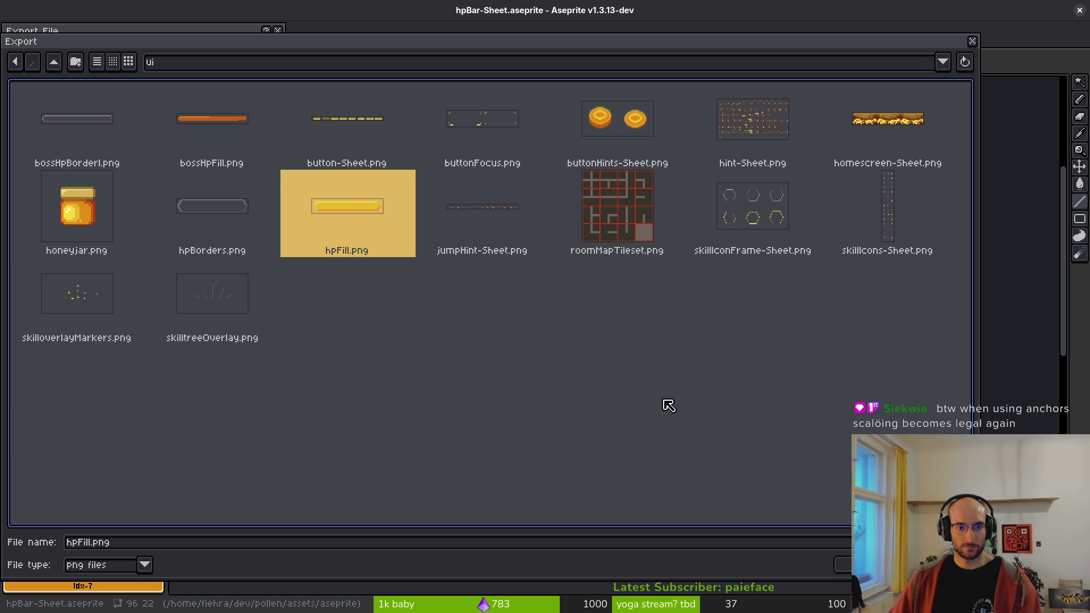
left_click(844, 565)
left_click(472, 346)
left_click(169, 182)
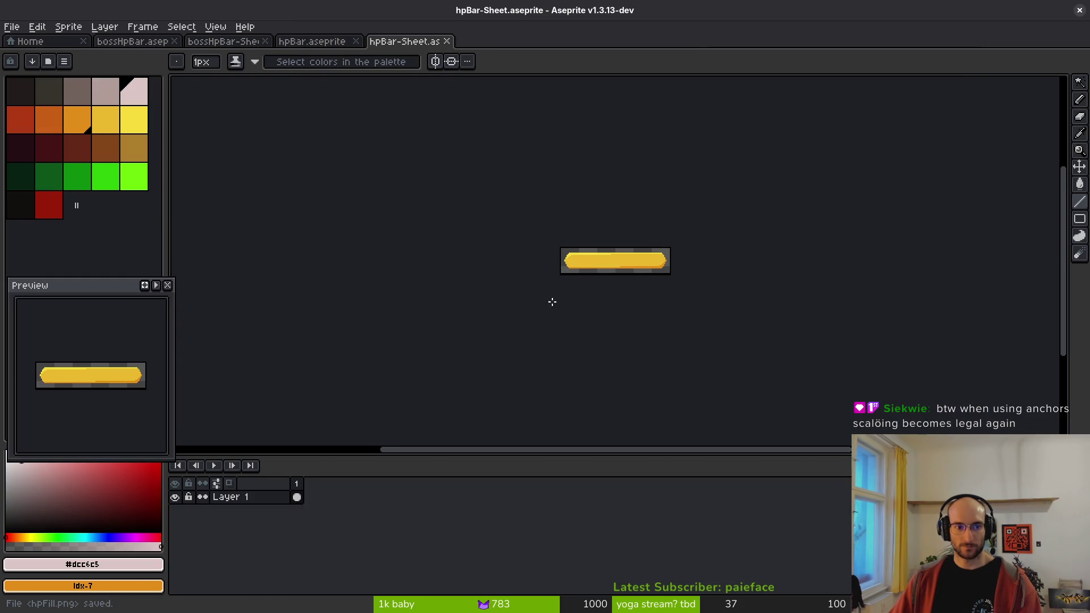
- Close the hpBar-Sheet and bossHpBar-Sheet documents
key("ctrl+w")
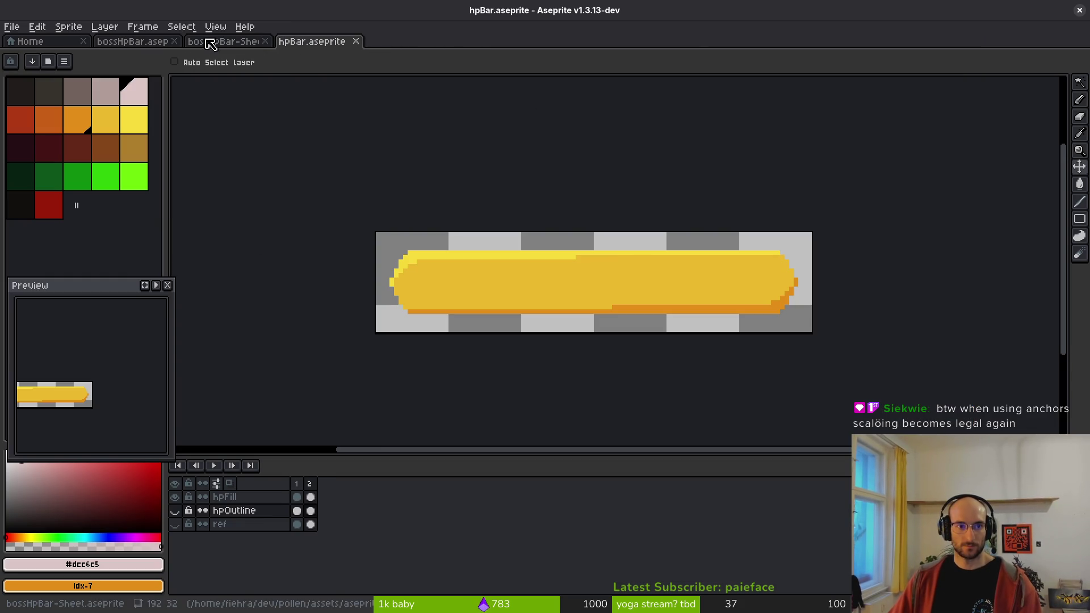
left_click(265, 42)
key("i")
key("alt+Tab")
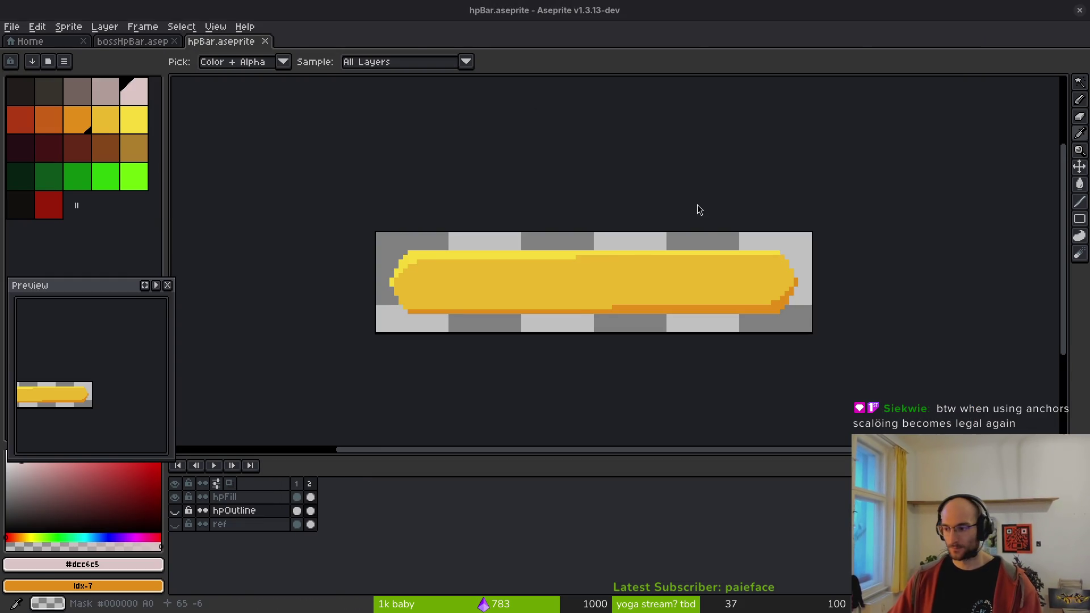
- Move hpBar to the hud_canvas top-left origin, nudge it down, and save the scene
scroll(572, 263, "left", 5)
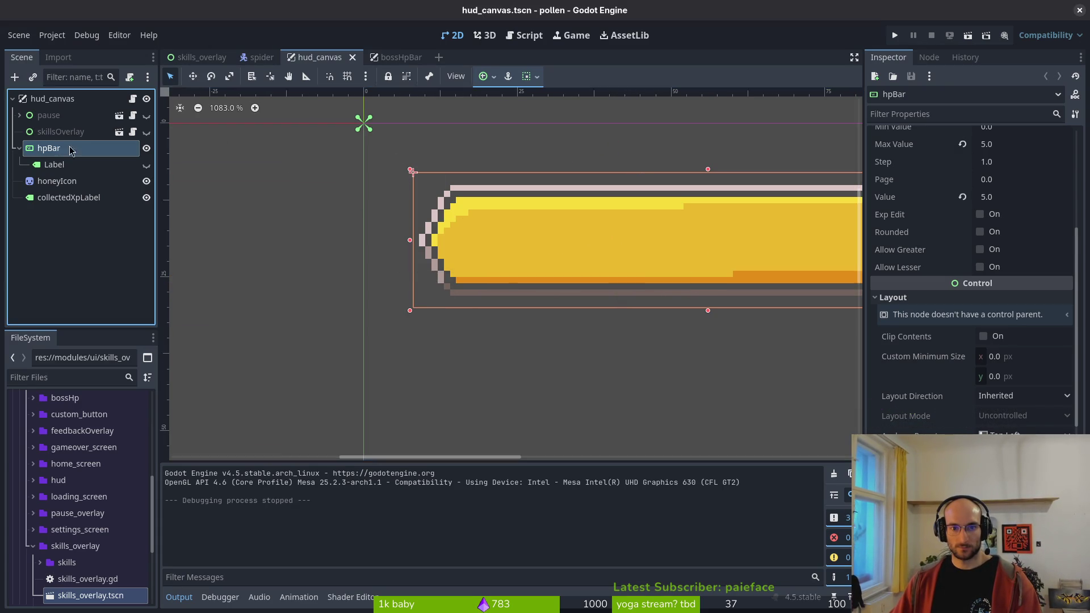
mouse_move(413, 172)
left_mouse_down()
mouse_move(363, 122)
mouse_move(413, 123)
left_mouse_up()
key("shift+Down")
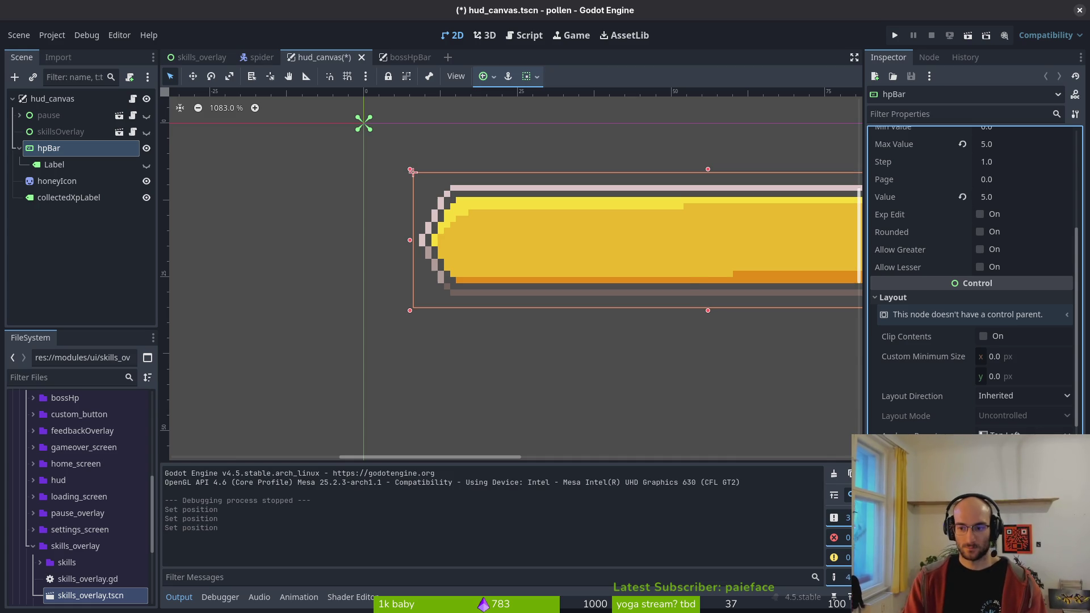
key("ctrl+s")
- Review the bossHpBar scene, then return to Aseprite
scroll(492, 216, "down", 4)
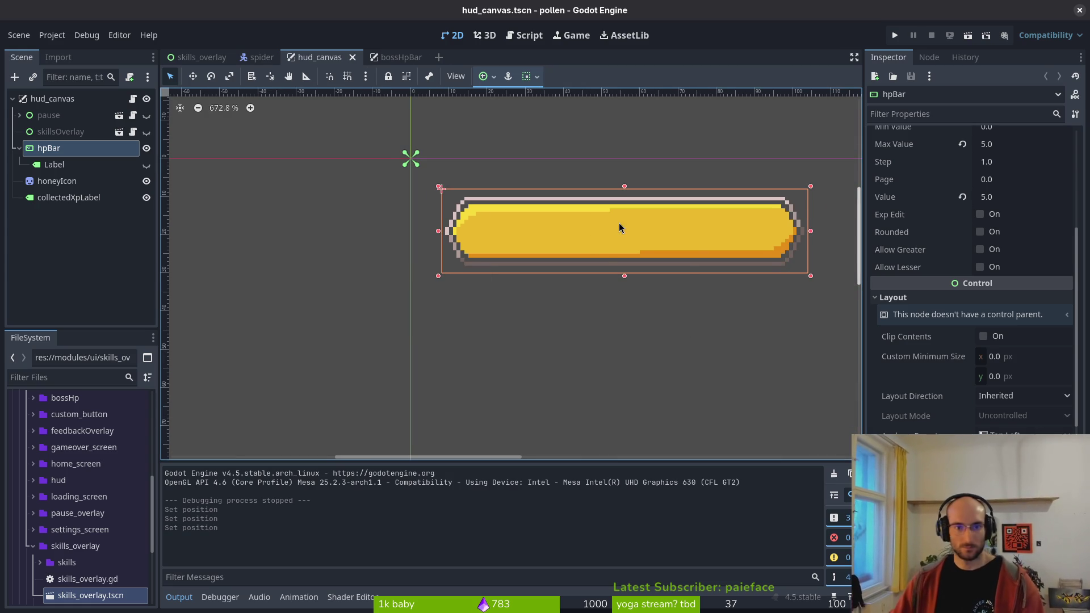
scroll(619, 223, "right", 5)
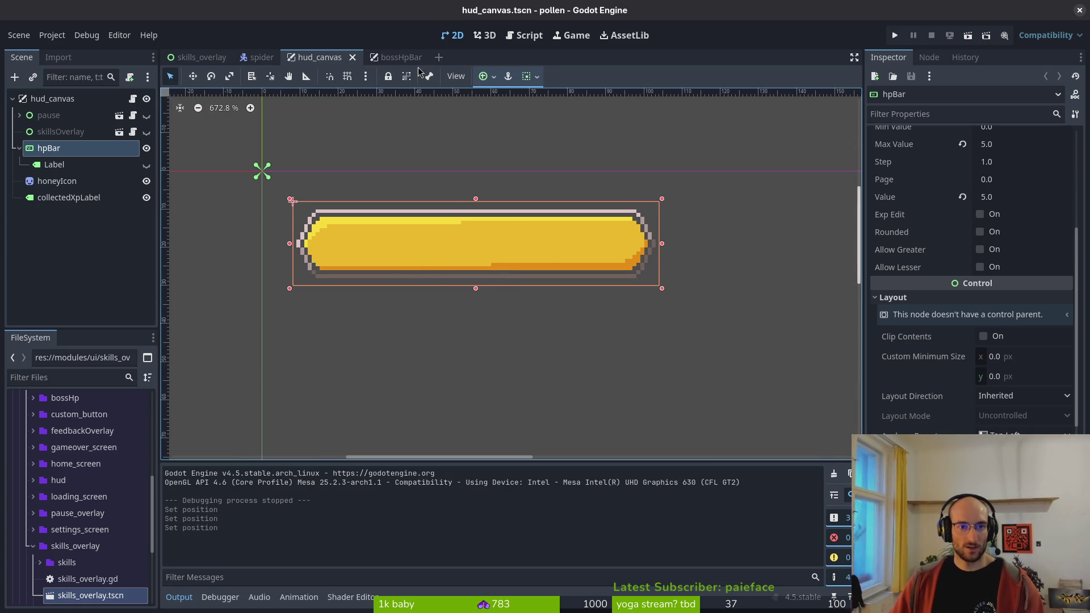
left_click(389, 57)
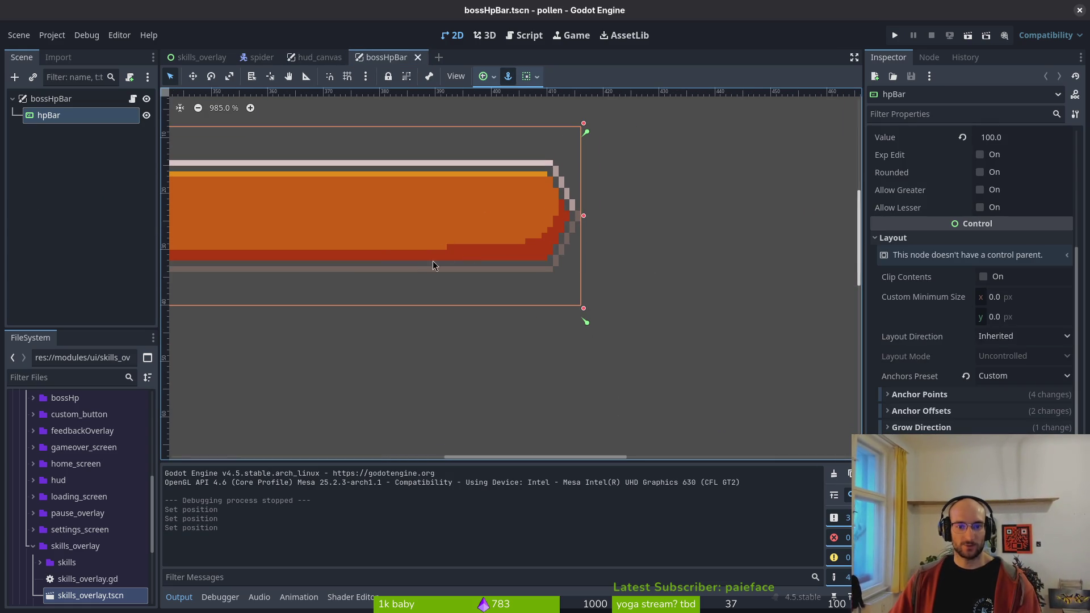
key("alt+Tab")
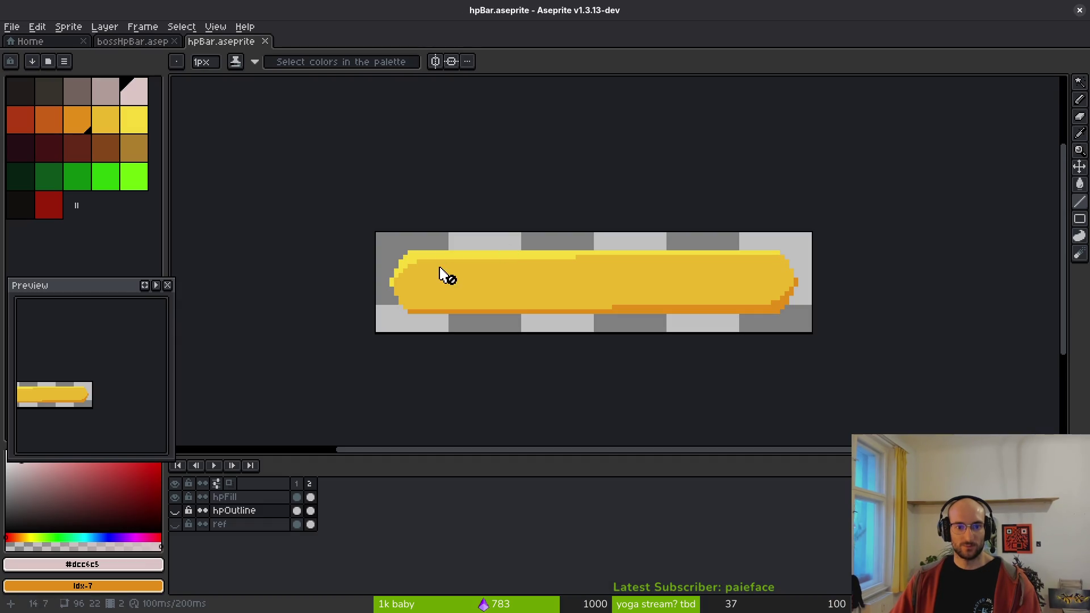
- Look over bossHpBar and hpBar, opening and cancelling Canvas Size on hpBar
left_click(133, 42)
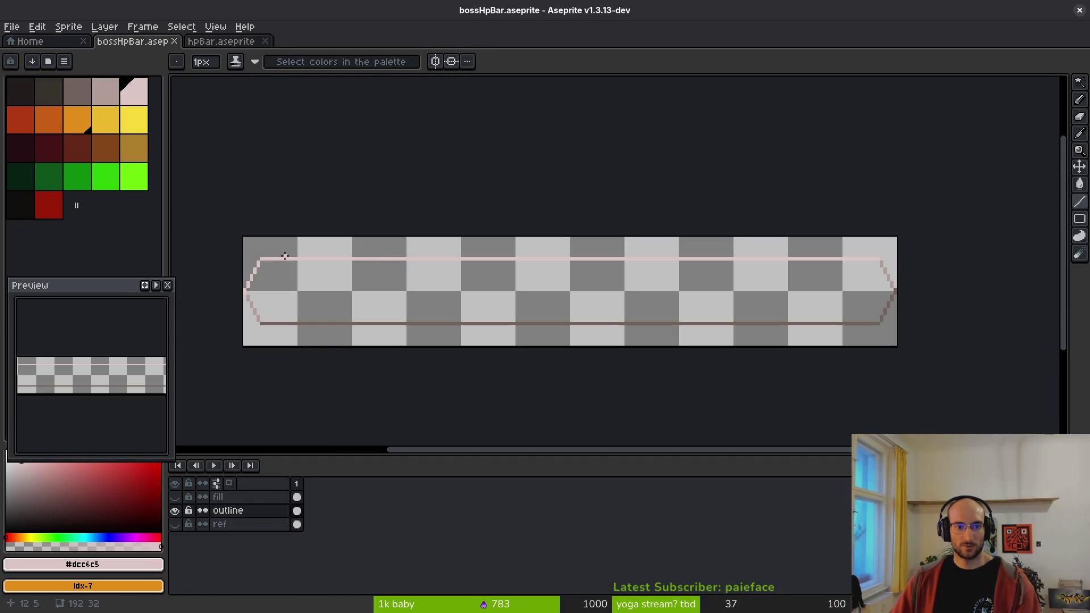
left_click_drag(302, 278, 348, 278)
left_click(228, 42)
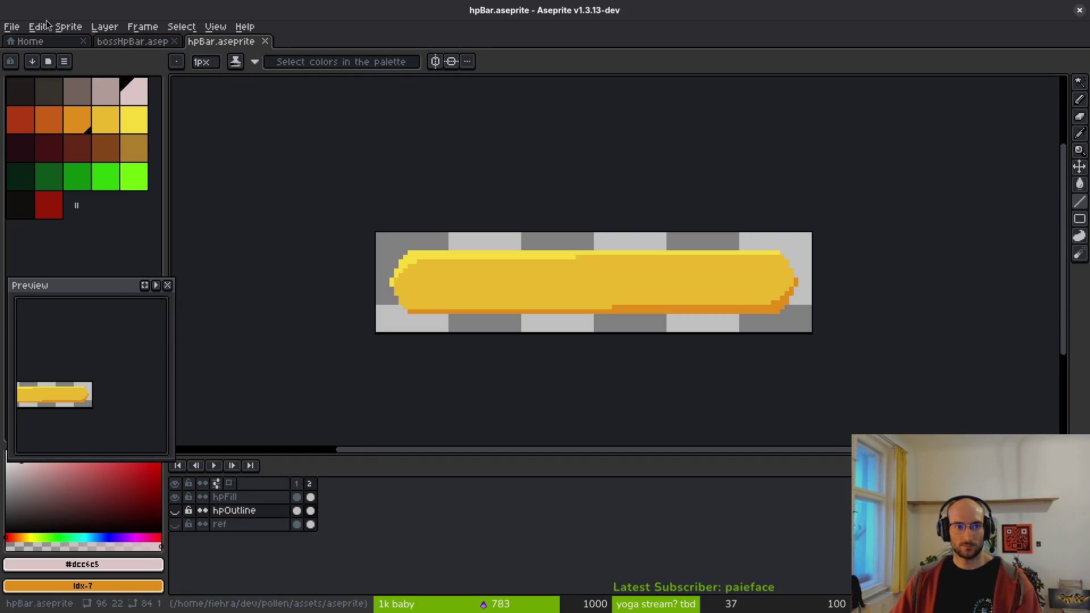
left_click(68, 26)
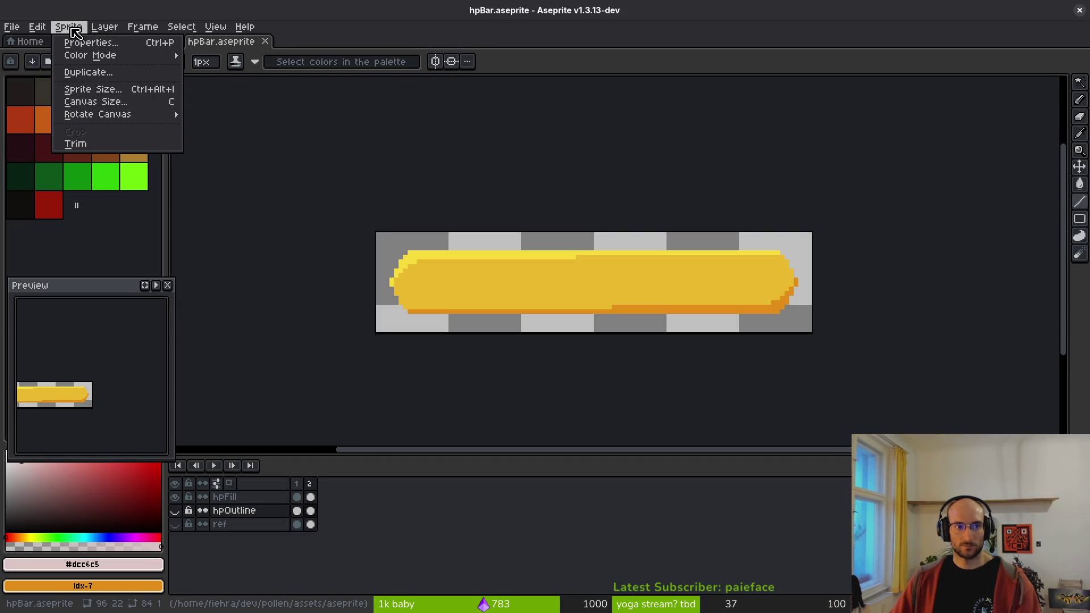
left_click(93, 102)
left_click(770, 313)
- Set the bossHpBar canvas height to 22 px in Canvas Size
left_click(133, 42)
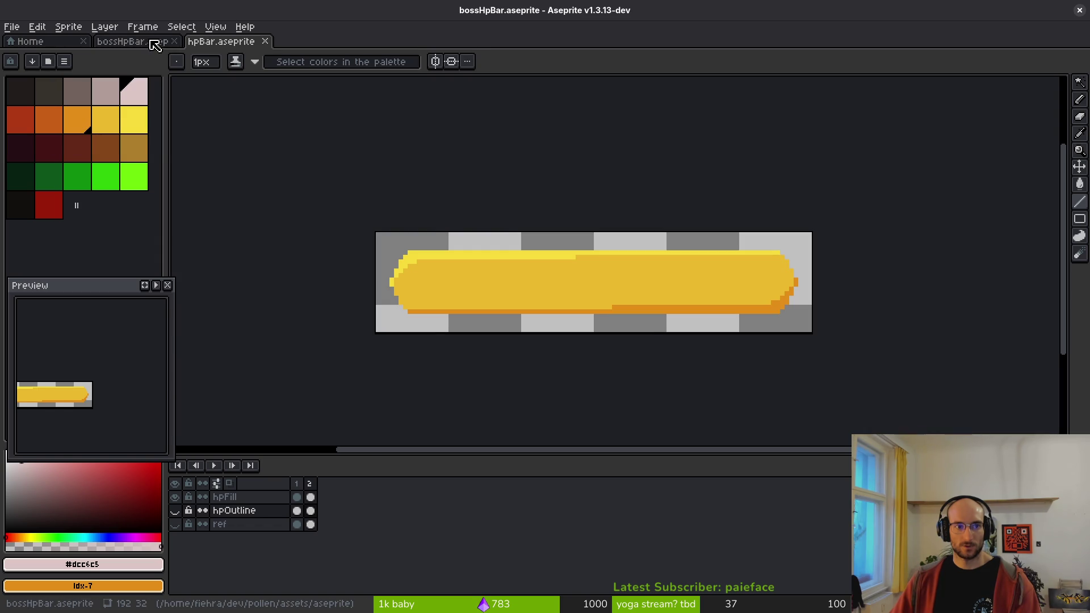
left_click(68, 26)
left_click(94, 101)
key("Tab")
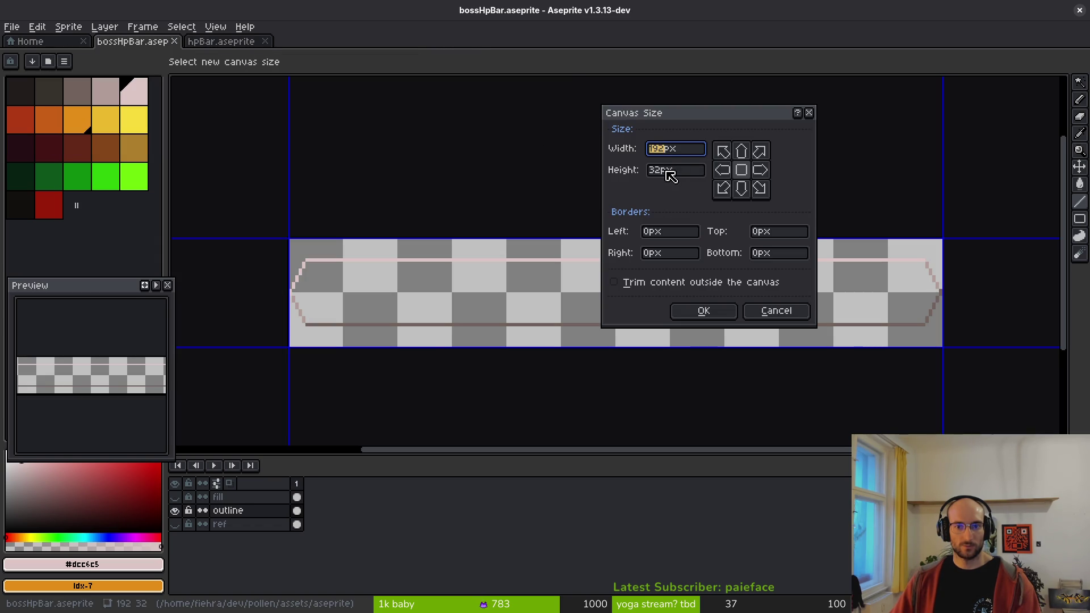
type("22")
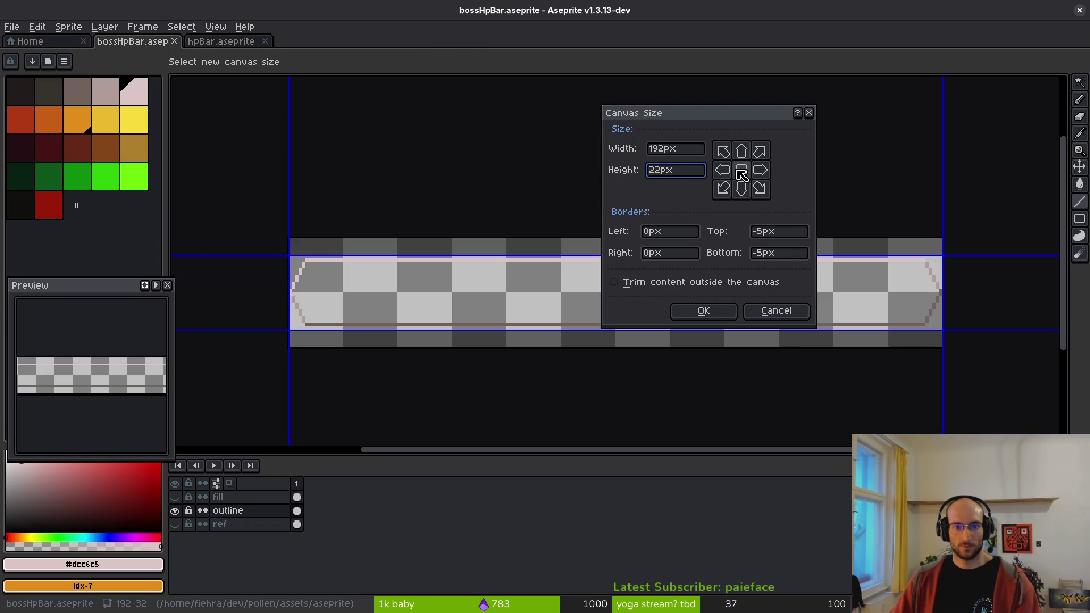
left_click(704, 311)
- Compare with hpBar with its hpOutline layer shown, then return to bossHpBar
left_click(222, 41)
scroll(475, 246, "up", 3)
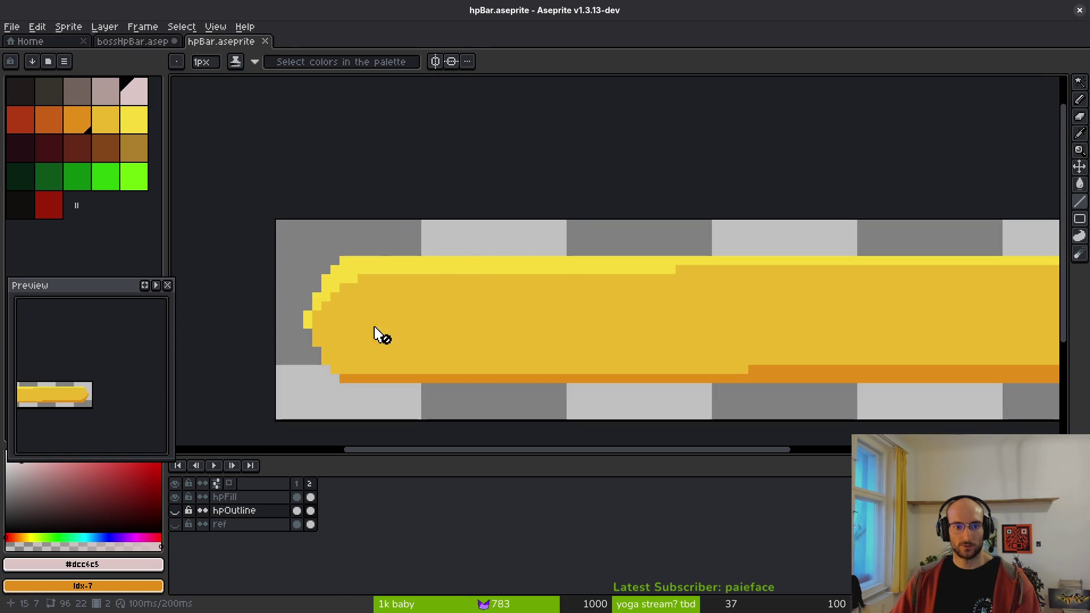
left_click(175, 511)
scroll(401, 228, "down", 2)
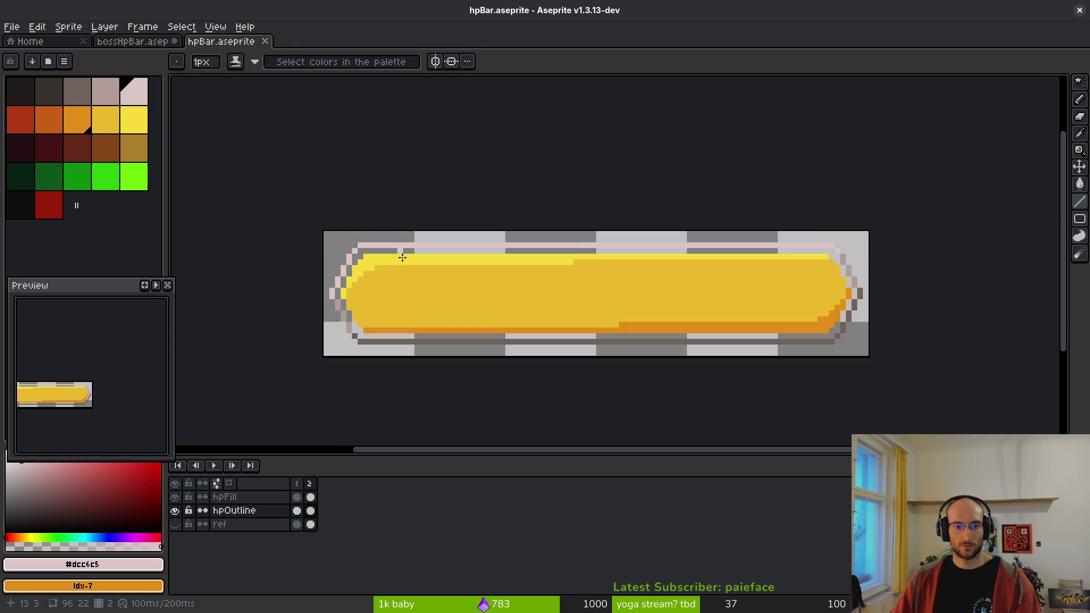
scroll(375, 262, "up", 3)
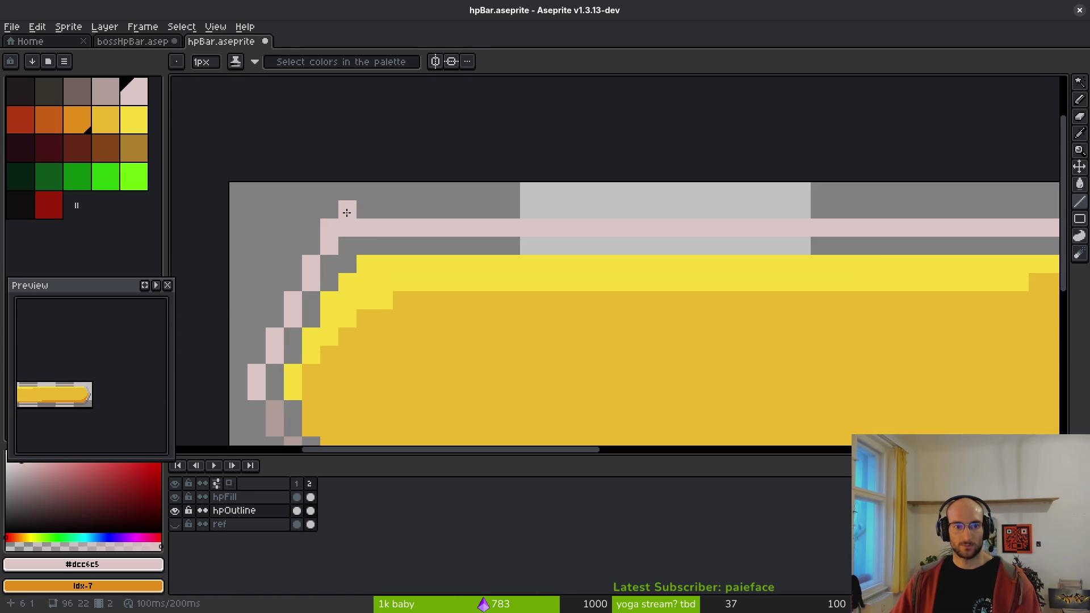
scroll(347, 212, "down", 4)
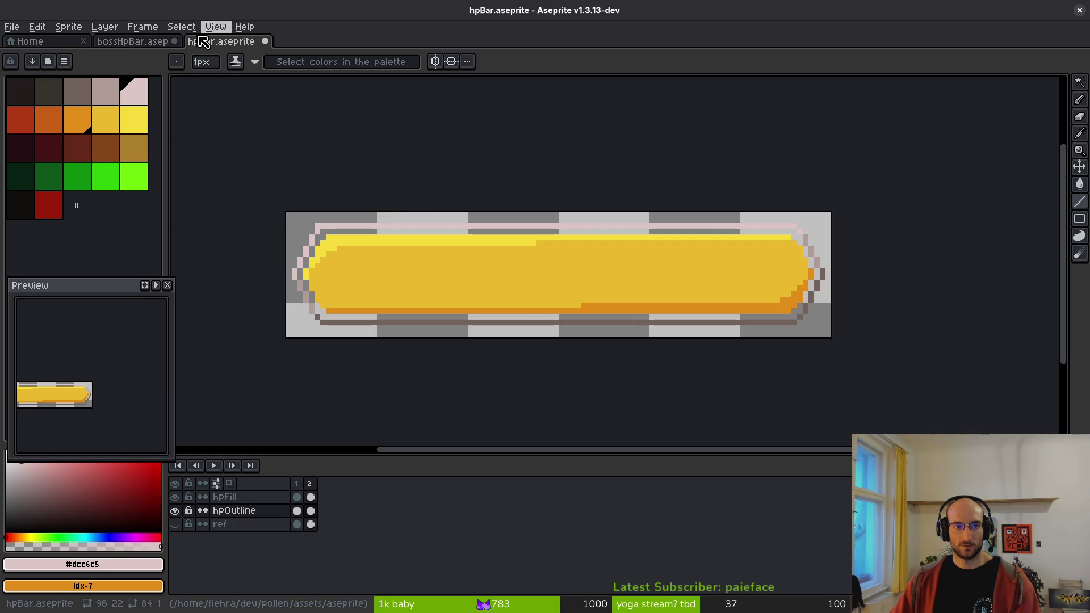
left_click(134, 42)
scroll(315, 290, "up", 2)
scroll(315, 291, "down", 2)
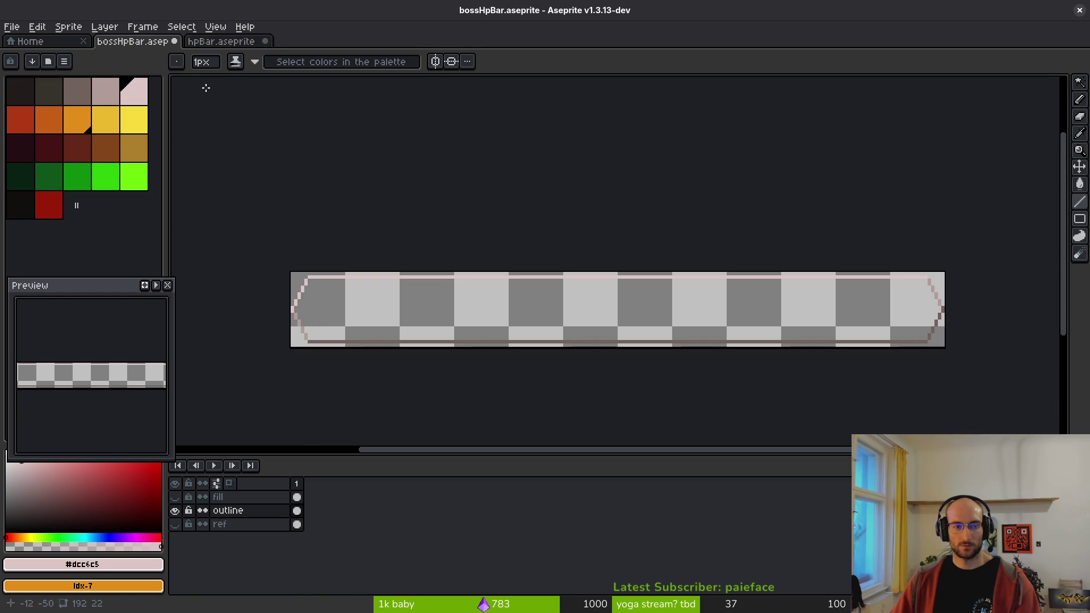
- Run the project, press Start in the game menu, check the HP bar, then stop the game
left_click(221, 41)
key("alt+Tab")
scroll(398, 261, "down", 2)
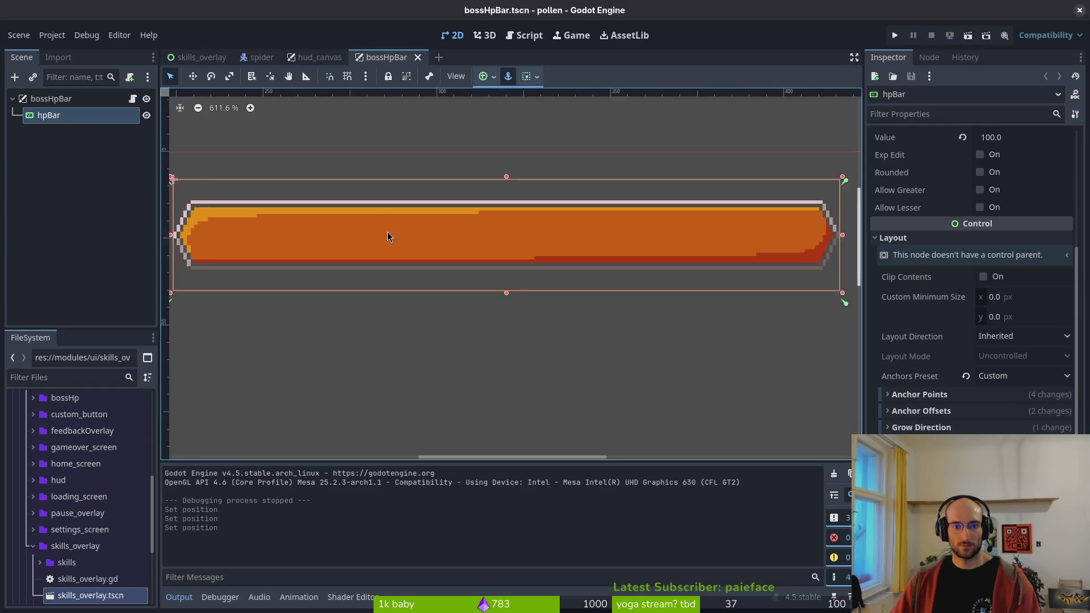
scroll(538, 230, "left", 4)
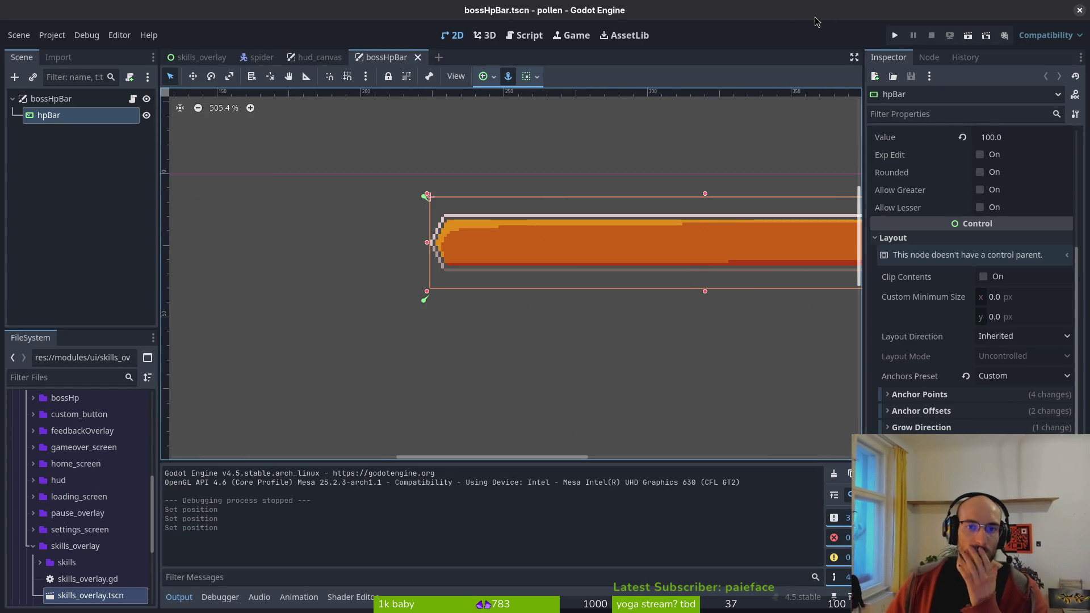
left_click(895, 36)
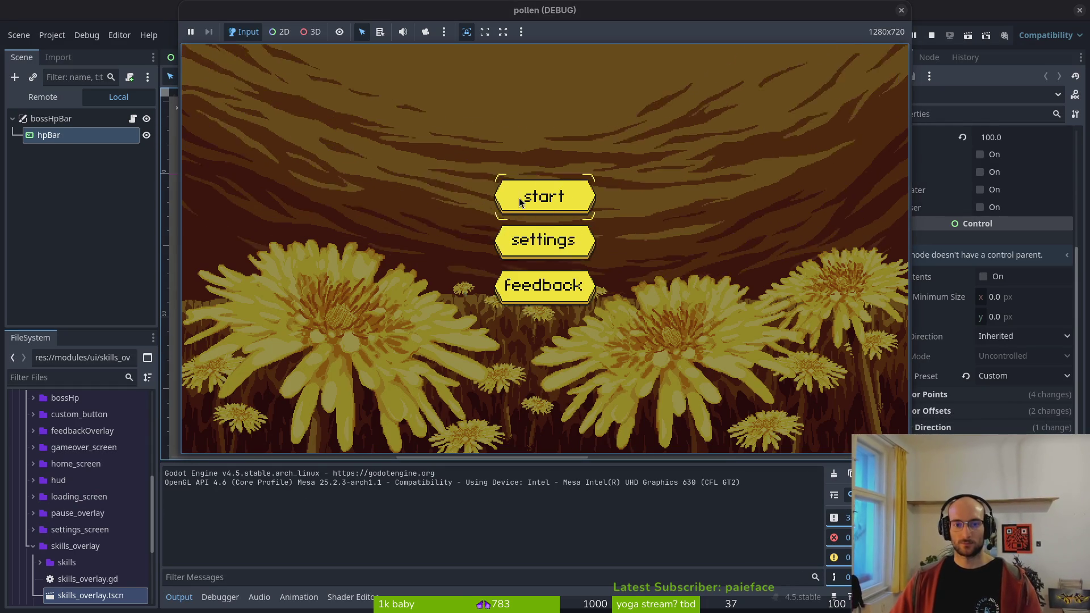
left_click(520, 202)
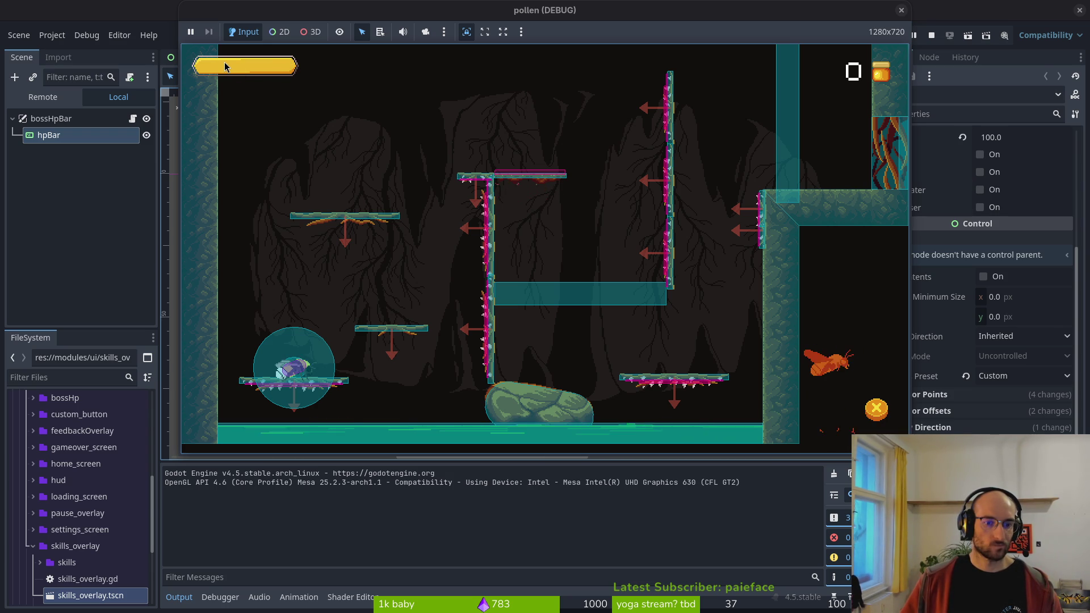
left_click(901, 10)
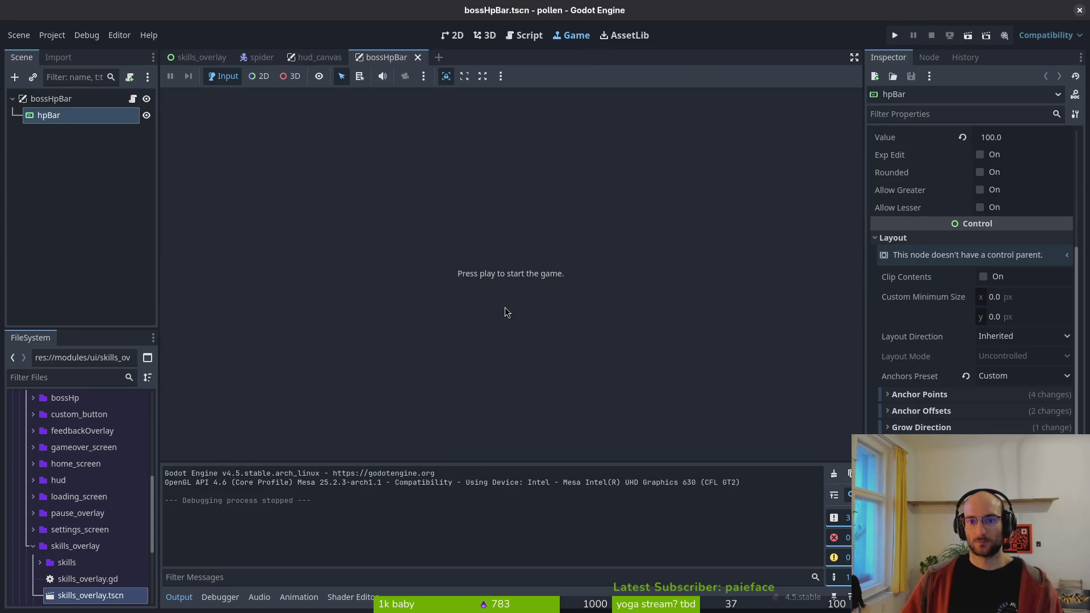
- Draw a light-pink line along the bar's top on hpOutline, deleting the stray orange line
key("alt+Tab")
key("ctrl+s")
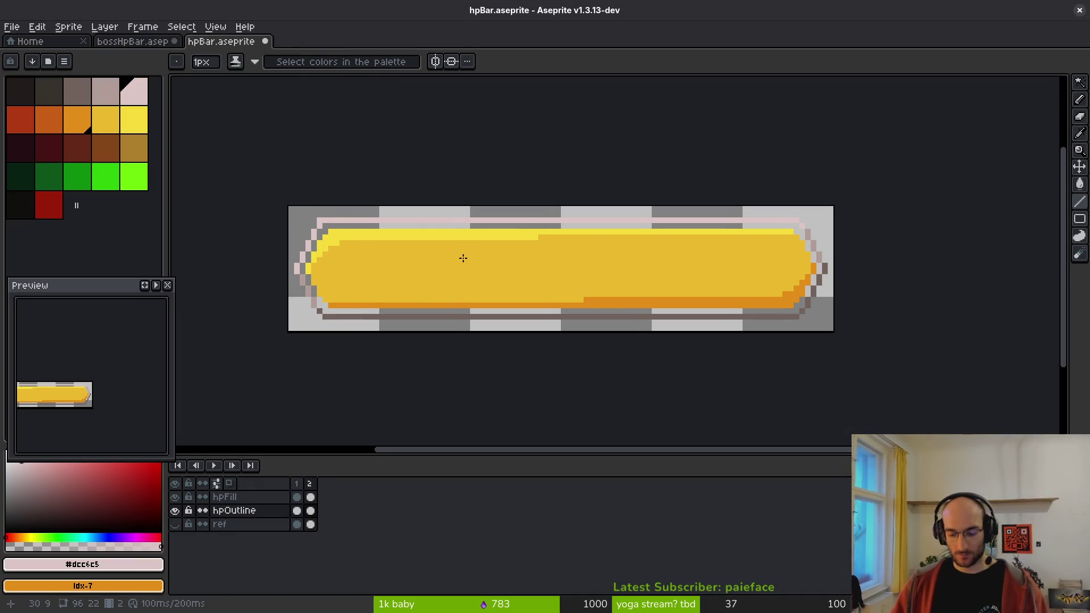
left_click(243, 510)
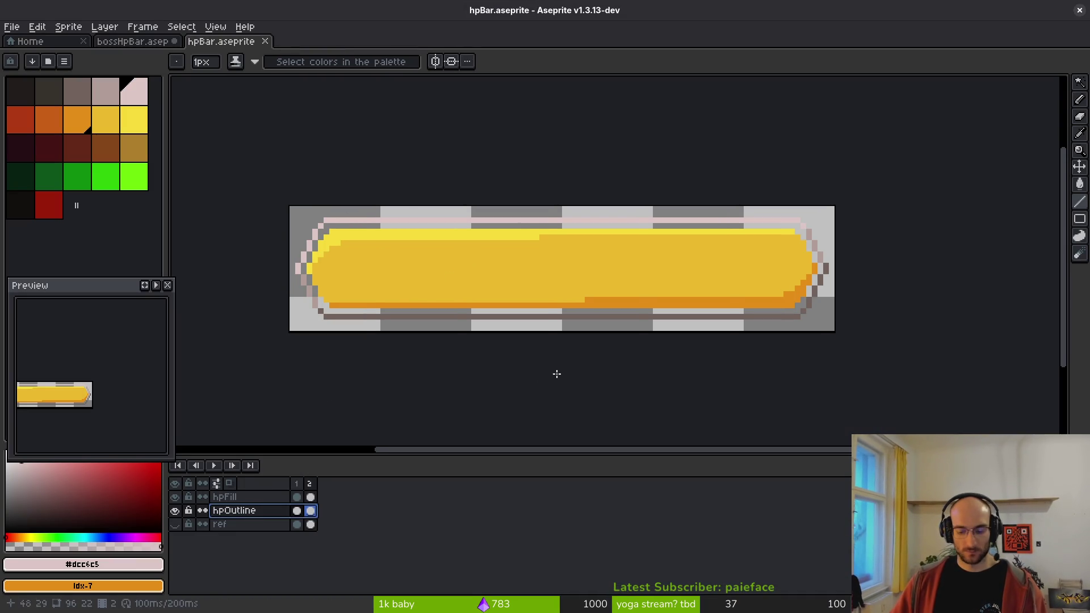
scroll(340, 216, "up", 1)
left_click_drag(319, 221, 890, 216)
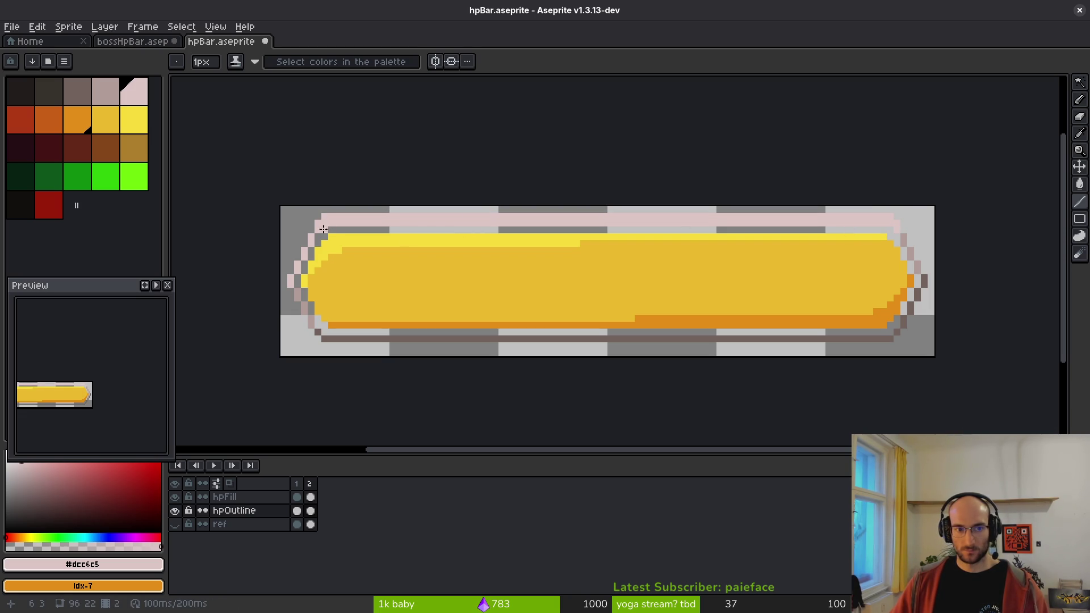
left_click_drag(326, 223, 885, 225)
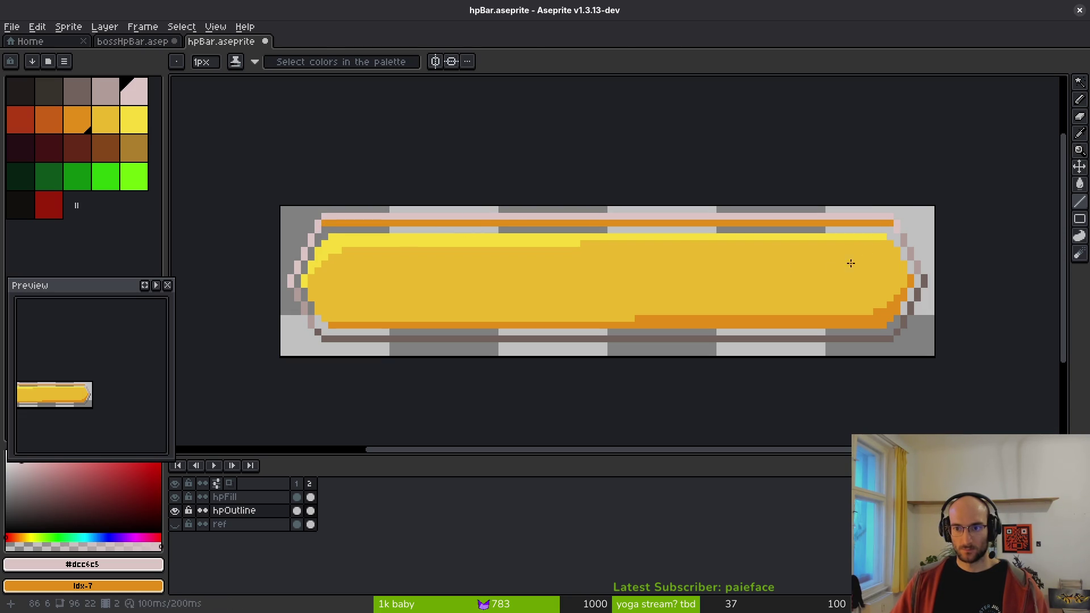
key("w")
left_click(478, 223)
key("Delete")
key("ctrl+d")
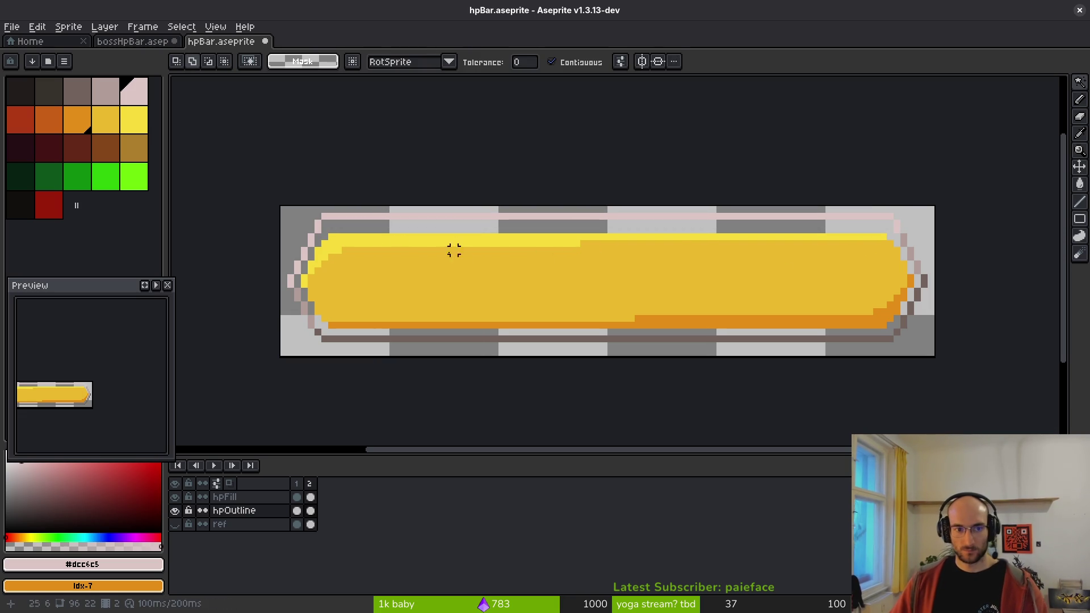
- Draw a dark brown line along the bar's bottom outline, removing the stray orange line
left_click(343, 237, "alt")
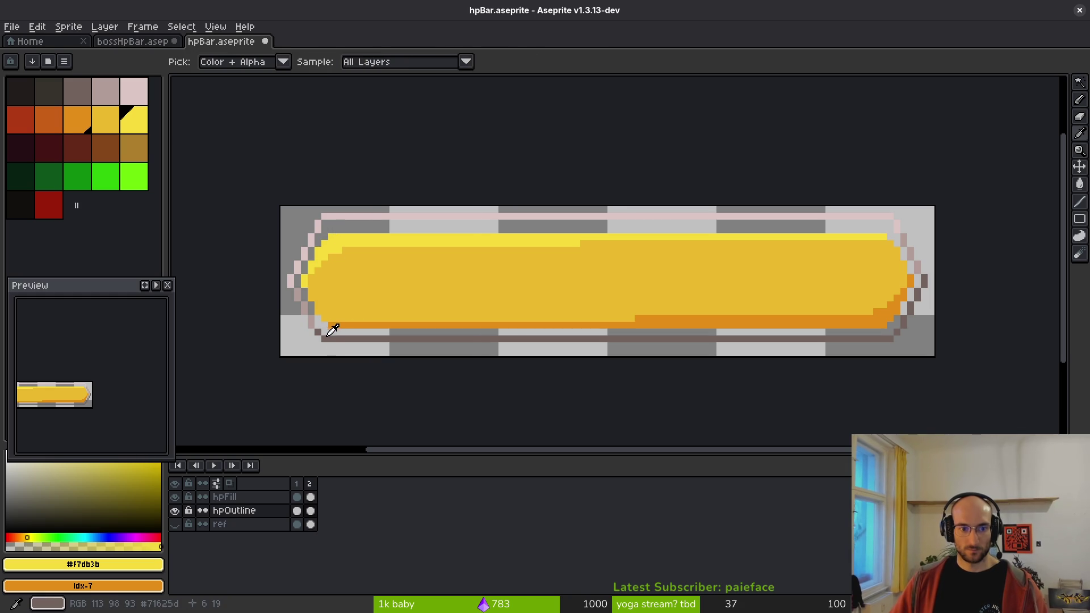
left_click(327, 336, "alt")
key("l")
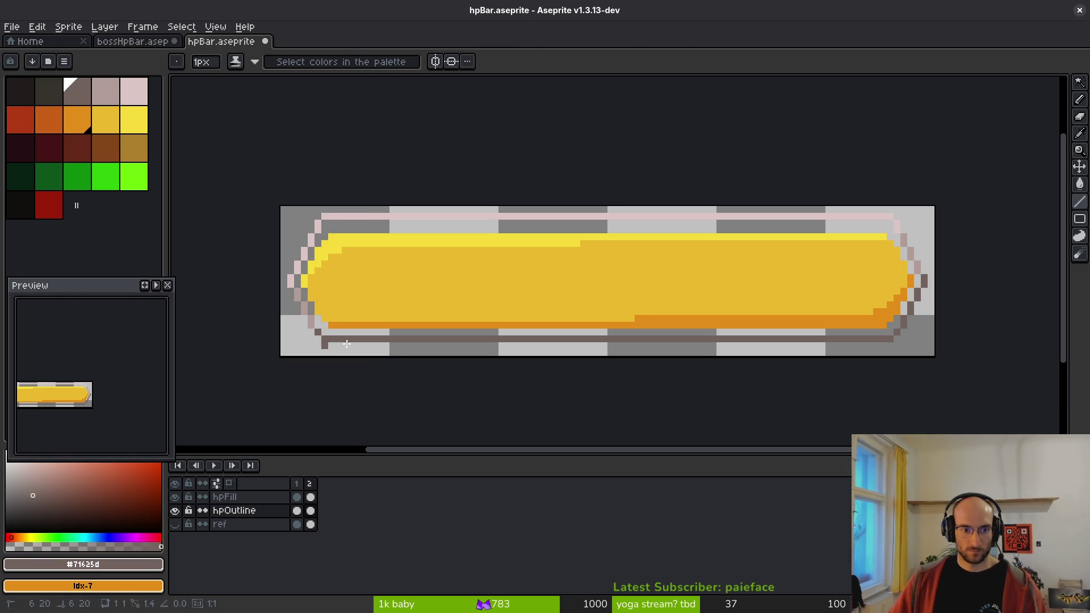
left_click_drag(346, 344, 893, 343)
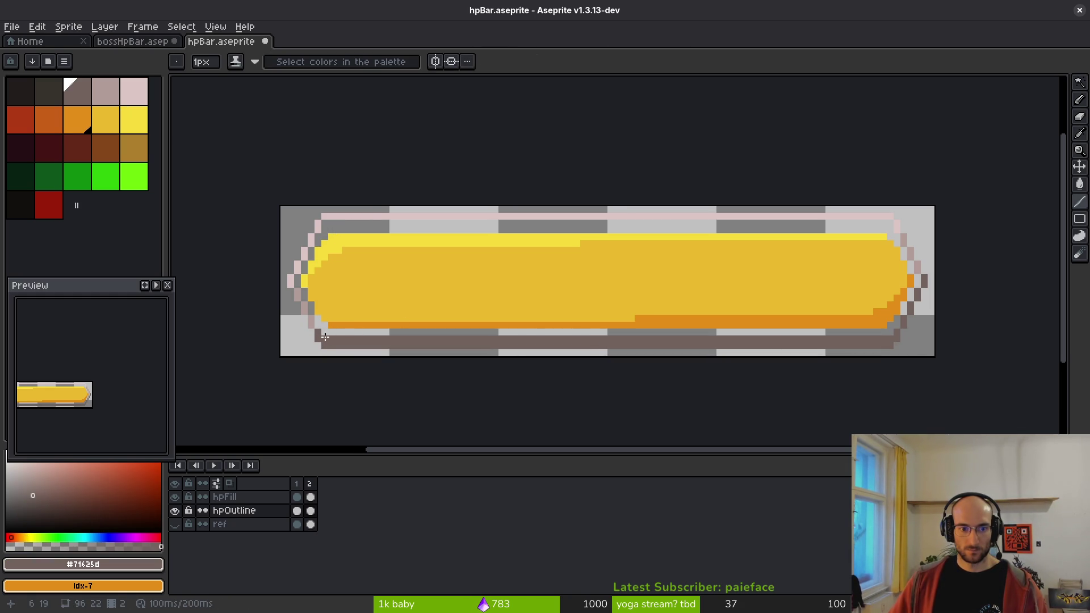
left_click_drag(325, 338, 891, 338)
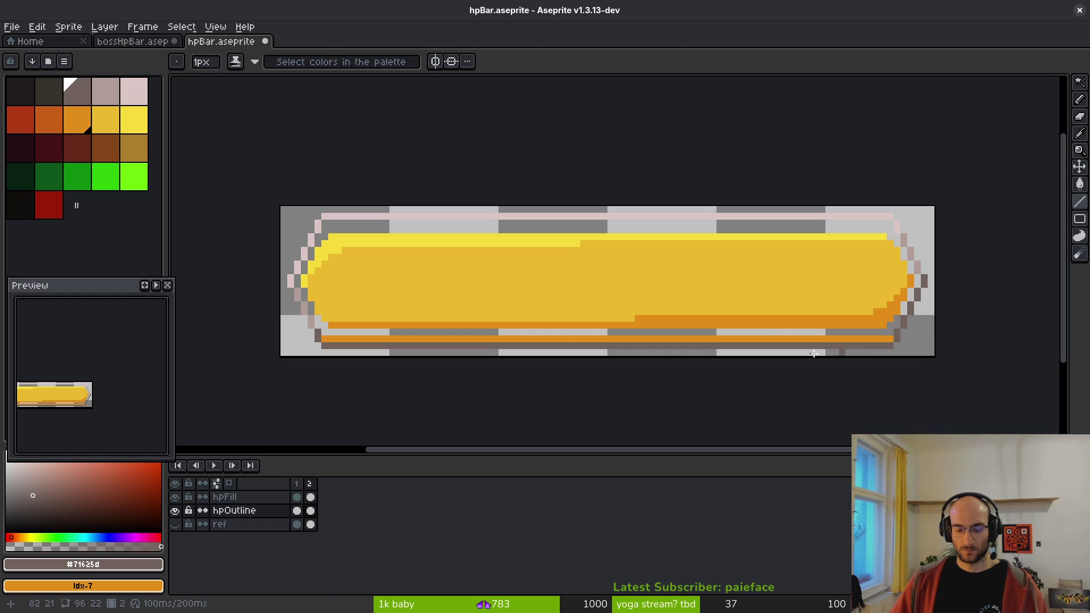
key("w")
left_click(772, 336)
key("Delete")
key("ctrl+d")
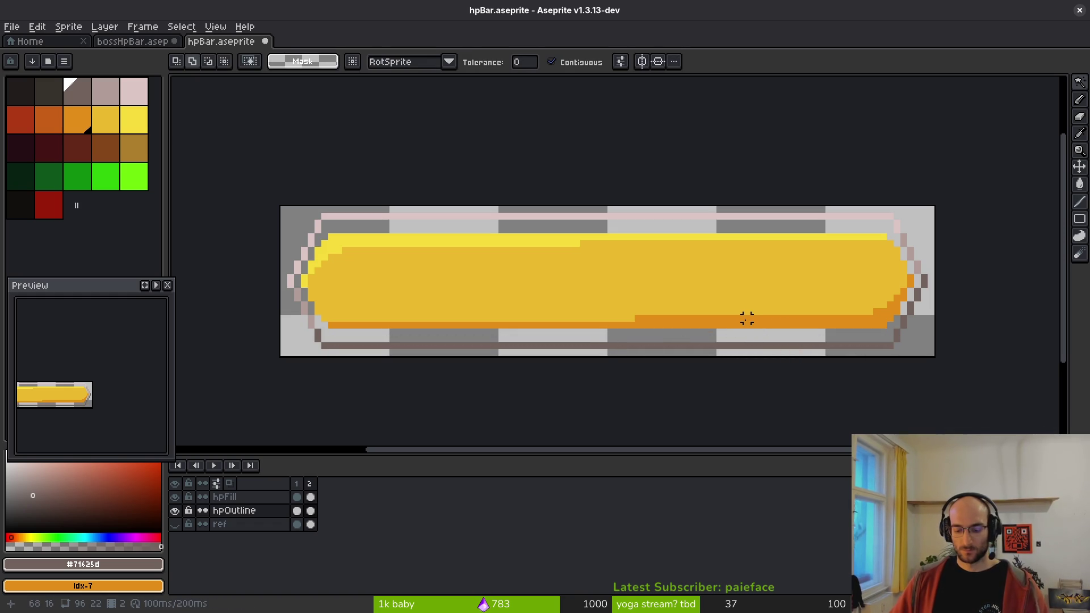
- Extend the orange lower stripe, paint the grey corner pixel yellow, and save hpBar
left_click(803, 317, "alt")
key("b")
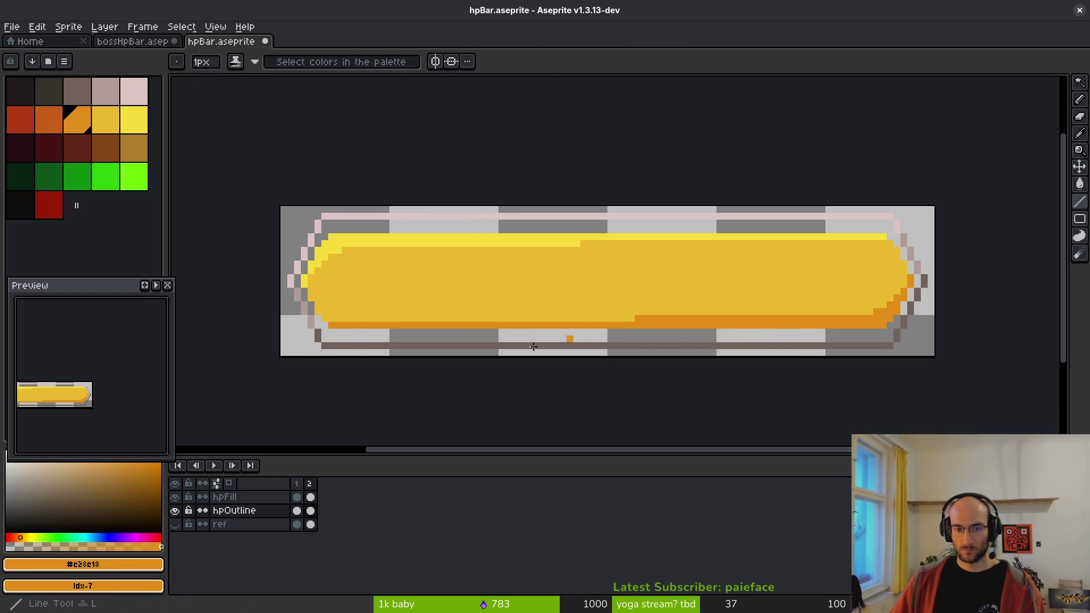
left_click(876, 334, "shift")
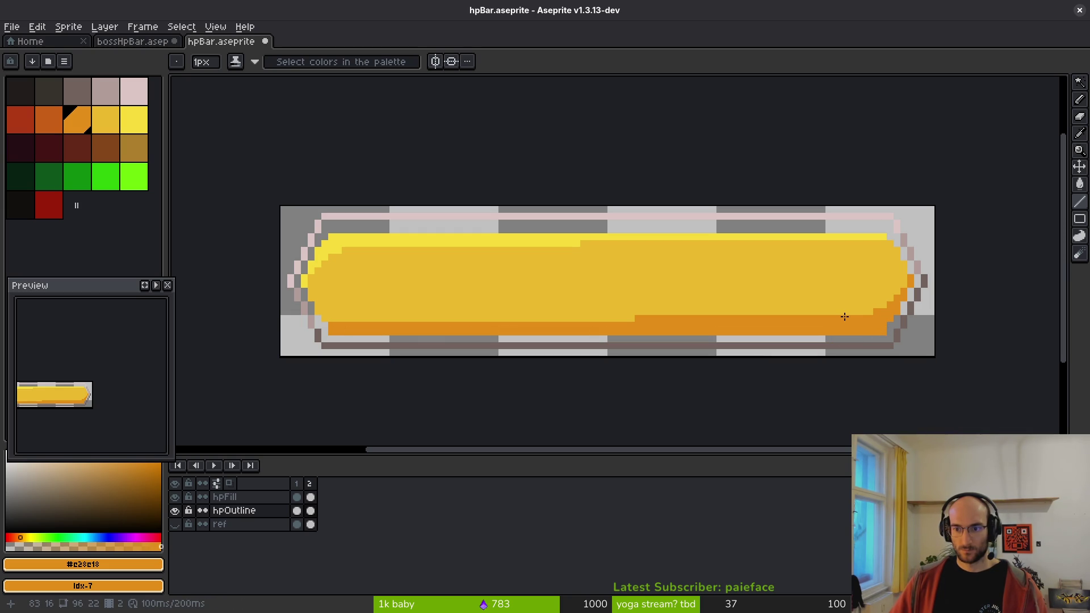
scroll(339, 344, "down", 1)
scroll(335, 340, "up", 4)
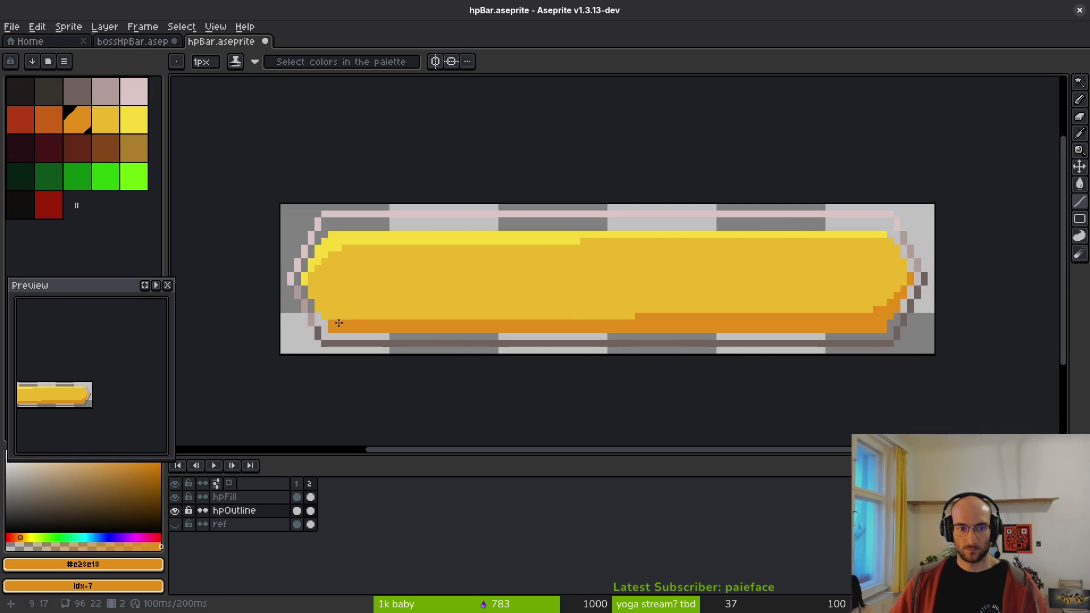
left_click(311, 281, "alt")
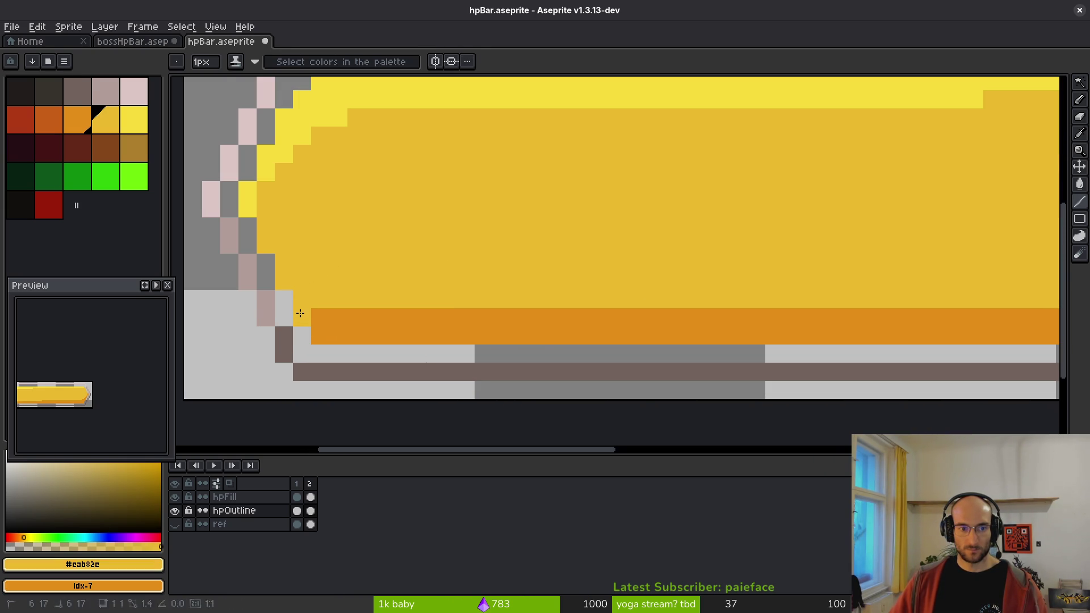
left_click(301, 316)
scroll(488, 290, "down", 1)
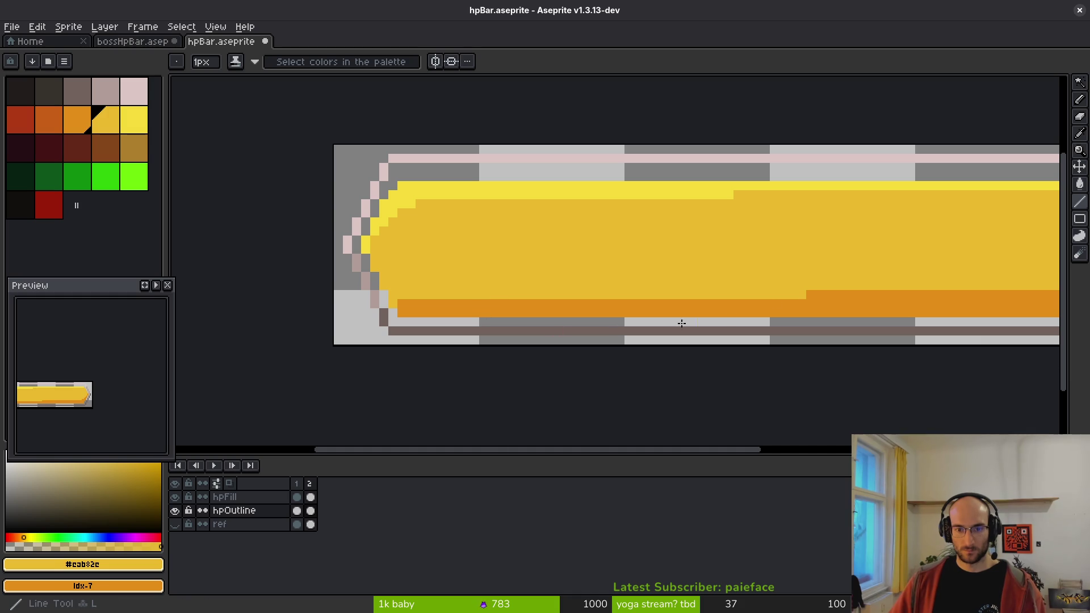
left_click_drag(657, 306, 519, 305)
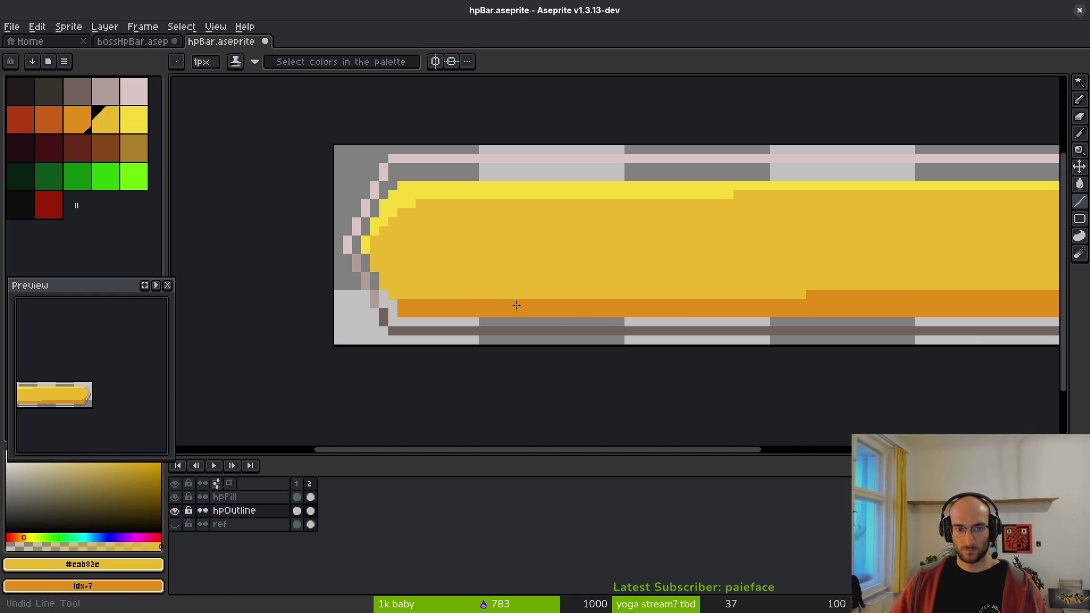
key("ctrl+z")
scroll(664, 295, "down", 2)
key("v")
key("ctrl+s")
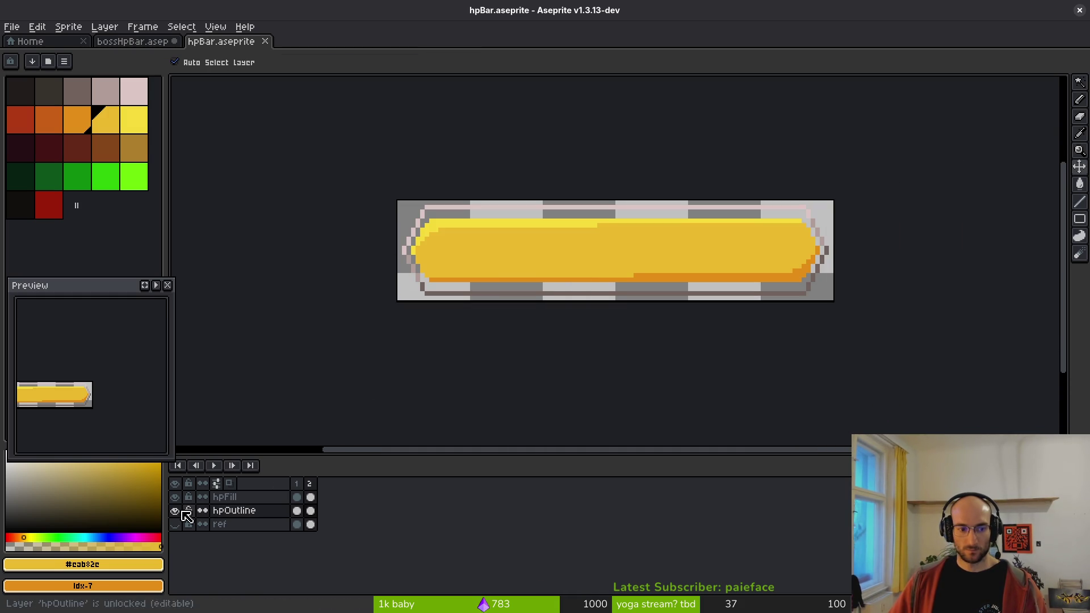
- Toggle hpFill and hpOutline visibility to inspect the outline, then select the hpFill layer
left_click(176, 497)
left_click(175, 497)
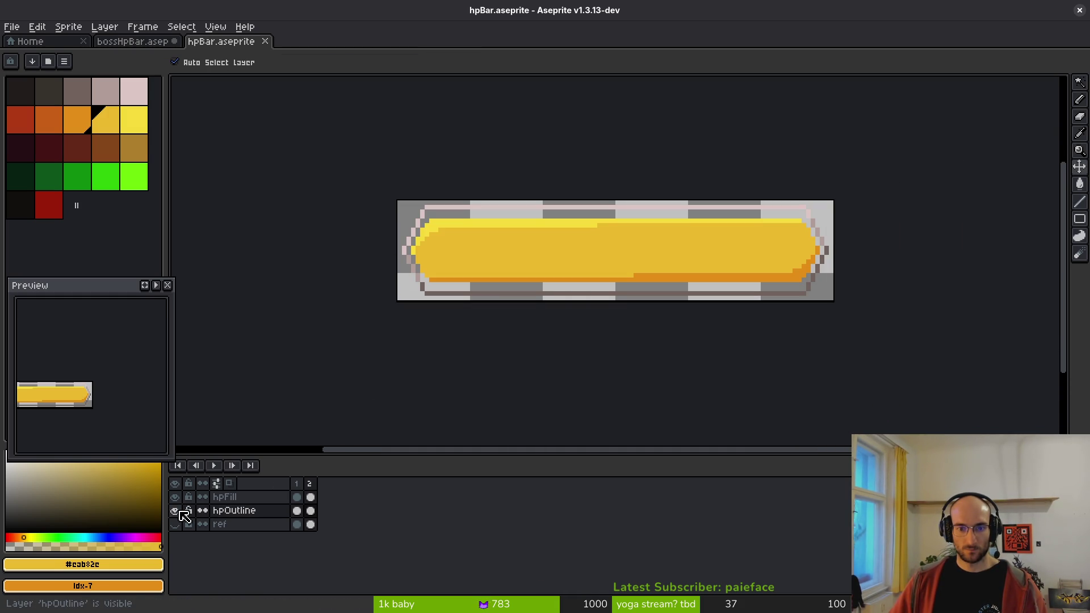
left_click(175, 511)
key("b")
scroll(520, 278, "up", 2)
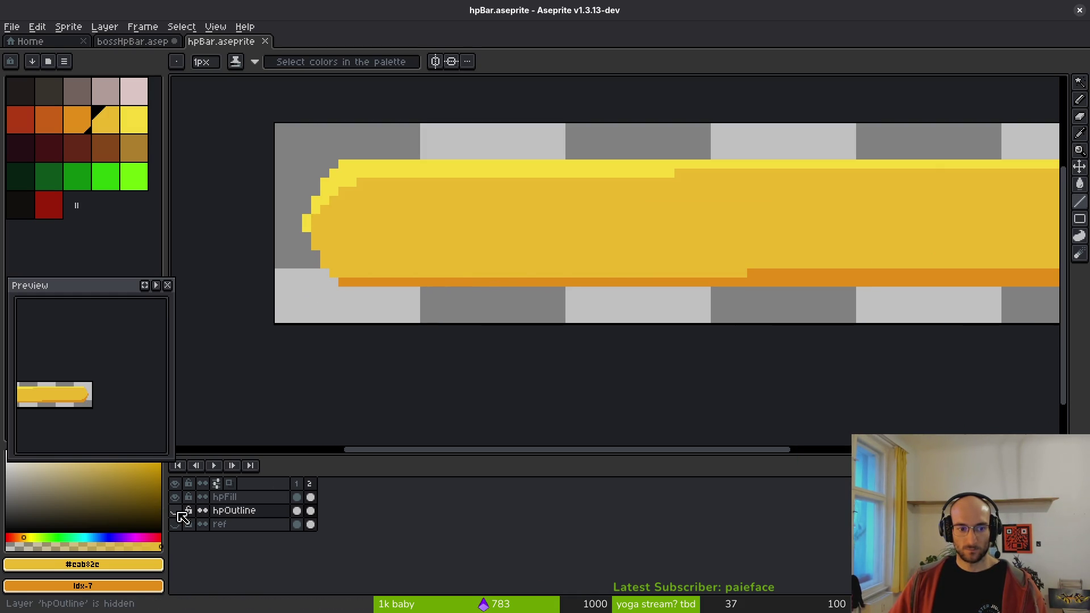
left_click(175, 511)
left_click(243, 498)
left_click_drag(405, 288, 378, 282)
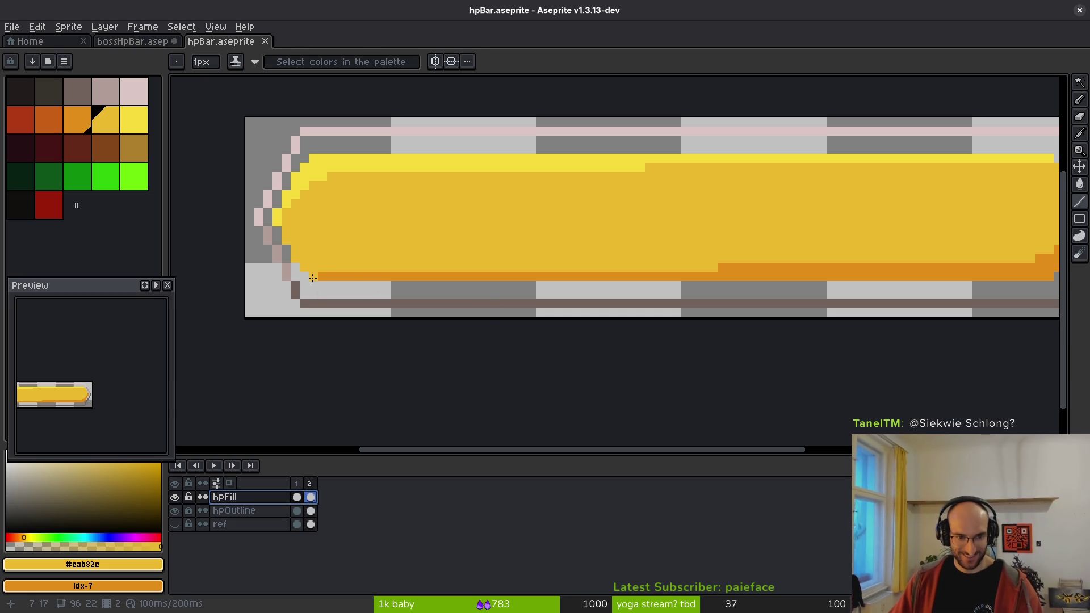
- Repaint the bar's orange bottom row with the yellow fill colour
left_click(332, 274, "alt")
mouse_move(309, 299)
left_mouse_down()
mouse_move(236, 306)
mouse_move(974, 292)
mouse_move(982, 273)
left_mouse_up()
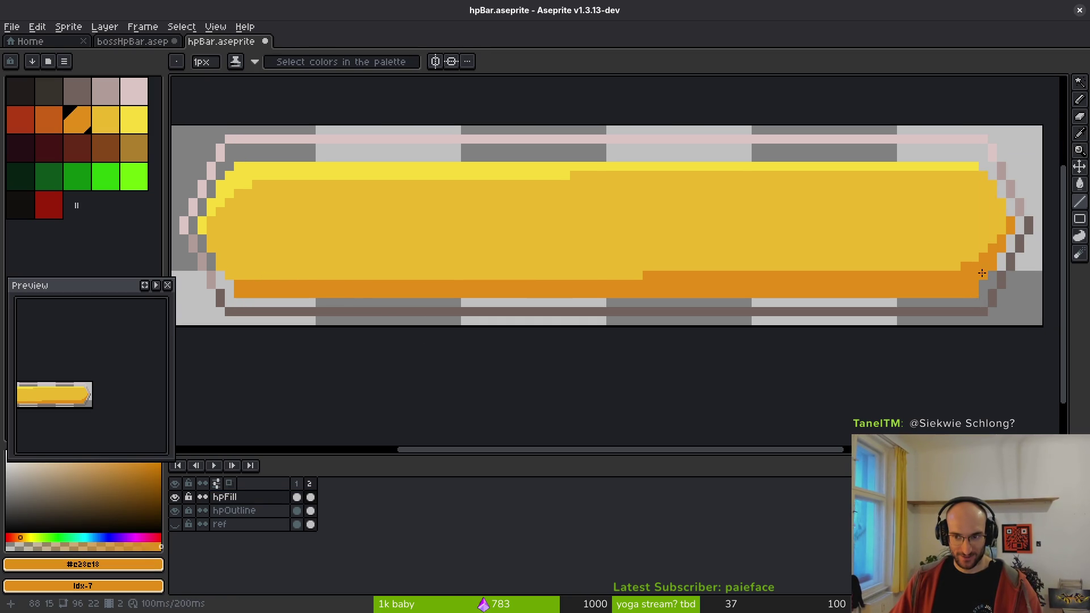
left_click(293, 245, "alt")
left_click(266, 275)
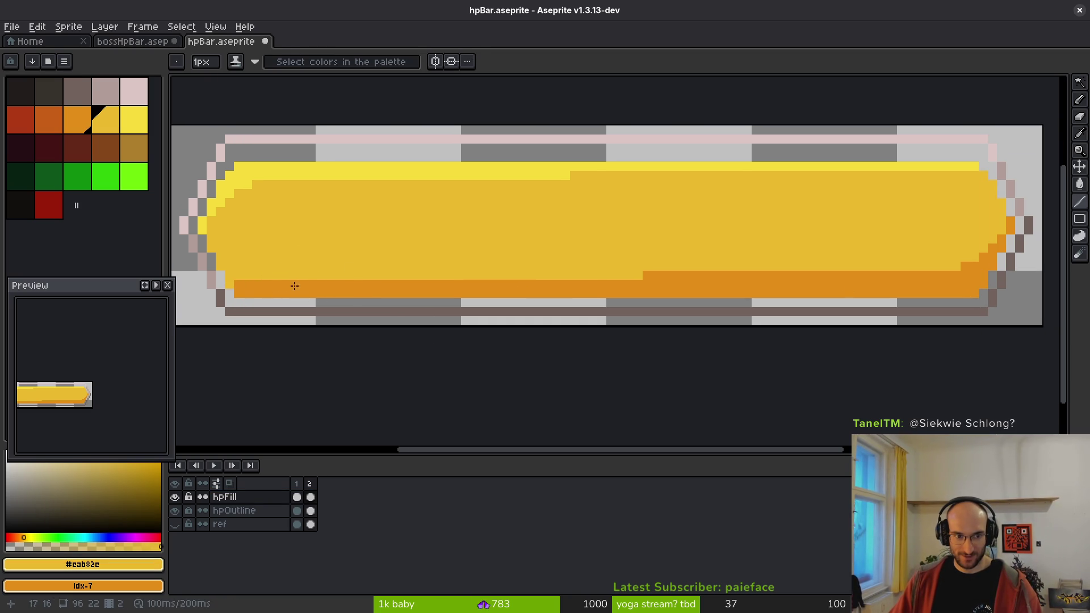
left_click_drag(234, 282, 942, 276)
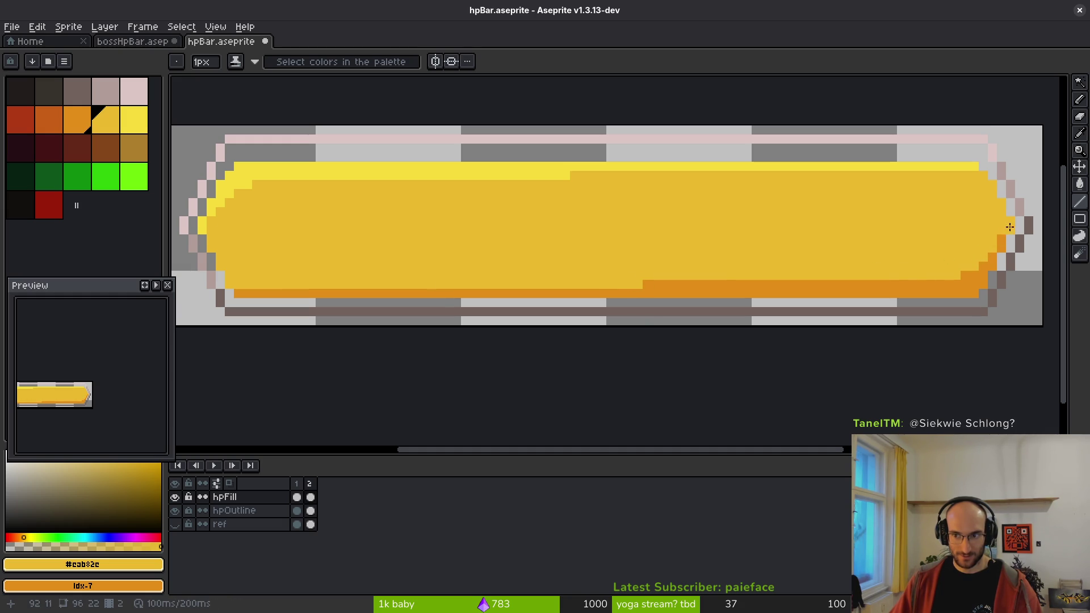
scroll(964, 245, "down", 1)
scroll(957, 249, "up", 3)
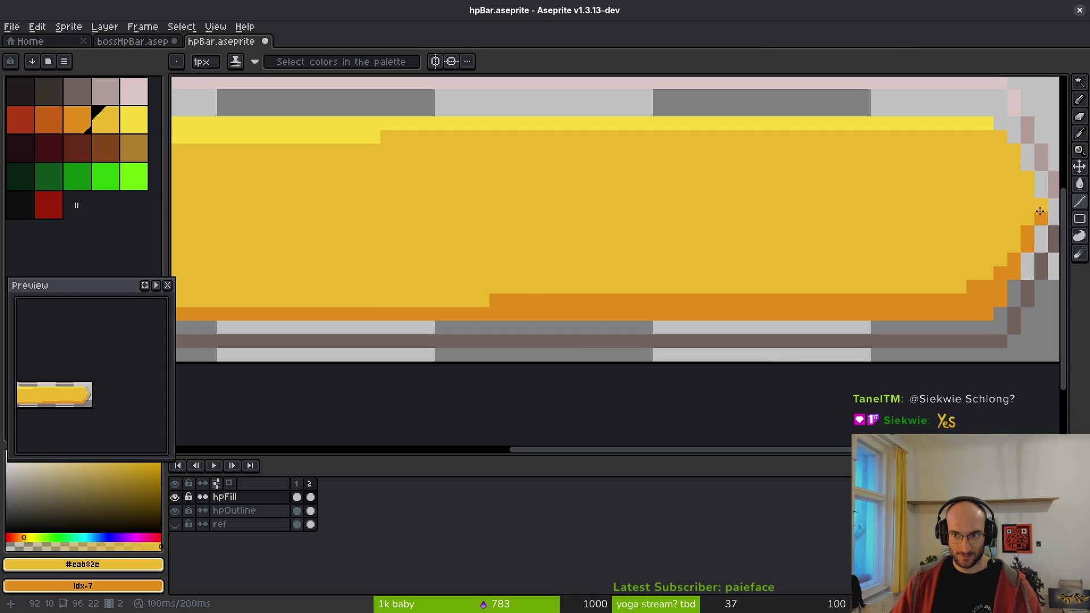
scroll(906, 268, "down", 4)
scroll(913, 229, "up", 3)
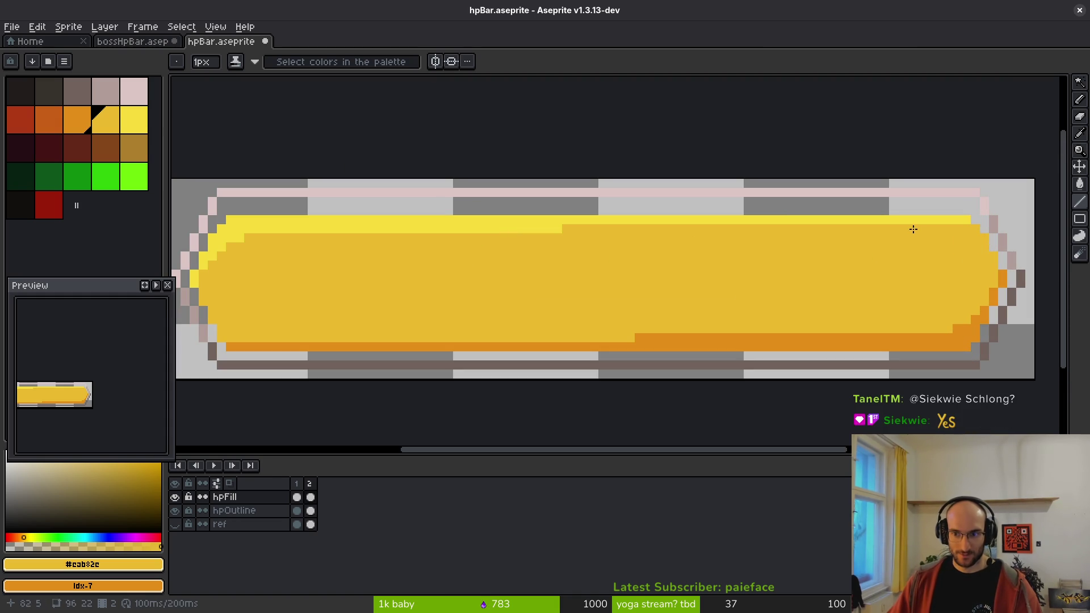
scroll(647, 288, "left", 2)
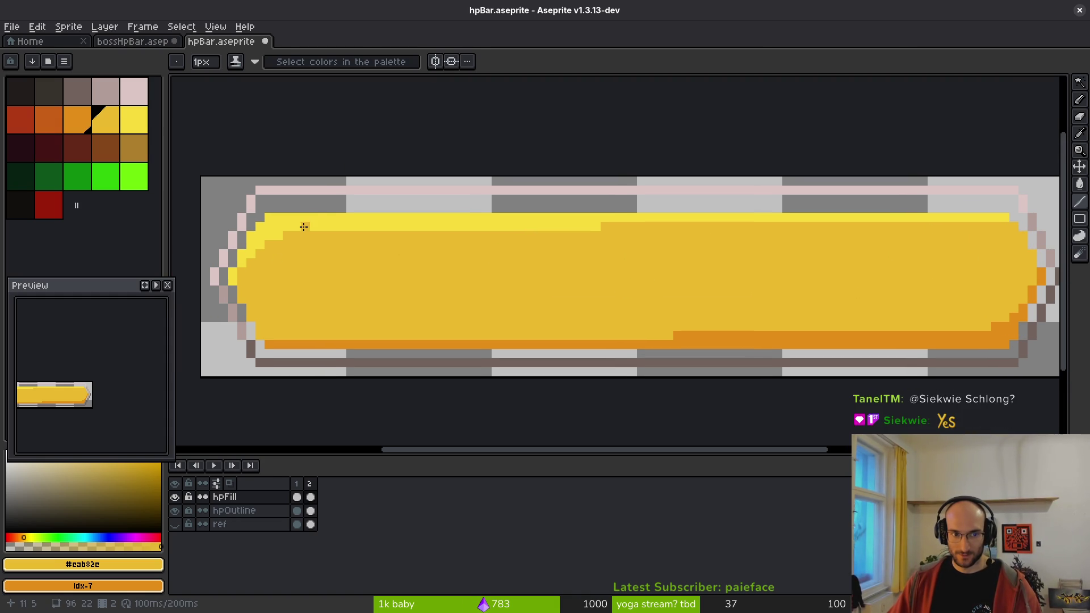
- Draw a light-yellow highlight along the bar's top edge
left_click(304, 226, "alt")
left_click(279, 209)
mouse_move(269, 211)
left_mouse_down()
mouse_move(997, 207)
mouse_move(549, 216)
mouse_move(477, 234)
mouse_move(282, 224)
mouse_move(276, 236)
left_mouse_up()
left_click(1014, 225, "alt")
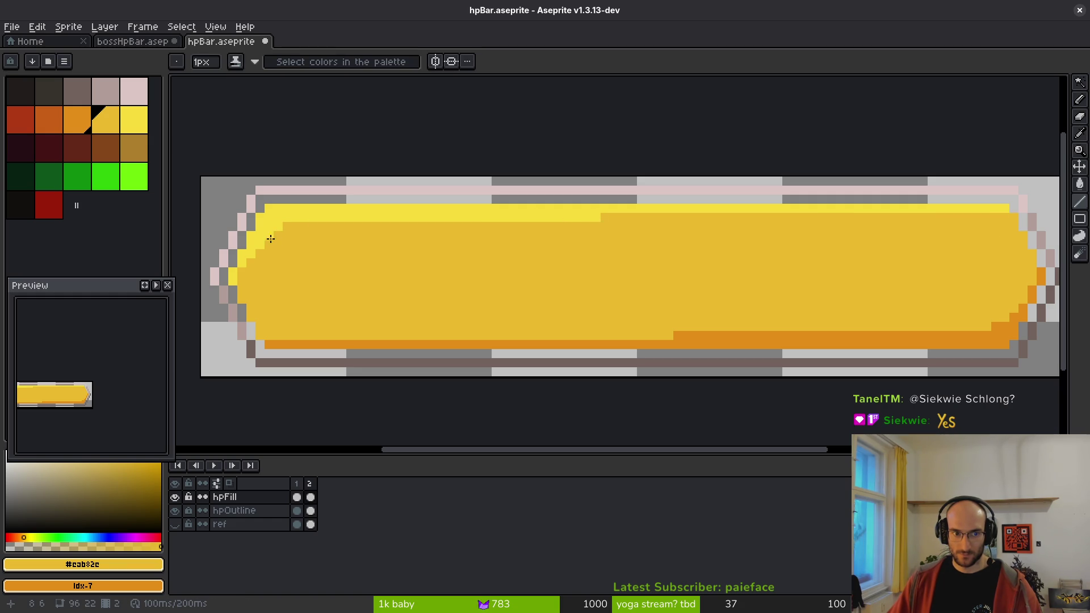
- Save the hpBar sprite
scroll(313, 266, "down", 3)
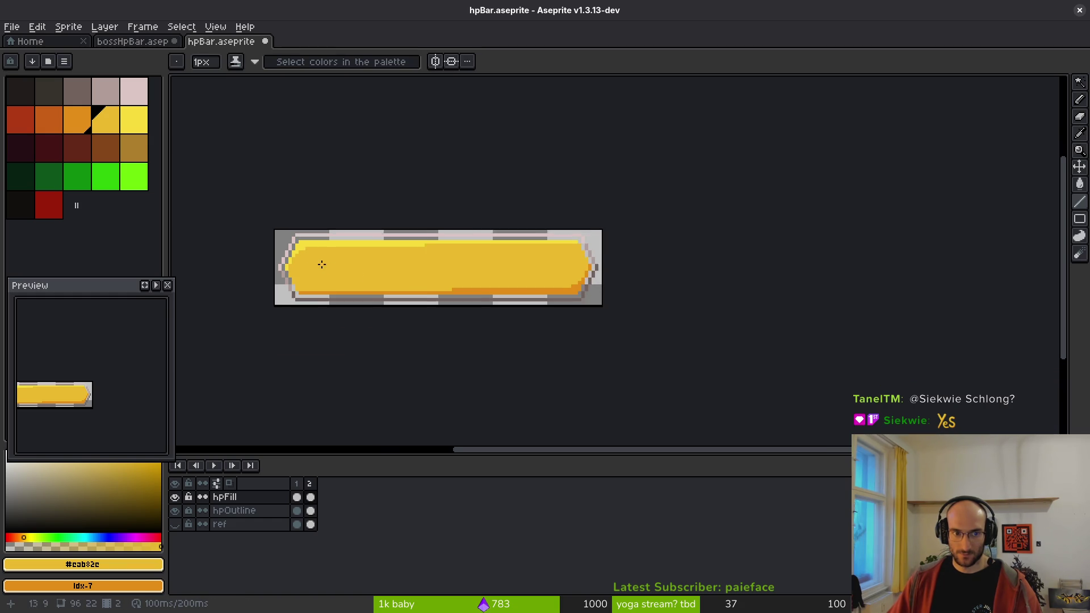
key("ctrl+s")
left_click_drag(450, 267, 599, 278)
scroll(599, 277, "up", 2)
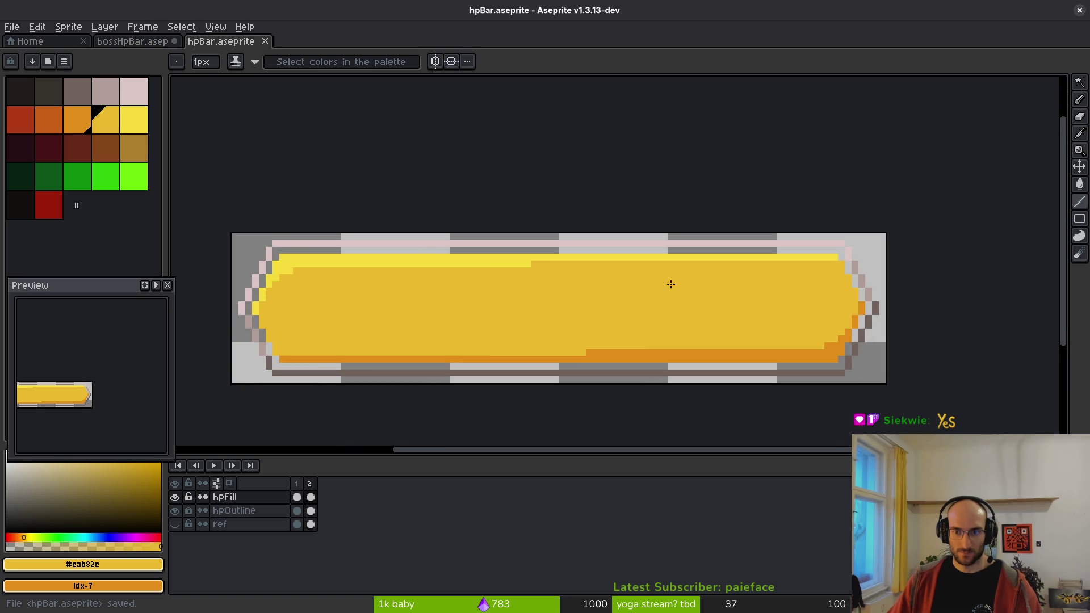
scroll(494, 340, "down", 2)
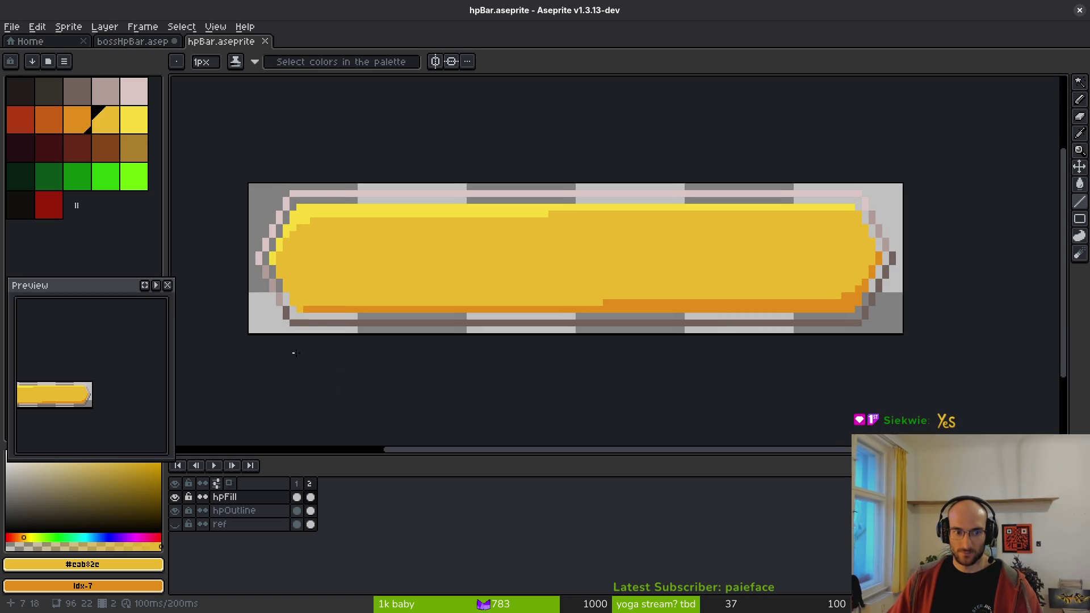
- Undo the right-tip outline pixels and pencil a darker tip pixel on the hpOutline layer
left_click(316, 498)
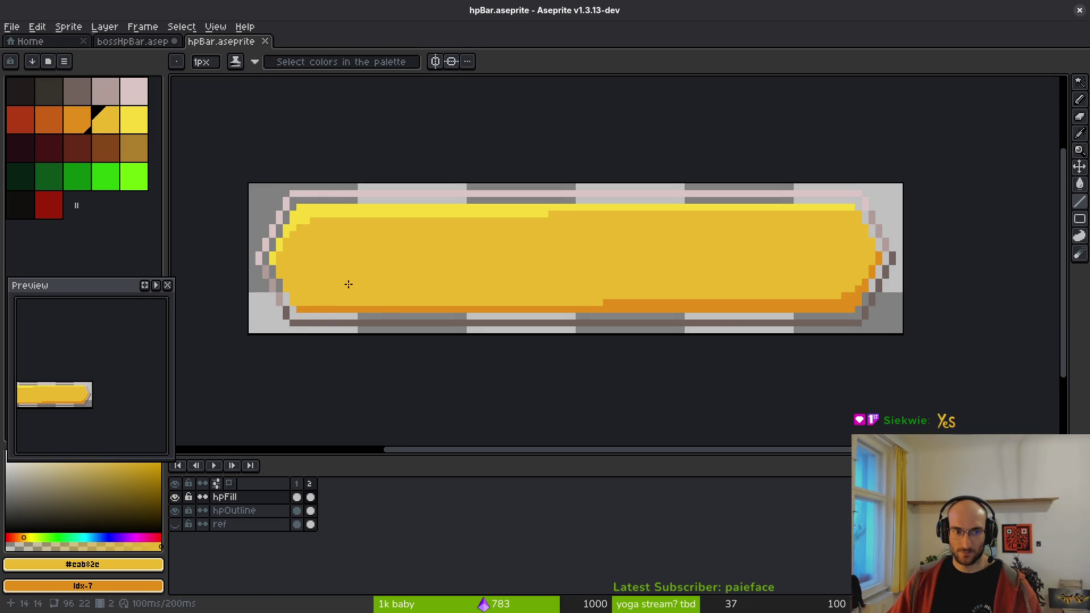
scroll(398, 259, "down", 1)
scroll(694, 250, "up", 1)
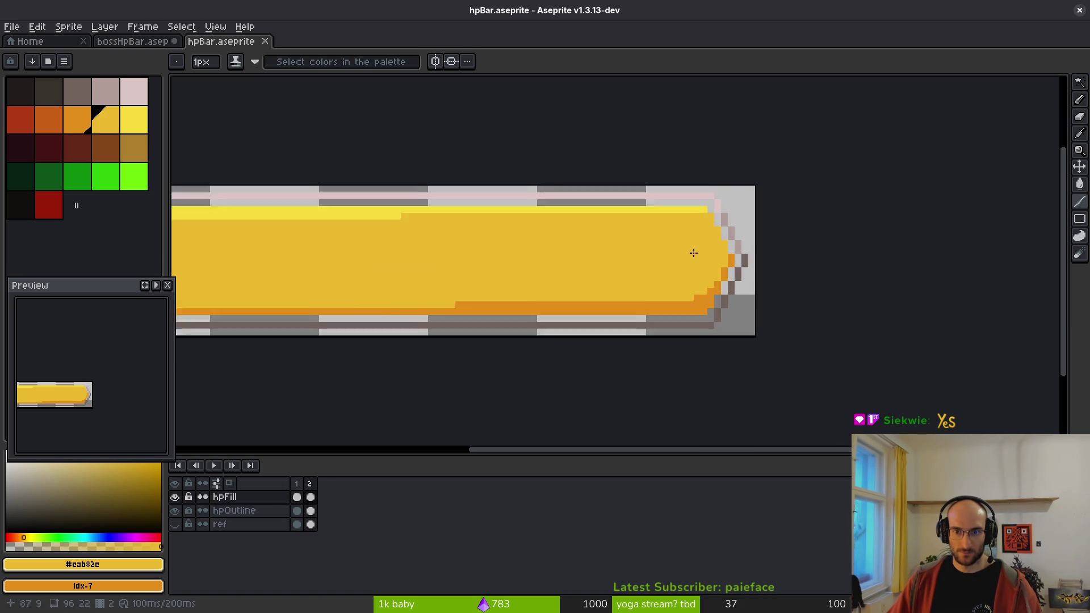
scroll(693, 250, "up", 2)
left_click(747, 230, "alt")
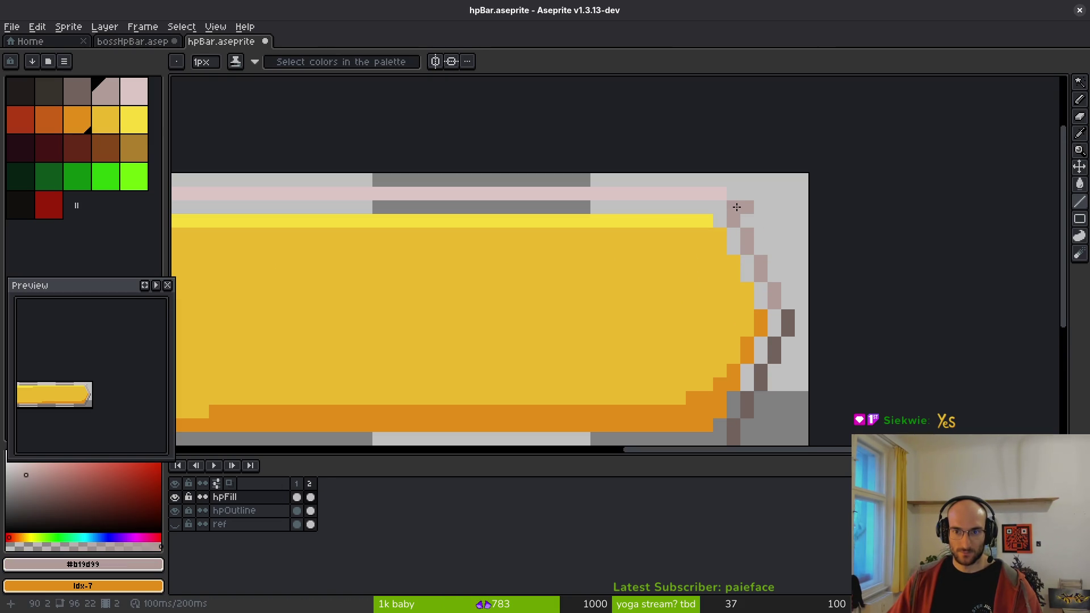
key("ctrl+z")
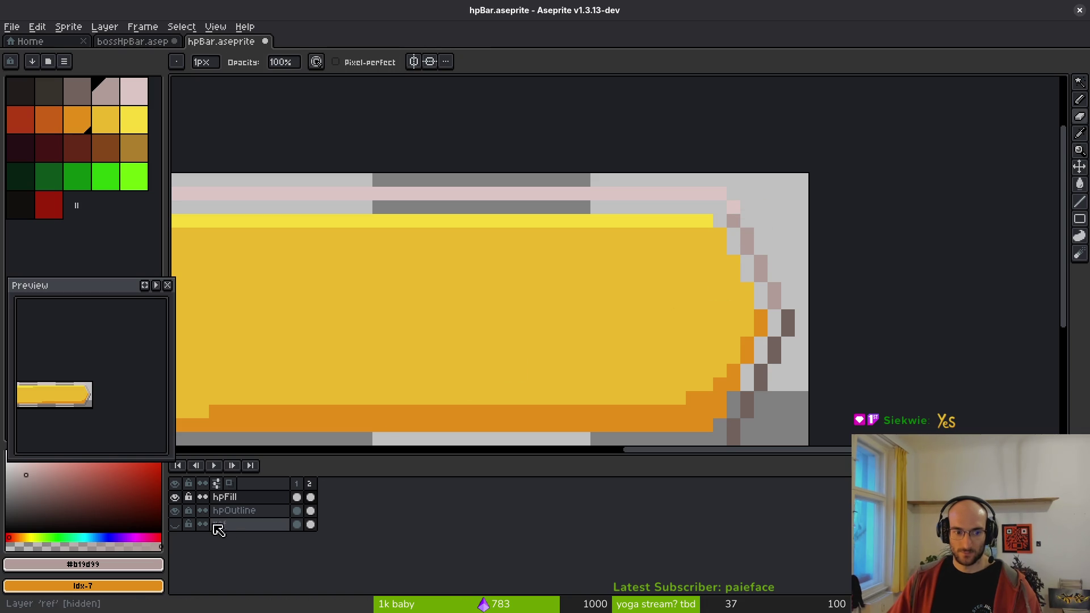
left_click(242, 513)
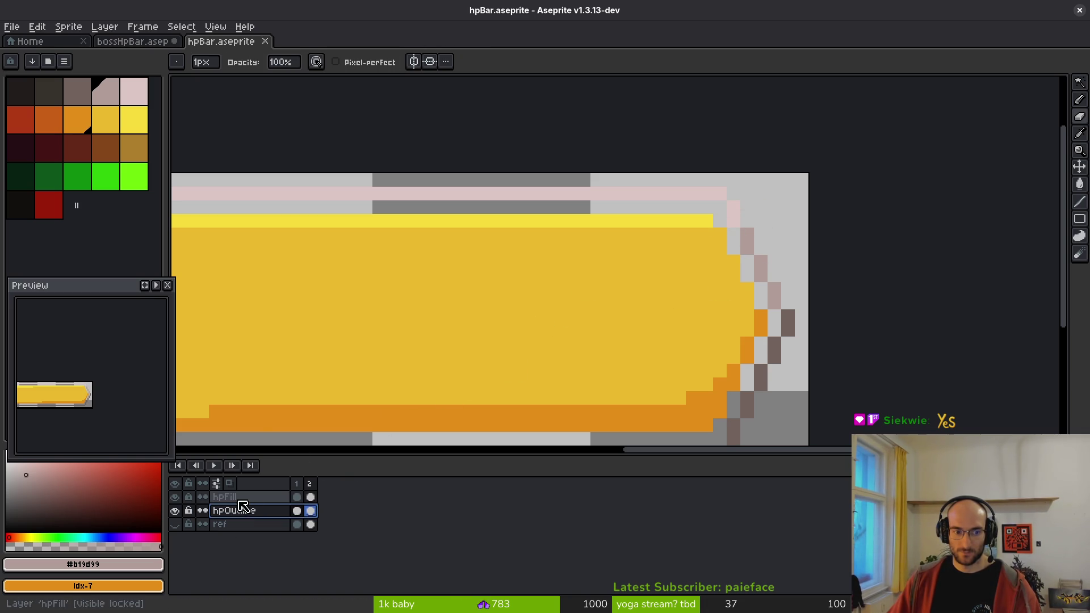
key("ctrl+z")
key("b")
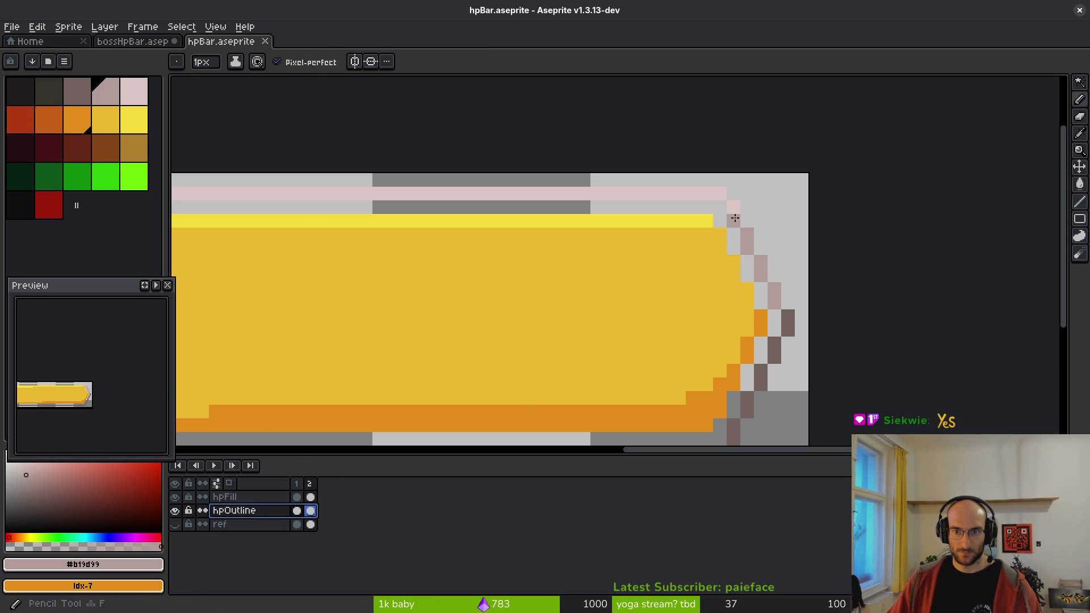
left_click(733, 214)
scroll(682, 294, "down", 3)
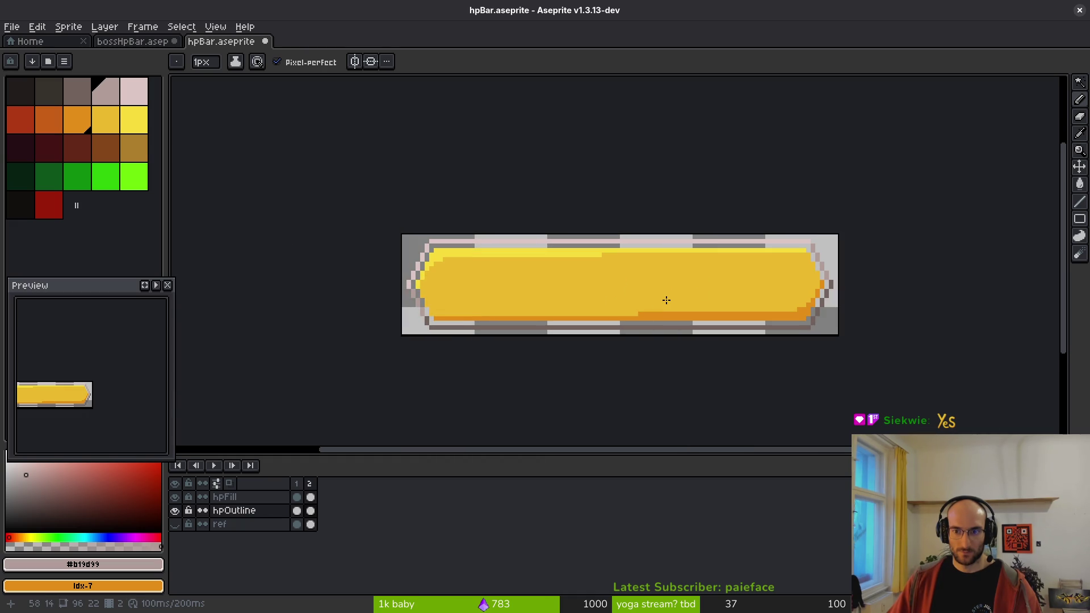
- Glance at the bossHpBar sprite, then return and save hpBar again
left_click(162, 43)
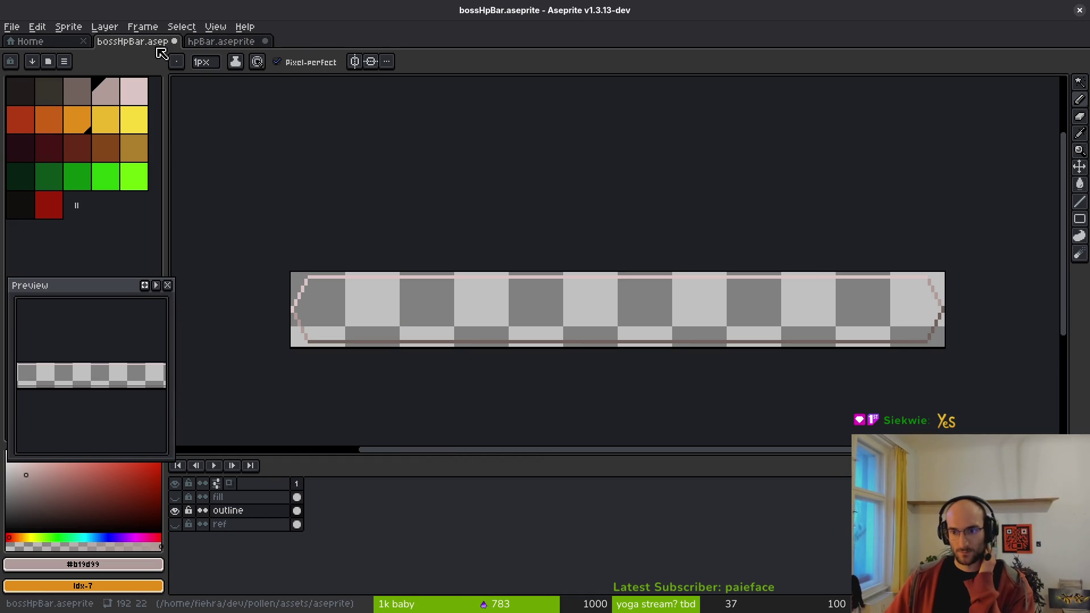
left_click(227, 41)
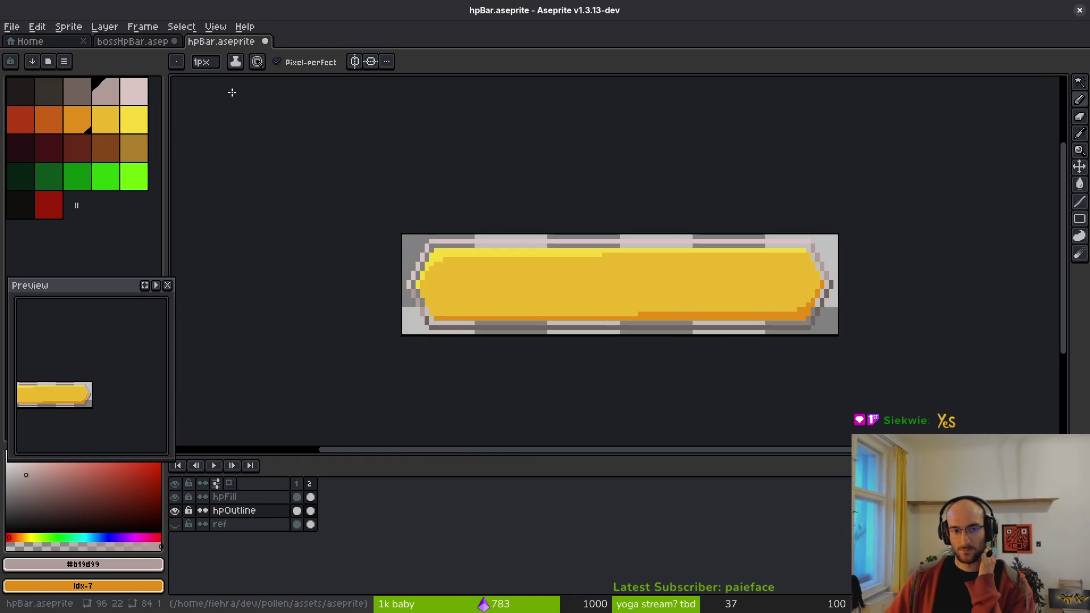
scroll(738, 290, "right", 1)
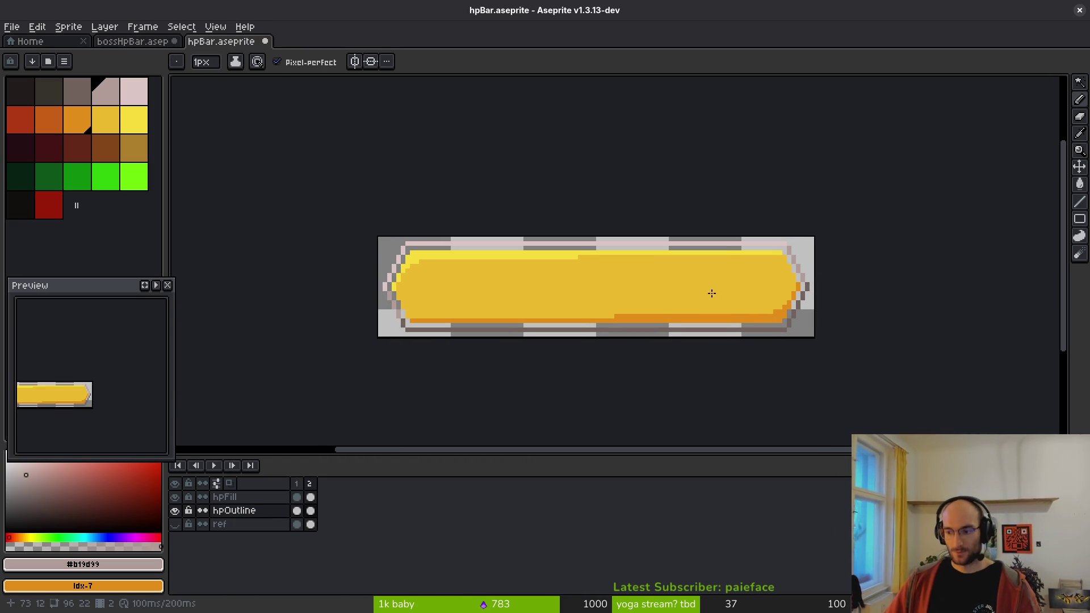
scroll(712, 293, "up", 1)
key("ctrl+s")
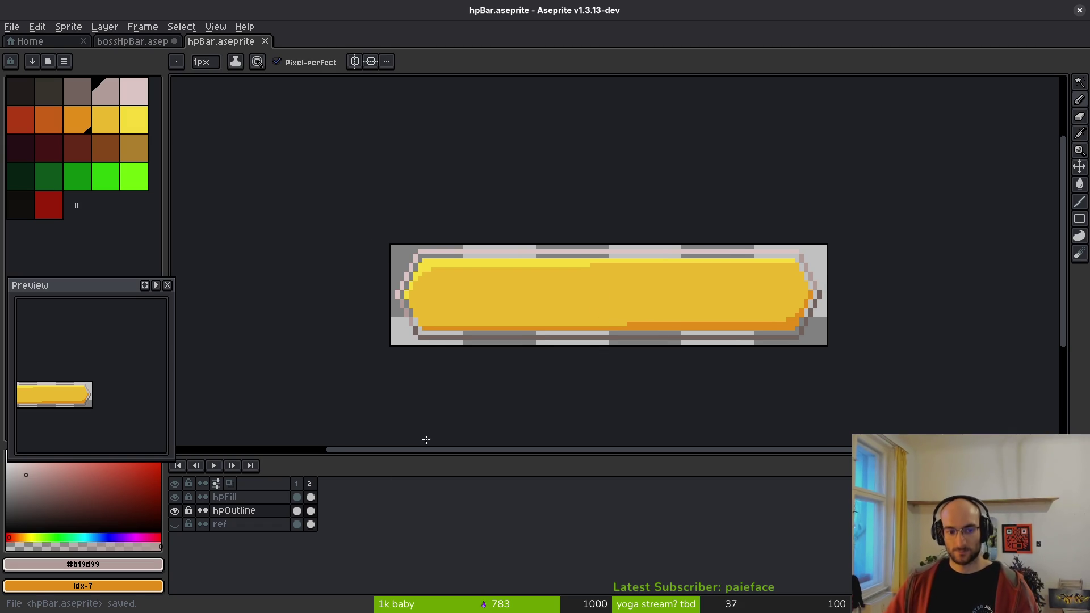
- Flip between frames 1 and 2, then hide hpOutline so only the yellow fill shows
left_click(297, 484)
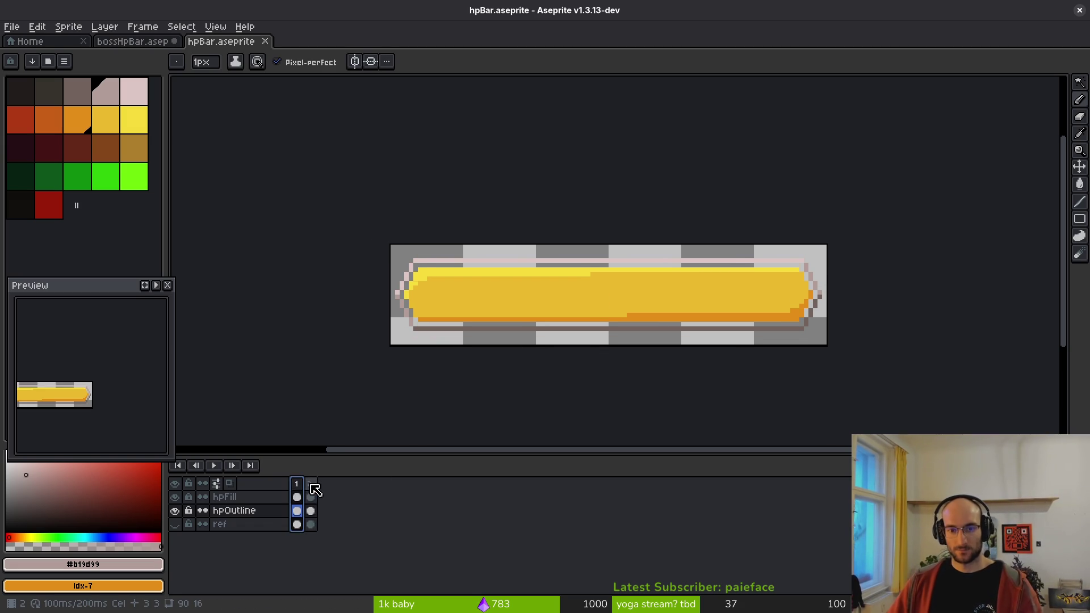
left_click(310, 483)
left_click(296, 484)
left_click(310, 484)
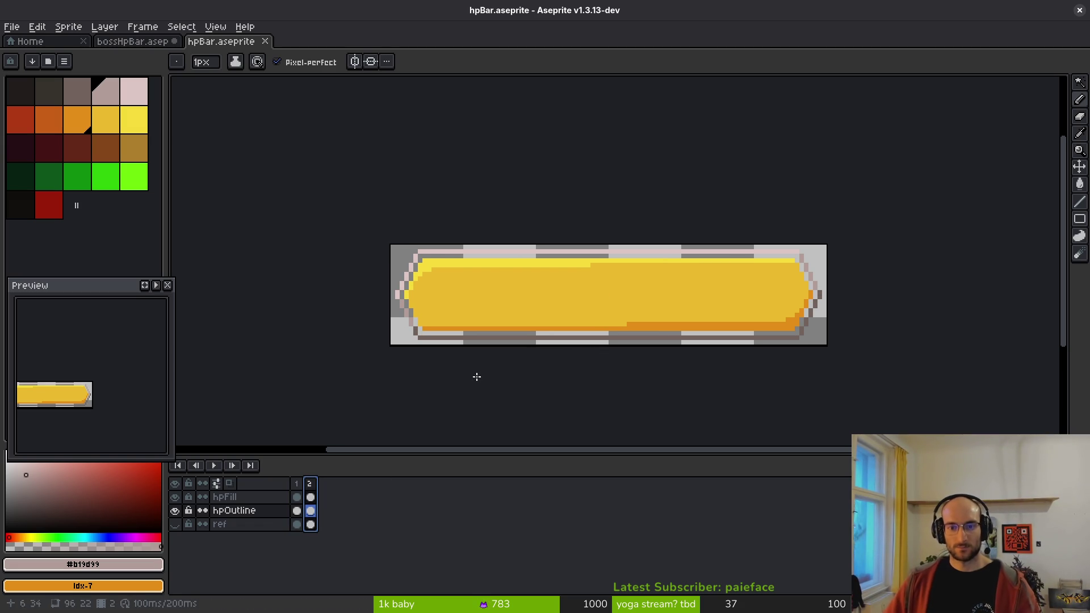
left_click(175, 511)
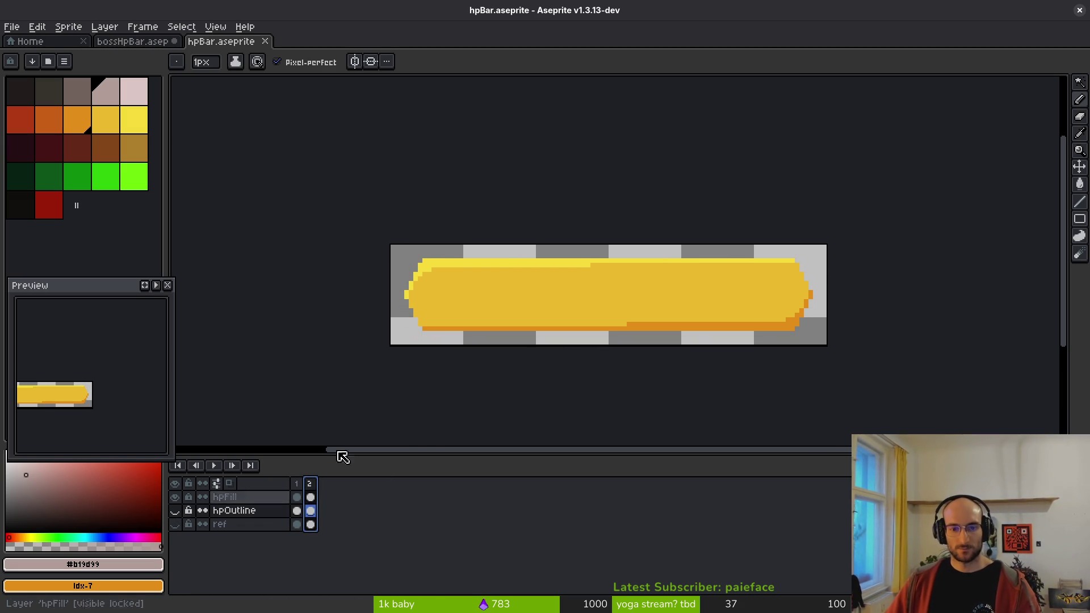
key("ctrl+e")
- Export the hpBar fill sprite sheet over assets/art/ui/hpFill.png
left_click(340, 205)
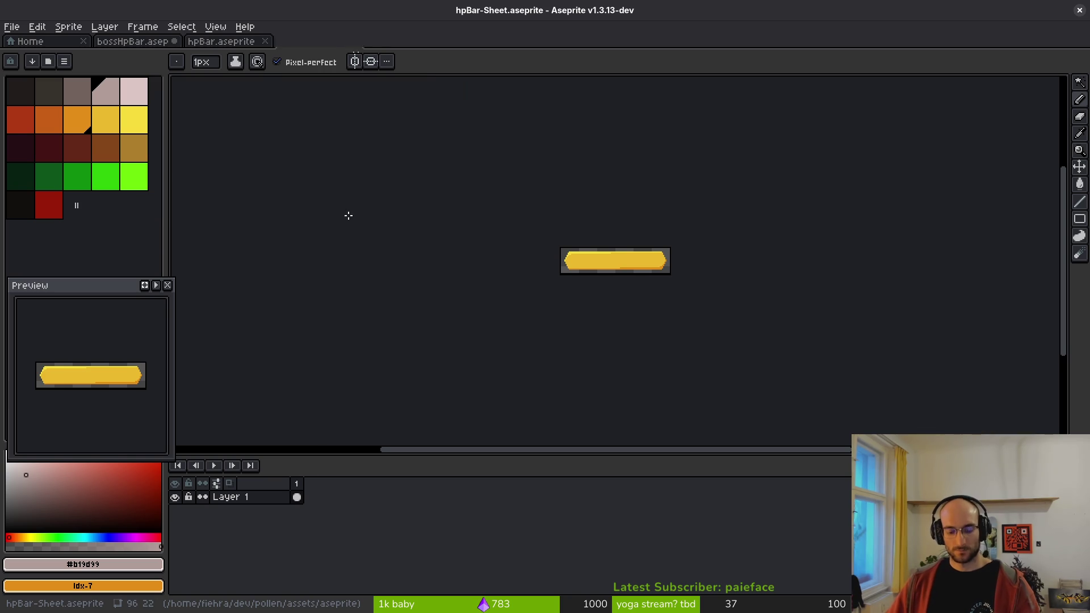
key("ctrl+shift+e")
left_click(273, 51)
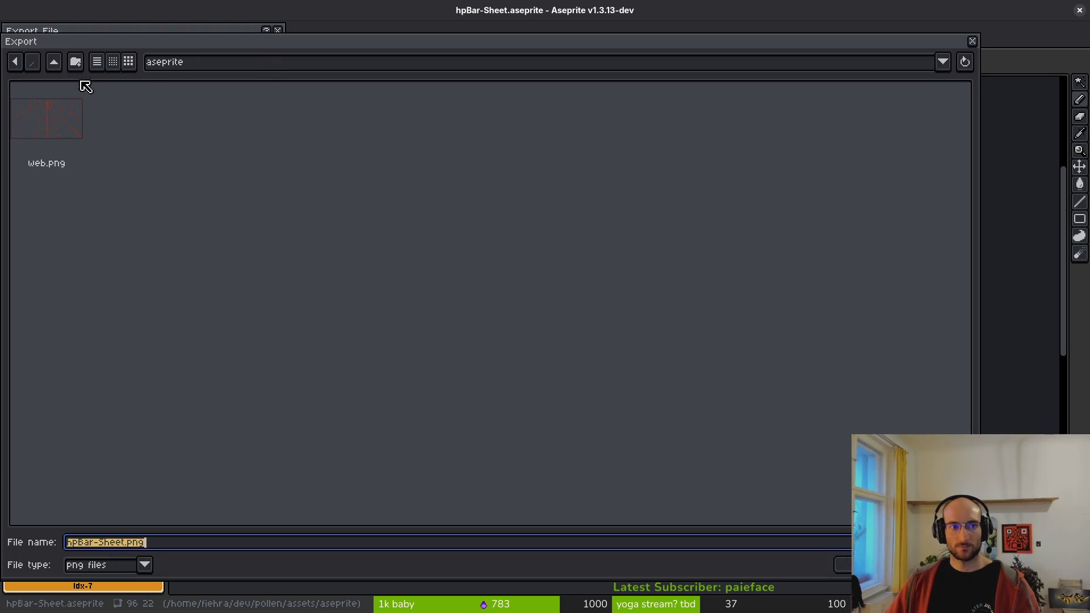
left_click(55, 66)
double_click(33, 125)
double_click(703, 118)
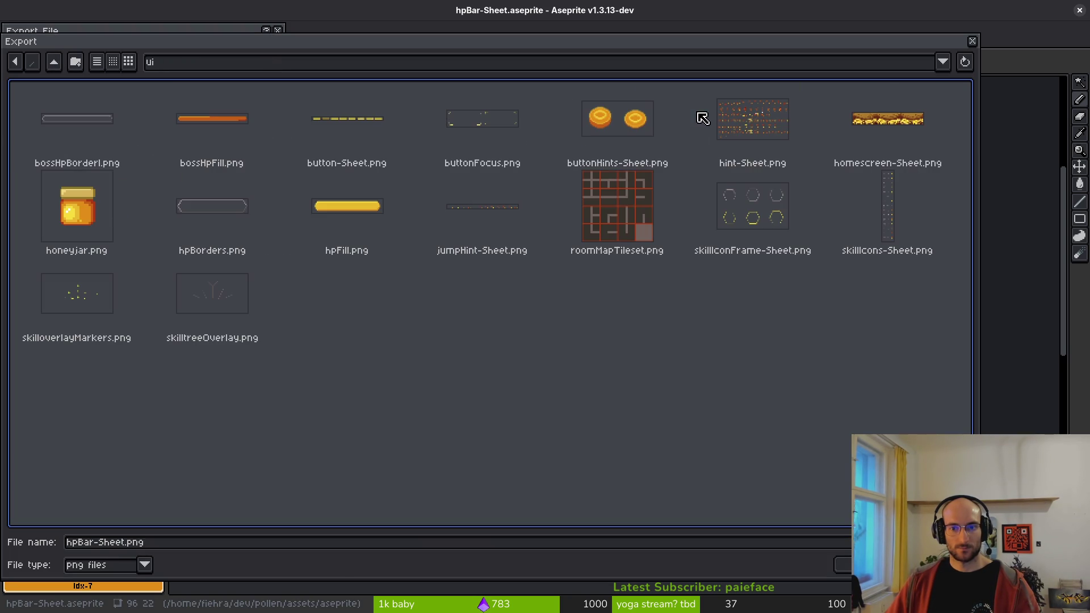
left_click(360, 244)
left_click(840, 565)
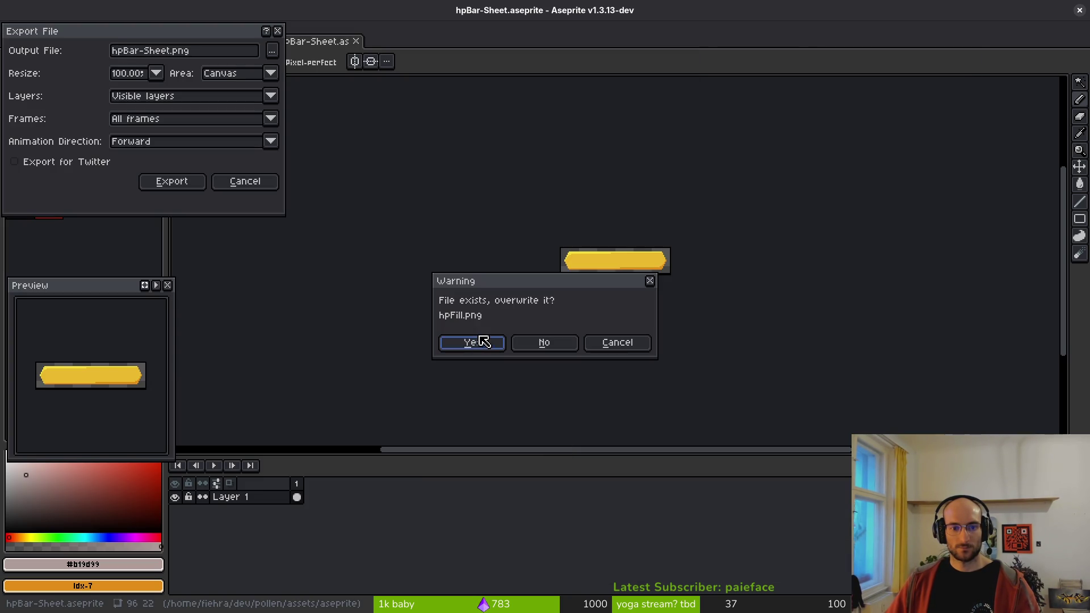
left_click(480, 341)
left_click(170, 181)
- Close the generated sheet and make only the hpOutline layer visible, with everything selected
middle_click(313, 43)
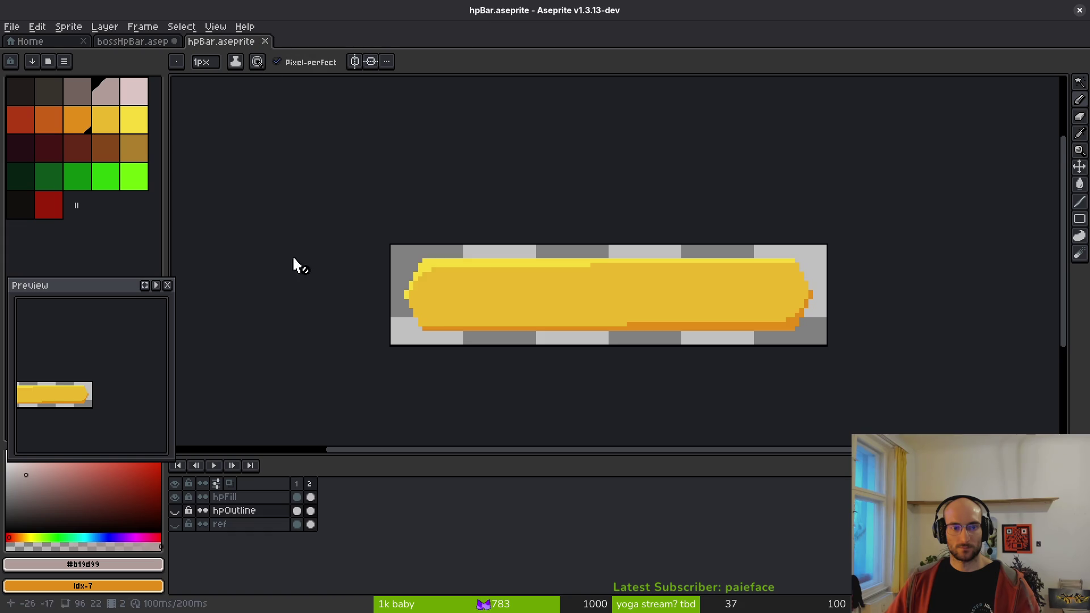
left_click(175, 497)
left_click(175, 510)
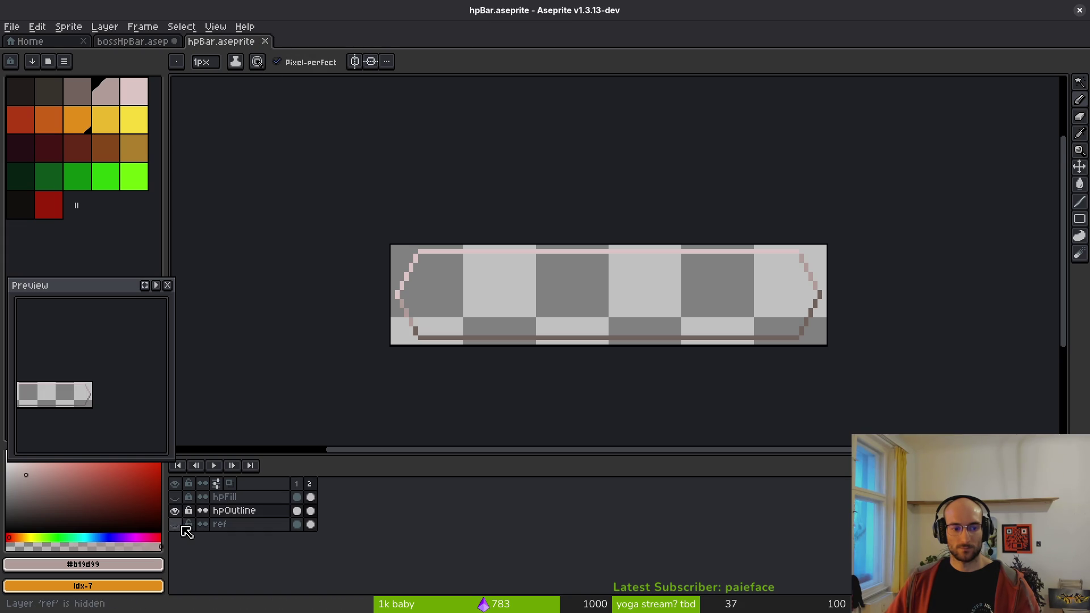
key("ctrl+a")
key("ctrl+e")
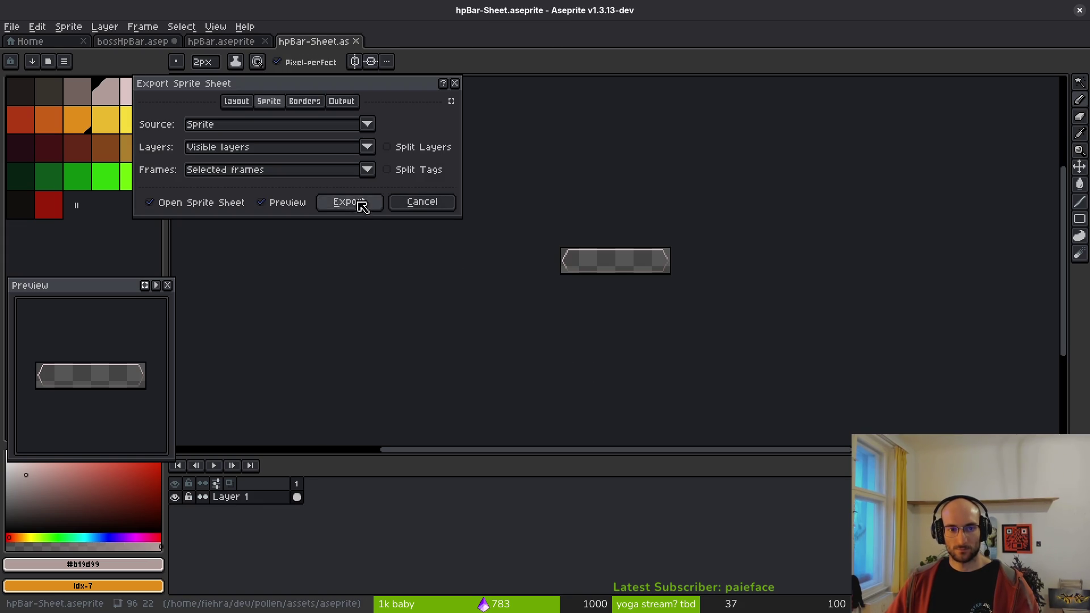
- Export the outline sprite sheet over assets/art/ui/hpBorders.png
left_click(344, 203)
key("ctrl+shift+e")
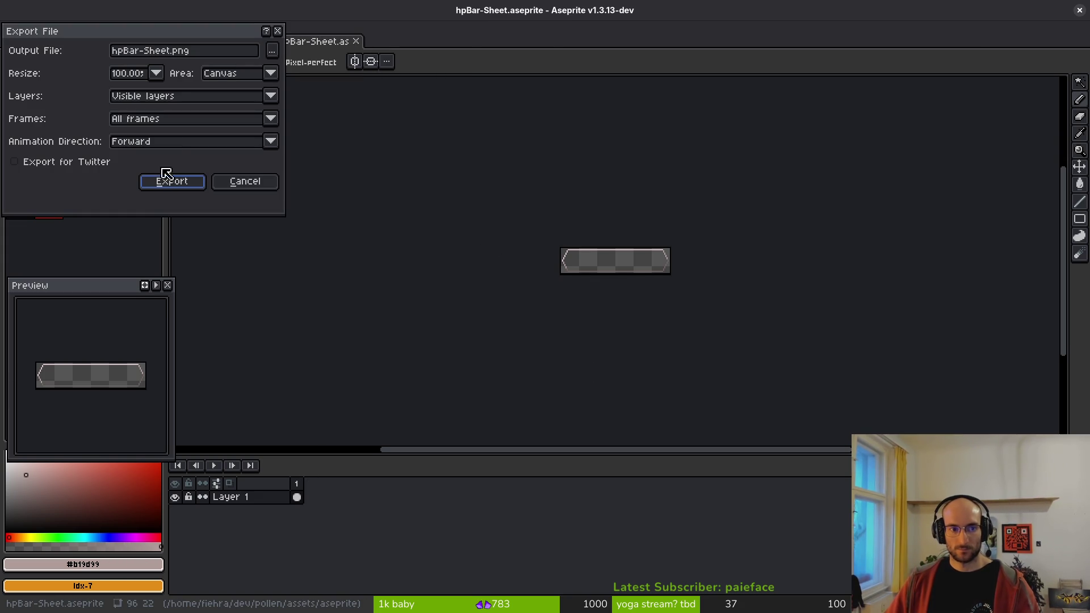
left_click(273, 53)
left_click(61, 63)
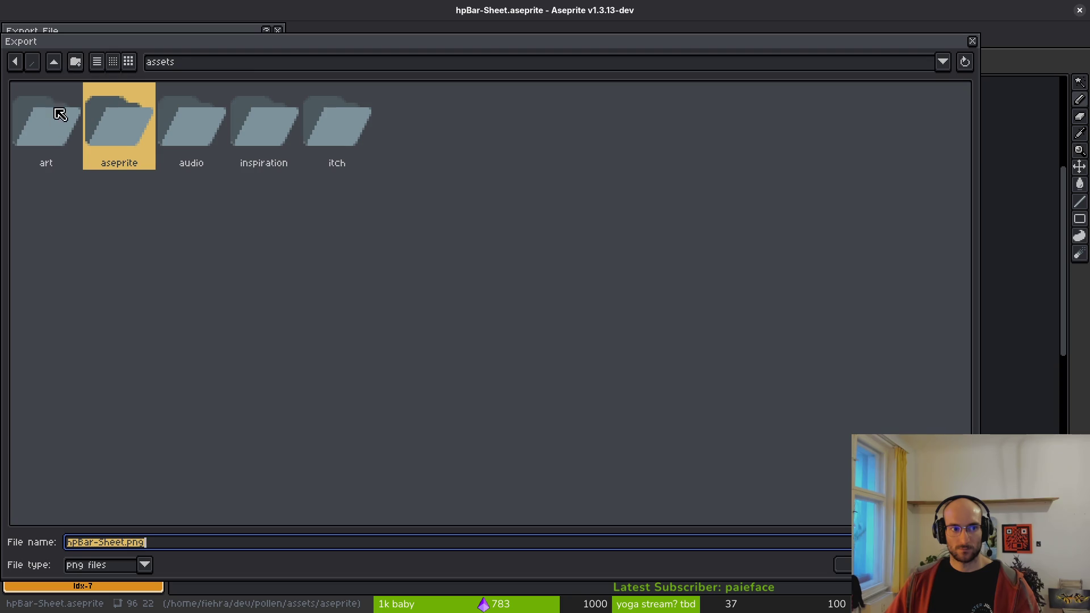
double_click(54, 125)
double_click(710, 127)
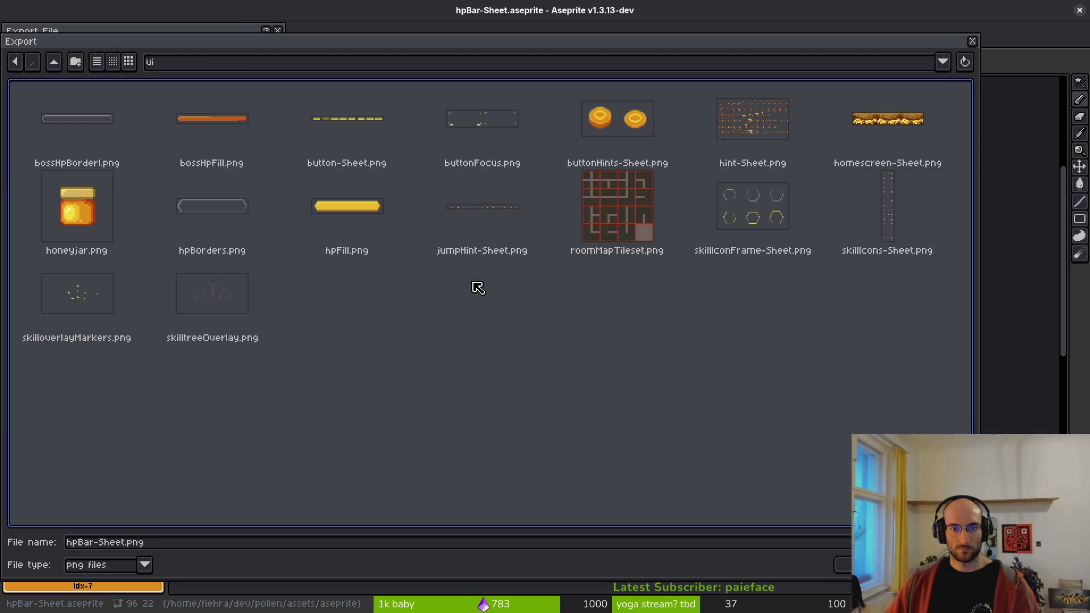
left_click(174, 250)
left_click(843, 565)
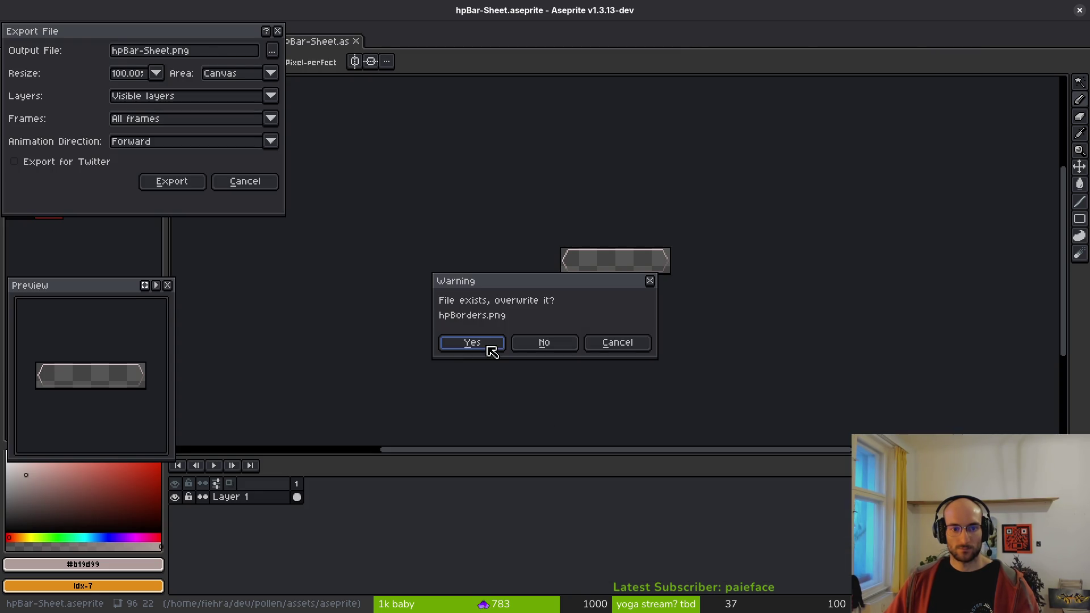
left_click(483, 348)
left_click(176, 182)
- Close the border sheet and show bossHpBar's fill layer, keeping the 192x22 canvas
left_click(356, 42)
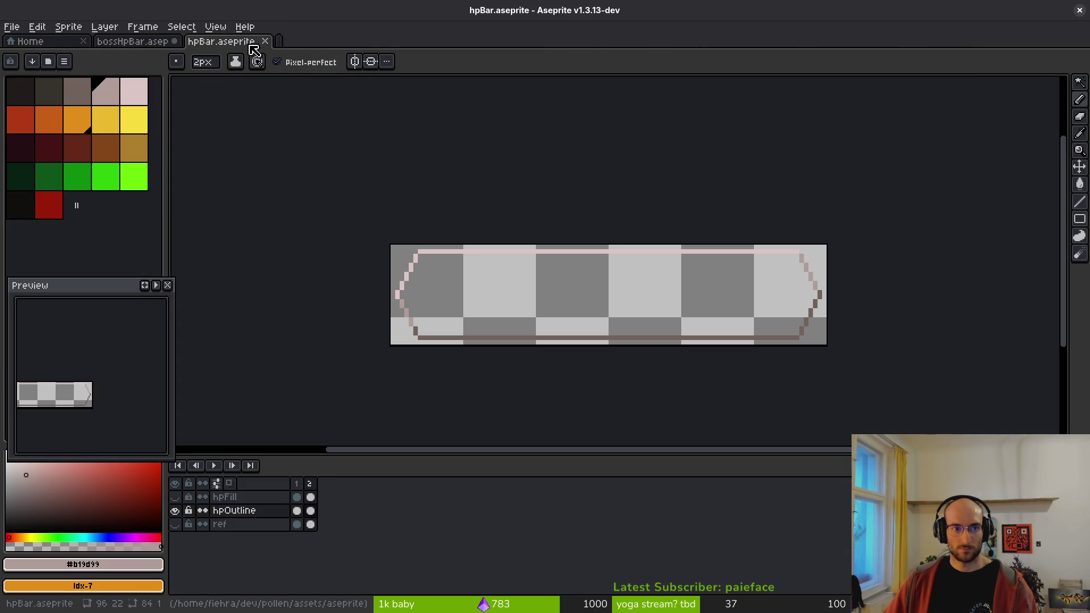
left_click(131, 40)
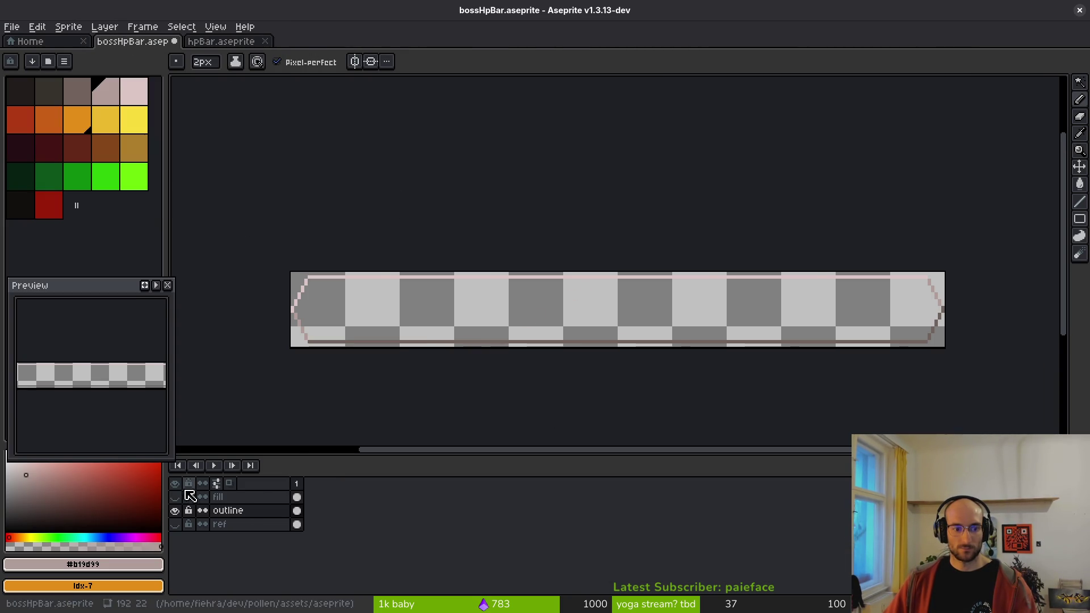
left_click(175, 496)
key("ctrl+z")
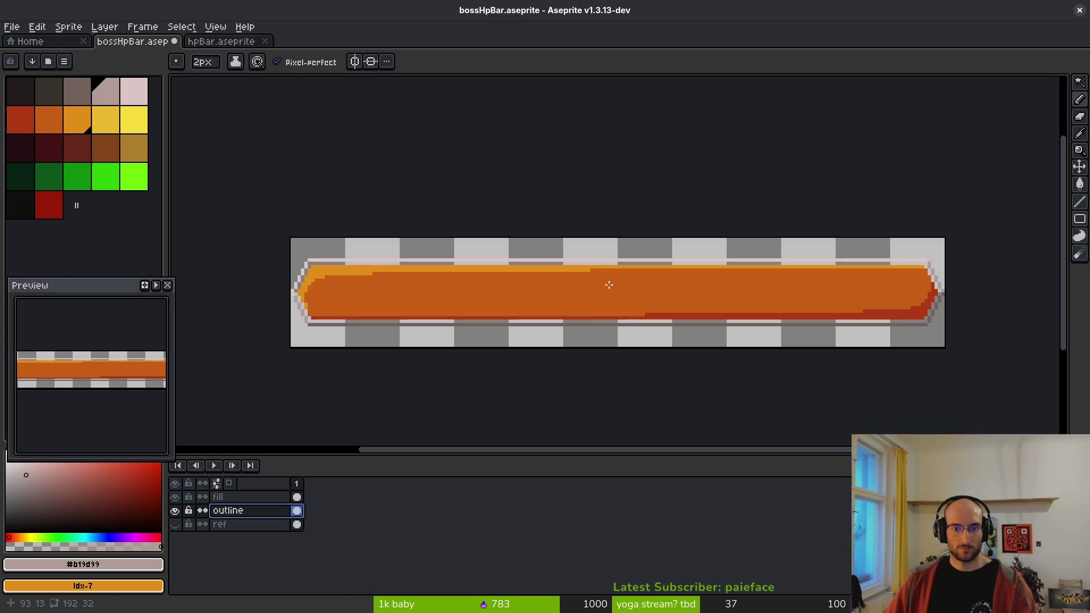
key("ctrl+z")
key("ctrl+y")
key("ctrl+y")
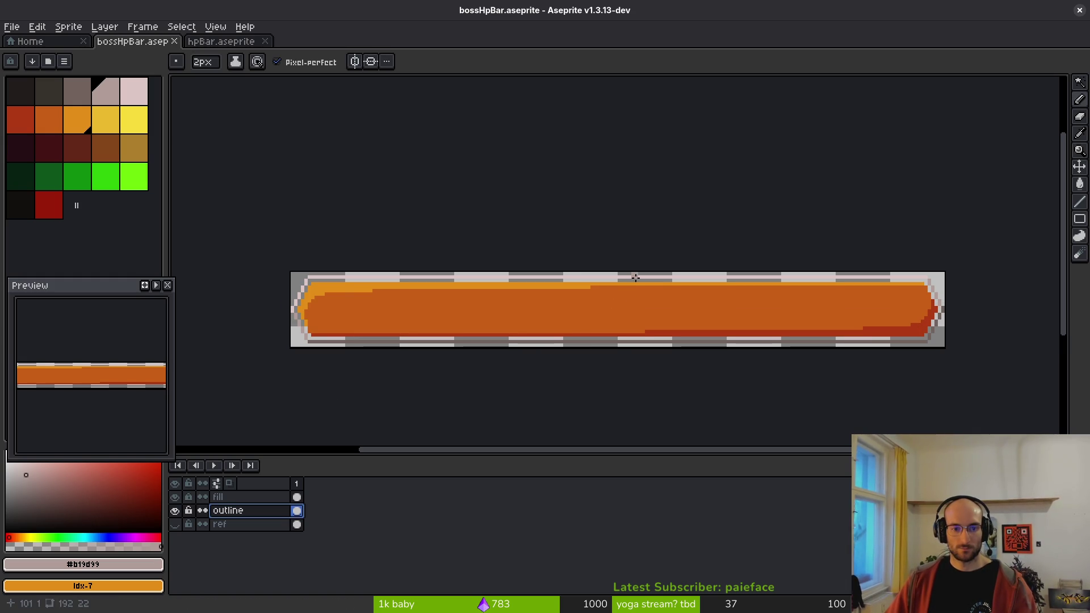
- Check the hpBar node in Godot's 2D view, then return to Aseprite
key("alt+Tab")
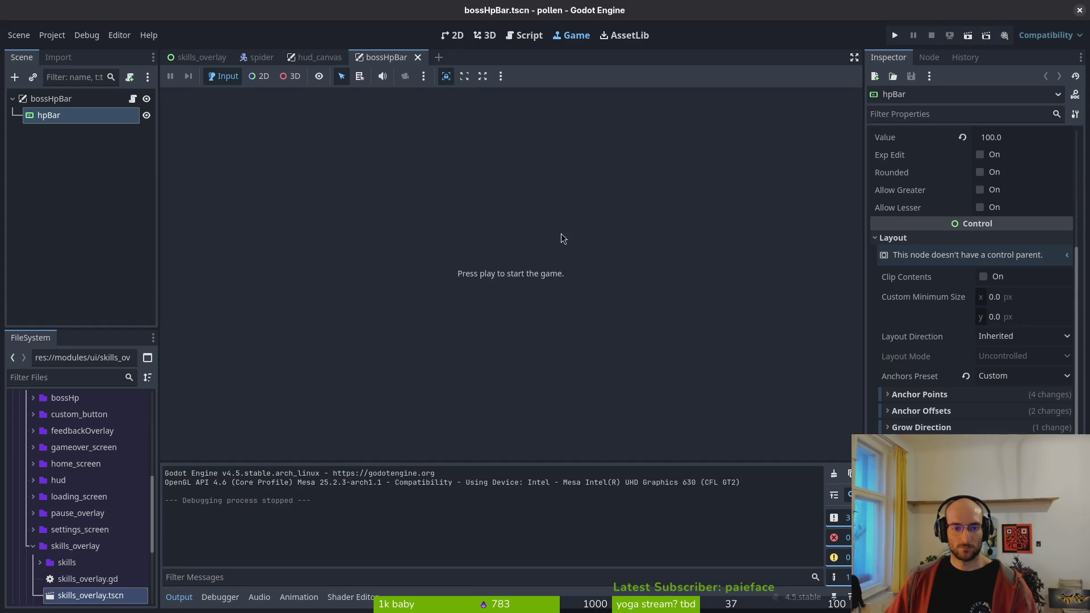
left_click(73, 122)
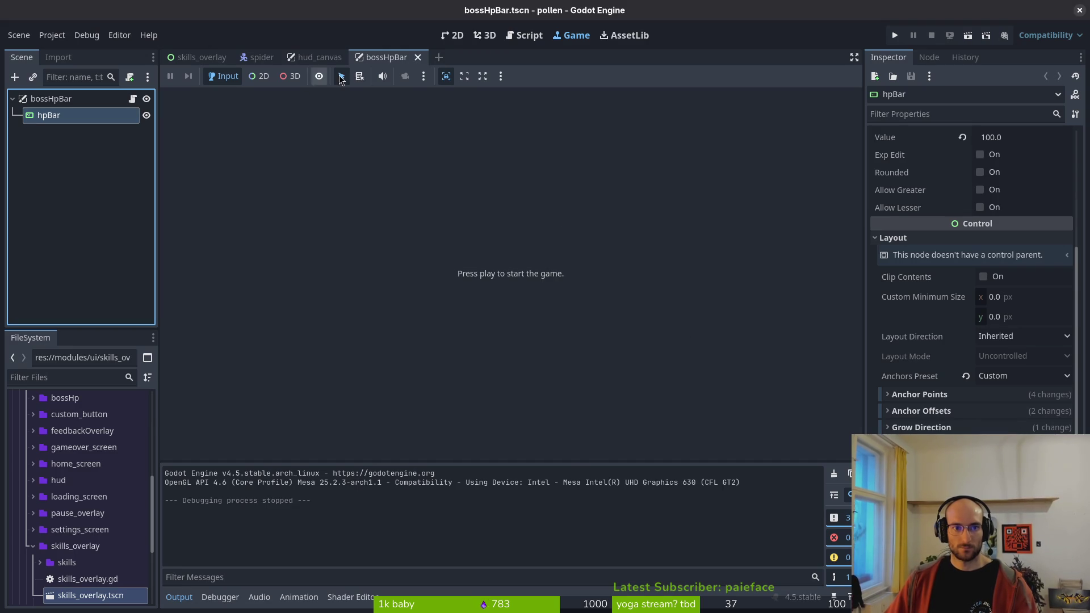
left_click(456, 36)
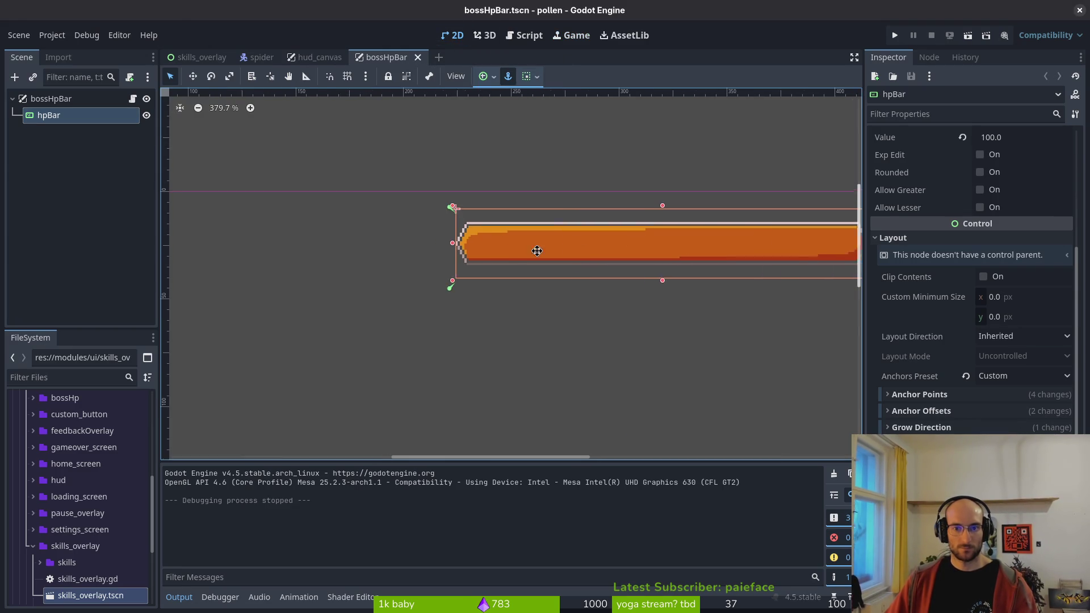
key("alt+Tab")
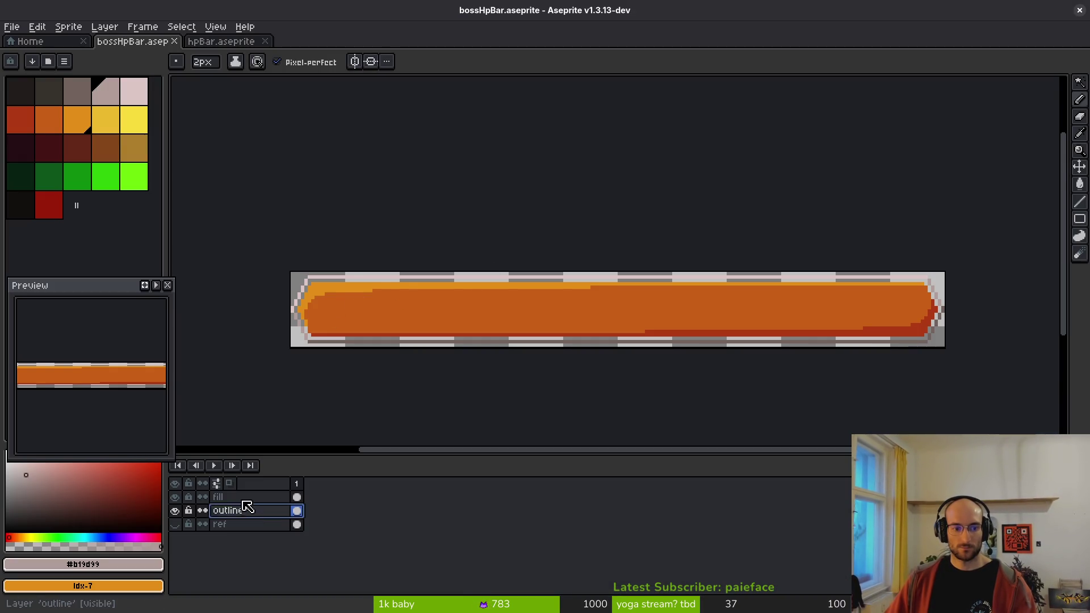
- Hide the boss bar's outline layer and start a sprite sheet export of its fill
left_click(228, 498)
left_click(175, 510)
key("ctrl+a")
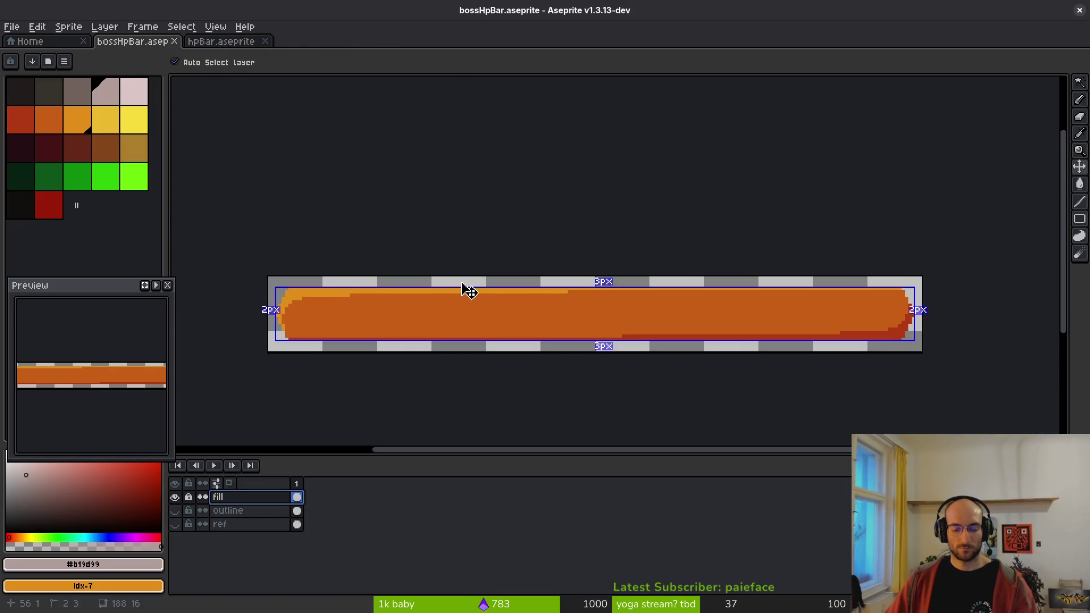
key("ctrl+e")
left_click(352, 208)
key("ctrl+shift+e")
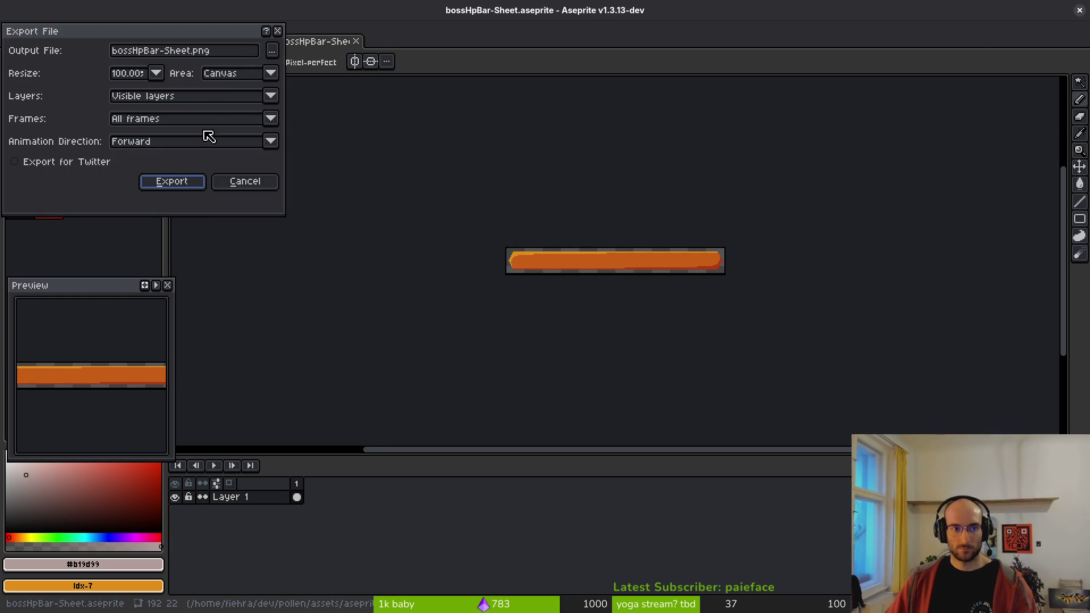
- Export the fill sheet over assets/art/ui/bossHpFill.png
left_click(275, 55)
left_click(54, 62)
double_click(53, 142)
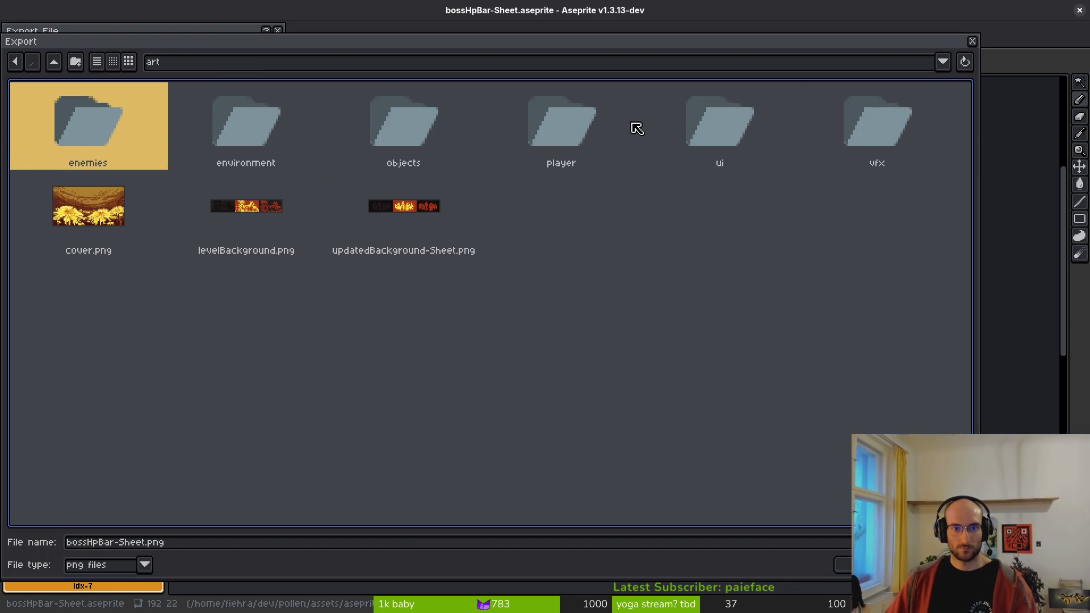
double_click(720, 121)
left_click(183, 139)
left_click(836, 563)
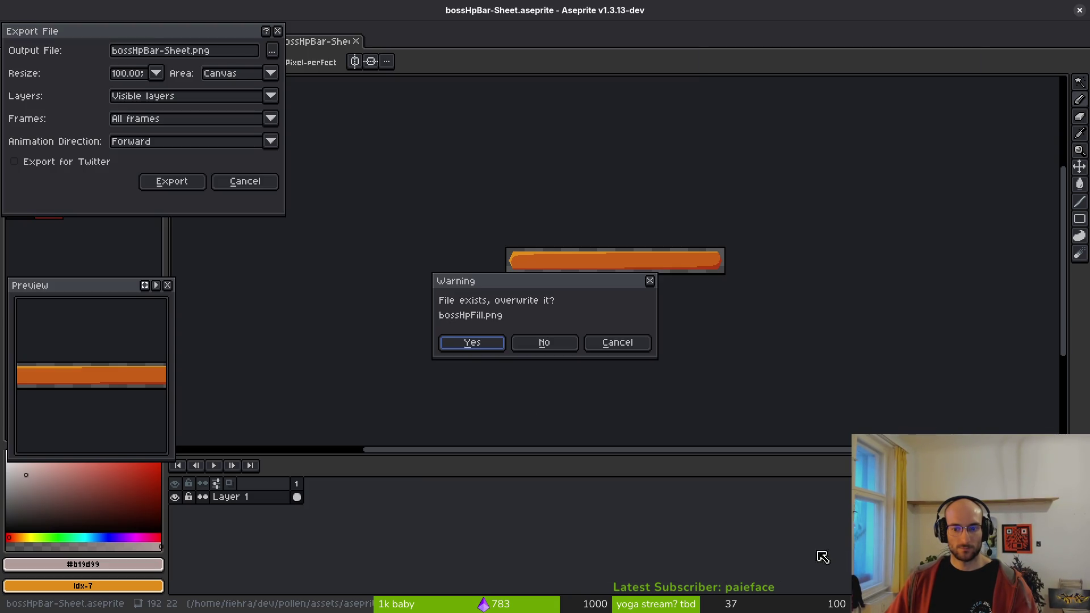
left_click(489, 348)
left_click(198, 187)
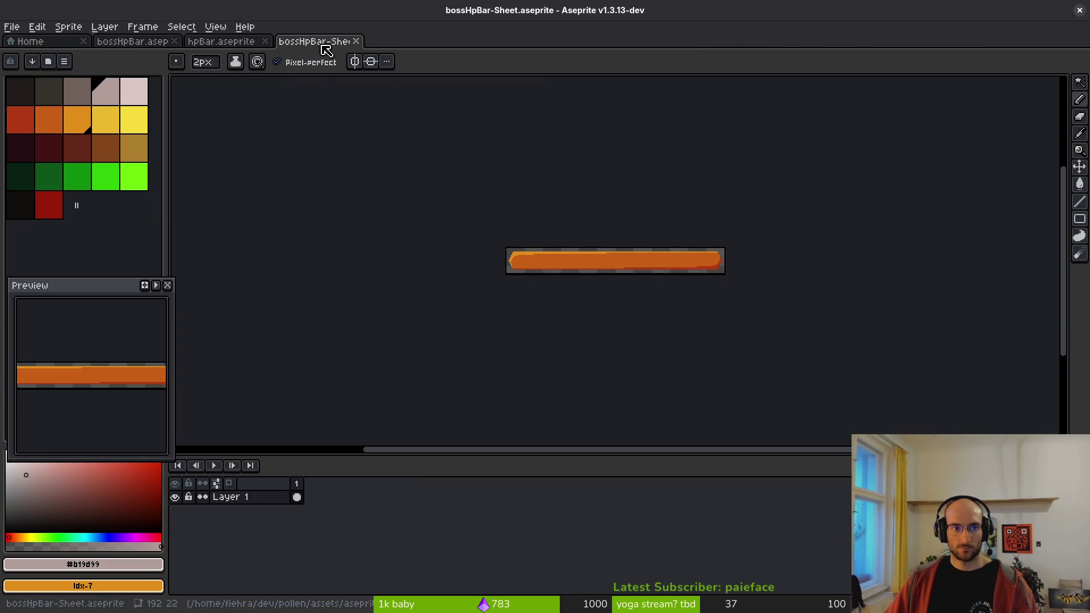
- Close the fill sheet, show only bossHpBar's outline layer, and start another sheet export
left_click(356, 42)
key("ctrl+shift+Tab")
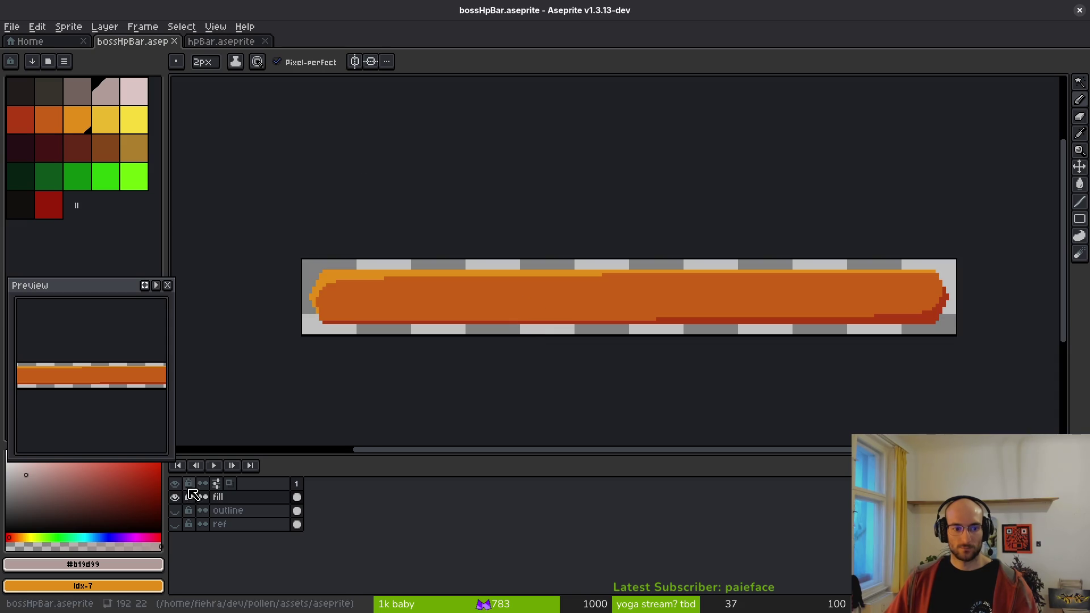
left_click_drag(175, 497, 183, 514)
left_click(176, 511)
key("ctrl+e")
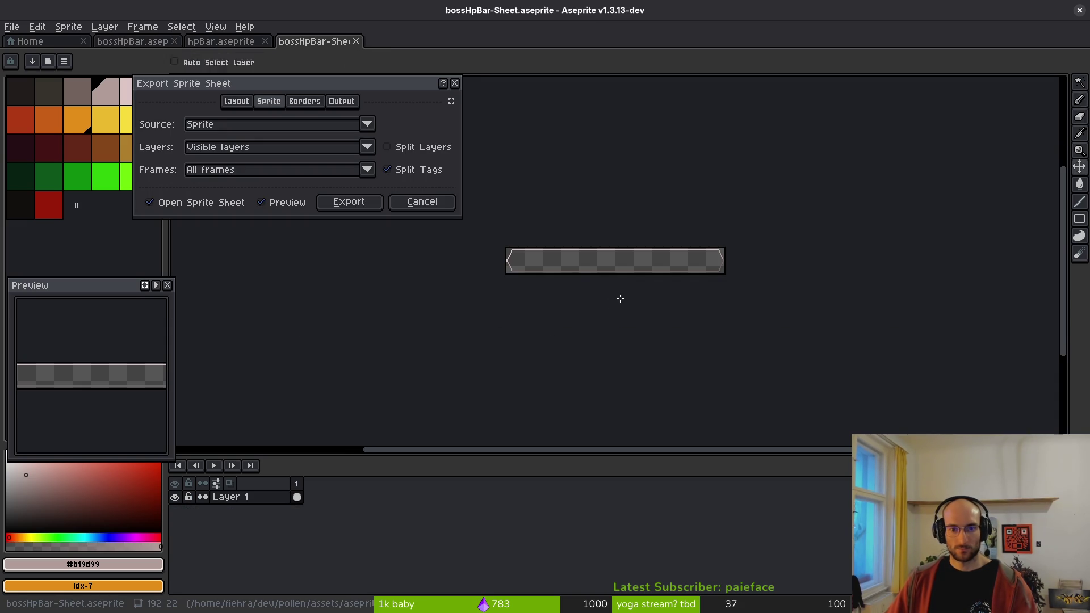
left_click(365, 203)
key("Return")
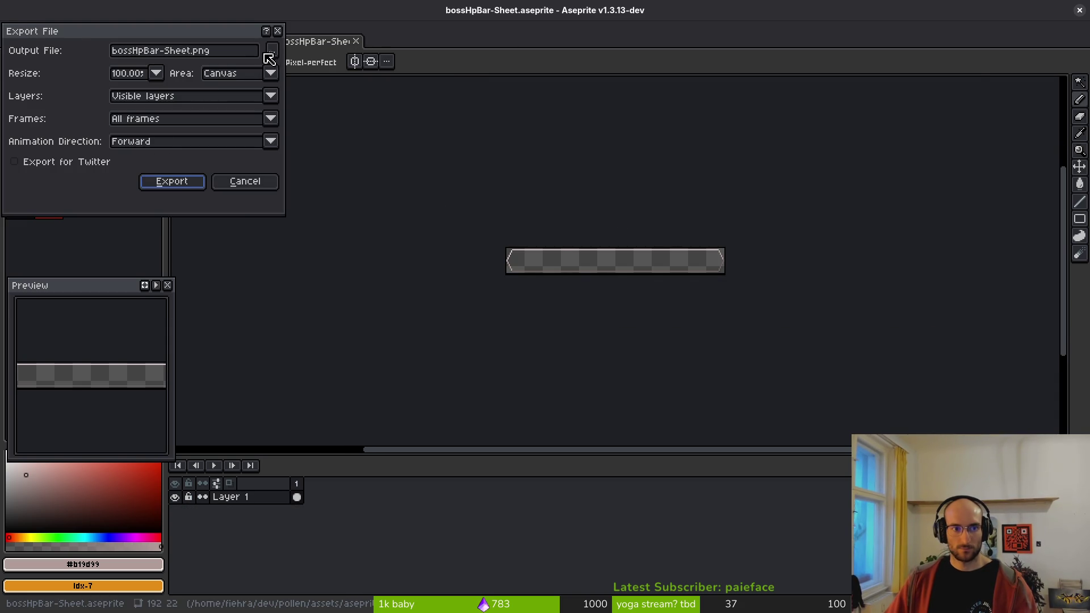
- Export the outline sheet over bossHpBorder1.png in assets/art/ui
left_click(268, 57)
left_click(54, 61)
double_click(45, 119)
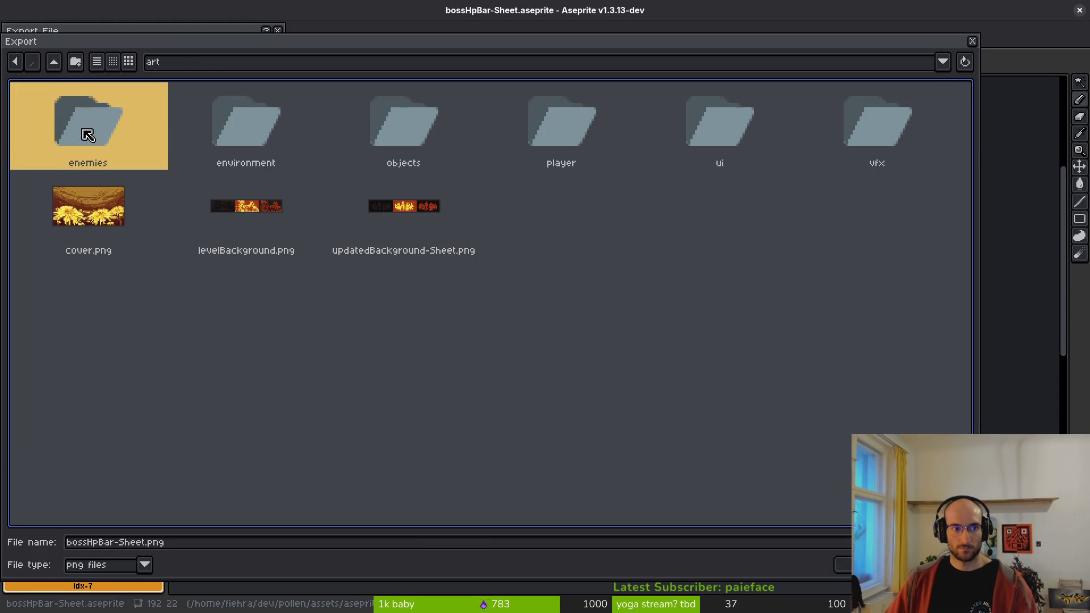
double_click(743, 130)
left_click(67, 136)
left_click(846, 565)
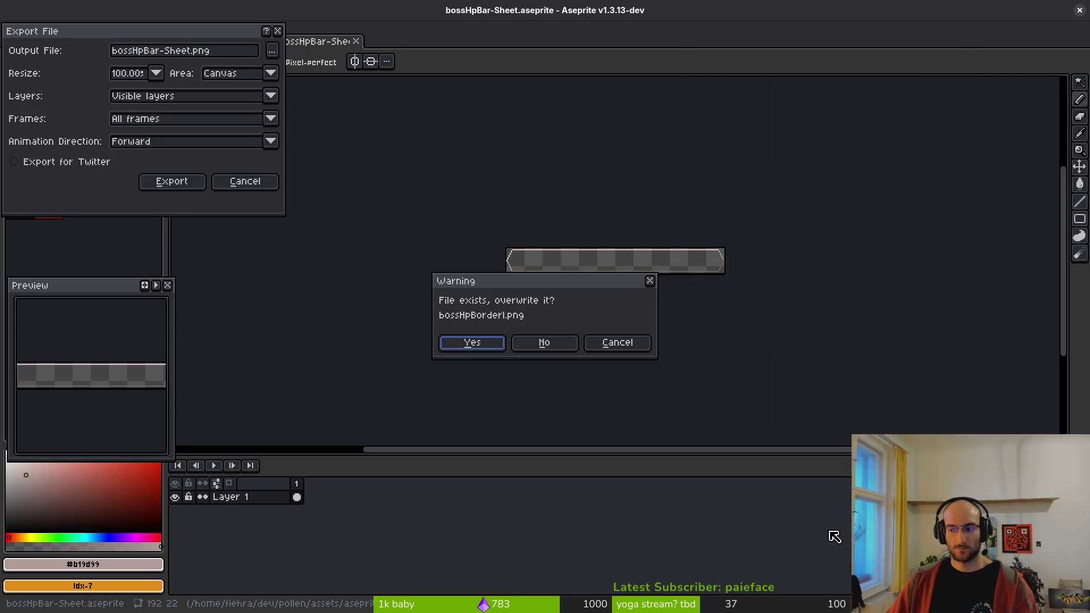
left_click(473, 343)
left_click(172, 181)
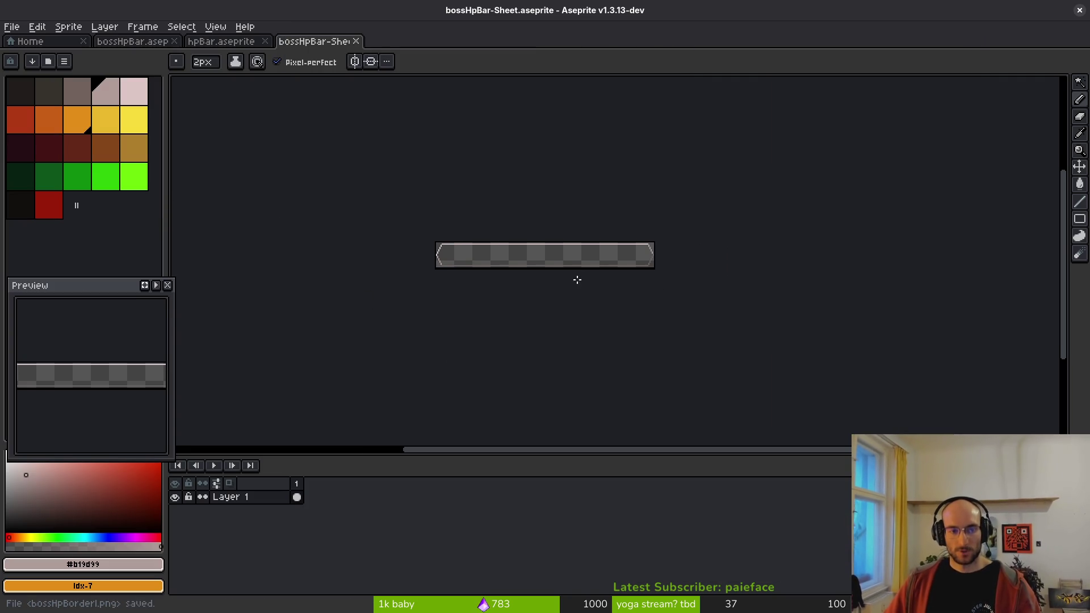
key("alt+Tab")
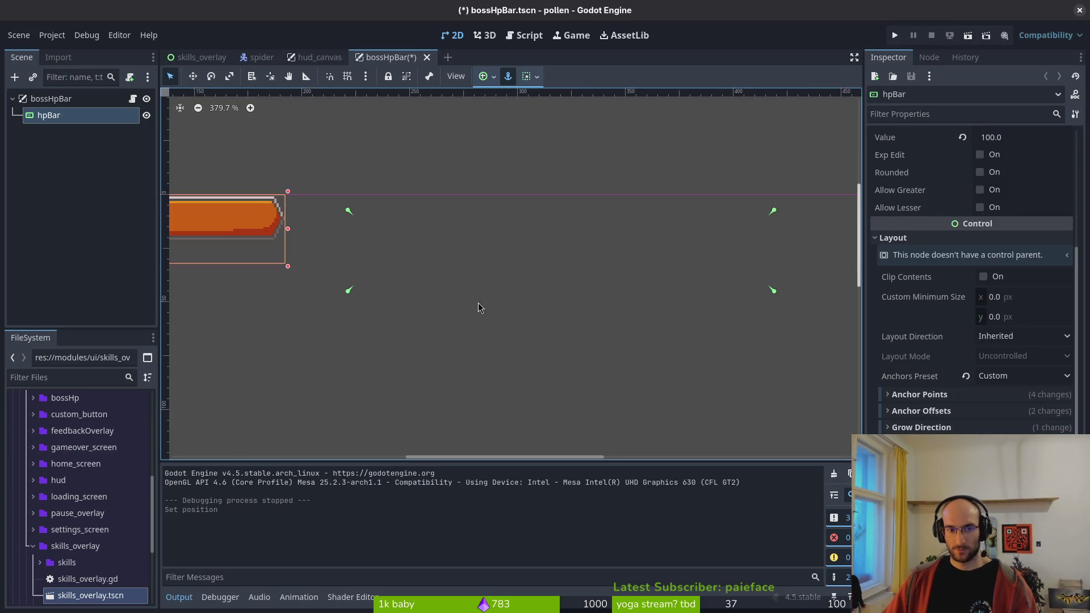
- Move hpBar to the scene origin, shrink its height to fit the texture, and save
scroll(589, 307, "down", 4)
left_click_drag(590, 307, 727, 324)
key("ctrl+s")
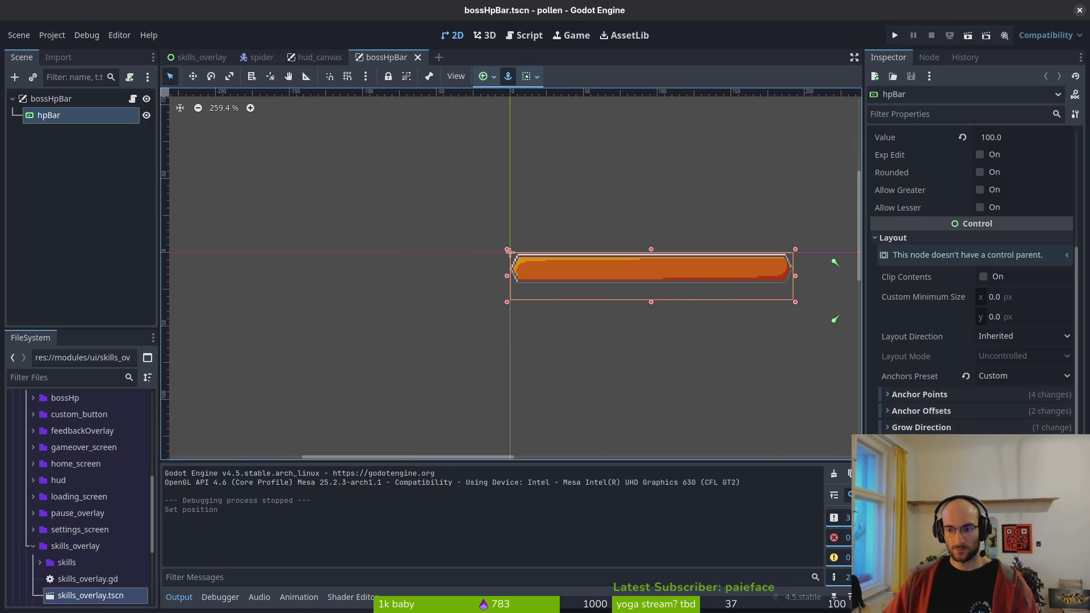
mouse_move(652, 301)
left_mouse_down()
mouse_move(651, 284)
mouse_move(544, 263)
left_mouse_up()
key("ctrl+s")
- Reselect hpBar and try the top-left and centre anchor presets
scroll(621, 278, "up", 2)
left_click(108, 225)
left_click(49, 115)
scroll(653, 278, "down", 9)
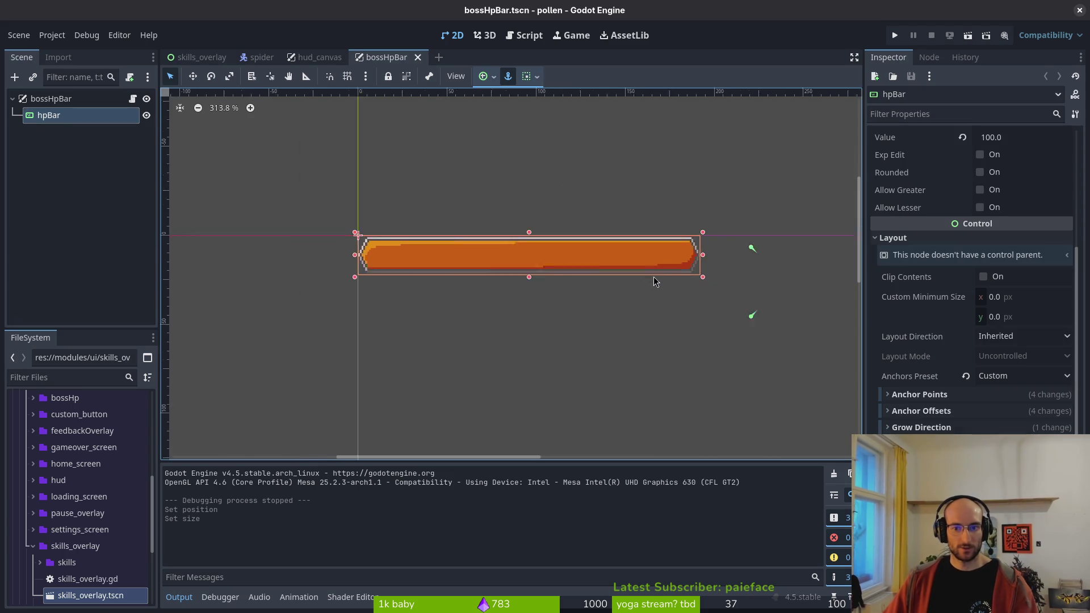
scroll(465, 248, "right", 5)
left_click(493, 78)
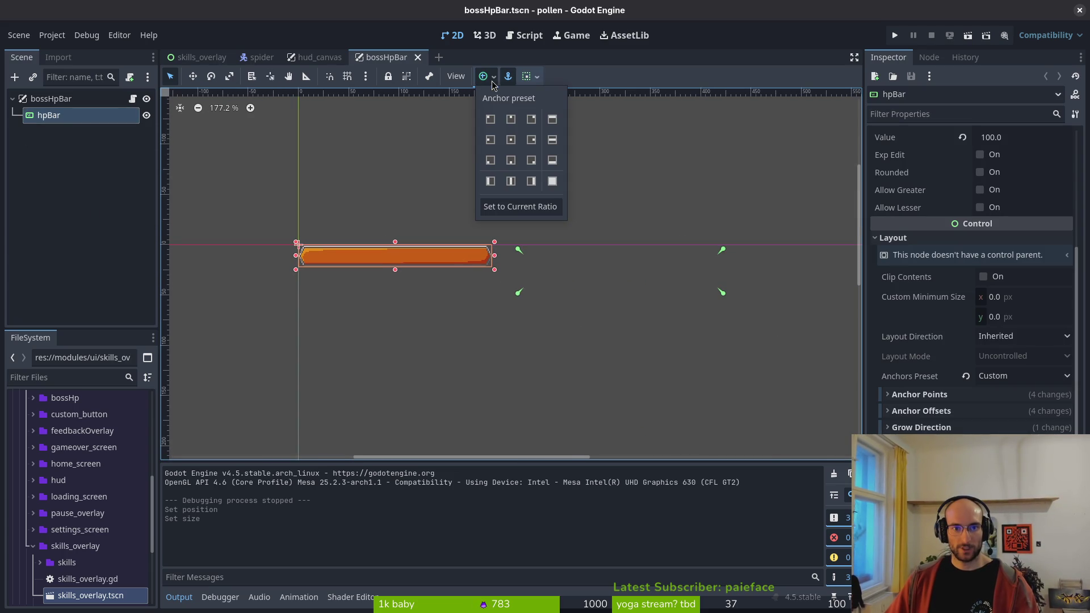
left_click(491, 121)
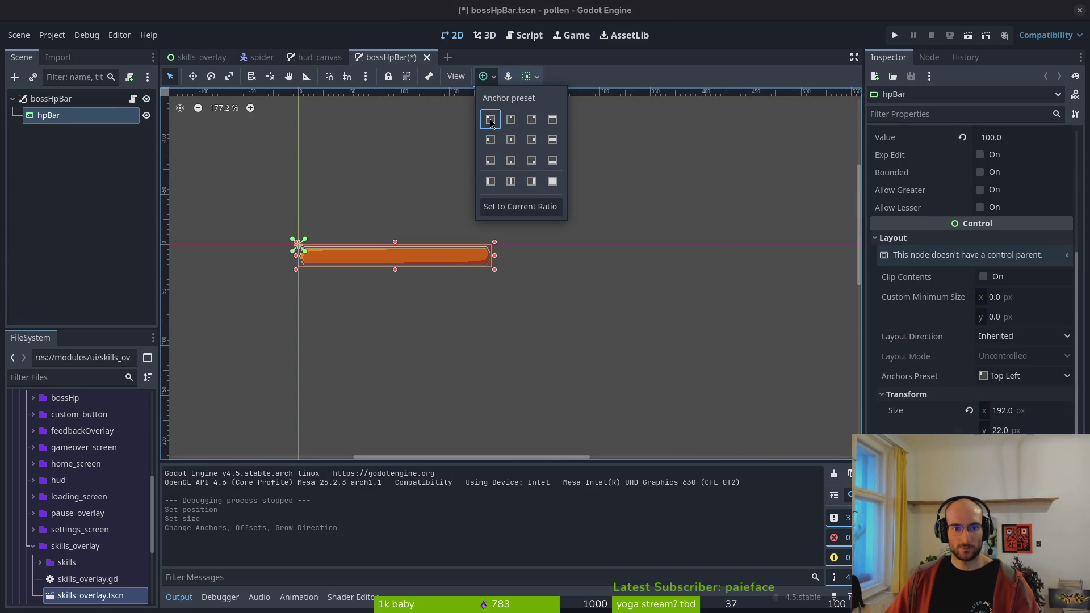
left_click(511, 140)
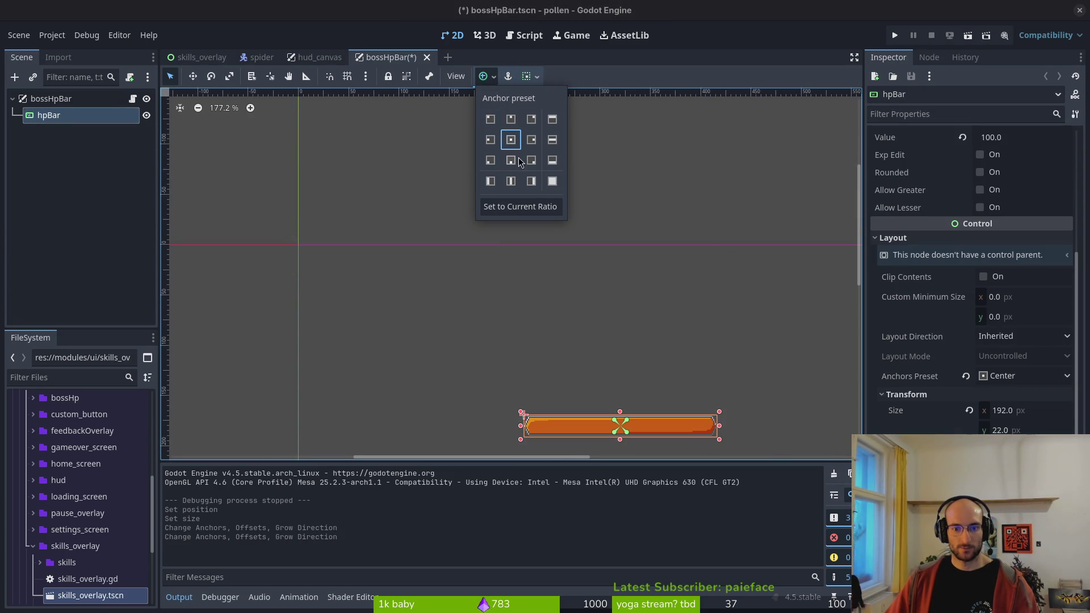
- Set hpBar's anchors to its current ratio and save the scene
left_click(510, 77)
left_click(480, 79)
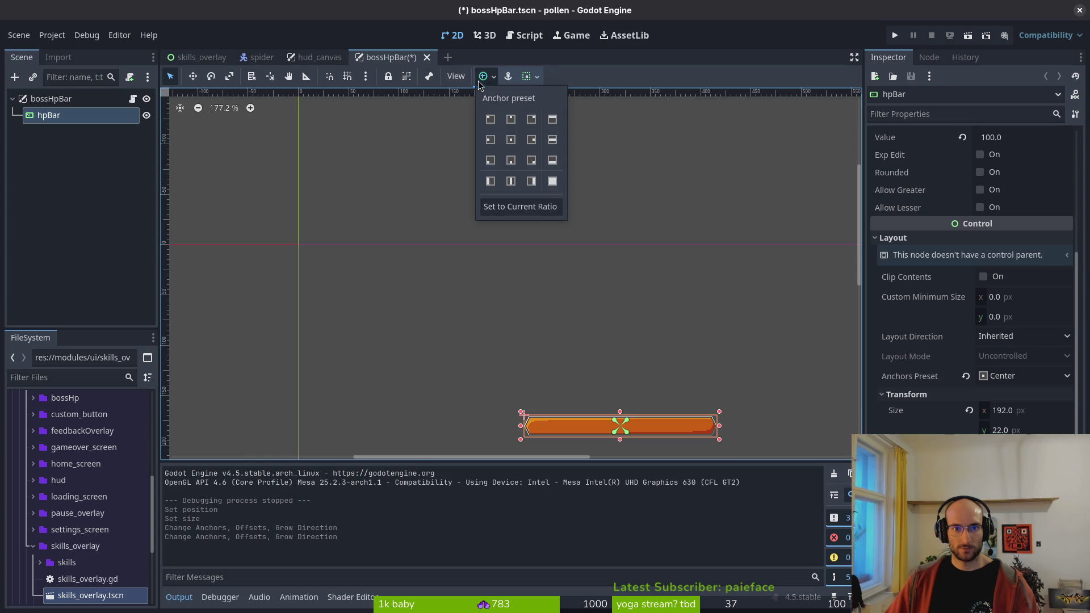
left_click(517, 207)
scroll(618, 326, "down", 1)
key("ctrl+s")
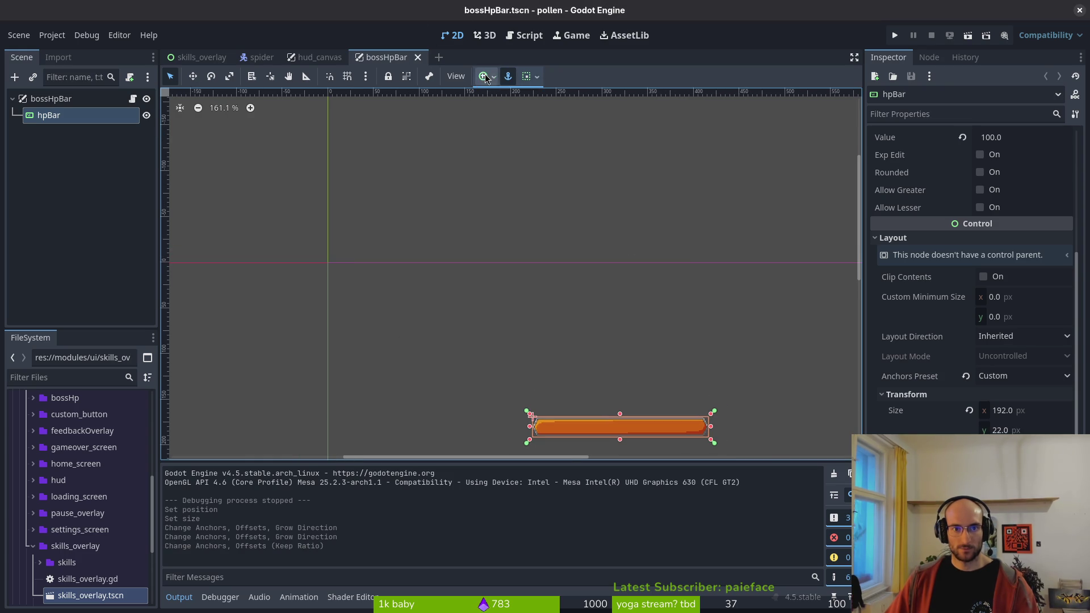
- Anchor hpBar to top centre at its current ratio and save the boss HP bar scene
left_click(486, 78)
left_click(510, 120)
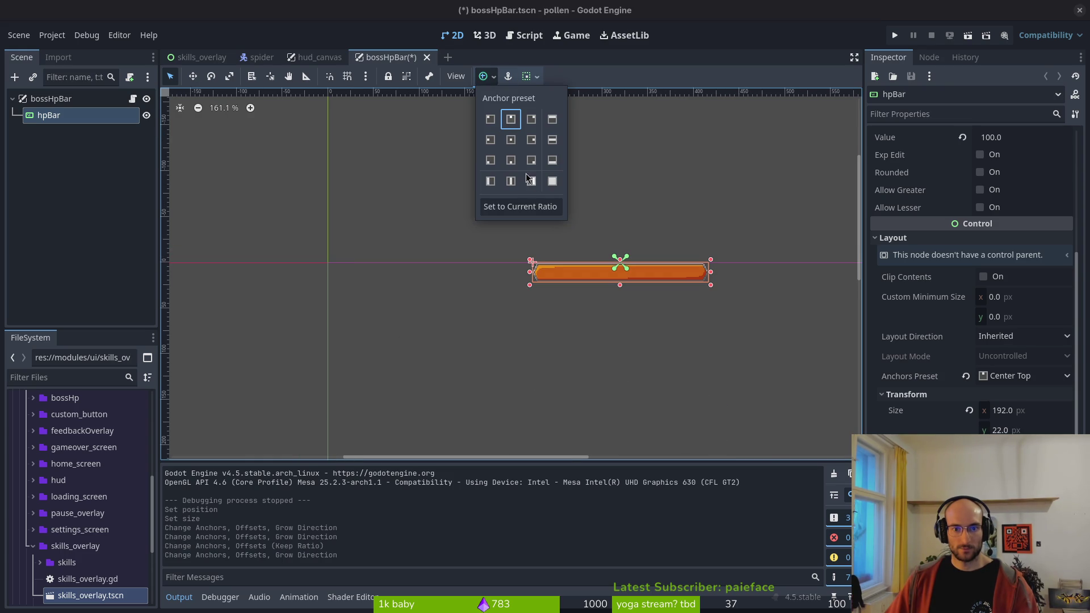
left_click(514, 212)
left_click(684, 282)
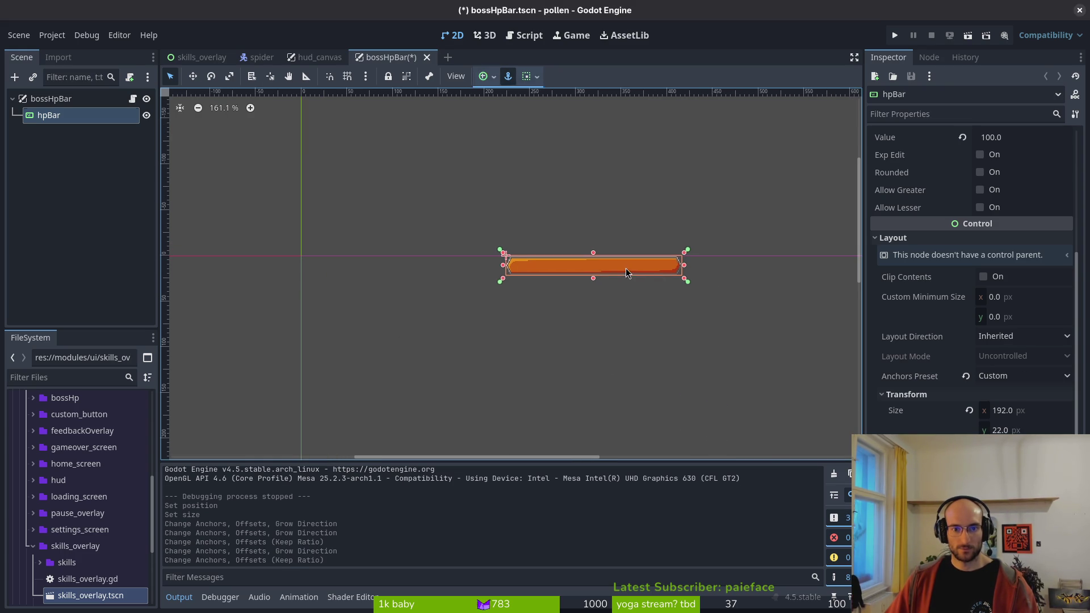
left_click(527, 234)
left_click(79, 115)
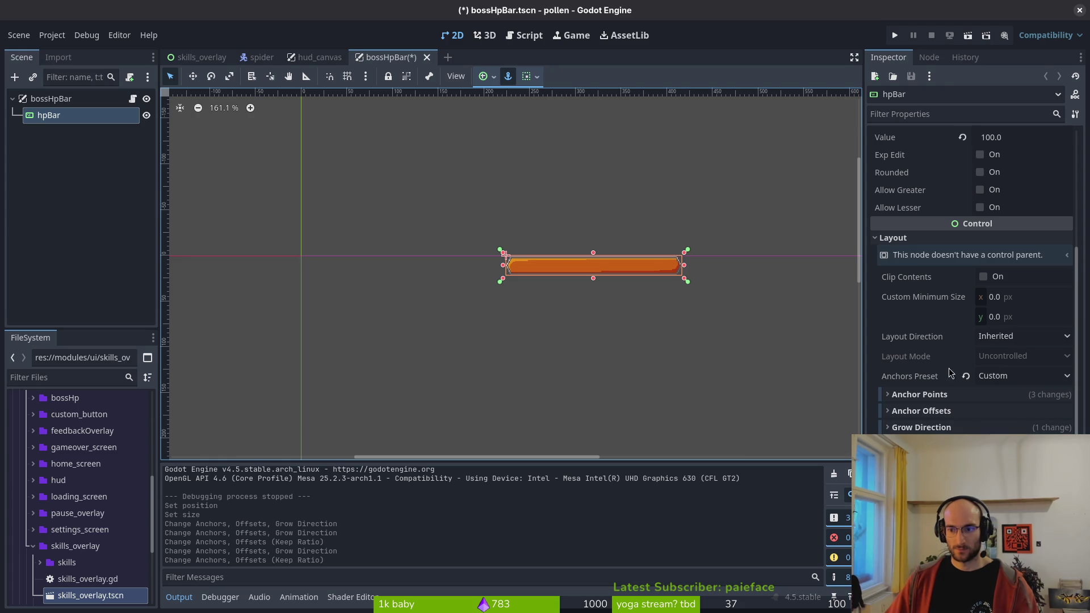
scroll(562, 261, "up", 5)
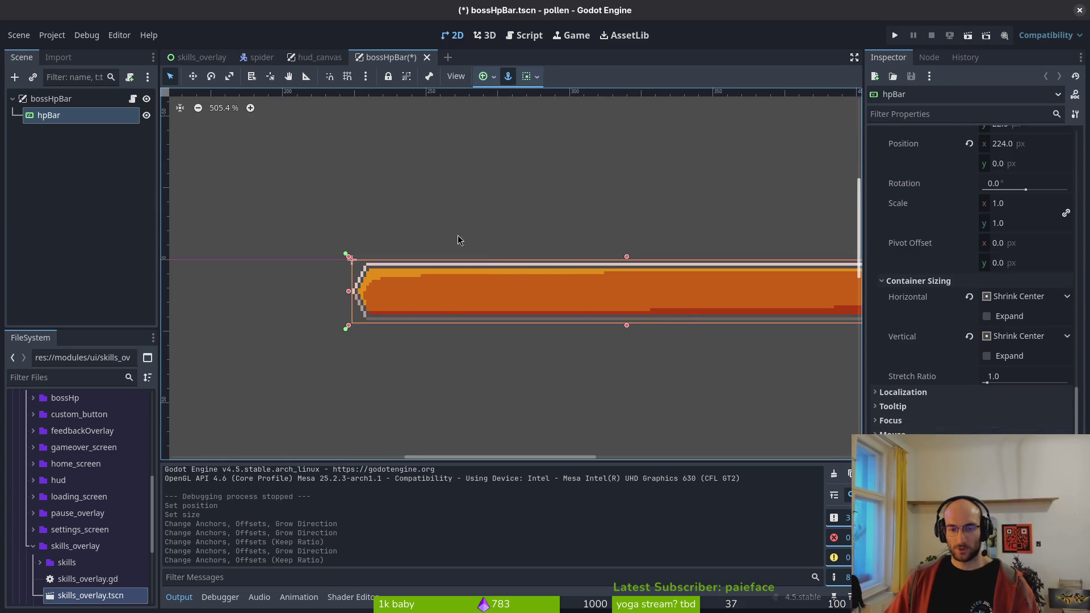
key("ctrl+s")
- In hud_canvas, snap the yellow HP bar's top-left corner to the origin and save
left_click(315, 57)
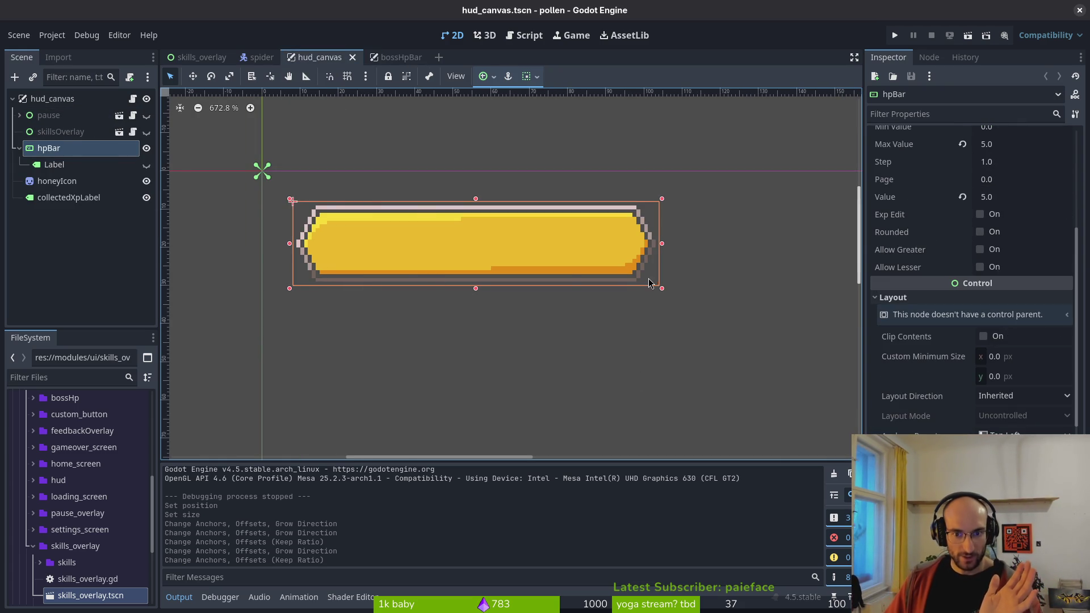
scroll(652, 250, "up", 3)
scroll(555, 256, "down", 4)
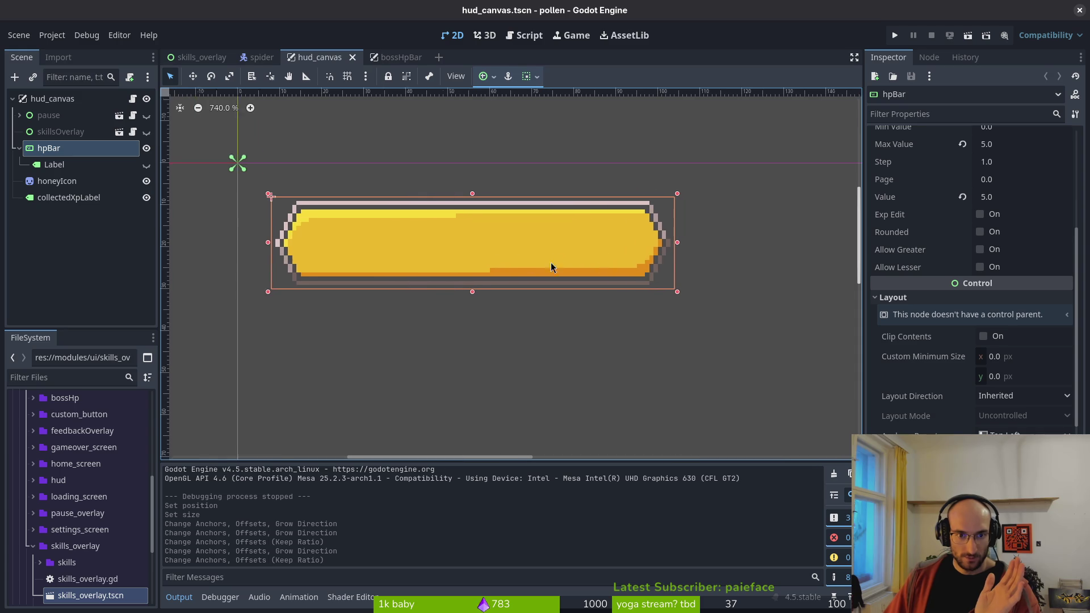
scroll(555, 267, "up", 1)
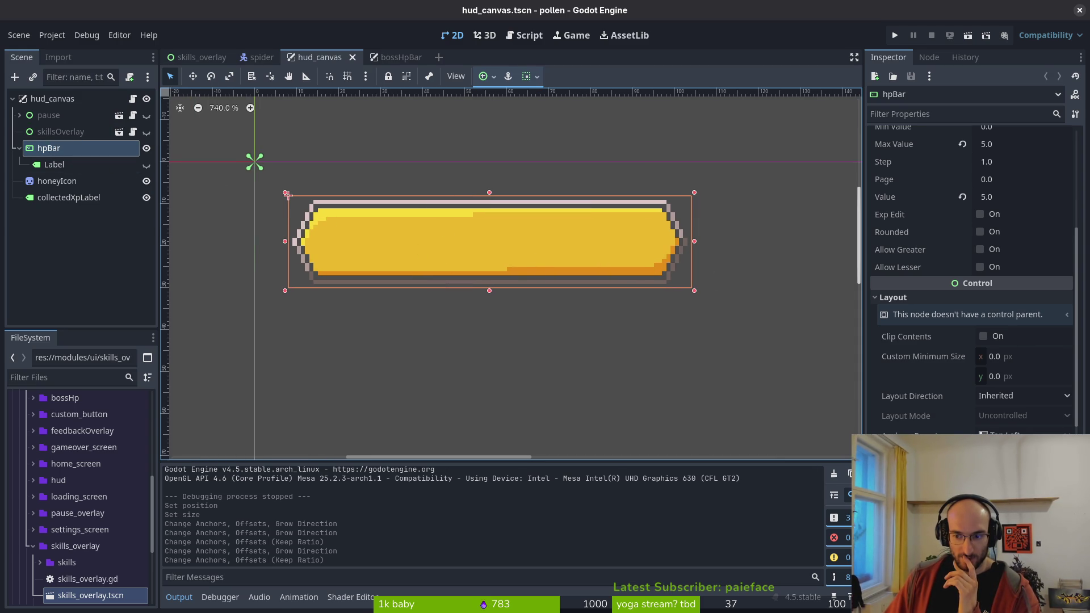
left_click_drag(288, 195, 253, 161)
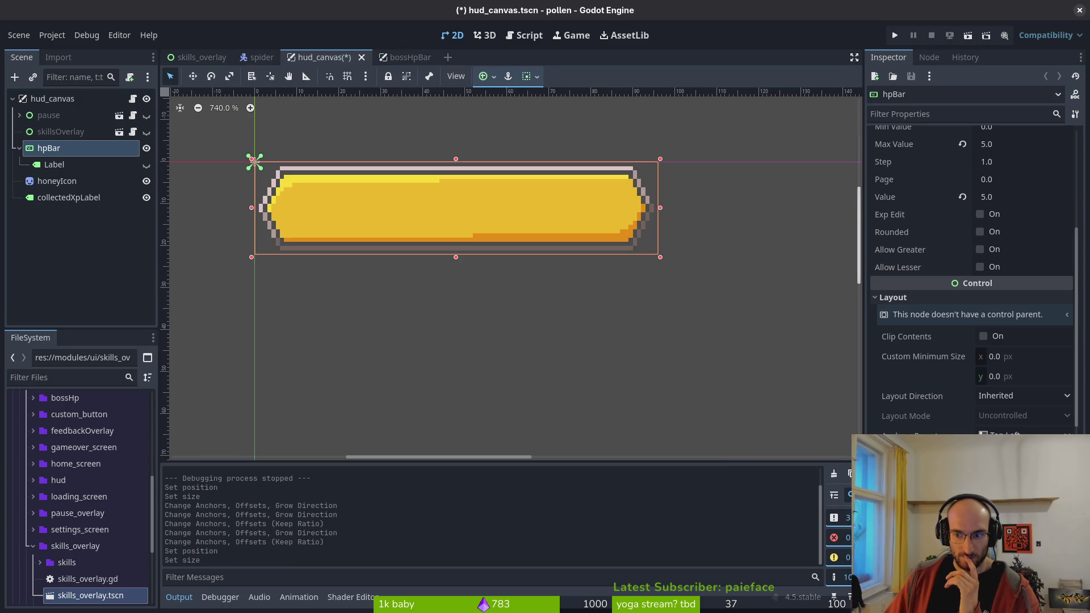
scroll(469, 214, "down", 2)
scroll(421, 209, "up", 2)
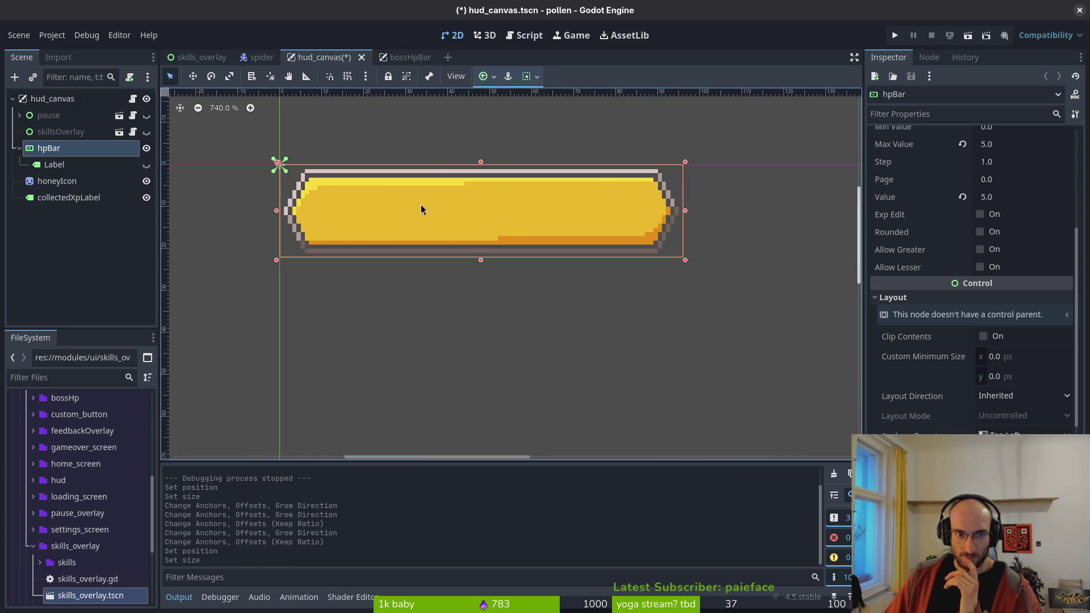
key("ctrl+s")
- Run the game, walk into the middle hexagon to reach the spider boss level, then close it
left_click(887, 36)
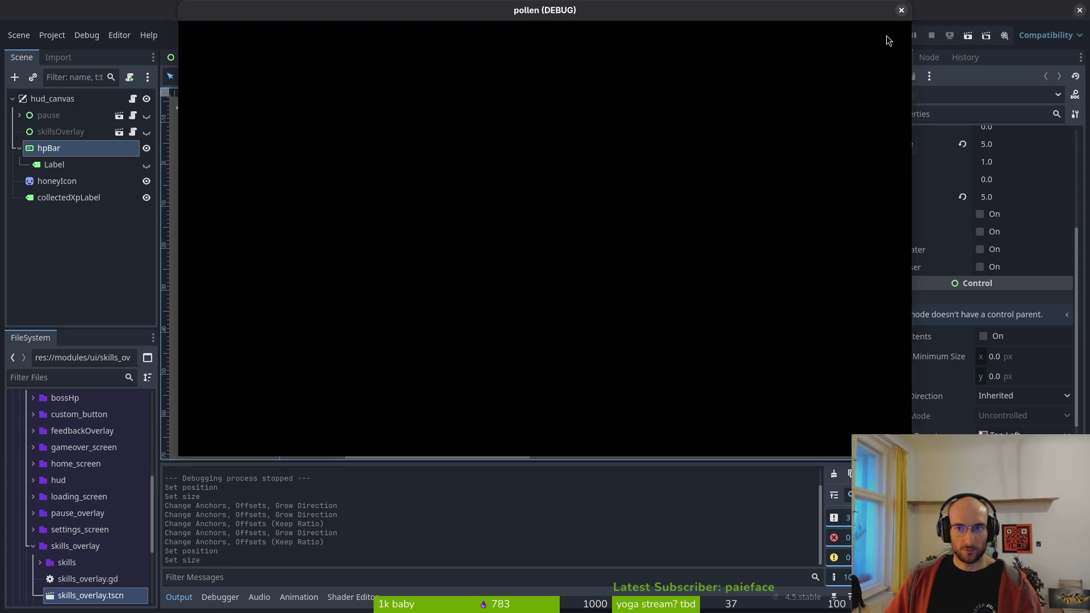
key("Return")
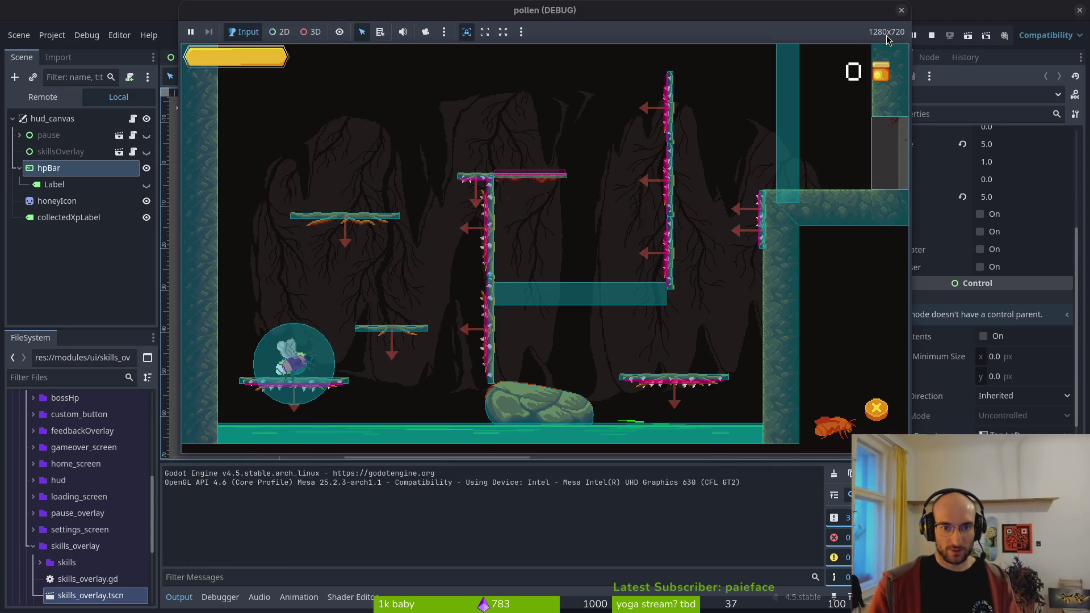
key("w")
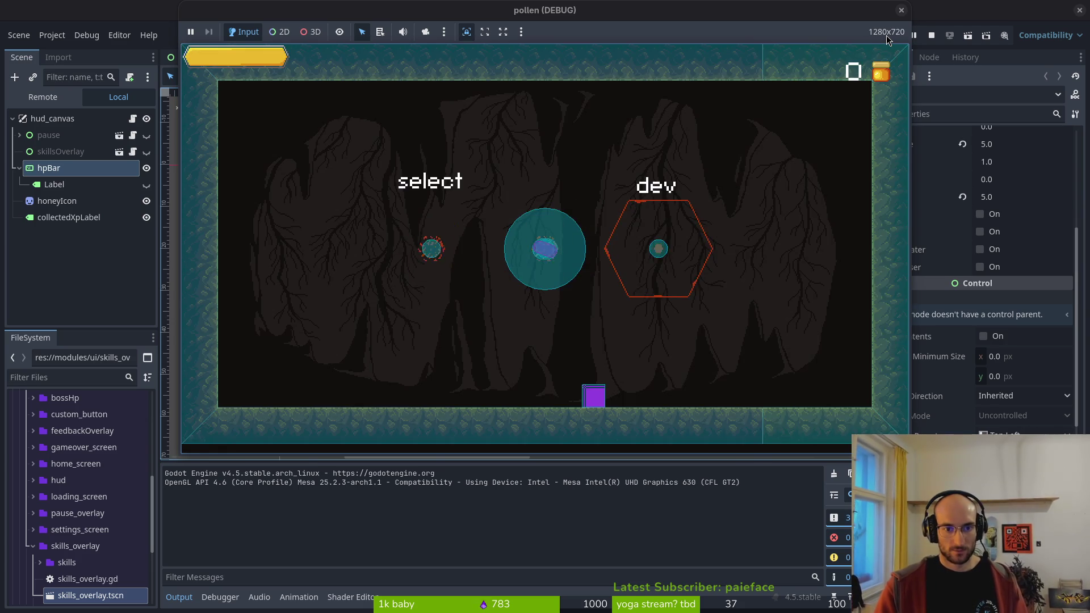
key("Return")
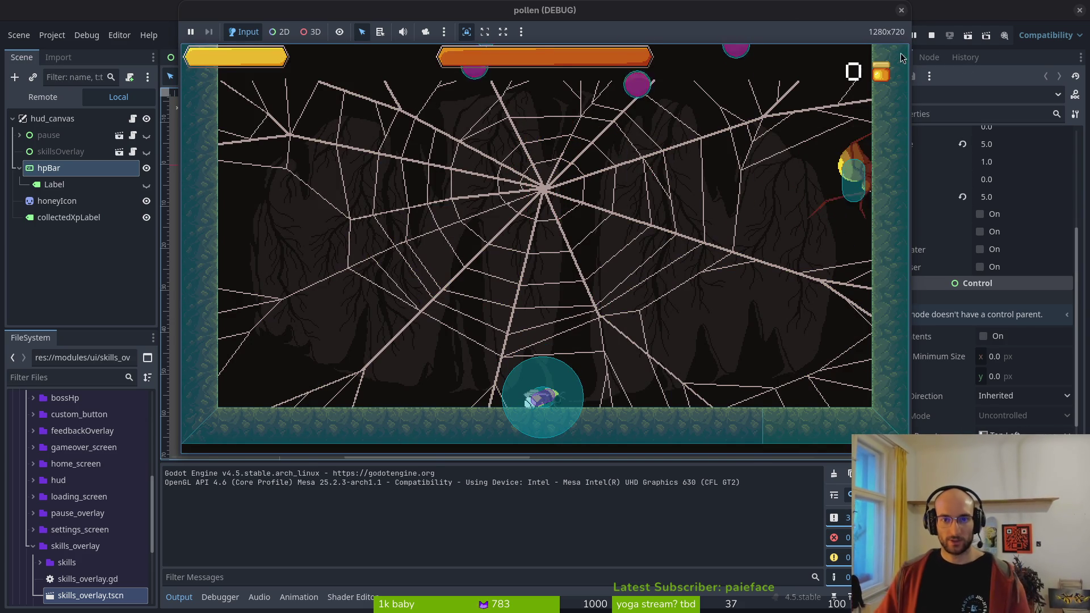
left_click(901, 10)
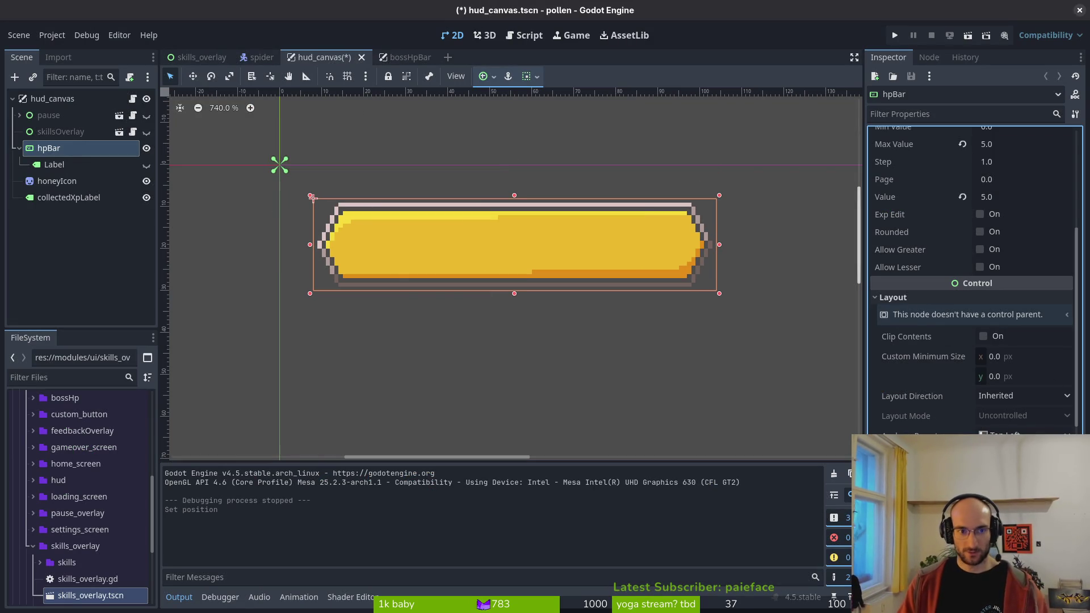
- Set the bossHpBar's Transform Position y to 8 and save the scene
left_click(386, 60)
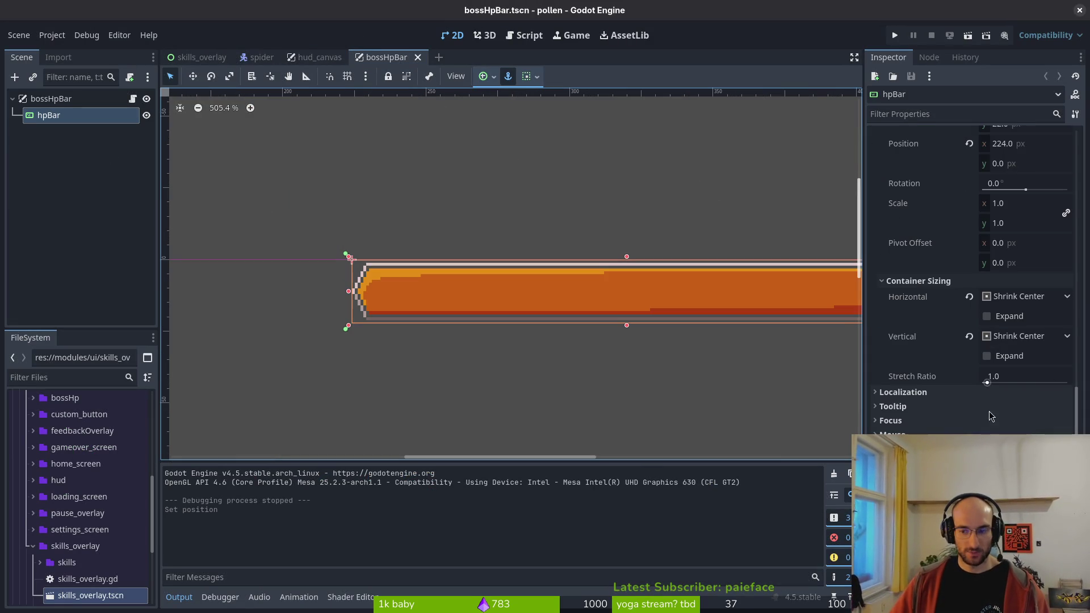
scroll(1025, 214, "up", 3)
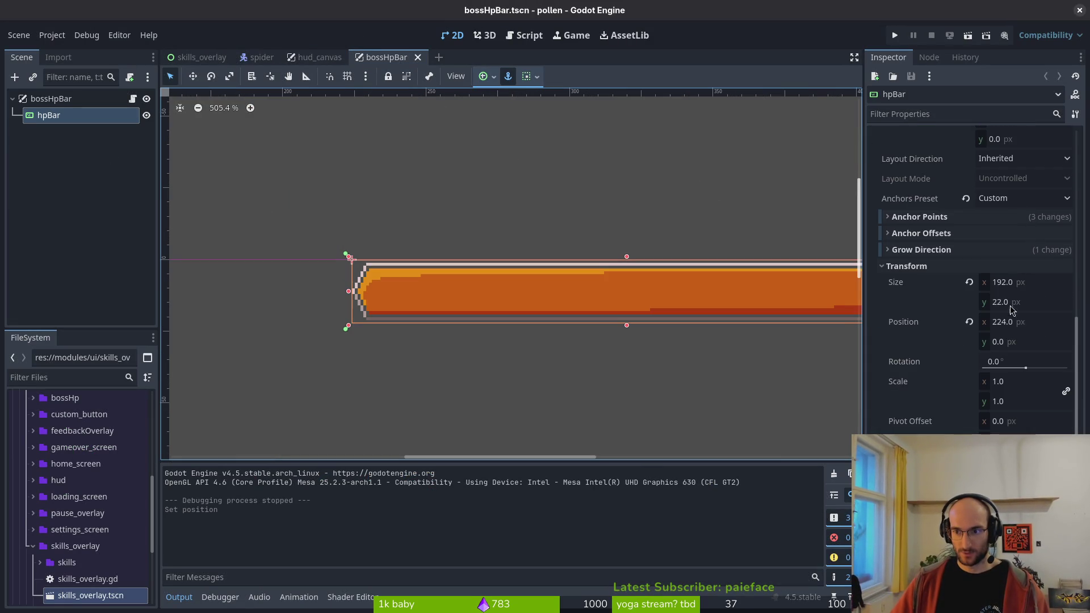
left_click(1020, 341)
type("8")
key("Return")
key("ctrl+s")
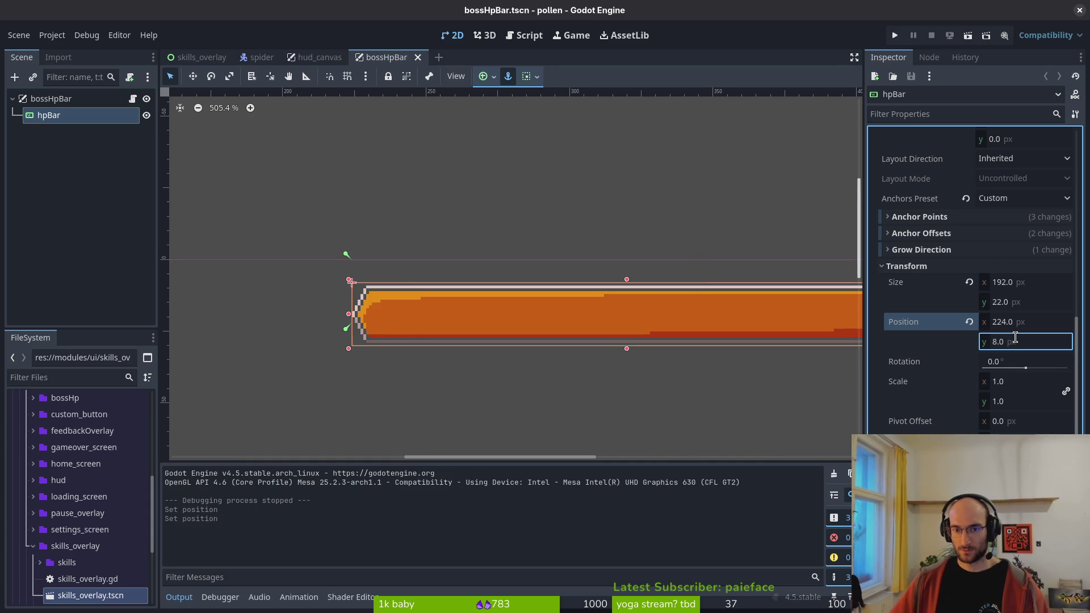
- Run the game and walk the player through the hexagons to the level select menu
scroll(438, 248, "down", 3)
left_click(895, 35)
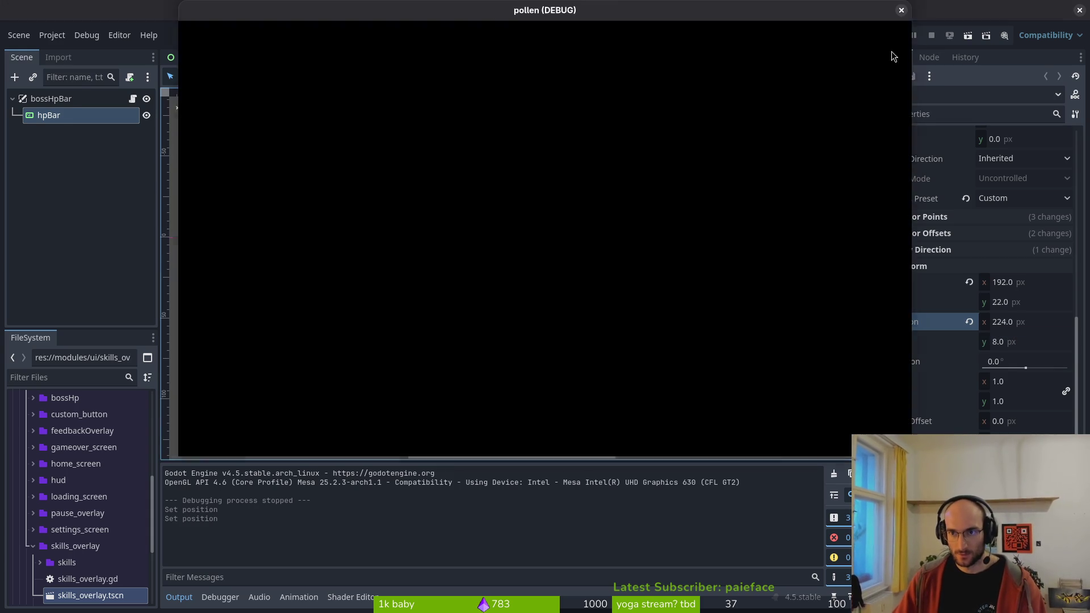
key("Return")
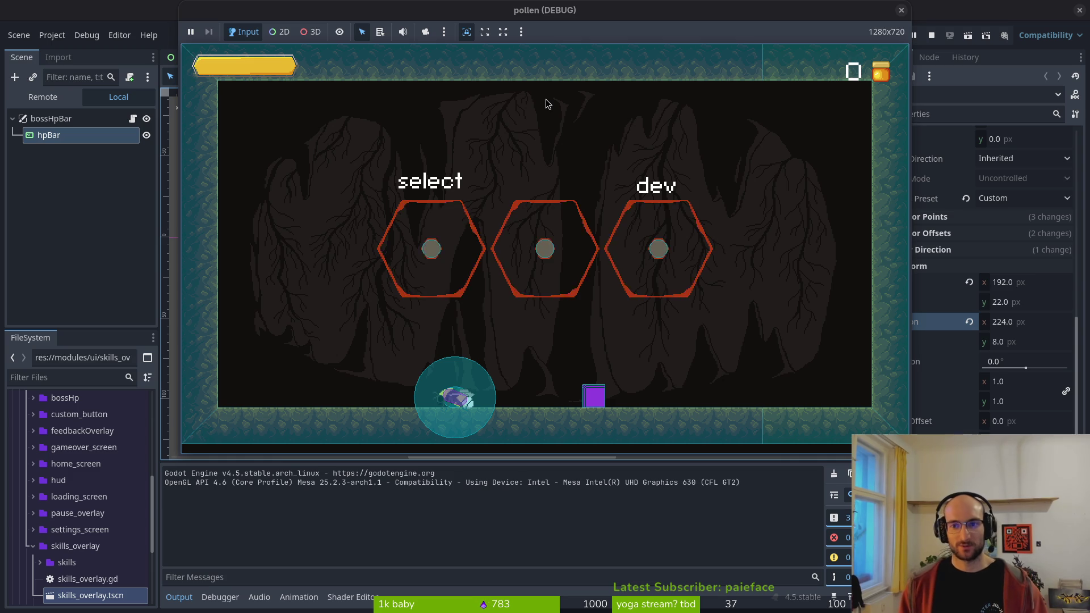
key("w")
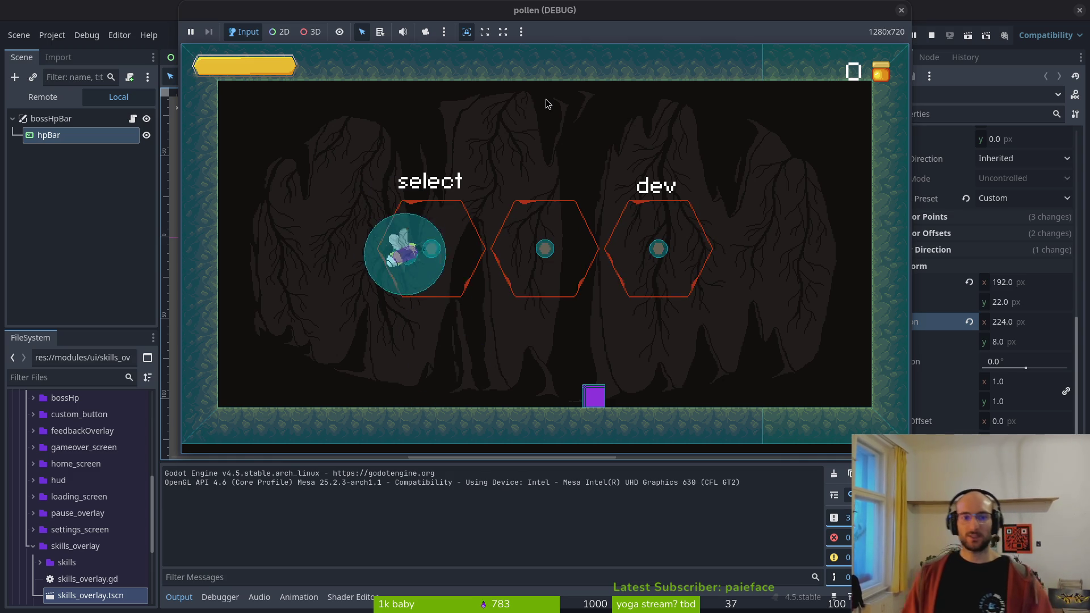
key("s")
key("d")
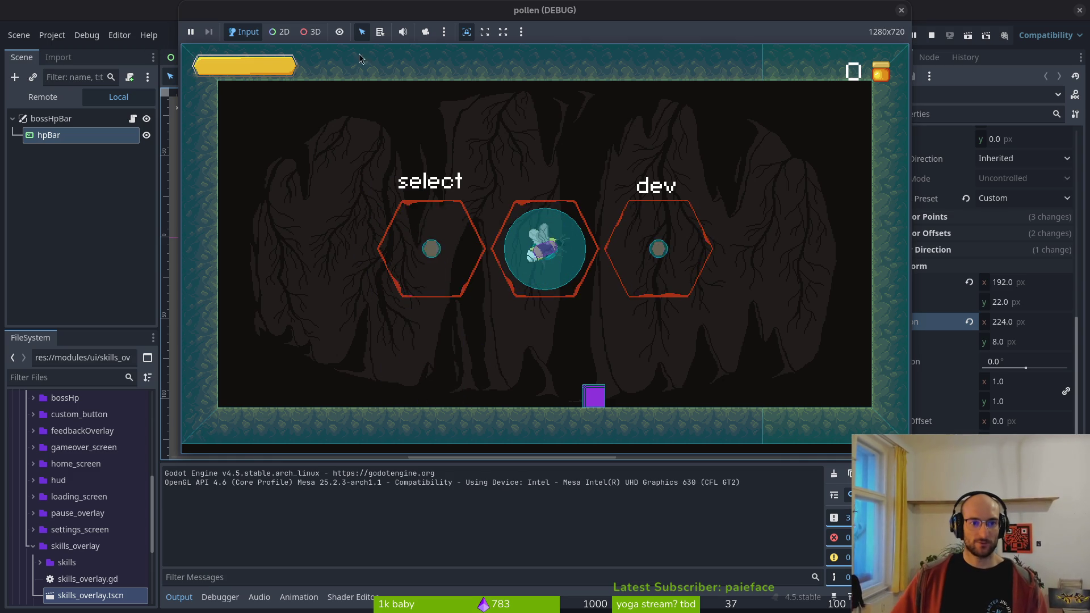
key("a")
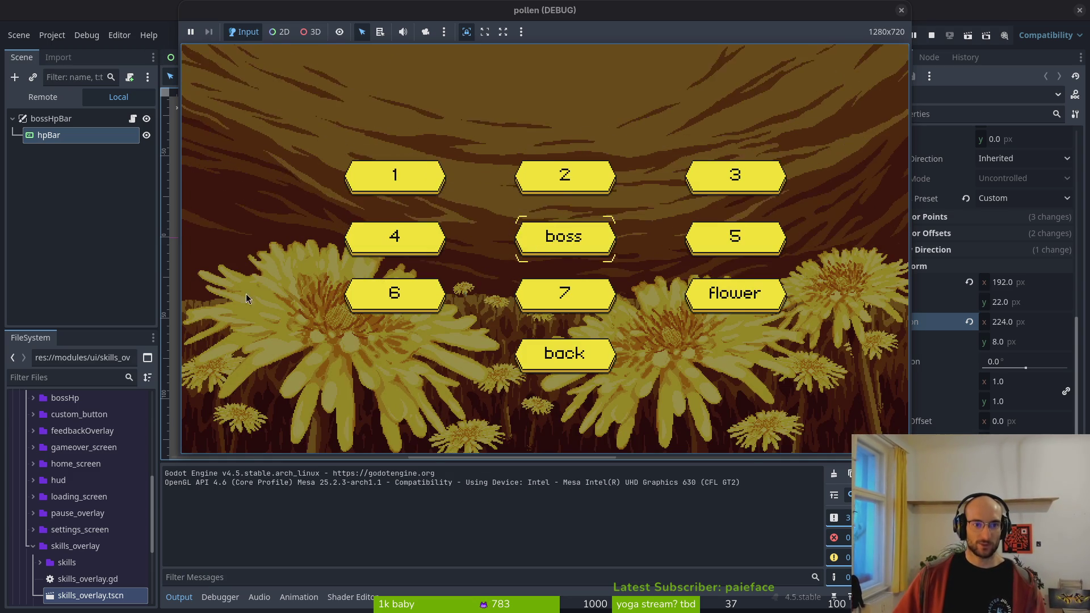
- Save the boss bar scene, shift hud_canvas's yellow HP bar about 15 px left, and run the game
left_click(51, 186)
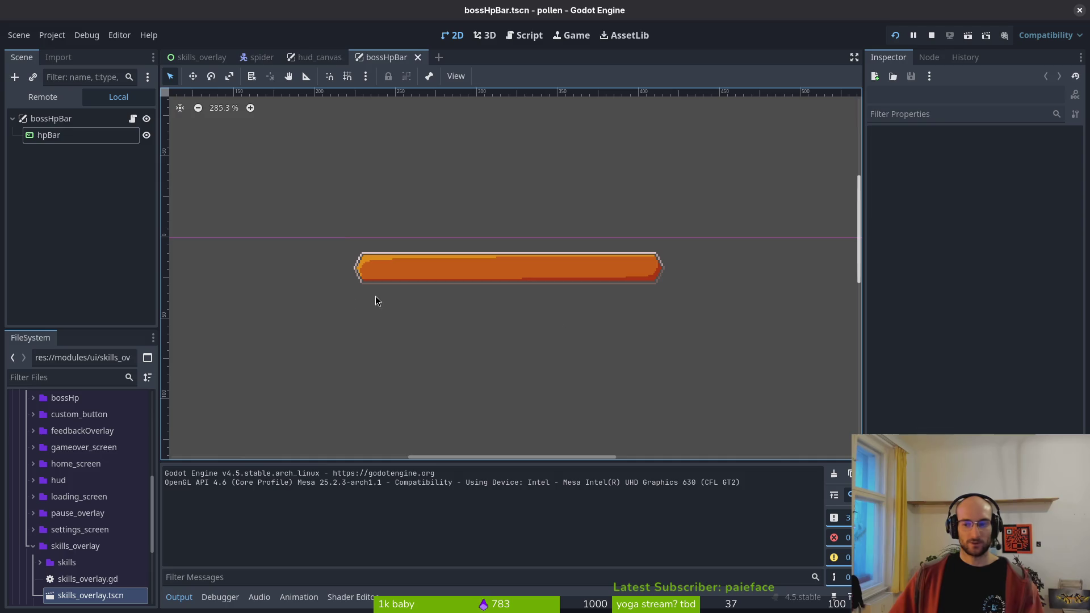
key("ctrl+s")
key("ctrl+shift+Tab")
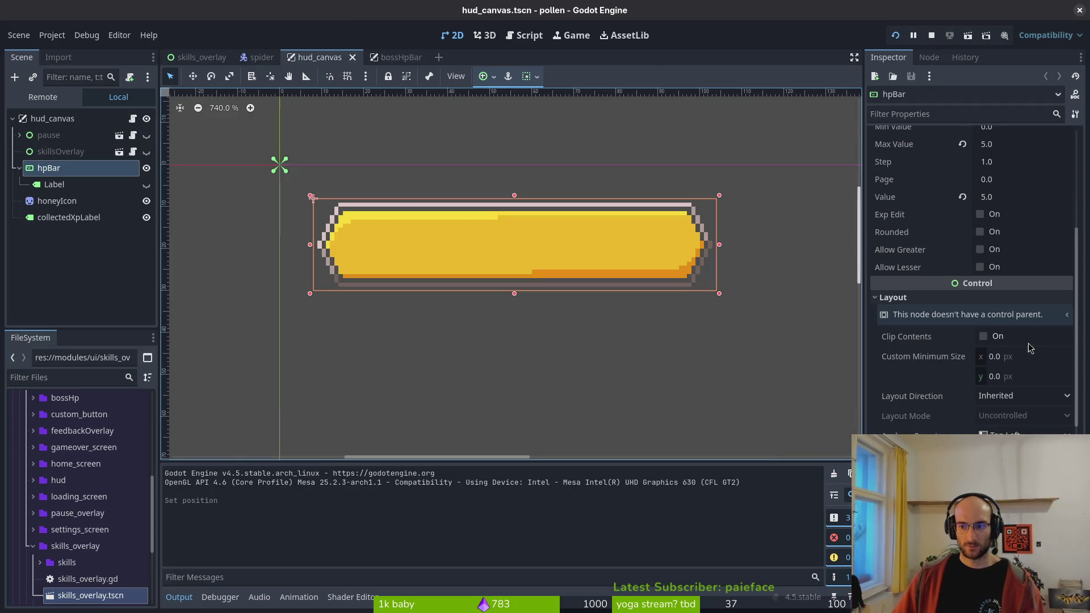
left_click_drag(313, 198, 303, 198)
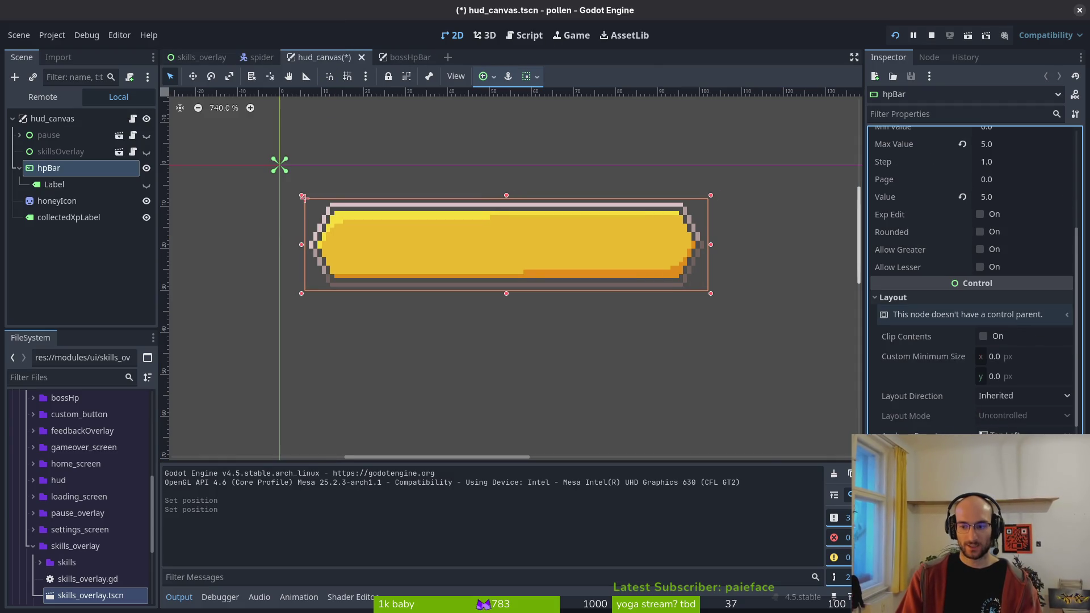
key("F5")
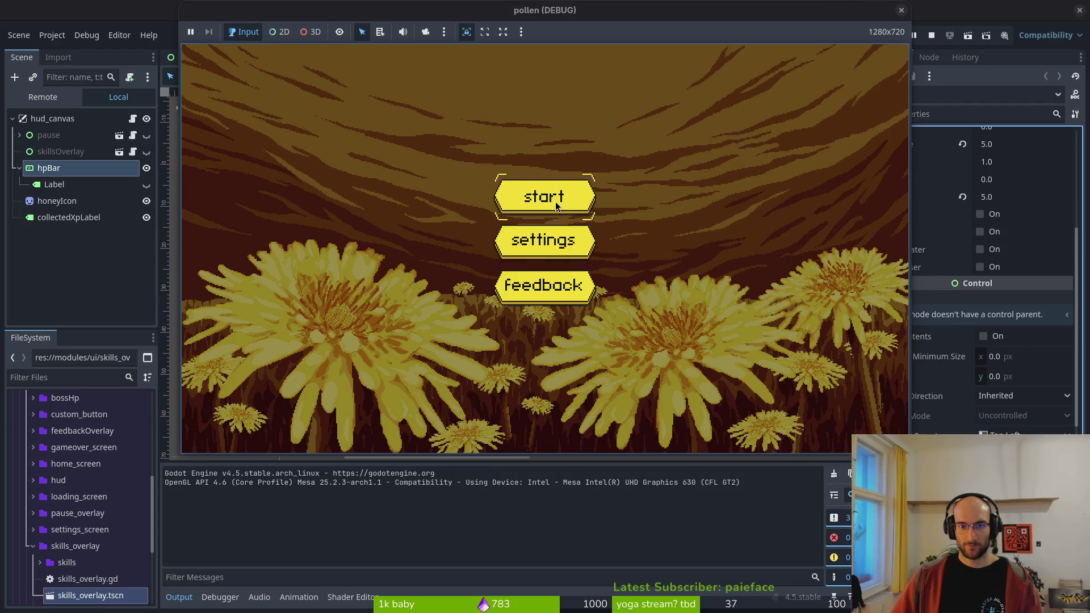
left_click(556, 202)
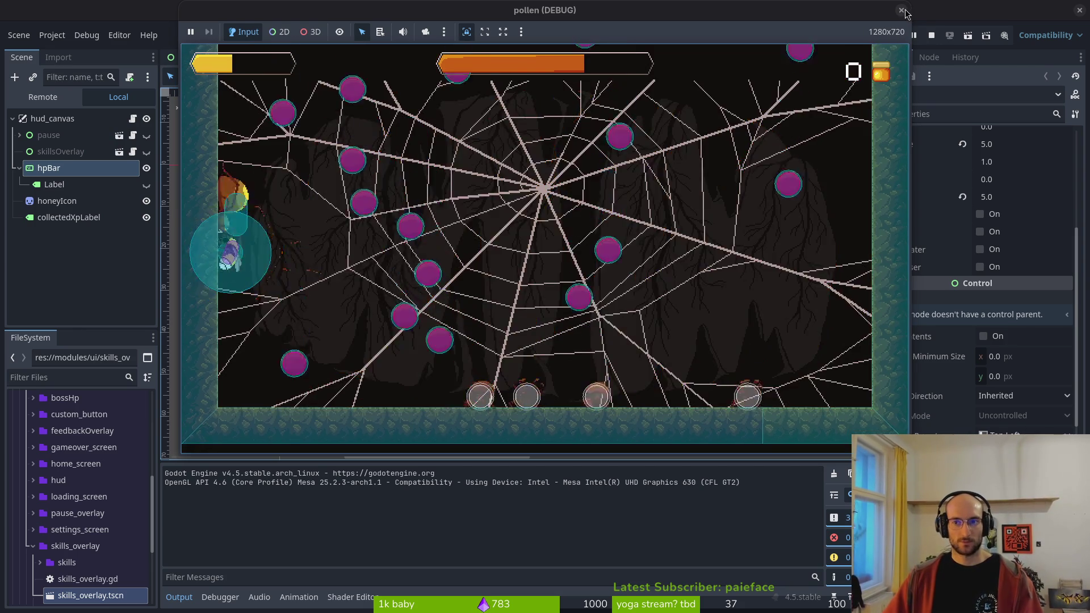
- Stop the test, save hud_canvas with hpBar collapsed, and close the hud_canvas and spider tabs
key("F8")
left_click(801, 201)
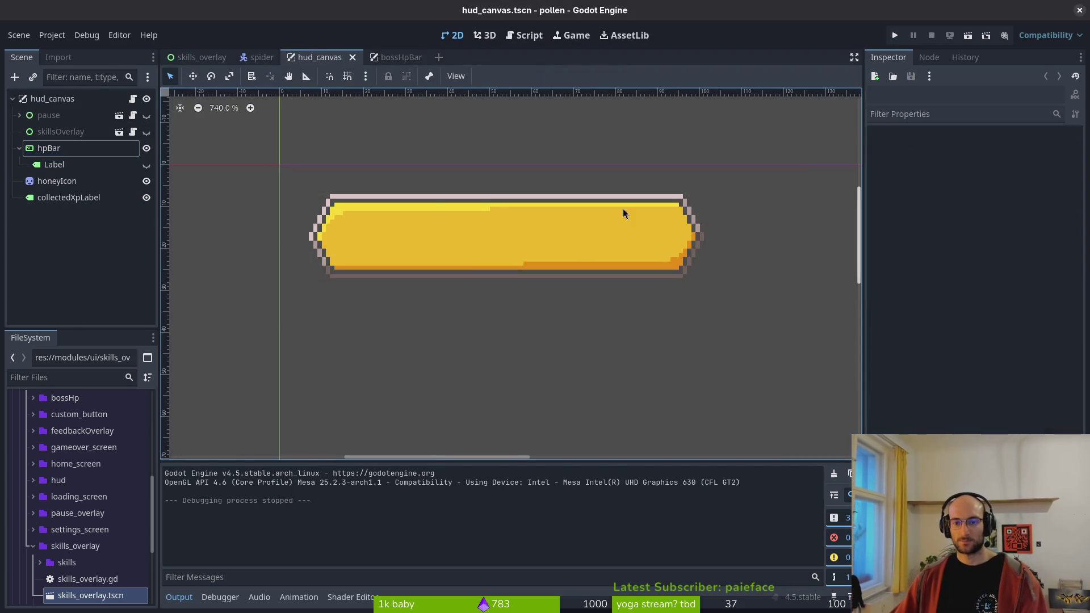
left_click(19, 148)
key("ctrl+s")
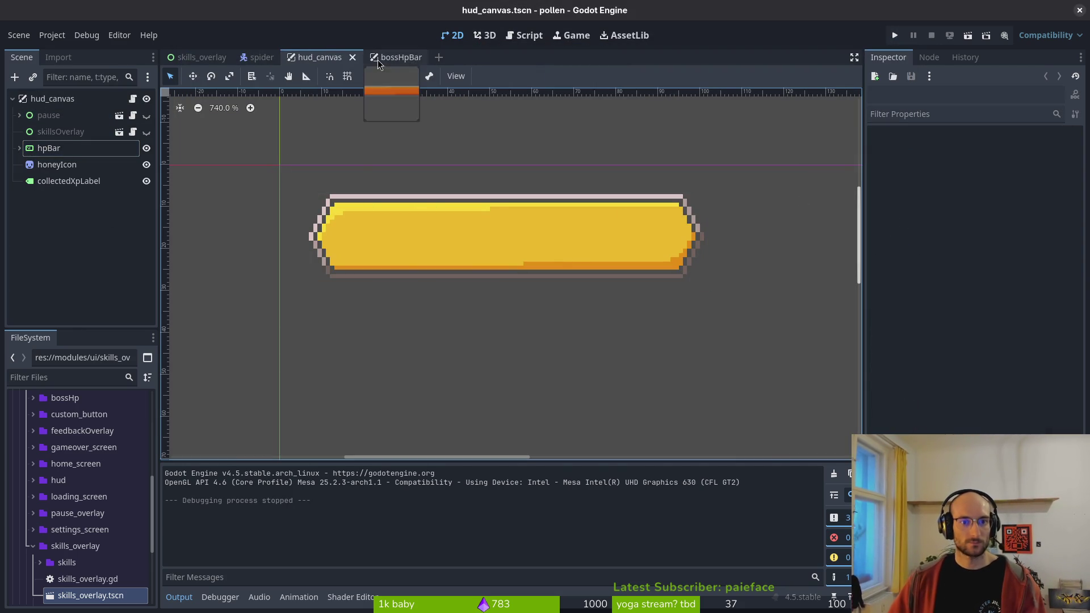
middle_click(327, 62)
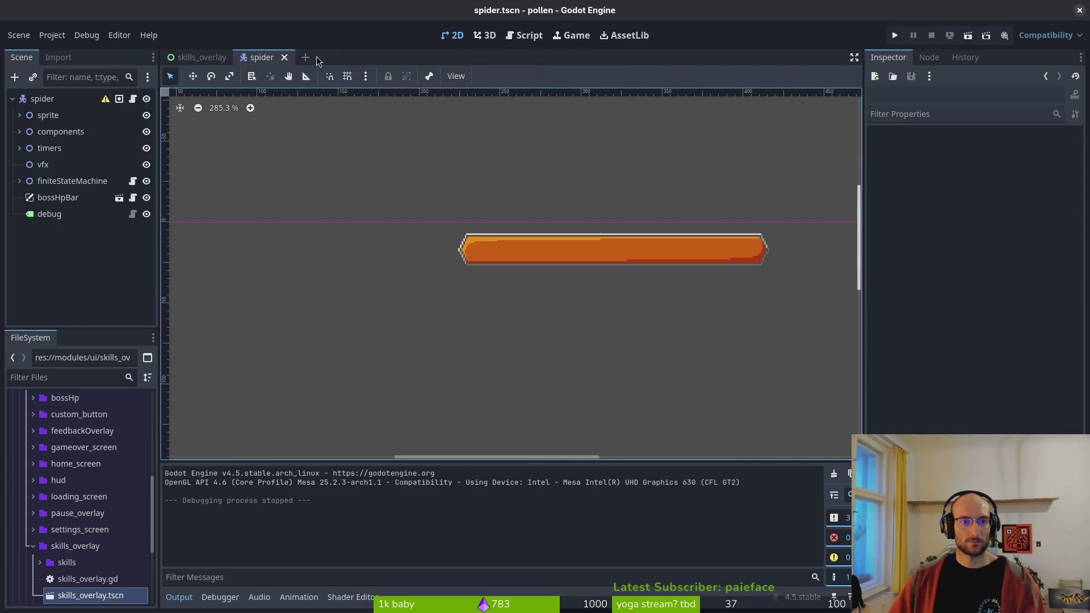
middle_click(268, 61)
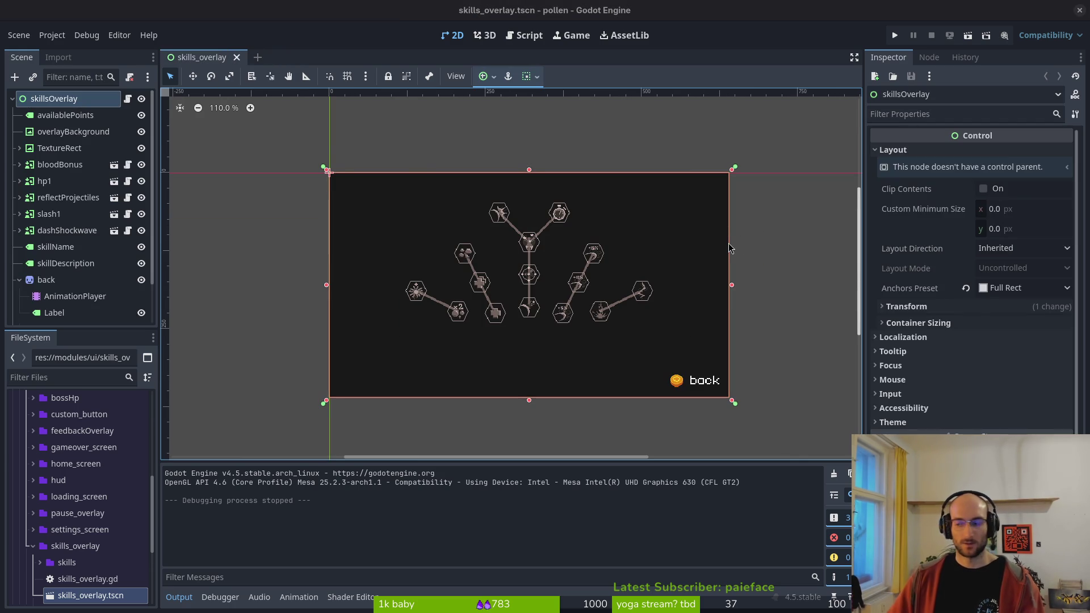
key("alt+Tab")
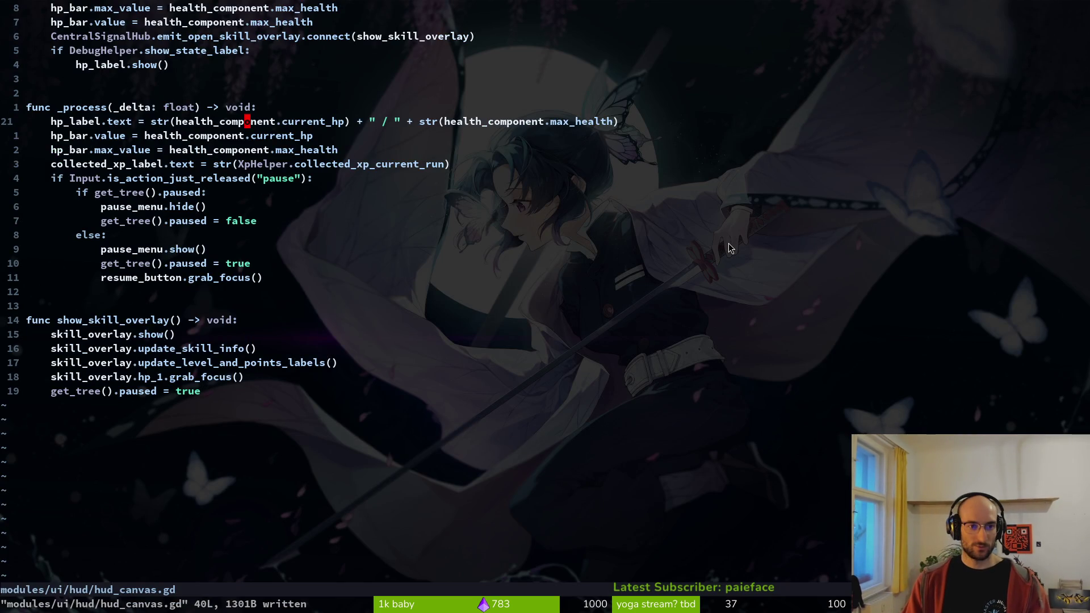
- Open the spider's jumping.gd and go to the line playing the land animation
key("ctrl+p")
type("jumping")
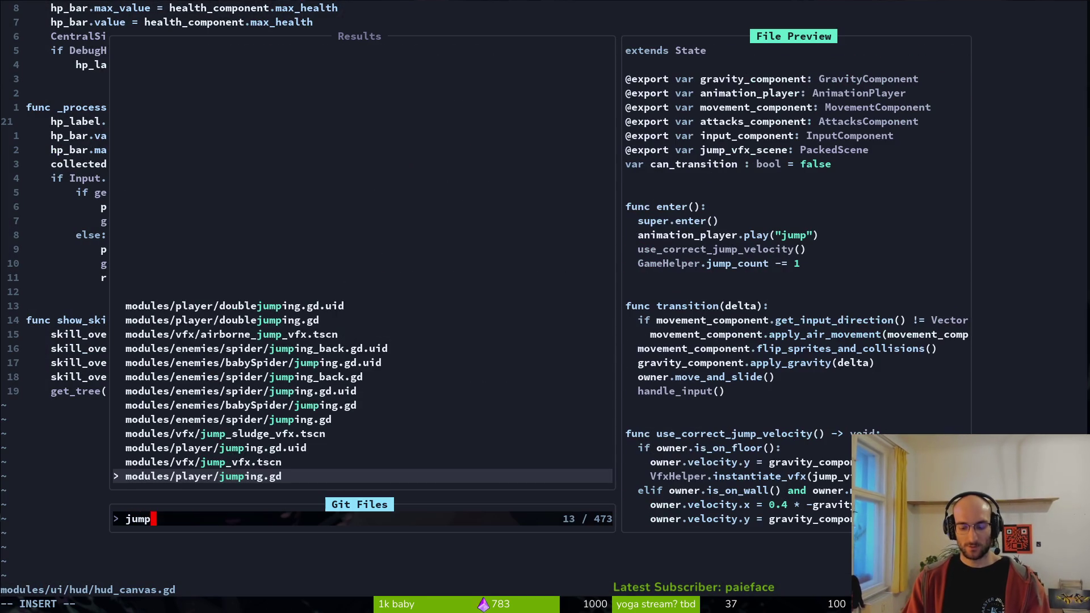
key("Up")
key("Up")
key("Return")
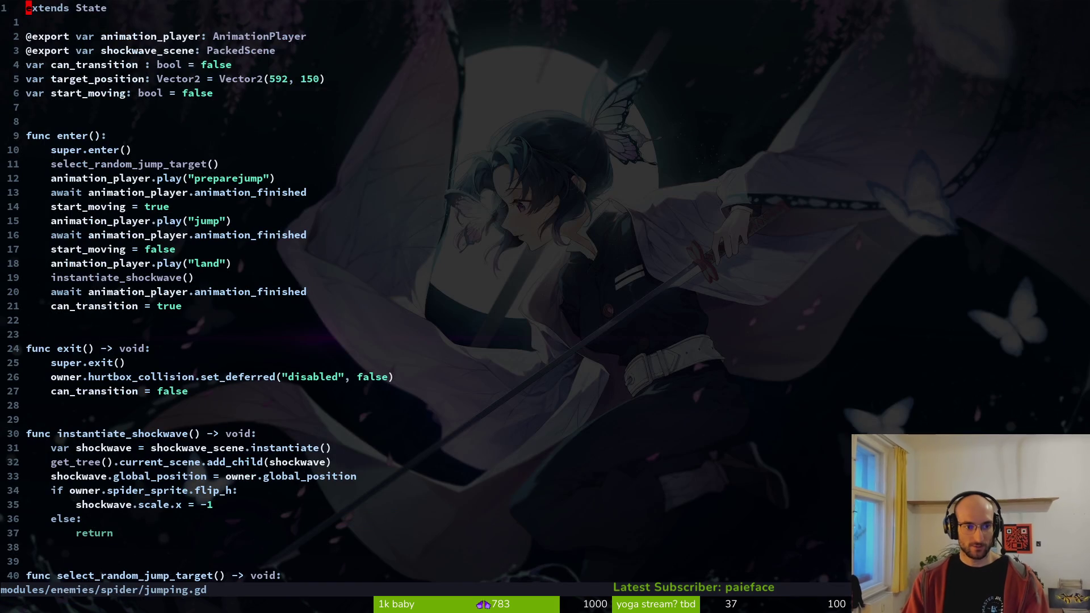
left_click(124, 266)
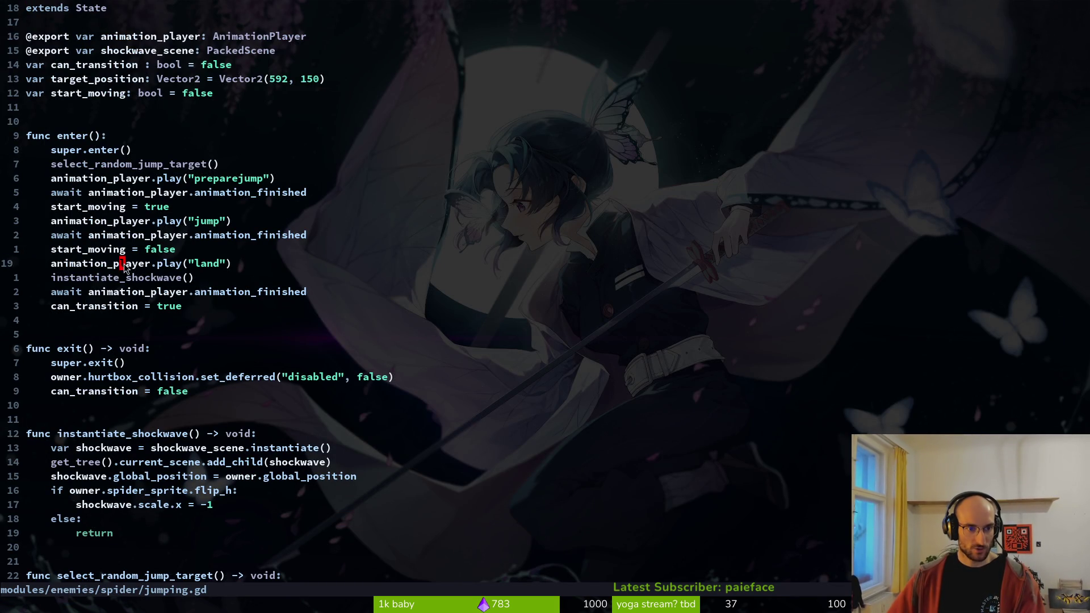
scroll(207, 355, "down", 5)
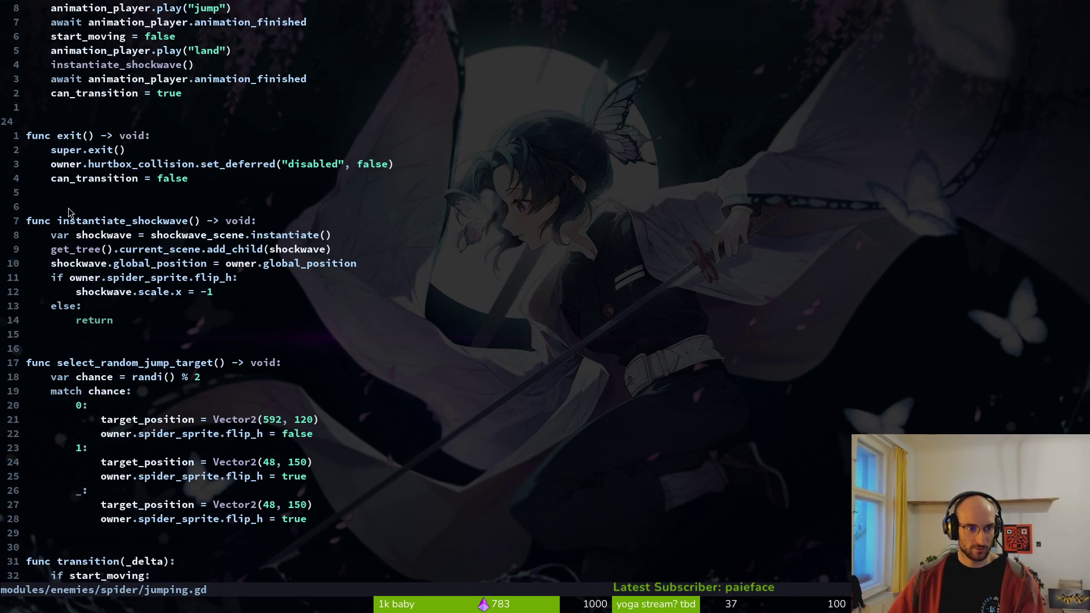
- Open spawn_rockslide.gd in a vertical split beside jumping.gd
key("ctrl+p")
type("r")
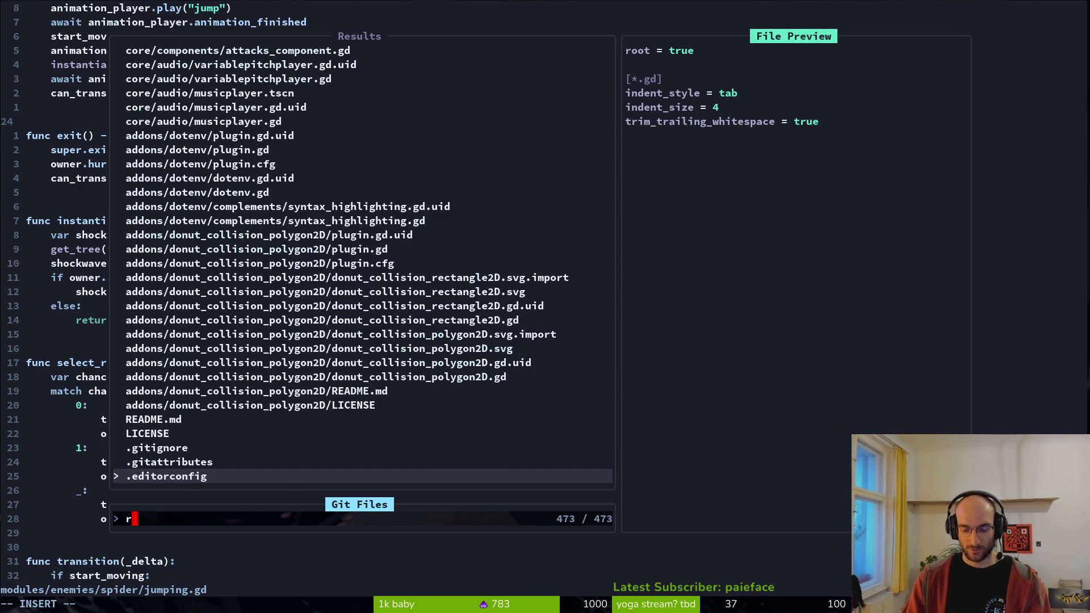
type("ockslide")
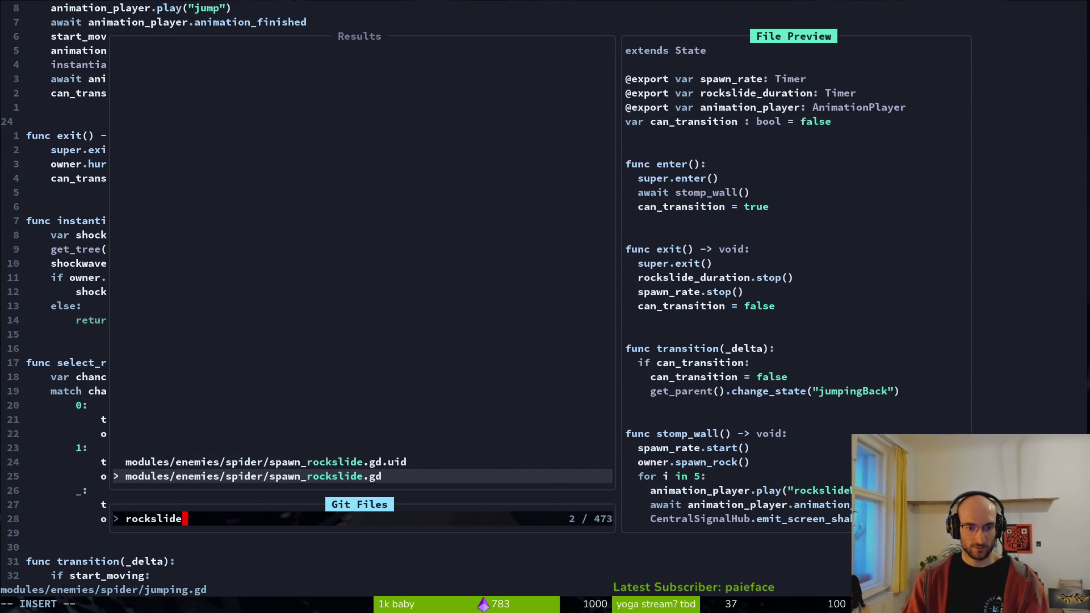
key("ctrl+v")
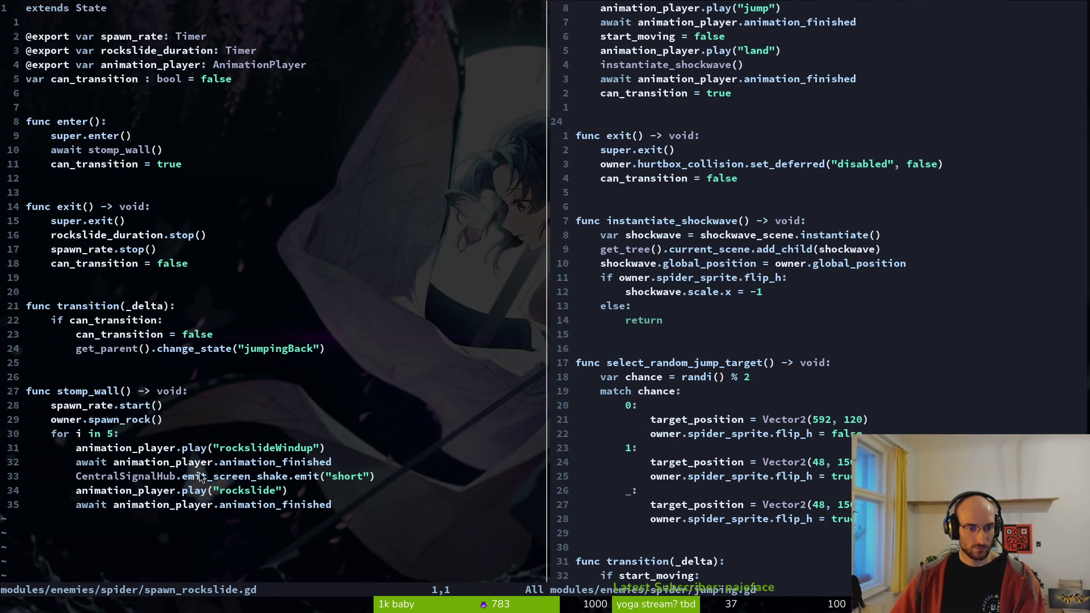
- Copy the eight-line instantiate_shockwave function from jumping.gd, undoing an accidental deletion
left_click(350, 463)
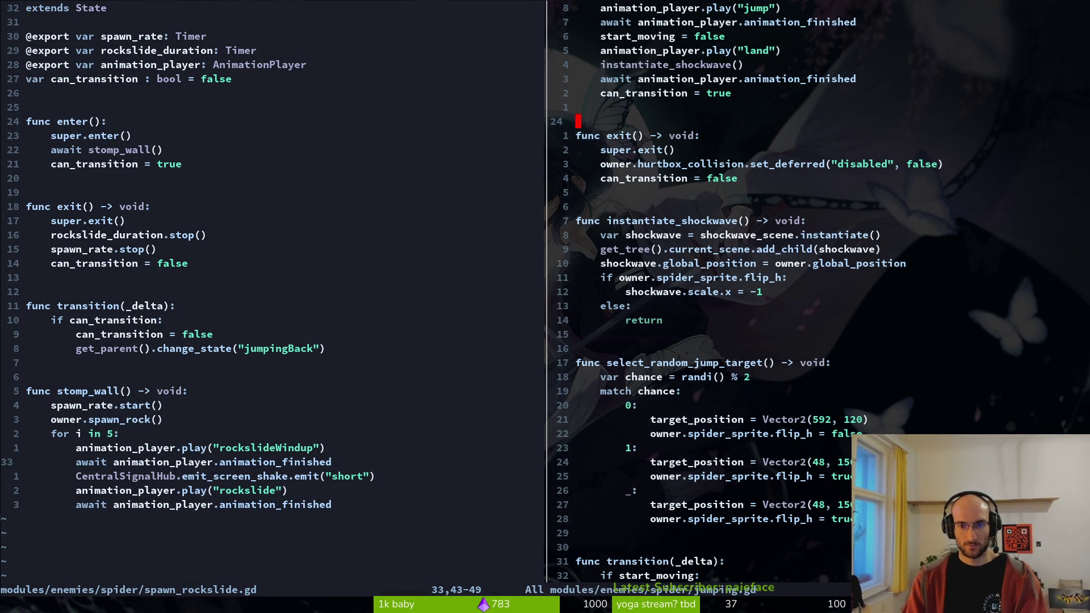
key("j")
key("V")
key("j")
key("j")
key("j")
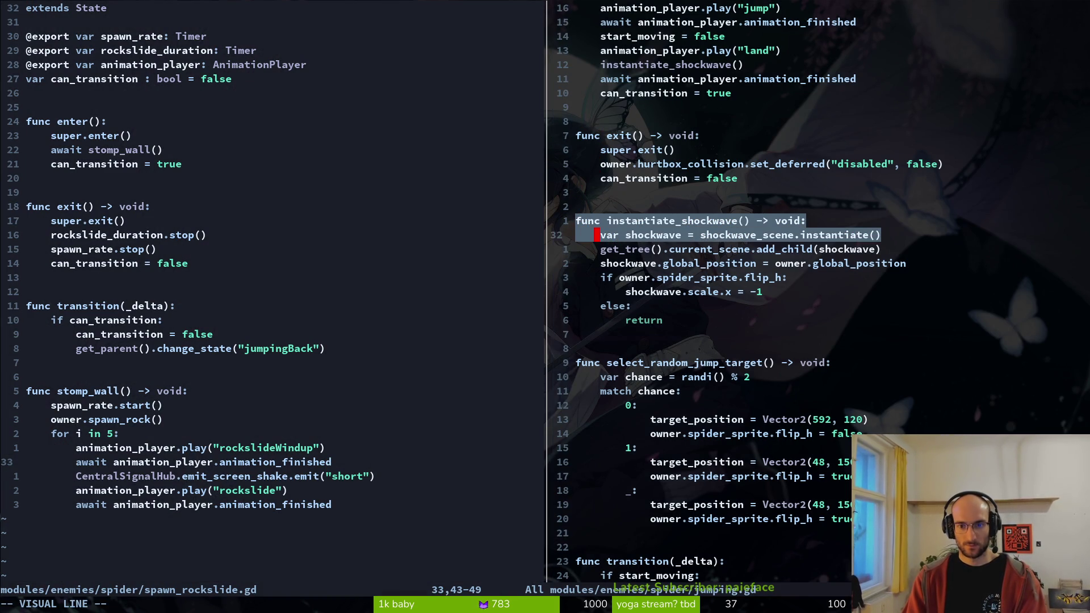
type("d")
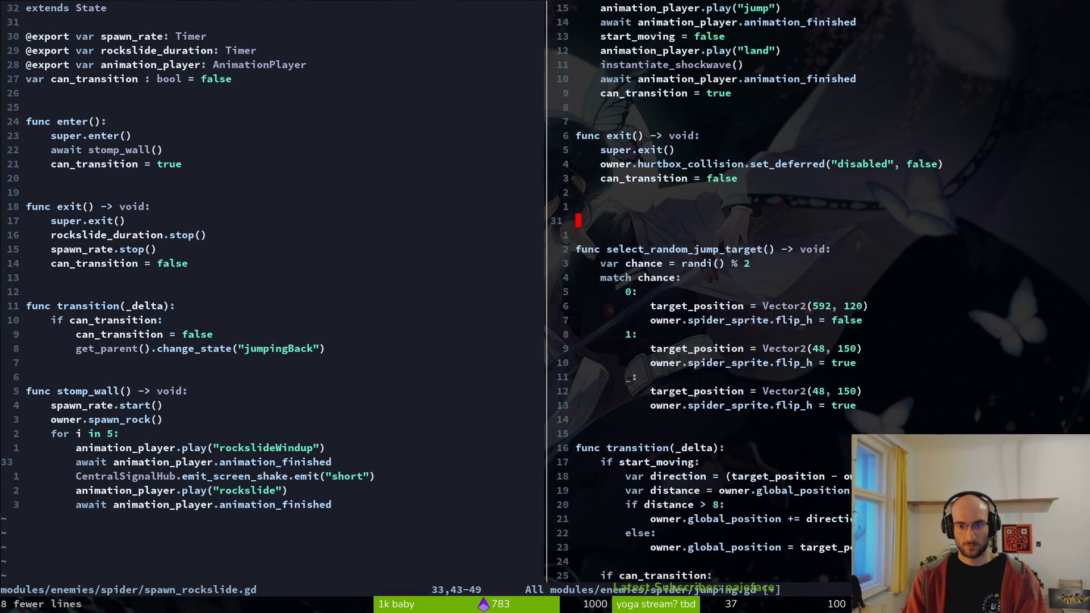
type(":w")
key("Return")
key("u")
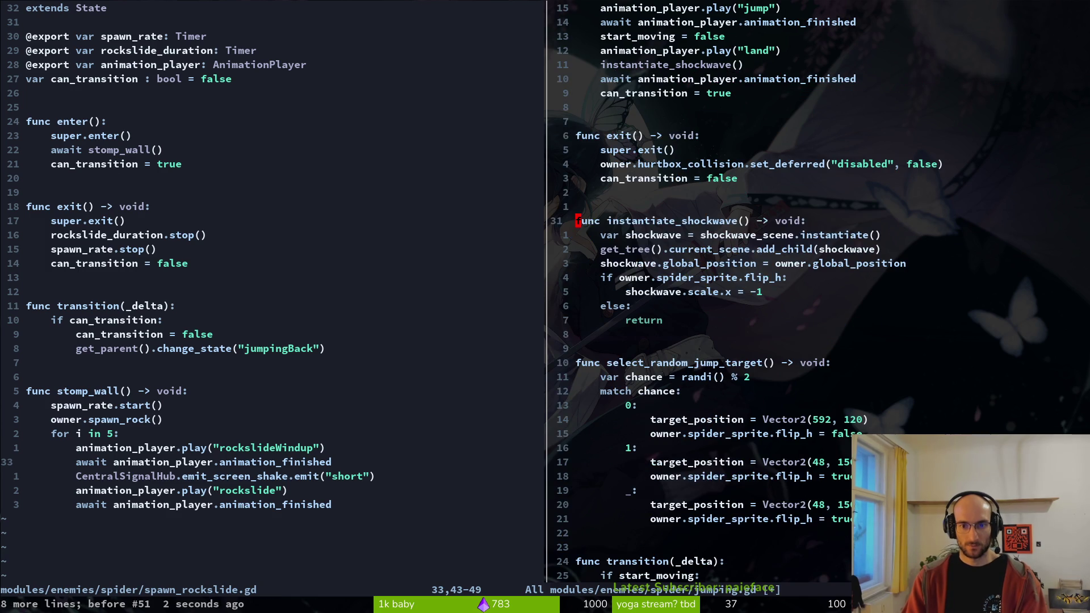
key("V")
key("j")
key("j")
key("j")
key("y")
- Paste instantiate_shockwave below stomp_wall in spawn_rockslide.gd and save
key("ctrl+w")
key("h")
key("j")
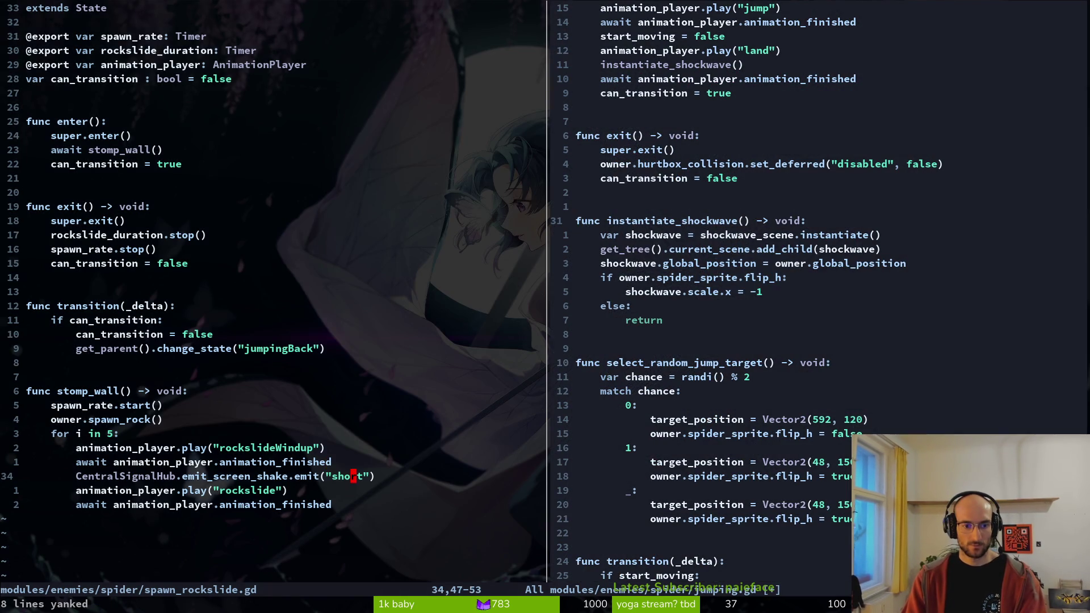
key("p")
key("O")
key("Return")
key("Return")
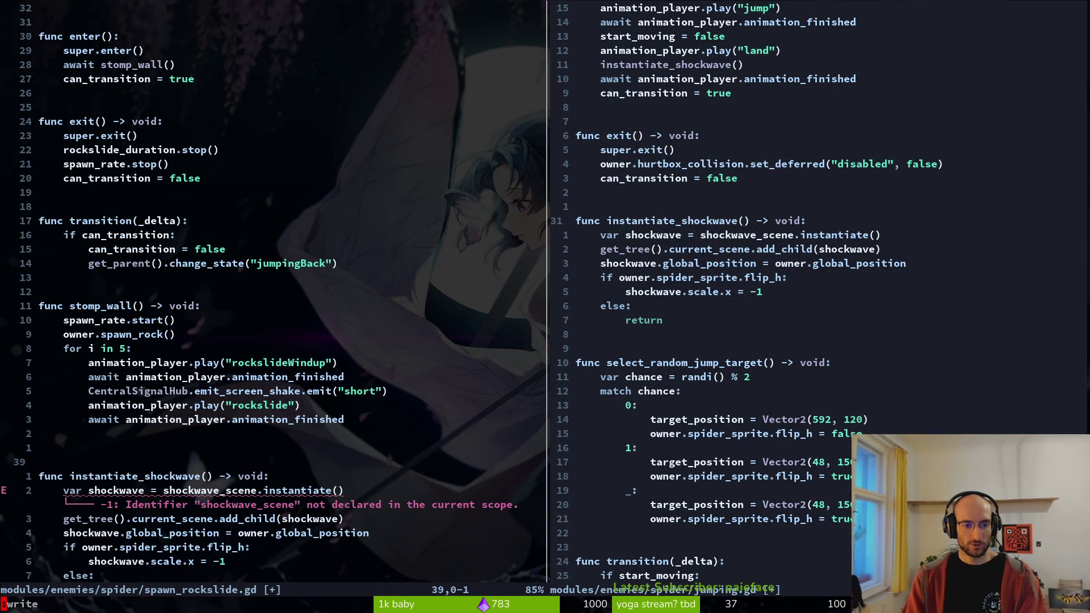
key("Escape")
type(":w")
key("Return")
- Copy the shockwave_scene export from jumping.gd and paste it as line 6 of spawn_rockslide.gd
key("ctrl+w")
key("l")
key("ctrl+o")
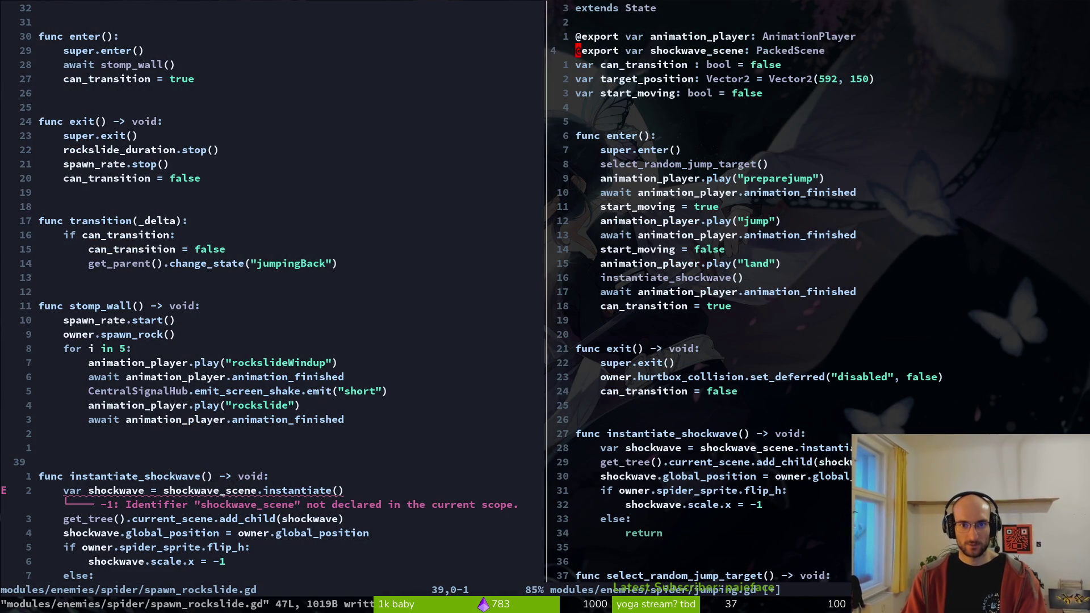
key("y")
key("y")
key("g")
key("g")
key("ctrl+w")
key("h")
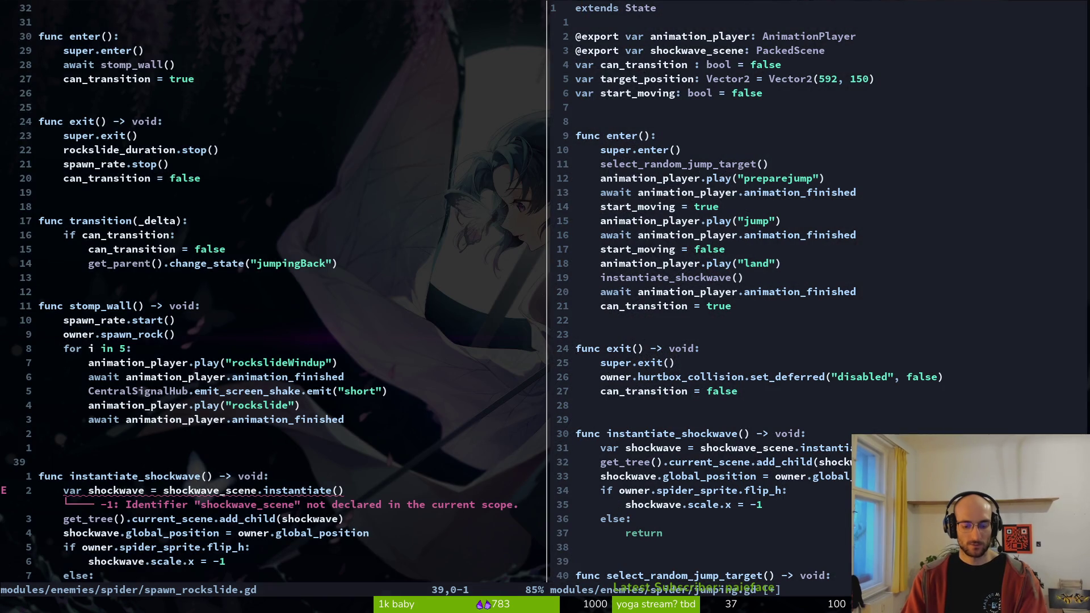
key("g")
key("g")
key("j")
key("j")
key("j")
key("j")
key("p")
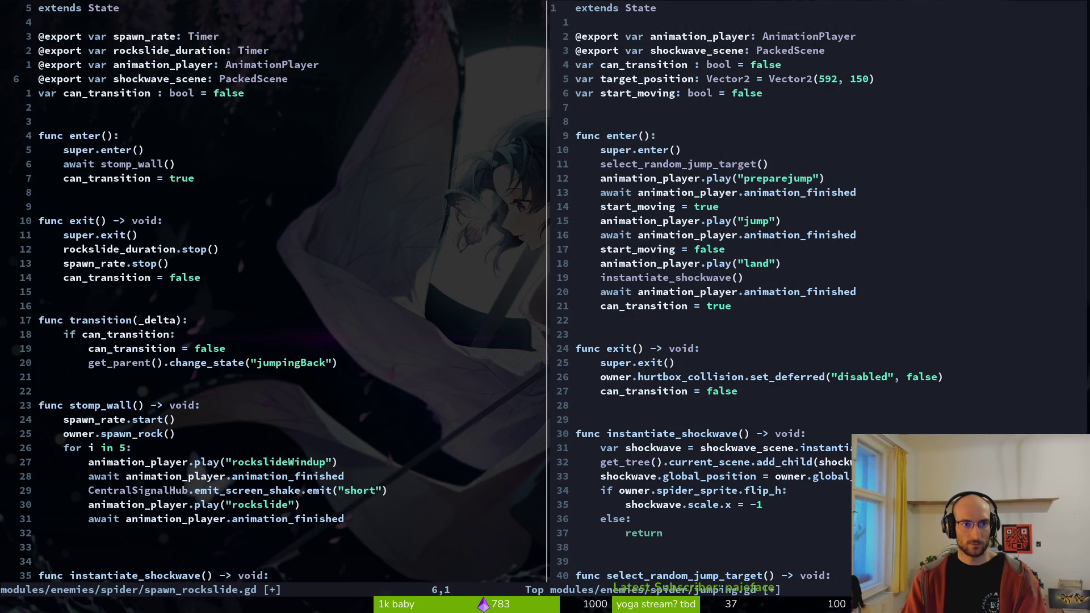
- Add an instantiate_shockwave() call after the rockslide windup await and write the file
key("ctrl+o")
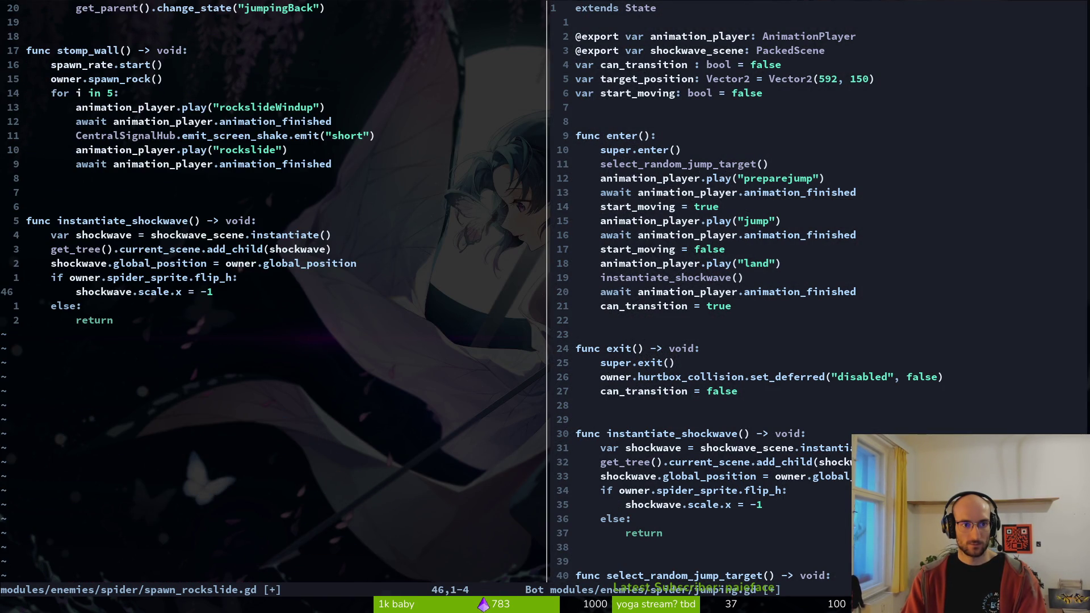
key("1")
key("2")
key("k")
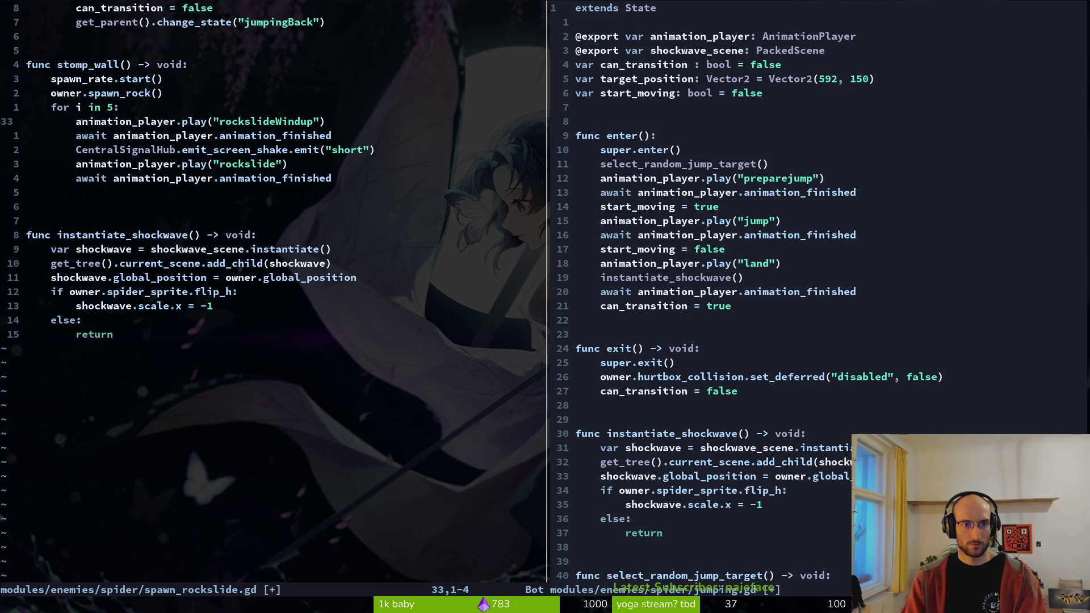
type("o")
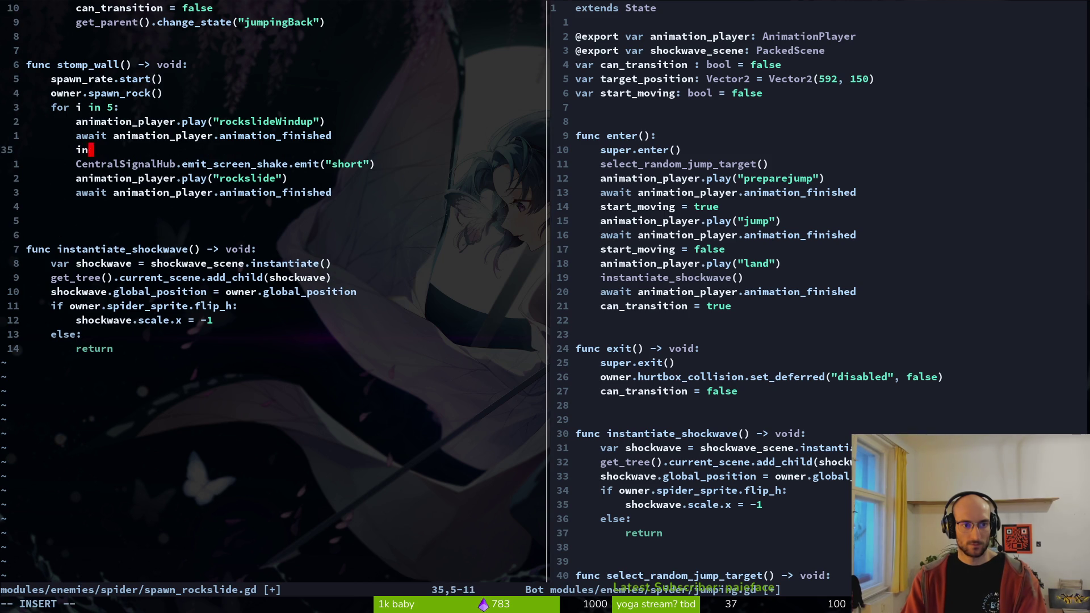
type("sta")
key("Tab")
key("Tab")
key("Return")
type(":write")
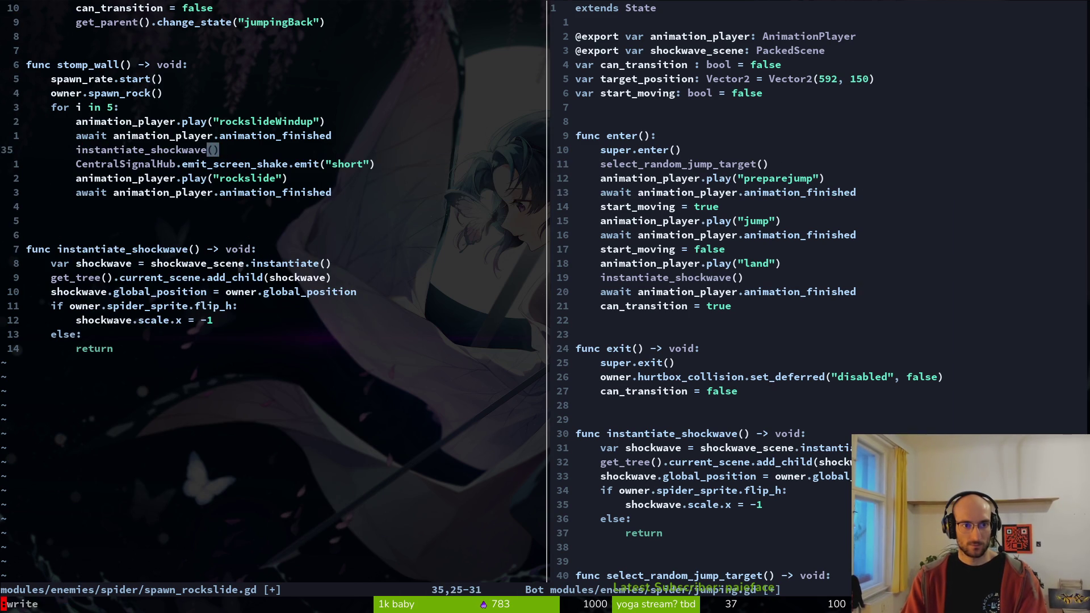
key("Return")
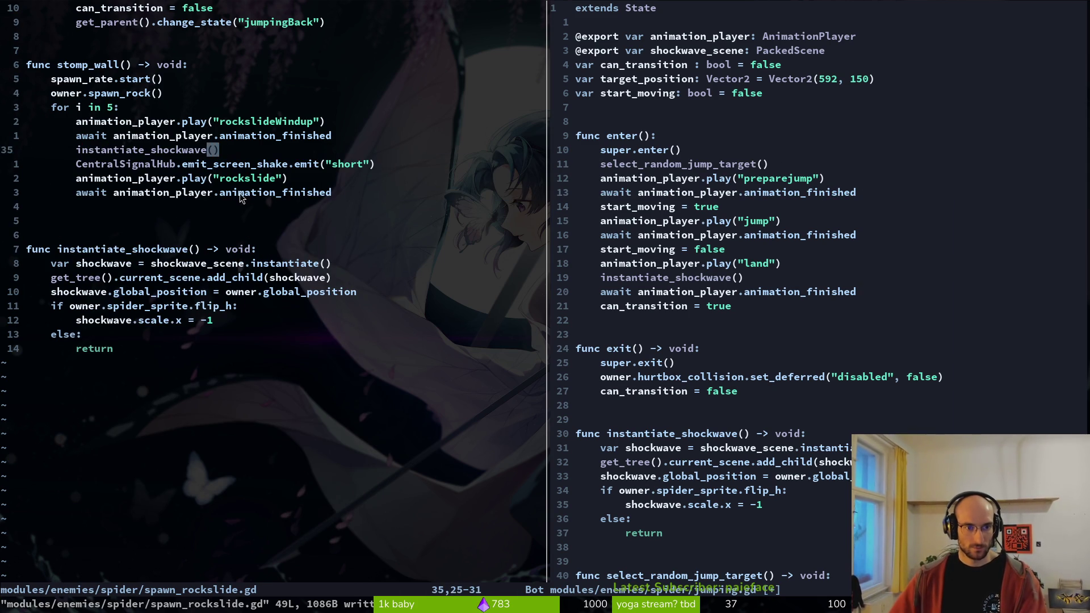
scroll(241, 197, "up", 2)
scroll(331, 209, "down", 4)
type(":write")
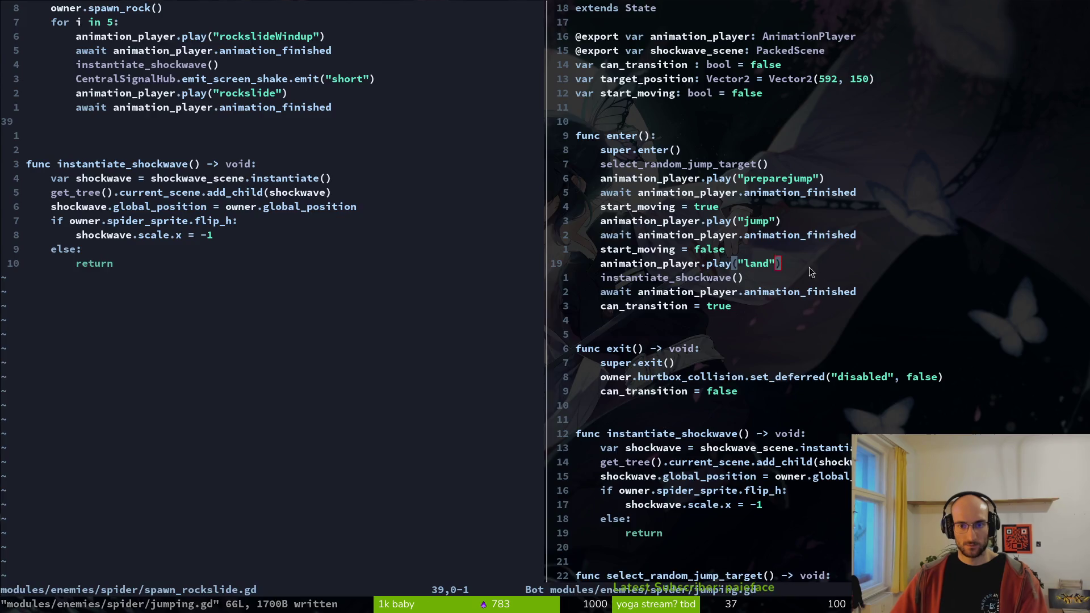
key("alt+Tab")
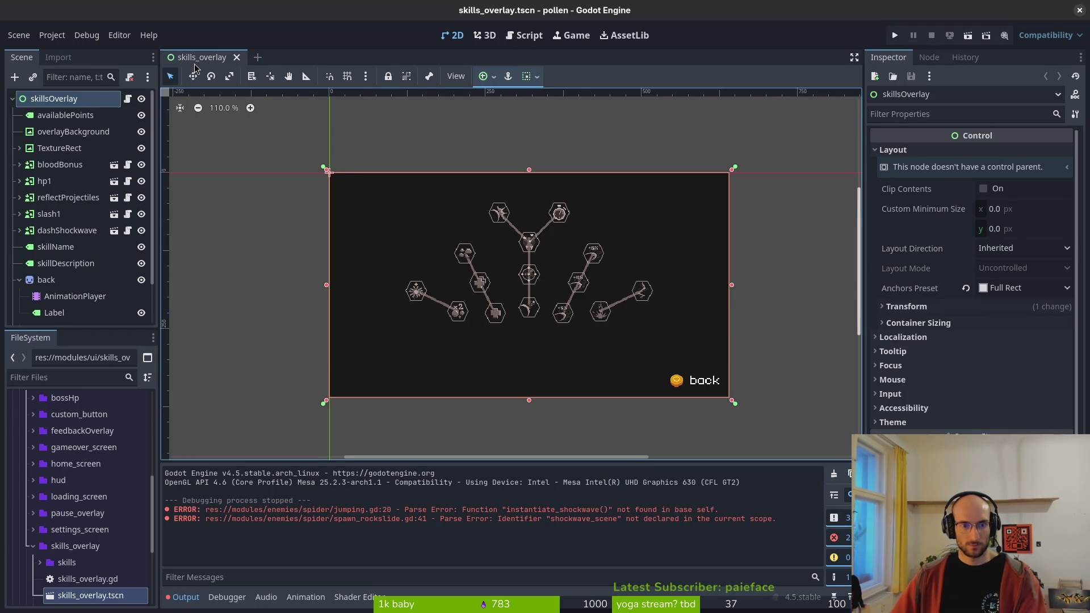
- Quick Load shockwave.tscn into spider.tscn's spawnRockslide Shockwave Scene, then run the game
key("alt+shift+o")
type("spidet")
key("Return")
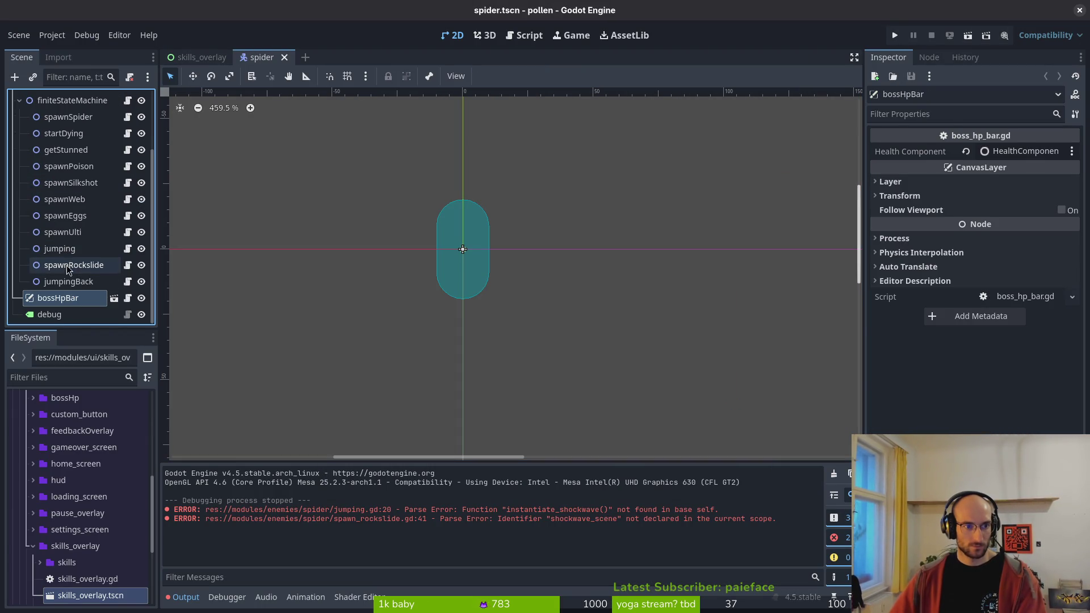
left_click(108, 265)
left_click(1072, 205)
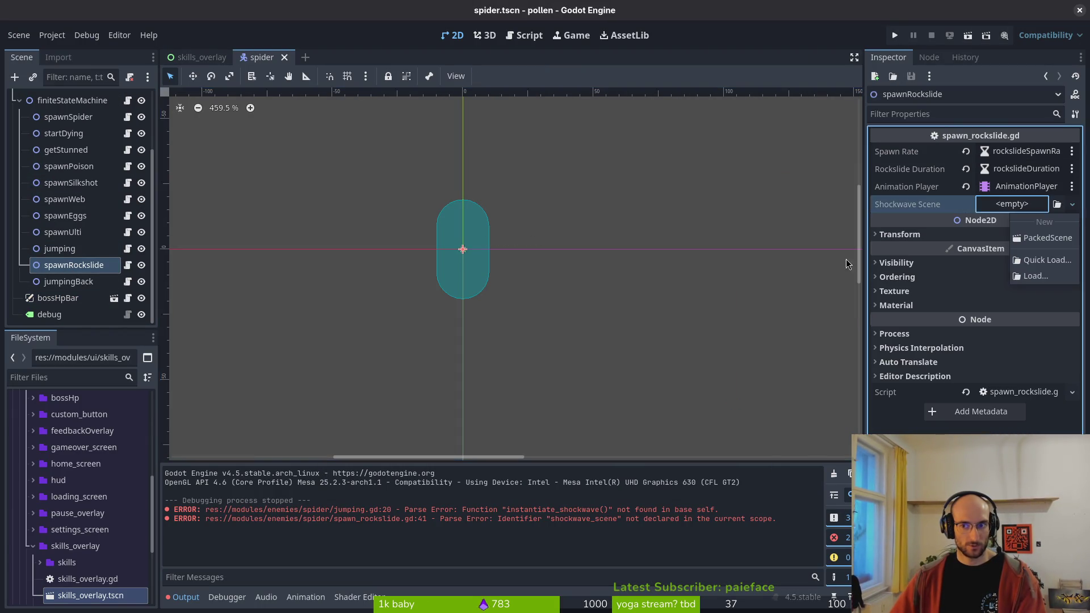
left_click(1043, 263)
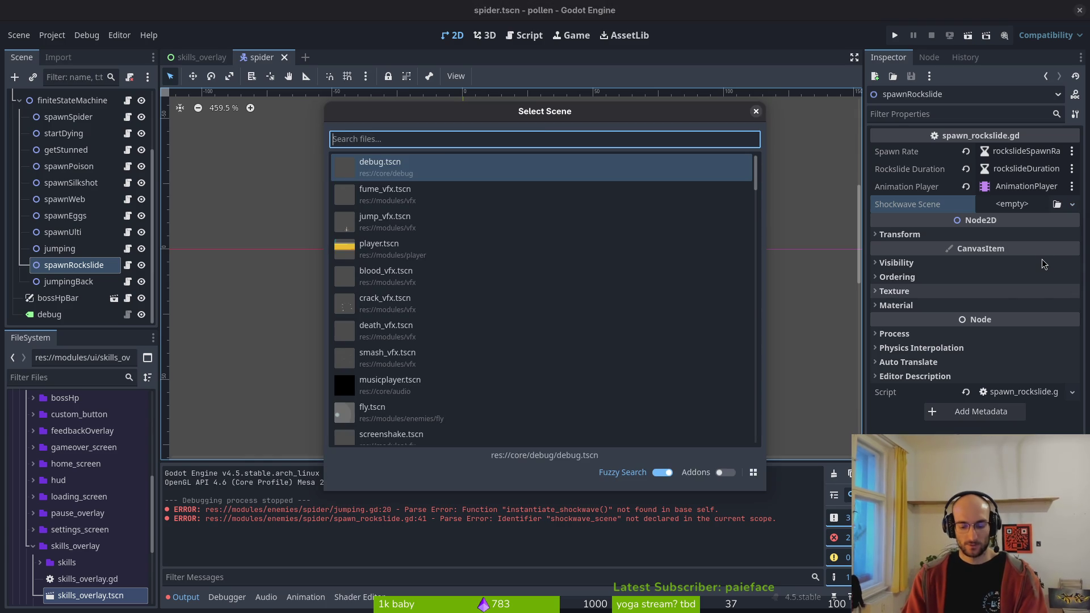
type("shock")
key("Return")
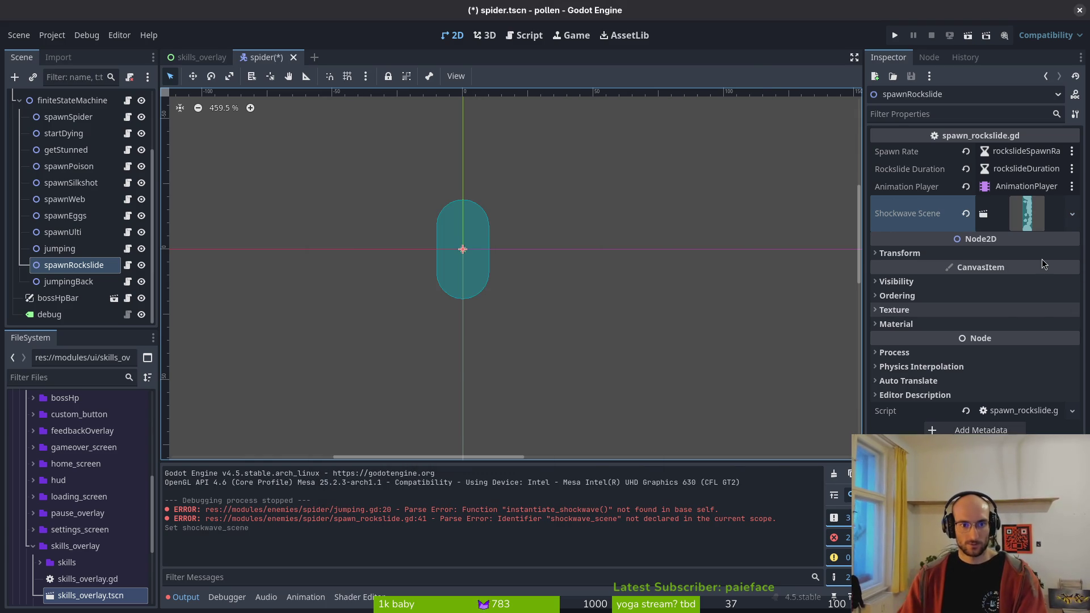
left_click(895, 35)
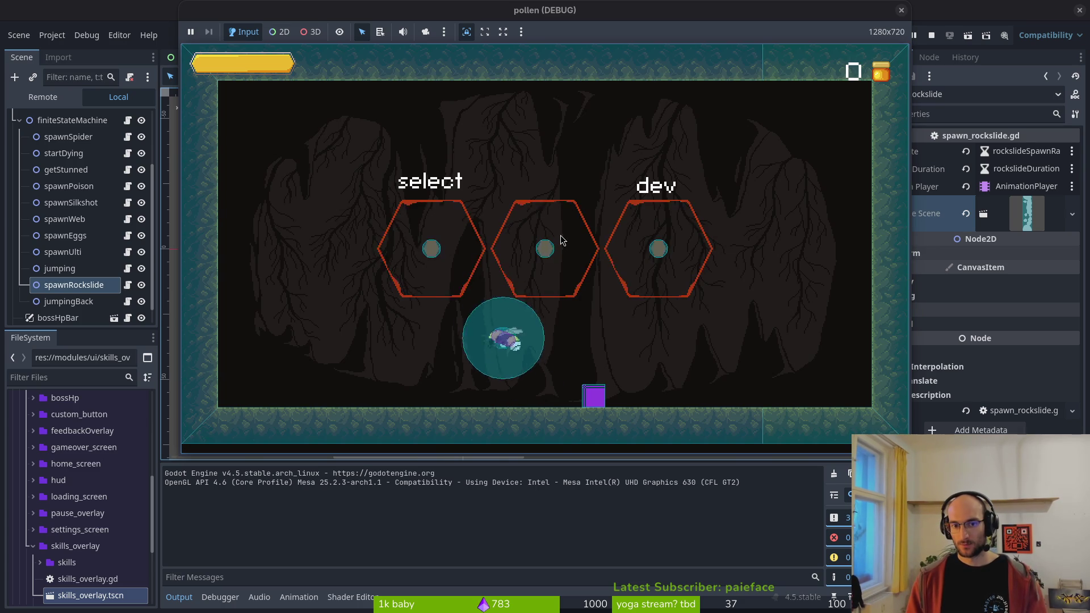
- Enter the middle level hexagon, play the spider boss fight, and pause the game
left_click(563, 240)
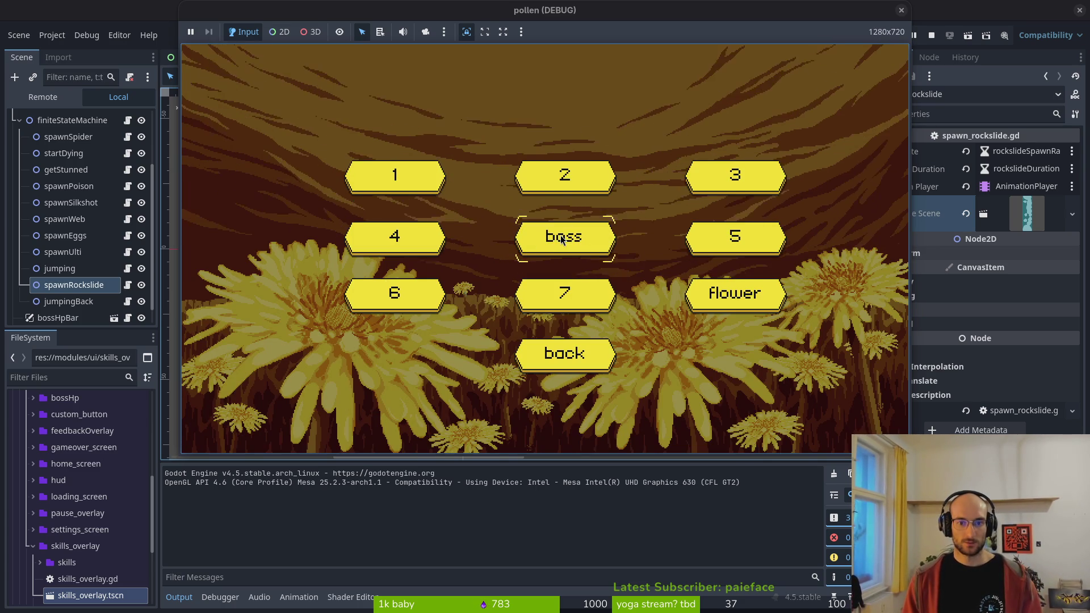
left_click(563, 241)
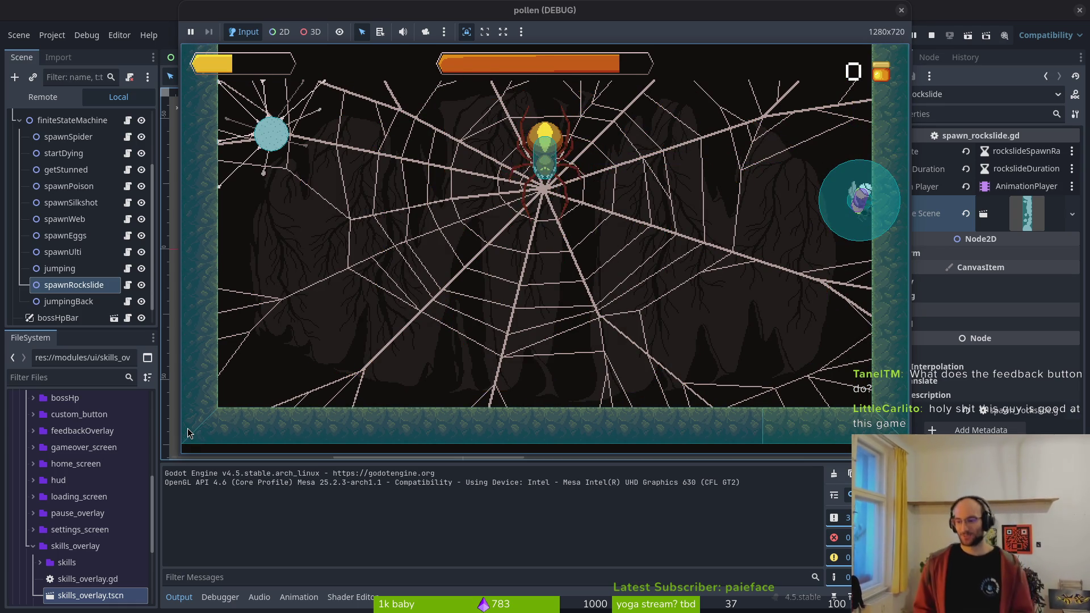
key("Escape")
- Open the in-game feedback form, returning to it after briefly searching for Discord
key("Return")
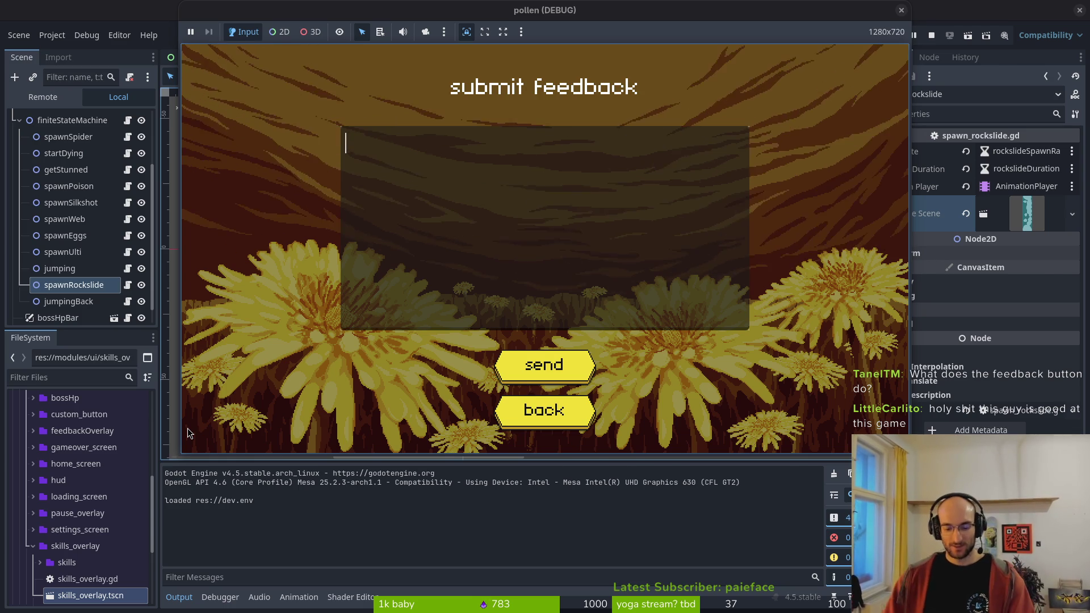
key("super")
type("diisc")
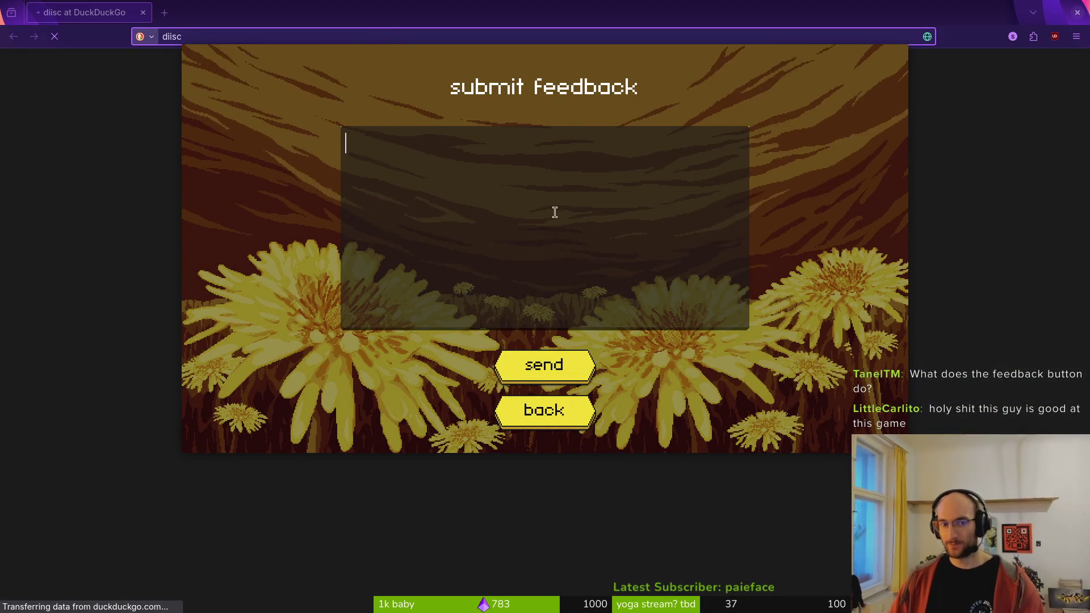
key("alt+Tab")
key("super")
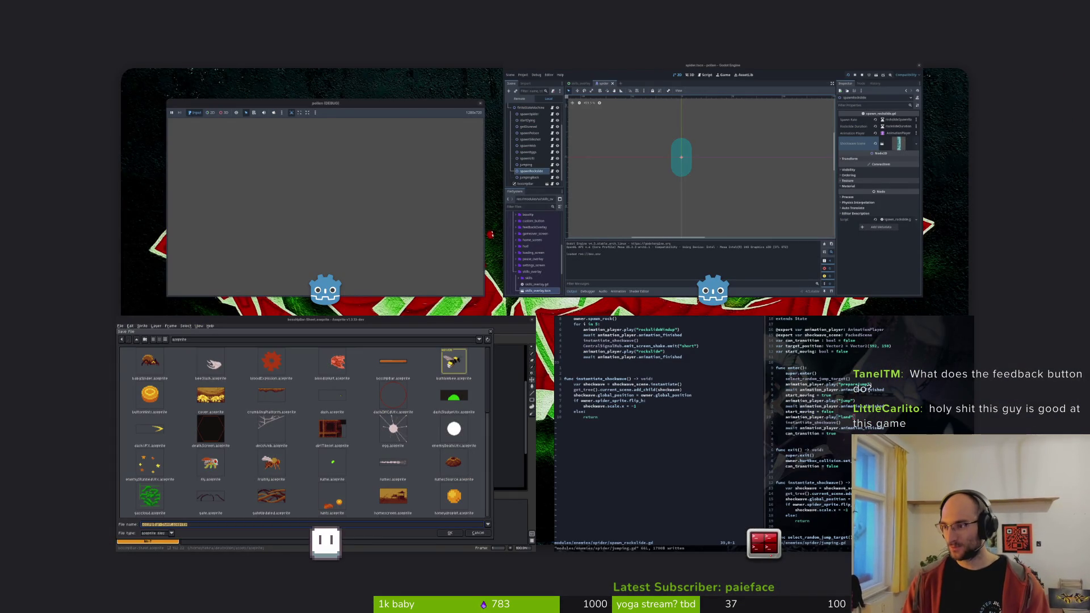
left_click(442, 191)
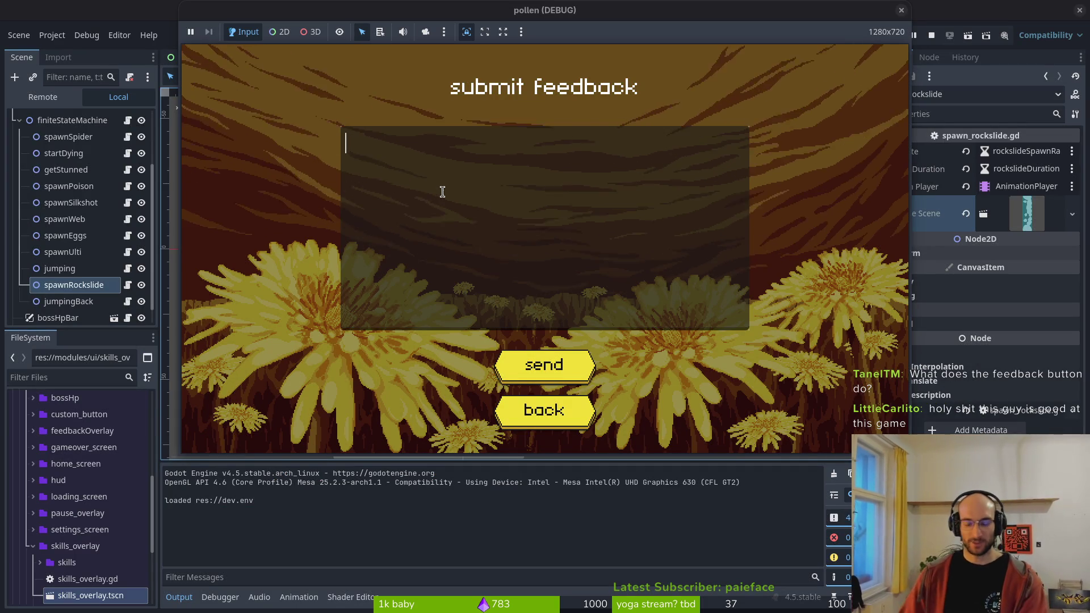
- Send the feedback 'bruh whats this' and bring up the Discord channel showing it
type("bruh what")
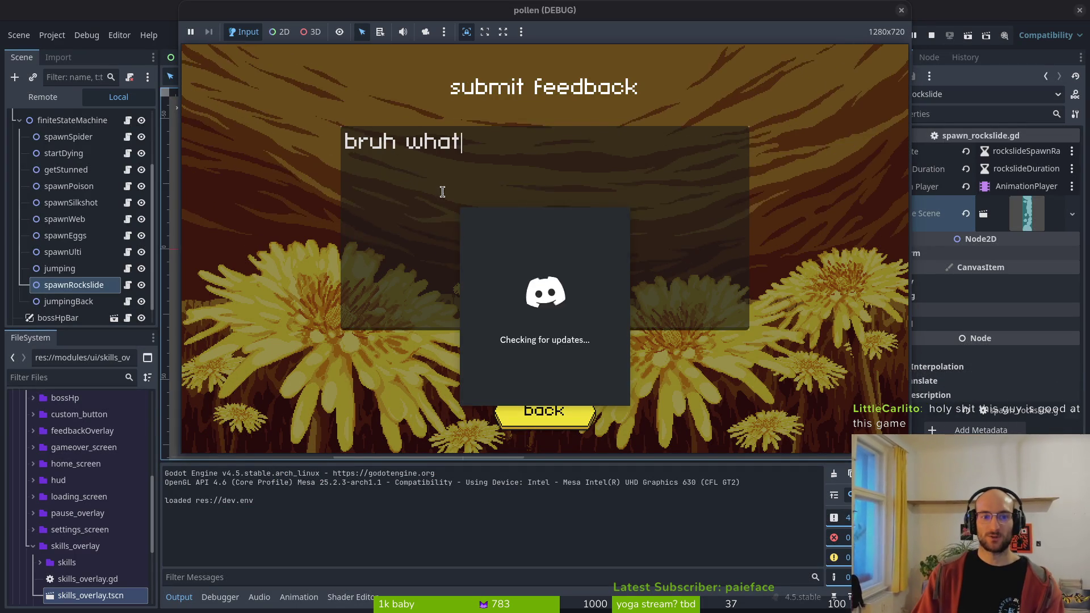
type("s")
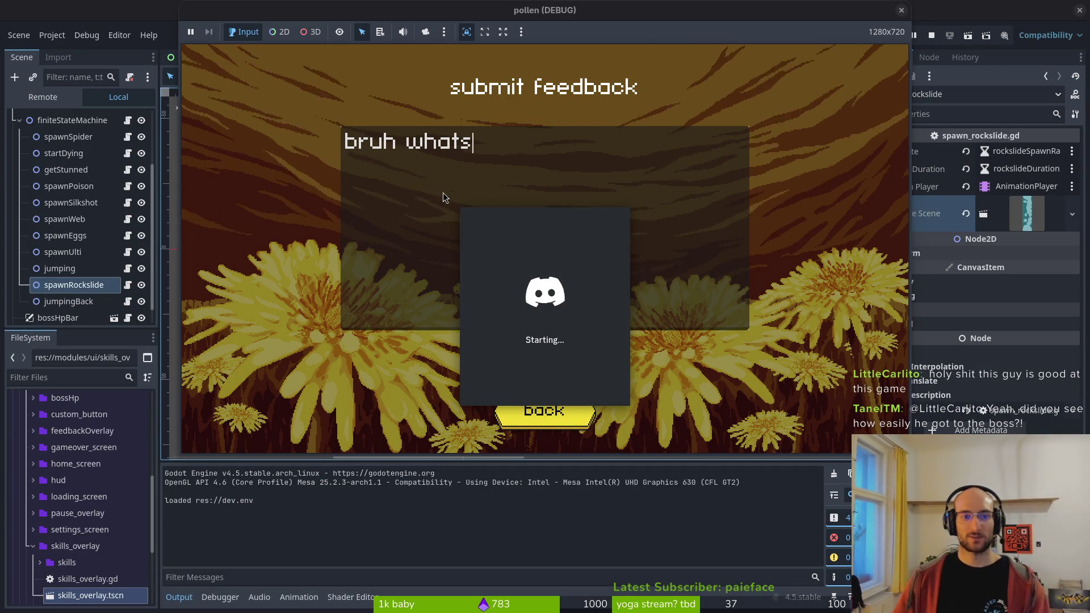
type(" this")
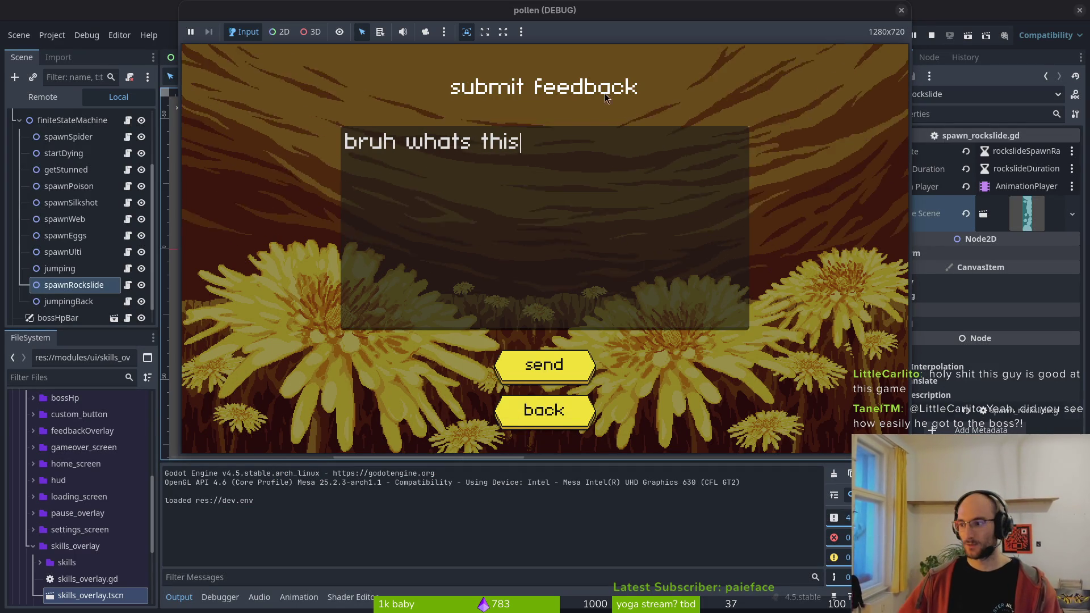
left_click(550, 370)
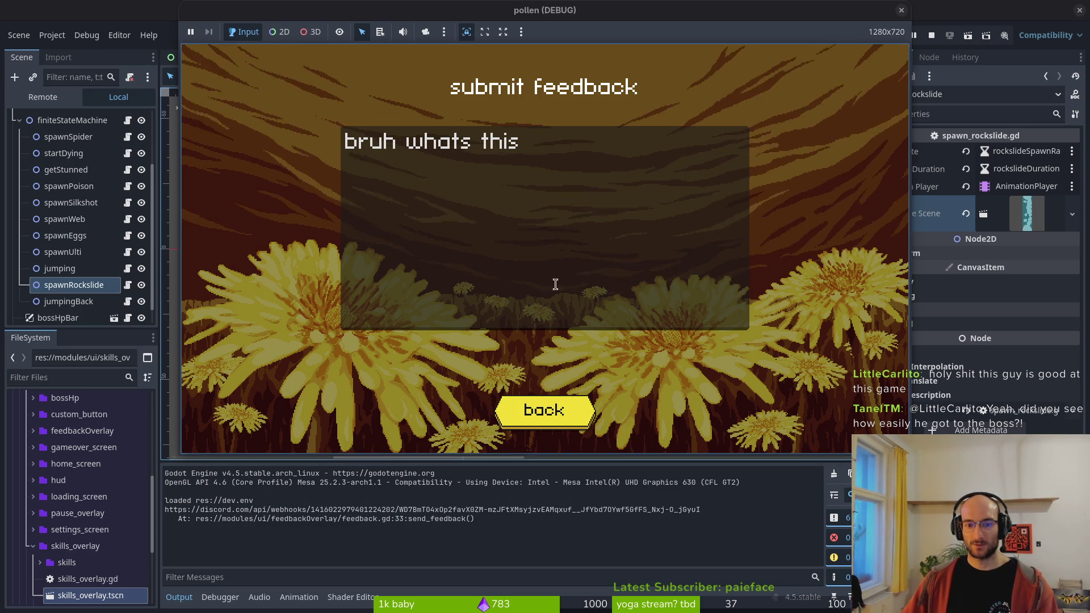
left_click(514, 141)
key("shift+Left")
key("shift+Left")
key("shift+Left")
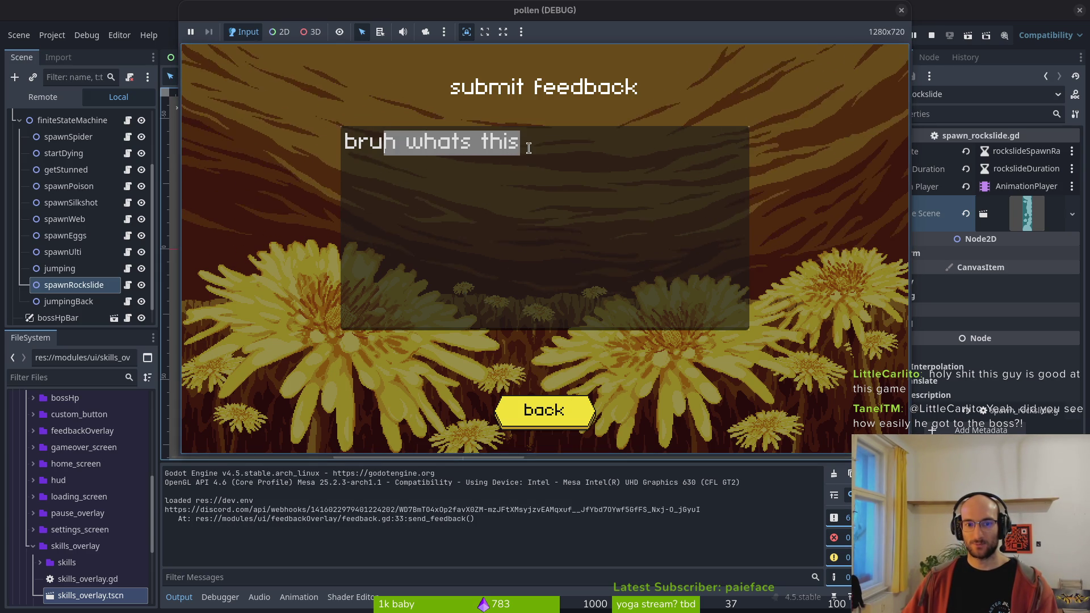
left_click(529, 148)
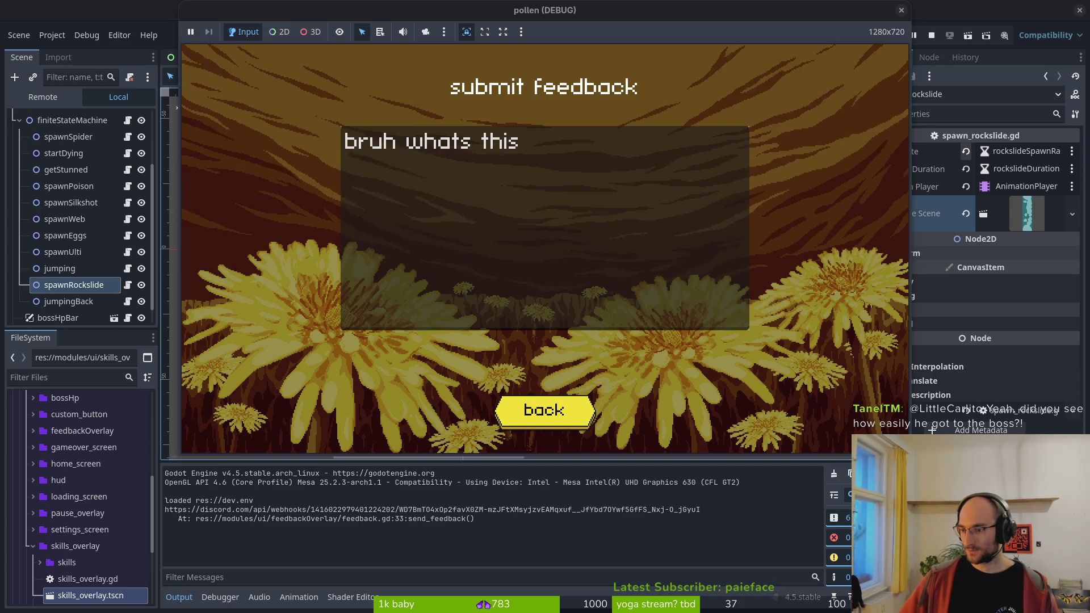
key("alt+Tab")
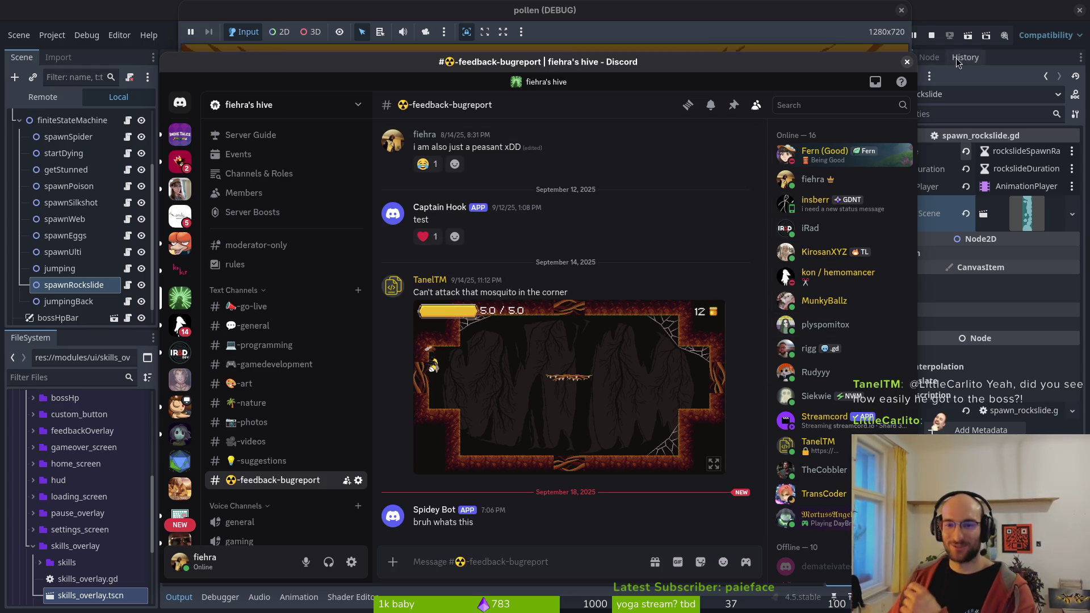
- Close the Discord window, refocus the feedback field, and close the game's debug window
left_click(907, 63)
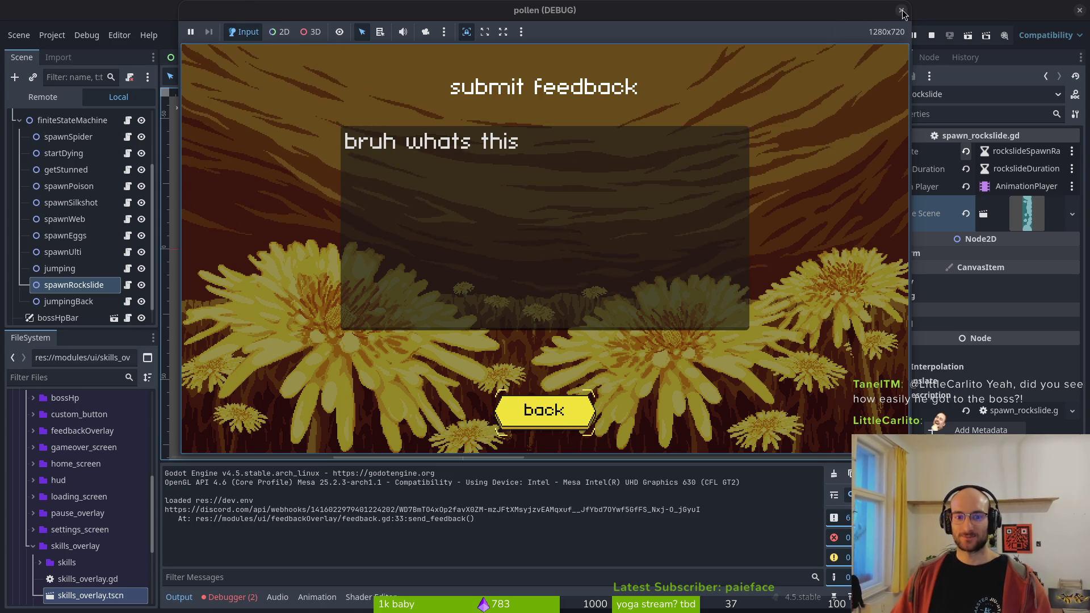
left_click(567, 292)
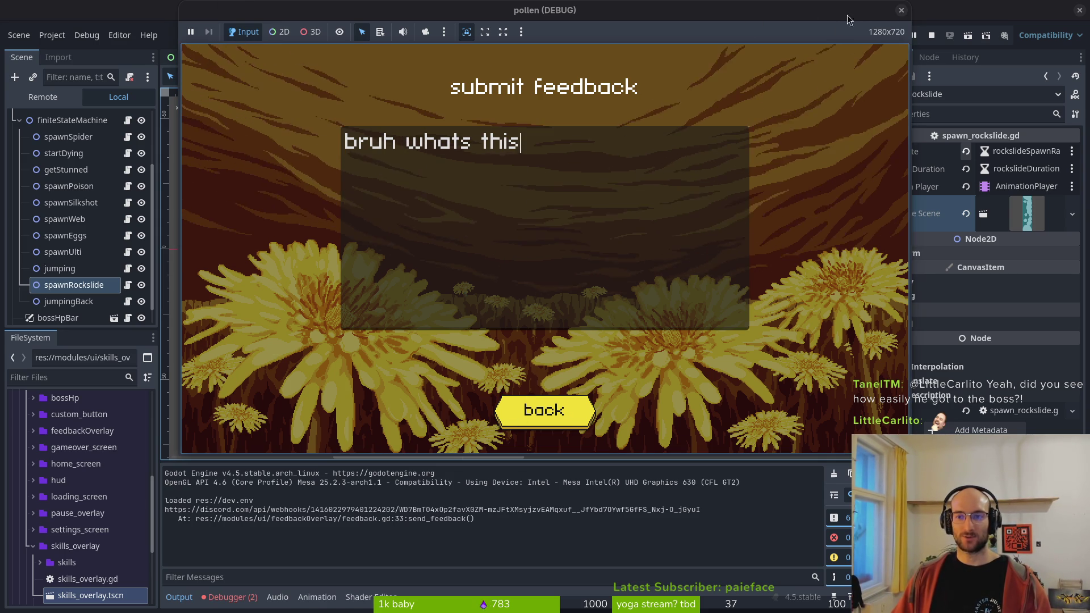
left_click(901, 10)
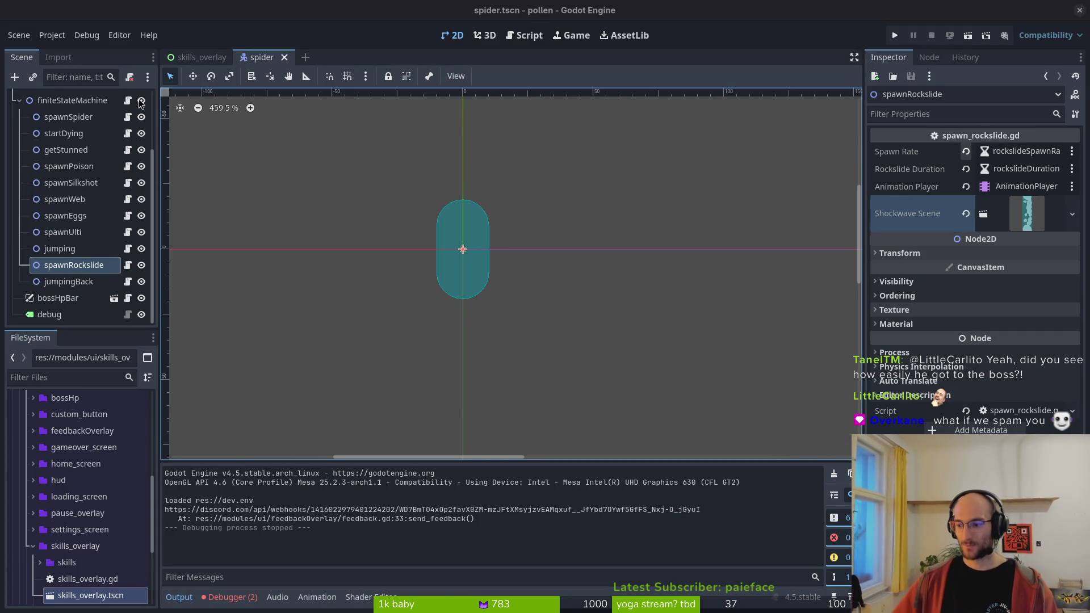
- Open the feedback.tscn scene via quick search
left_click(595, 272)
key("shift+alt+o")
type("fe")
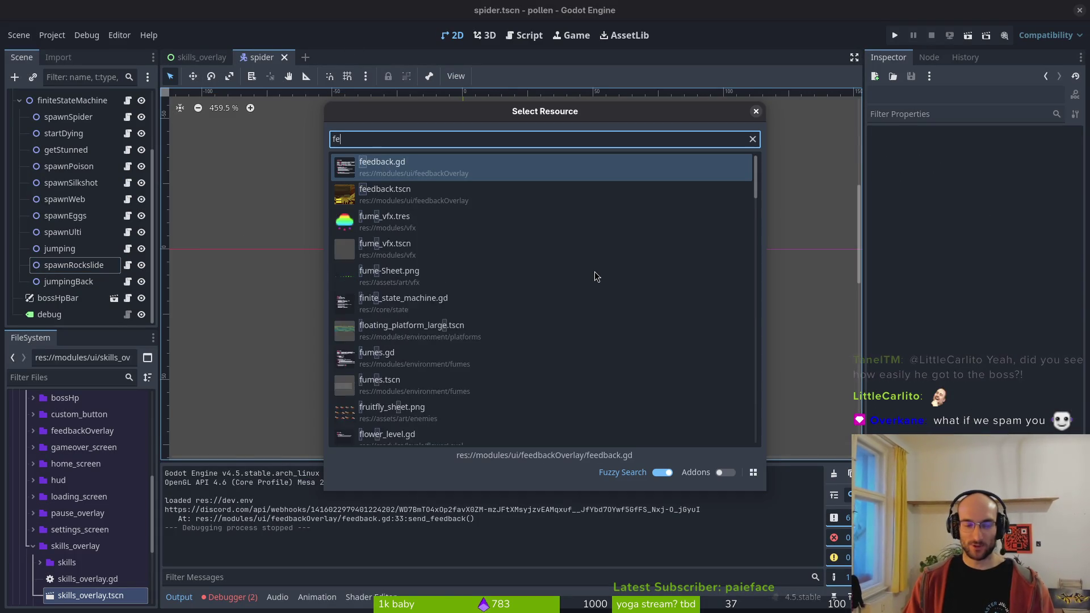
type("edback.t")
key("Return")
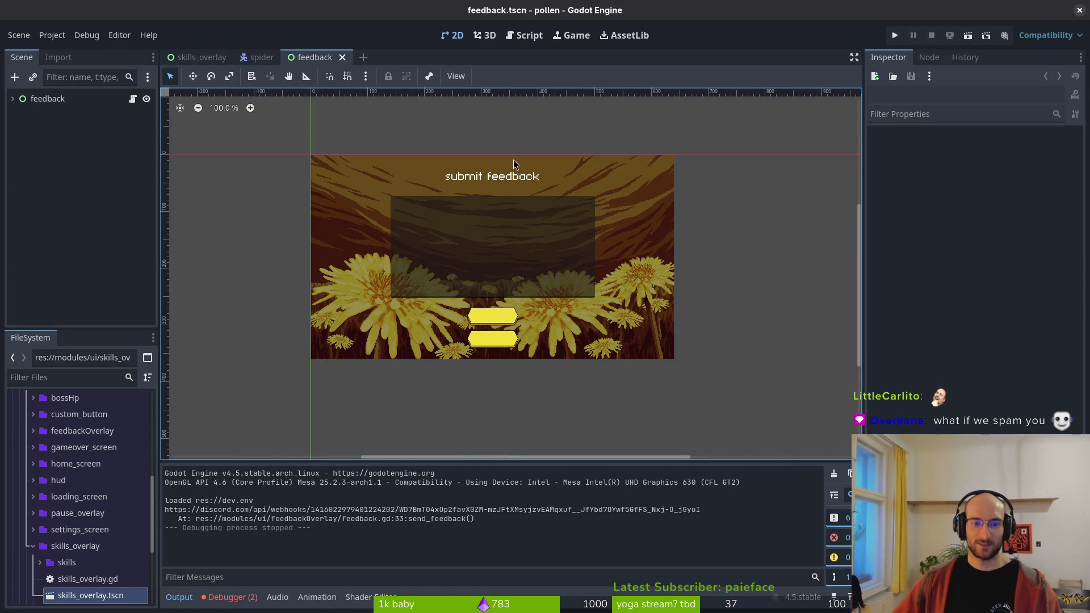
- Toggle feedbackTextfield's Editable off and back on, then return to the Vim terminal
left_click(13, 99)
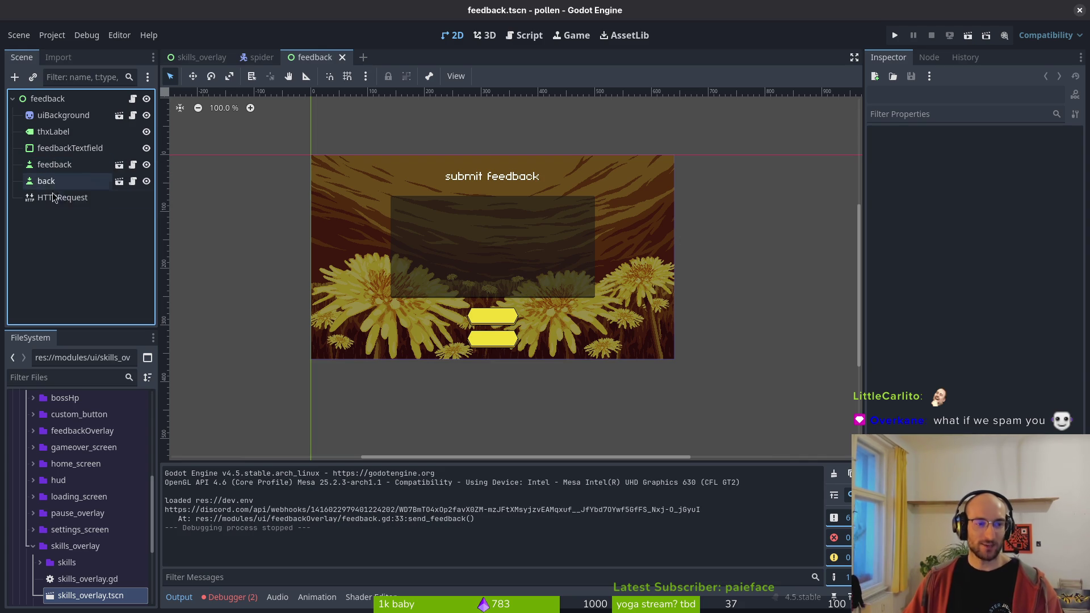
left_click(50, 148)
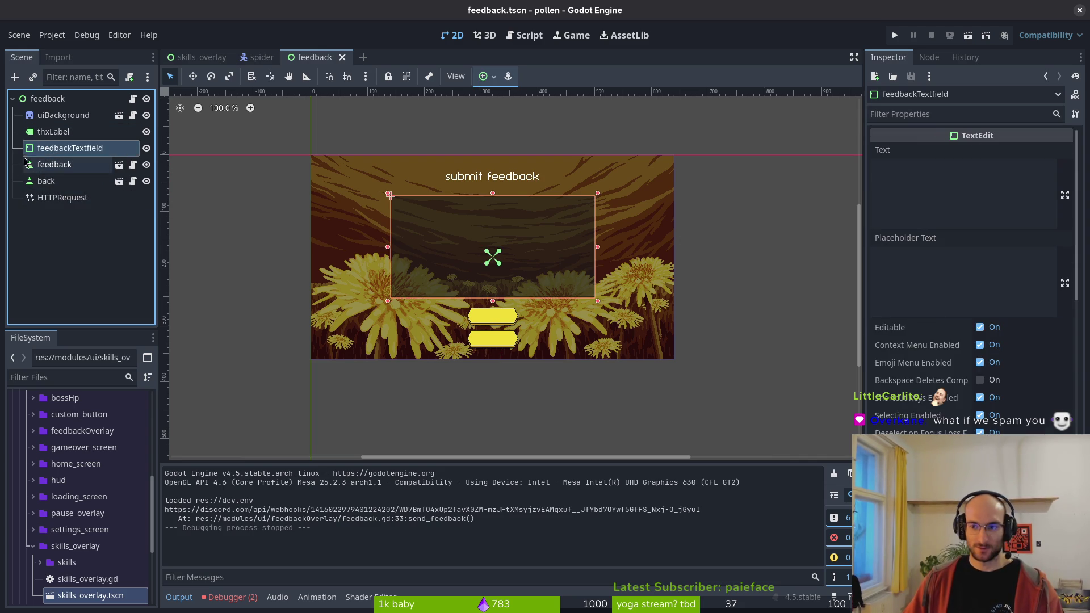
left_click(981, 328)
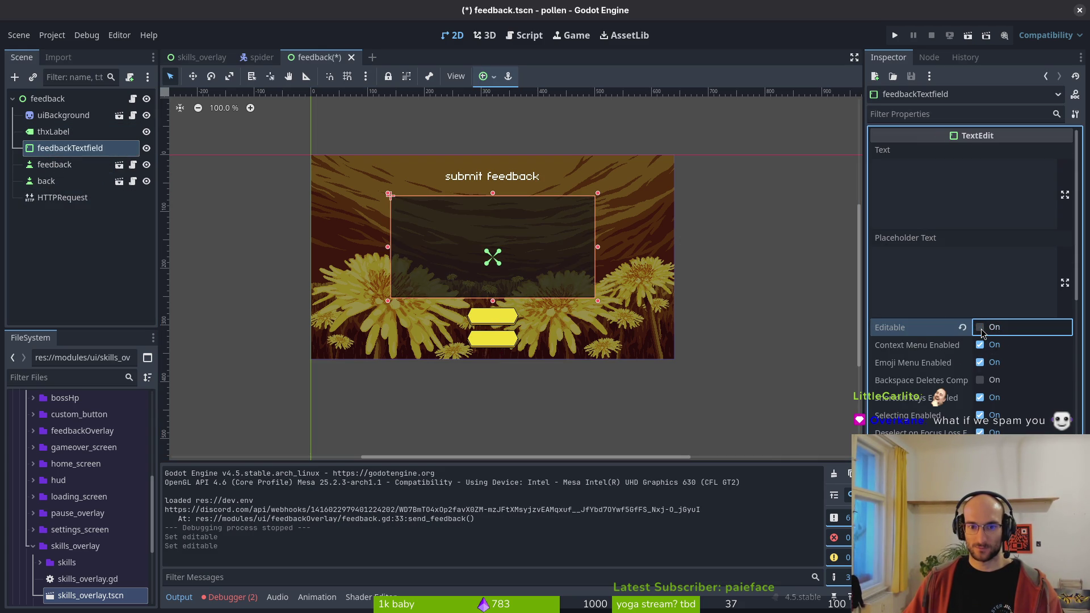
left_click(993, 327)
key("alt+Tab")
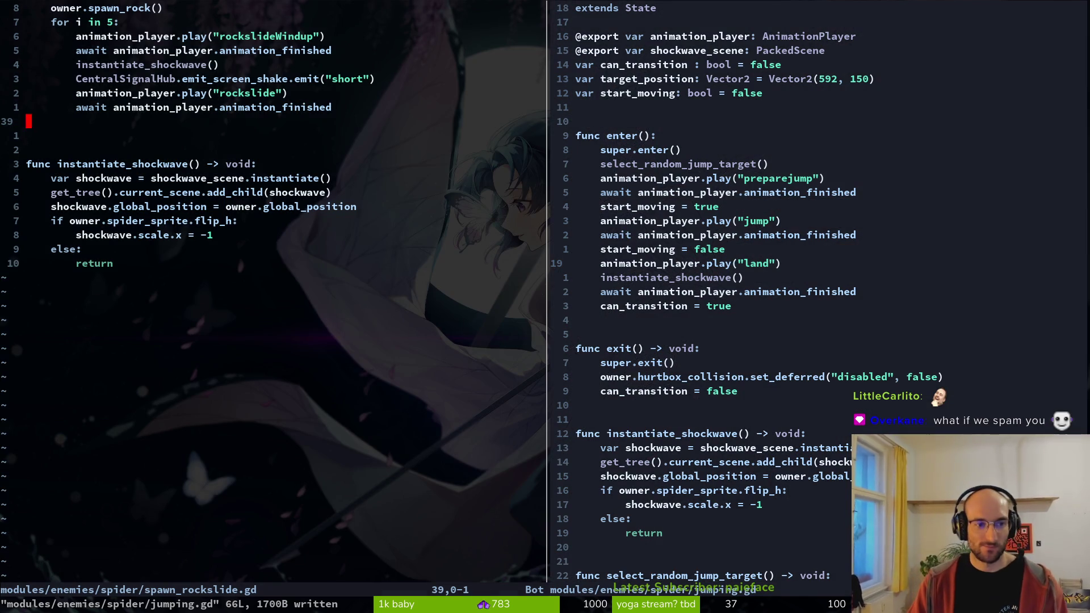
- Save and close both the spawn_rockslide.gd and jumping.gd splits with :wq
key("ctrl+p")
key("Escape")
key("Escape")
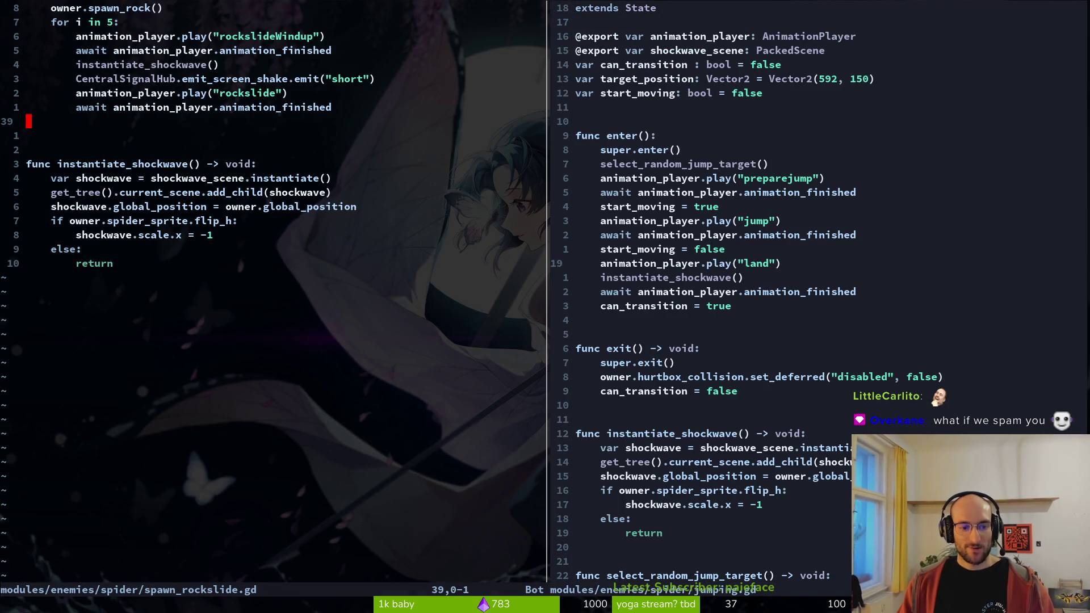
type("wq")
key("Return")
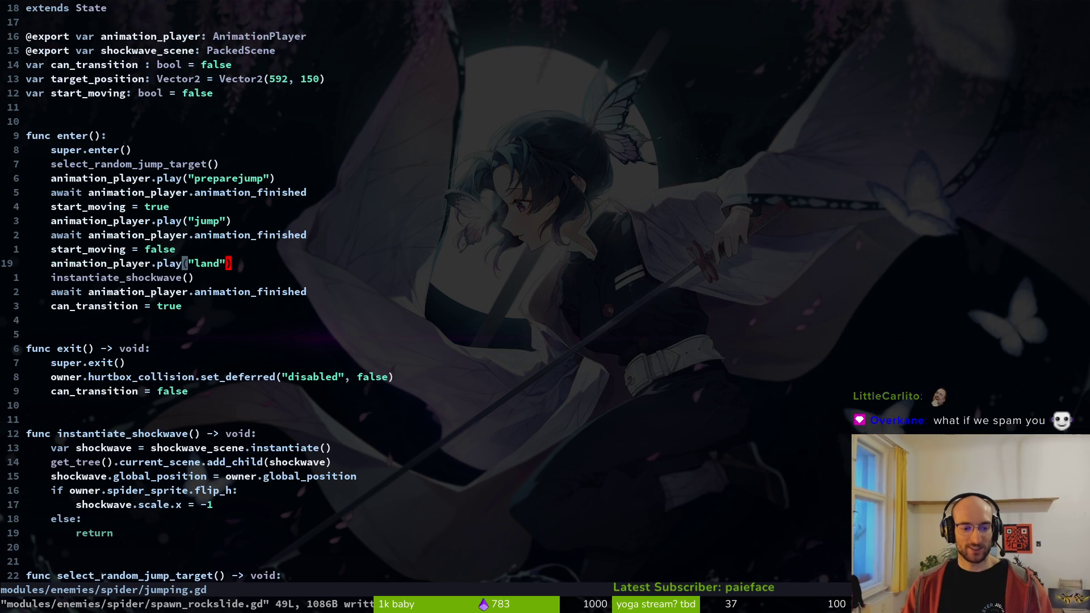
type(":wq")
key("Return")
type("vim")
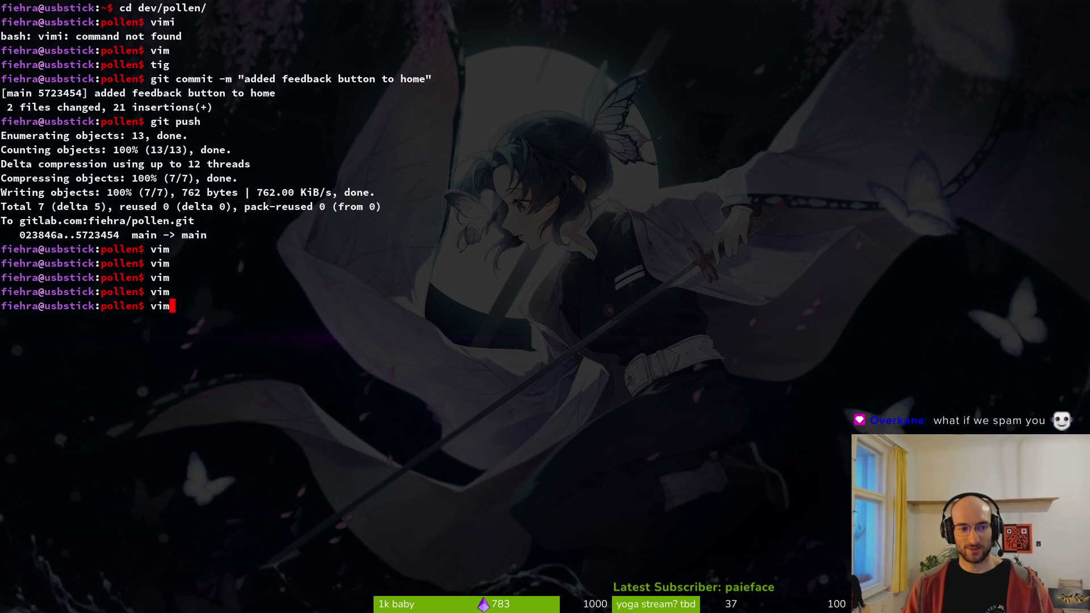
- Relaunch Vim, open feedback.gd, delete its print_debug(webhook_url) line, and save
key("Return")
key("ctrl+p")
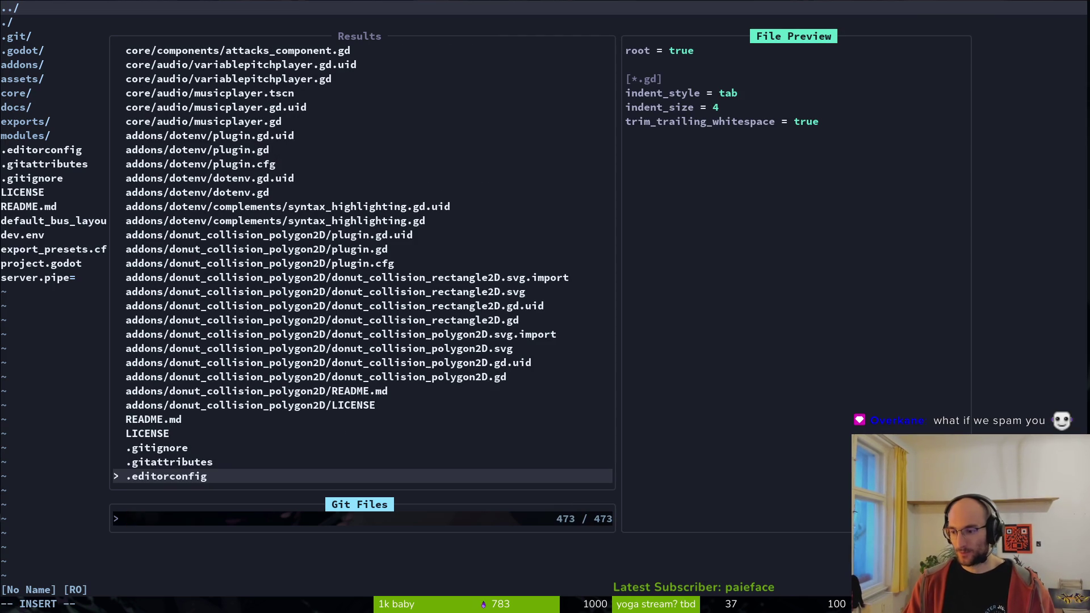
type("feedback")
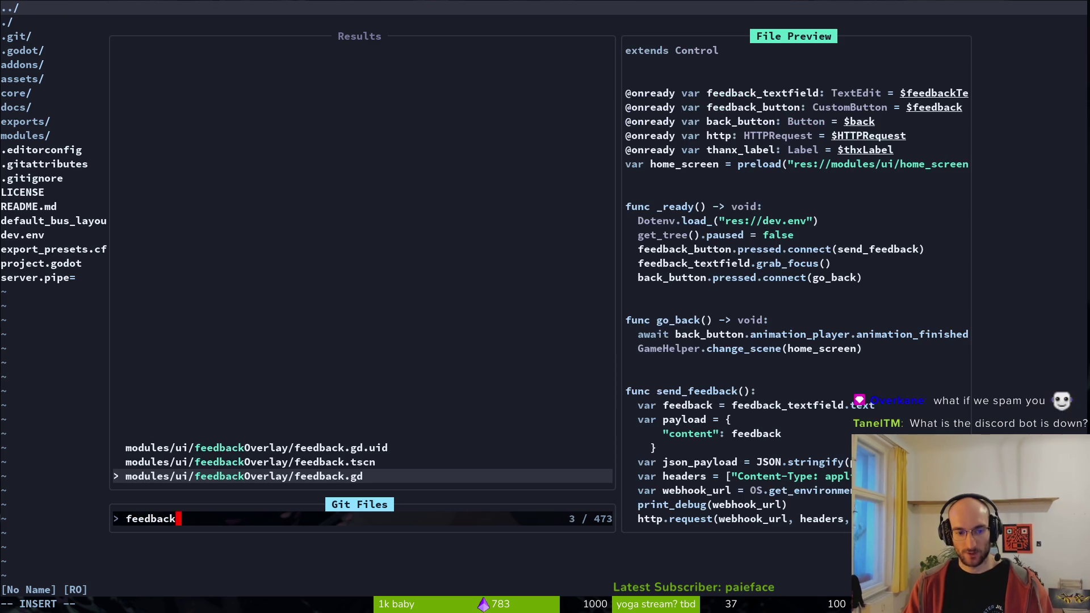
key("Return")
key("j")
key("j")
key("j")
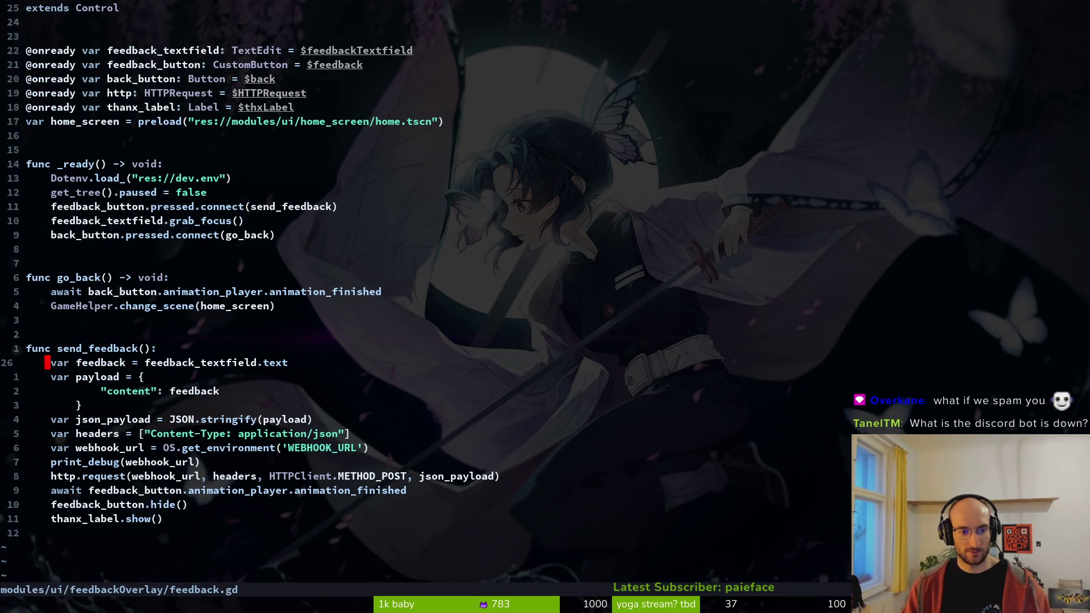
key("d")
key("d")
type(":w")
key("Return")
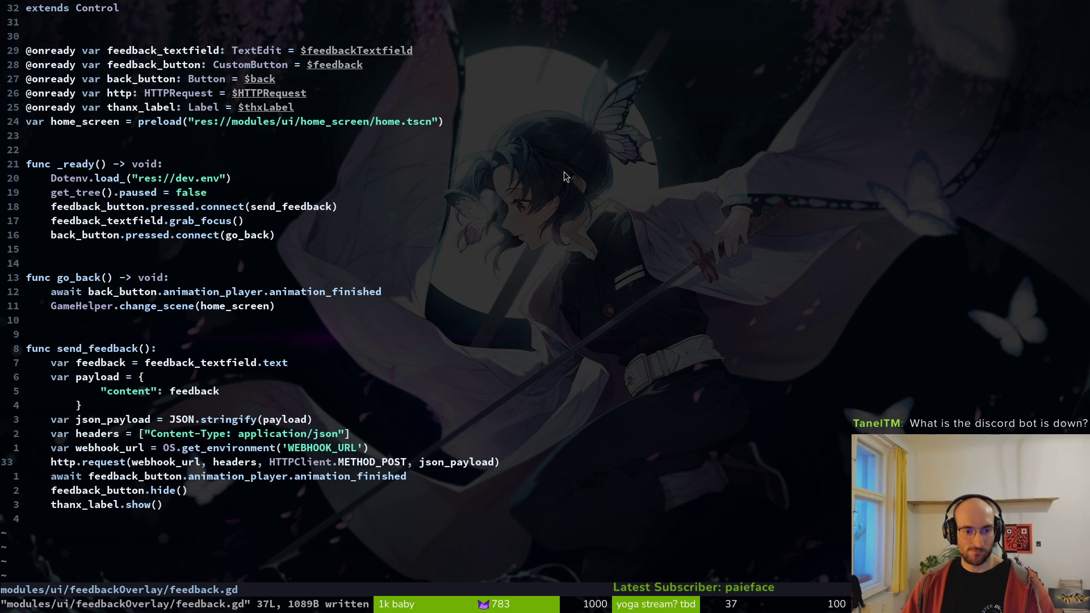
key("alt+Tab")
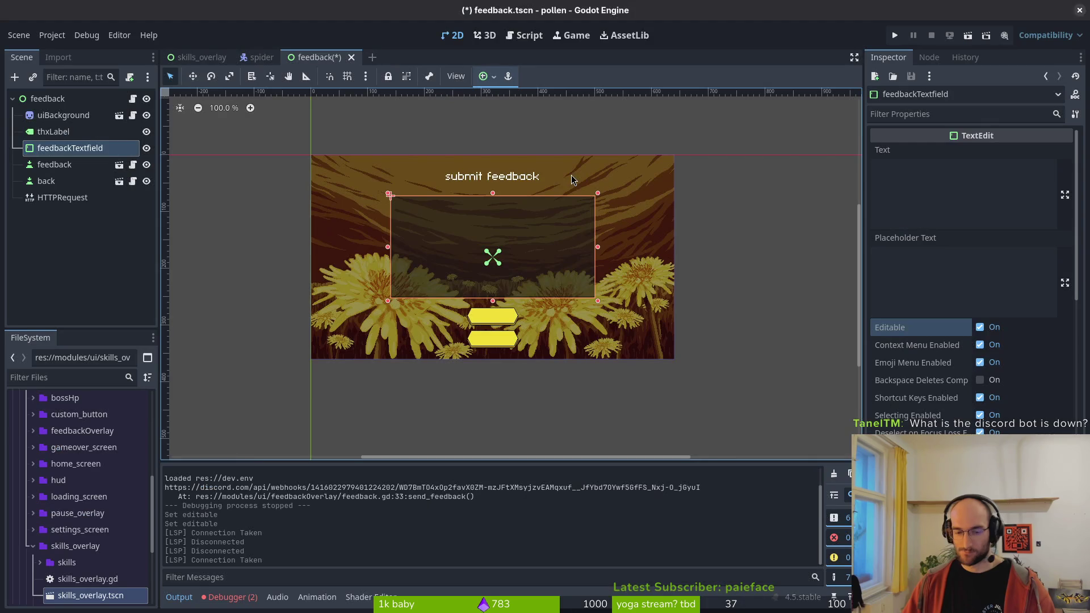
key("alt+Tab")
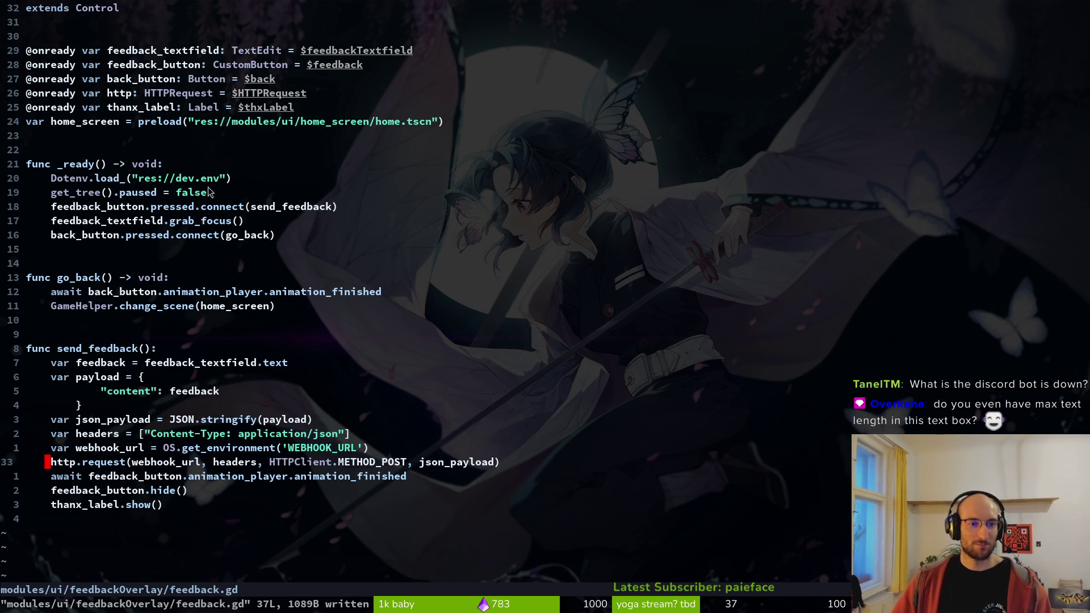
key("alt+Tab")
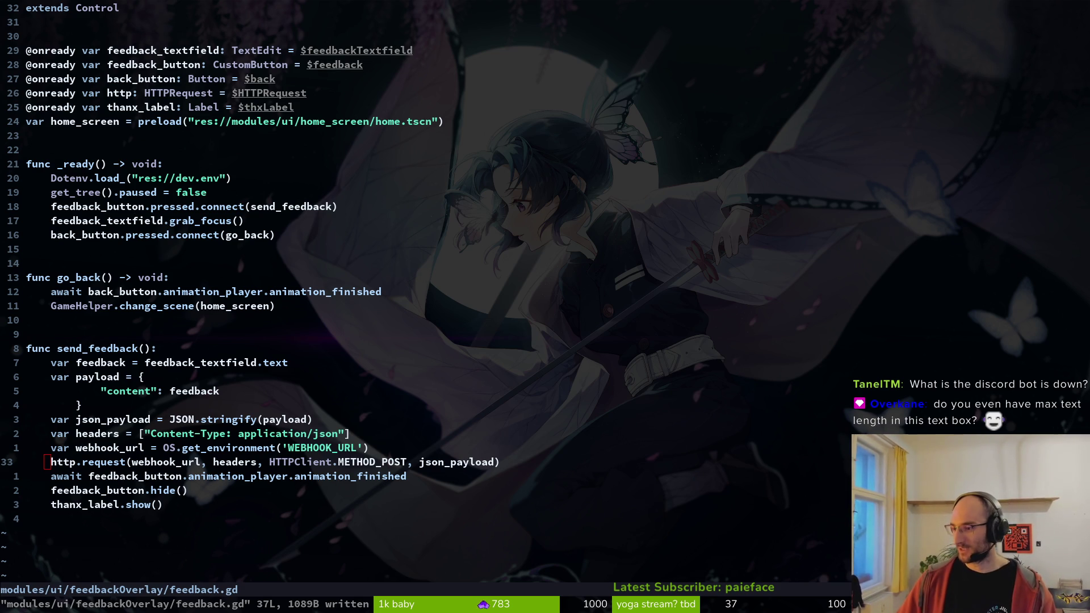
key("super")
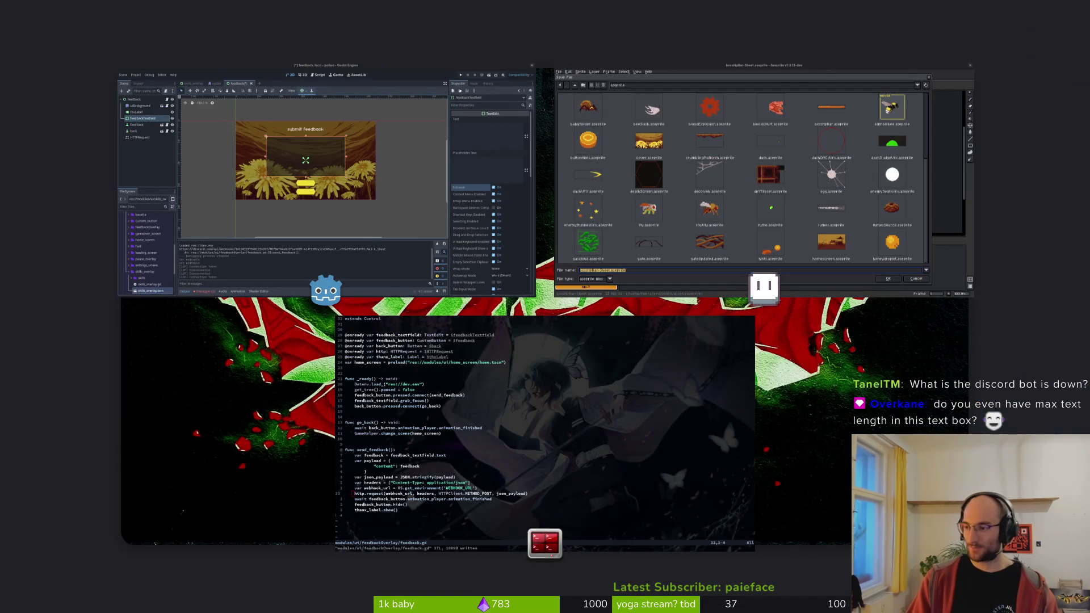
left_click(390, 194)
key("alt+Tab")
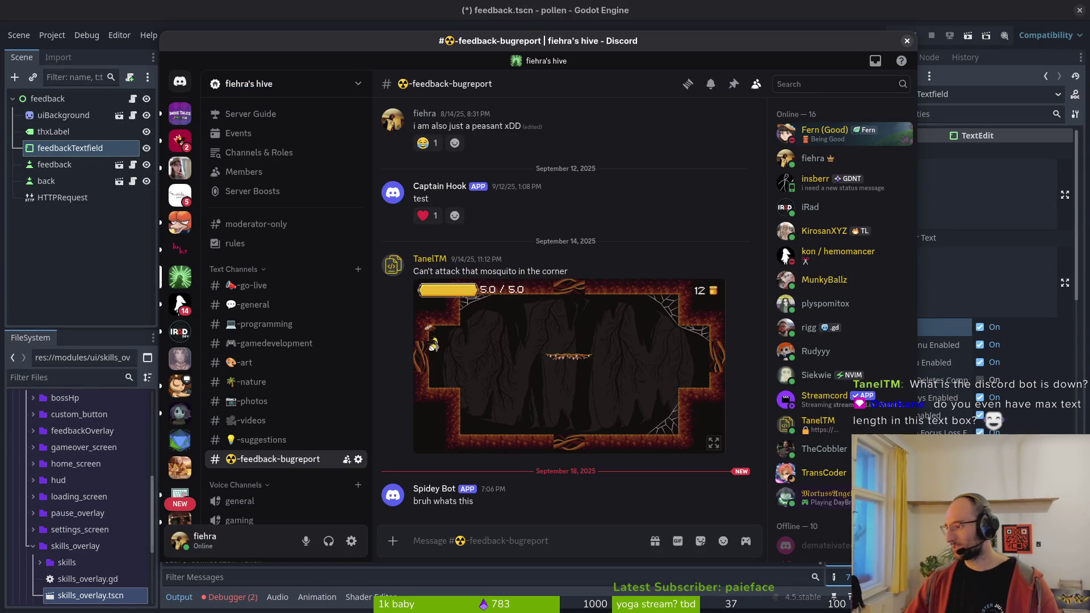
key("alt+Tab")
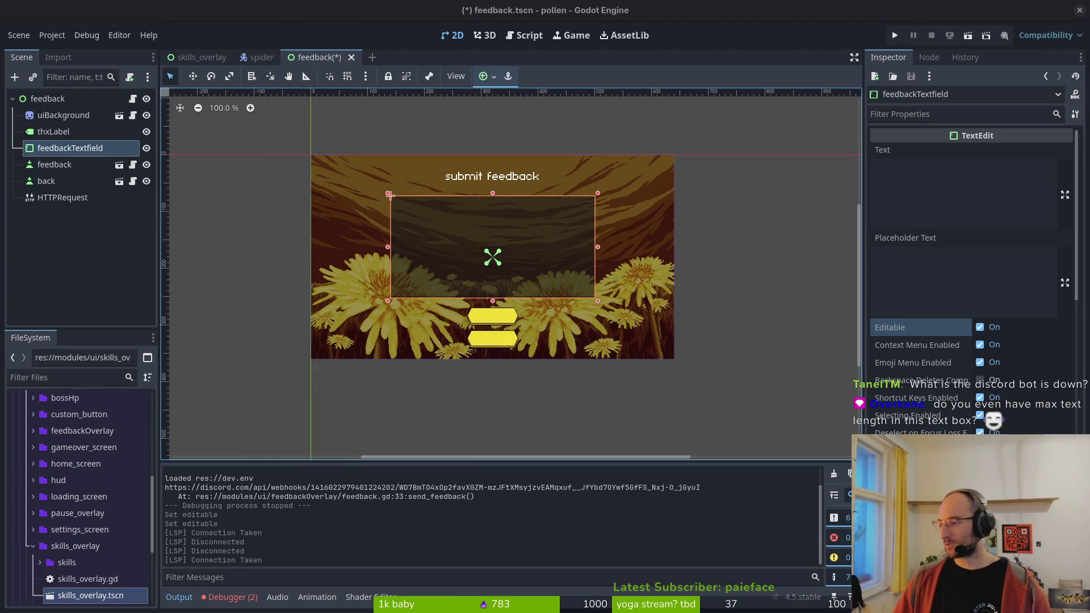
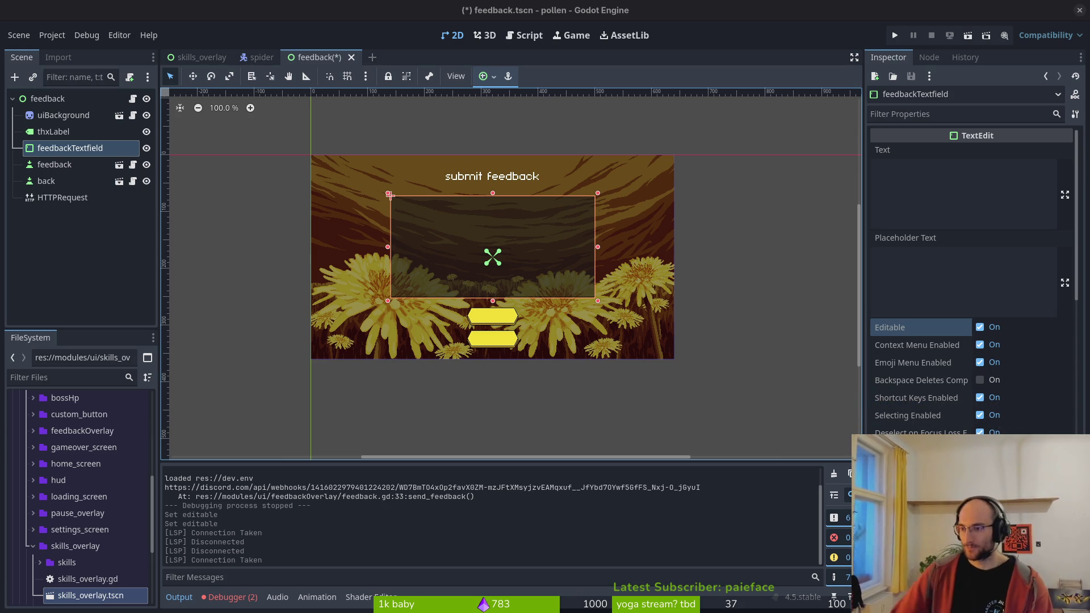
- Review the feedback script in Vim: the JSON stringify, payload, await back_button and focus lines
left_click(85, 226)
key("super+1")
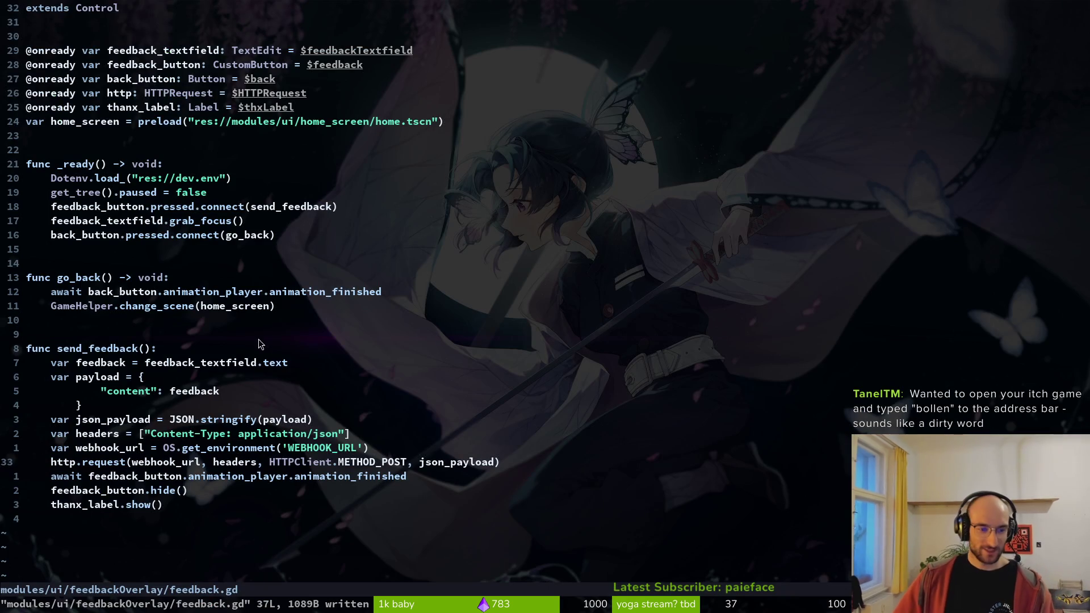
left_click(174, 419)
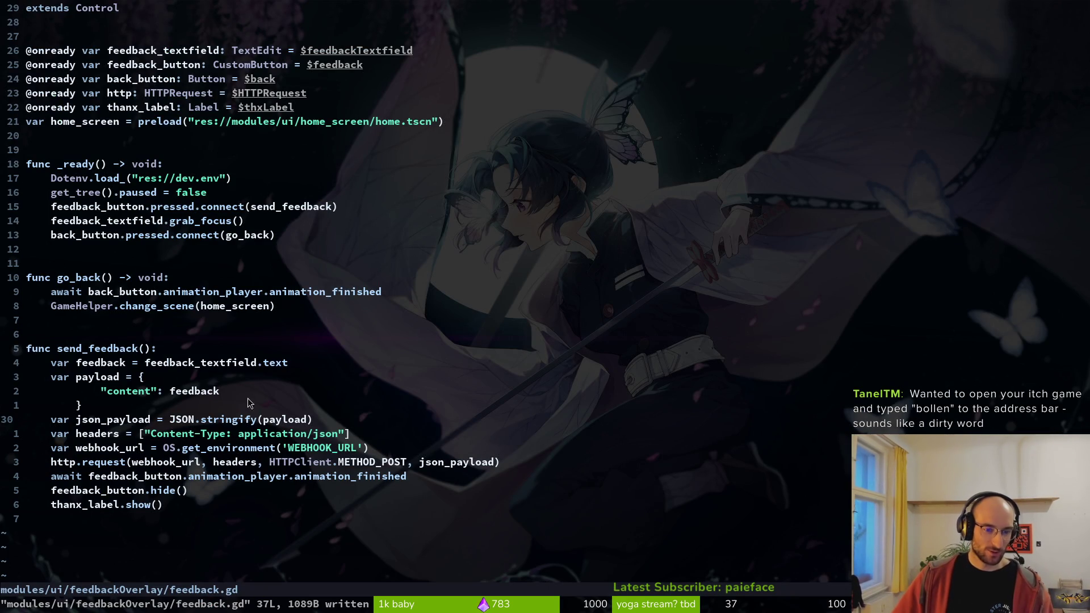
left_click(110, 391)
key("k")
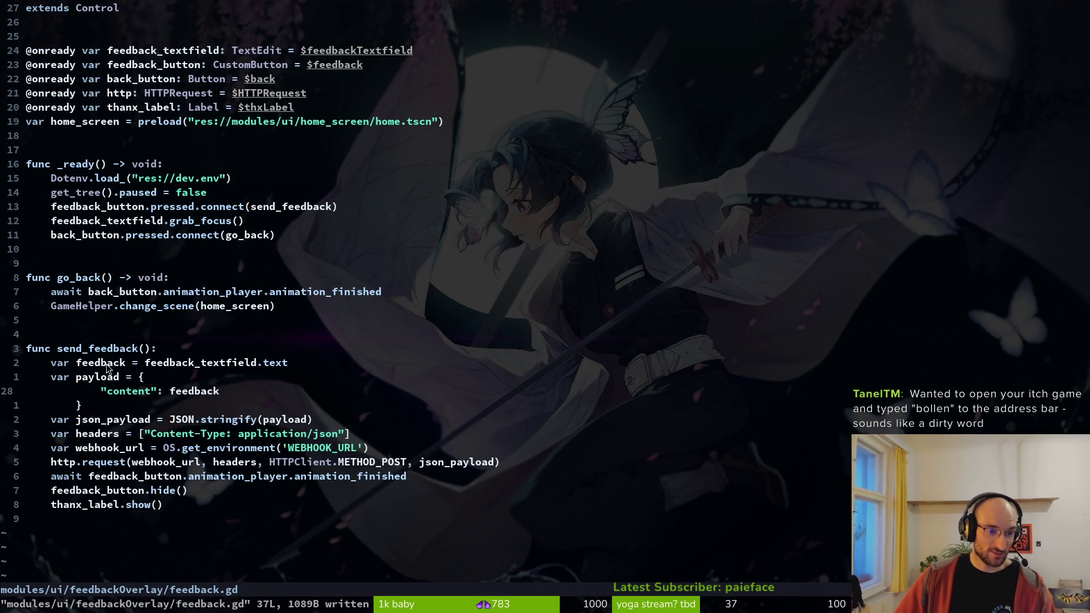
left_click(88, 292)
key("v")
key("e")
left_click(147, 221)
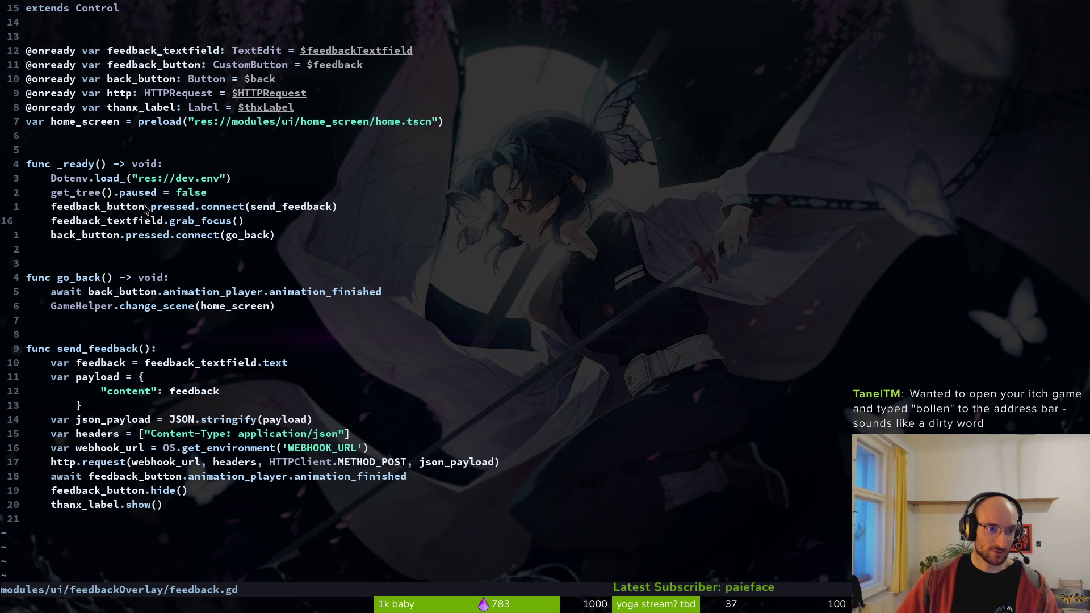
- Check the thanx_label.show() line, save the script with :w, and return to Godot
left_click(262, 220)
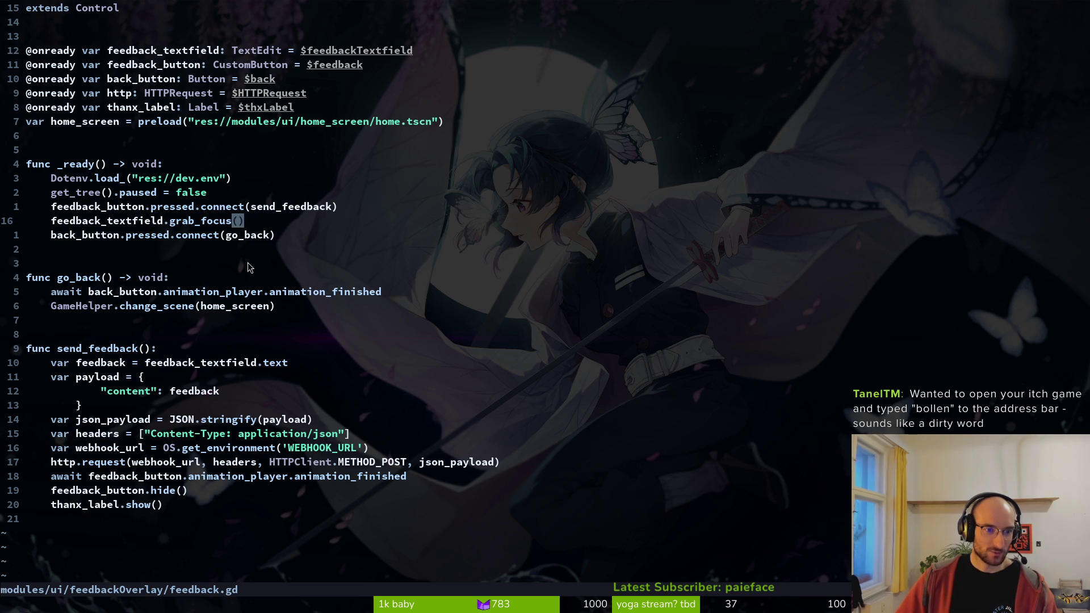
left_click(202, 490)
left_click(133, 508)
left_click_drag(63, 505, 160, 505)
key("Escape")
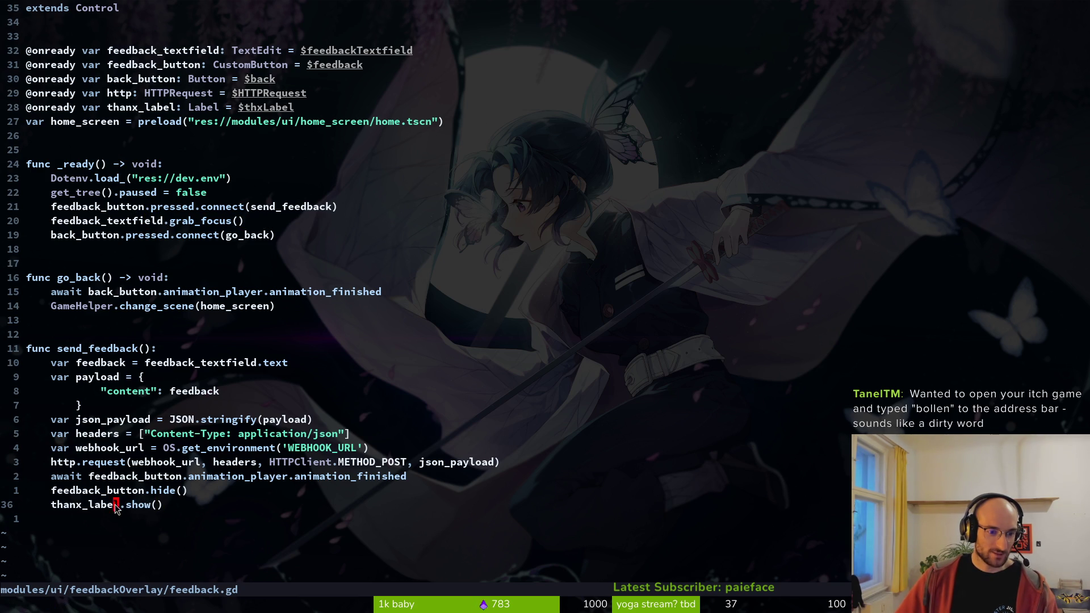
type(":w")
key("Return")
key("alt+Tab")
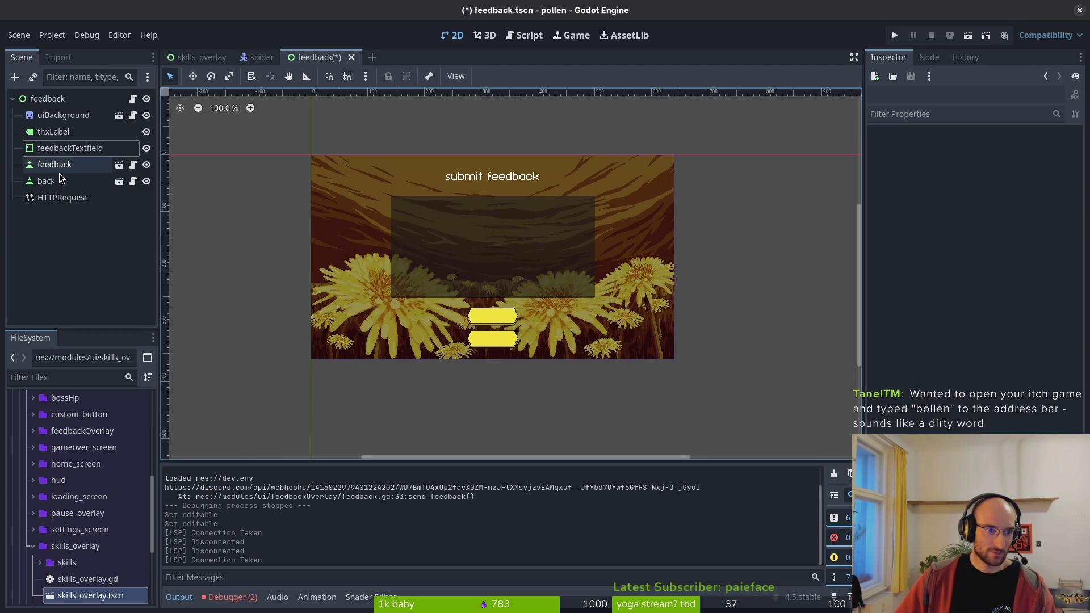
- Move thxLabel between the feedback and back nodes and set its text to 'thanx for your feedback'
left_click(90, 132)
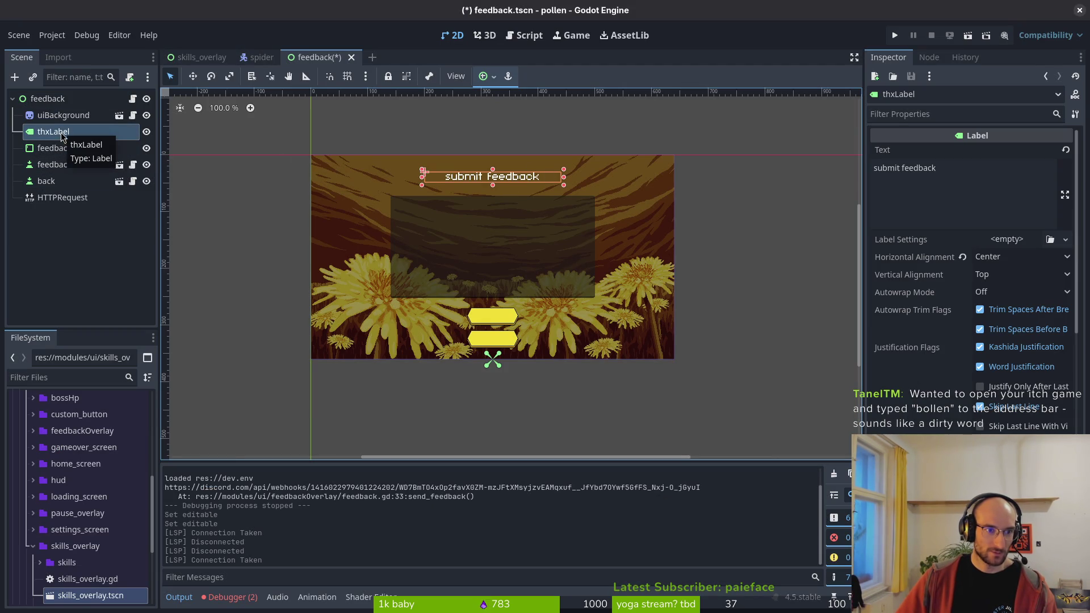
left_click_drag(52, 137, 76, 173)
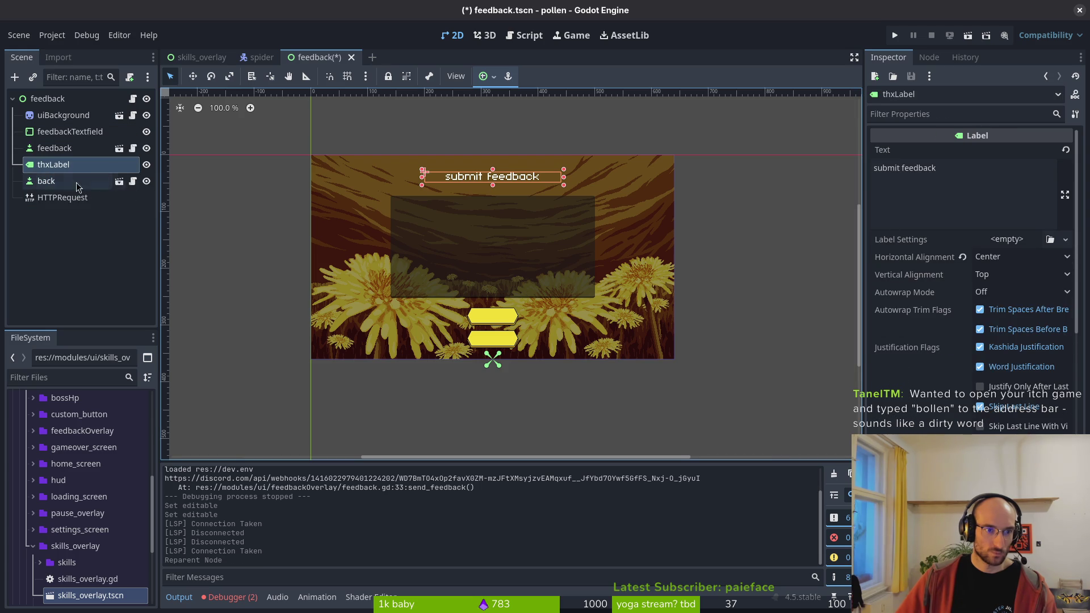
left_click(991, 180)
key("ctrl+a")
type("thanx for youo")
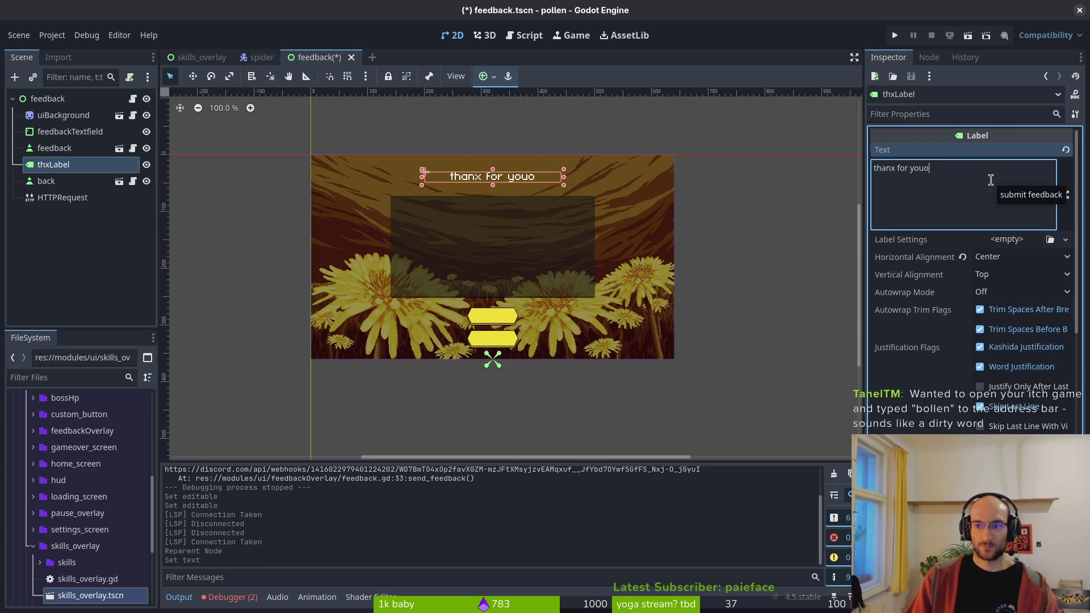
key("BackSpace")
type("r feedback")
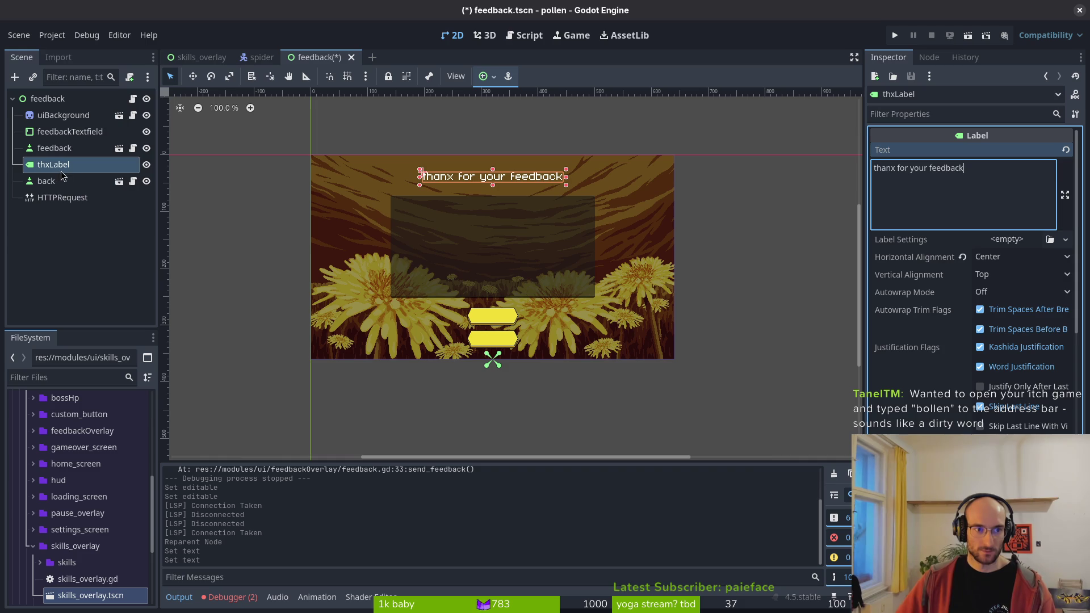
scroll(984, 338, "down", 6)
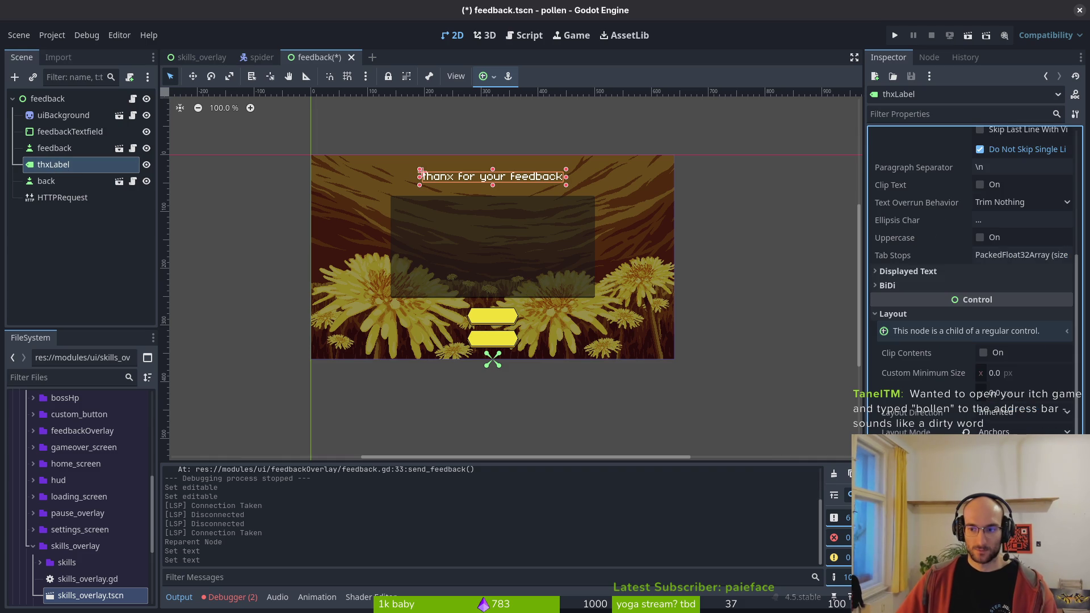
- Anchor thxLabel Center Bottom, raise it over the buttons, and save feedback.tscn
left_click(1023, 449)
key("Escape")
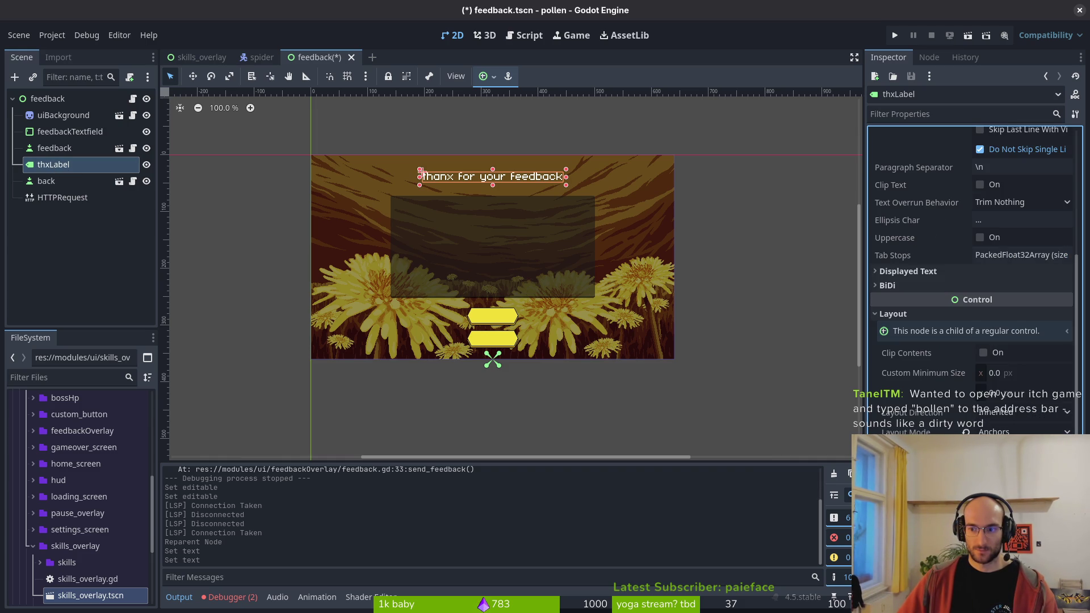
left_click(1022, 449)
left_click(1011, 471)
left_click(1023, 449)
left_click(1011, 489)
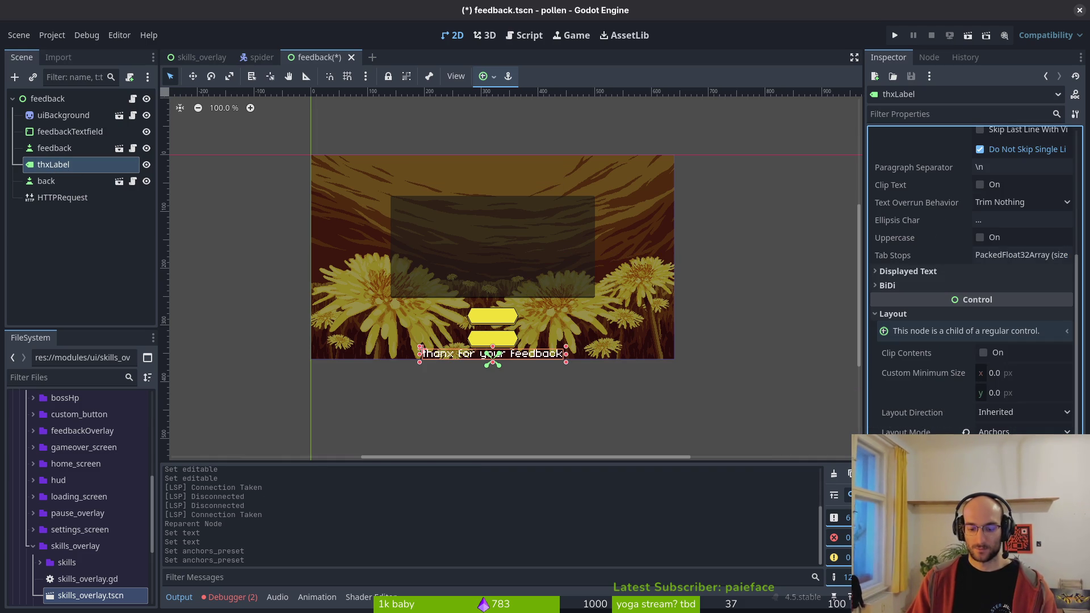
left_click_drag(421, 349, 422, 325)
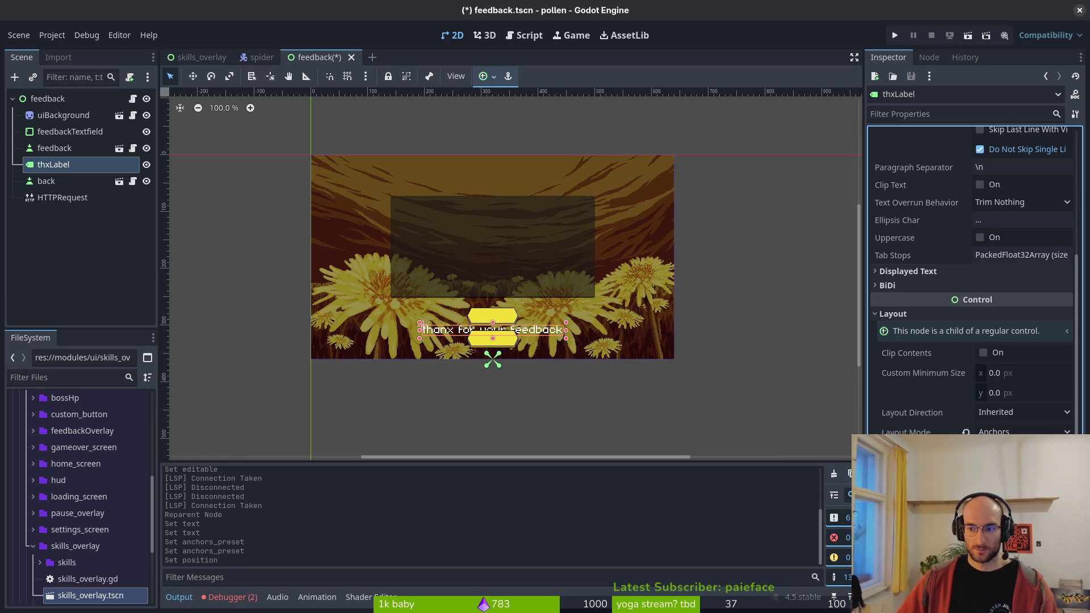
left_click_drag(423, 325, 422, 314)
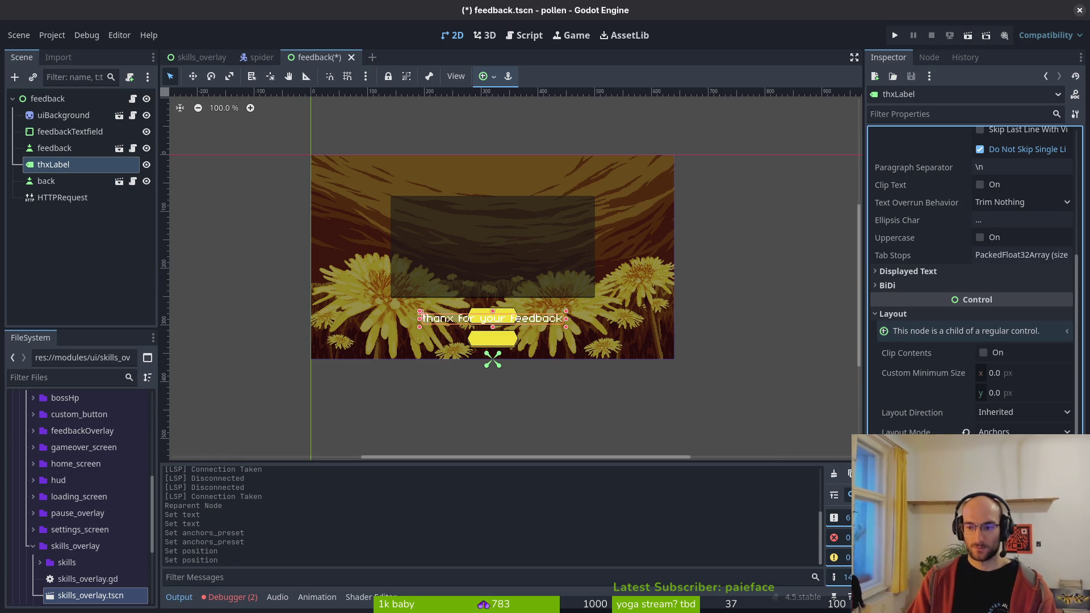
key("ctrl+s")
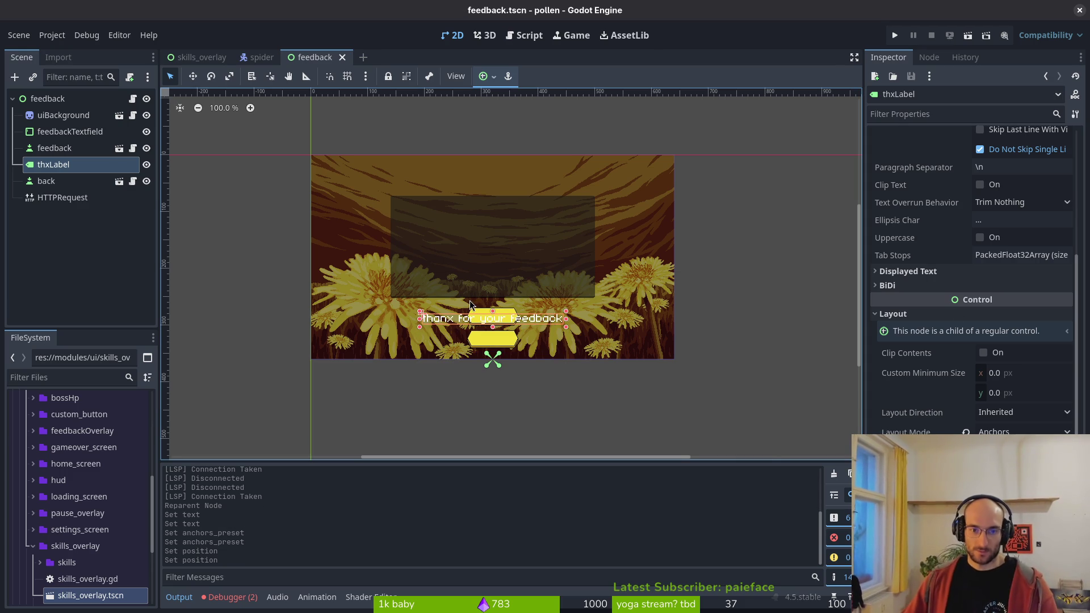
- Copy and paste thxLabel, then move the copy to be the first child of feedback
left_click(54, 183)
left_click(60, 166)
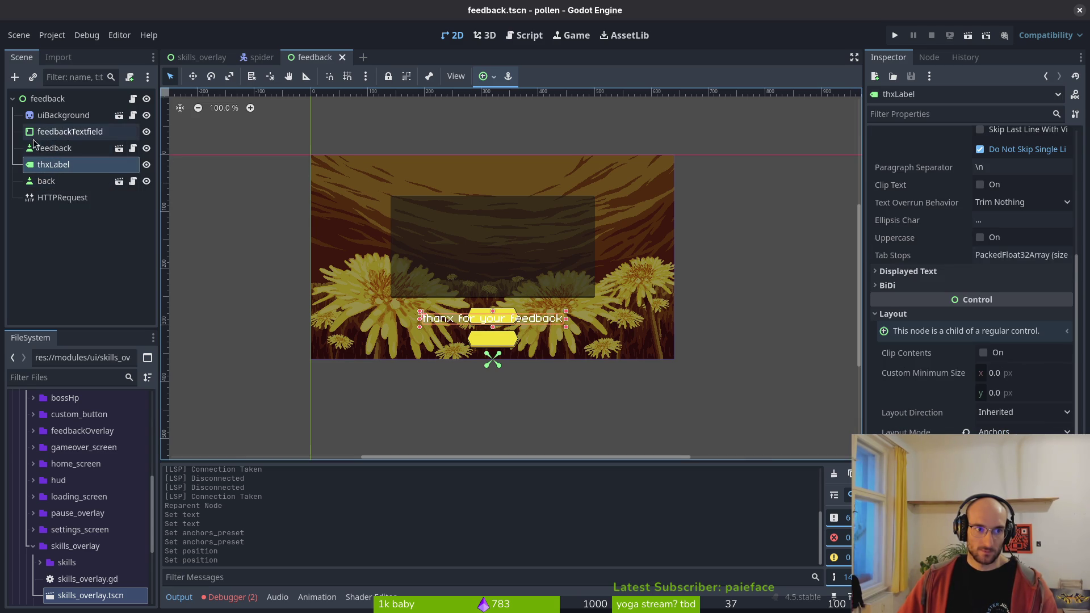
left_click(62, 168)
key("ctrl+c")
key("ctrl+v")
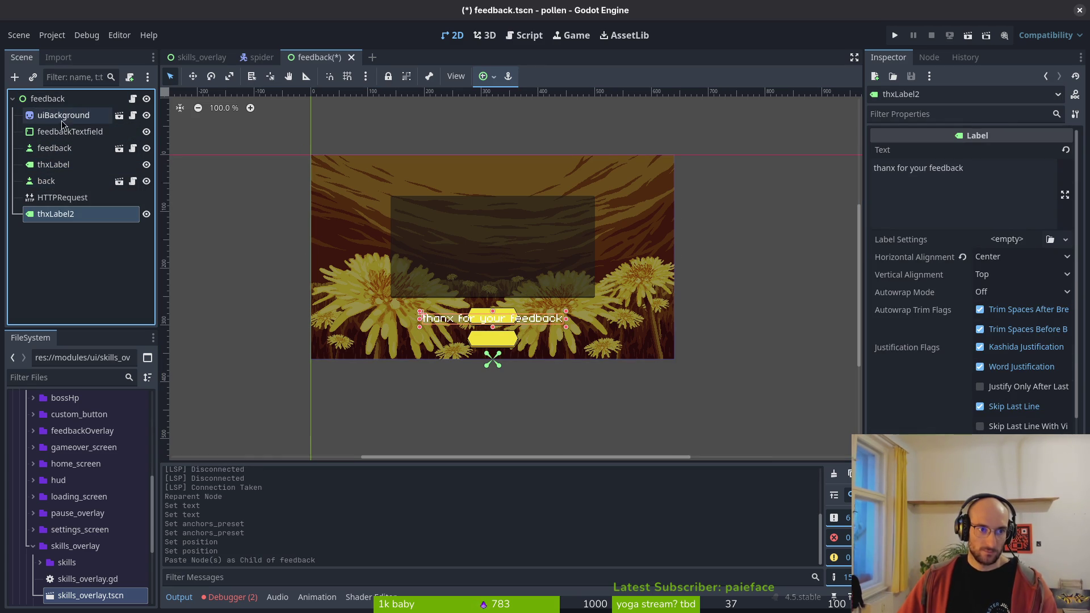
mouse_move(63, 218)
left_mouse_down()
mouse_move(73, 110)
mouse_move(62, 108)
left_mouse_up()
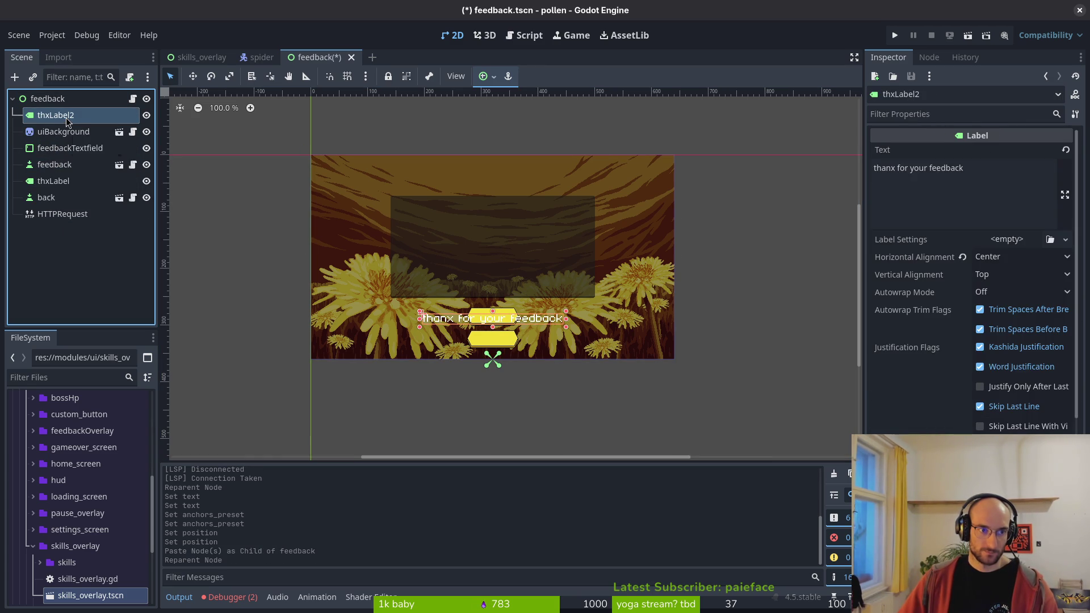
- Rename the copied label to feedback2, then correct it to feedbackLabel
double_click(63, 115)
type("fee")
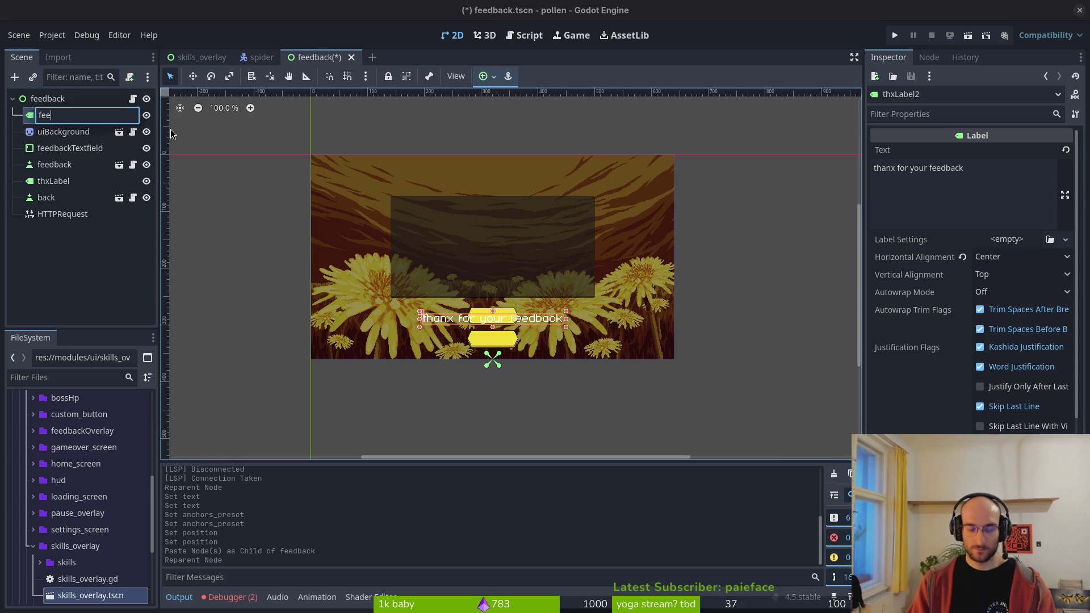
type("dback2")
key("Return")
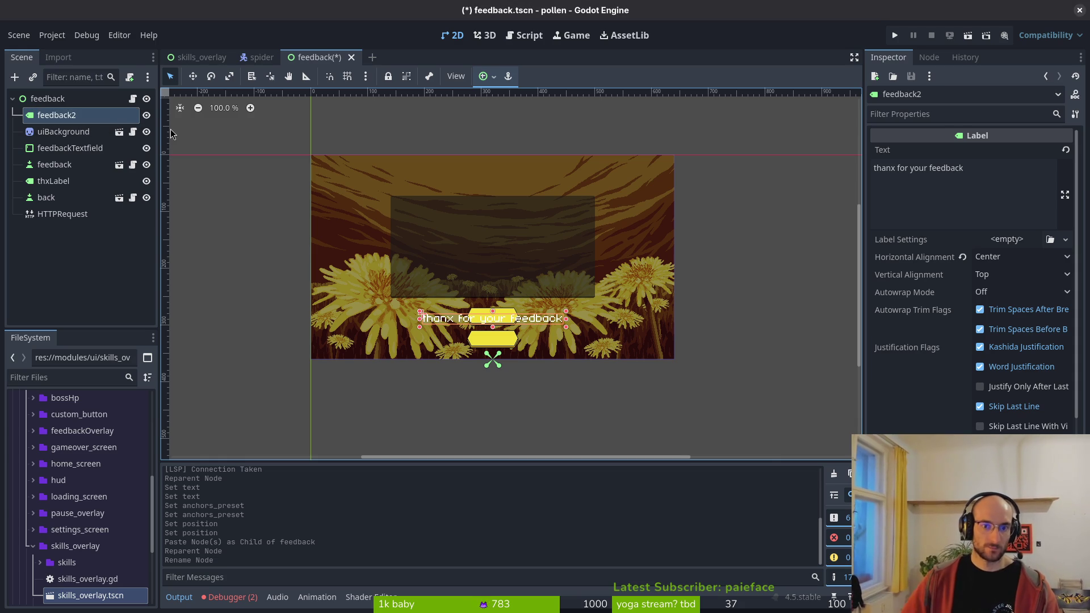
left_click(104, 118)
double_click(104, 118)
left_click(96, 116)
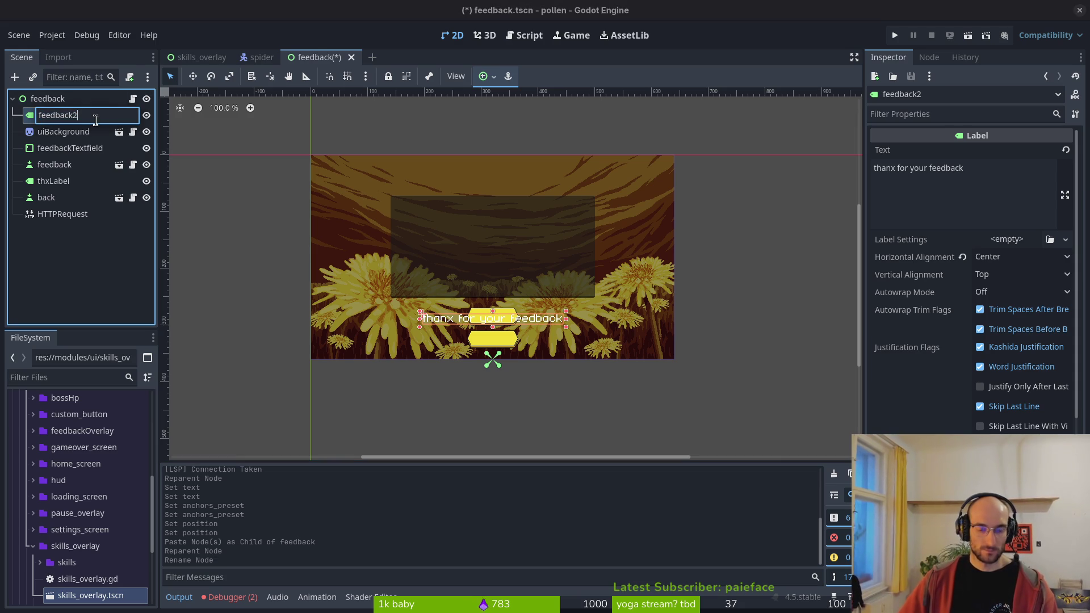
key("BackSpace")
type("Label")
key("Return")
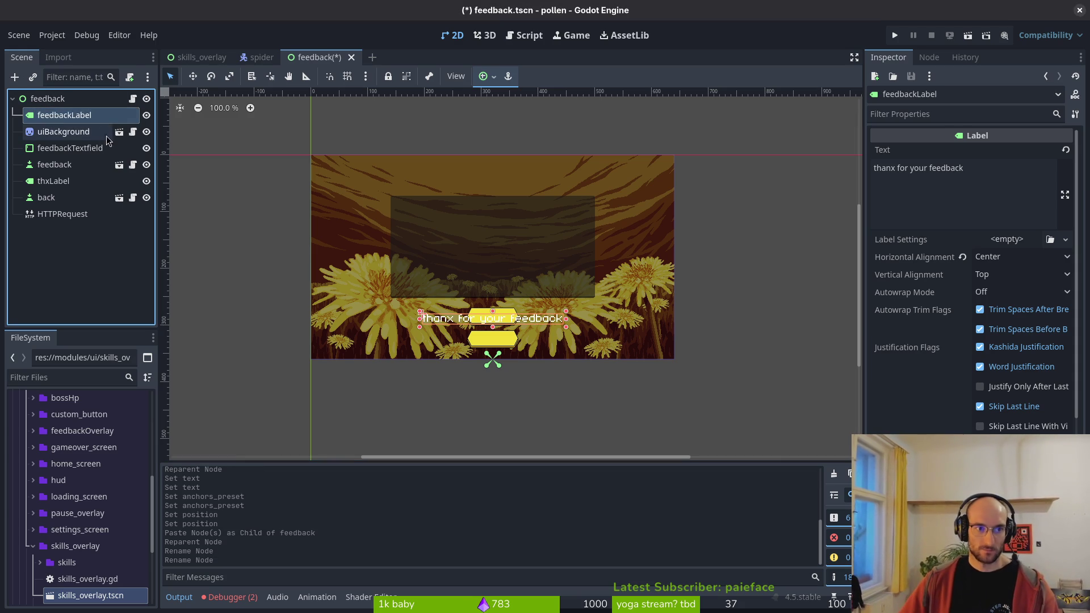
scroll(942, 305, "down", 10)
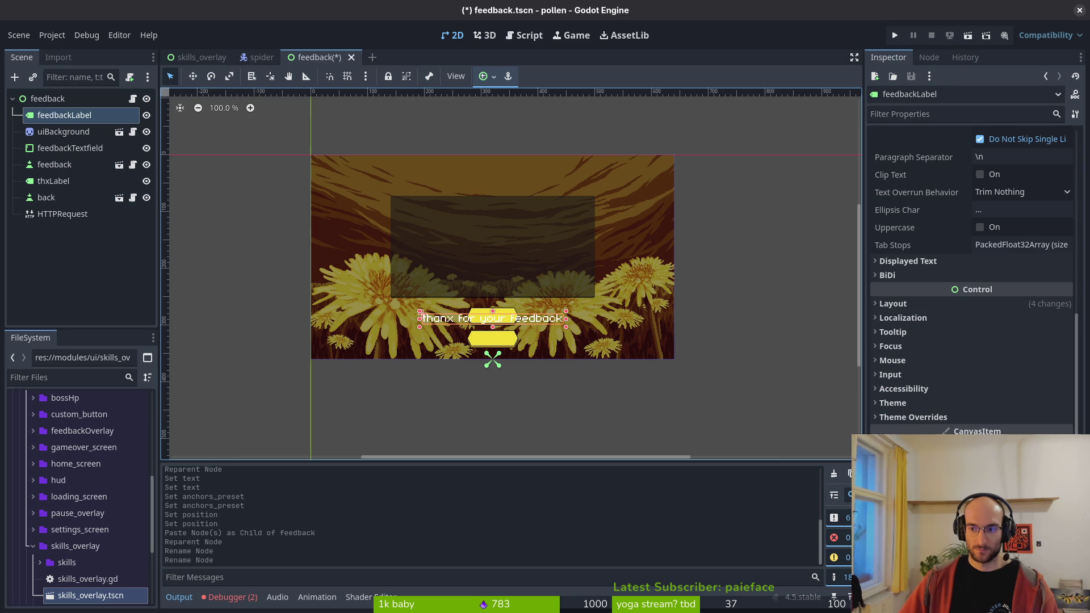
left_click(942, 304)
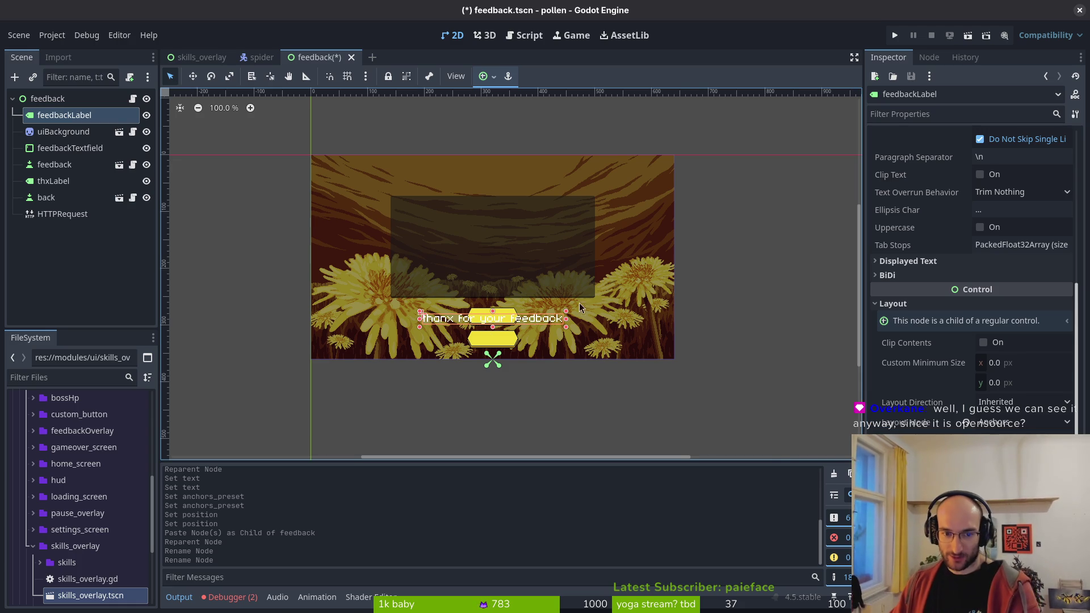
right_click(204, 210)
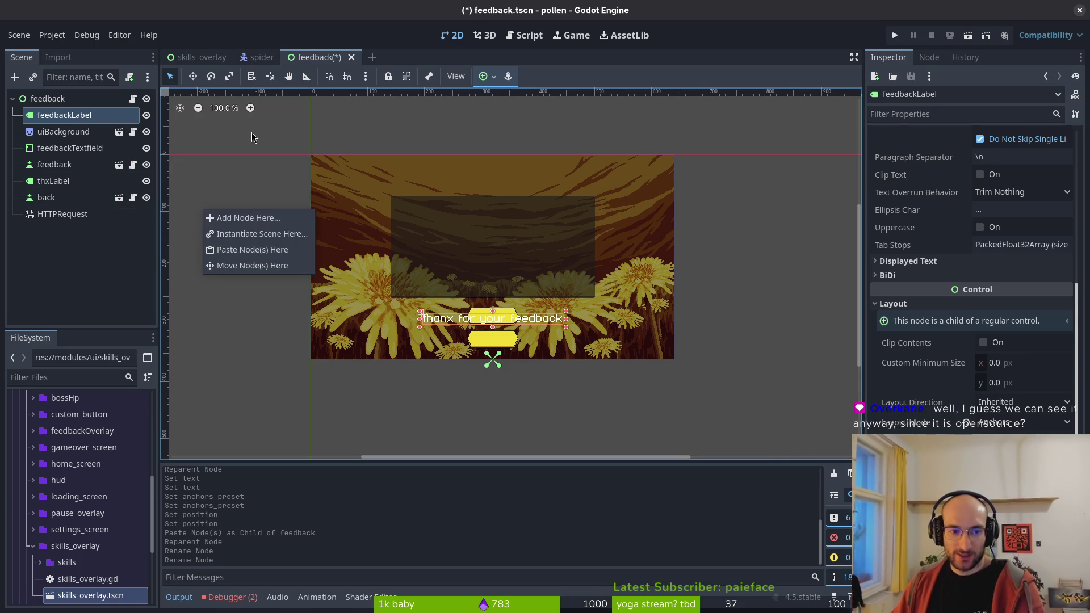
key("Escape")
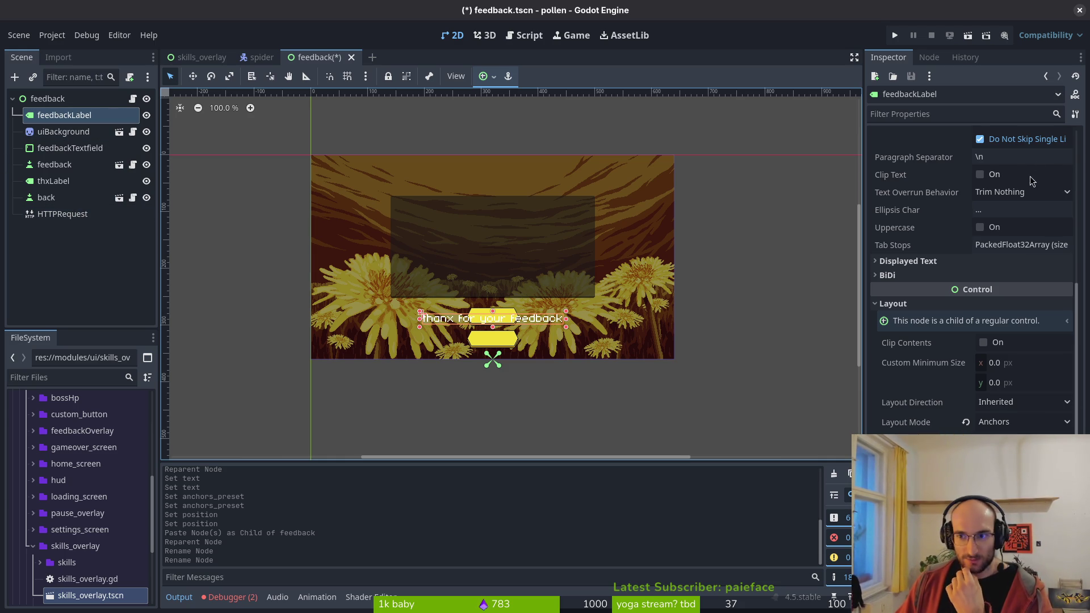
- Set feedbackLabel's text to 'submit feedback' in the Inspector
scroll(1030, 176, "up", 5)
left_click(1014, 169)
left_click_drag(1014, 169, 708, 173)
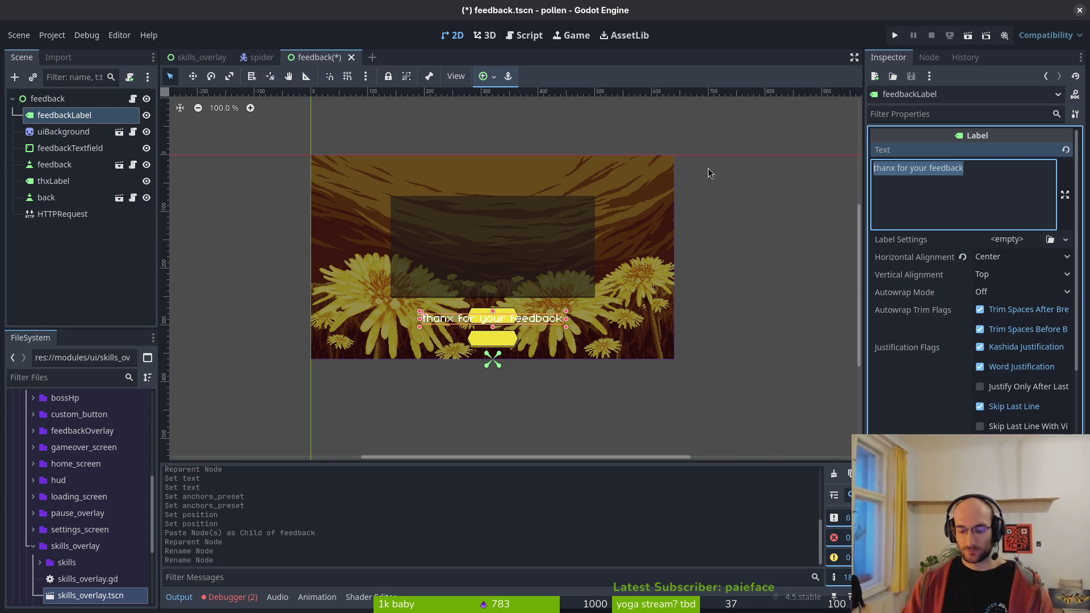
type("submit fe")
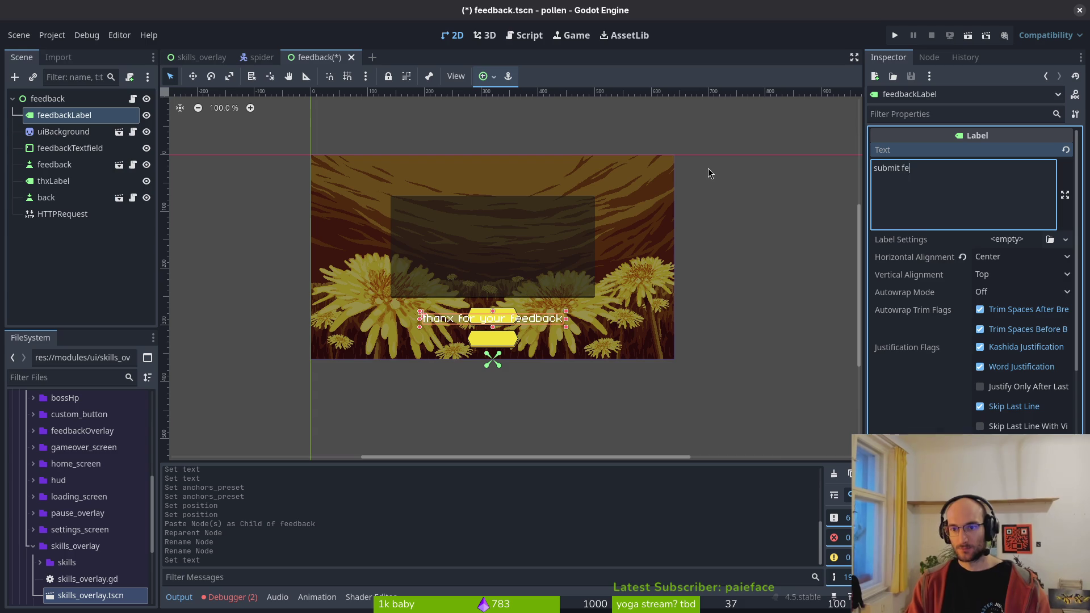
type("edback")
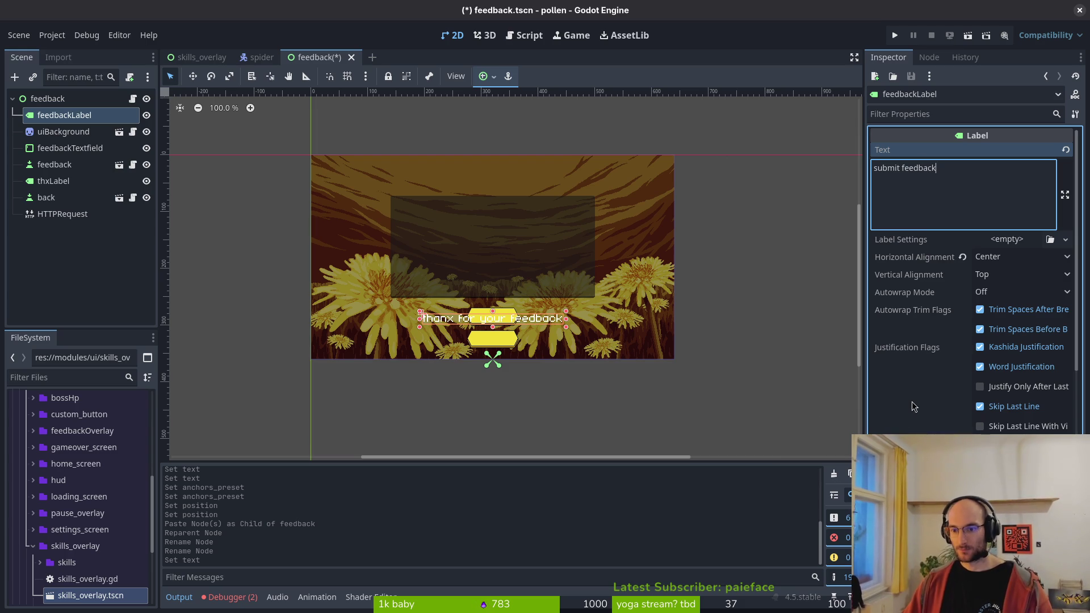
left_click(913, 408)
- Set feedbackLabel's Transform position y to 20 and save the scene
scroll(915, 418, "down", 5)
left_click(953, 353)
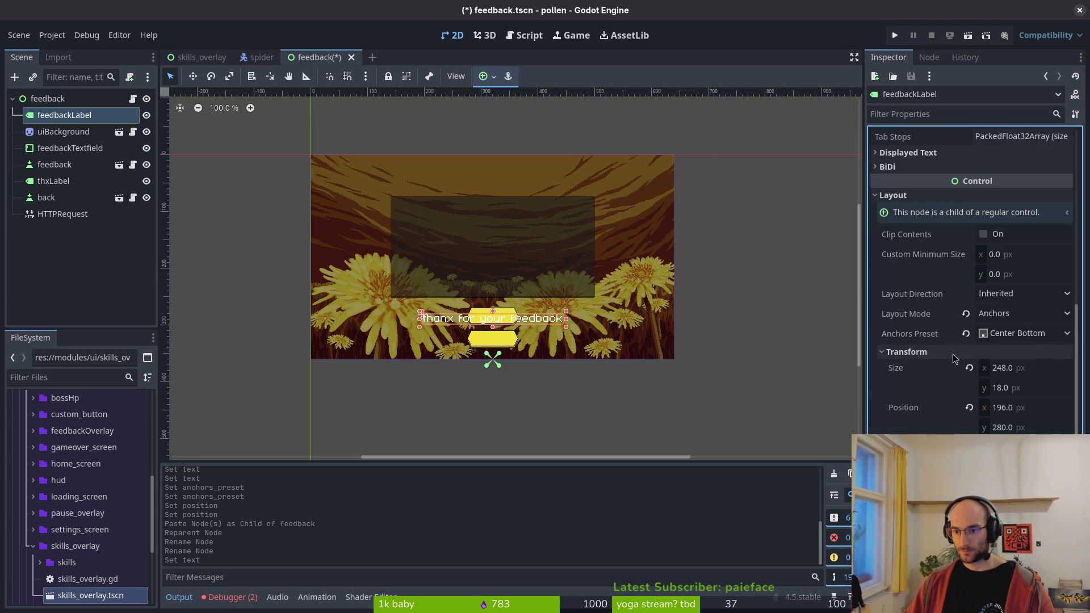
left_click(1034, 427)
type("20")
key("Return")
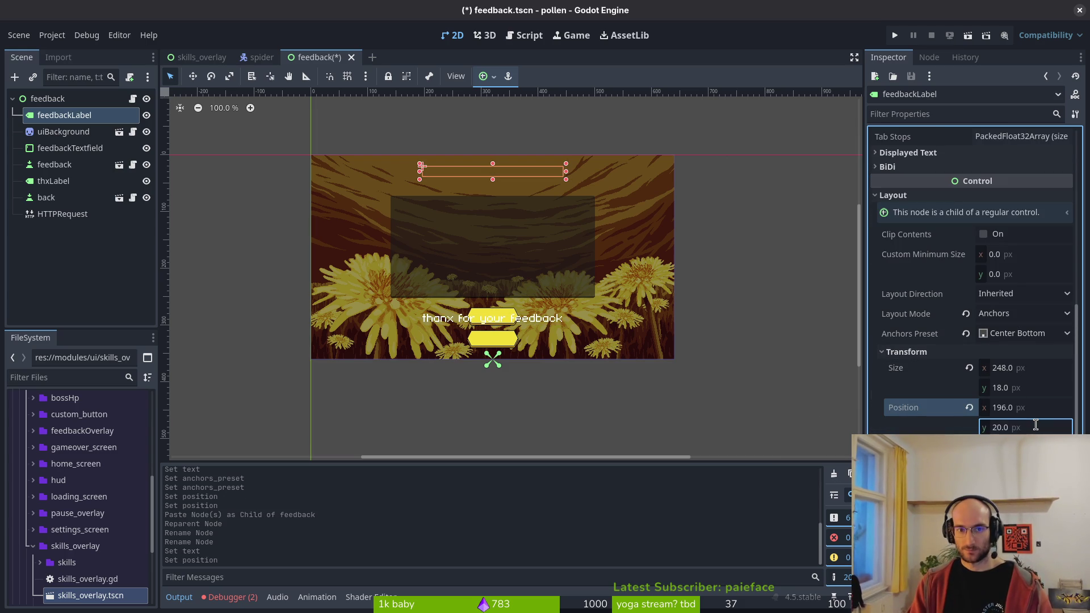
key("ctrl+s")
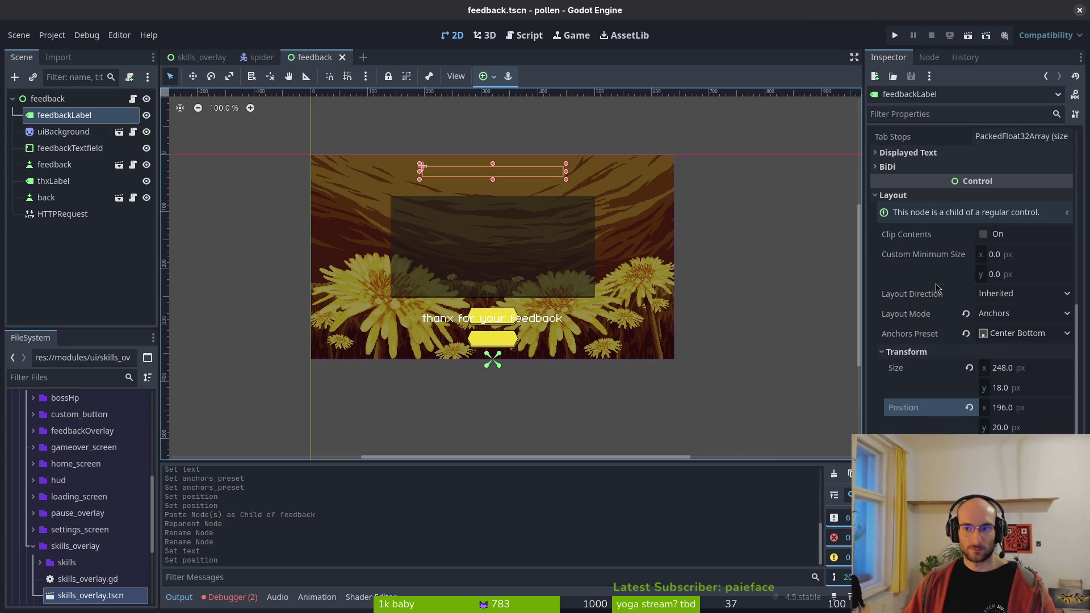
- Clear the label's text and retype it, ending up with 'submiback'
scroll(970, 227, "up", 5)
left_click(990, 189)
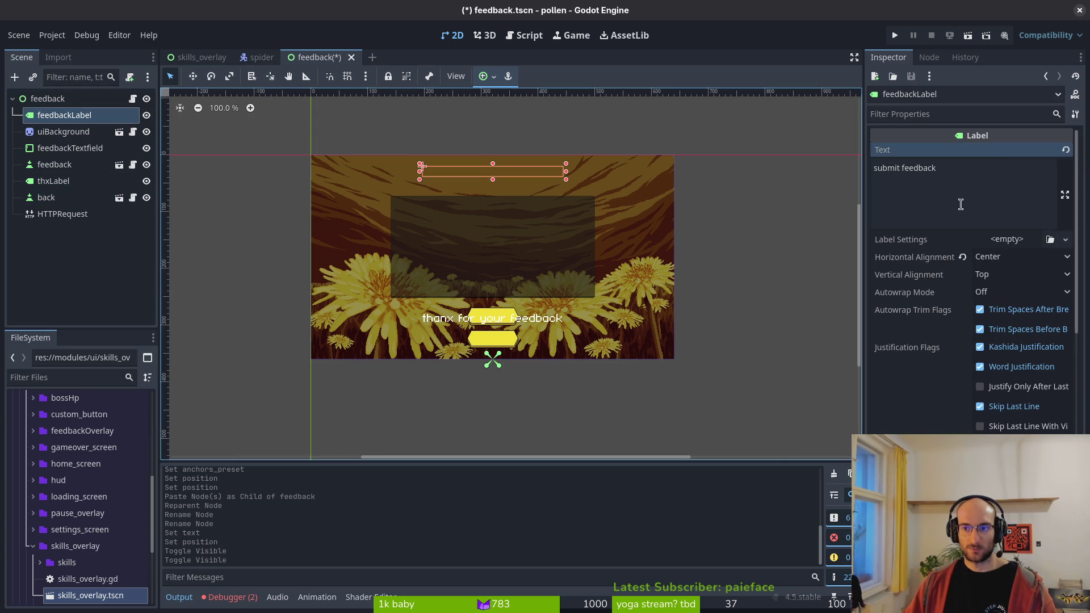
left_click(927, 171)
key("ctrl+a")
key("BackSpace")
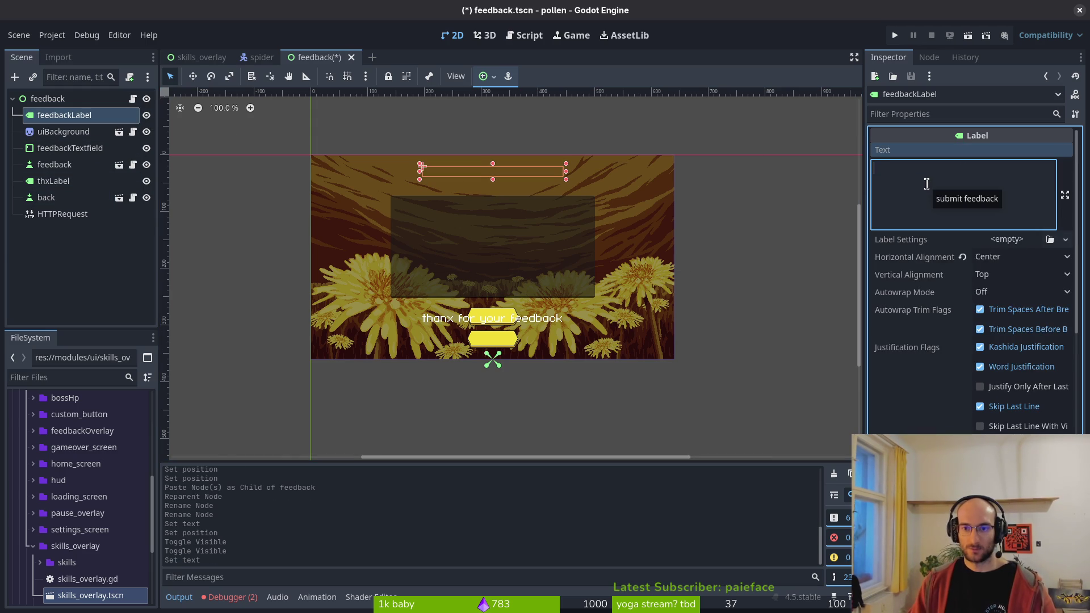
type("submit feed")
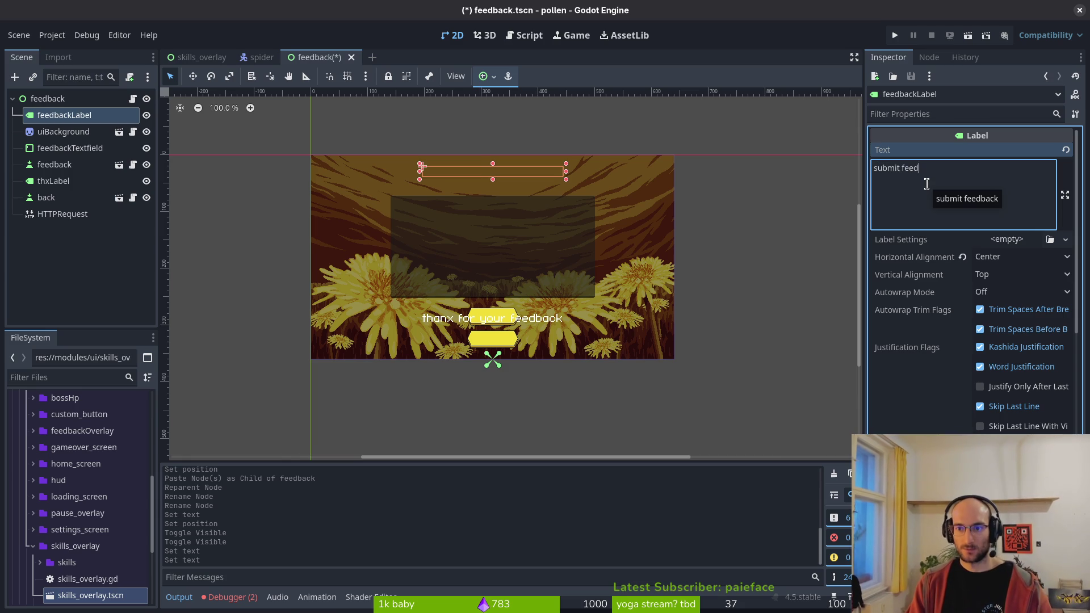
type("back")
- Inspect thxLabel, then reselect feedbackLabel in the Scene dock
left_click(80, 180)
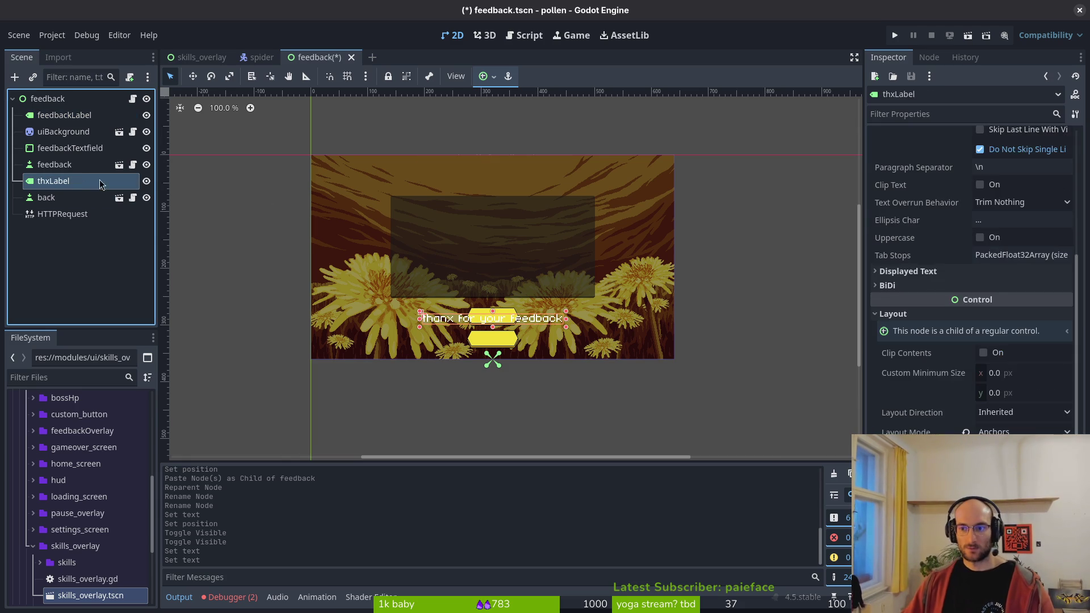
scroll(951, 283, "up", 5)
scroll(993, 422, "down", 5)
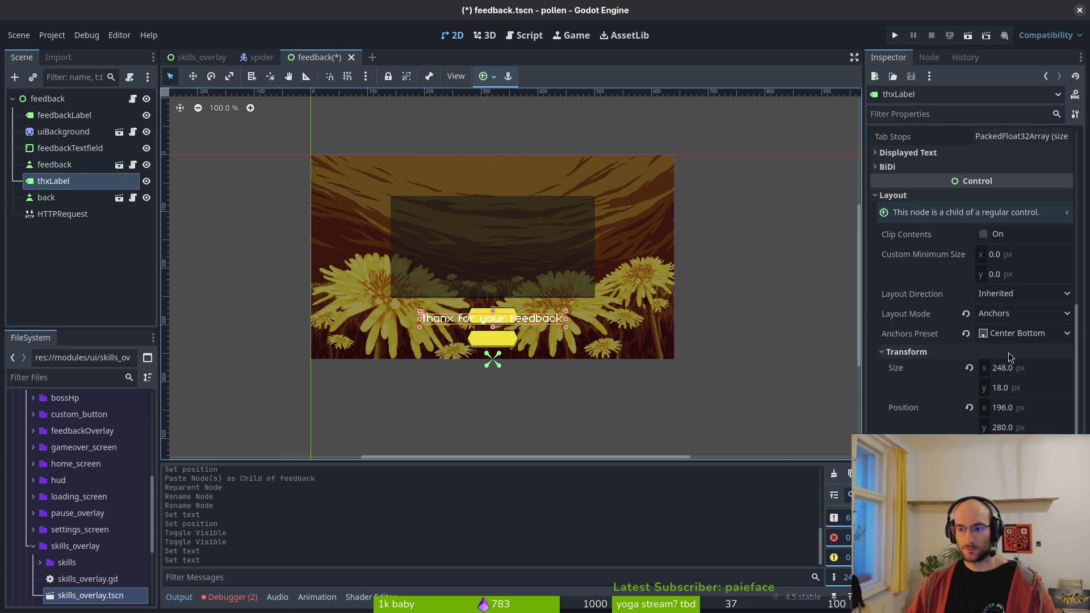
left_click(85, 116)
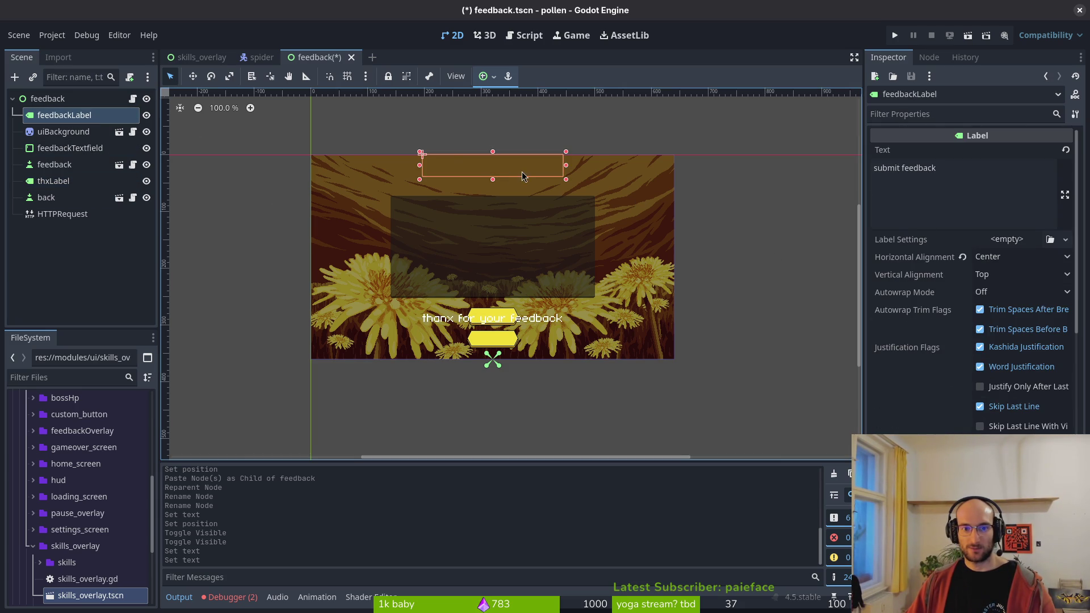
- Delete feedbackLabel and add a new Label node under the feedback root
key("Delete")
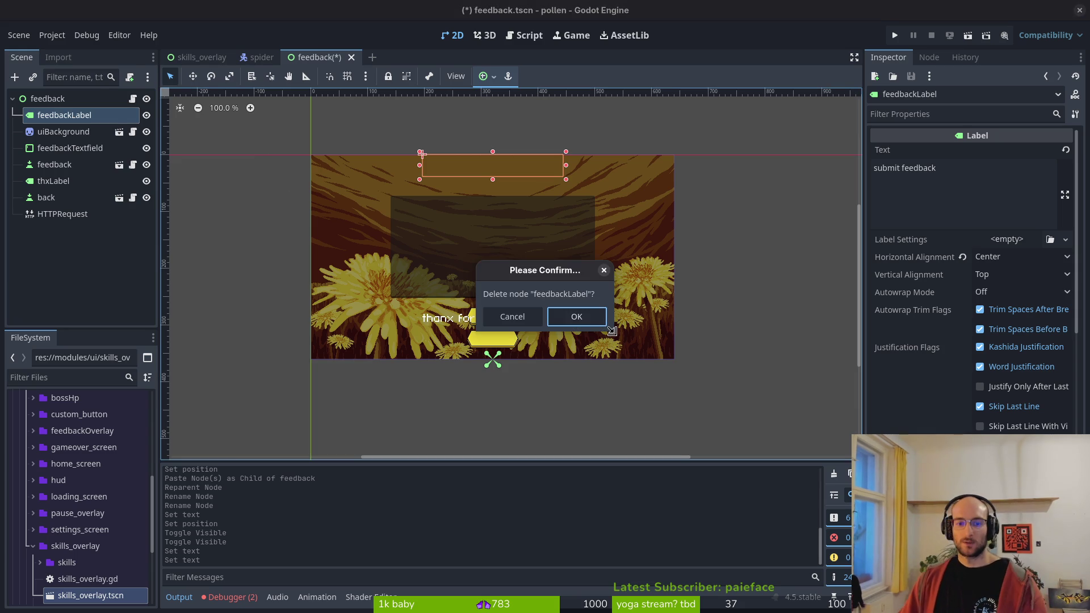
key("Return")
left_click(61, 101)
key("ctrl+a")
type("label")
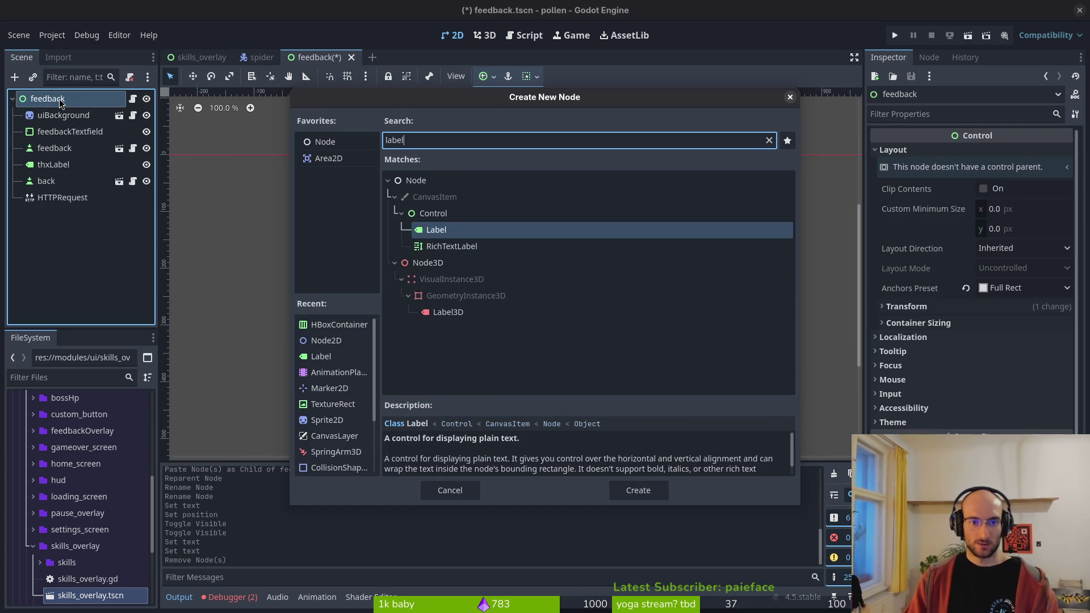
key("Return")
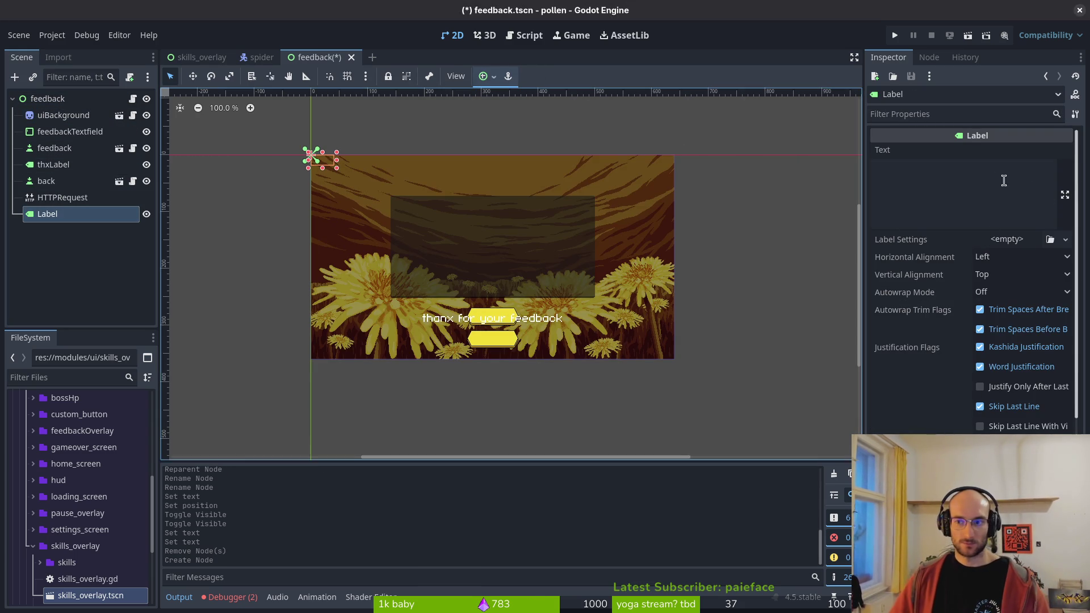
- Set the new Label's text to 'submit feedback'
left_click(979, 181)
type("submit feedback")
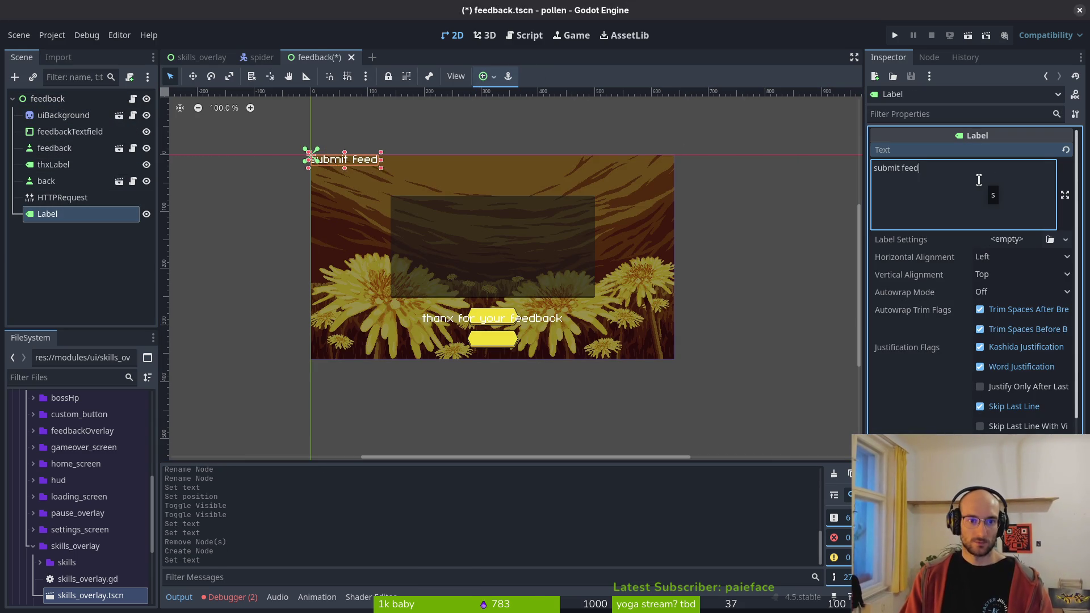
key("Return")
key("BackSpace")
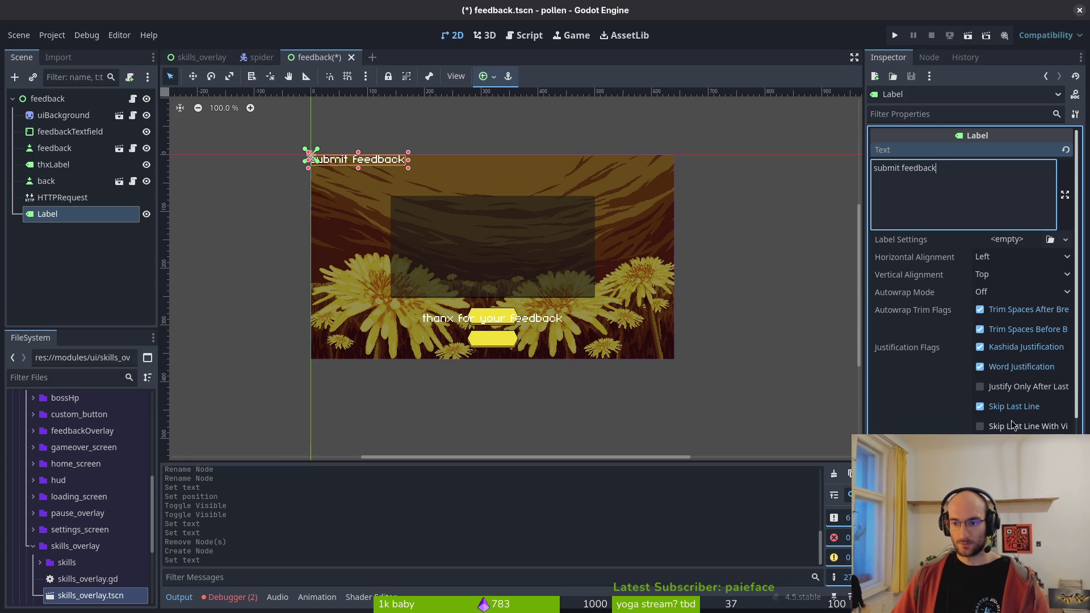
- Switch the Label to Anchors layout with Center Top preset, nudge it down, and save
scroll(942, 257, "down", 5)
left_click(915, 307)
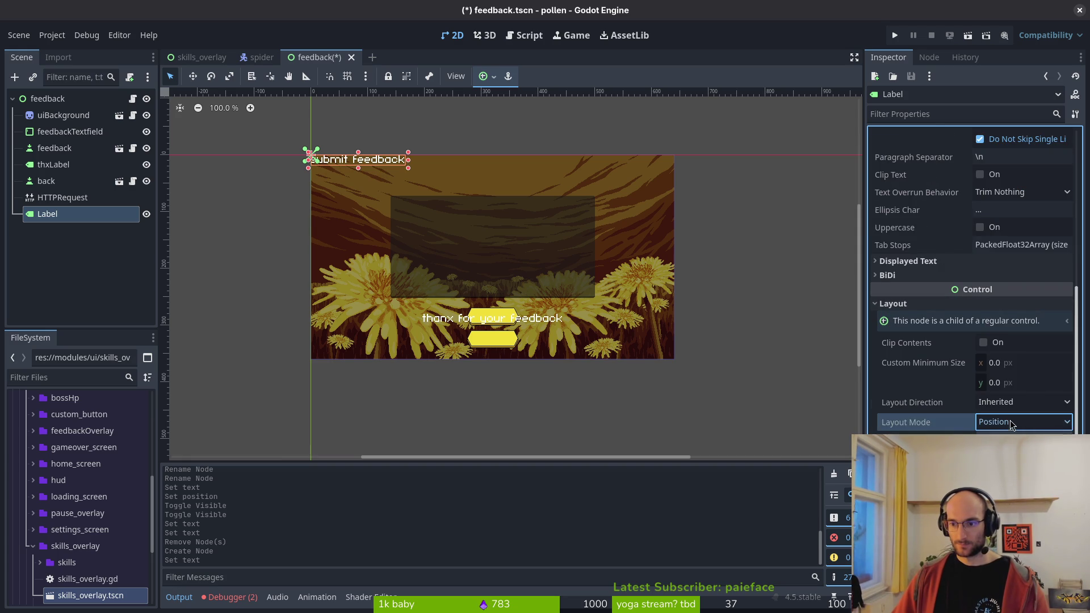
left_click(1022, 441)
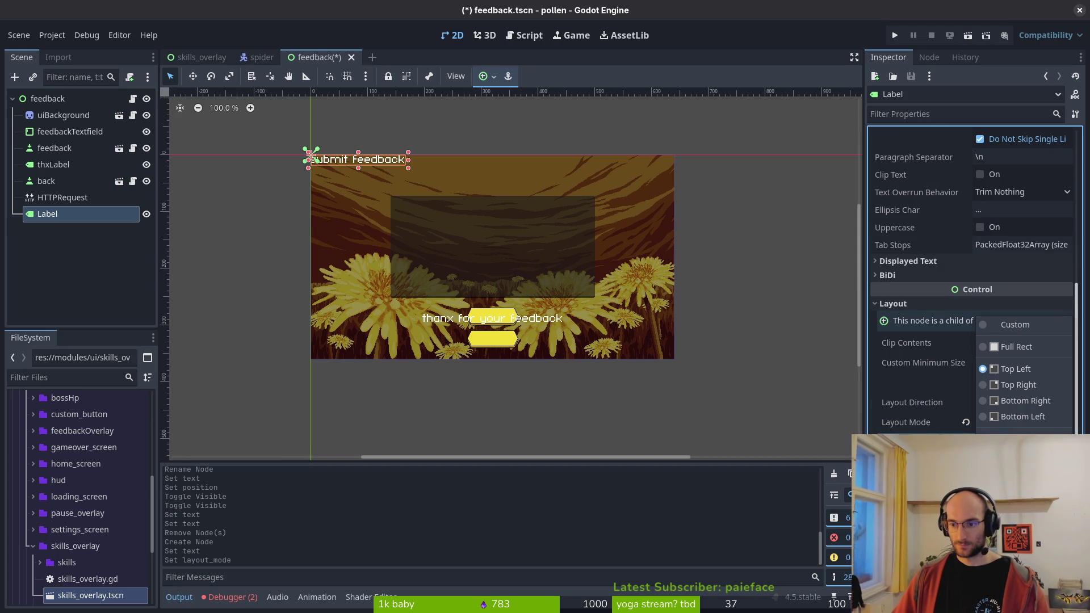
left_click(1022, 455)
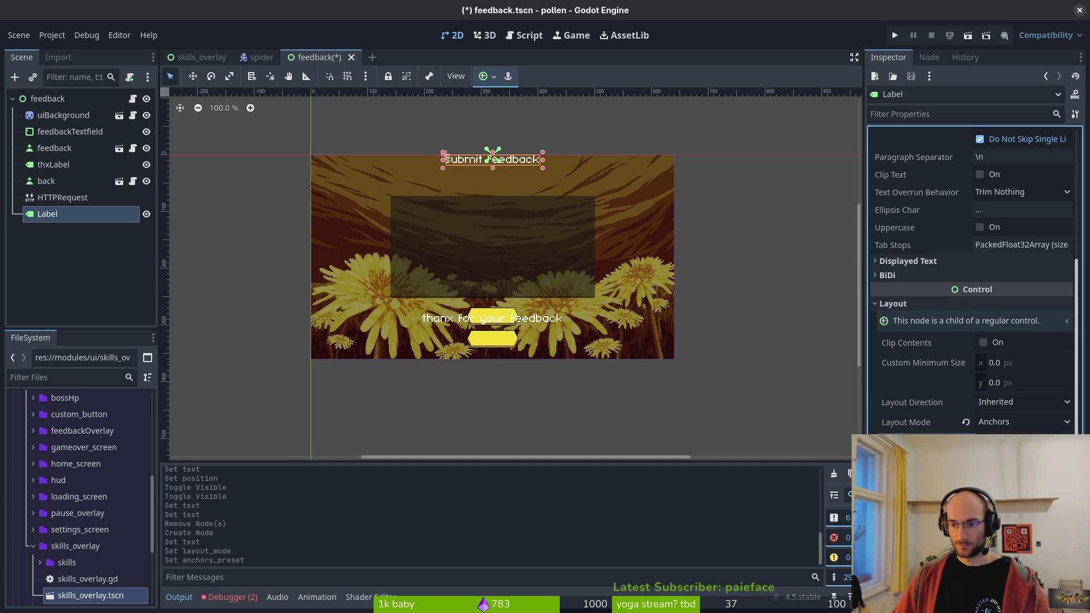
left_click_drag(445, 154, 445, 166)
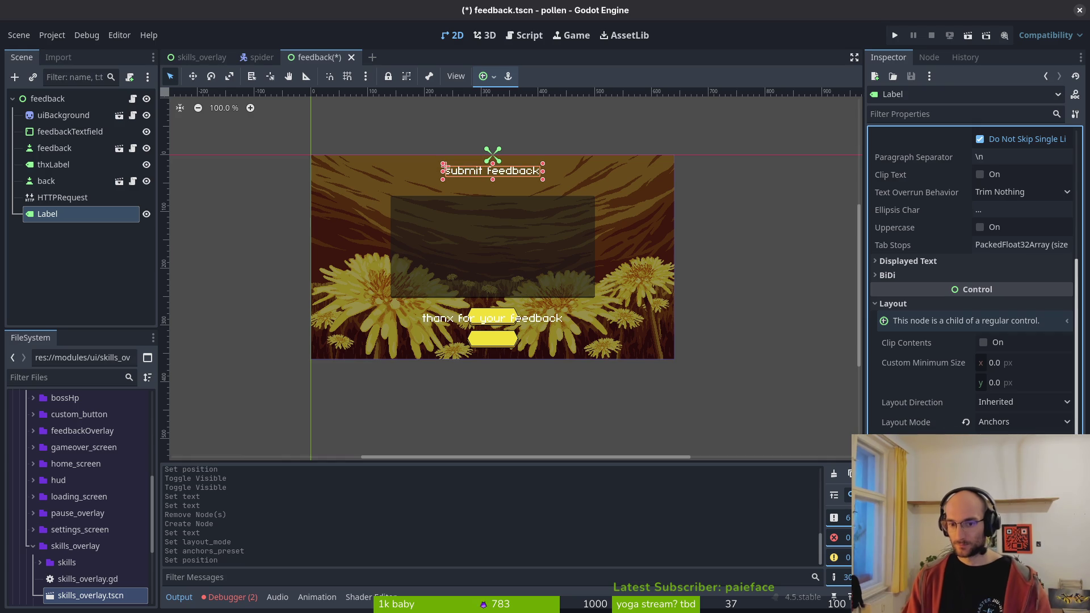
key("ctrl+s")
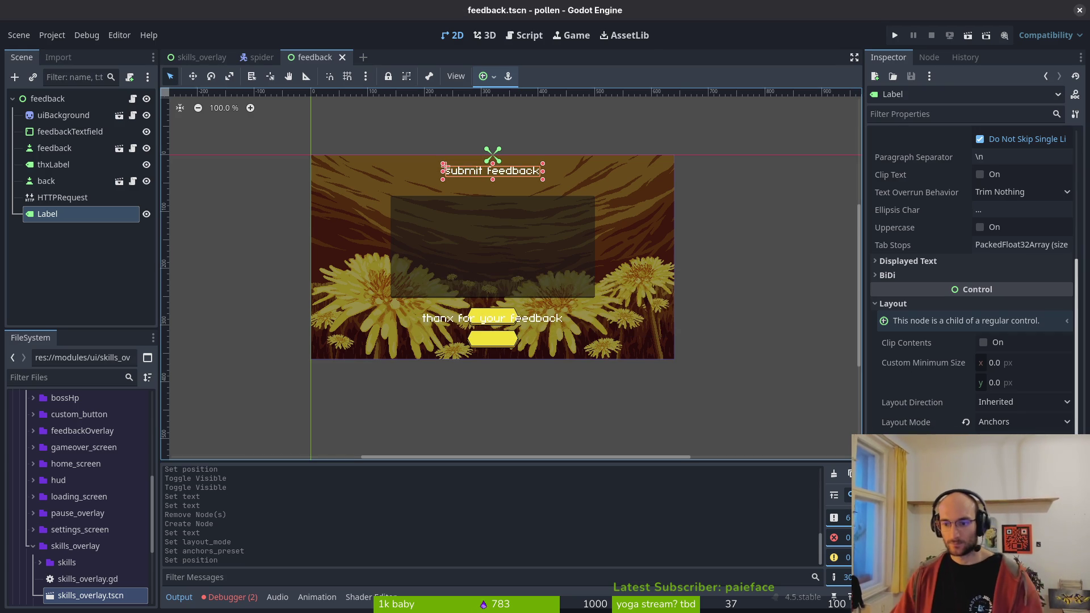
- Add 'feedback_textfield.editable = false' after feedback_button.hide() in send_feedback
key("alt+Tab")
key("alt+Tab")
key("alt+Tab")
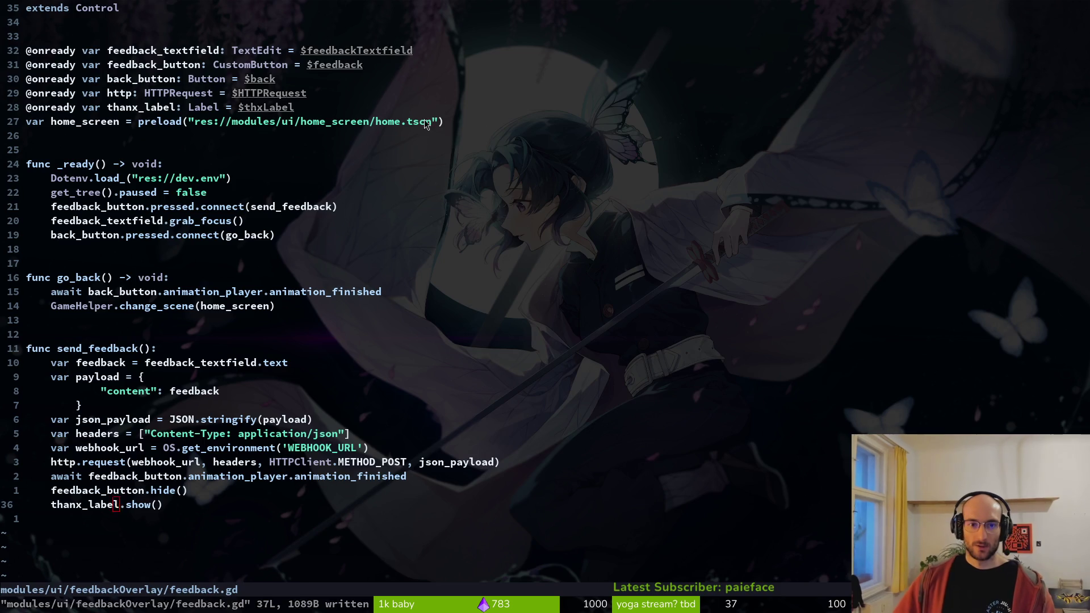
key("k")
key("dollar")
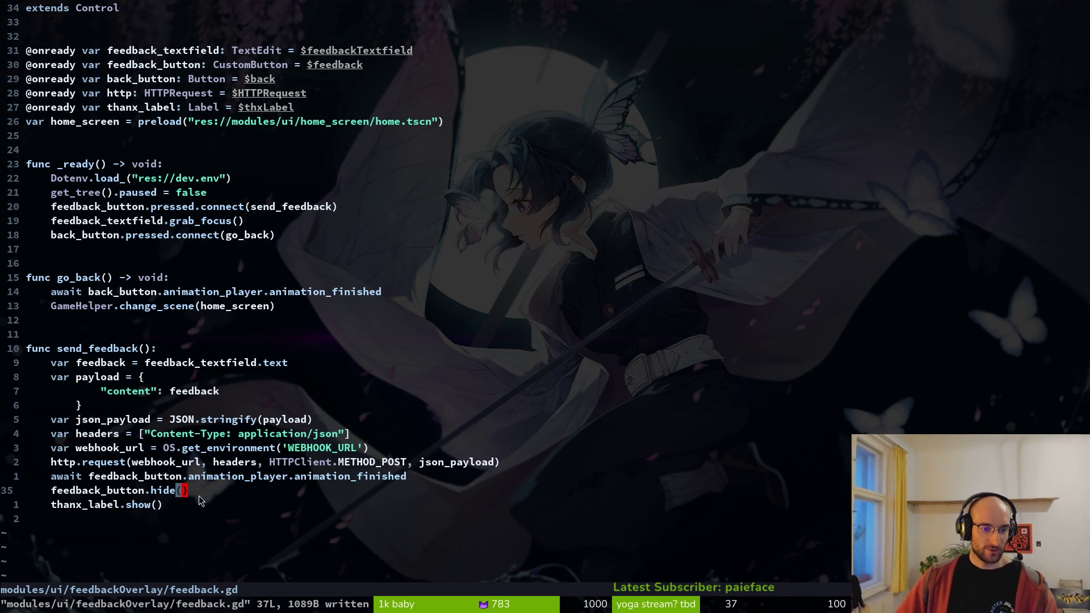
key("o")
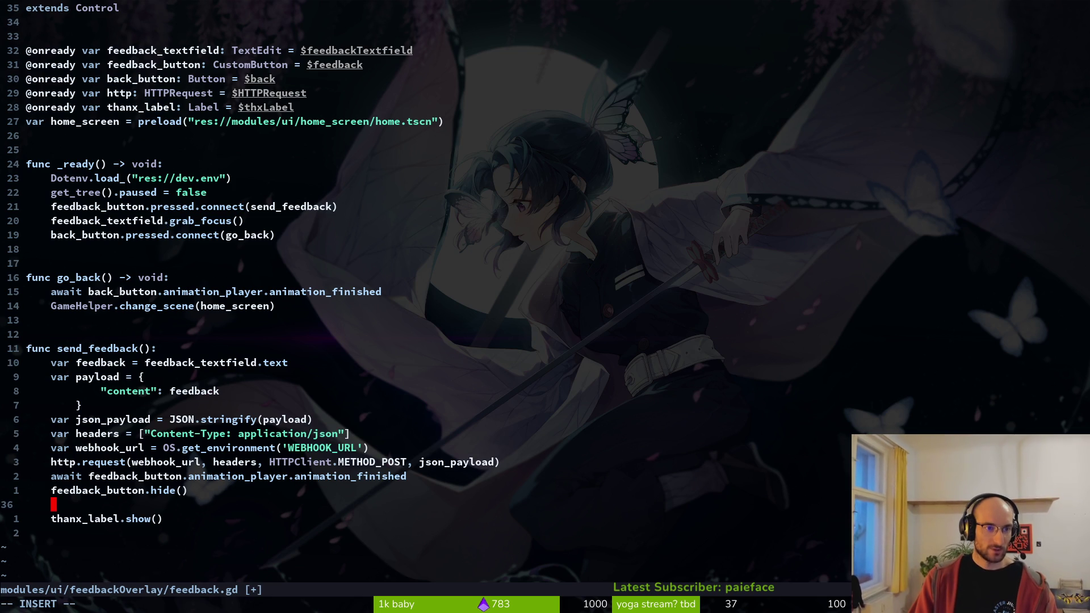
type("fedback_textfield.")
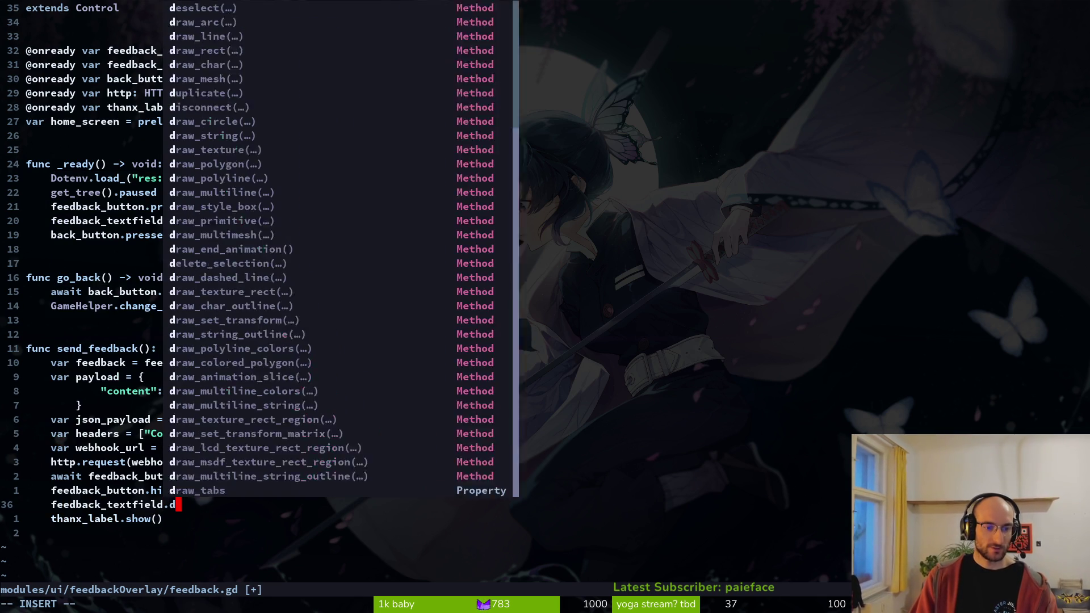
type("edi")
key("Return")
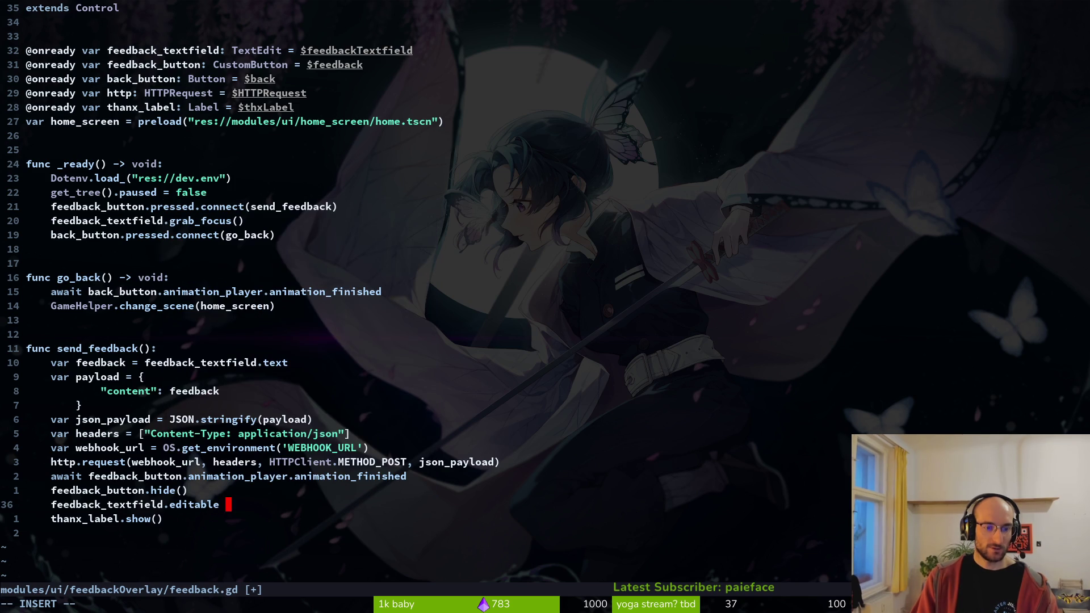
key("BackSpace")
key("BackSpace")
key("BackSpace")
type("fals")
key("Return")
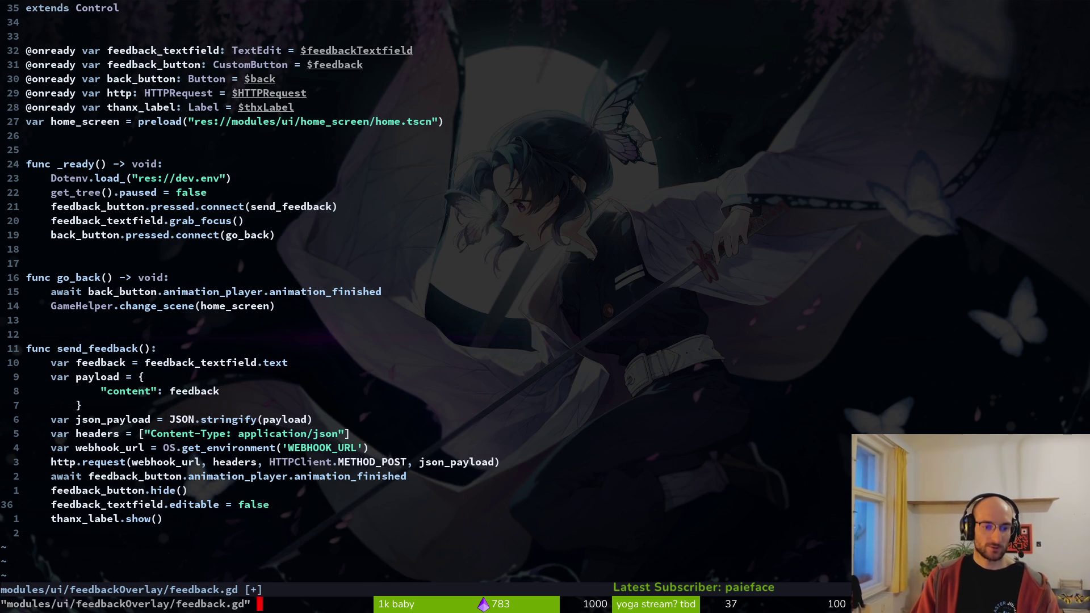
- Save and quit Vim with :wq and return to the Godot editor
key("Escape")
type(":wq")
key("Return")
key("alt+Tab")
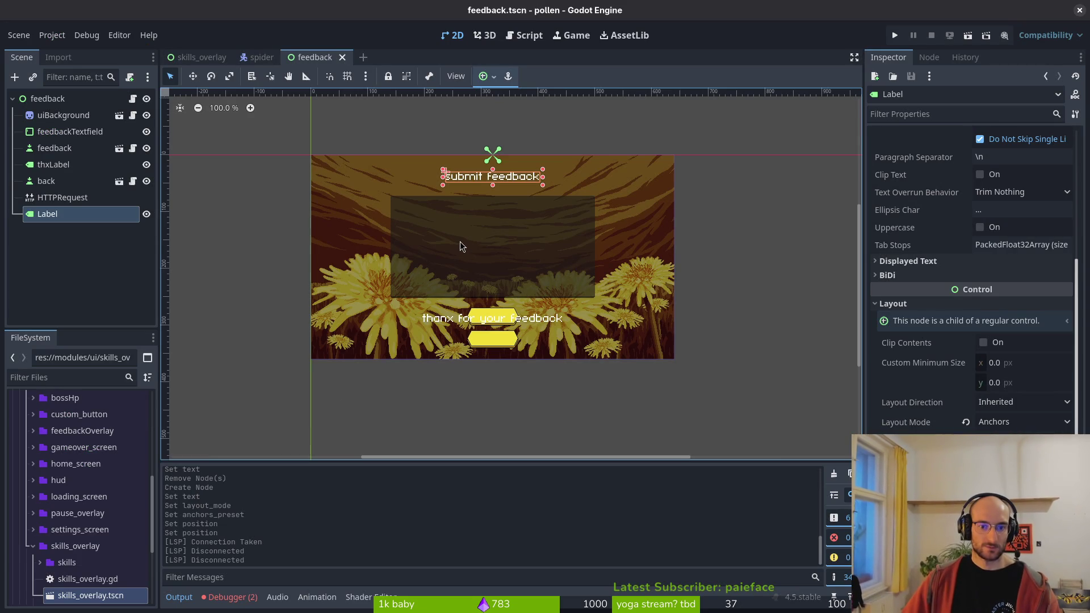
- Run the game, open the feedback screen from the main menu, then stop it
left_click(896, 36)
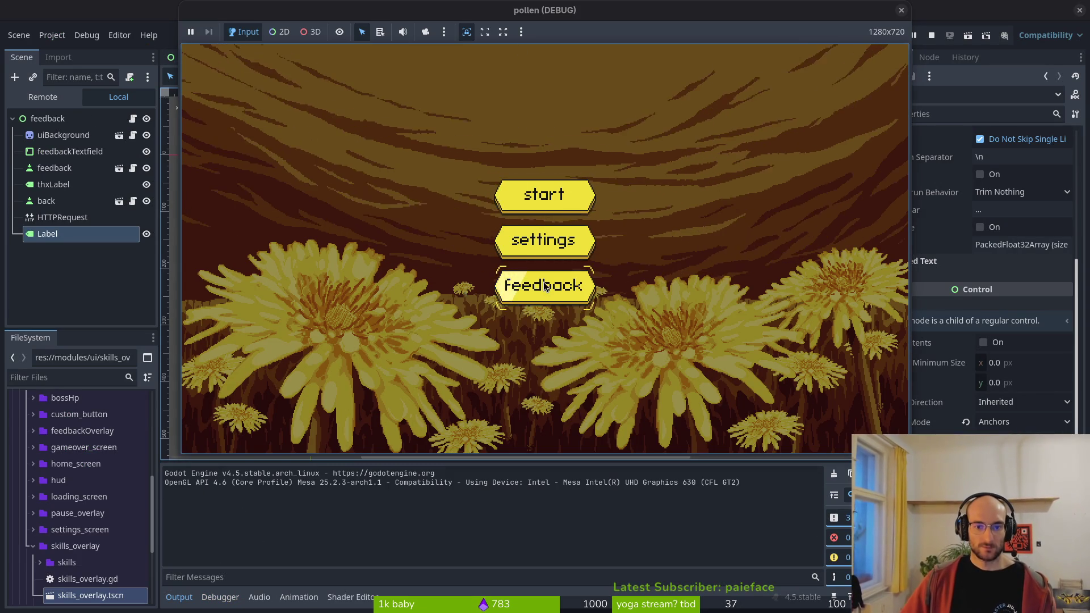
left_click(541, 284)
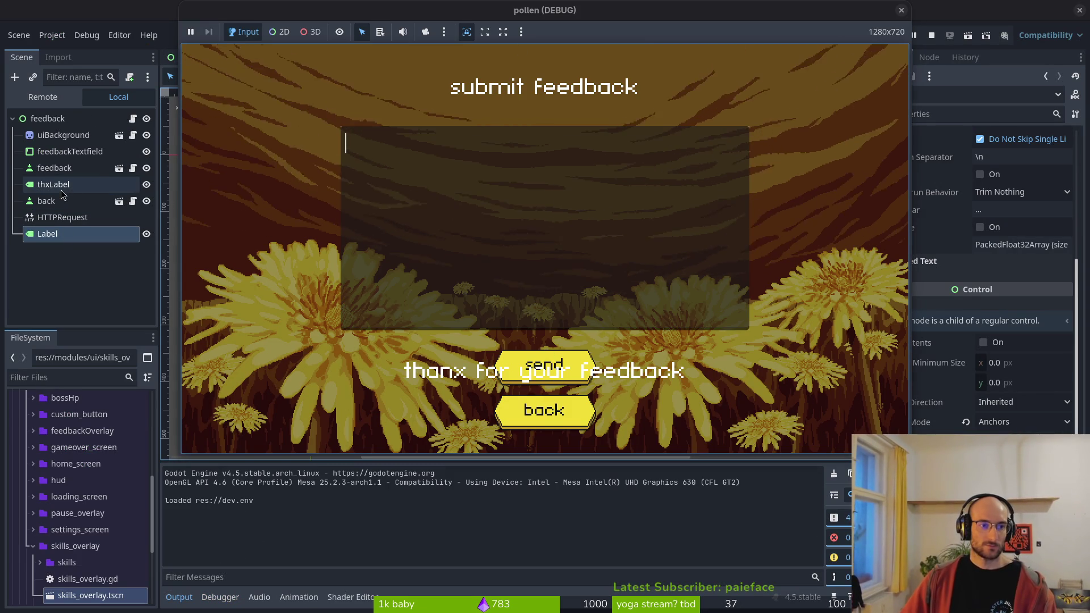
left_click(146, 185)
key("F8")
- Run the feedback scene alone and send the test feedback 'asd'
key("F6")
left_click(514, 231)
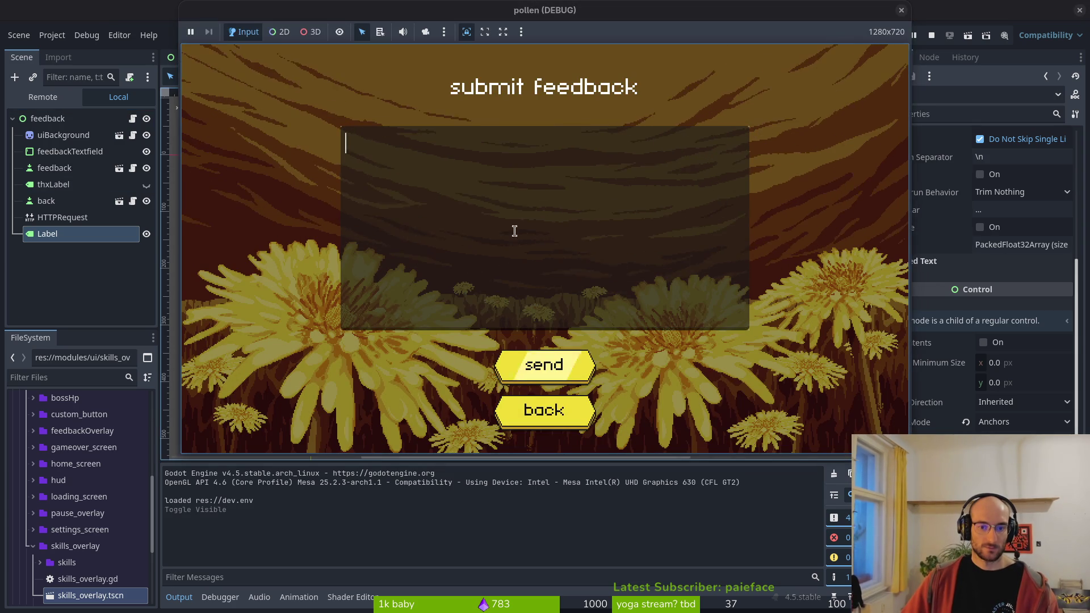
type("asd")
left_click(569, 371)
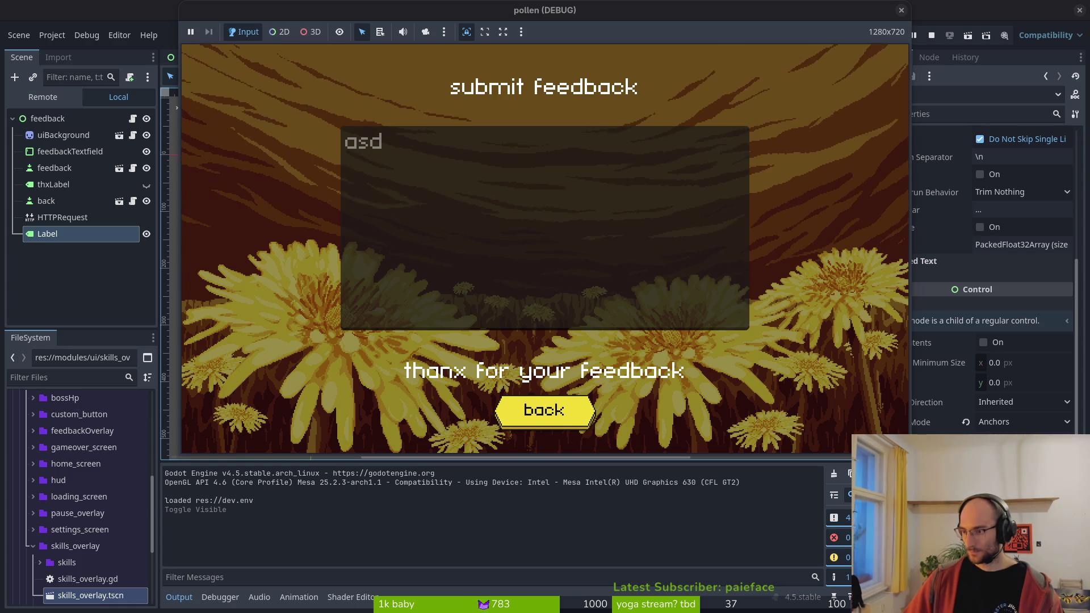
- Press back in the running game, read the scene-change errors in the Debugger, then stop
left_click(544, 410)
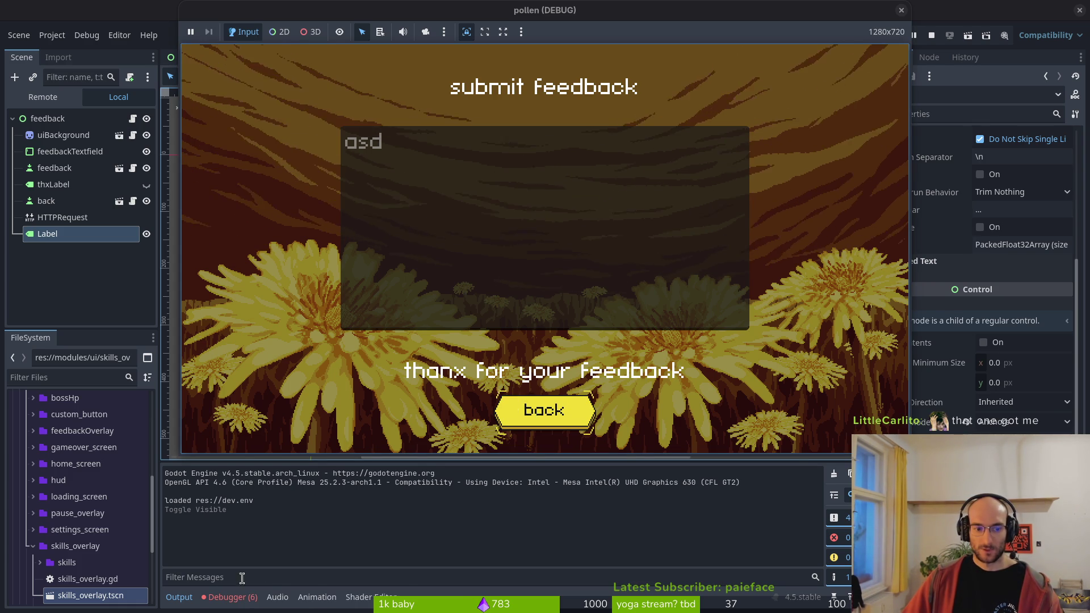
left_click(233, 597)
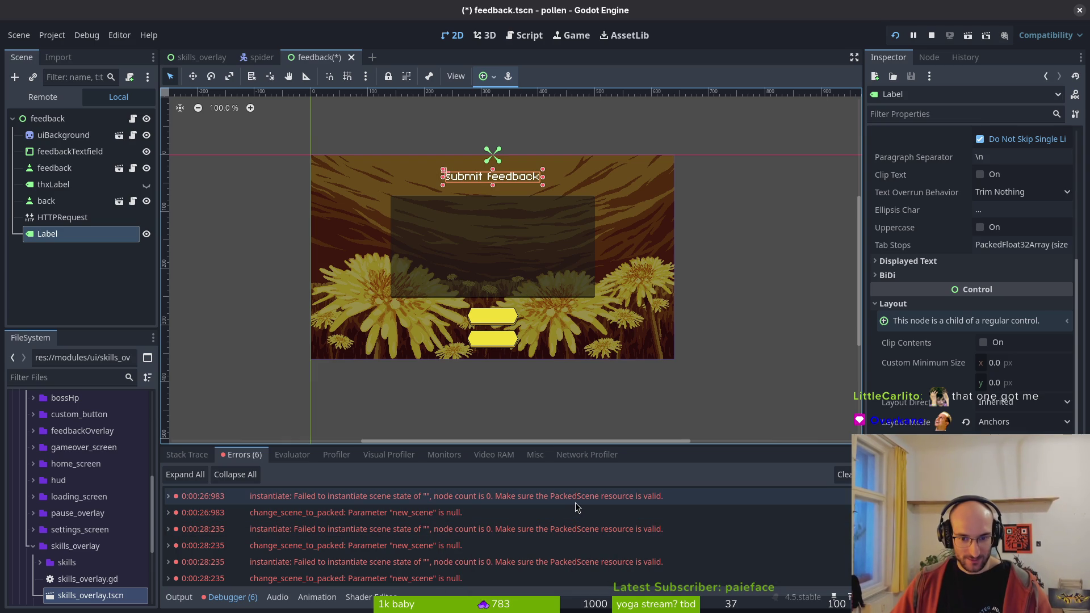
mouse_move(576, 507)
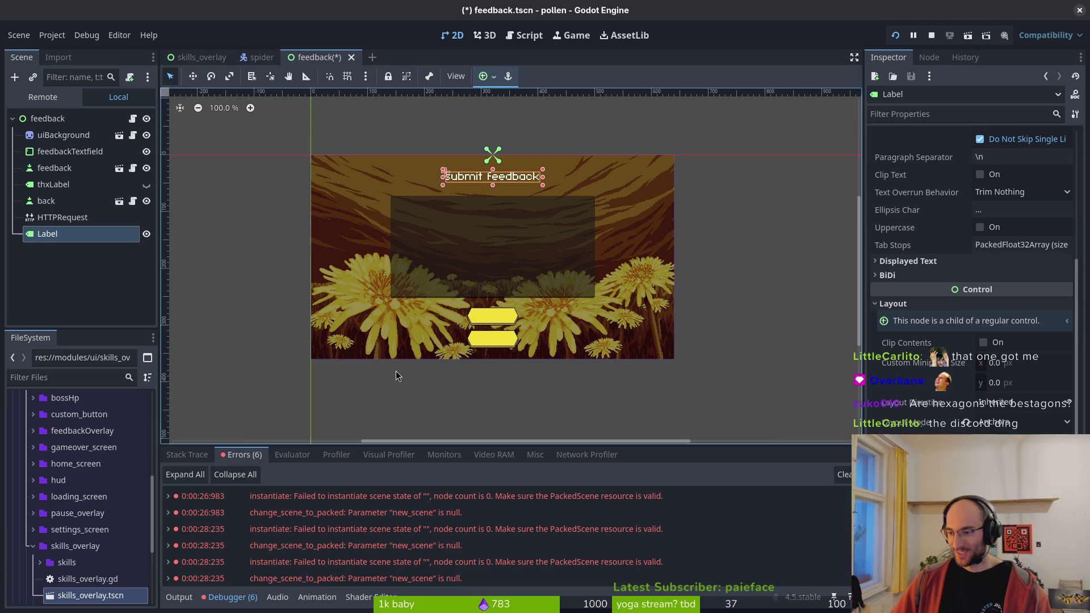
key("F6")
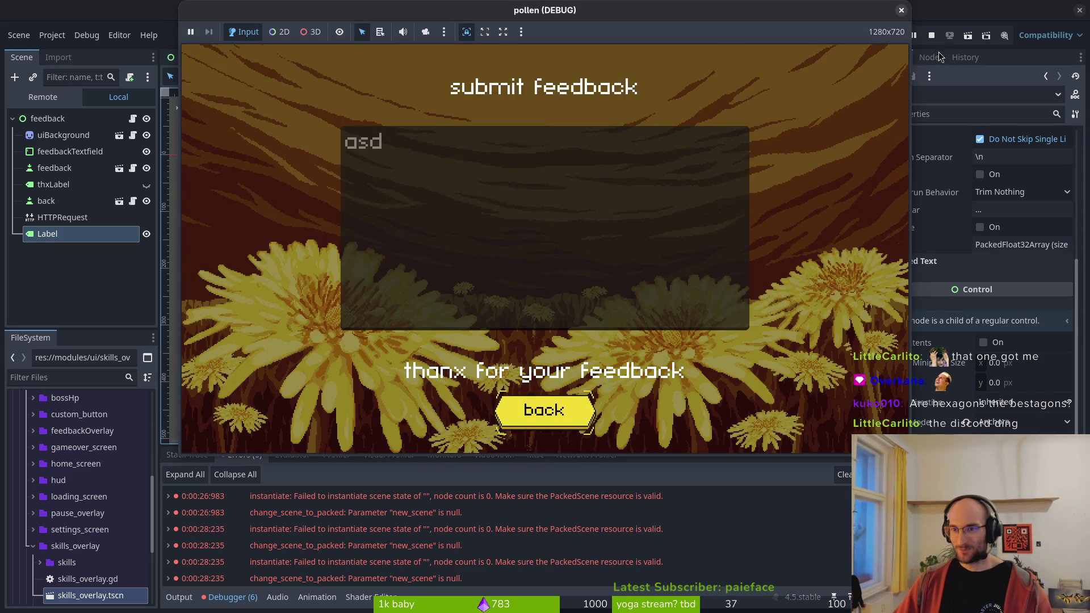
left_click(932, 35)
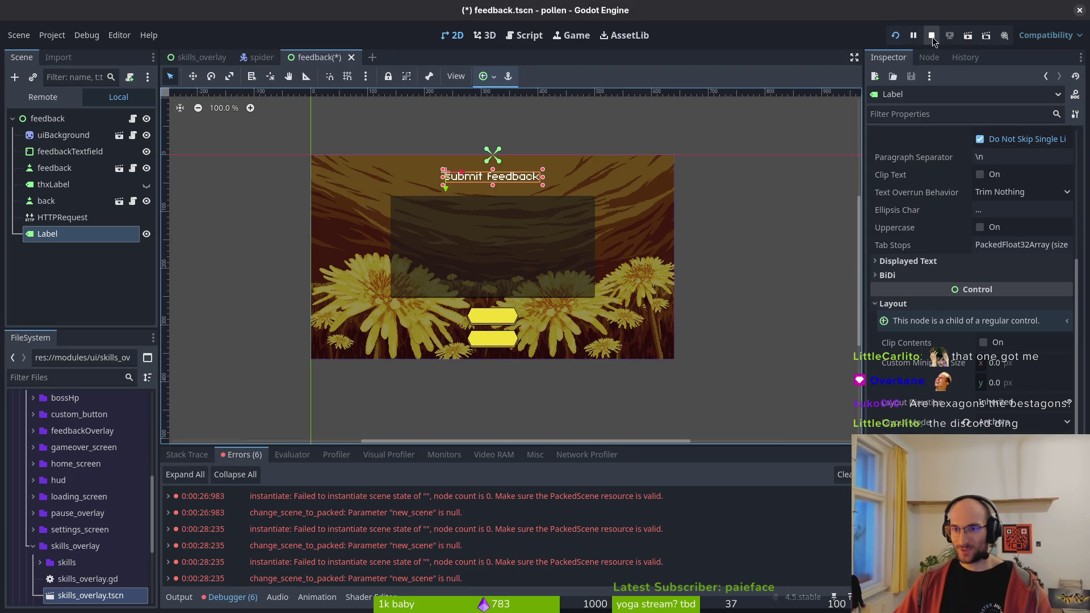
- Dismiss Aseprite's Save File prompt and close the bossHpBar-Sheet sprite tab
key("alt+Tab")
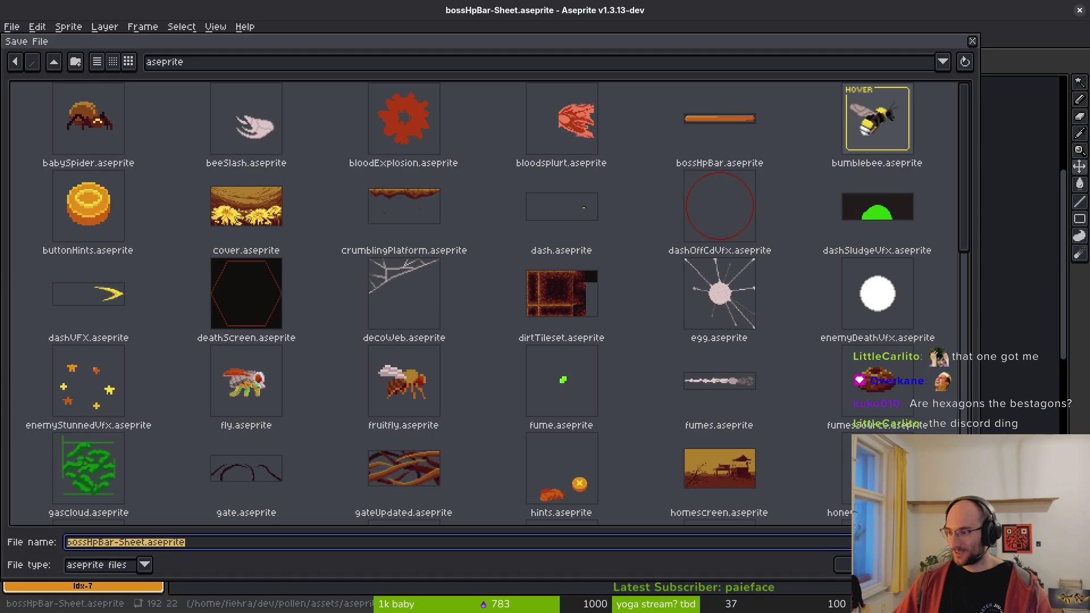
left_click(973, 42)
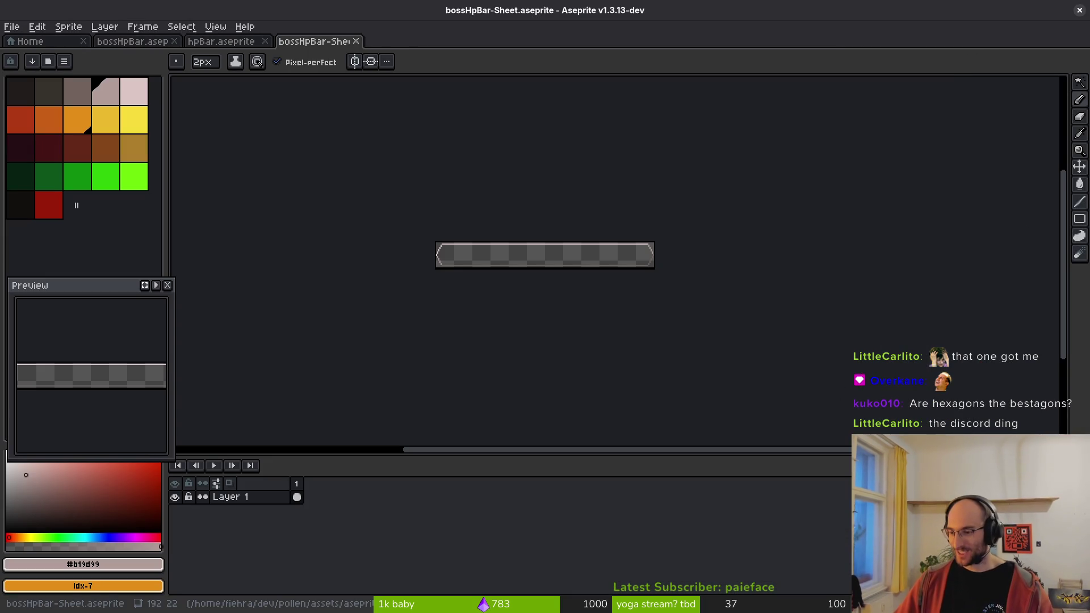
middle_click(300, 42)
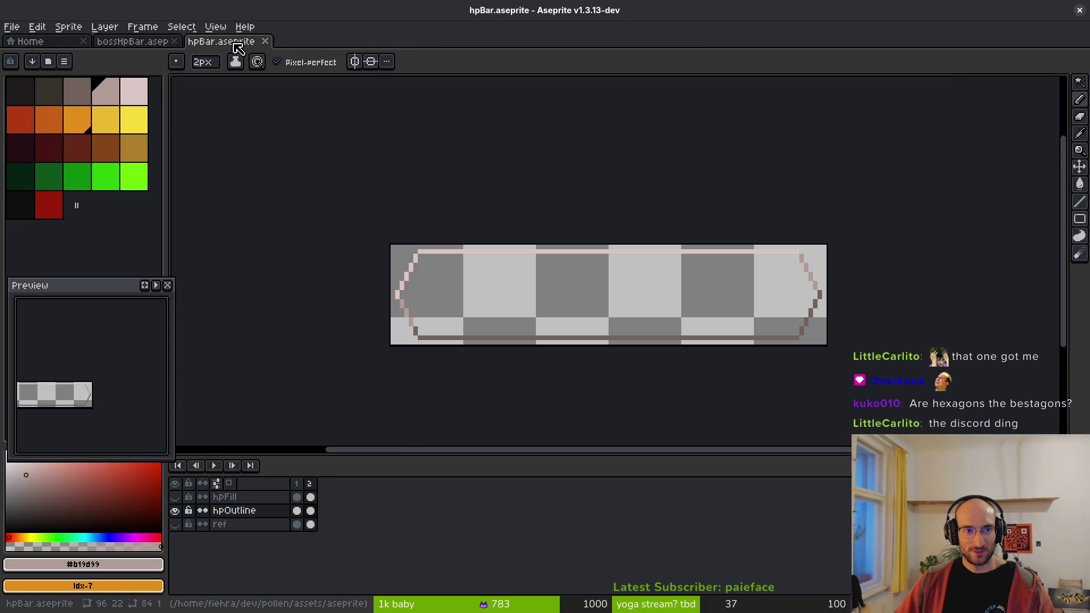
key("alt+Tab")
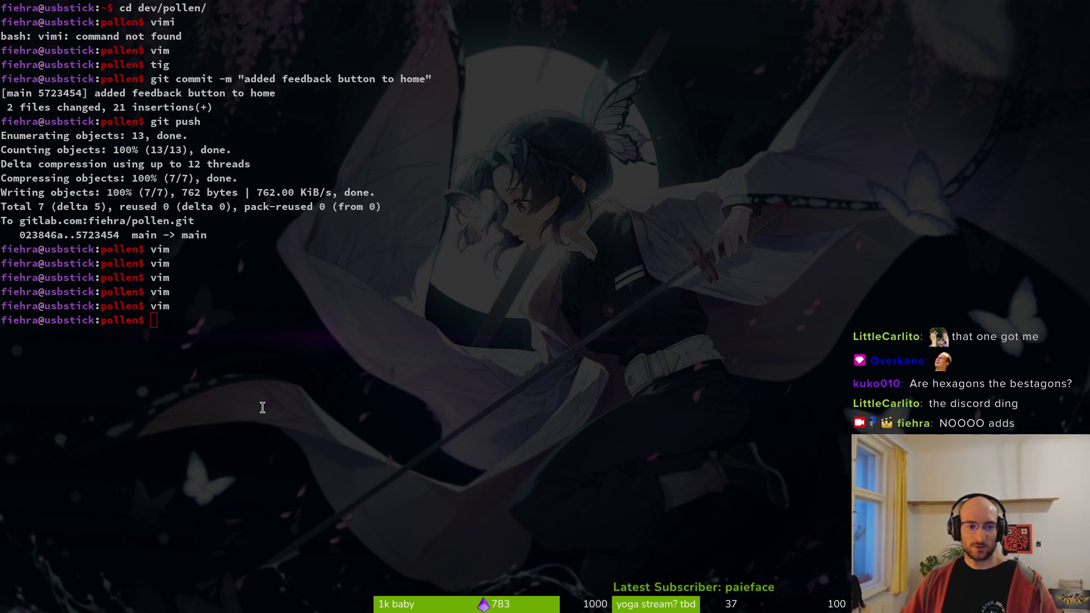
- Pause the running game with Escape, open feedback from the pause menu, then stop the game
key("alt+Tab")
key("Escape")
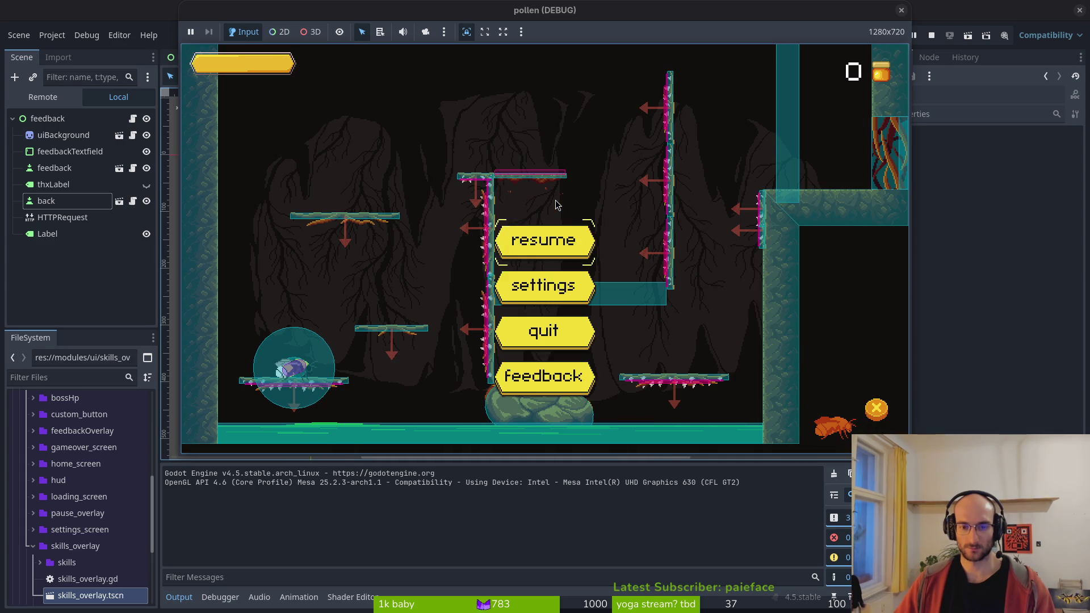
left_click(534, 377)
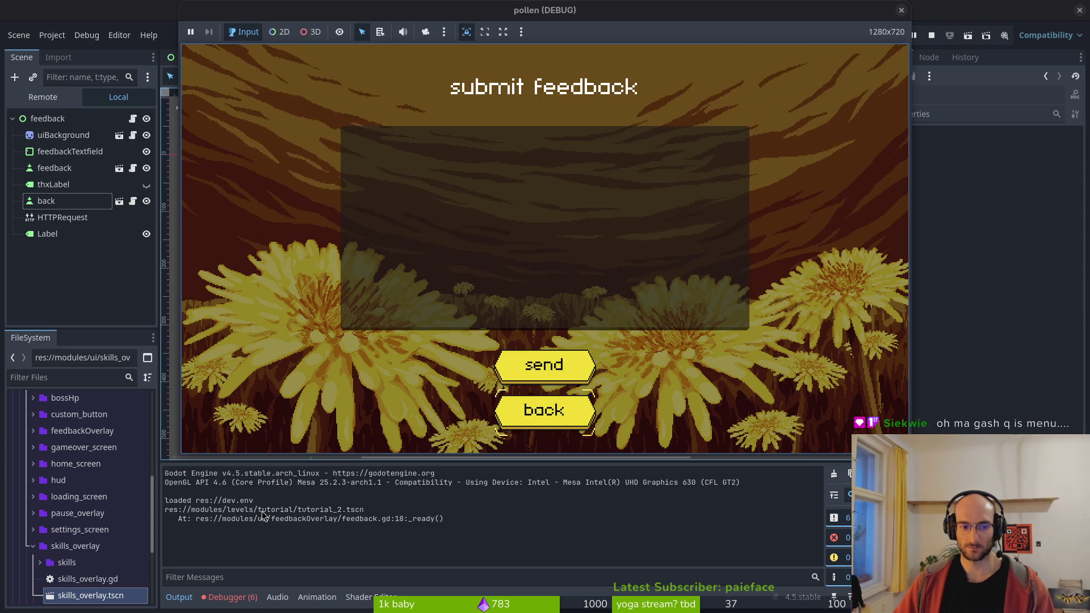
key("F8")
key("super+1")
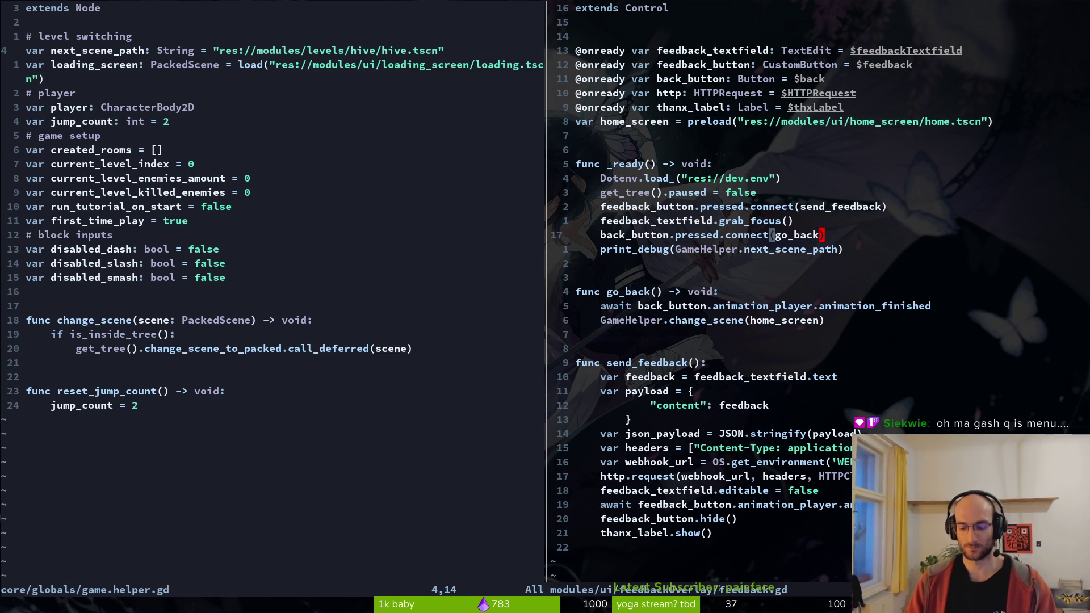
- Add GameHelper.next_scene_path = "res://modules/ui/home_screen/home.tscn" above the debug print
key("O")
type("ga")
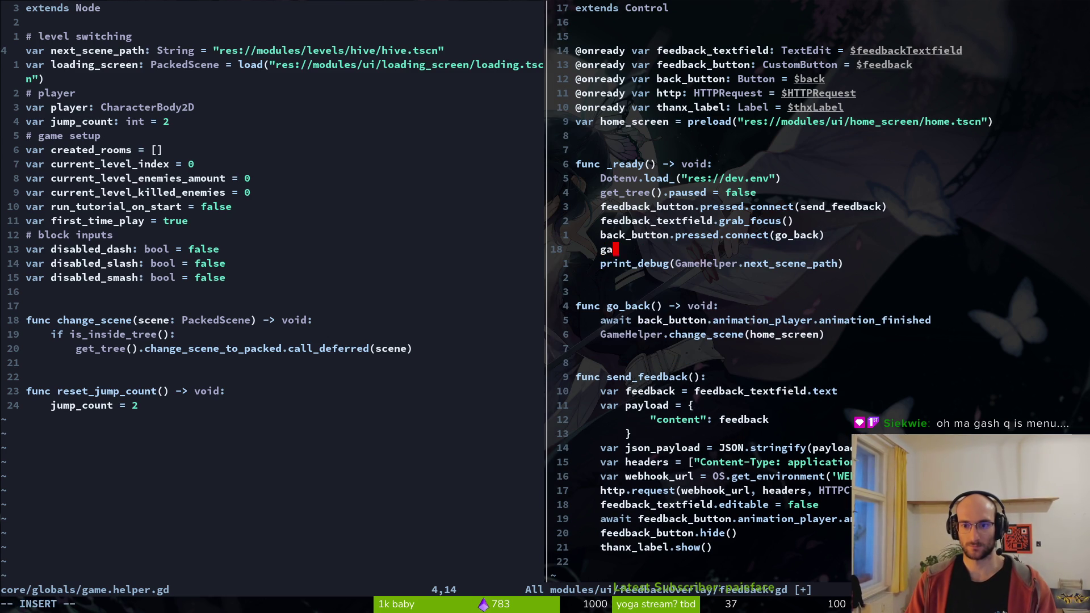
type("mehe")
key("Tab")
type(".nex")
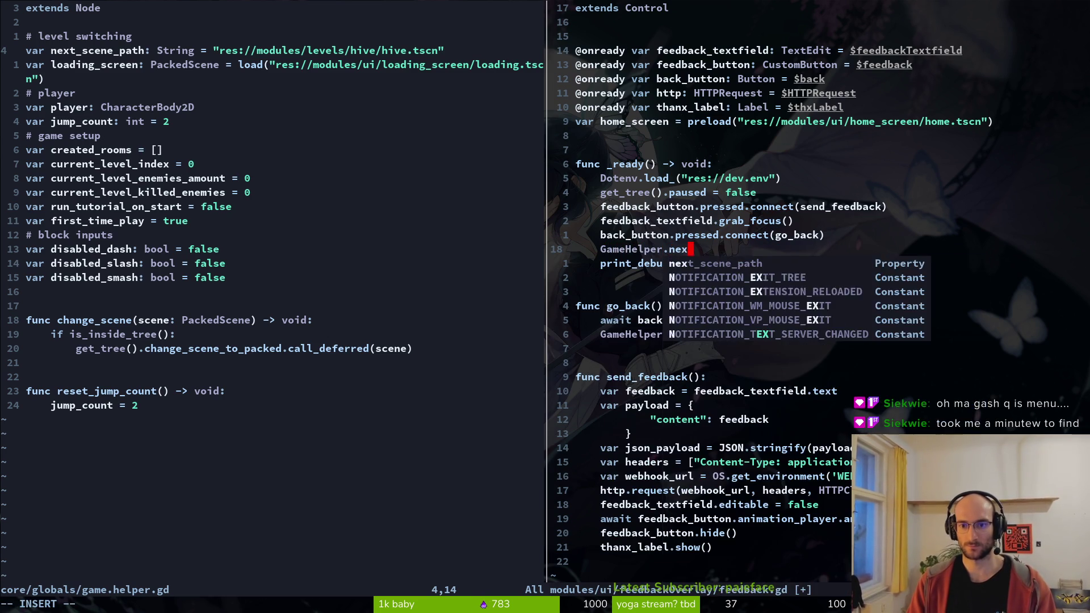
key("Tab")
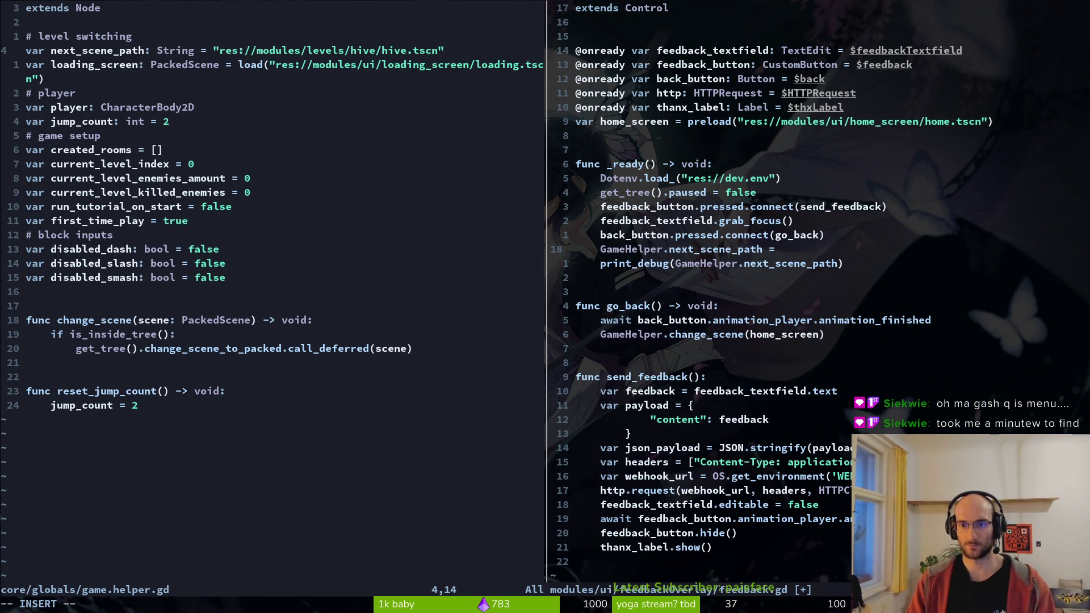
type("es://mod")
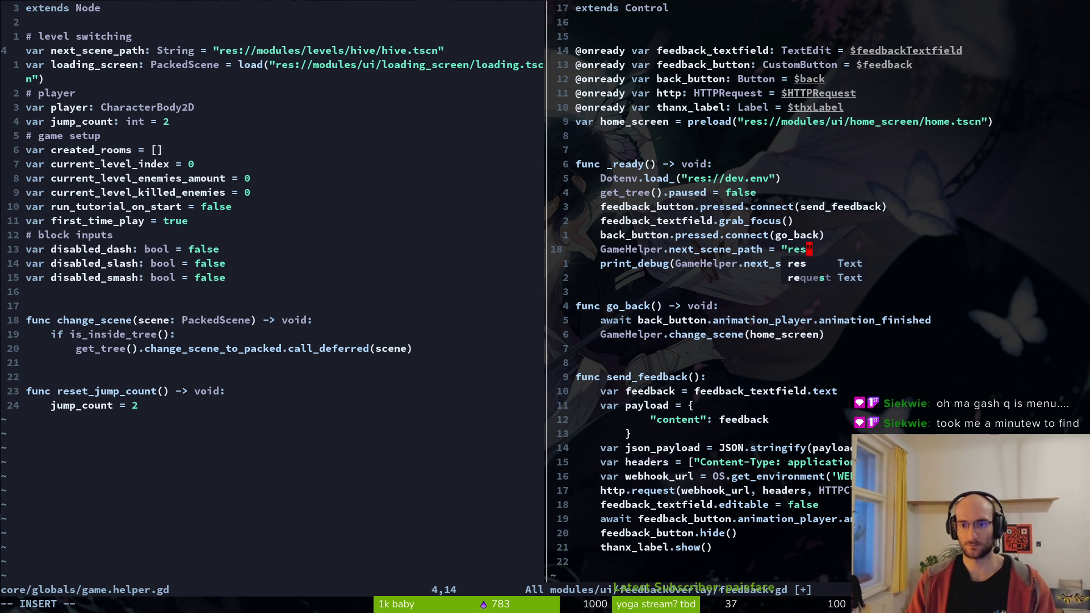
key("Tab")
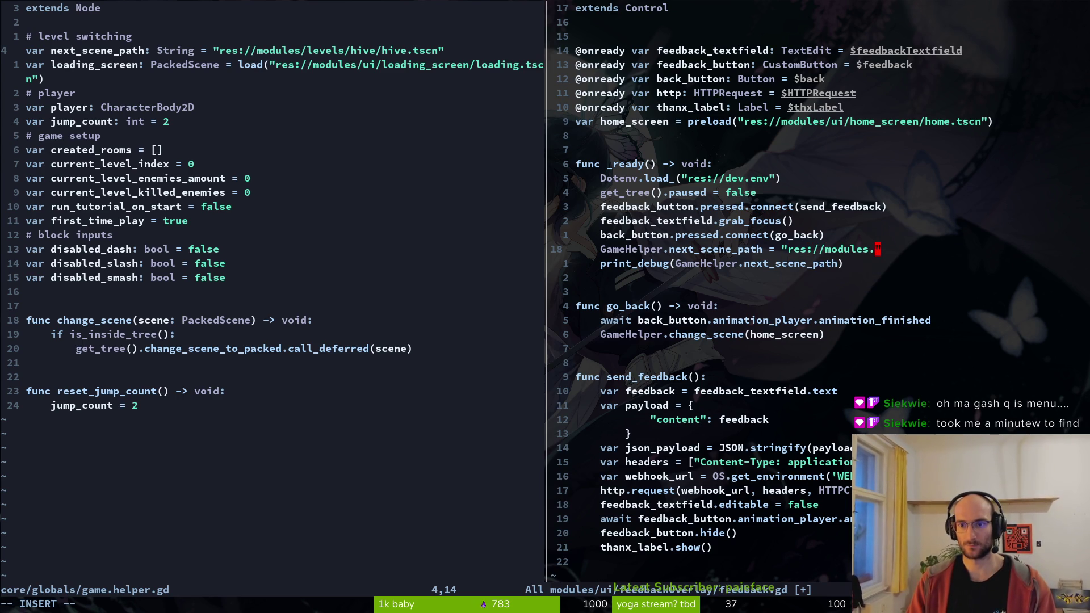
type("/7")
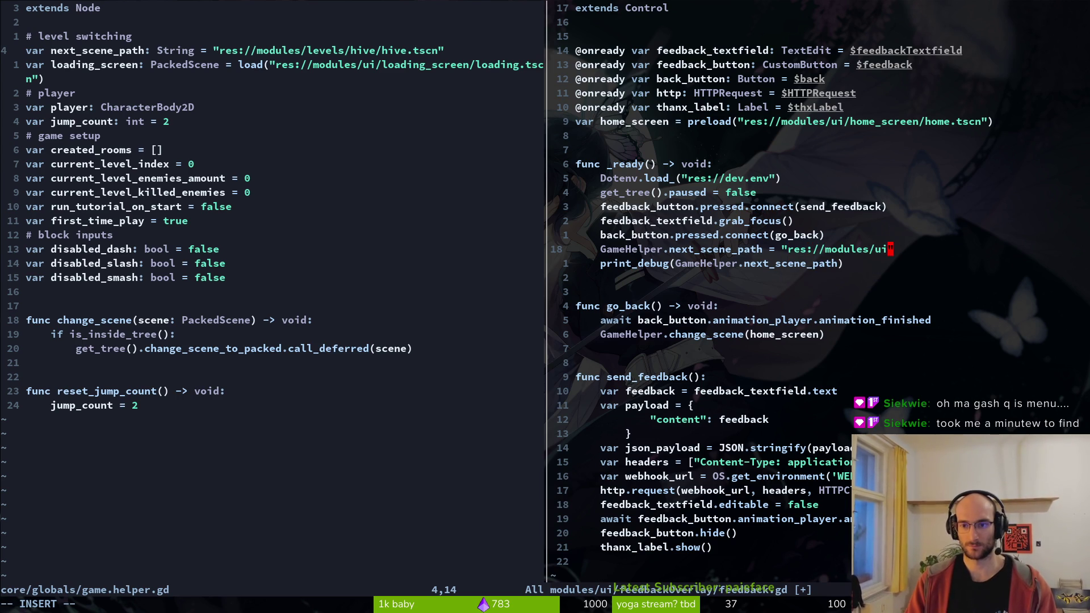
type("&/")
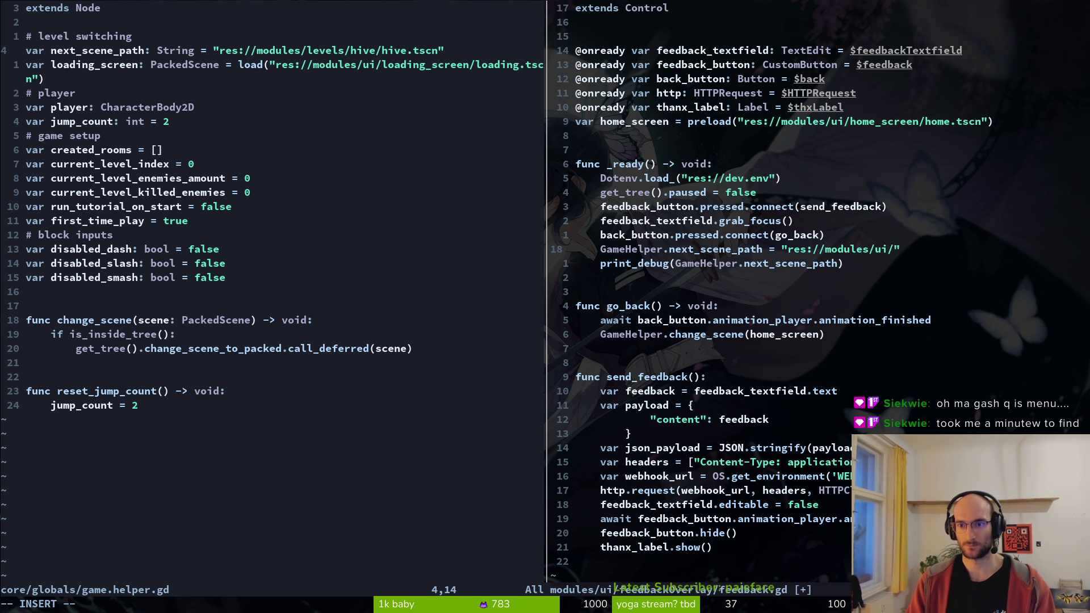
key("Tab")
type("/")
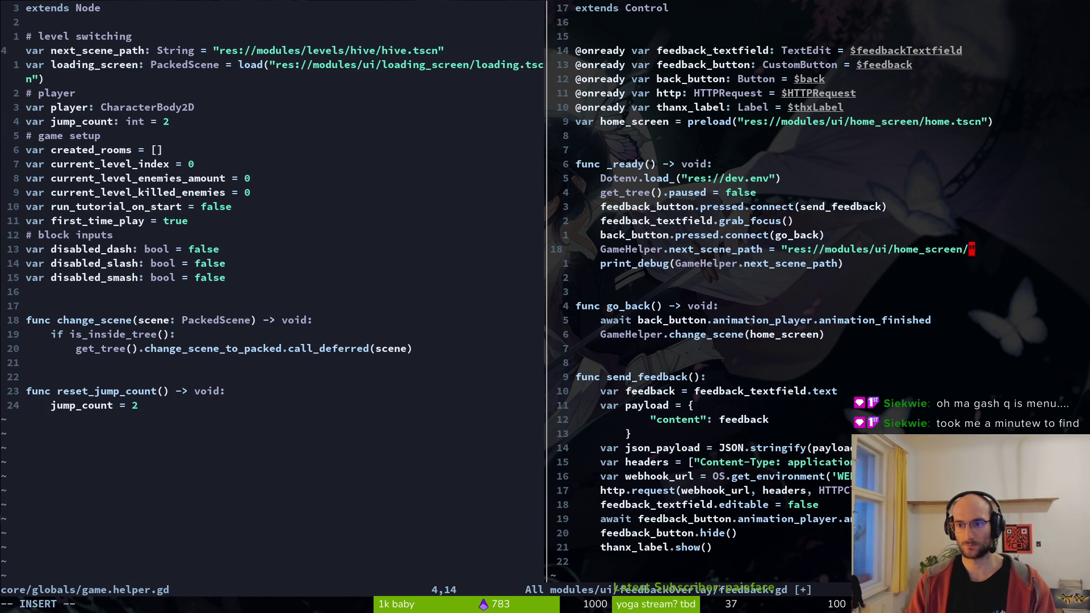
type("home.tscn")
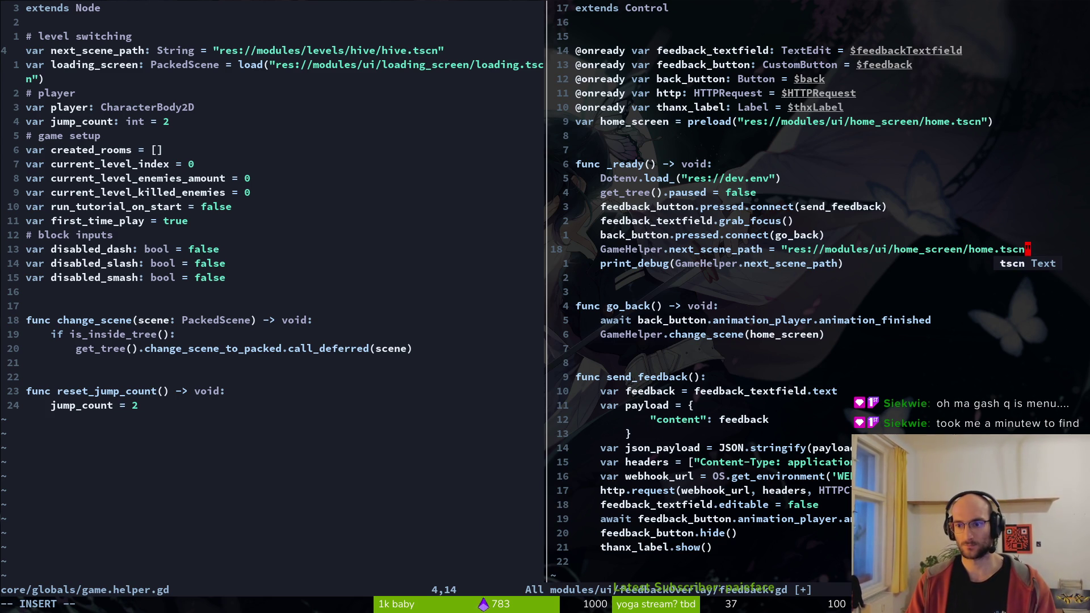
key("Escape")
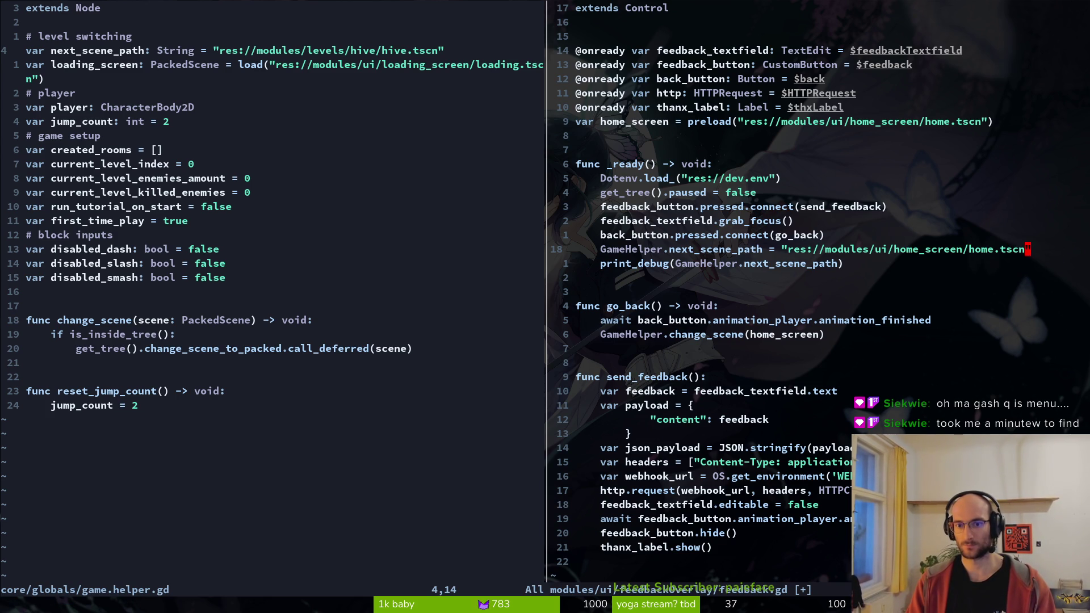
- Delete the leftover print_debug line and save feedback.gd
key("j")
key("d")
key("d")
type(":w")
key("Return")
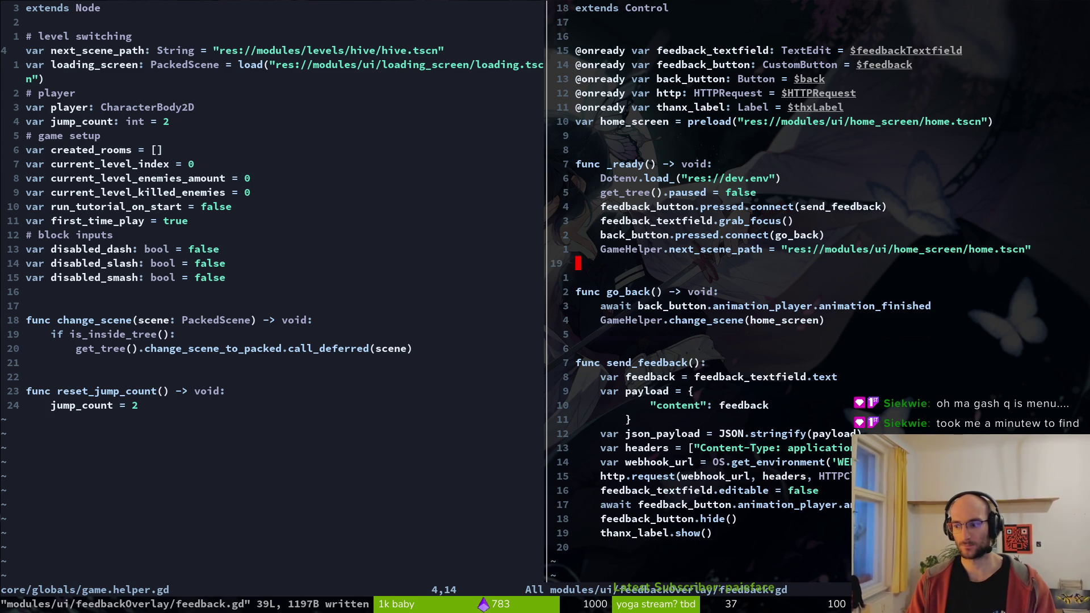
key("alt+Tab")
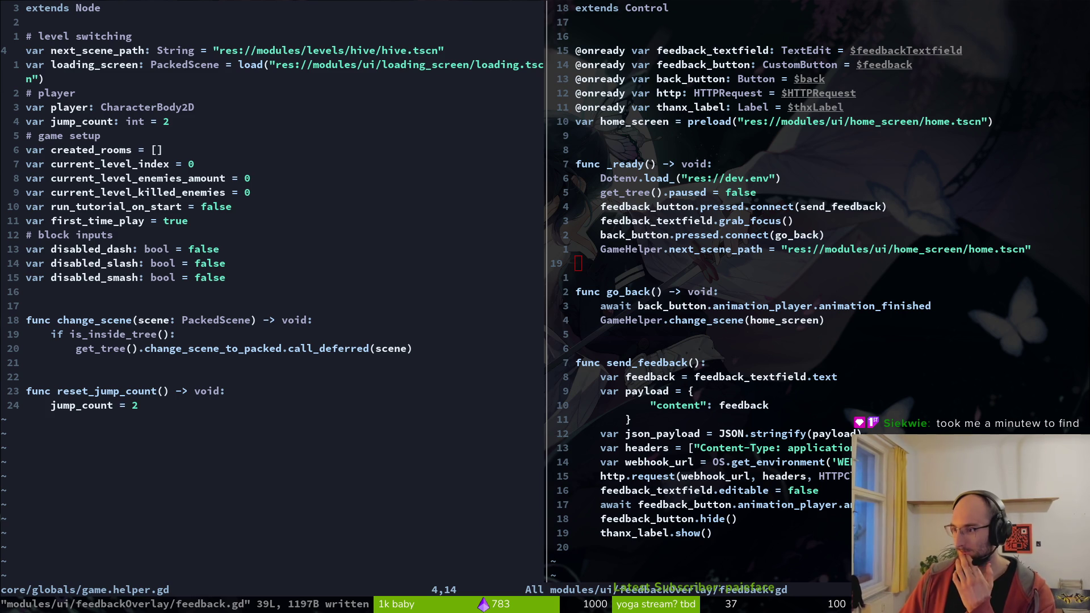
key("super+b")
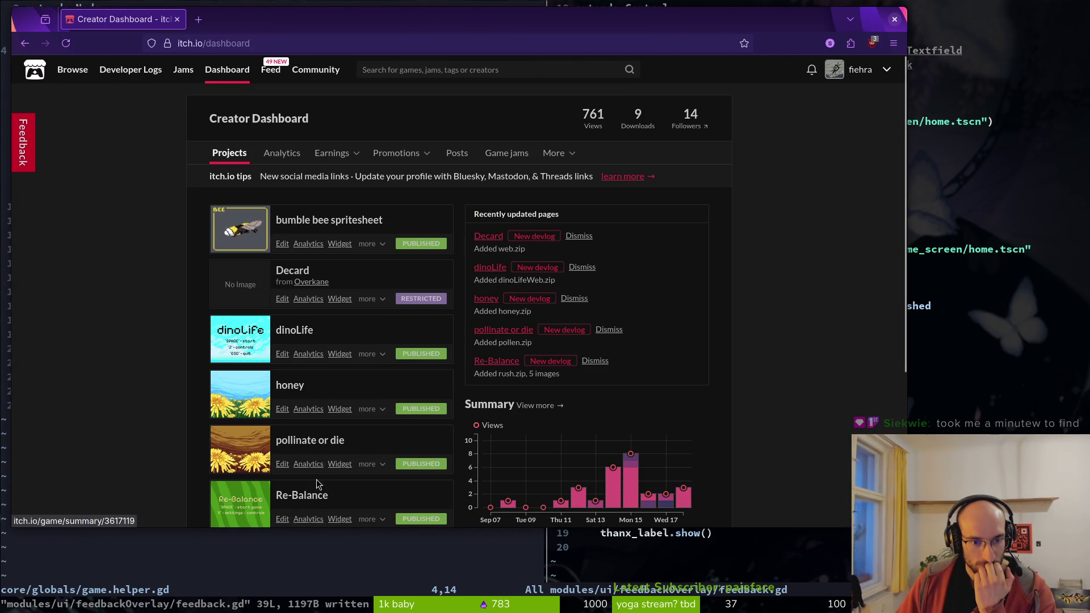
- Open the edit page of the 'pollinate or die' game on itch.io
left_click(316, 440)
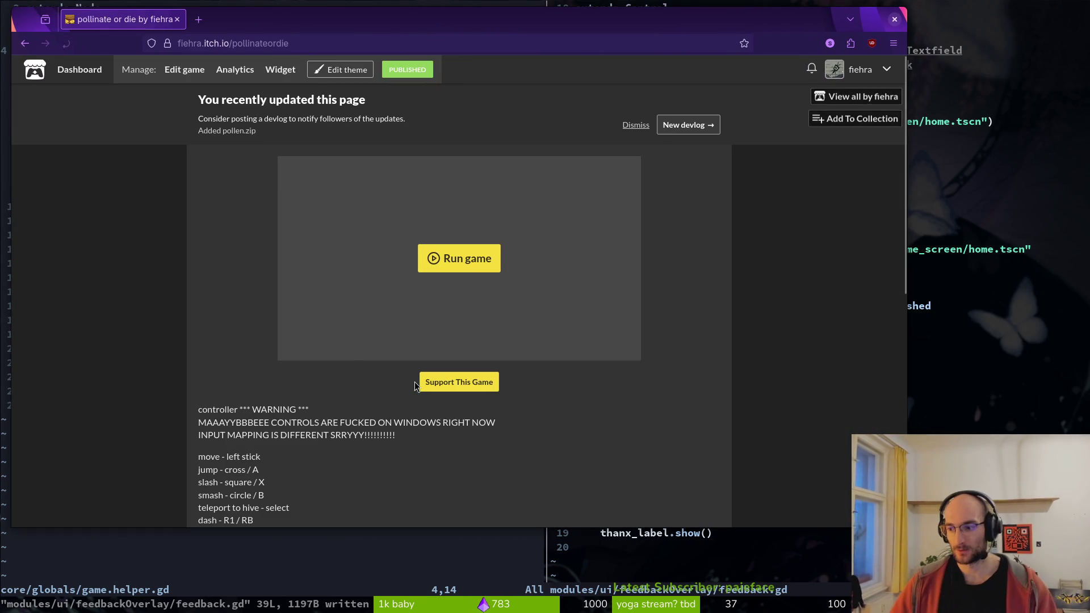
scroll(222, 488, "down", 2)
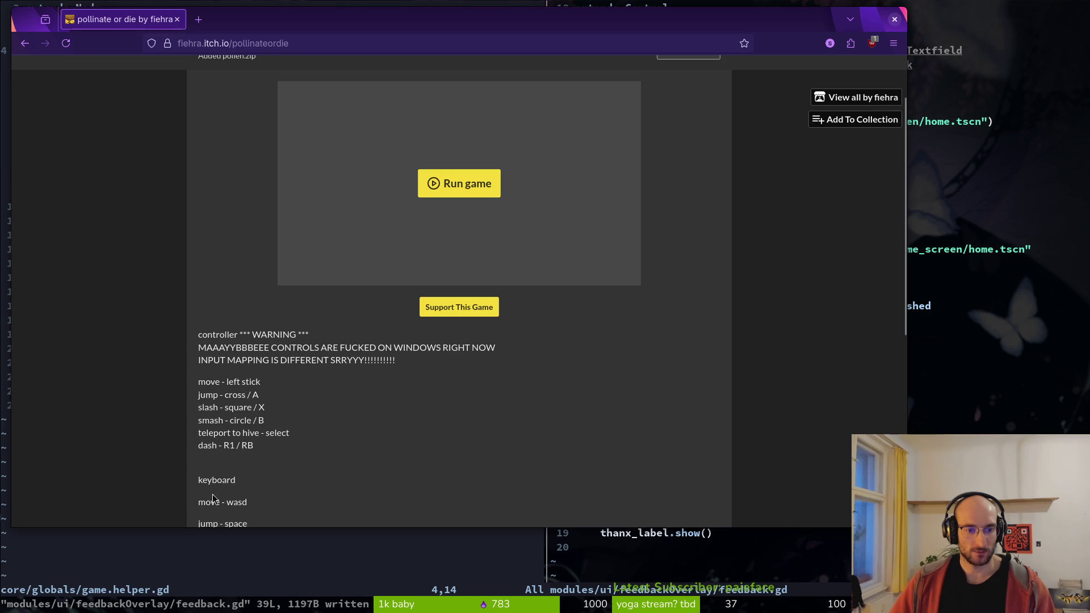
scroll(429, 305, "up", 2)
left_click(184, 69)
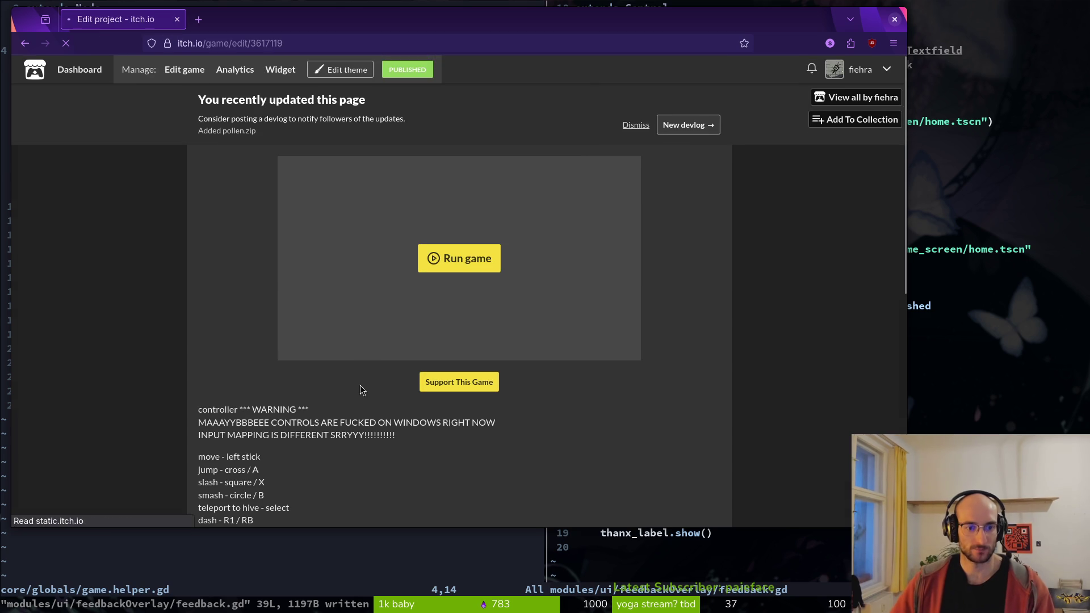
scroll(221, 295, "down", 7)
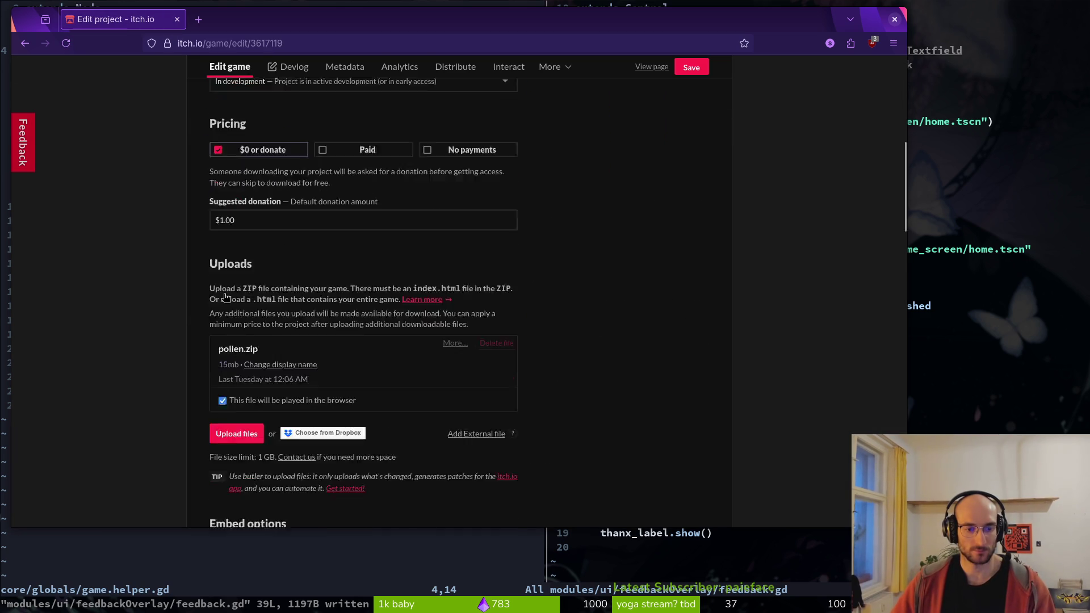
scroll(226, 297, "down", 10)
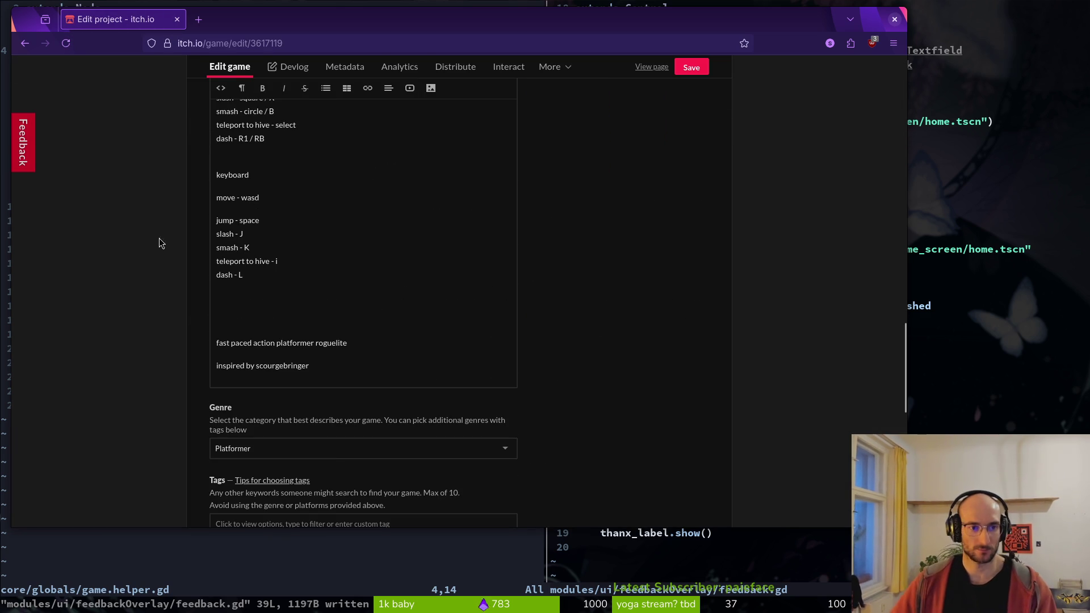
scroll(282, 295, "up", 1)
scroll(242, 169, "up", 1)
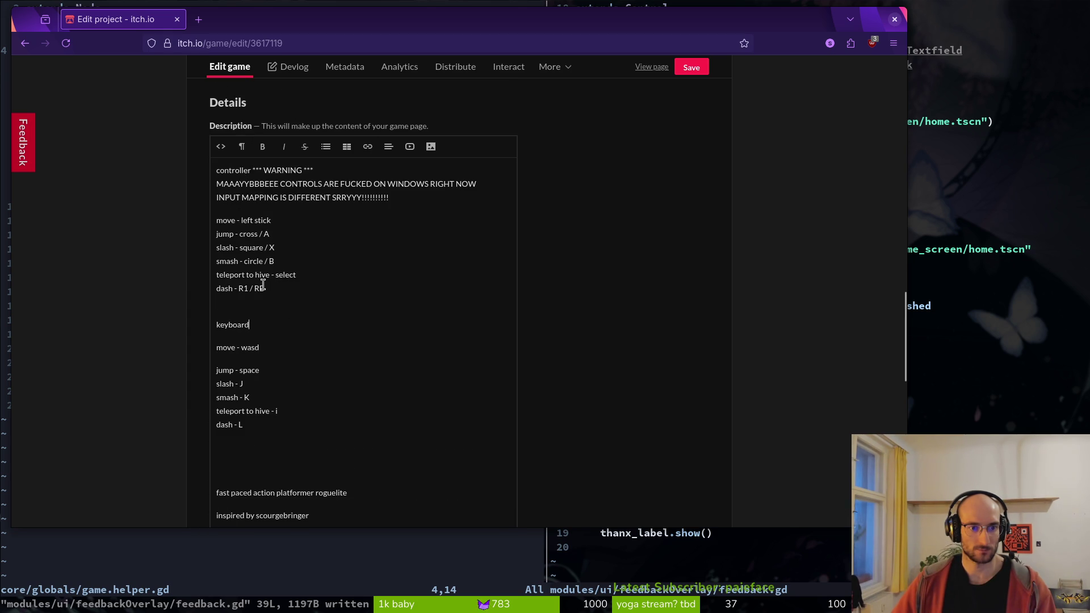
- Add 'pause / open menu - start' and 'pause / menu - Q' lines to the game description
key("Return")
type("start")
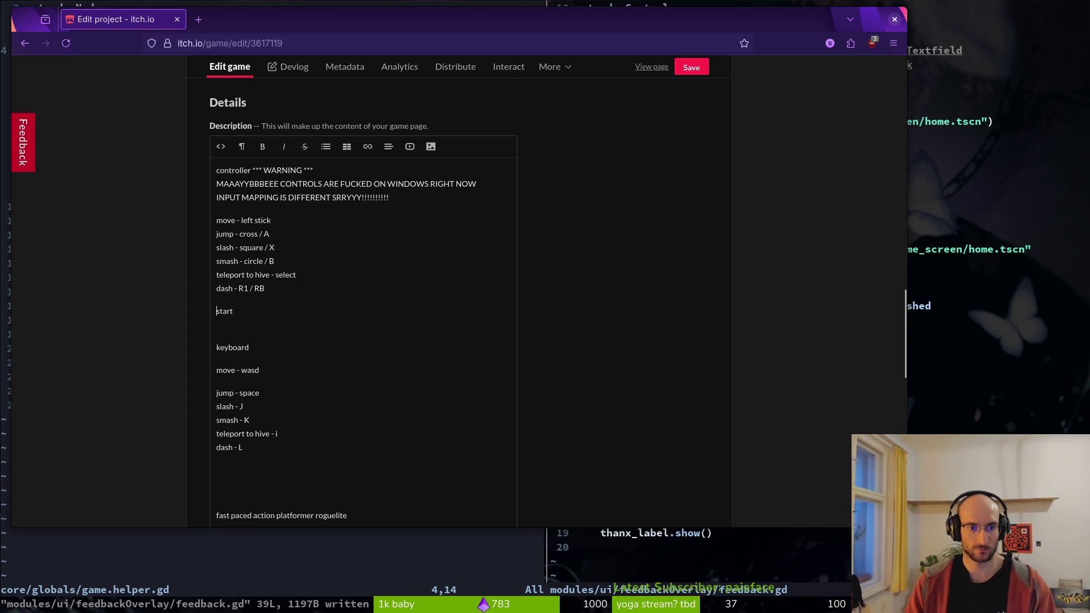
key("BackSpace")
key("BackSpace")
key("BackSpace")
key("shift+Return")
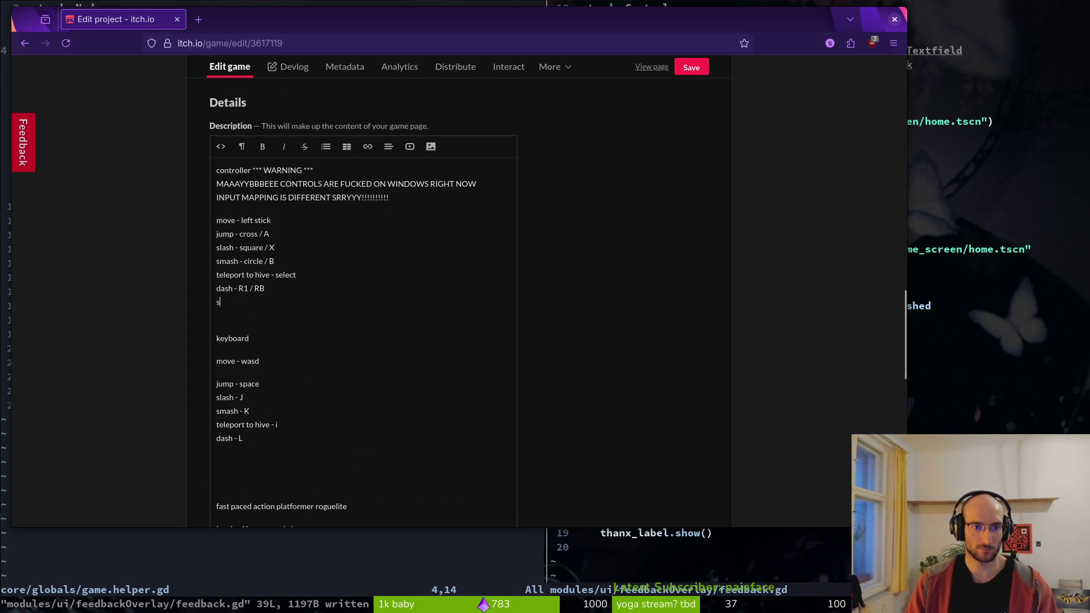
type("start t- op")
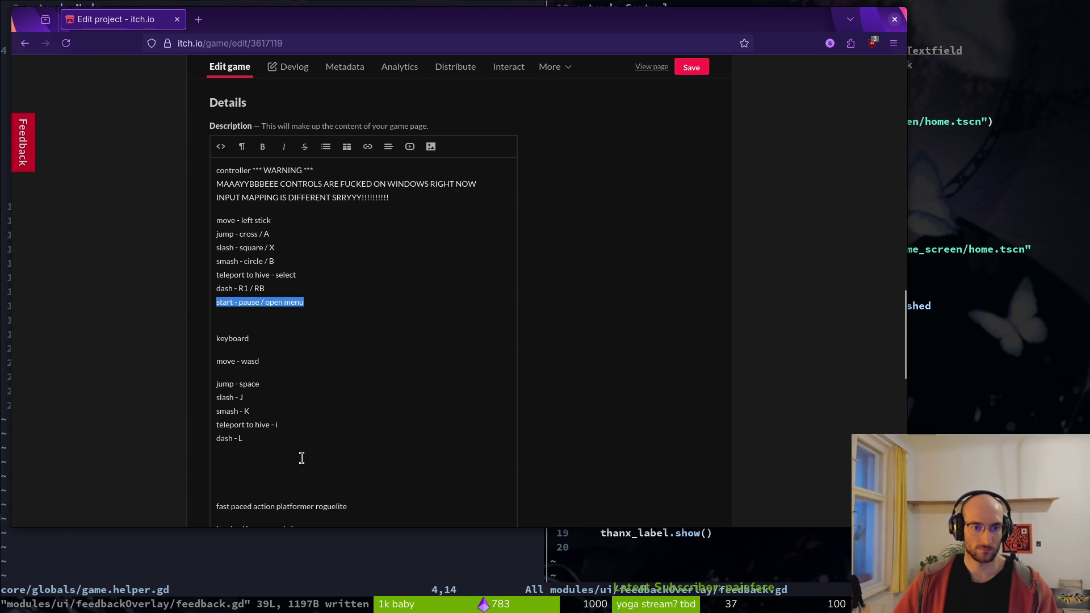
left_click(257, 439)
type("start - pause / open menu")
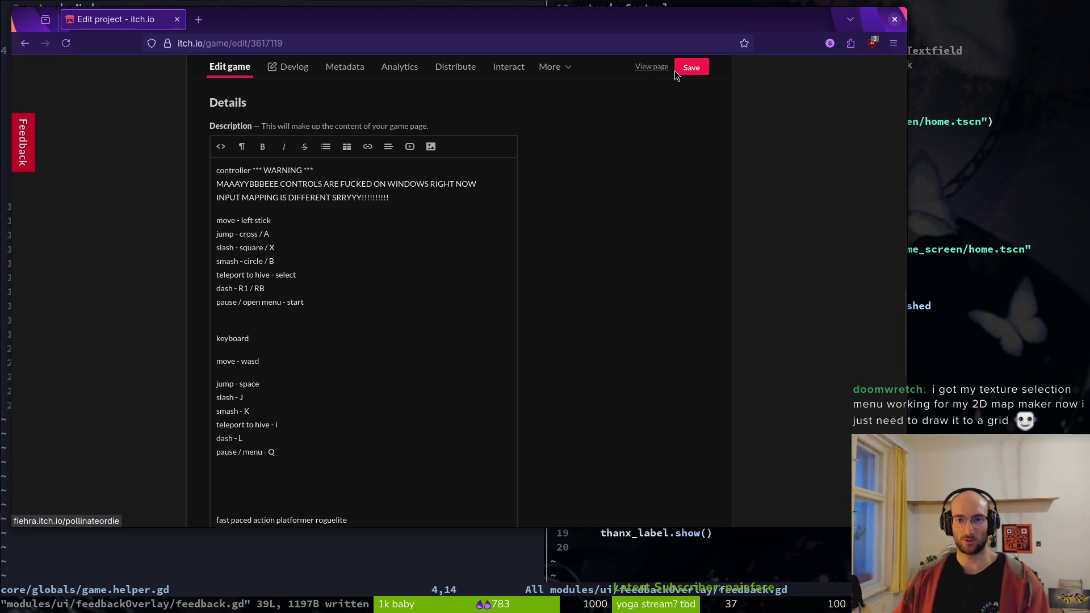
- Save the updated description and review the published game page
left_click(677, 71)
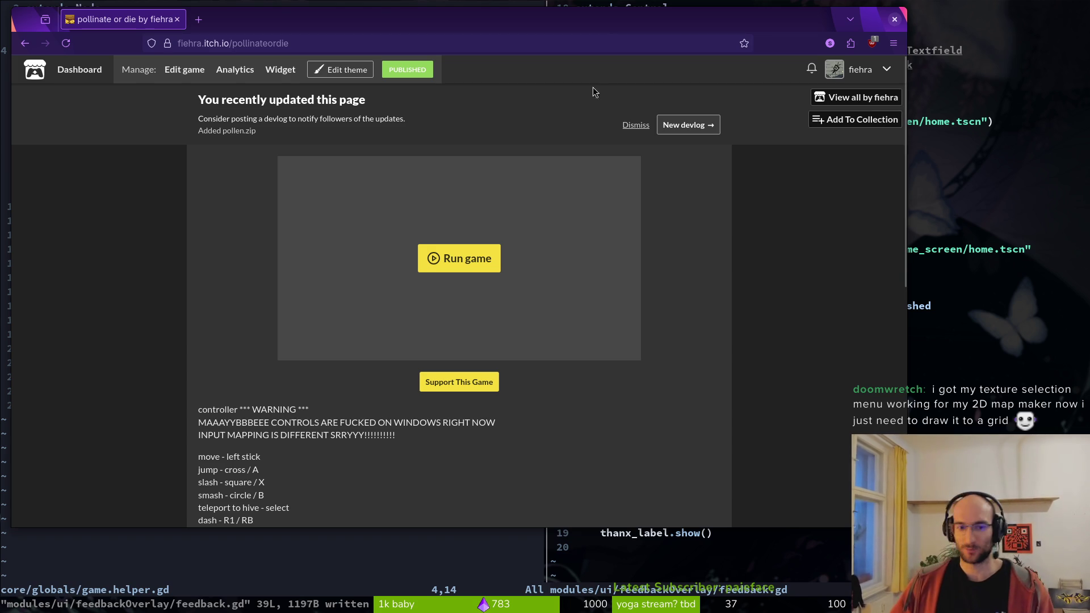
left_click_drag(309, 28, 376, 46)
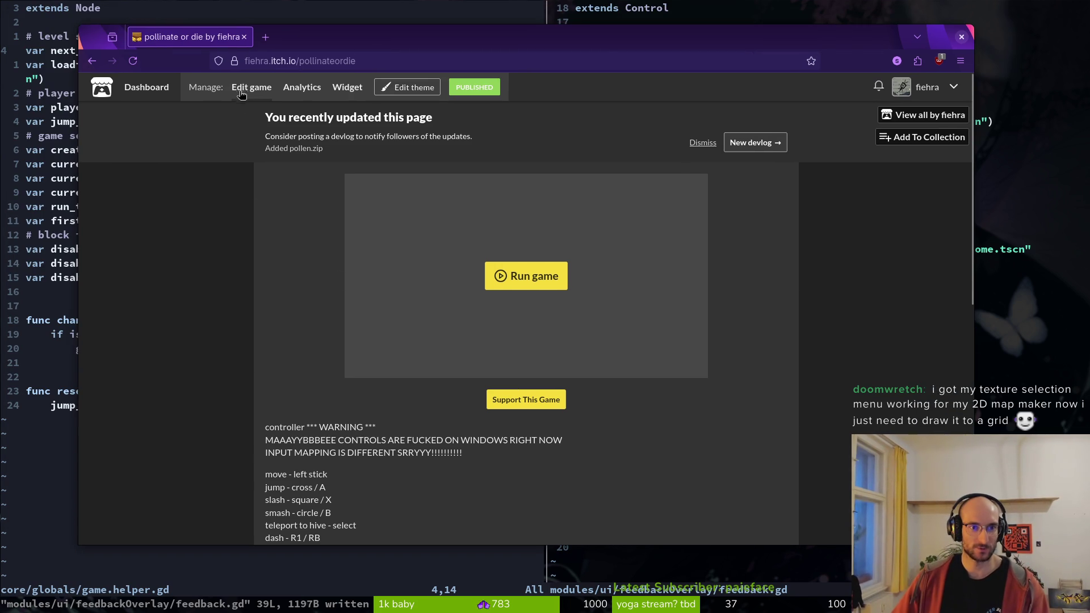
scroll(313, 445, "down", 5)
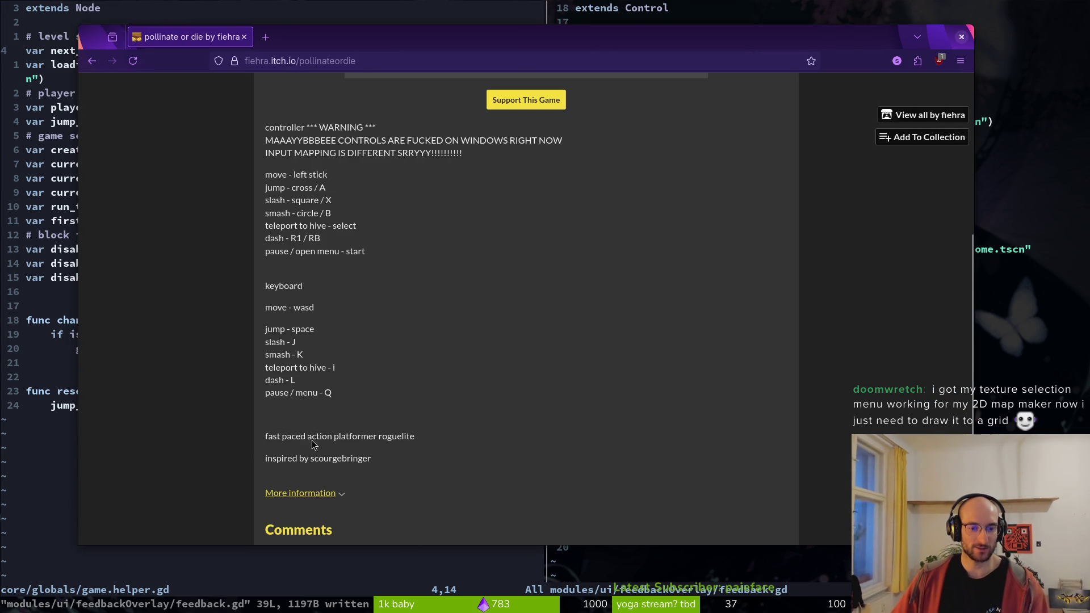
scroll(379, 396, "up", 5)
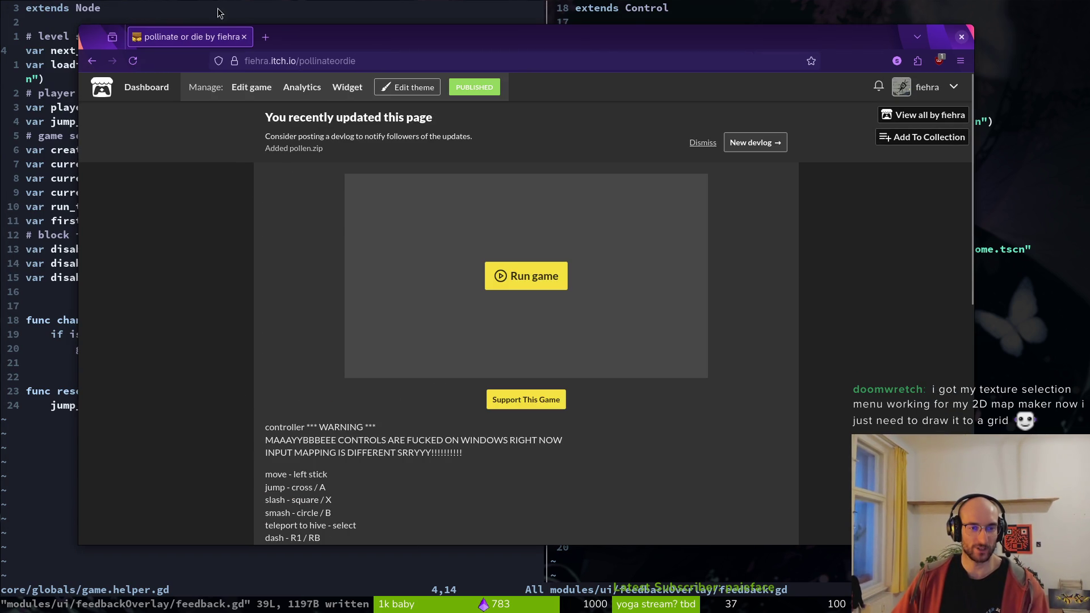
- Close the browser, write and quit both Vim panes, and return to the Godot editor
left_click(962, 37)
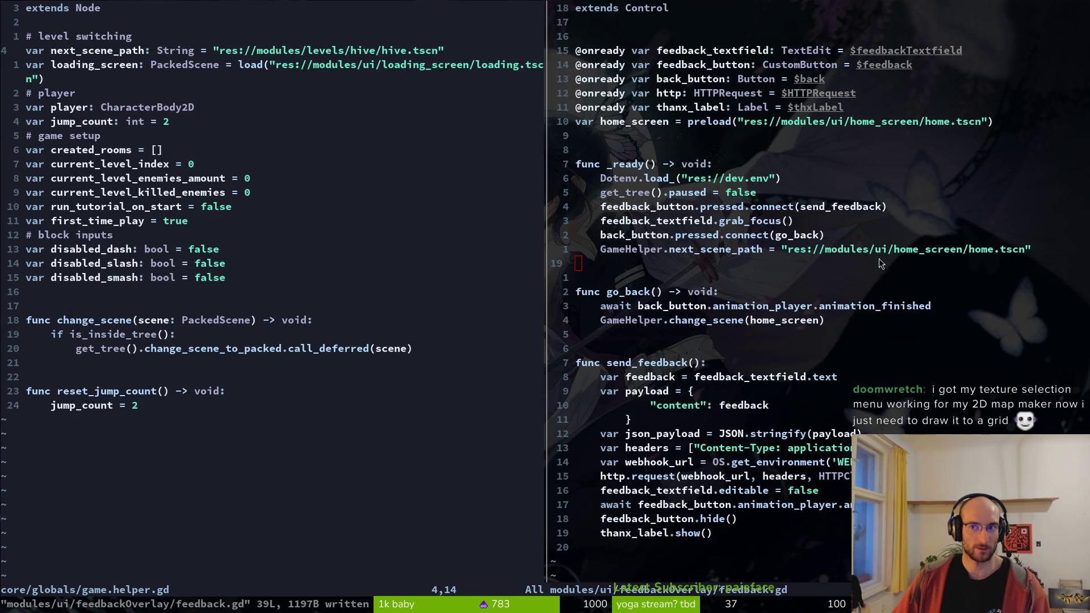
left_click(344, 250)
type(":wq")
key("Return")
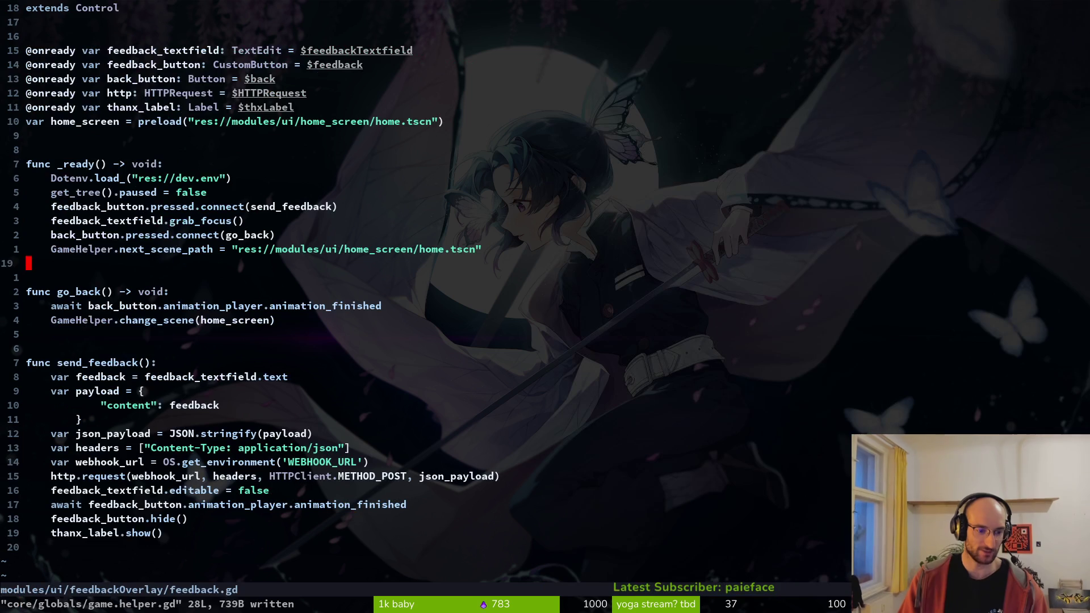
type(":wq")
key("Return")
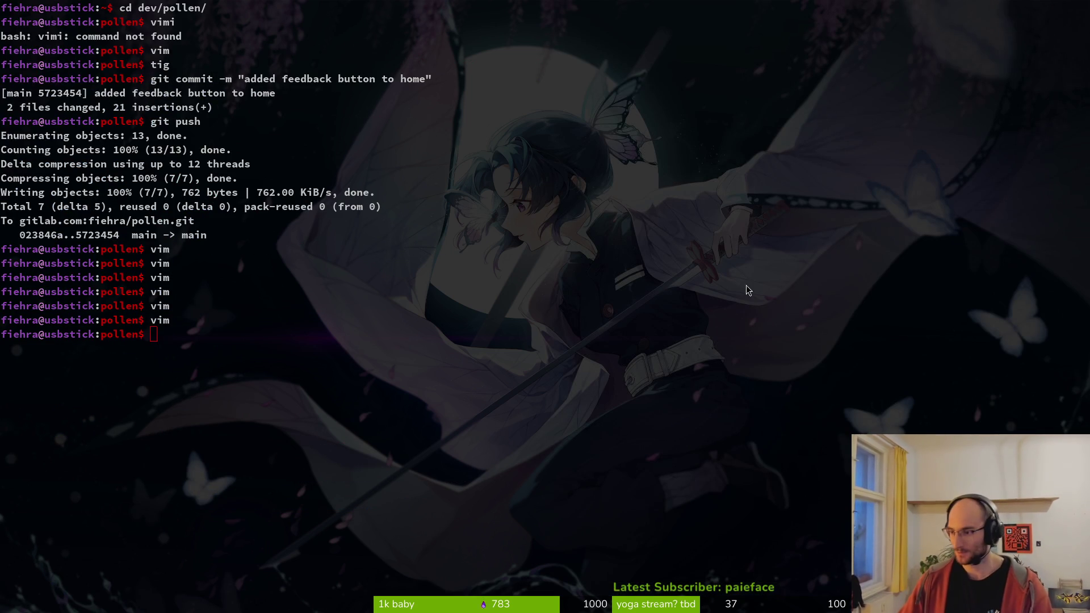
key("super+2")
- Run the game, open feedback from the home menu, go back, and inspect the scene-change errors
left_click(891, 29)
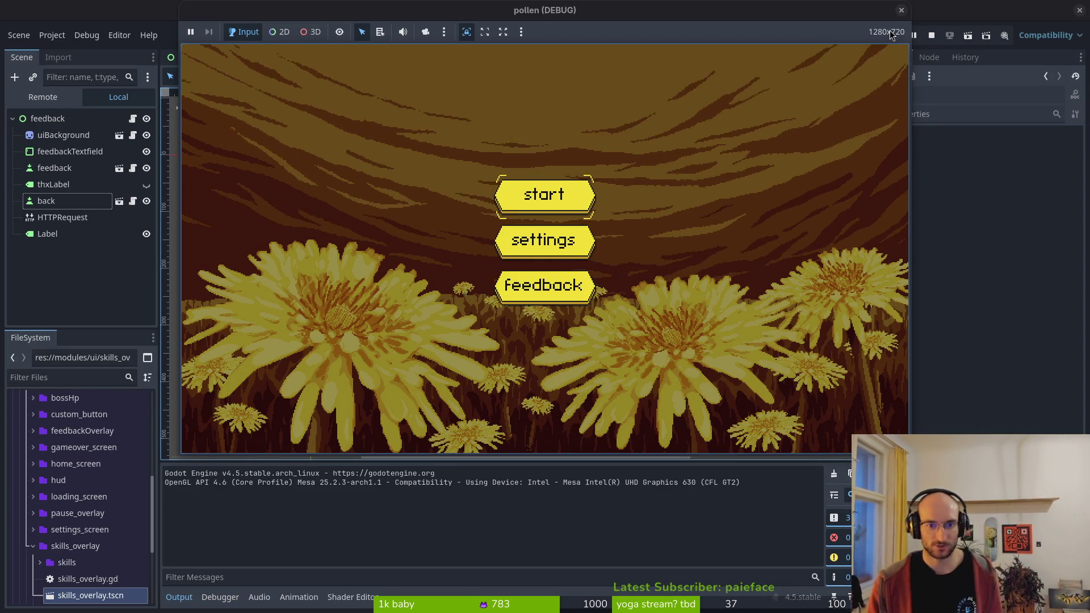
key("Down")
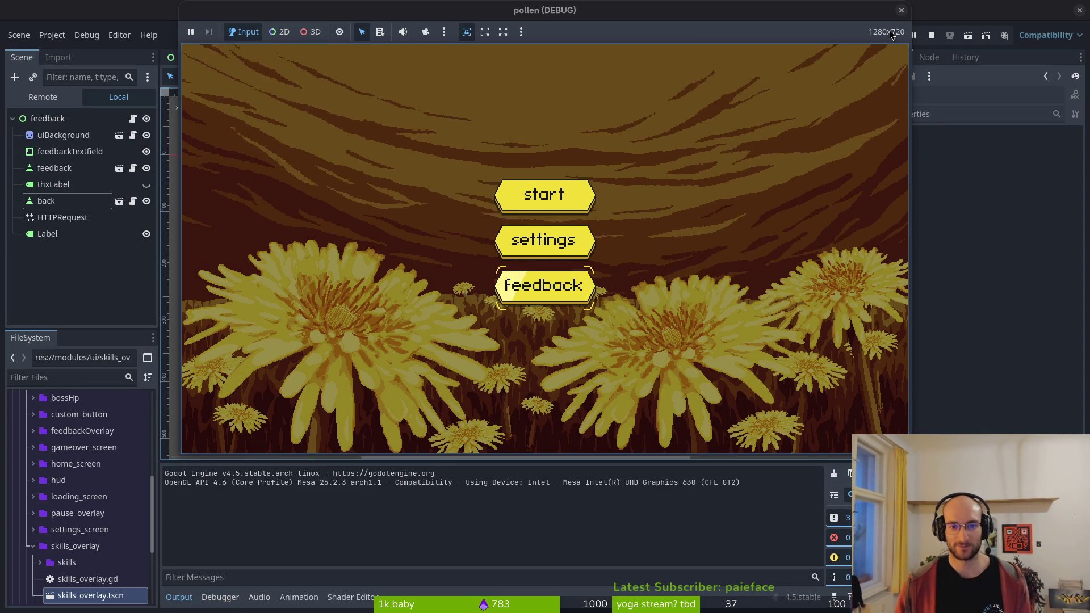
key("Return")
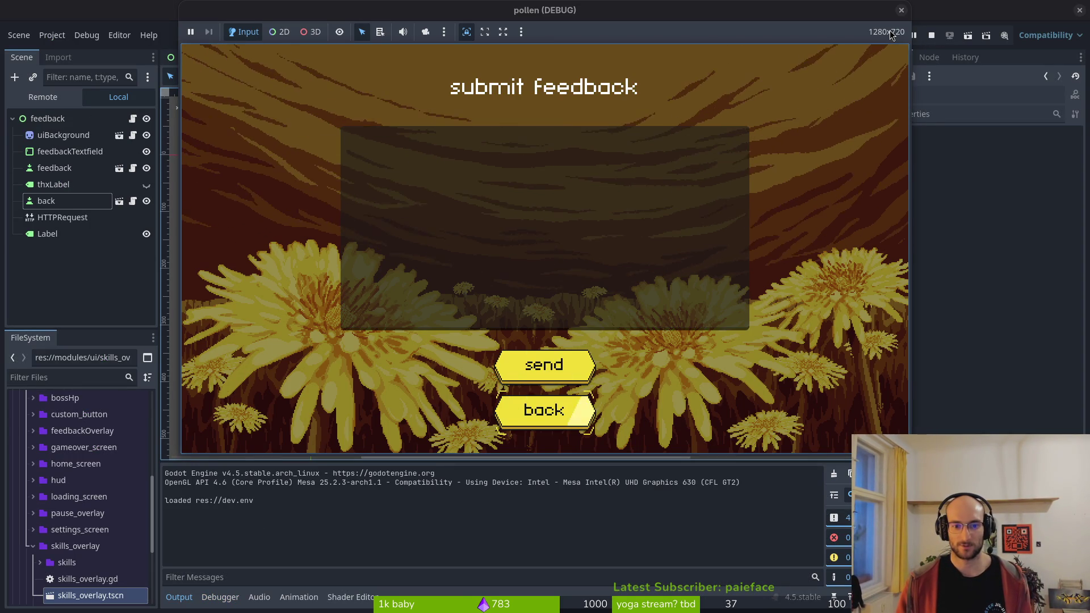
key("Down")
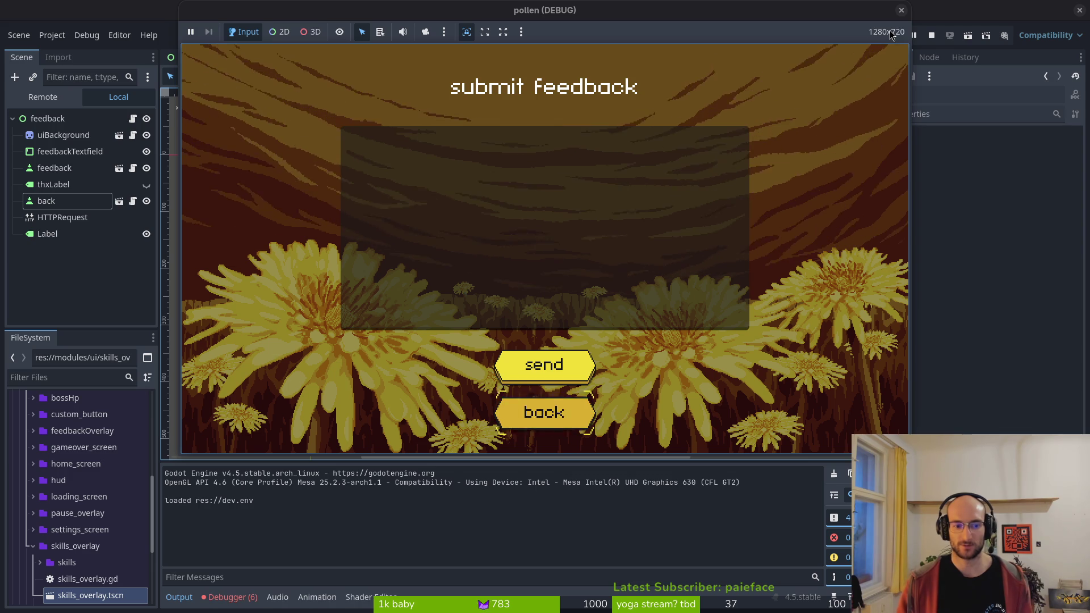
left_click(233, 597)
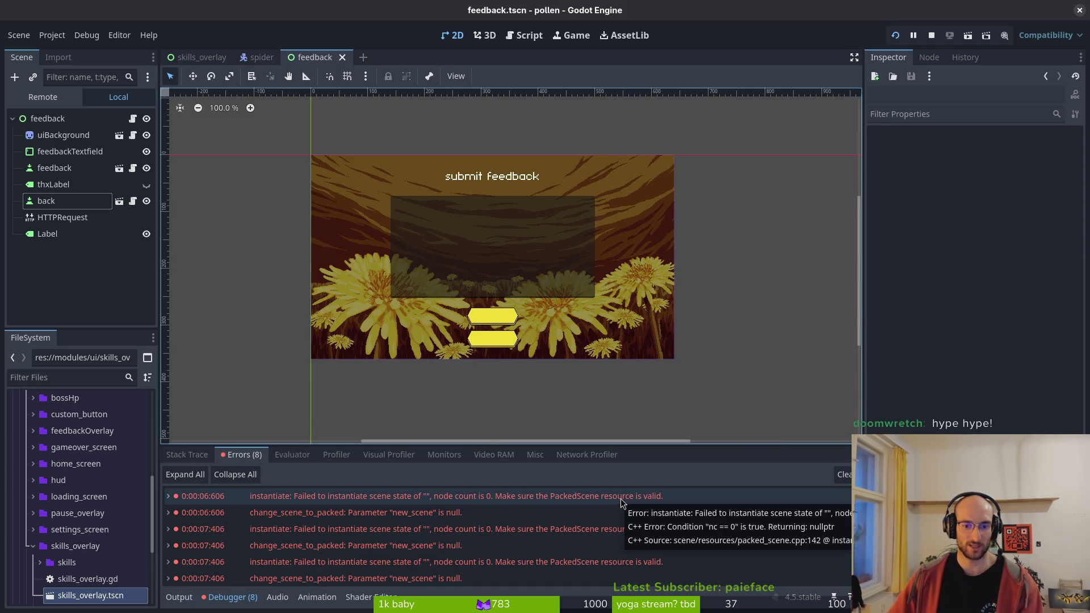
key("alt+Tab")
- Launch Vim in the project folder and open feedback.gd, then settings.gd
key("super+1")
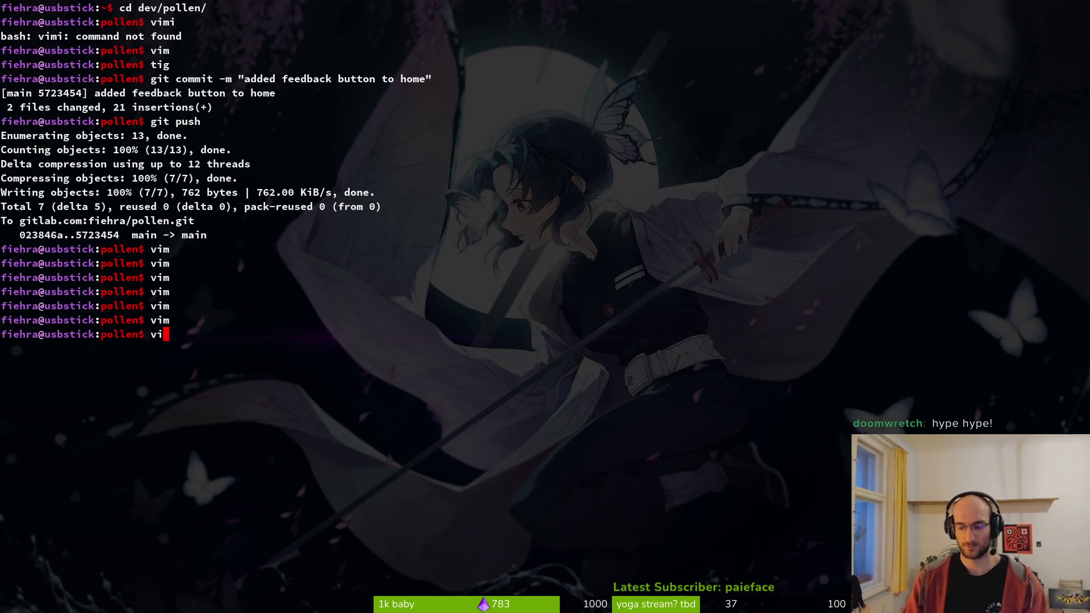
type("m")
key("Return")
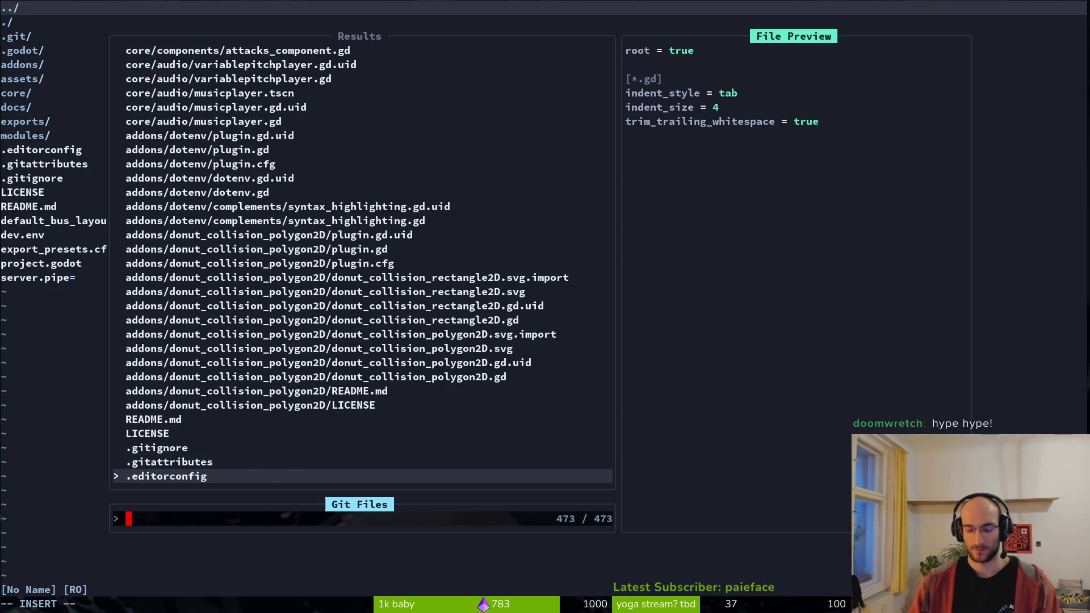
type("feedback")
key("Return")
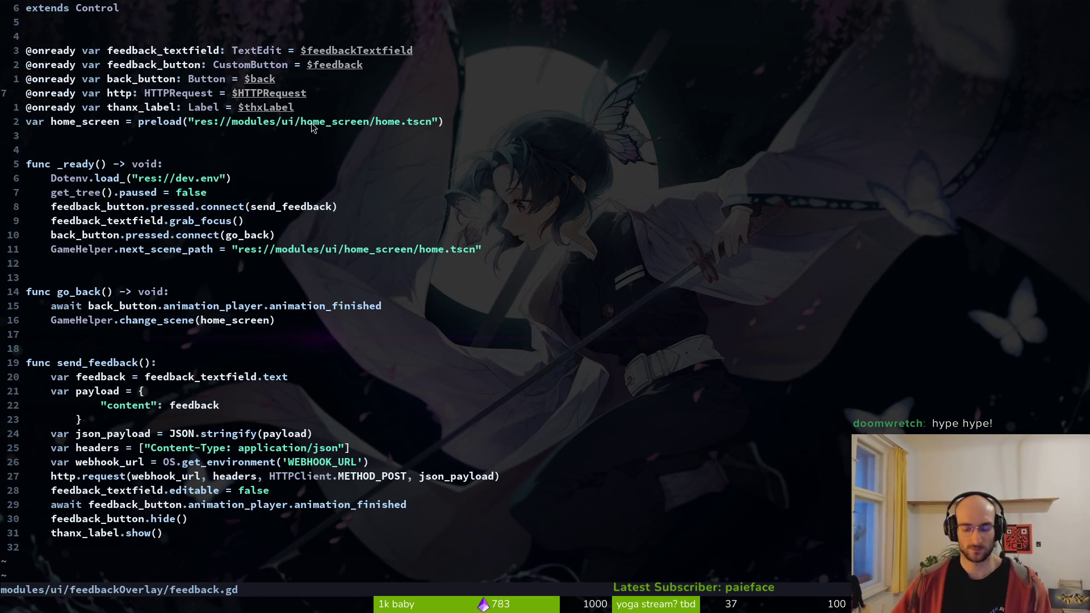
key("ctrl+p")
type("home")
key("BackSpace")
key("BackSpace")
key("BackSpace")
type("settings")
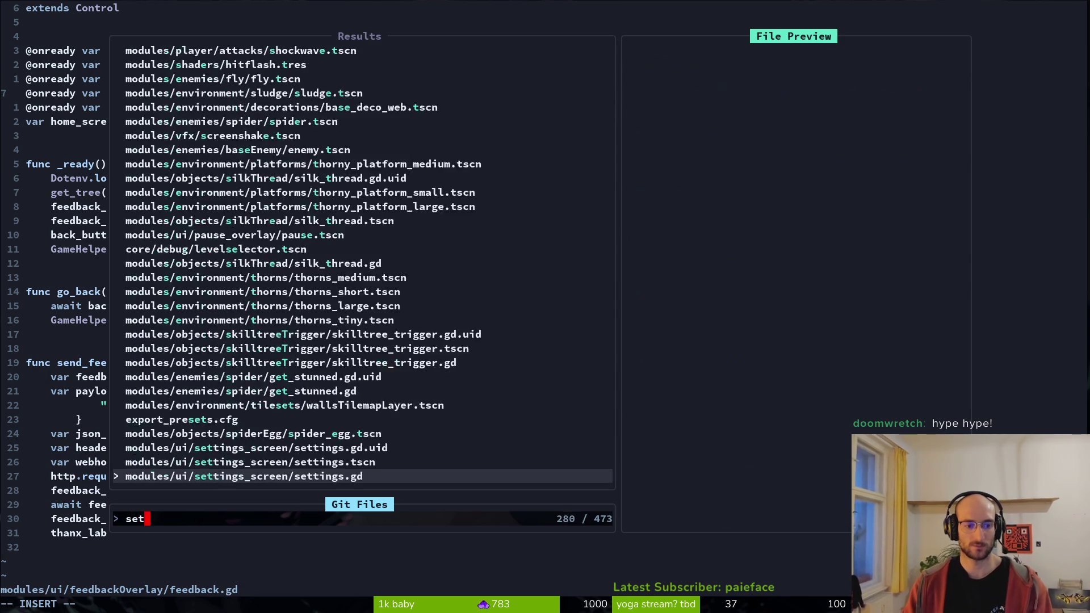
key("Return")
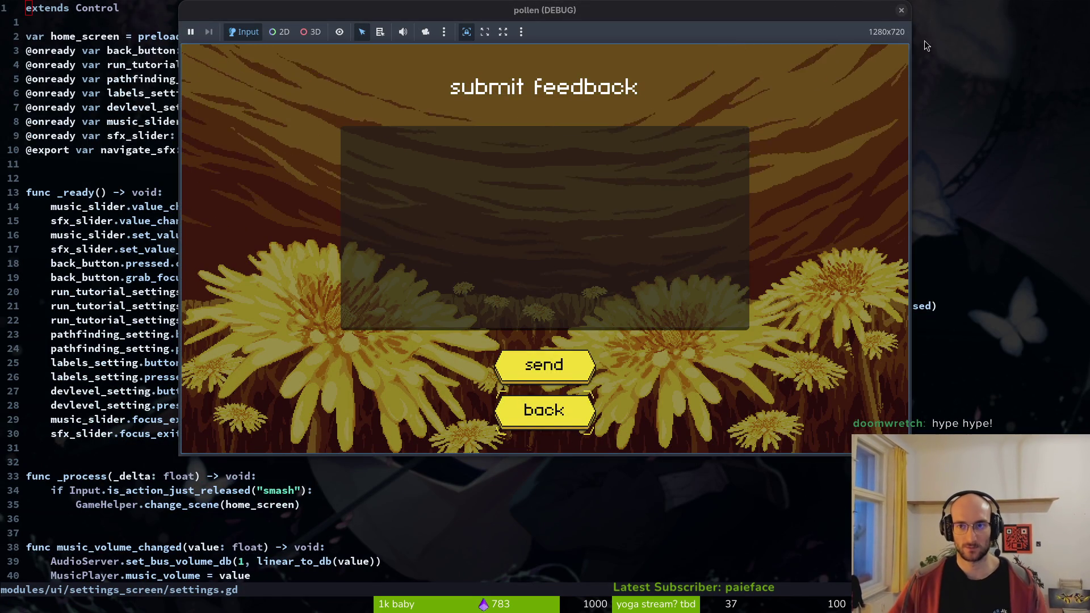
- Relaunch the game and tab through the settings screen back to the main menu
key("alt+Tab")
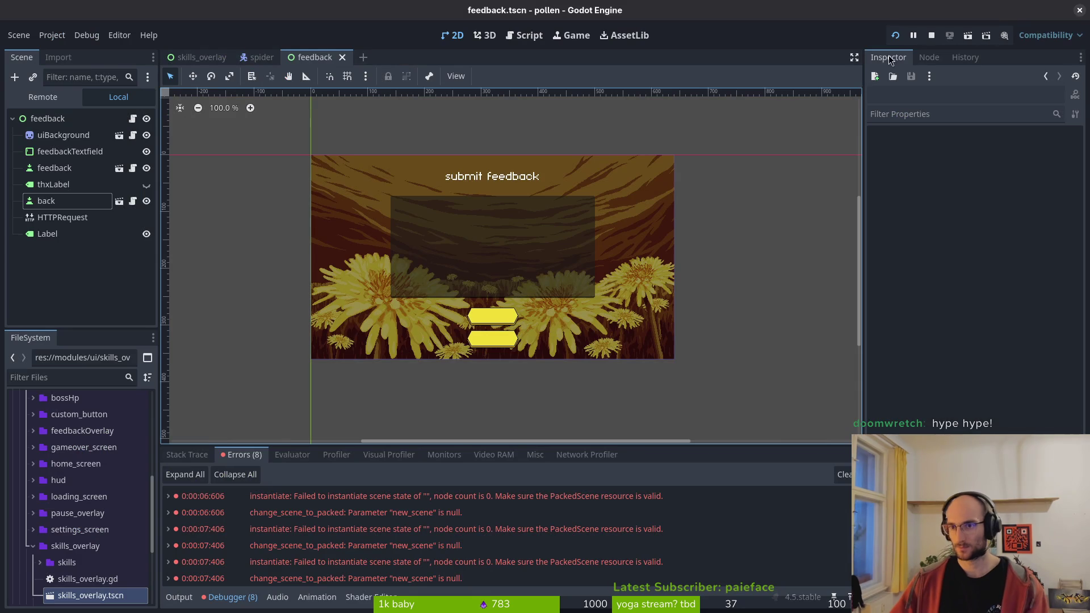
left_click(895, 35)
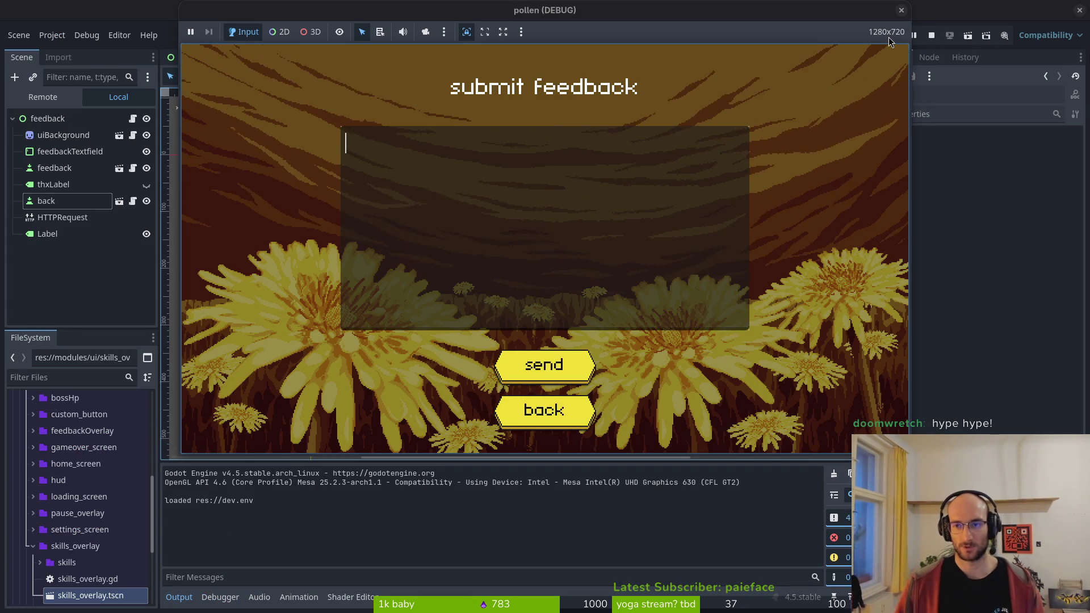
left_click(932, 35)
left_click(900, 36)
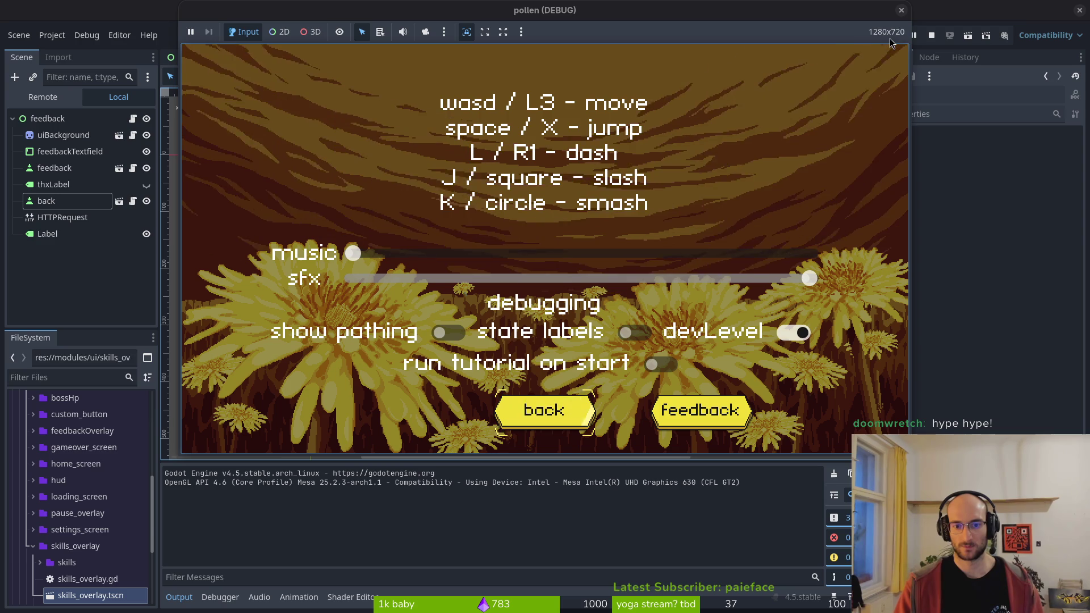
key("Tab")
key("Tab")
key("Tab")
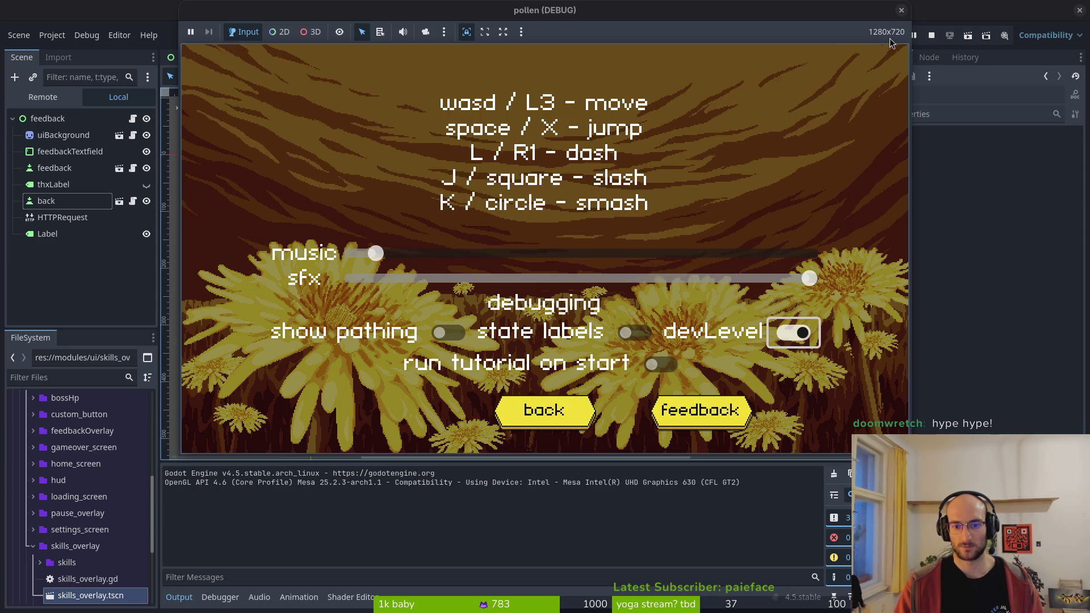
key("Tab")
key("Return")
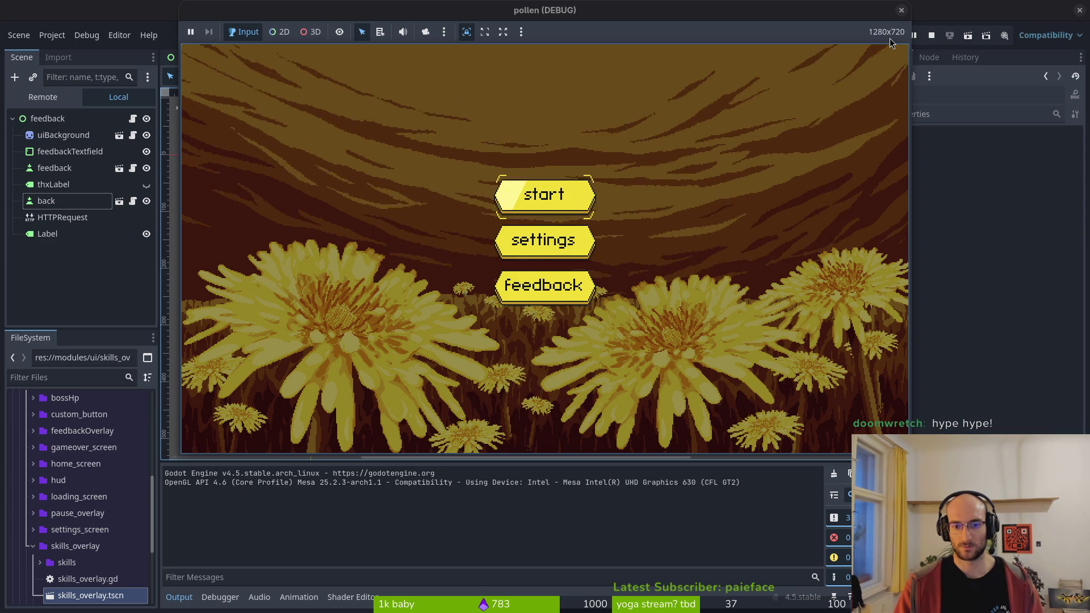
- Reopen settings, toggle 'run tutorial on start' on and off, then stop the game with F8
key("Tab")
key("Return")
key("shift+Tab")
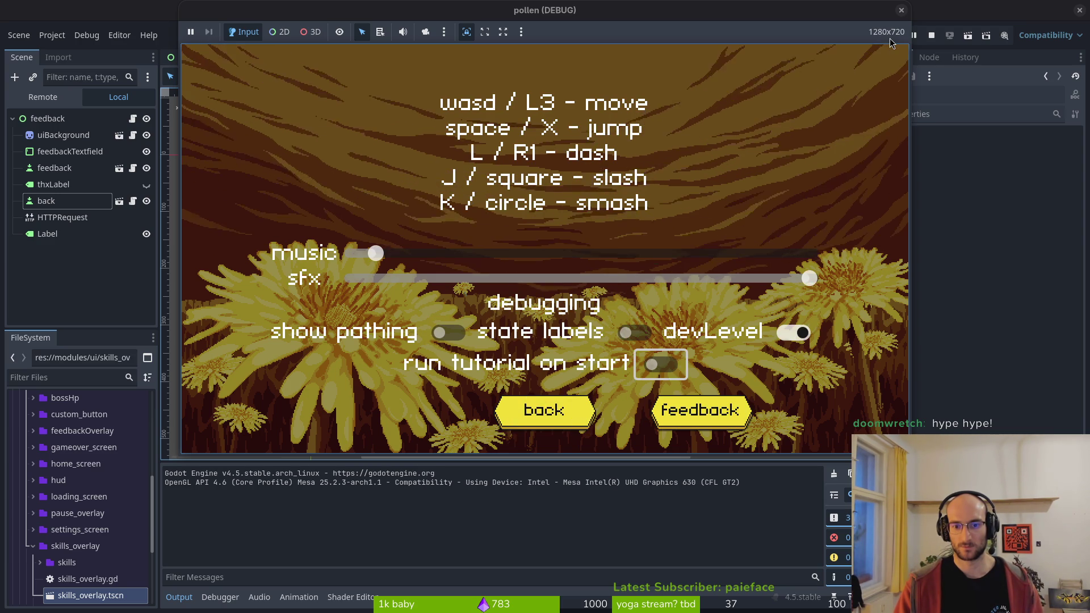
key("Tab")
key("shift+Tab")
key("Return")
key("Return")
key("Tab")
key("shift+Tab")
key("Up")
key("Up")
key("Up")
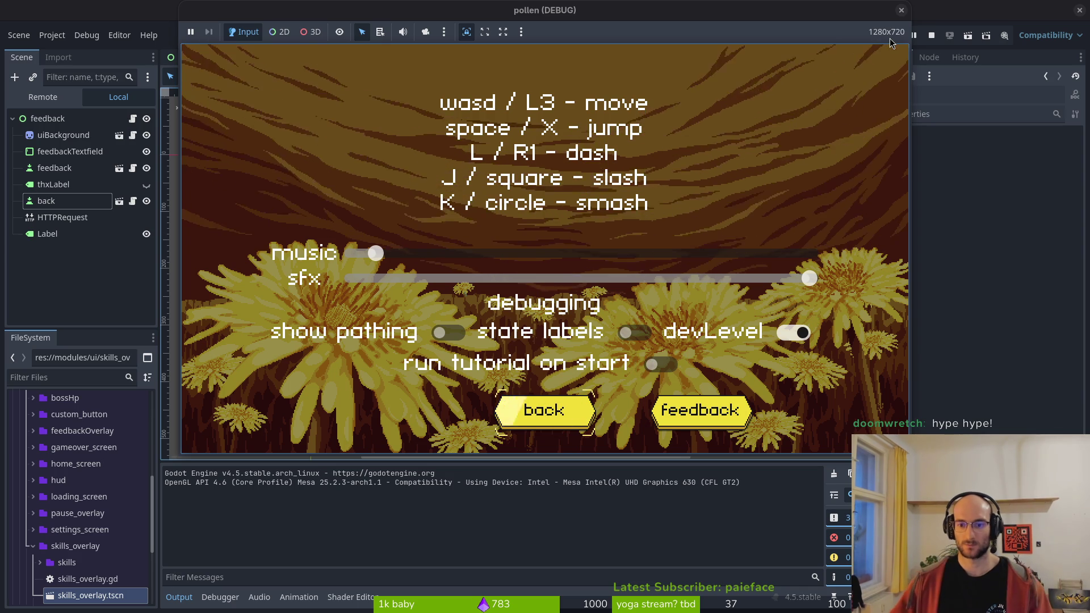
key("F8")
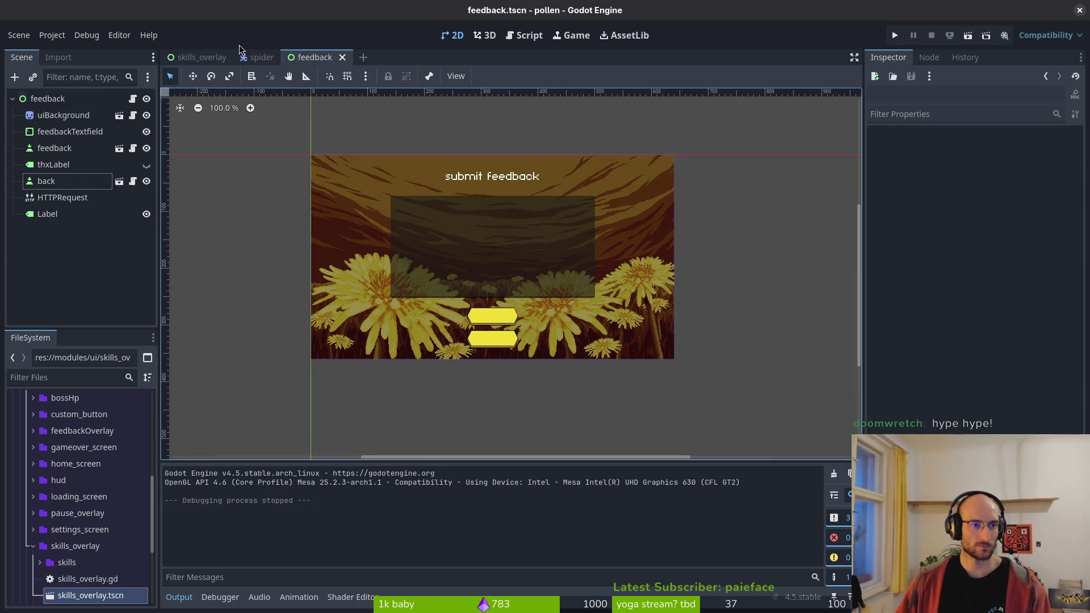
- In settings.tscn, set the back button's Right and Bottom focus neighbours to feedback
key("shift+alt+o")
type("settings")
key("Return")
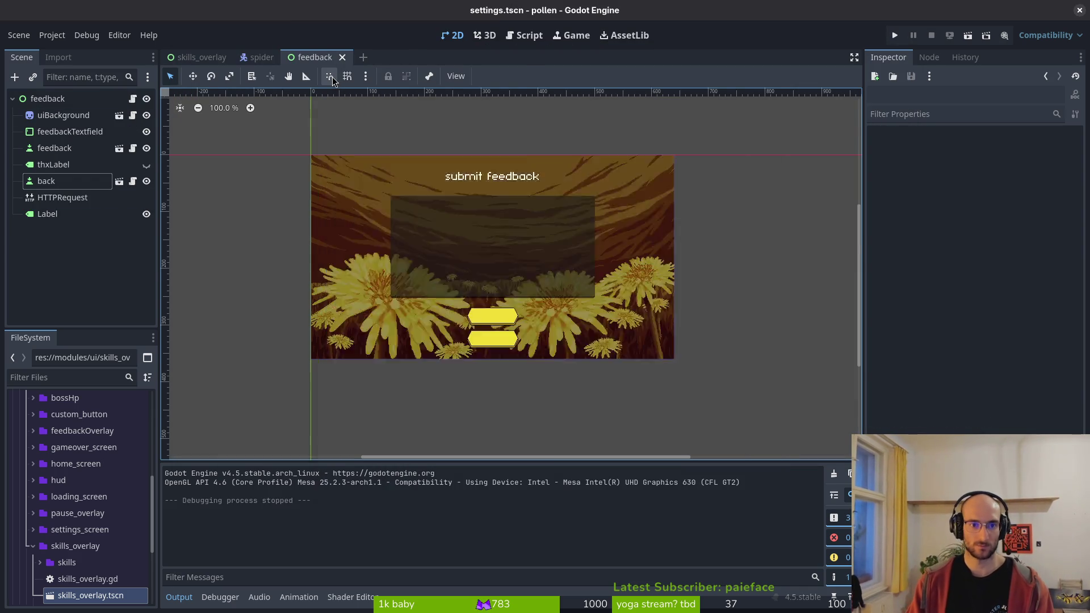
left_click(46, 197)
scroll(920, 290, "down", 10)
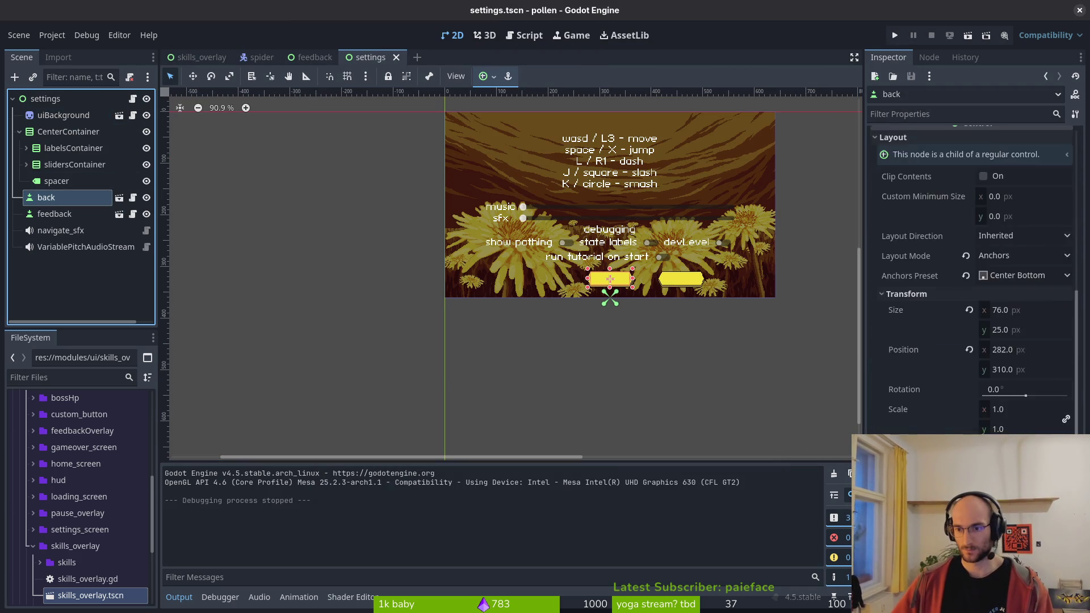
left_click(1004, 244)
scroll(542, 353, "down", 5)
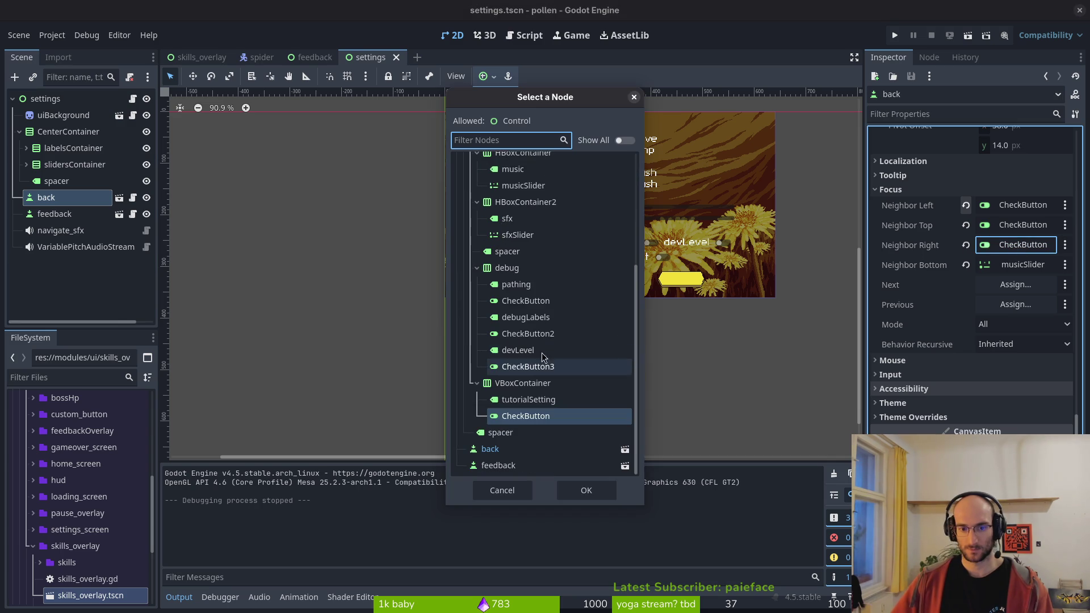
left_click(500, 465)
left_click(588, 491)
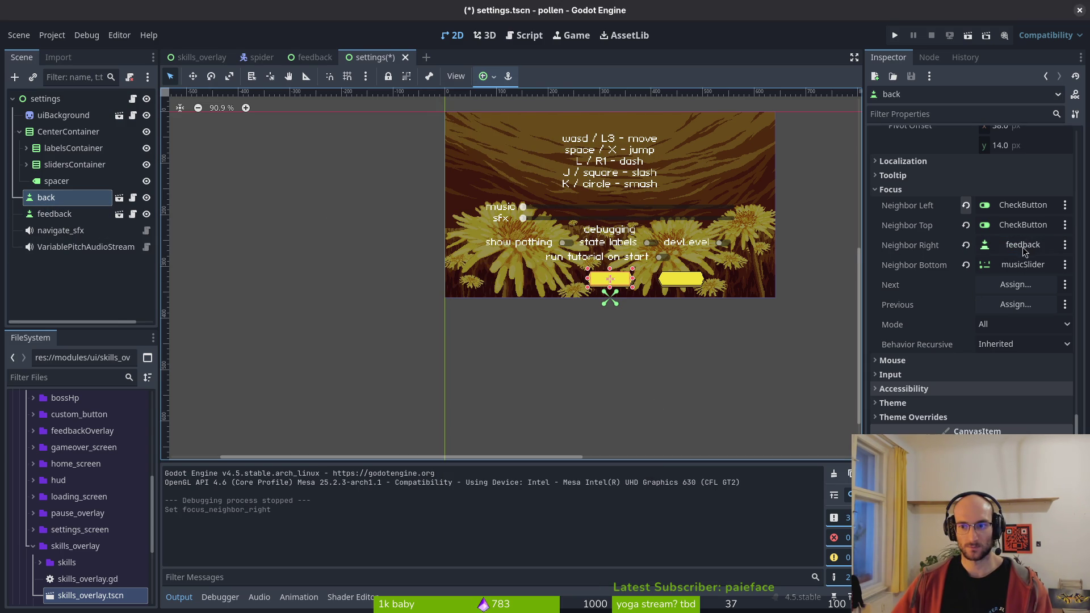
left_click(1018, 270)
scroll(567, 359, "down", 5)
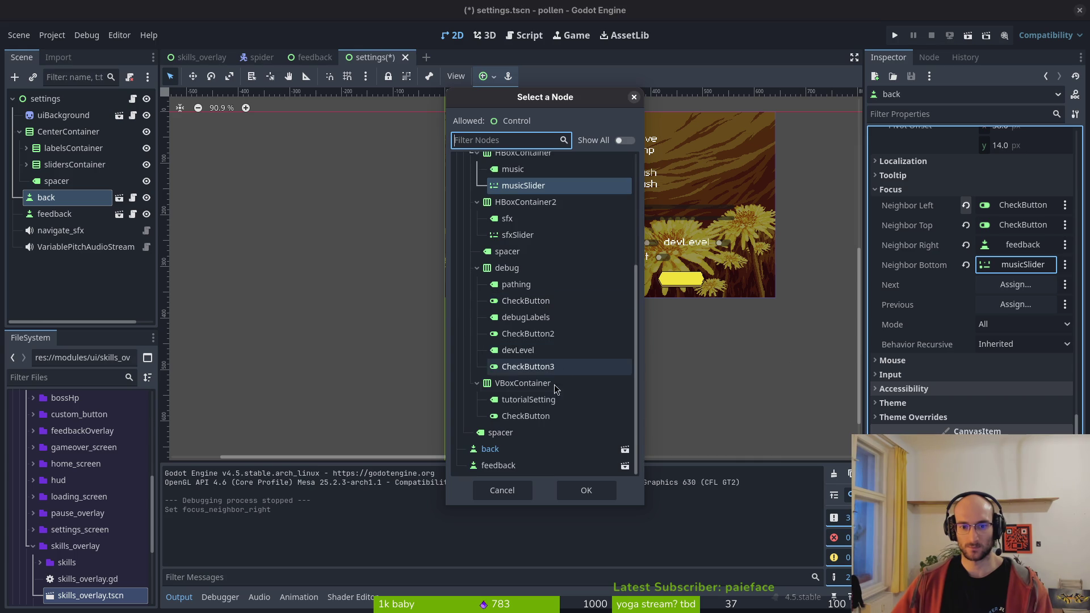
left_click(499, 465)
left_click(586, 490)
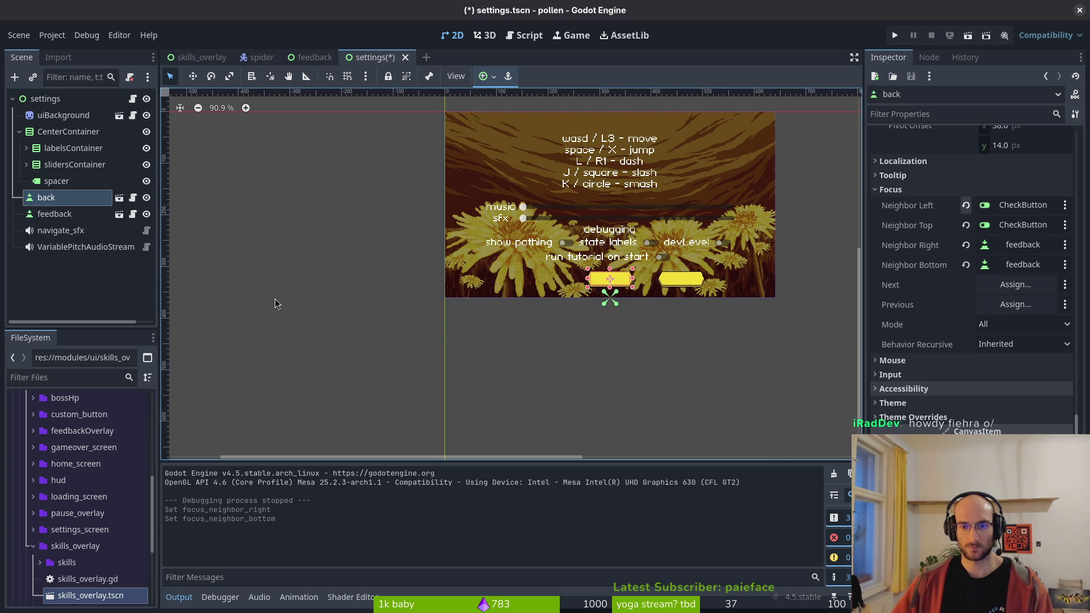
- Set the feedback button's Top focus neighbour to the tutorial CheckButton
left_click(55, 213)
scroll(1038, 402, "down", 10)
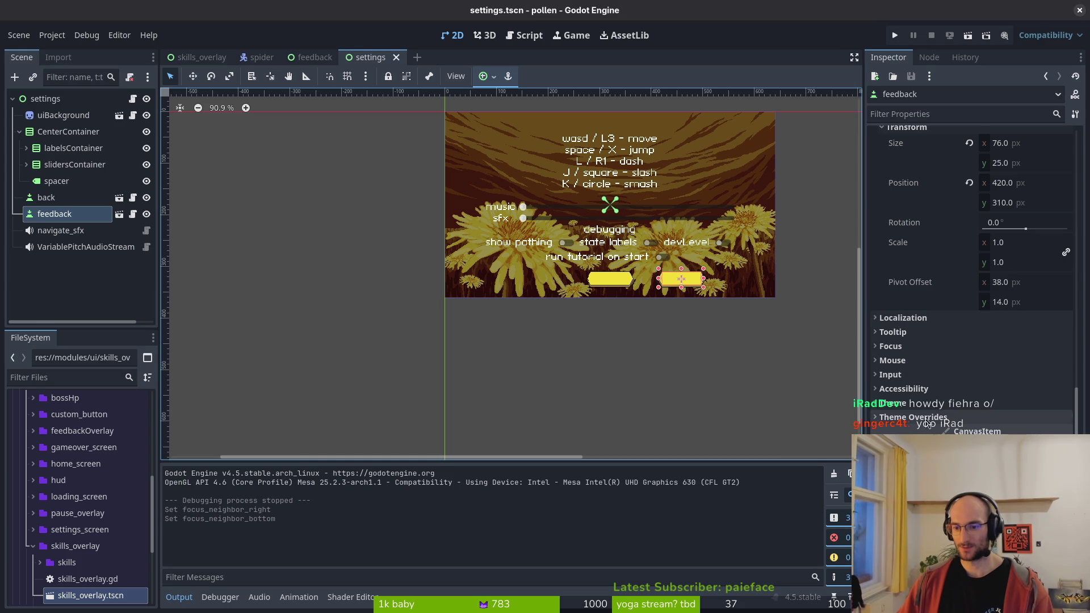
left_click(912, 360)
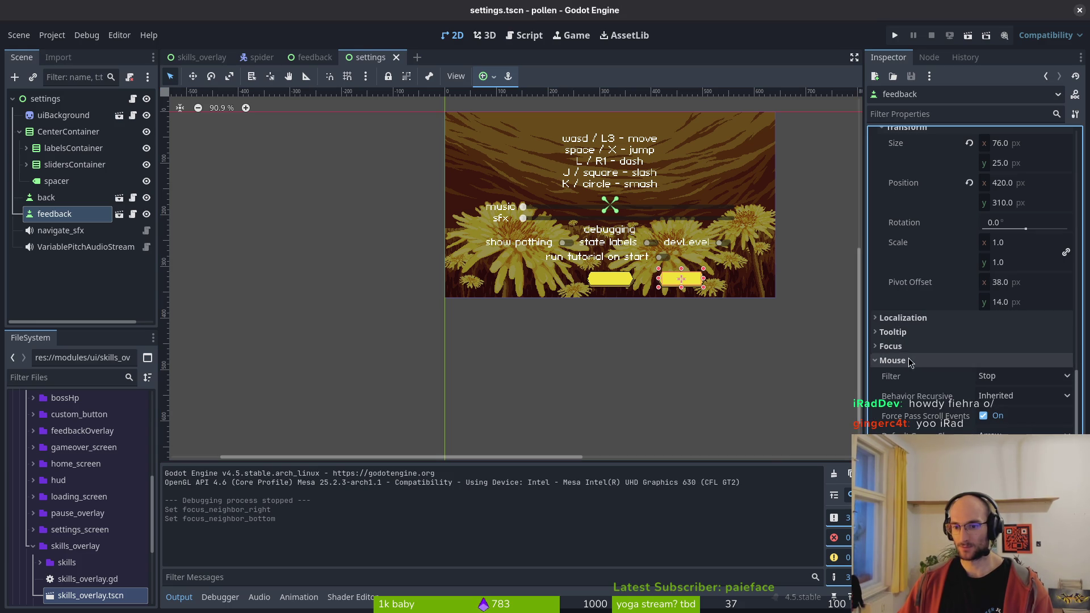
left_click(909, 347)
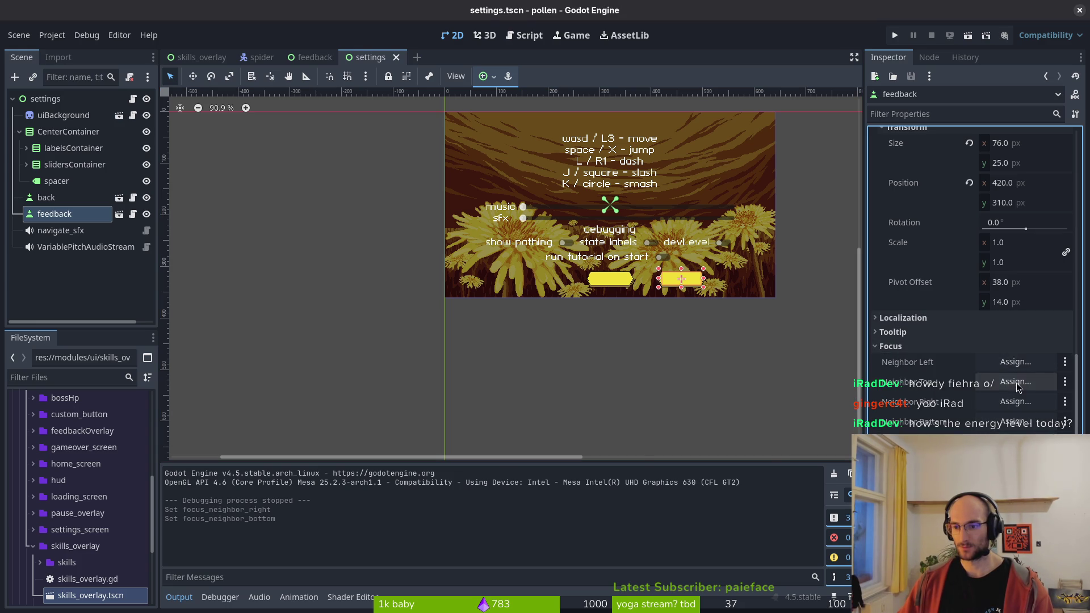
left_click(1016, 381)
scroll(510, 449, "down", 3)
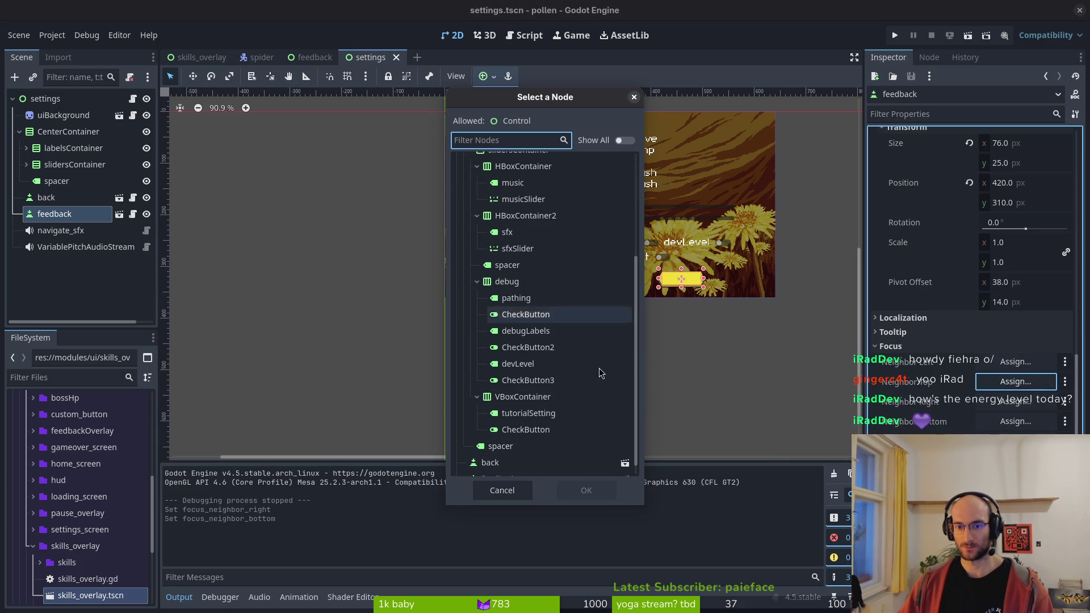
scroll(545, 414, "down", 1)
left_click(526, 416)
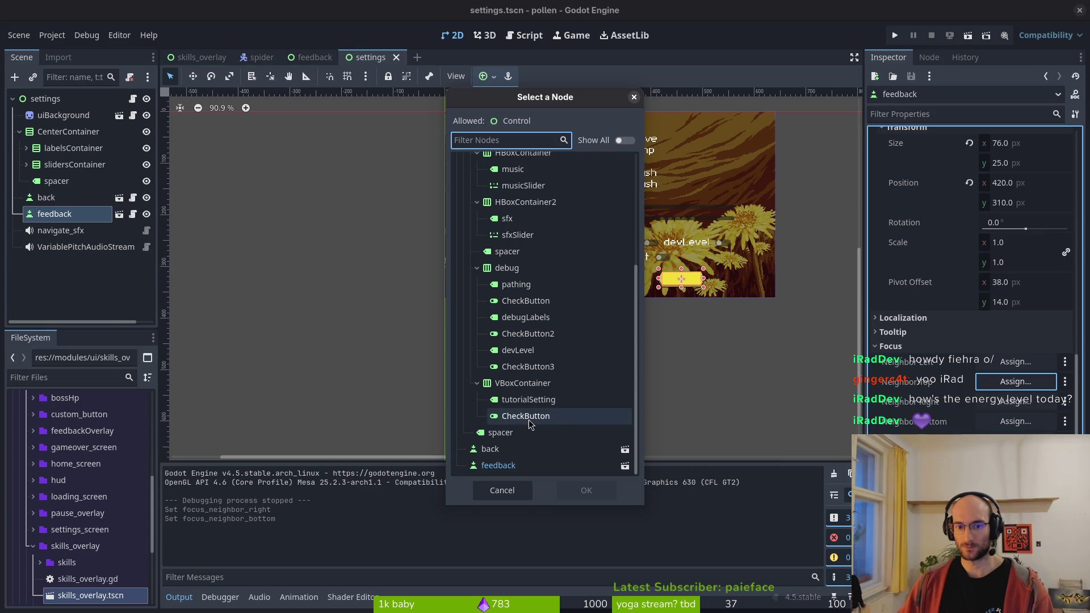
left_click(586, 491)
- Set feedback's Right and Left focus neighbours to back and Bottom to feedback, then save and run
left_click(1014, 401)
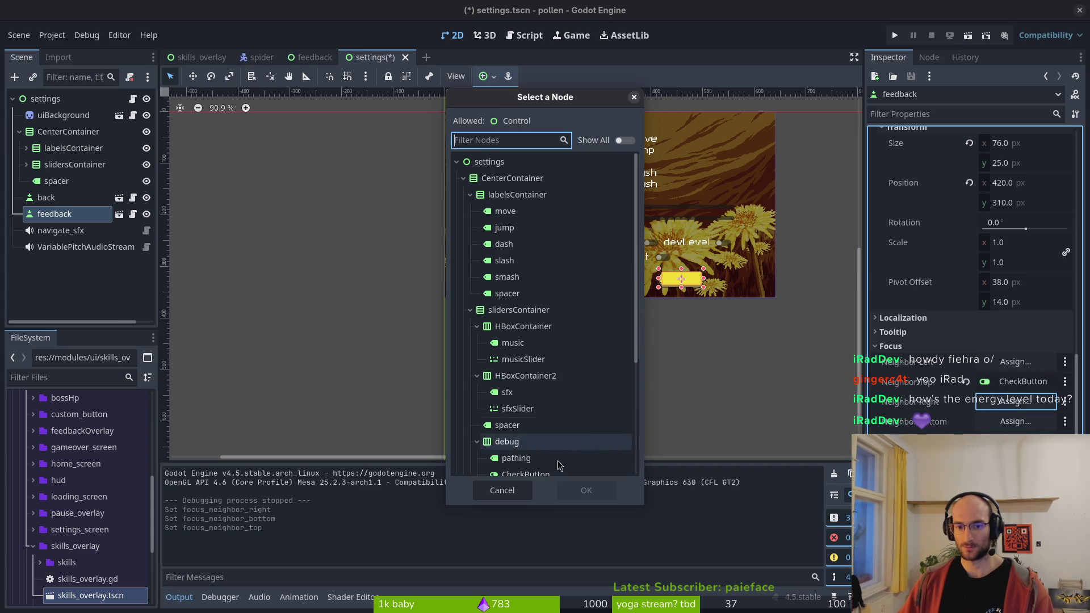
scroll(557, 449, "down", 5)
left_click(500, 450)
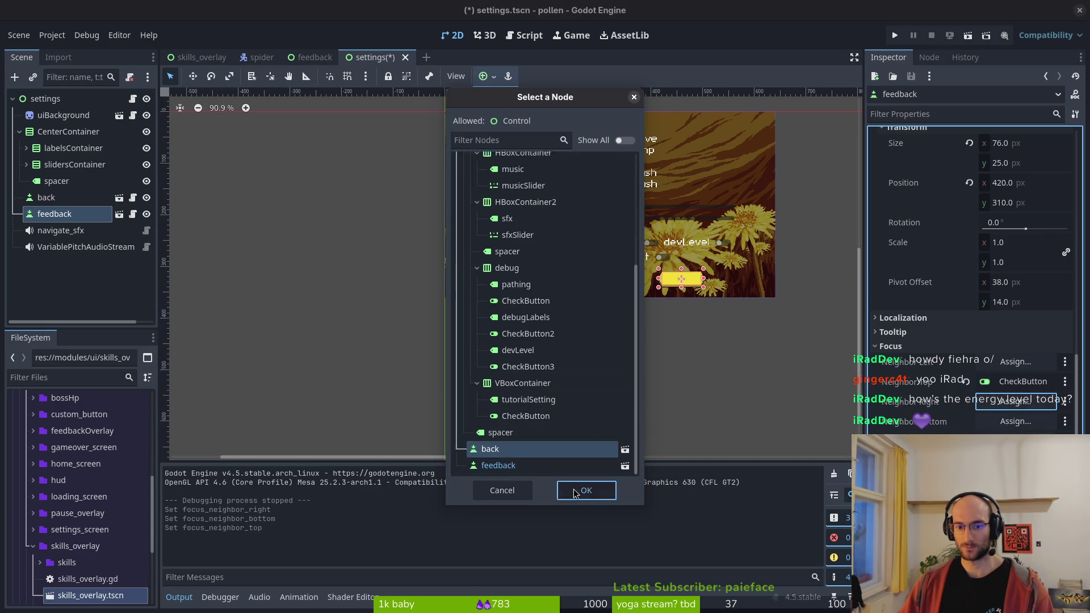
left_click(587, 490)
left_click(1016, 361)
scroll(567, 410, "down", 5)
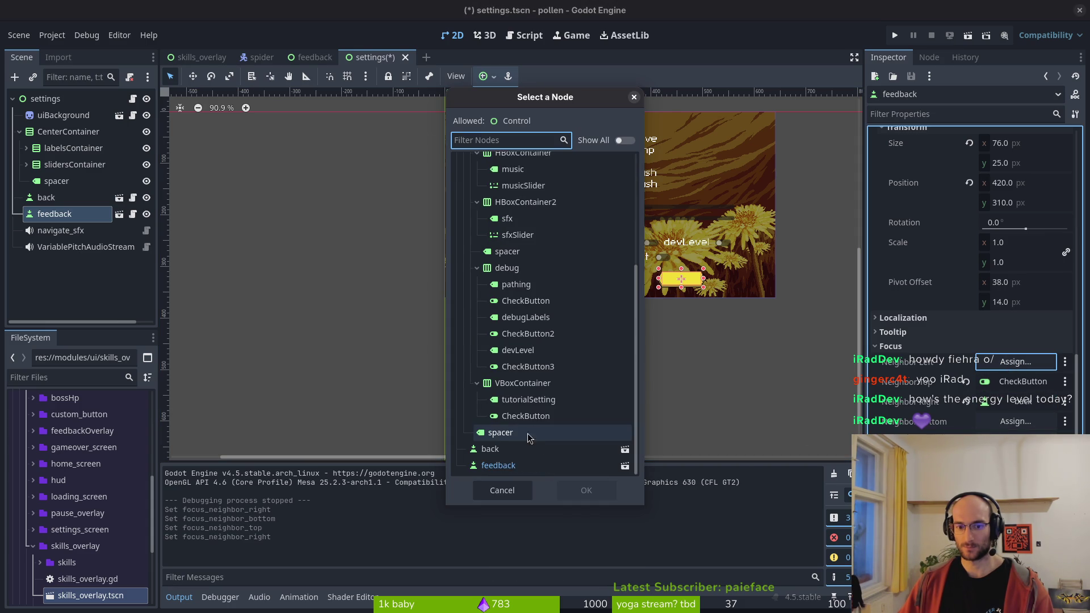
left_click(500, 449)
left_click(587, 491)
left_click(1016, 421)
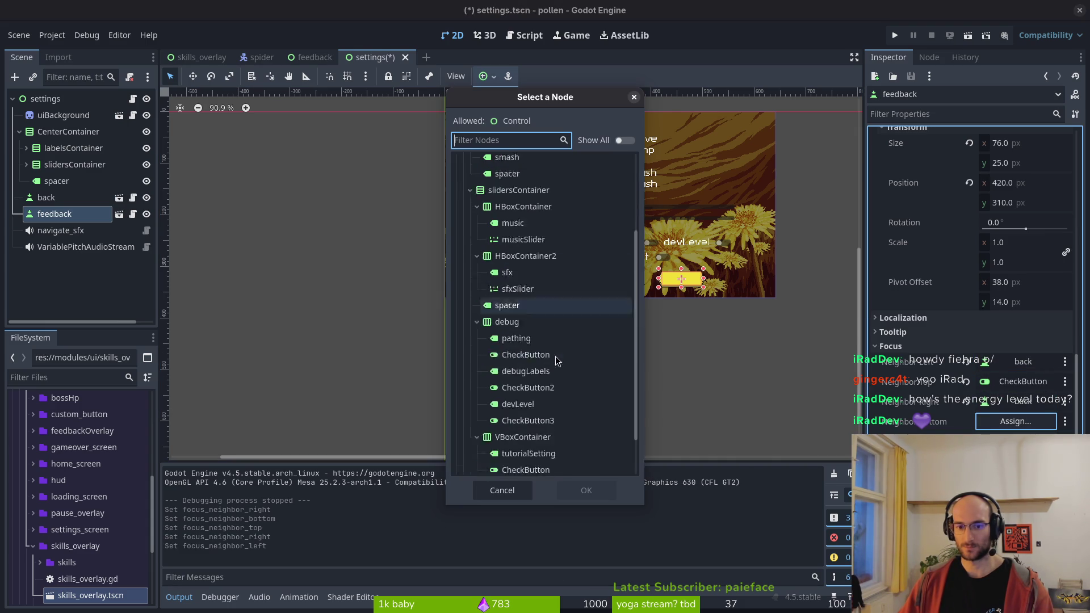
scroll(555, 358, "down", 5)
left_click(498, 464)
left_click(586, 488)
key("F5")
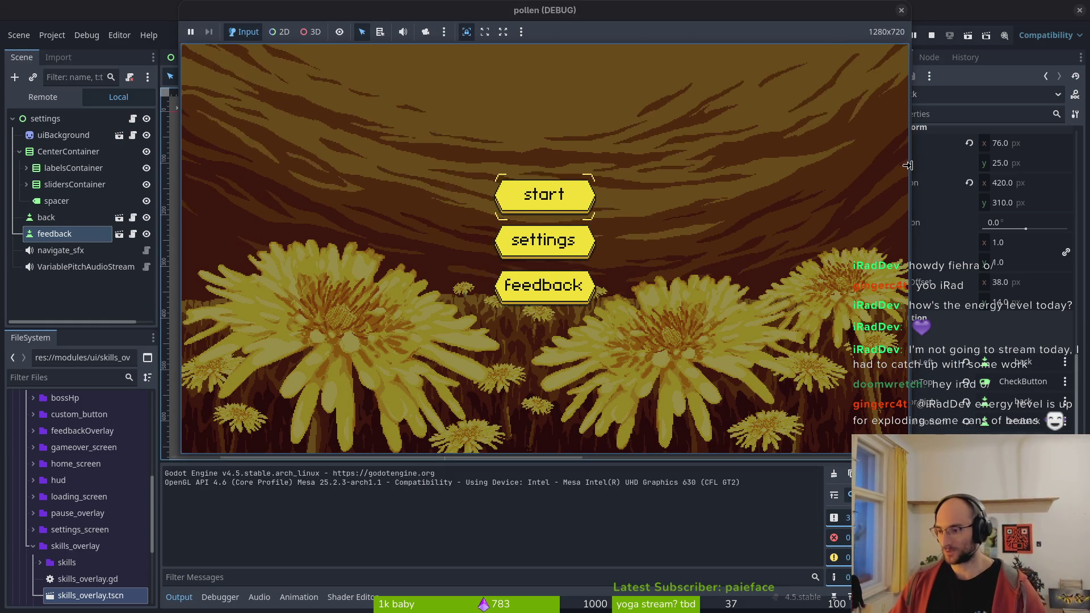
- Check the start/settings/feedback home menu, stop the run, close Aseprite, and save settings.tscn
left_click_drag(505, 10, 489, 31)
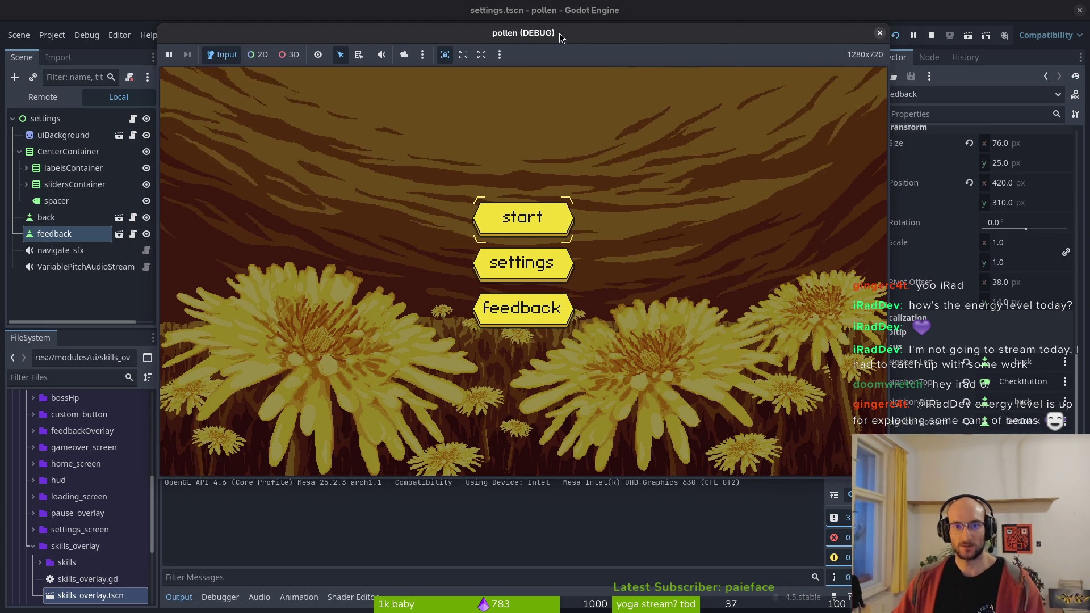
left_click(886, 34)
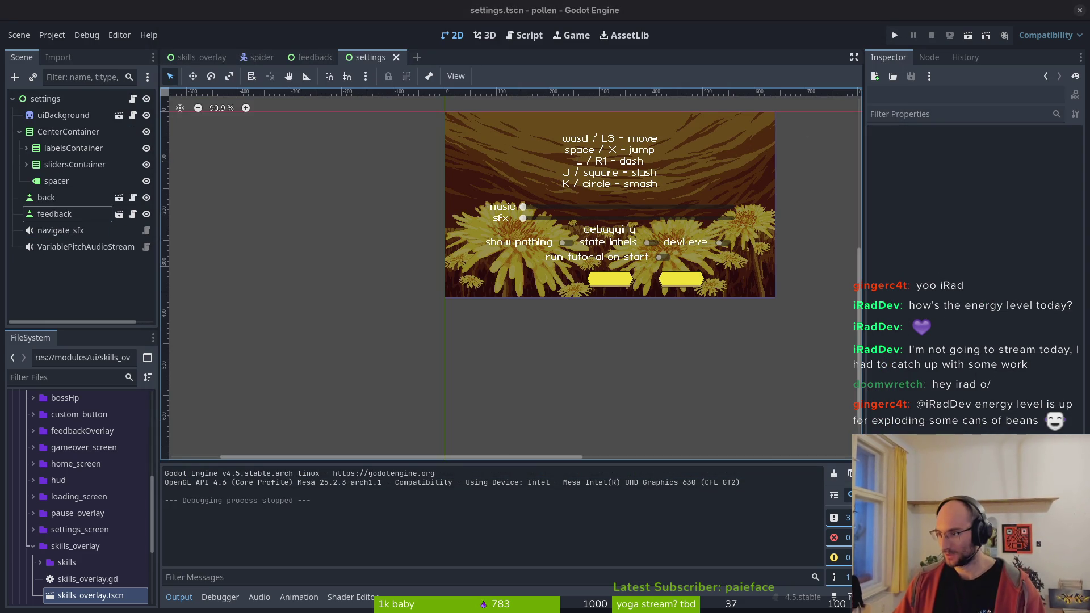
key("alt+Tab")
left_click(1080, 11)
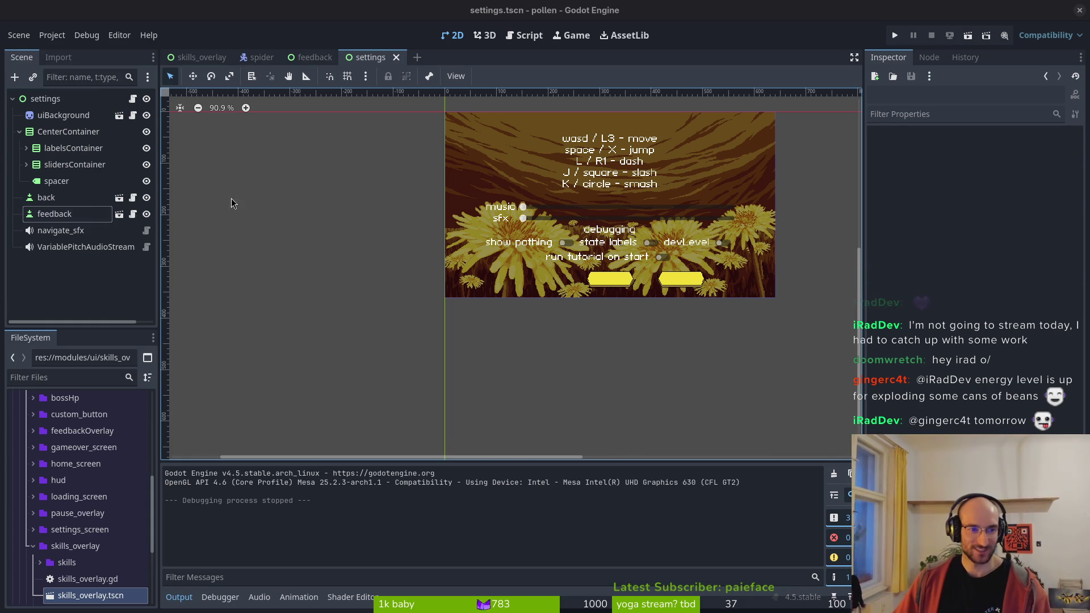
left_click(20, 131)
key("ctrl+s")
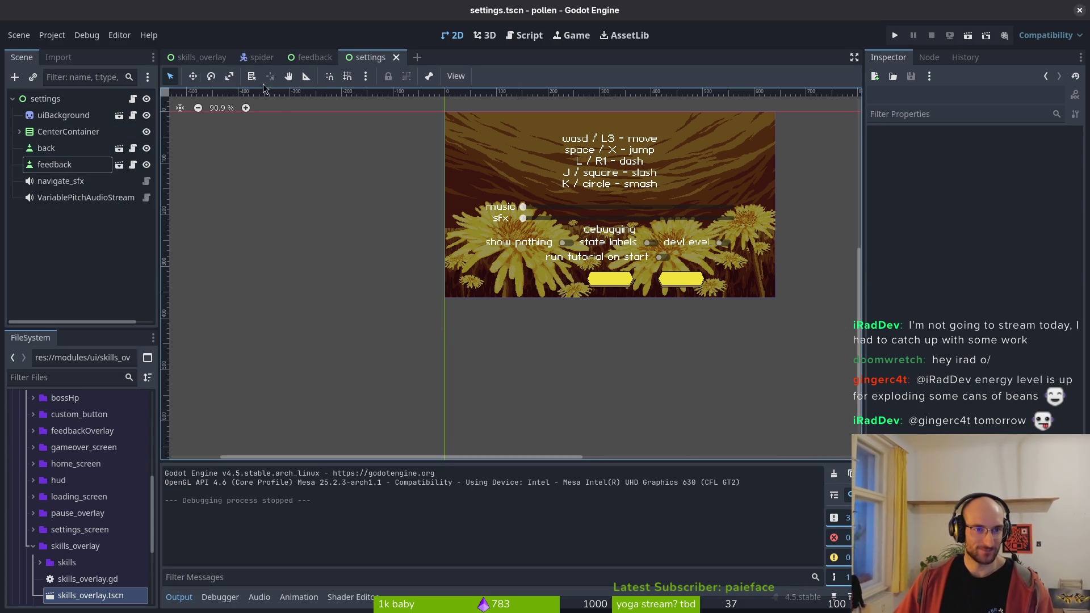
- Switch to the feedback scene, review its back button's properties, and select the root node
left_click(313, 58)
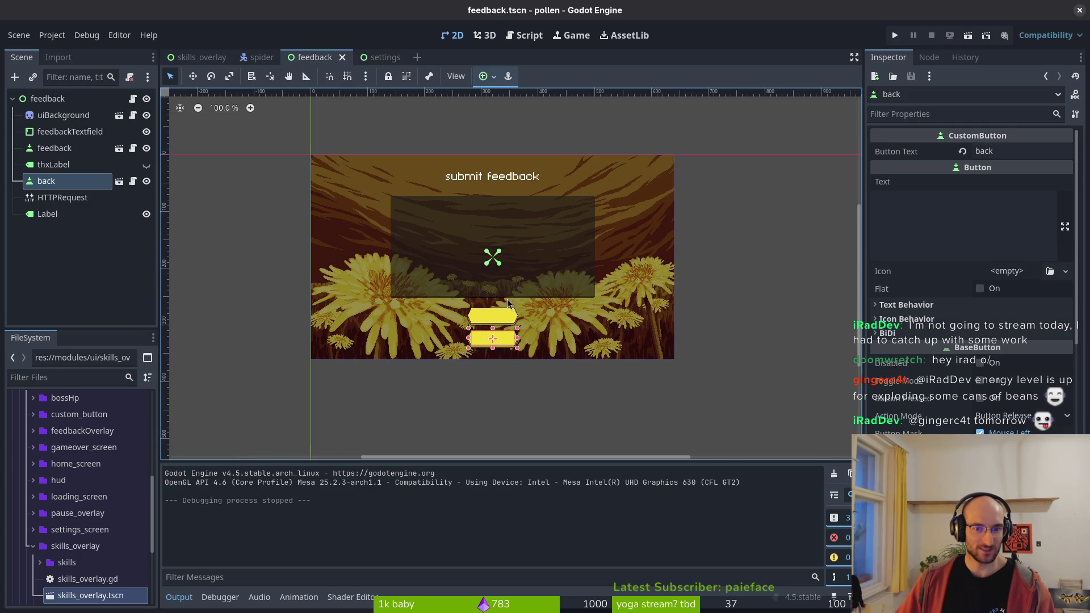
scroll(507, 302, "up", 3)
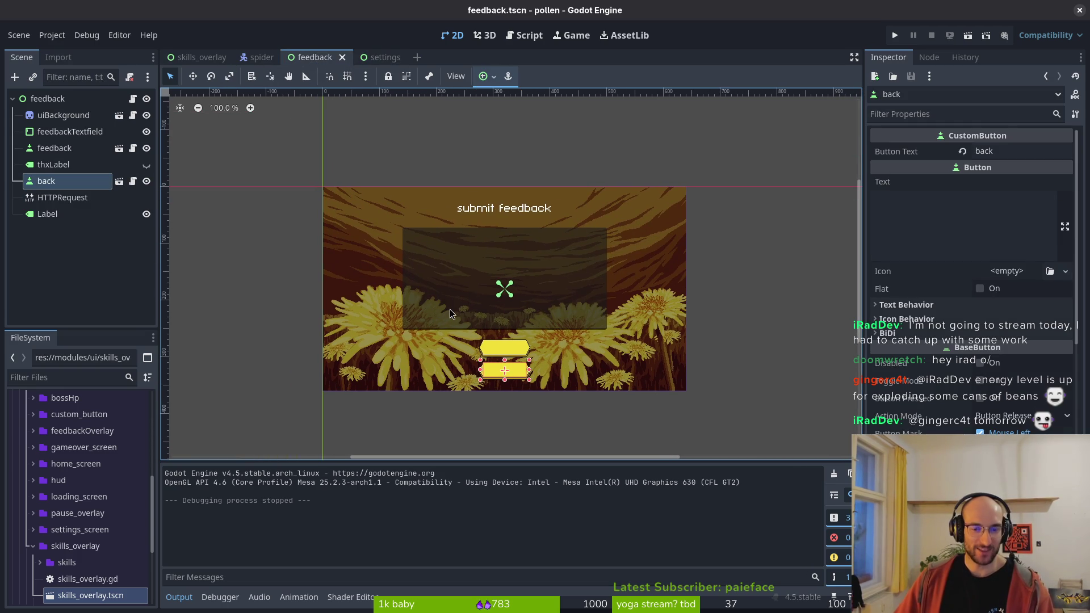
left_click(380, 58)
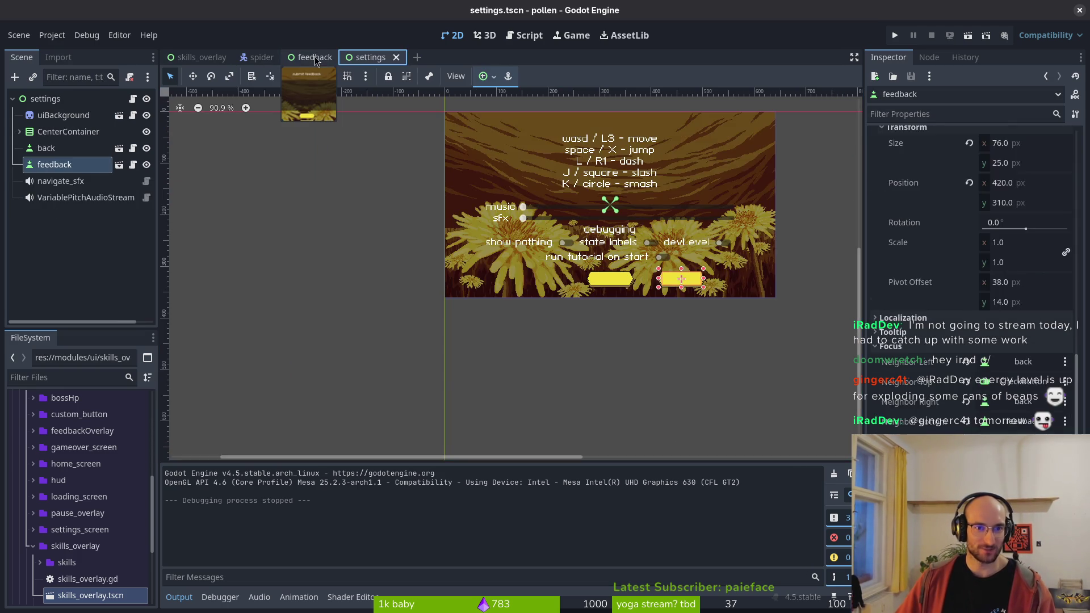
left_click(315, 58)
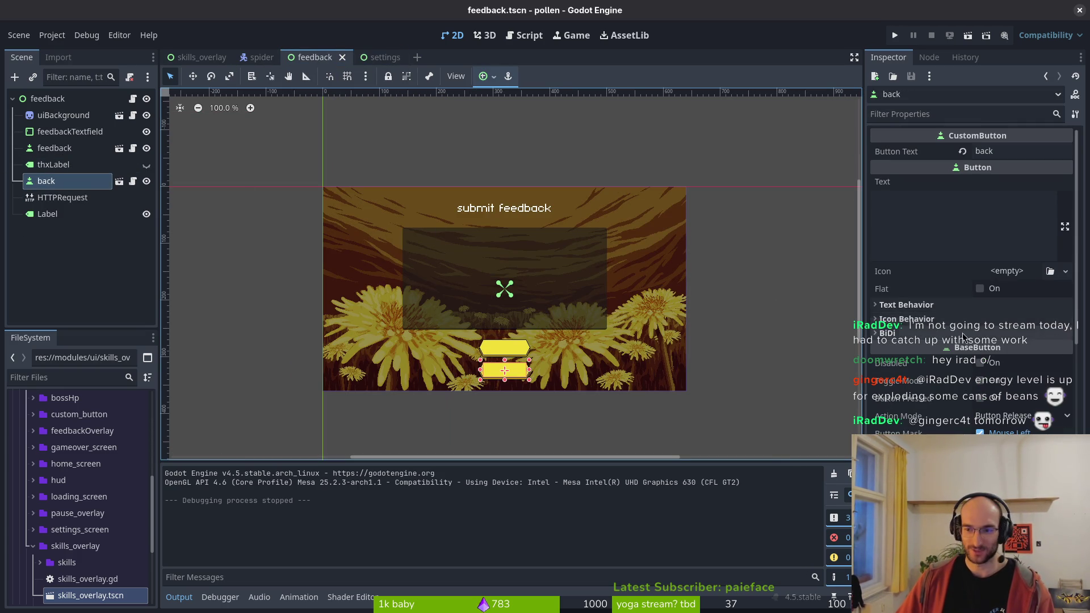
scroll(940, 325, "down", 5)
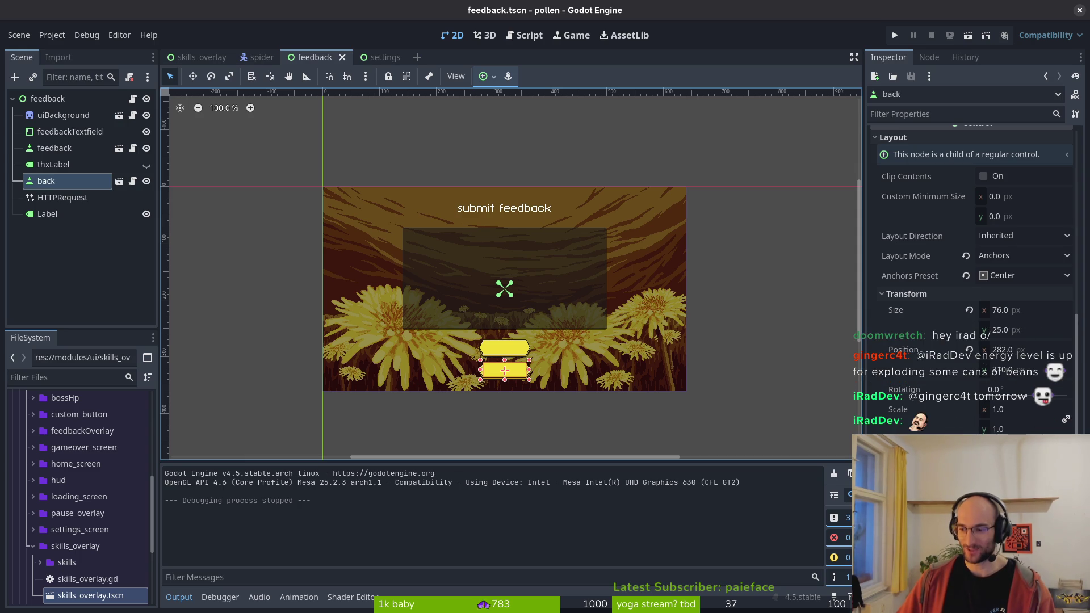
scroll(971, 273, "down", 3)
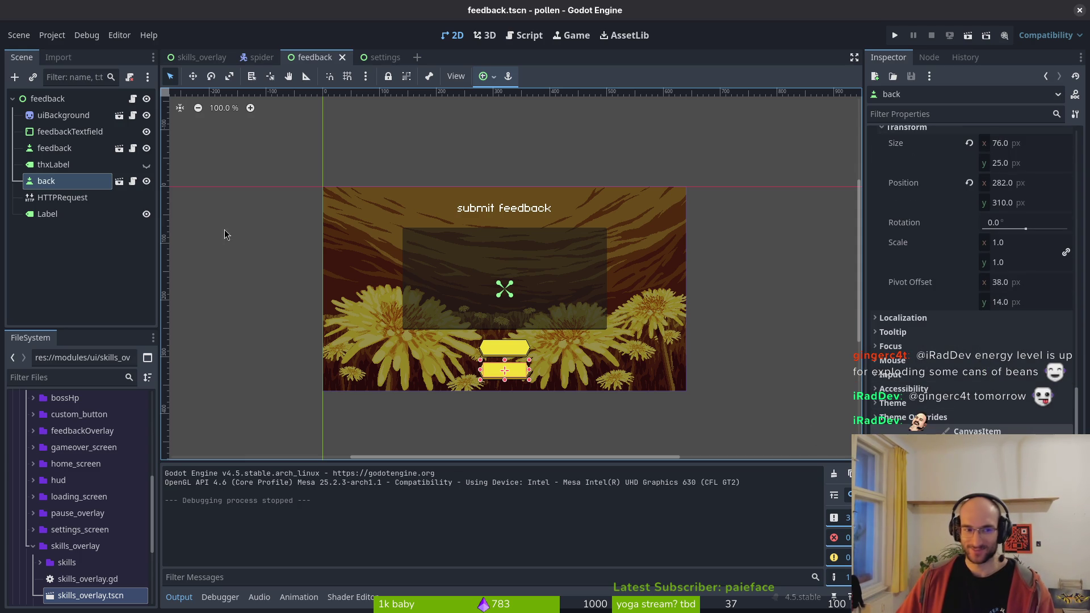
scroll(977, 273, "up", 10)
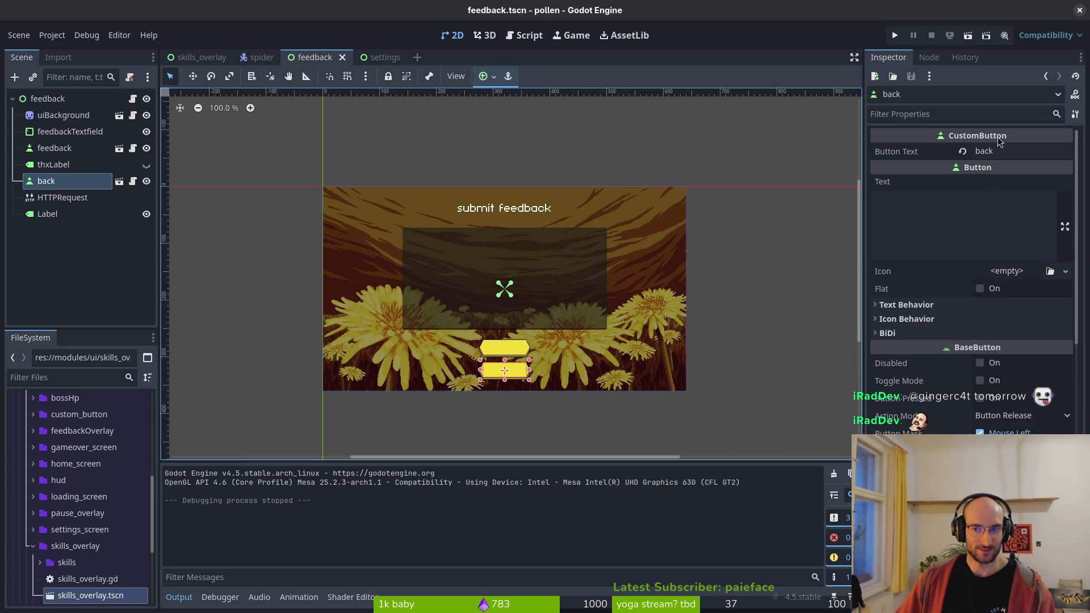
left_click(57, 99)
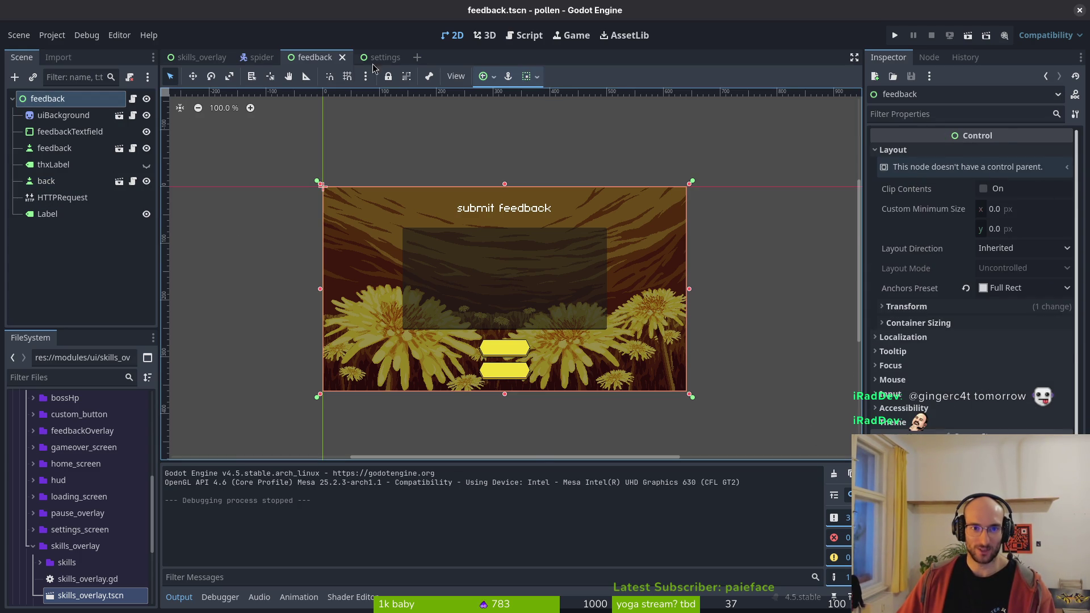
- Compare the settings and feedback scene tabs, then open the project file finder in Vim
left_click(380, 58)
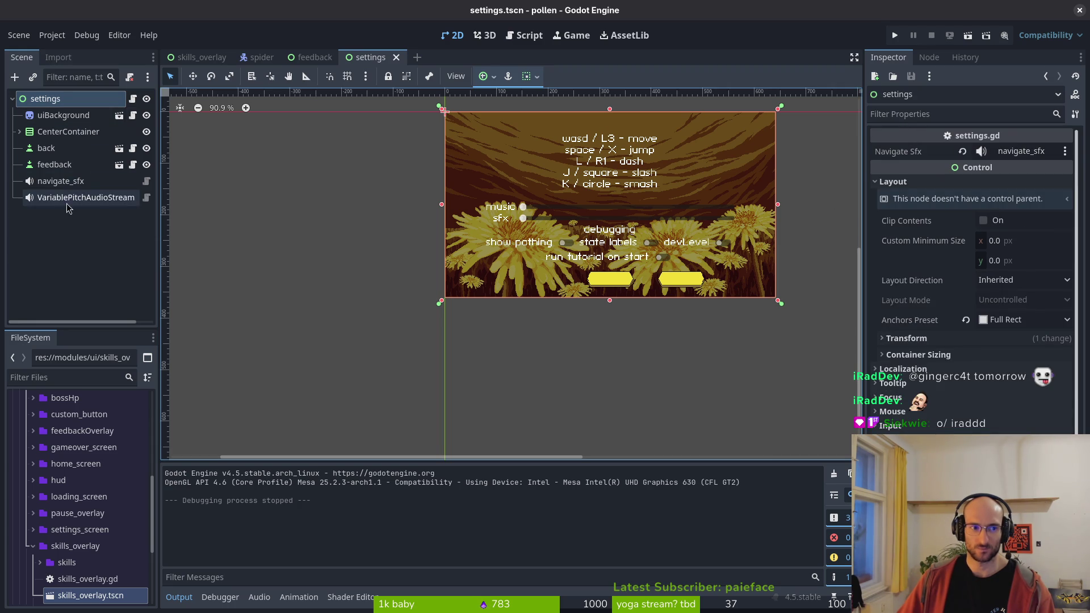
left_click(311, 57)
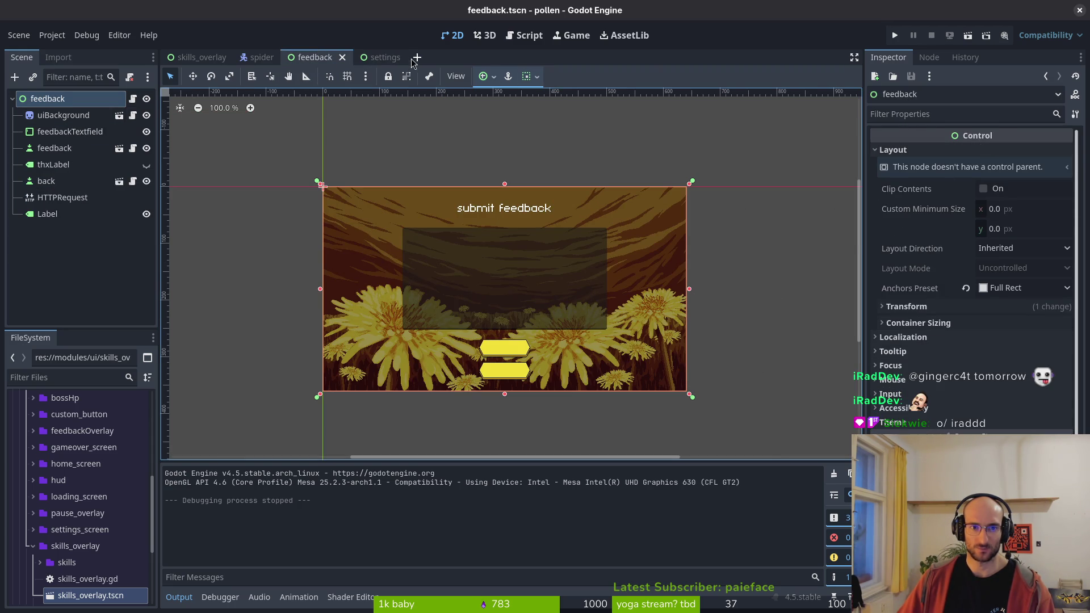
key("ctrl+Tab")
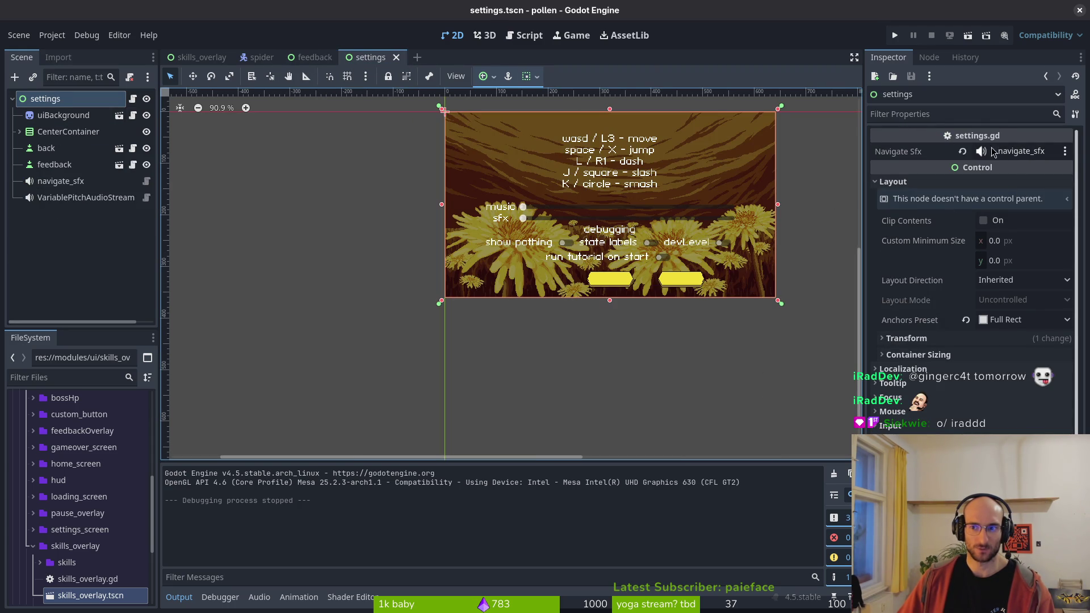
left_click(311, 57)
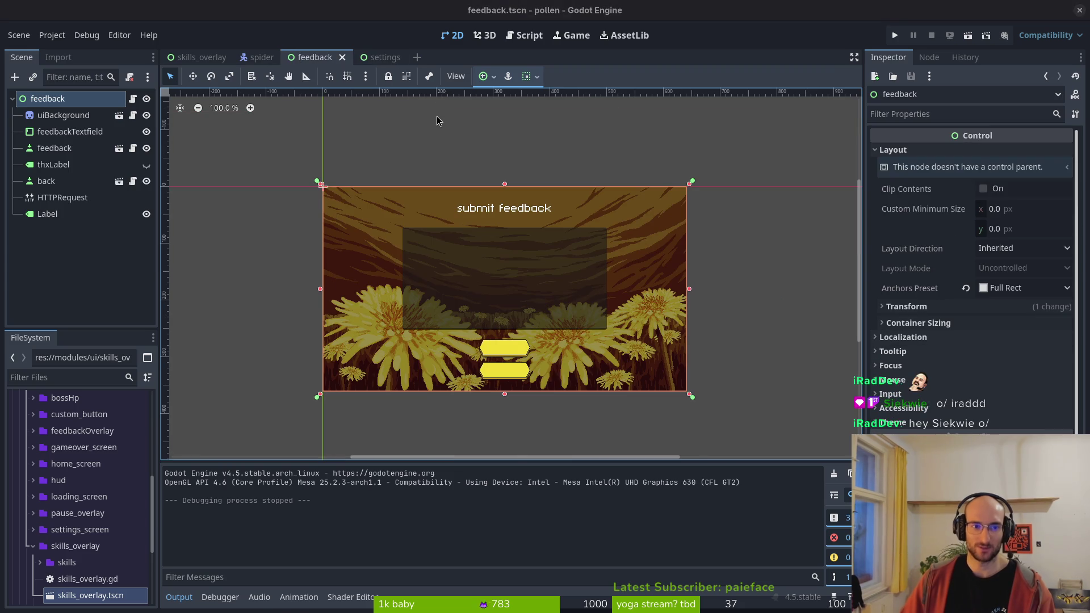
key("alt+Tab")
key("ctrl+p")
type("set")
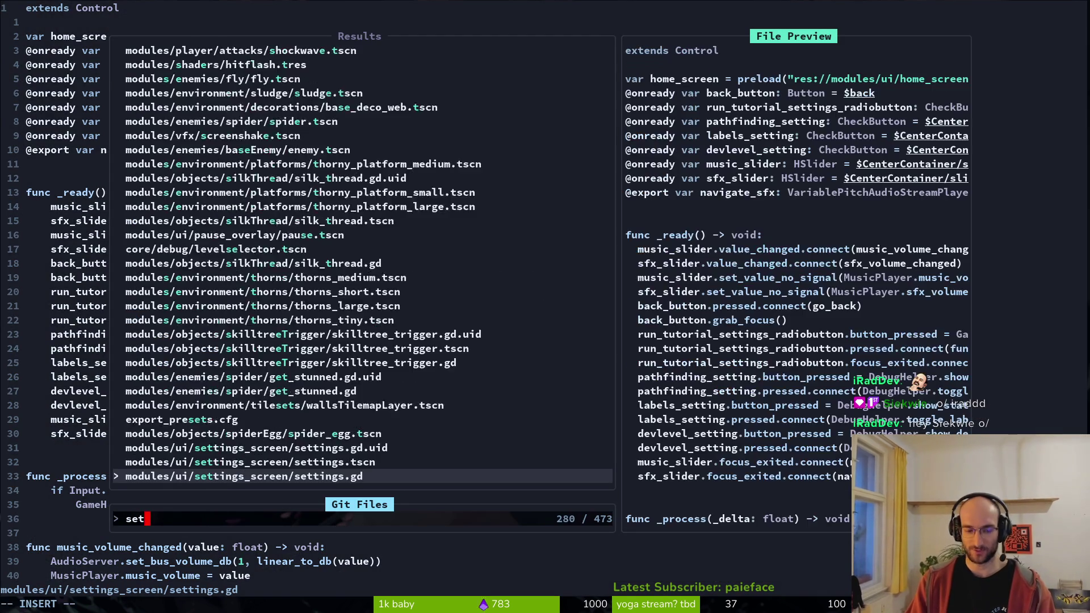
type("tings")
key("Return")
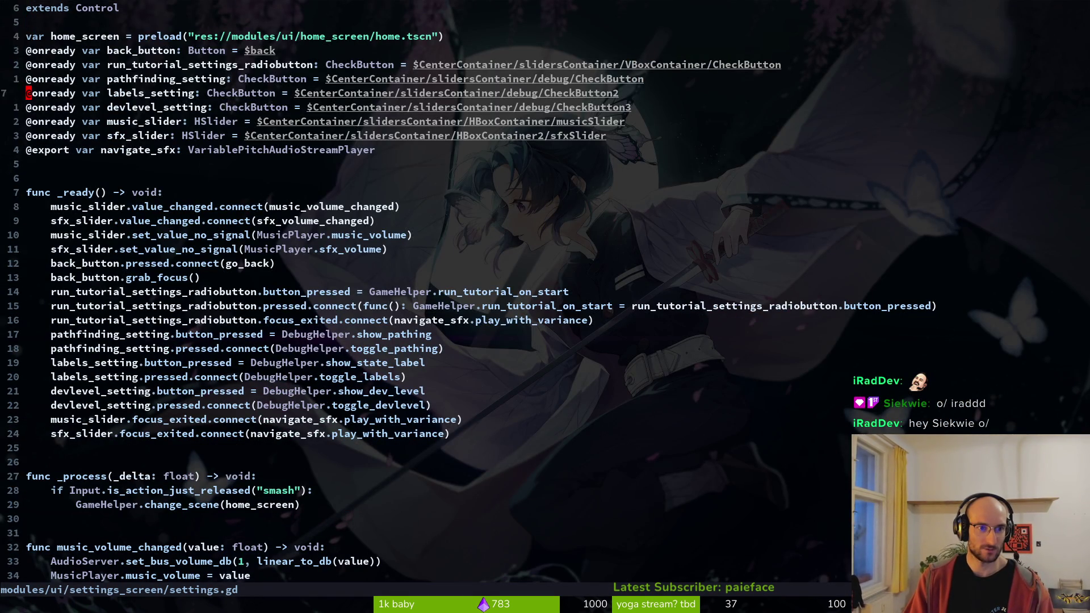
key("}")
key("k")
key("k")
type("lcwonr")
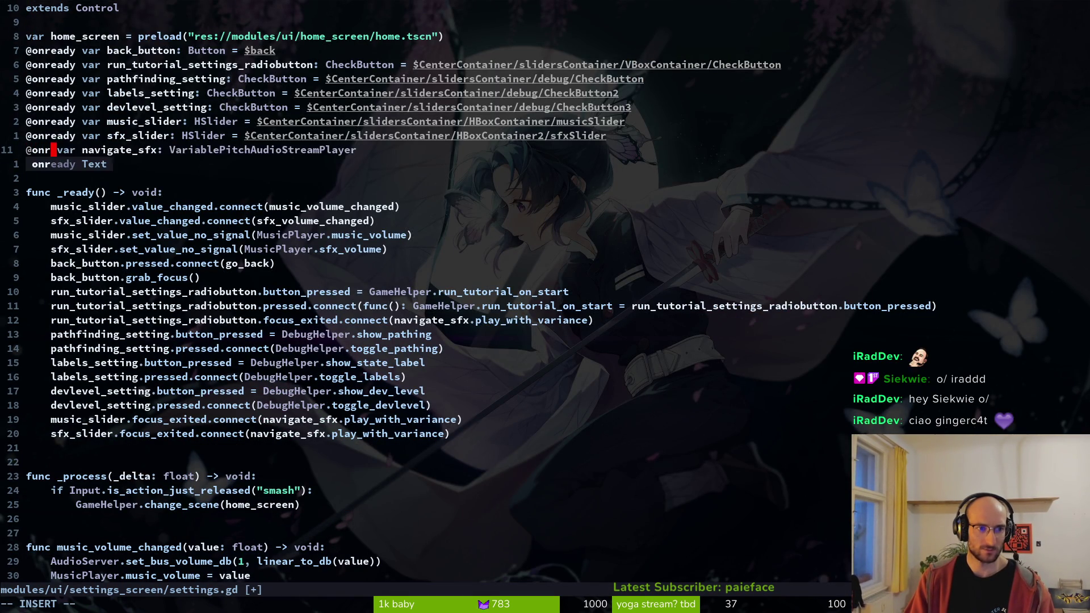
type("eady")
key("Escape")
type(":w")
key("Return")
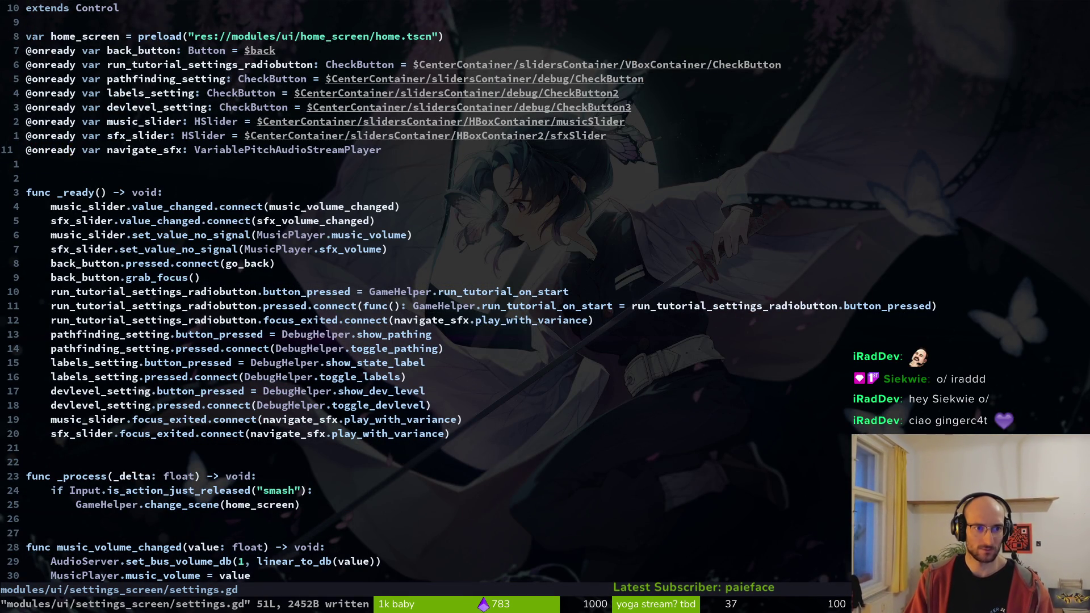
- Assign navigate_sfx = $navigate_sfx, save the file, and return to Godot
type("A = $")
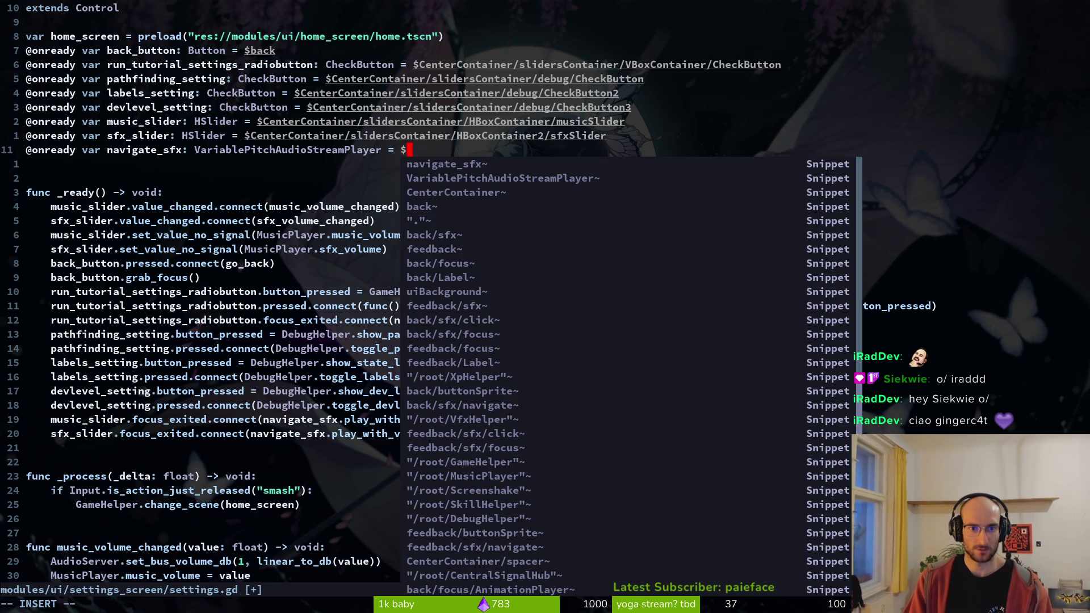
key("Return")
key("Escape")
type(":w")
key("Return")
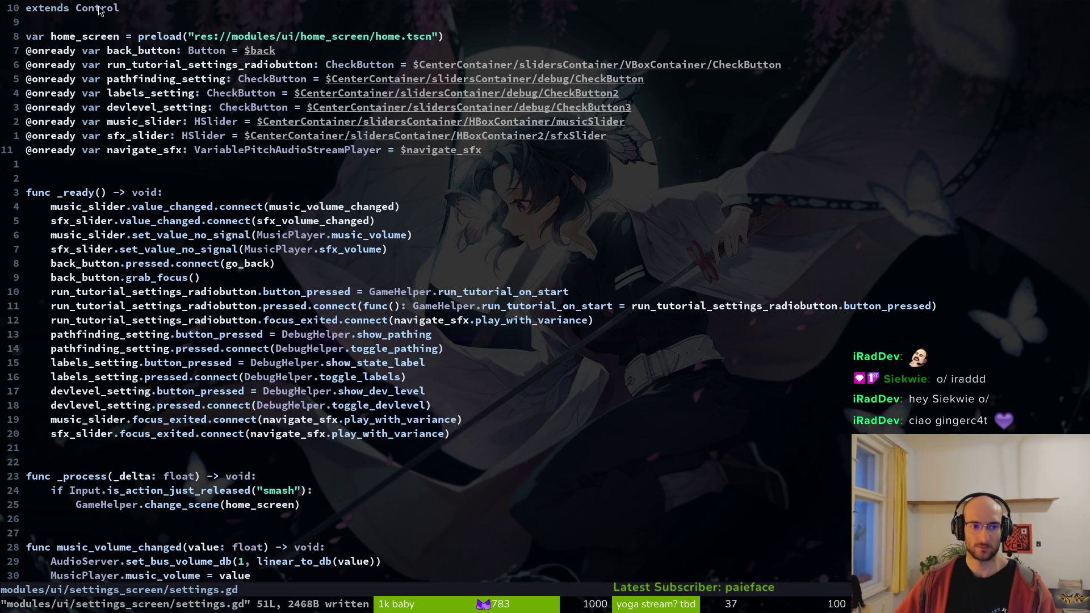
key("alt+Tab")
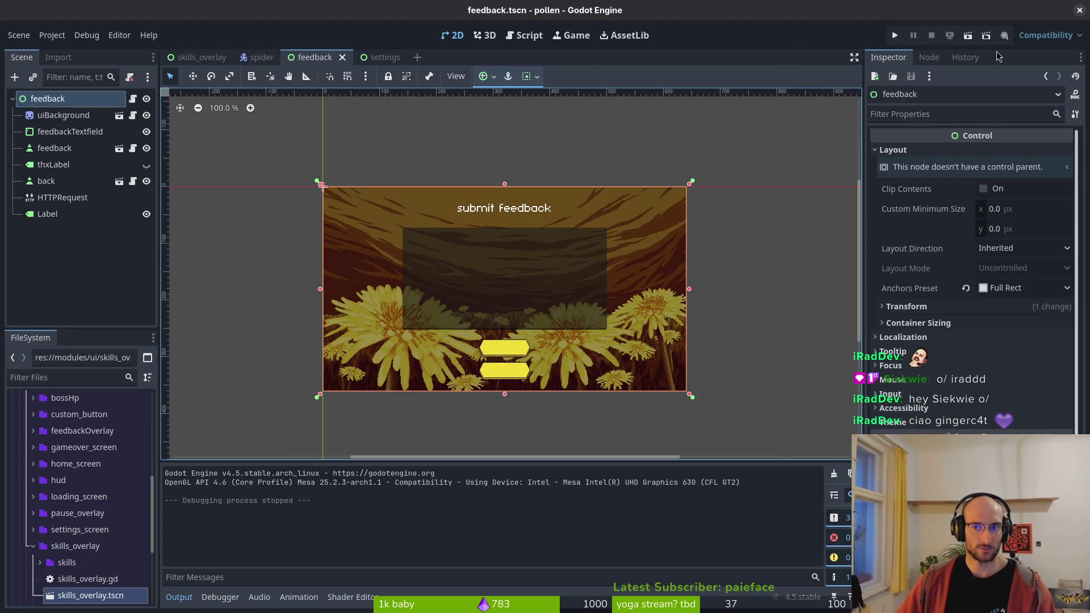
- Run the game and arrow through the settings screen's toggles, slider and feedback button to check keyboard focus
left_click(895, 35)
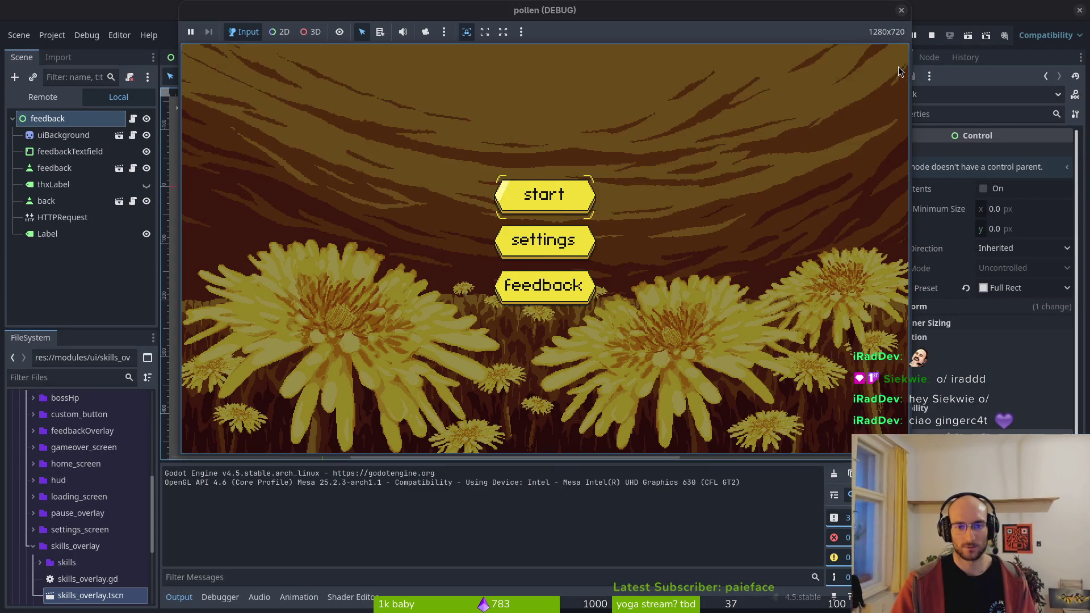
key("Return")
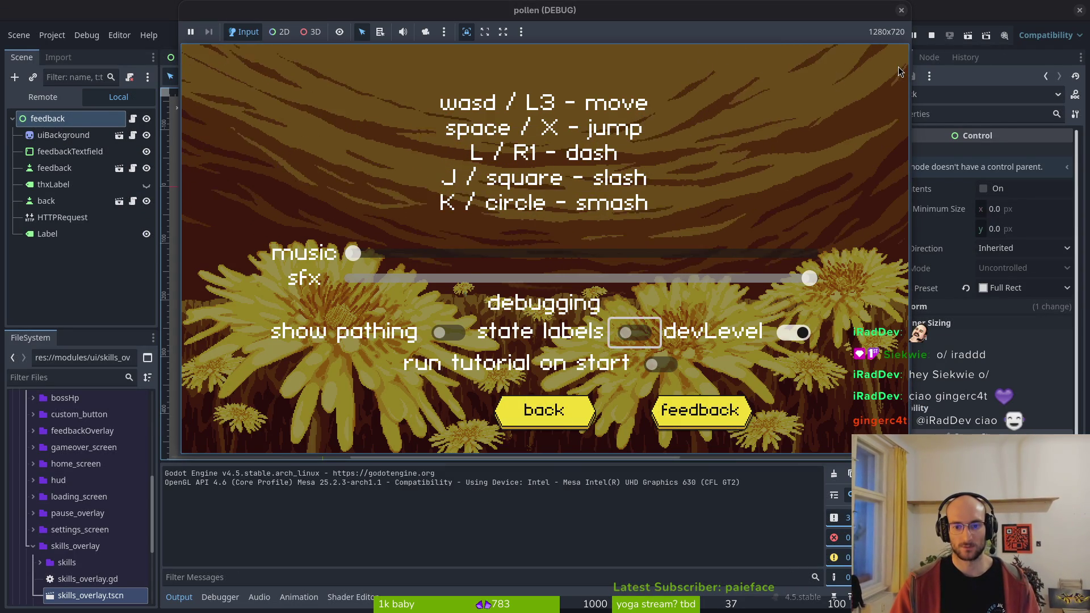
key("Up")
key("Down")
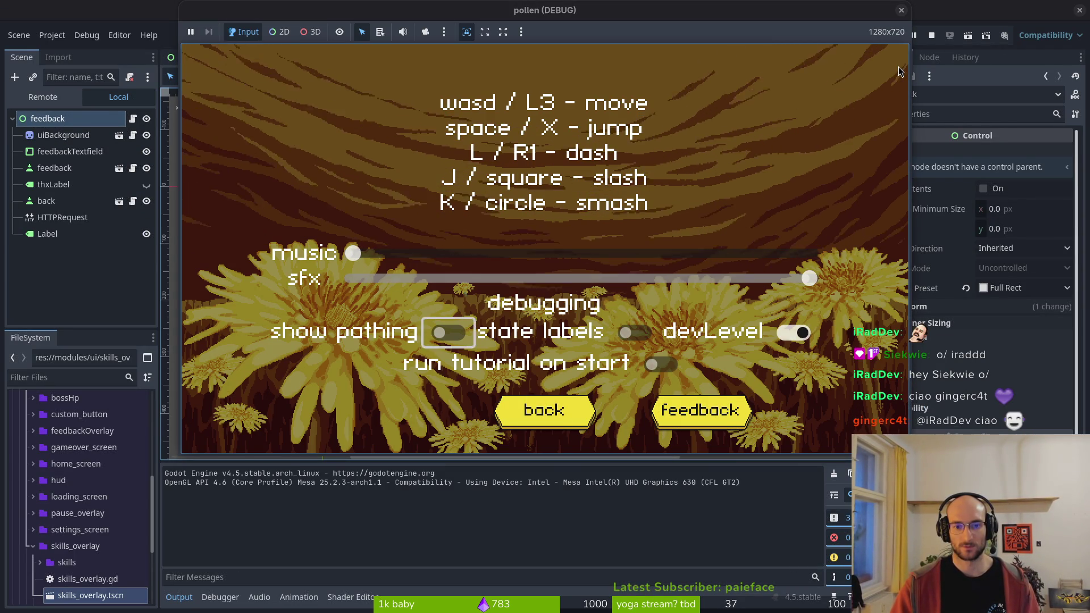
key("Right")
key("Right")
key("Down")
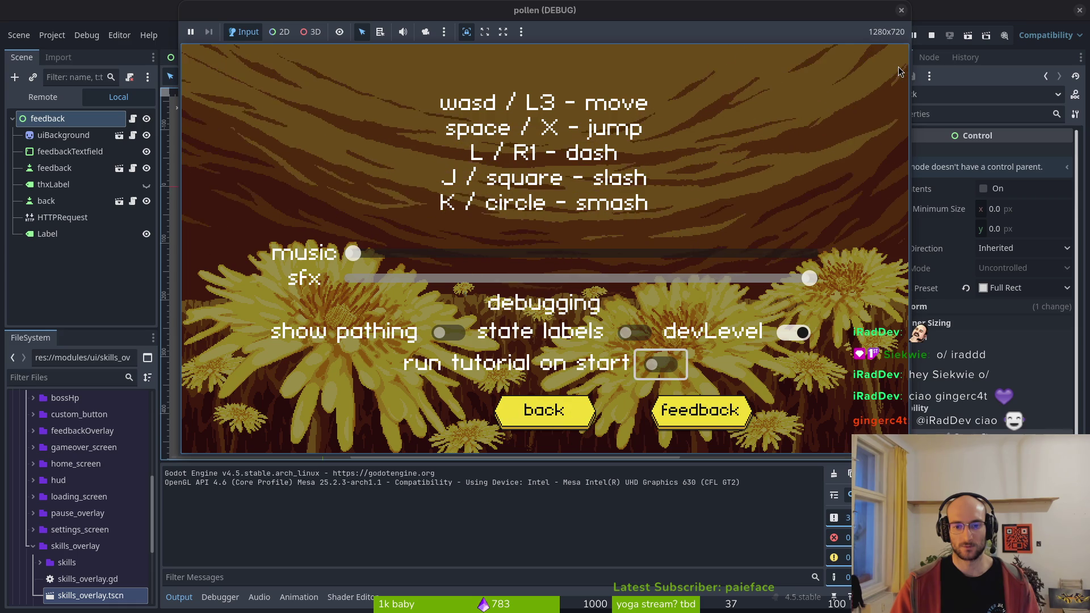
key("Up")
key("Up")
key("Down")
key("Down")
key("Down")
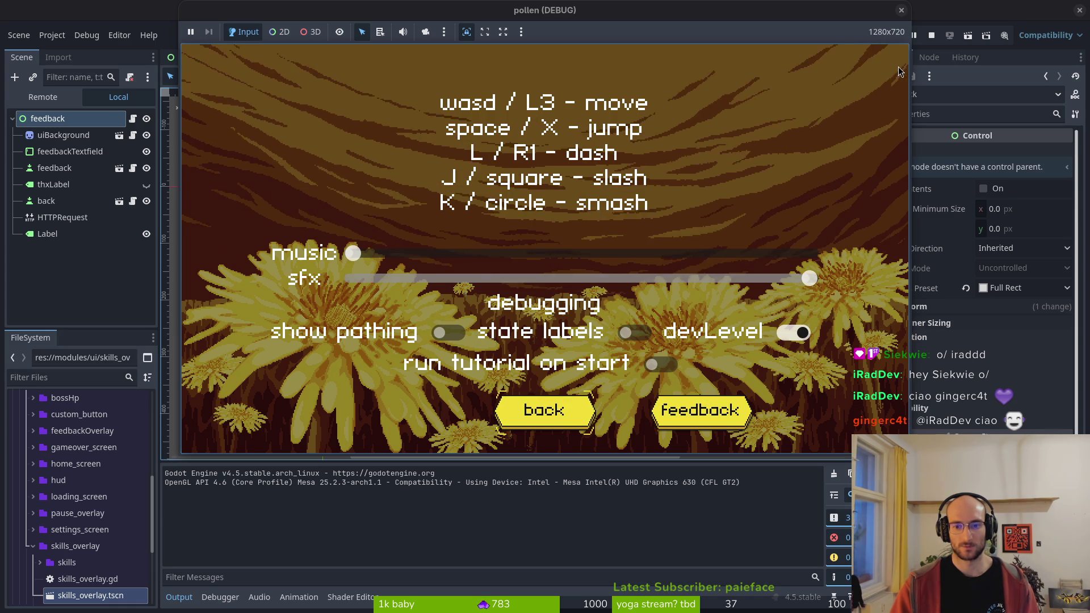
key("Up")
key("Escape")
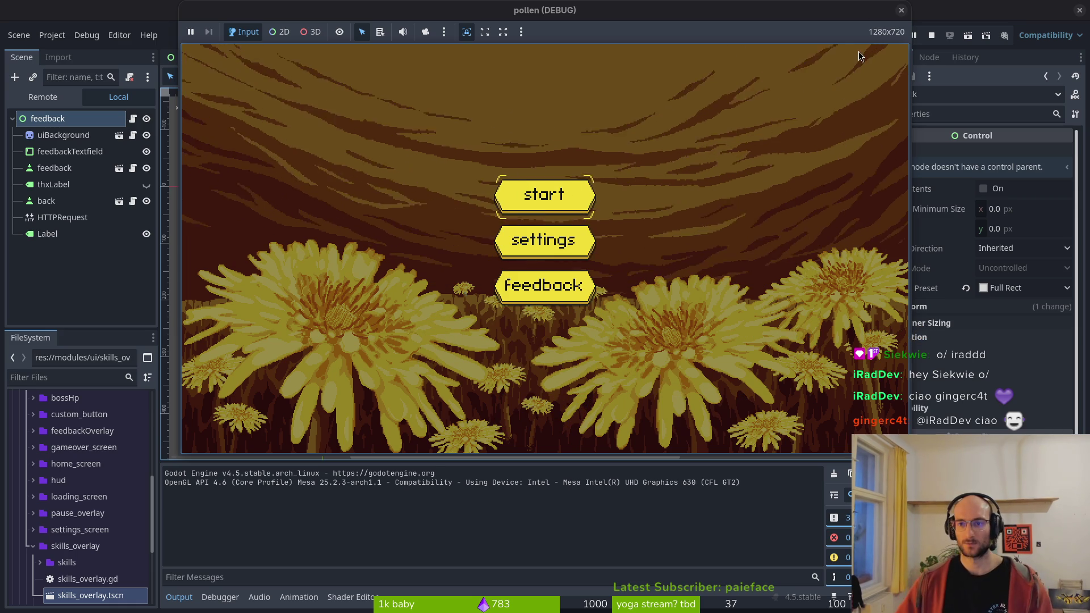
- Close the game, select the feedbackTextfield and root feedback nodes, and return to settings.gd
left_click(902, 11)
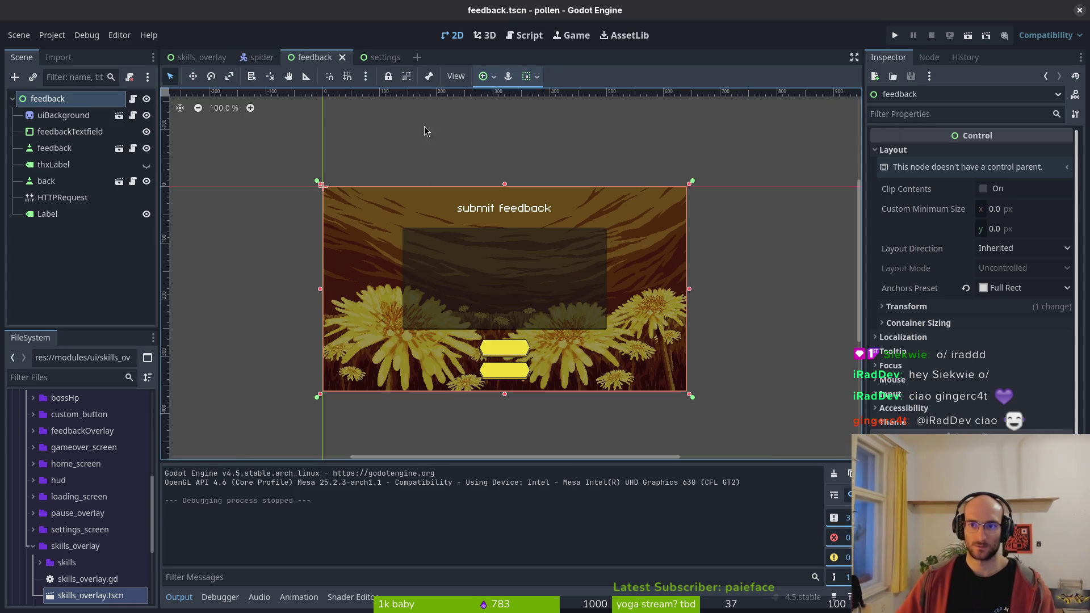
left_click(63, 131)
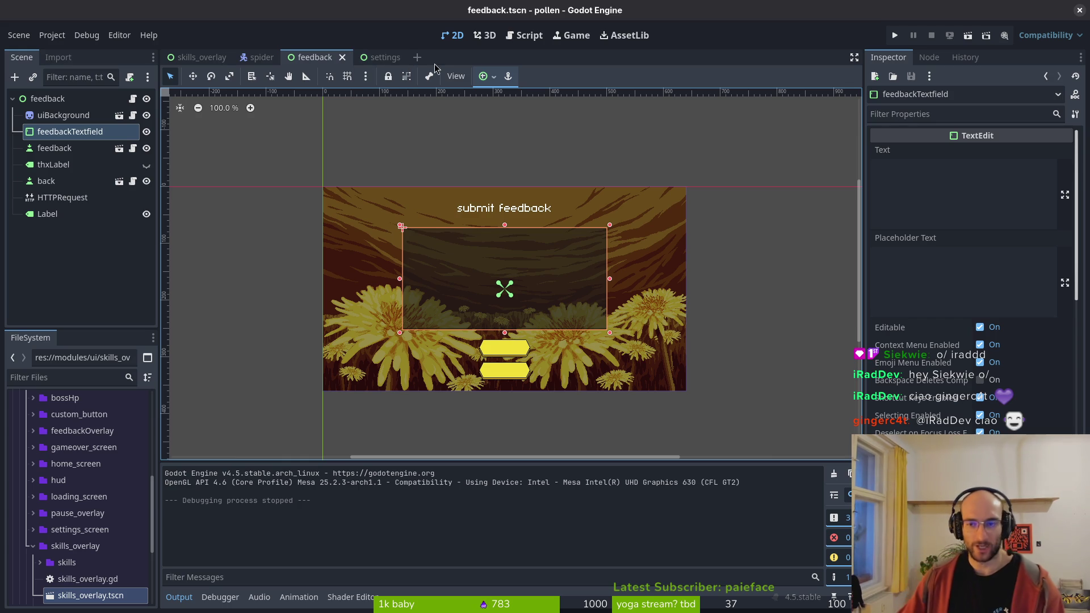
key("Up")
key("Up")
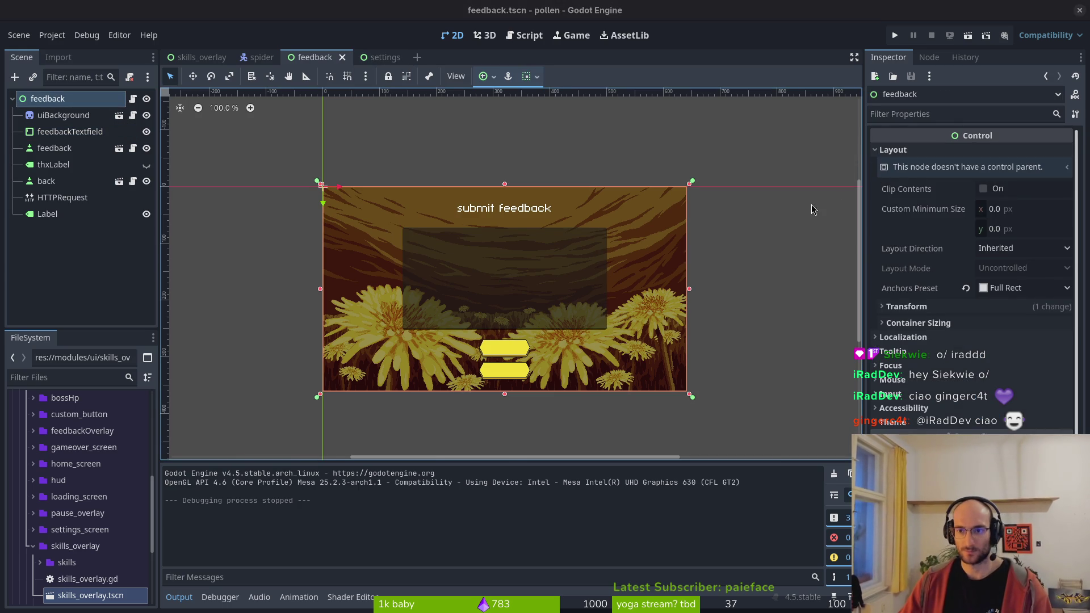
key("alt+Tab")
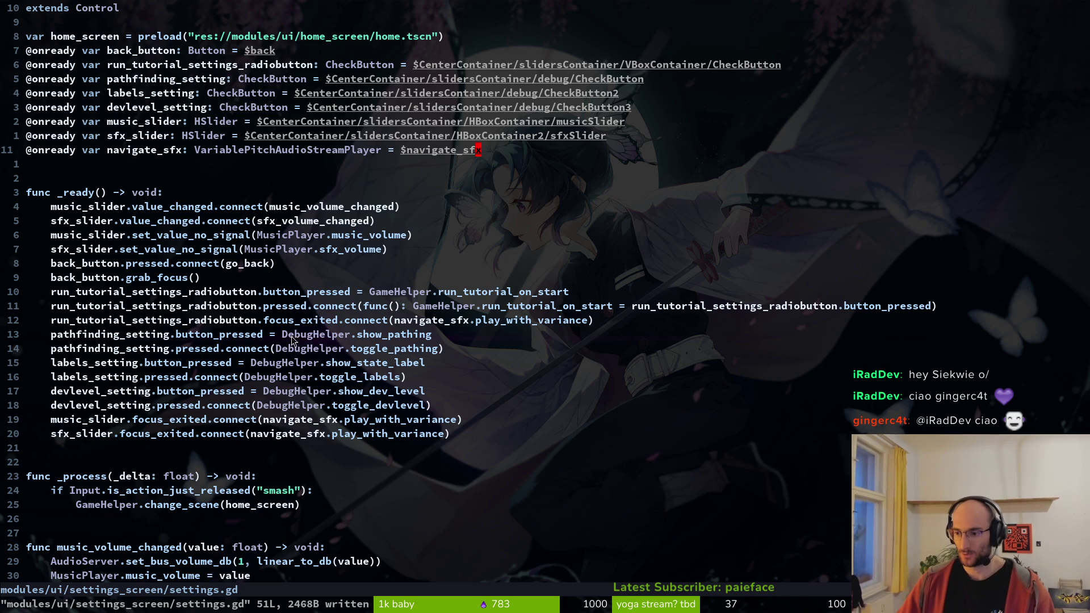
- Copy the home_screen preload line from settings.gd into feedback.gd and save
key("9")
key("j")
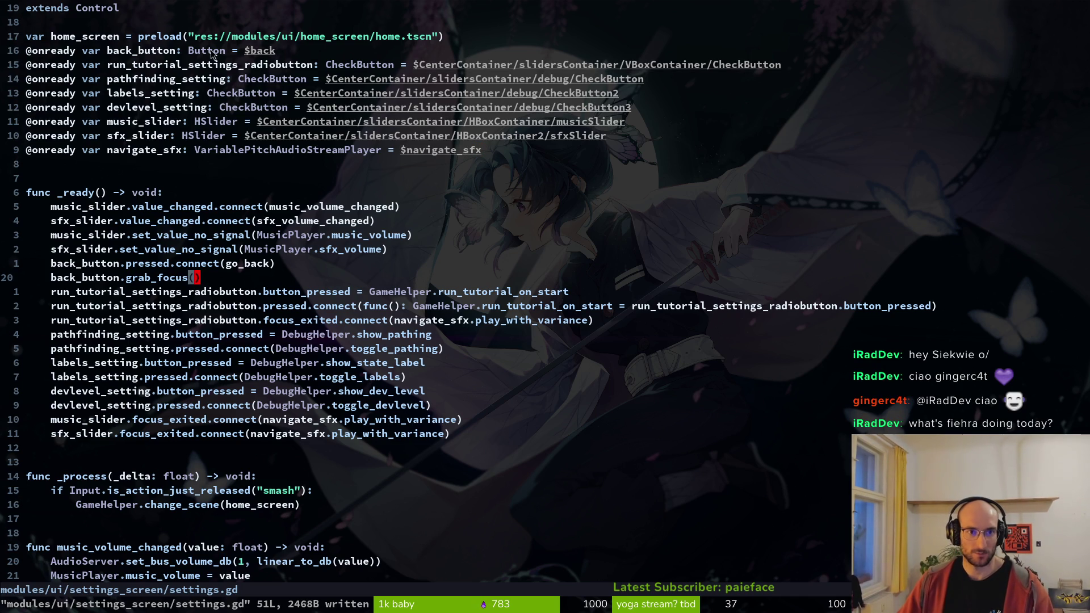
key("1")
key("7")
key("k")
key("y")
key("y")
key("ctrl+6")
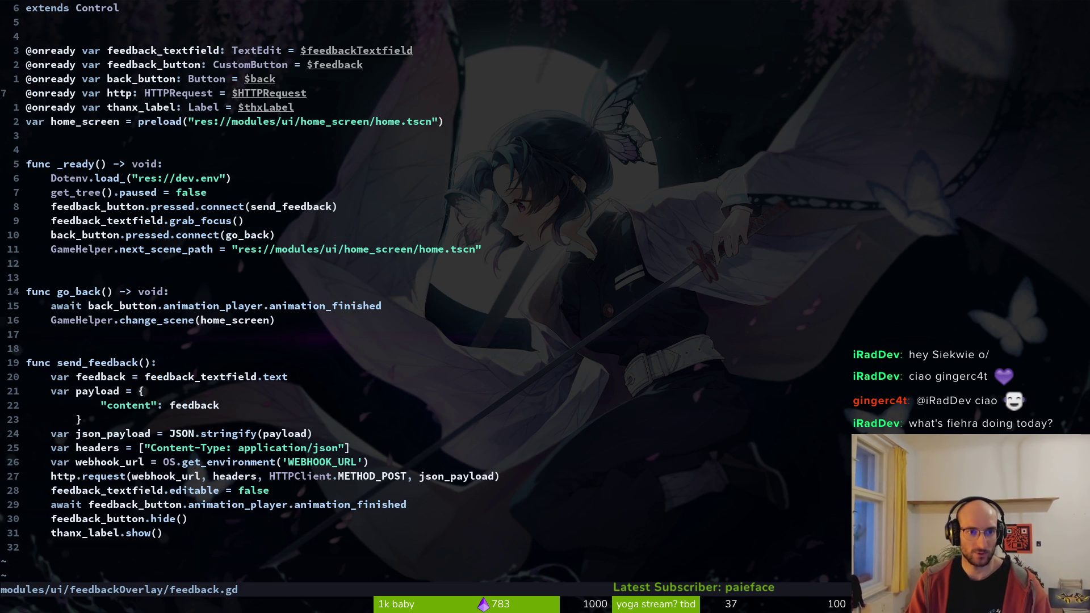
key("j")
key("j")
key("shift+v")
type("p:w")
key("Return")
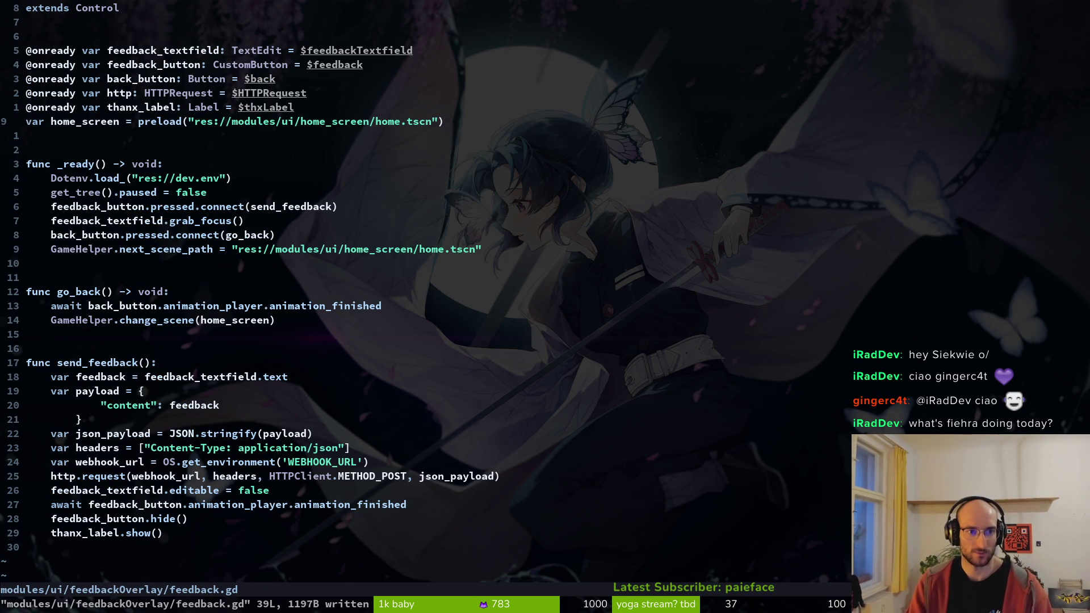
- Delete feedback.gd's GameHelper.next_scene_path line, save, and move down to the change_scene line
key("9")
key("j")
key("d")
key("d")
type(":w")
key("Return")
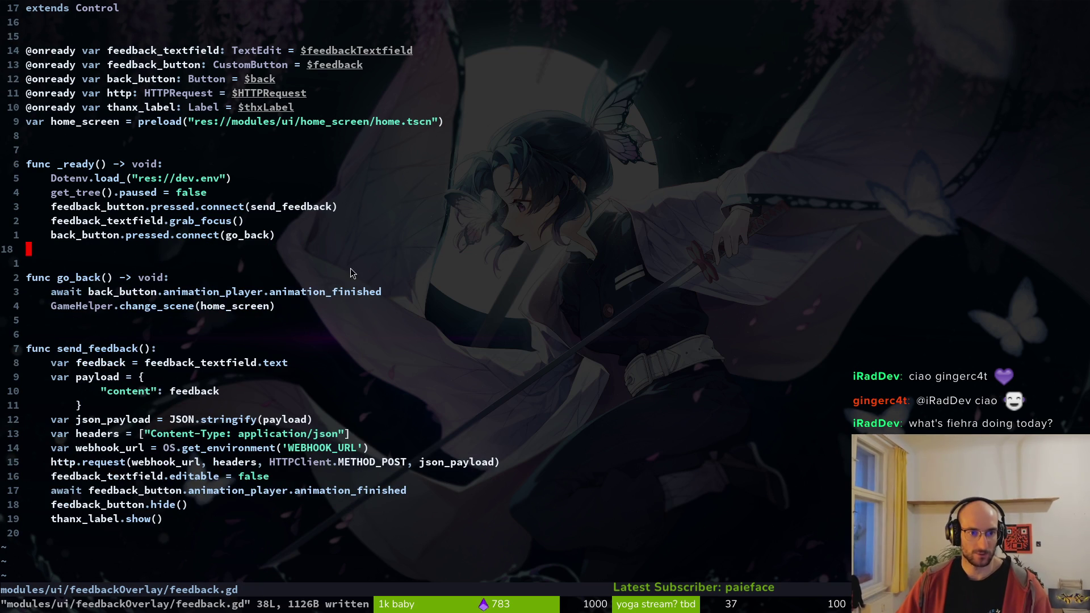
key("3")
key("j")
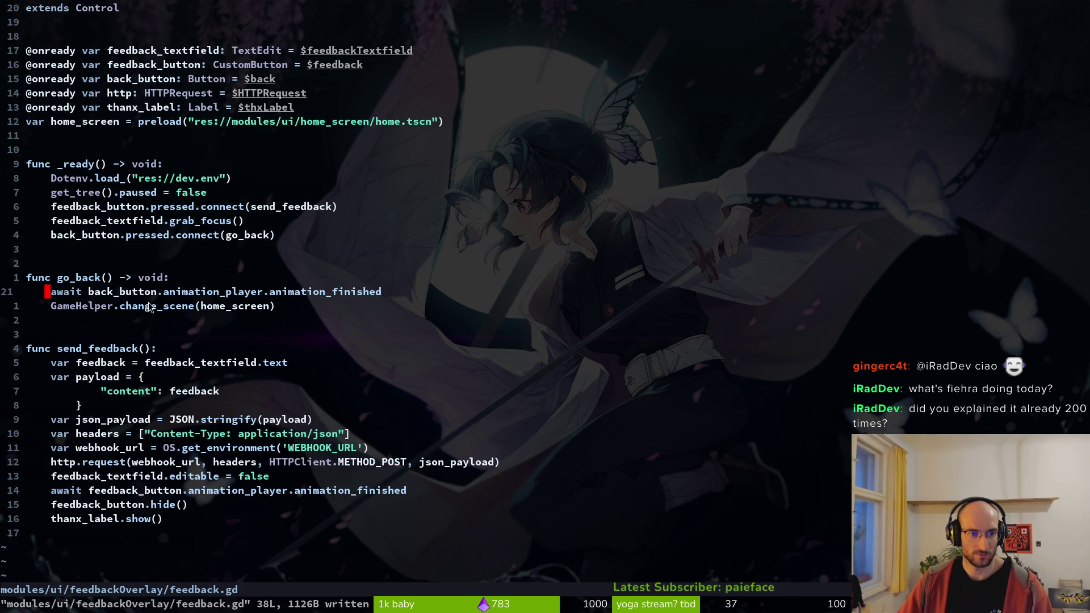
key("j")
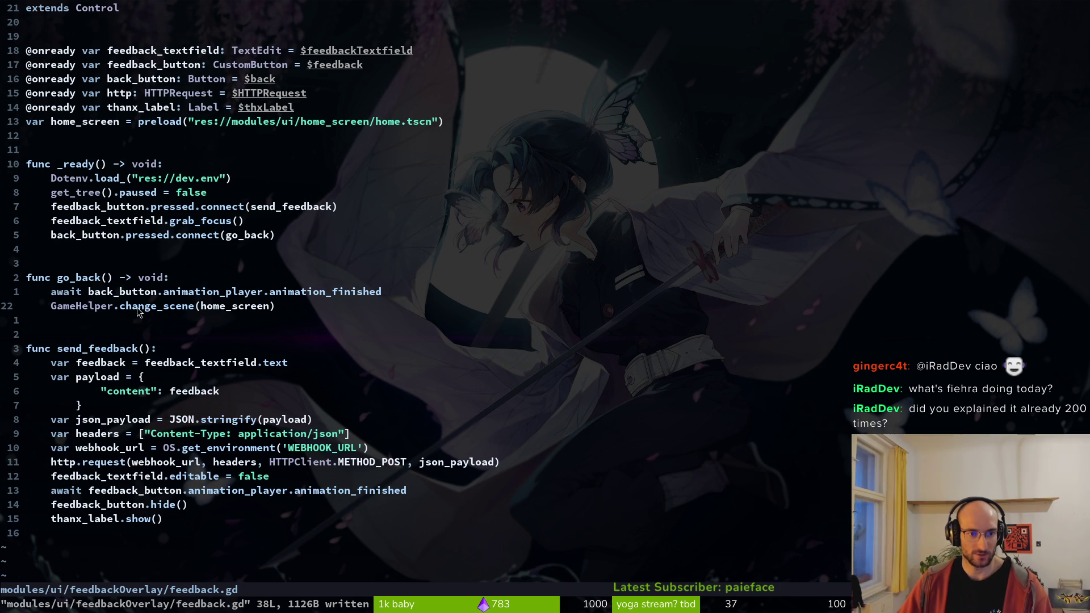
- Copy the change_scene line from settings.gd's _process and review the get_tree() paused line in feedback.gd
key("ctrl+6")
scroll(163, 363, "down", 5)
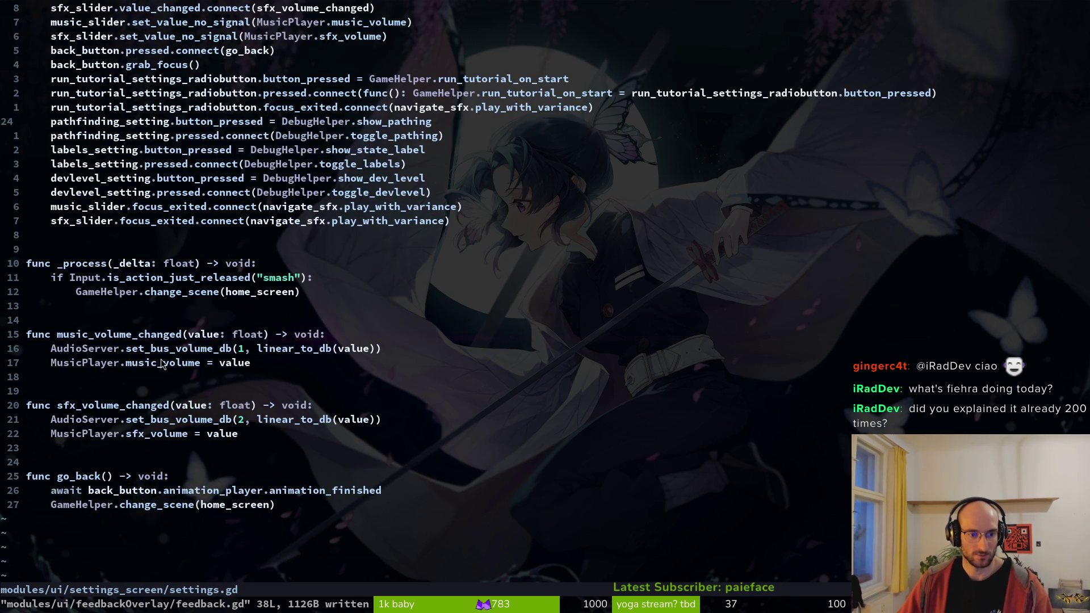
left_click(253, 291)
key("V")
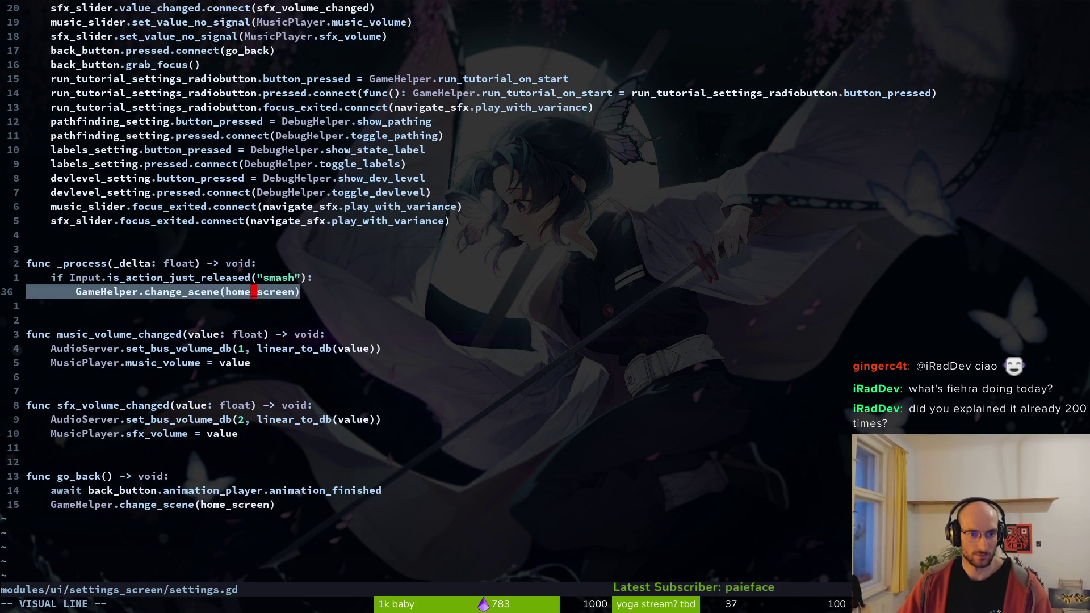
key("y")
key("ctrl+6")
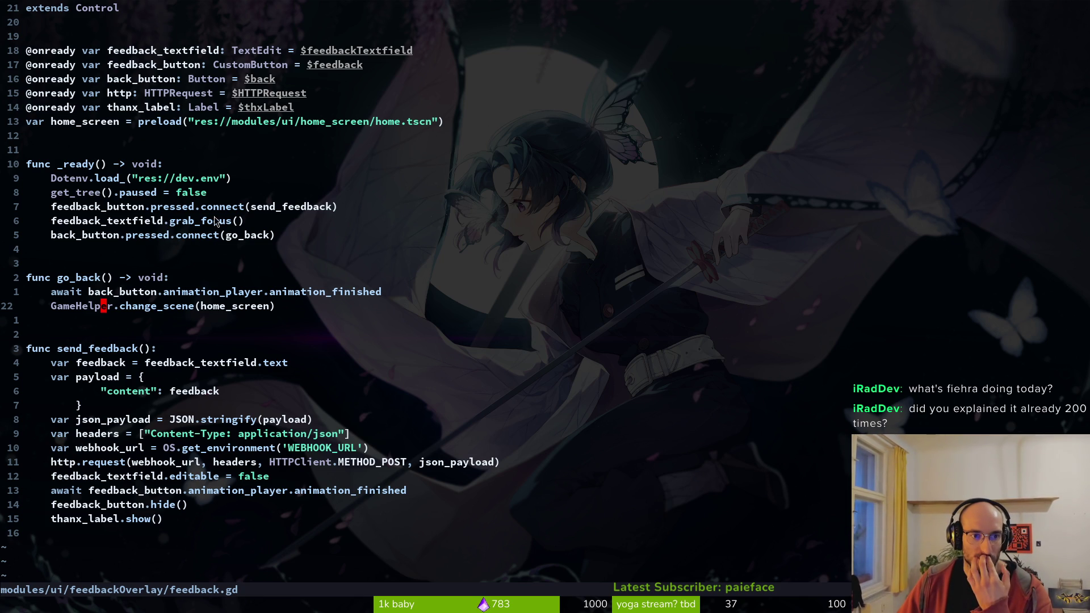
left_click(168, 207)
left_click(99, 195)
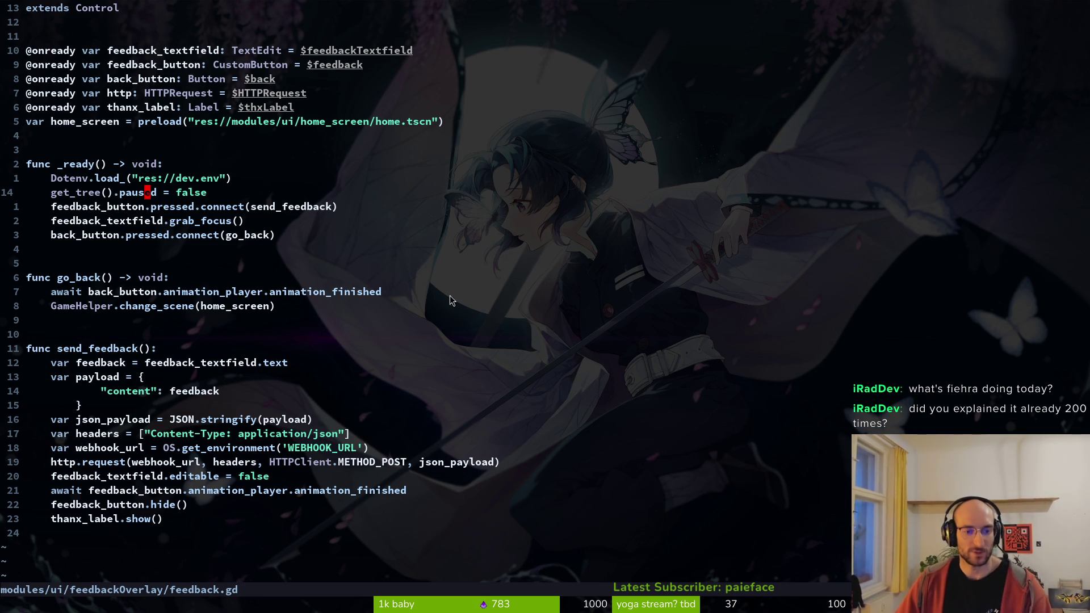
key("alt+Tab")
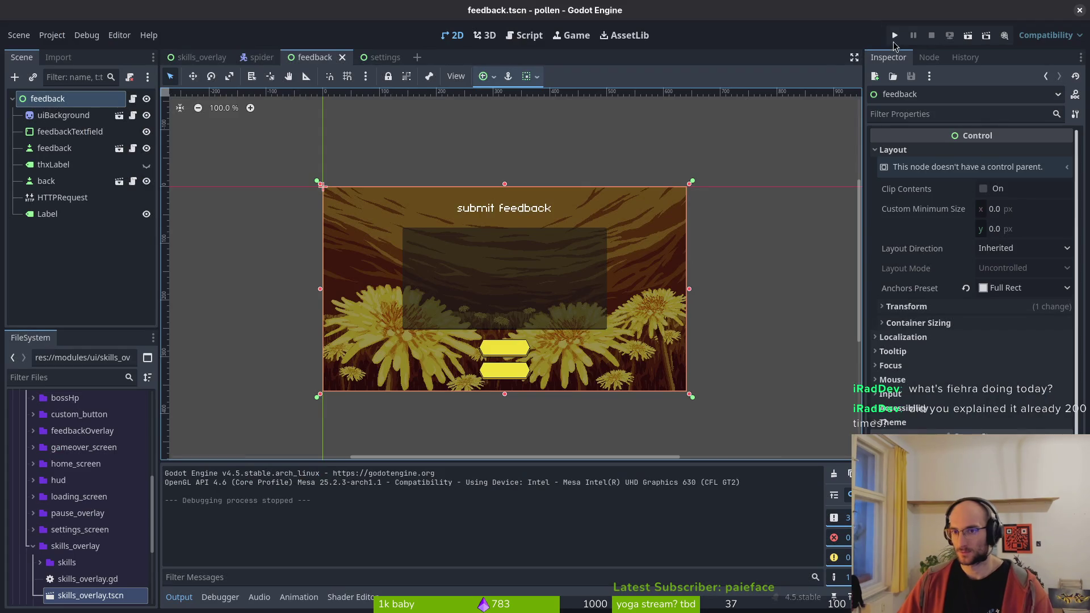
- Run the game, open the feedback screen from the main menu, type test text, then stop it
left_click(894, 36)
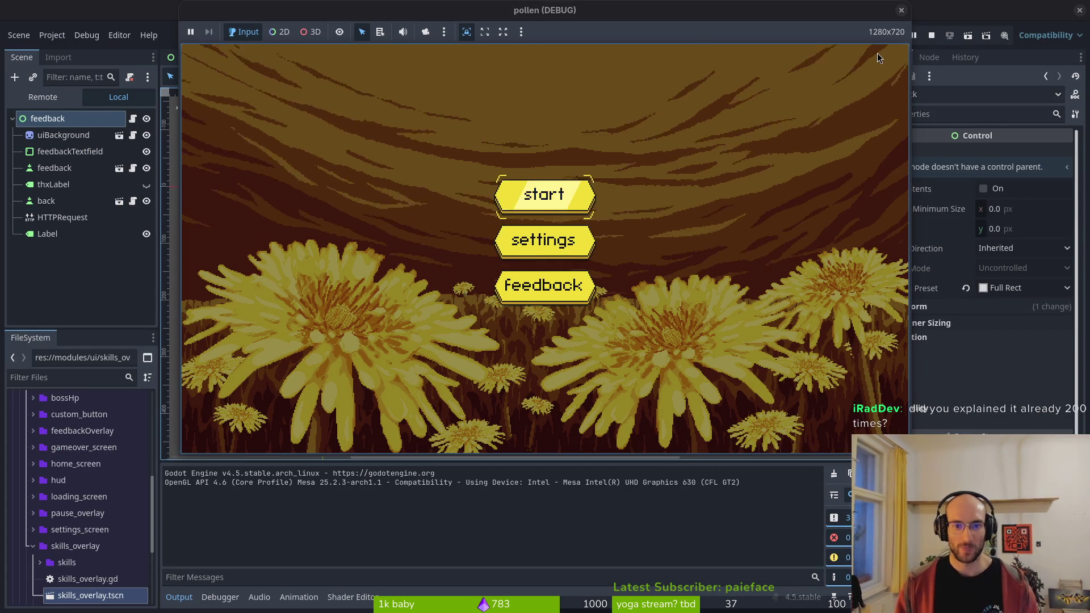
left_click(561, 291)
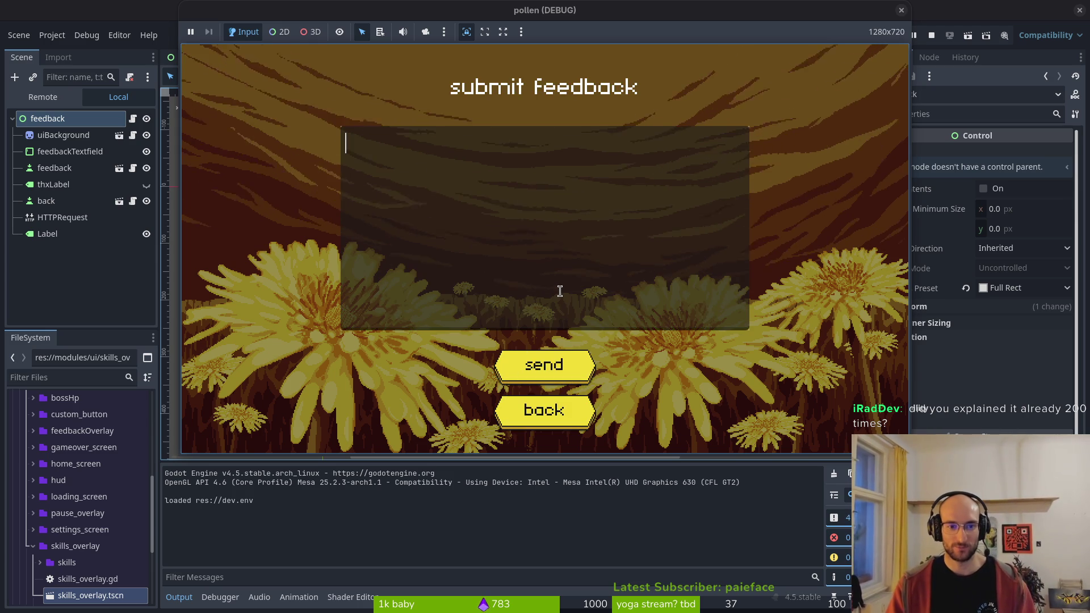
type("sdfsdfsdfsde")
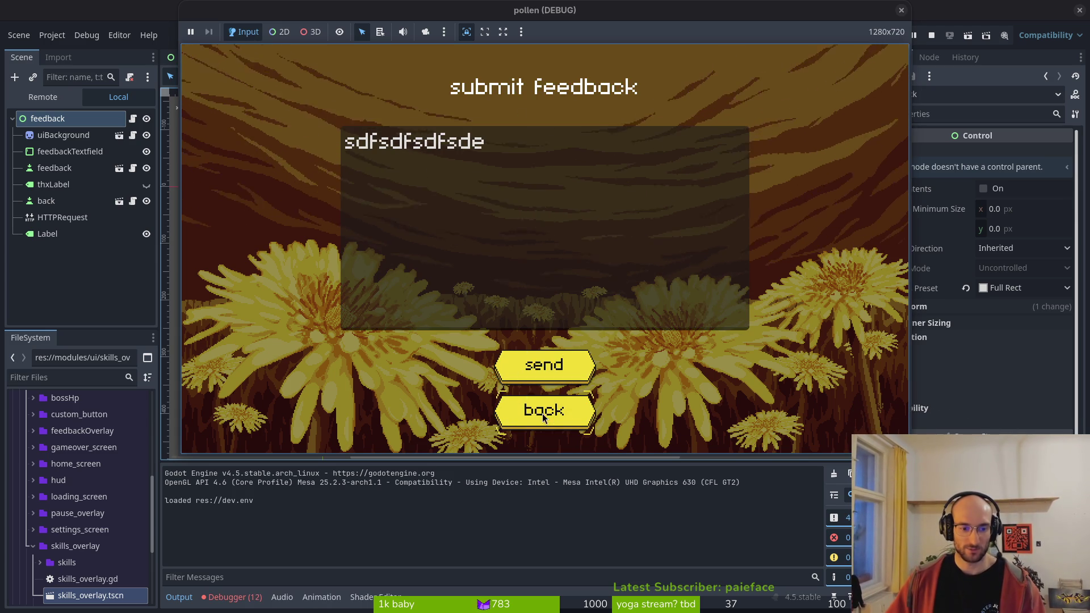
key("F8")
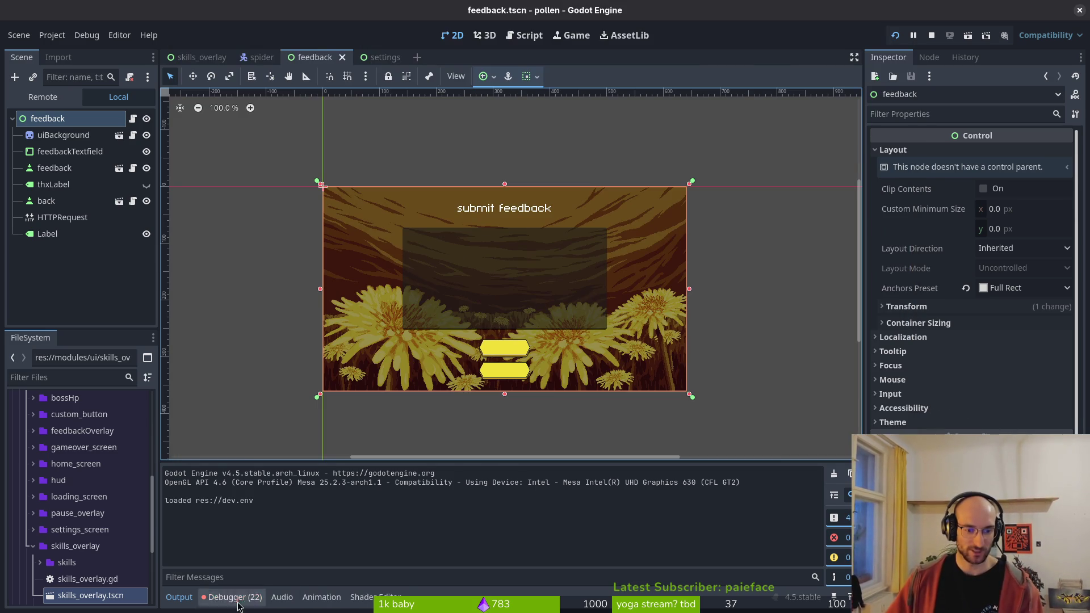
- Inspect the change_scene_to_packed null new_scene errors in the Debugger's Errors list
left_click(235, 599)
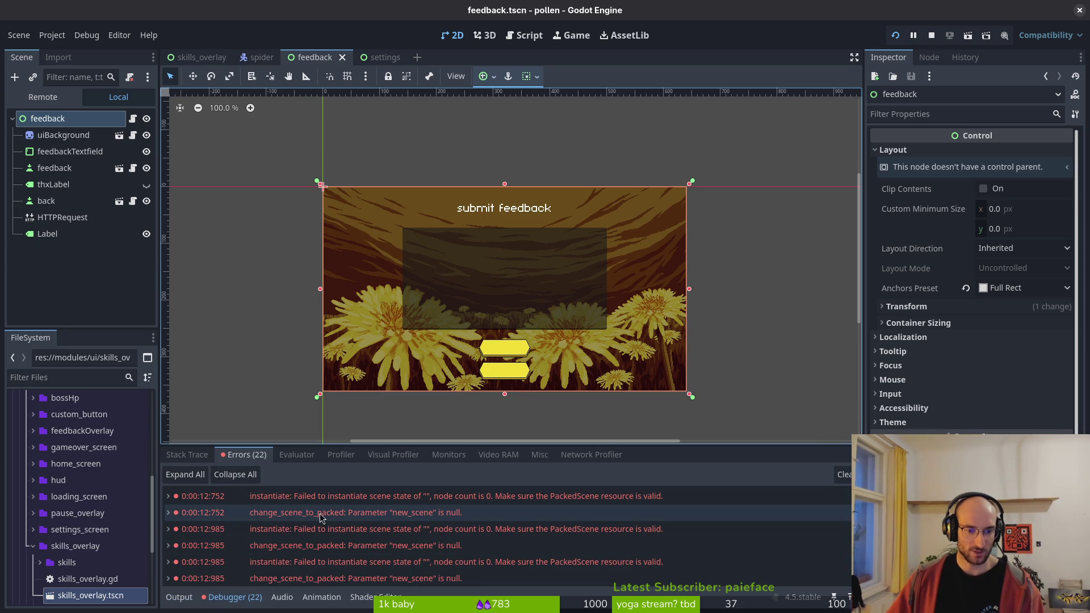
mouse_move(438, 520)
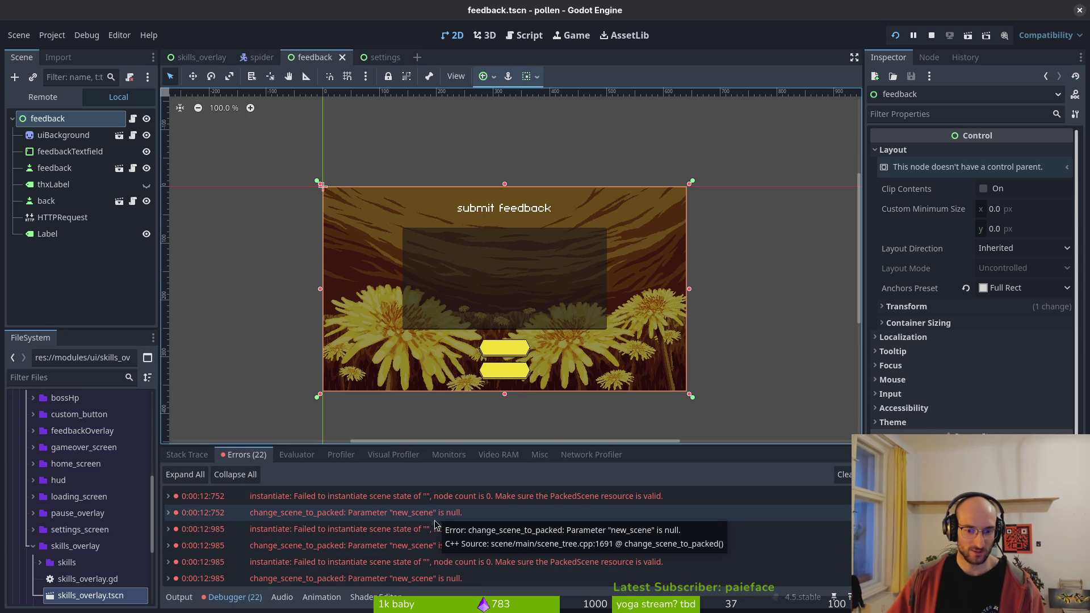
scroll(482, 526, "down", 1)
scroll(481, 525, "up", 1)
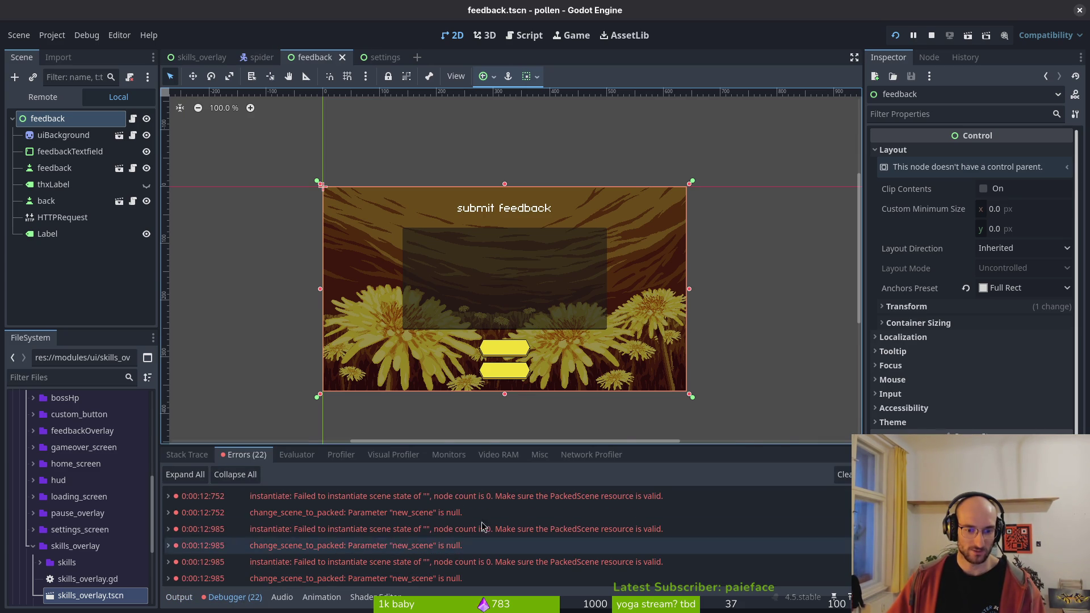
key("alt+Tab")
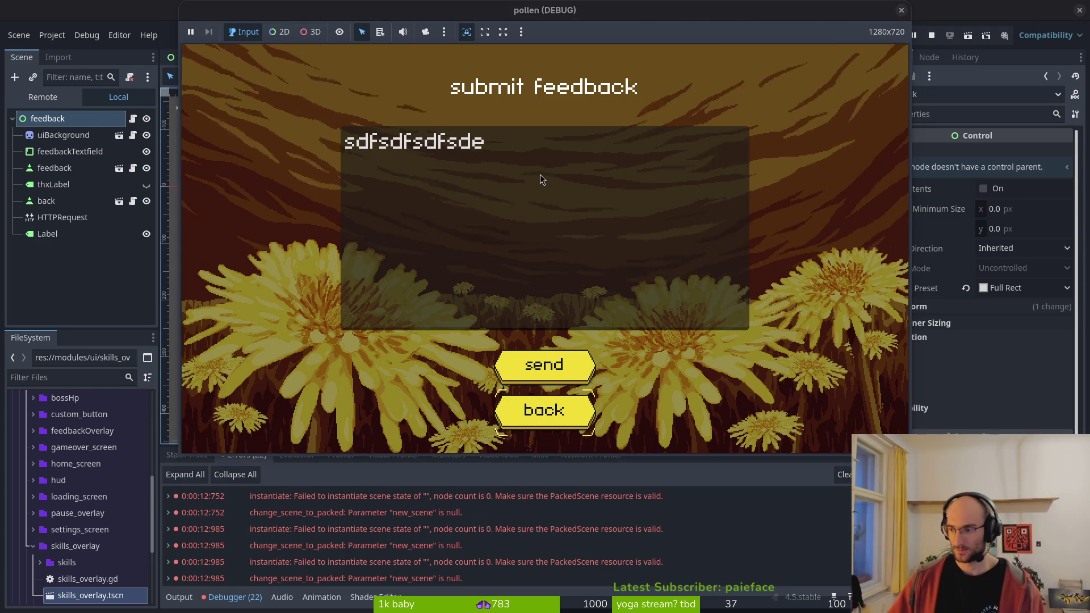
key("alt+Tab")
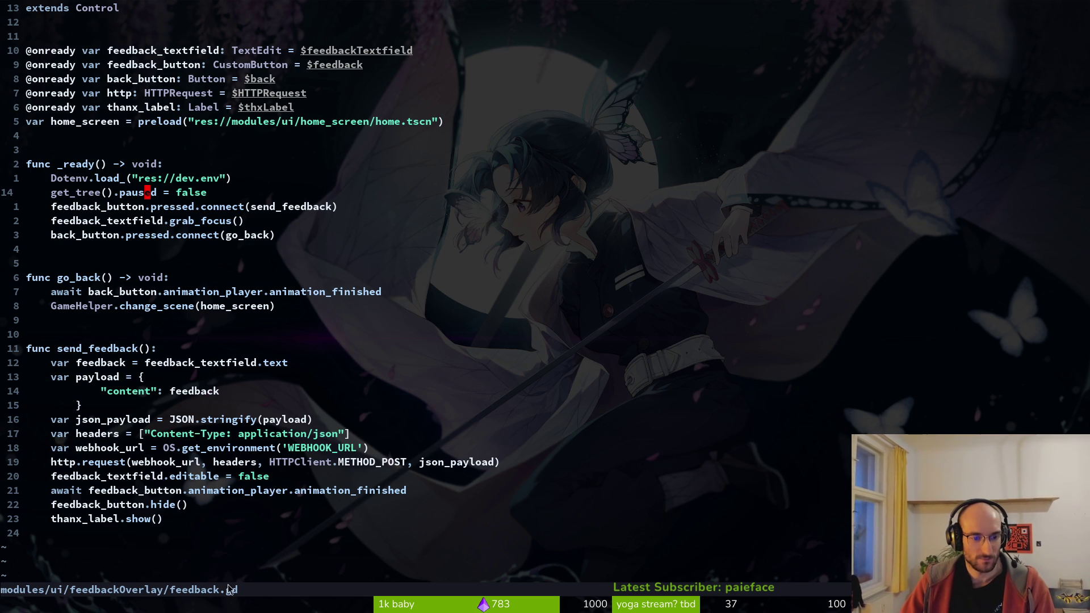
- Search project files for the home screen scene, preview home.tscn, and save feedback.gd
left_click(356, 122)
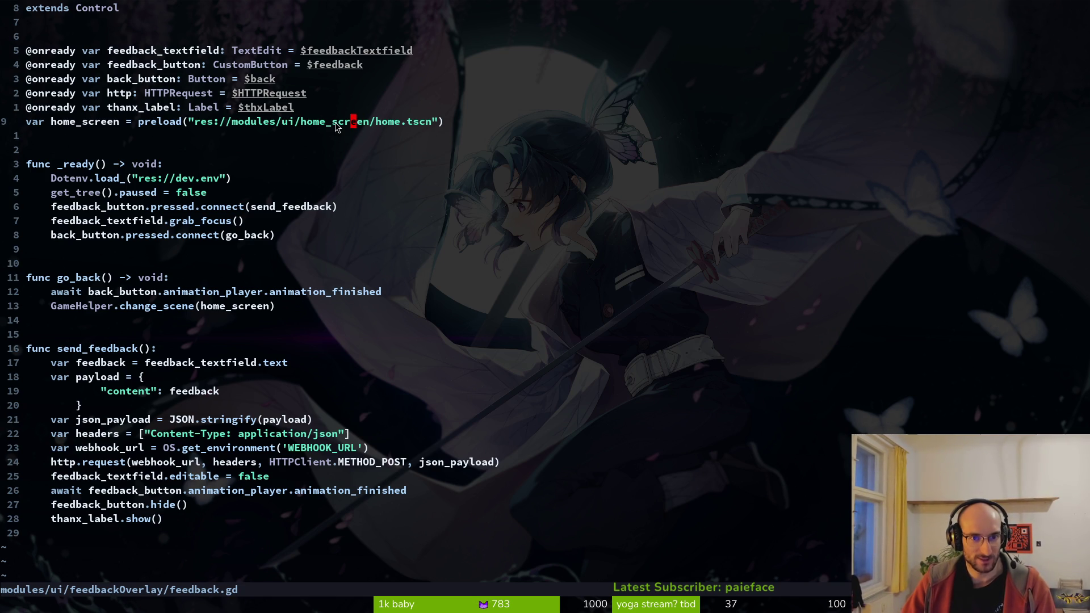
key("ctrl+p")
type("homescree")
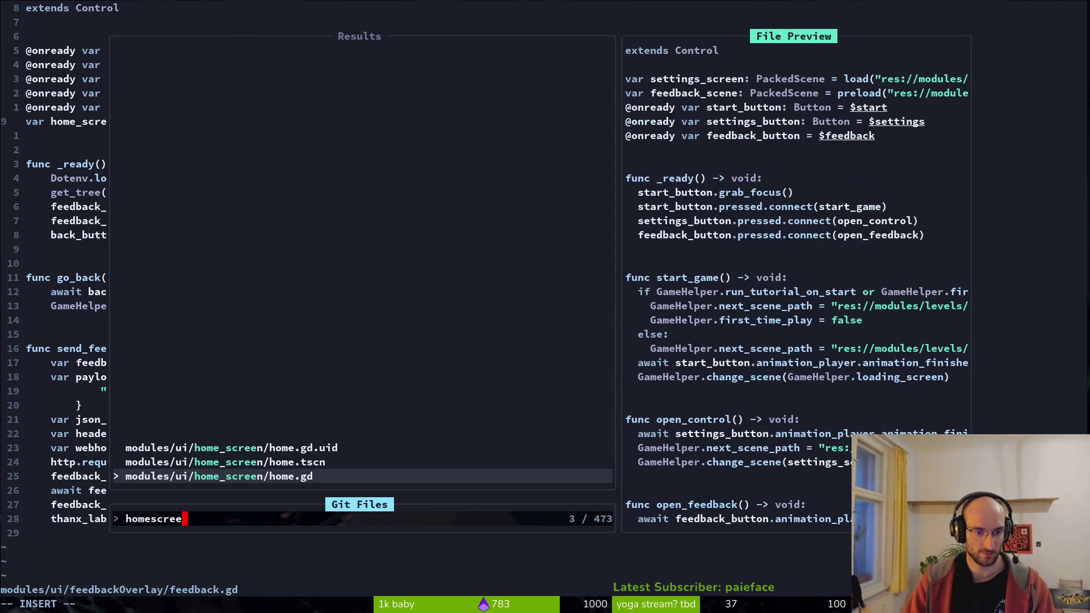
key("Up")
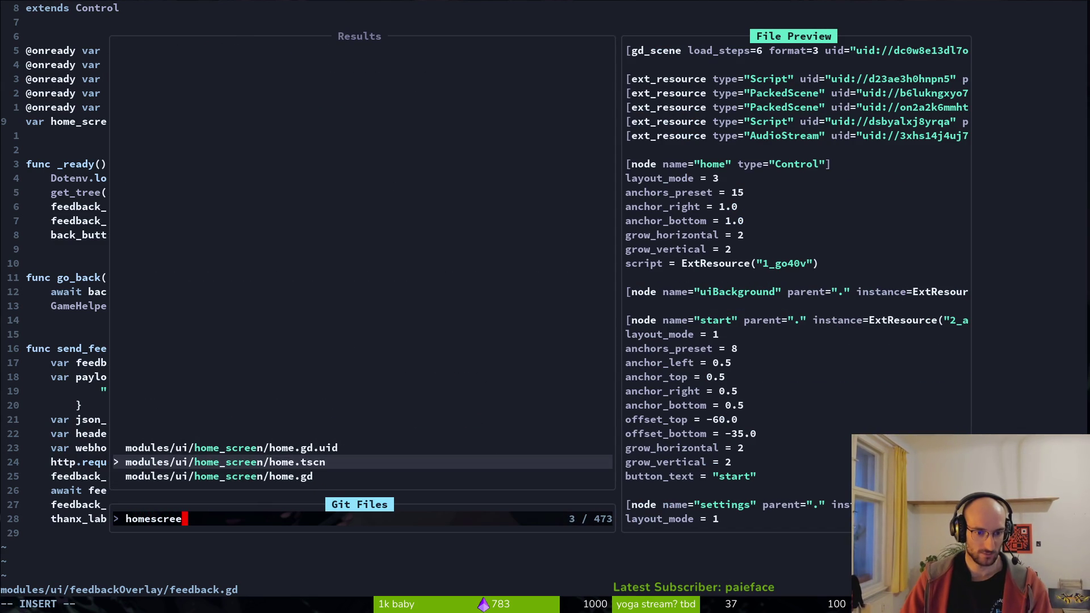
key("Escape")
key("Escape")
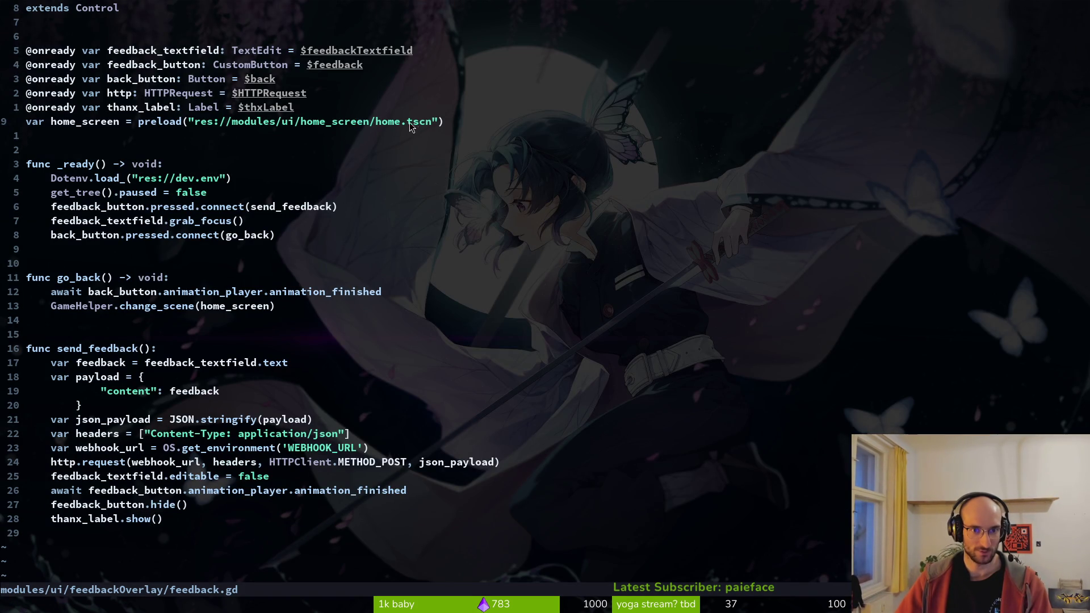
type(":w")
key("Return")
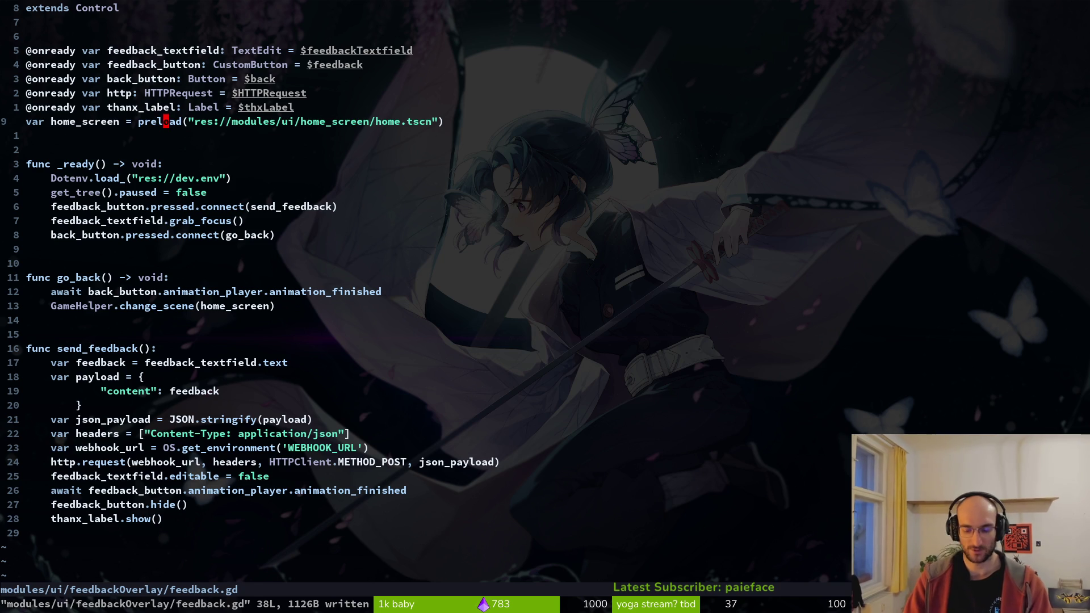
- Change preload to load on the home_screen line, save feedback.gd, and return to Godot
type("ciwload")
key("Escape")
type(":w")
key("Return")
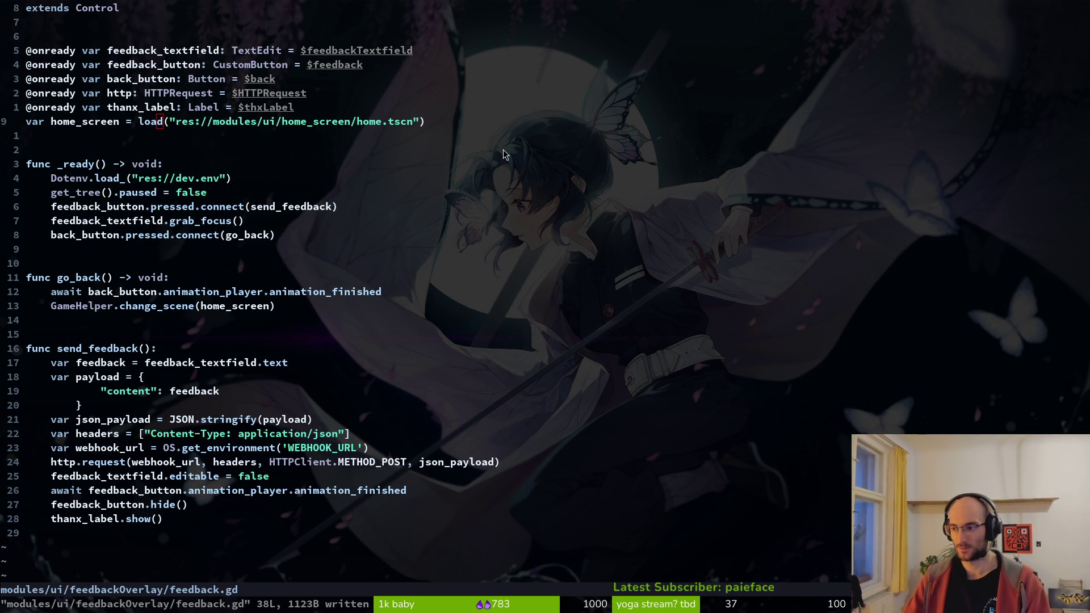
key("F5")
key("alt+Tab")
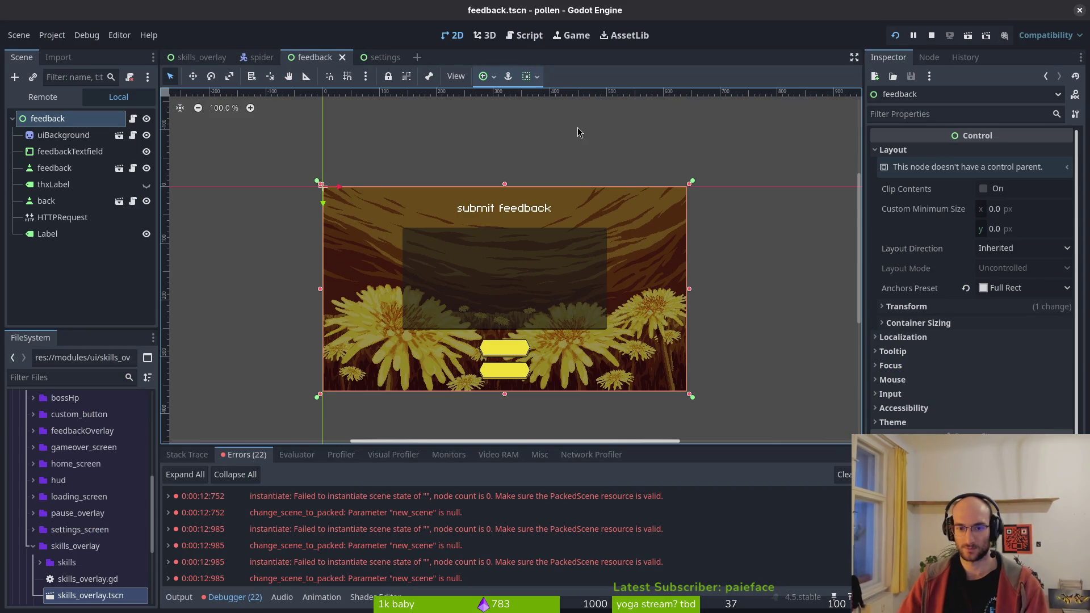
- Launch the game and check settings and feedback open from the main menu and return
key("F5")
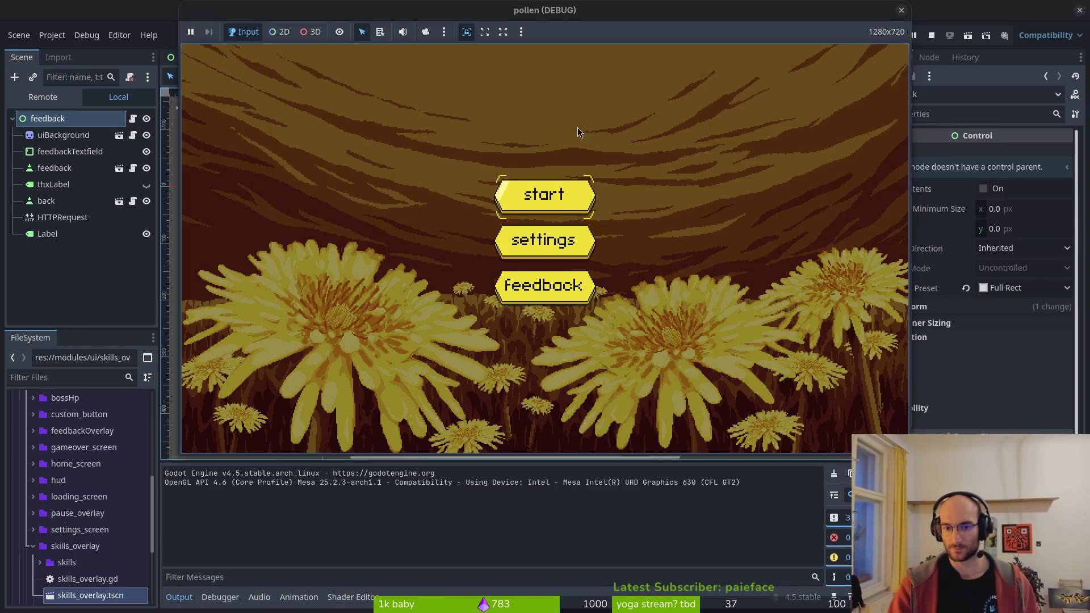
key("Return")
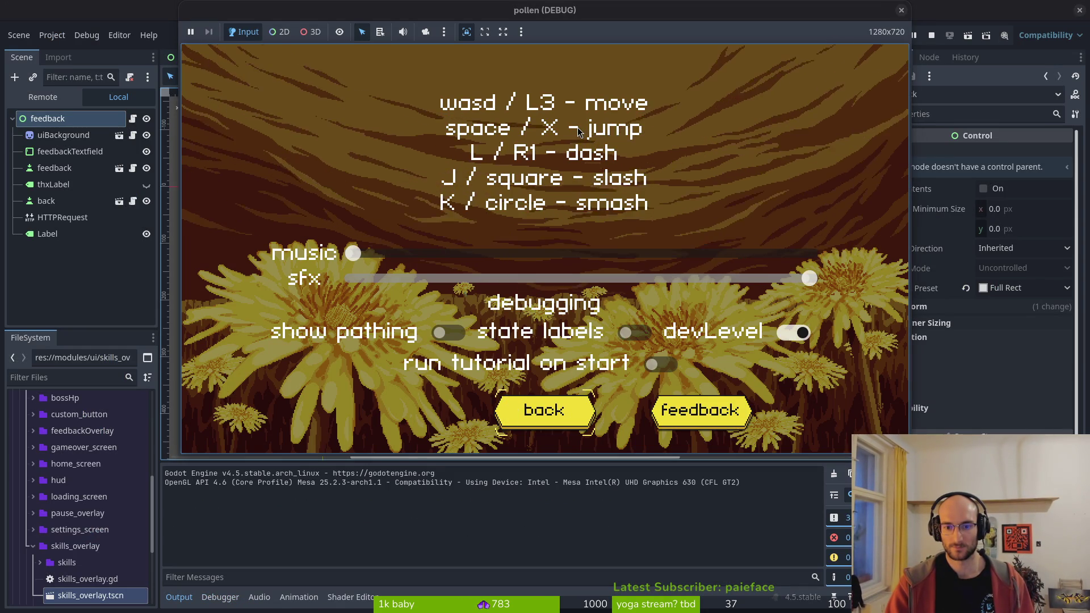
key("Escape")
key("Down")
key("Down")
key("Return")
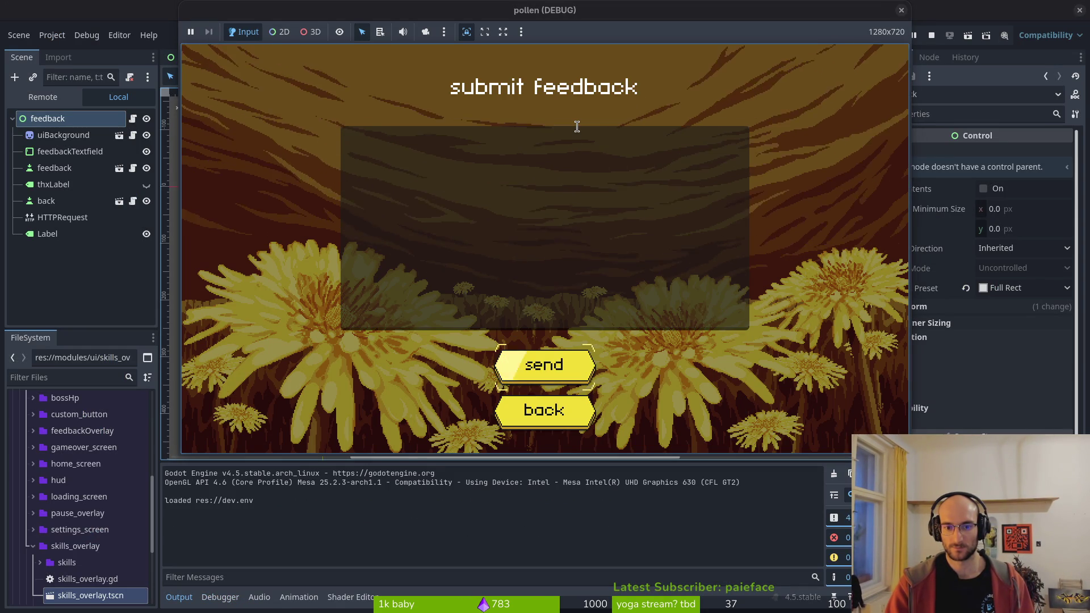
key("Escape")
- Start the level, pause it, and open settings from the pause menu to check focus
key("Return")
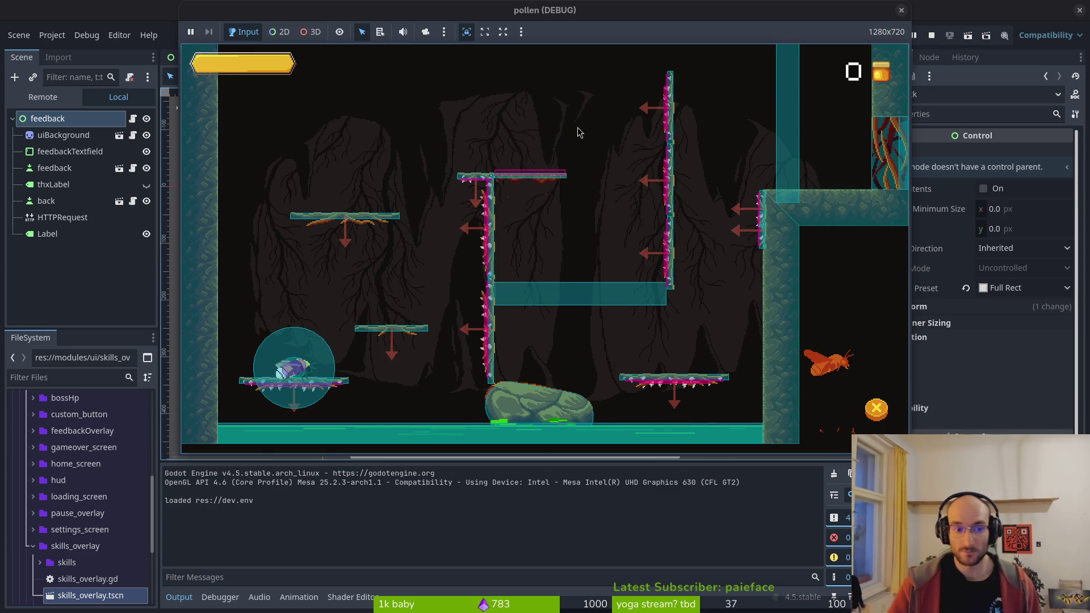
key("Escape")
key("Down")
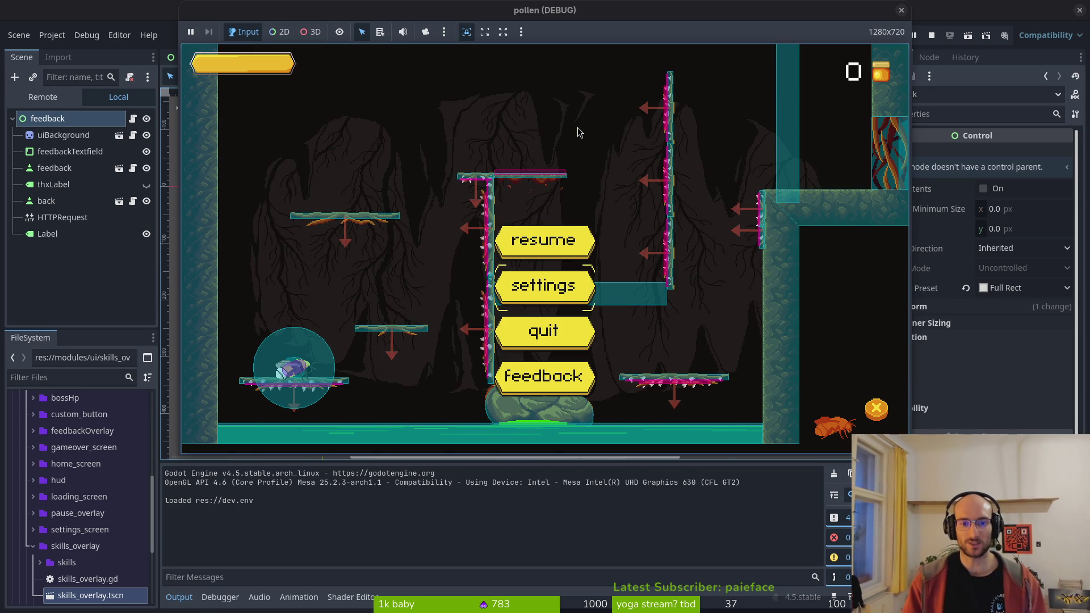
key("Return")
key("Up")
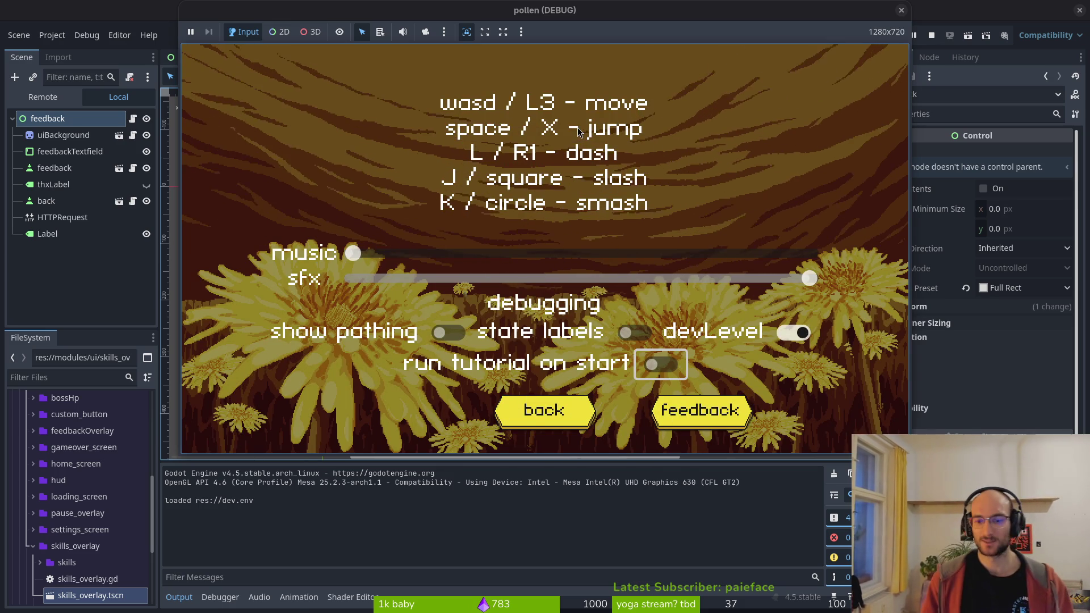
key("Down")
key("Return")
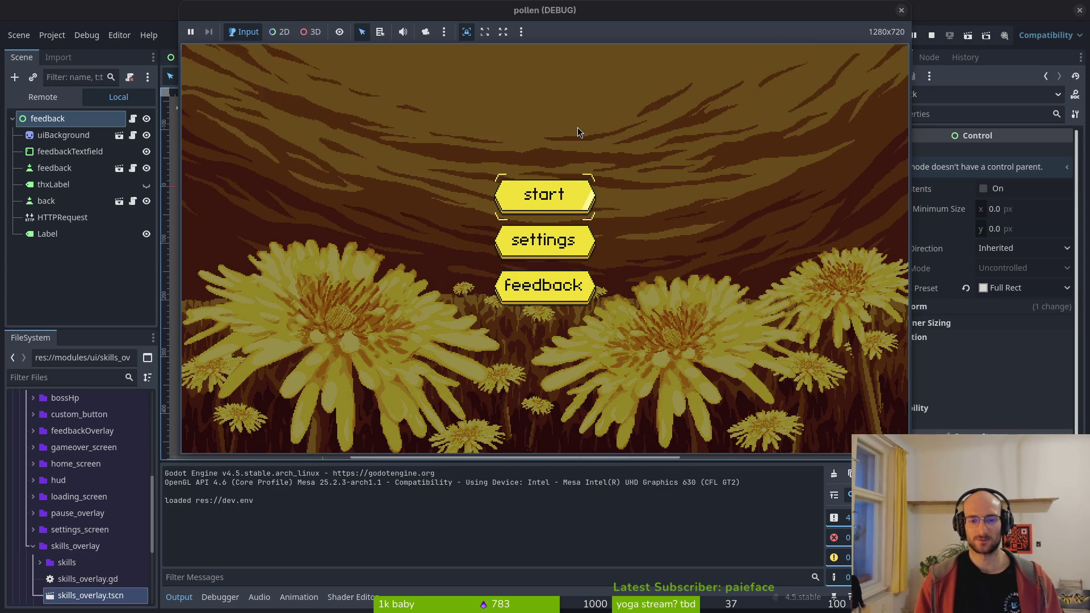
- Compare how settings.gd loads home_screen, then return to feedback.gd
key("super+1")
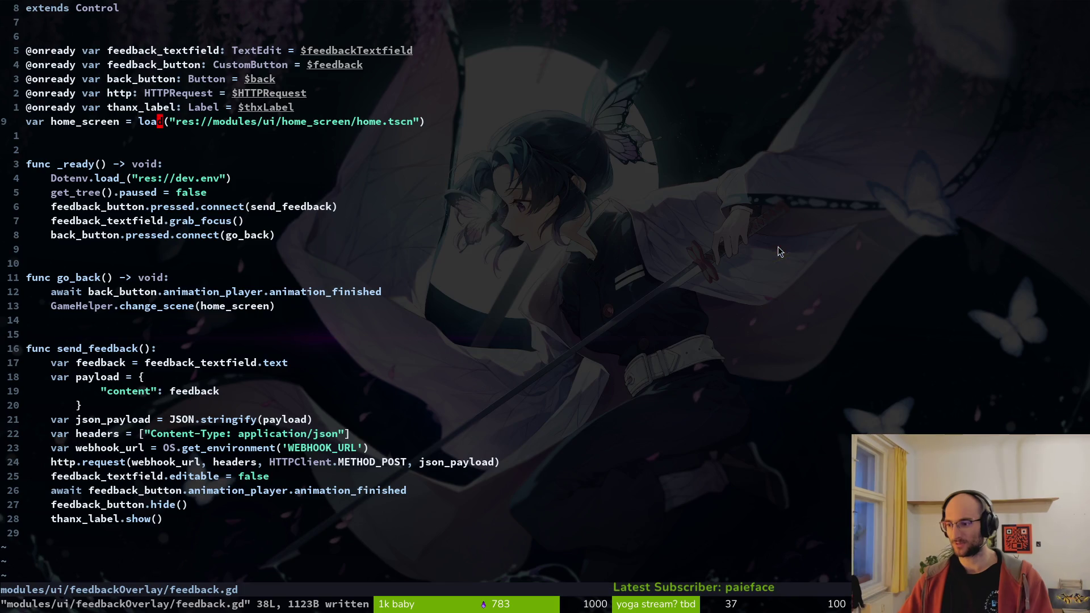
key("ctrl+6")
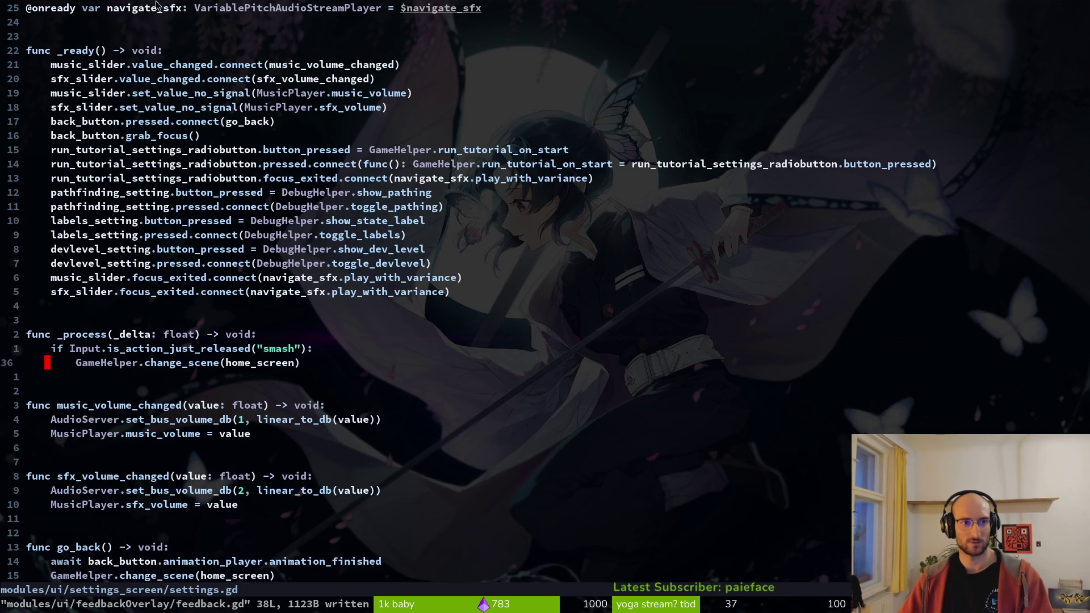
scroll(175, 68, "up", 4)
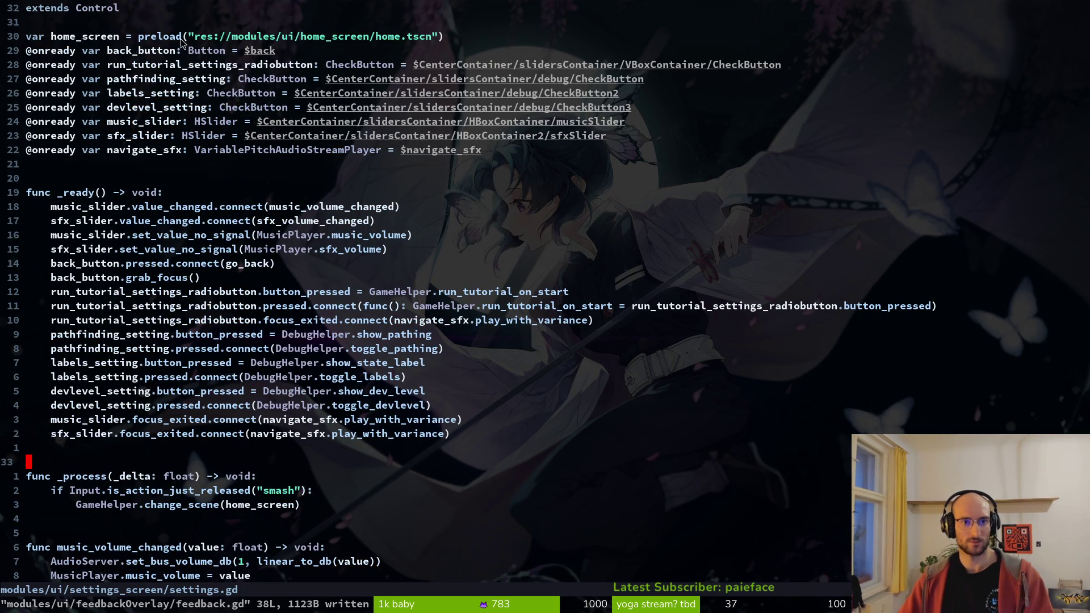
key("ctrl+6")
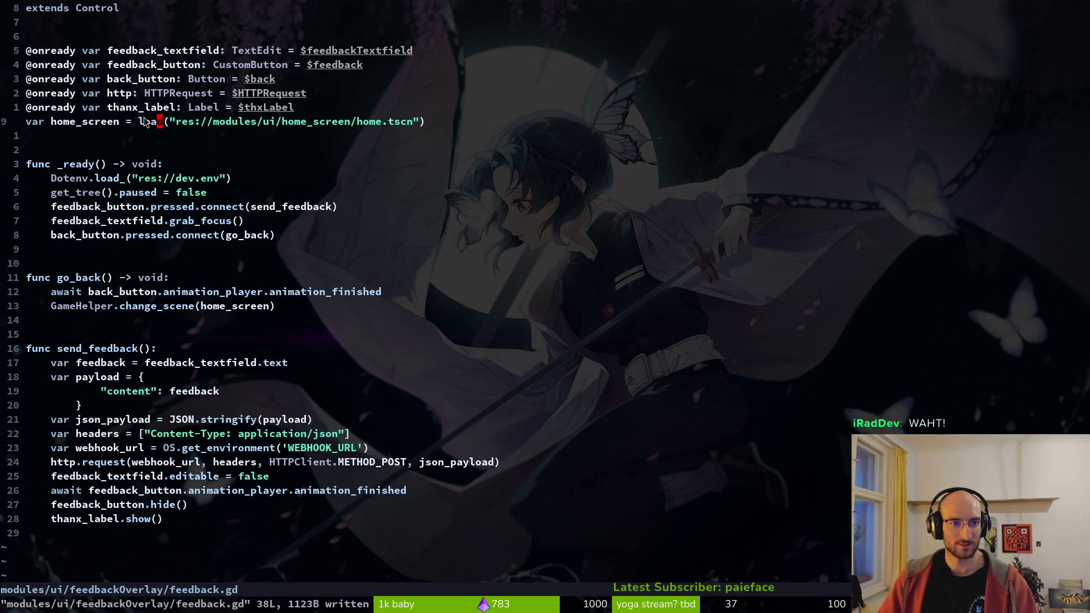
- Restore preload on feedback.gd's home_screen line, save, and stop the running game
type("bipre")
key("Escape")
type(":w")
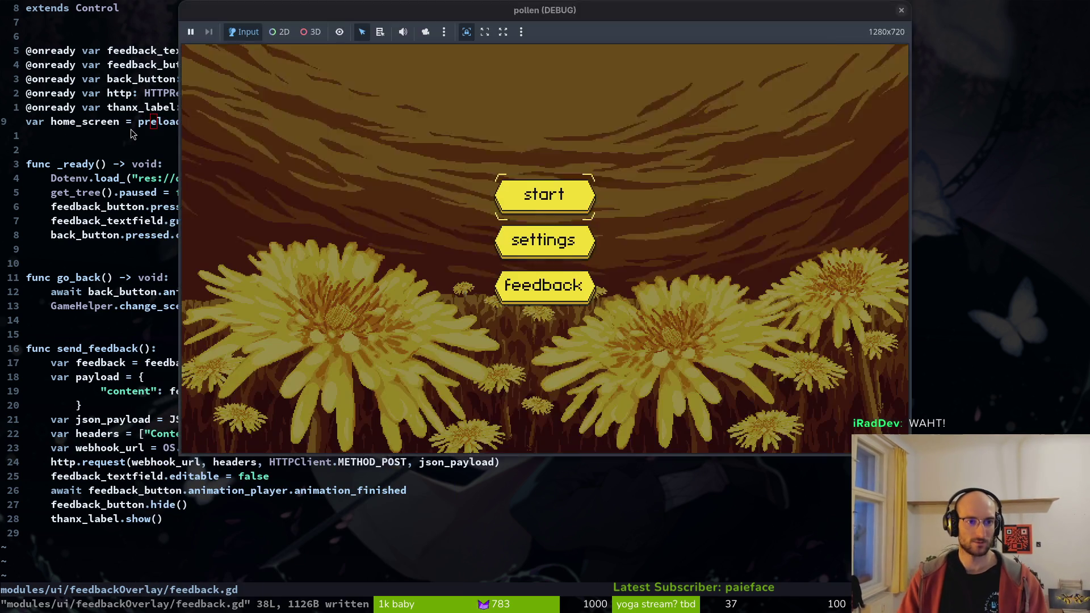
key("F8")
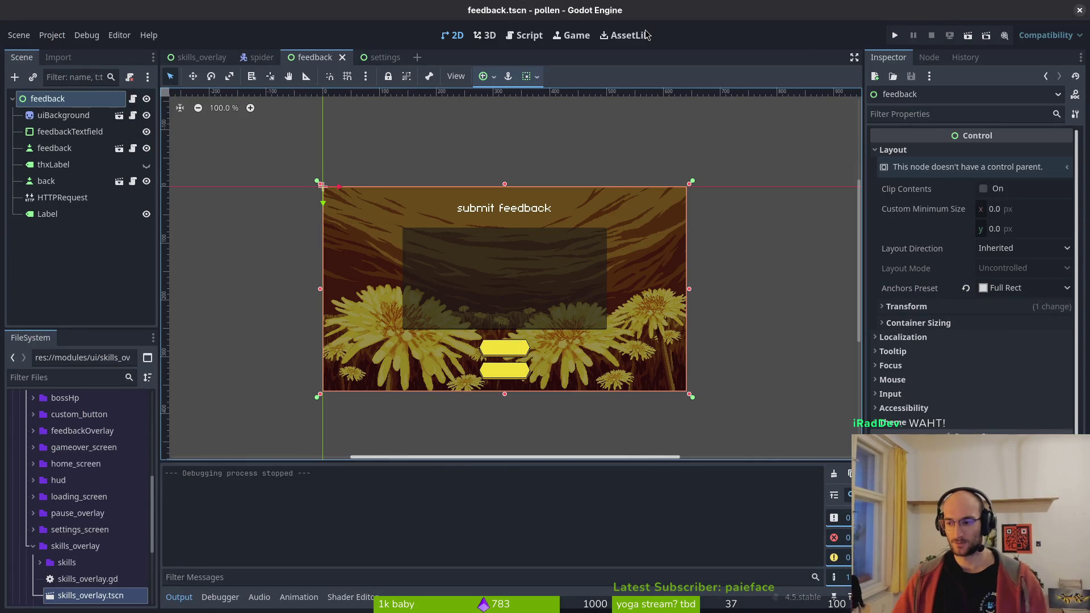
- Rerun the game to the feedback screen, stop it to see the errors, then run the feedback scene alone
key("F5")
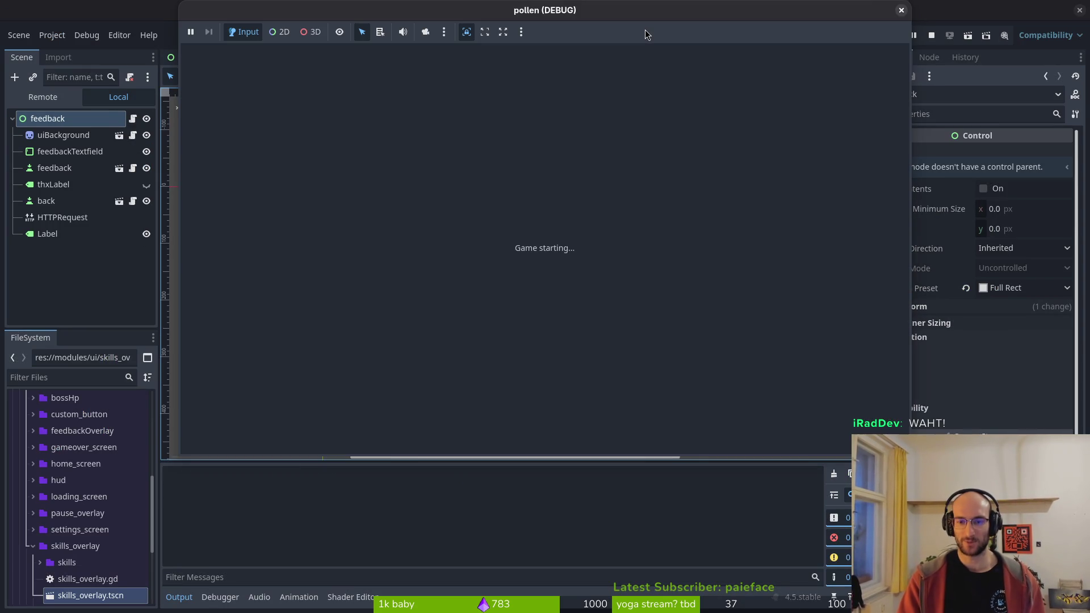
key("Return")
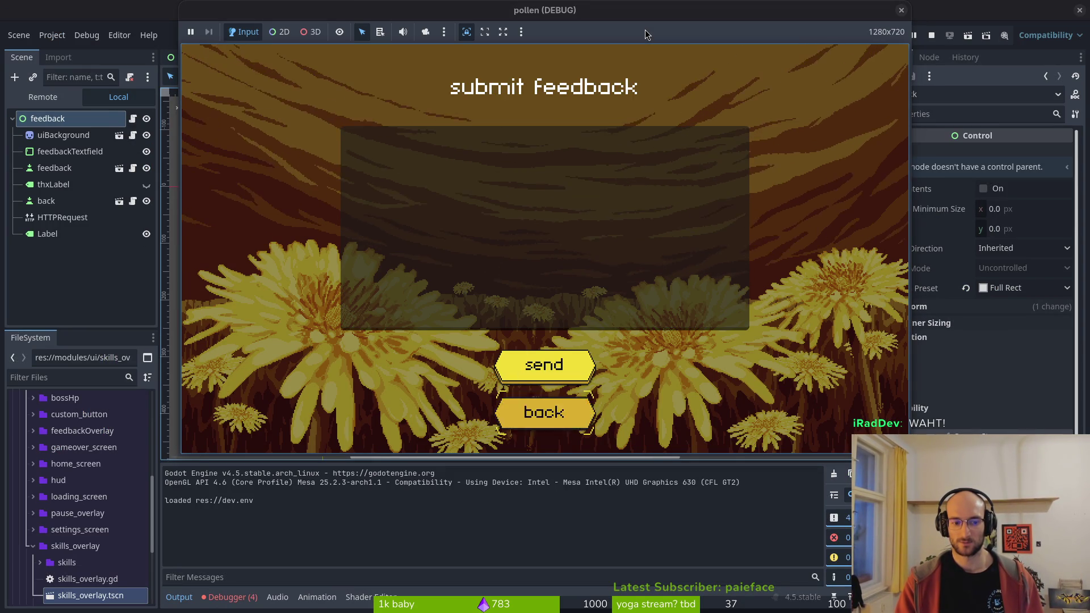
key("F8")
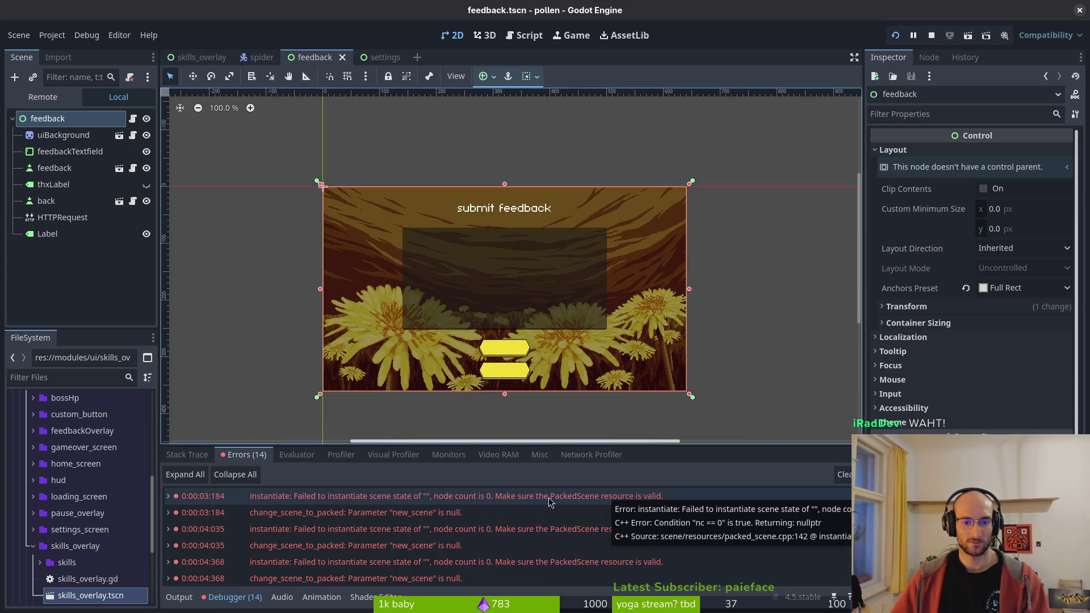
key("F6")
- Replace preload with load on feedback.gd's home_screen line, save, and run the feedback scene
key("alt+Tab")
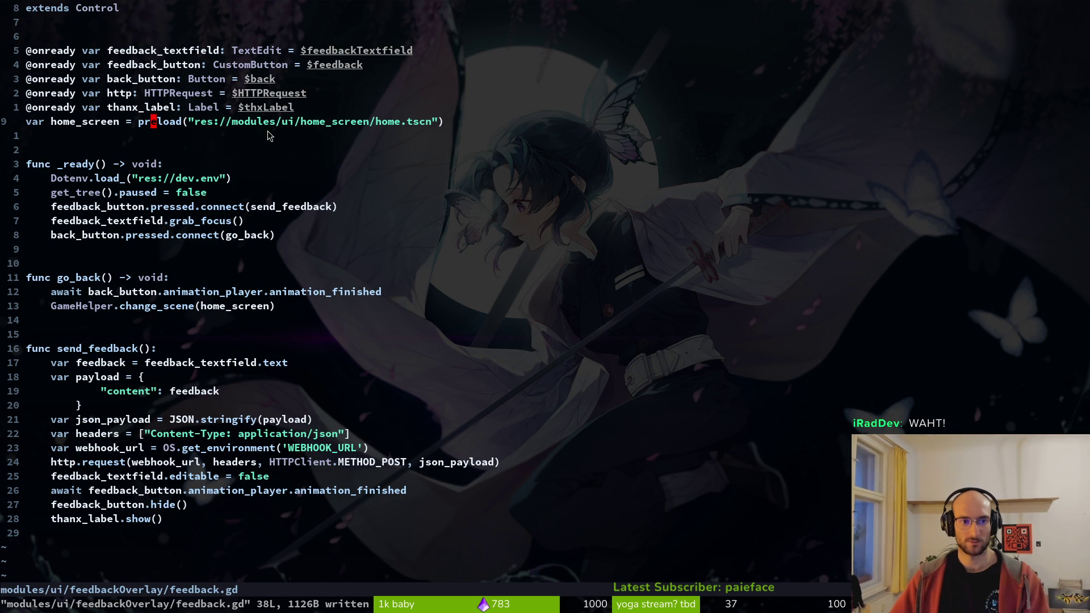
type("ciwl")
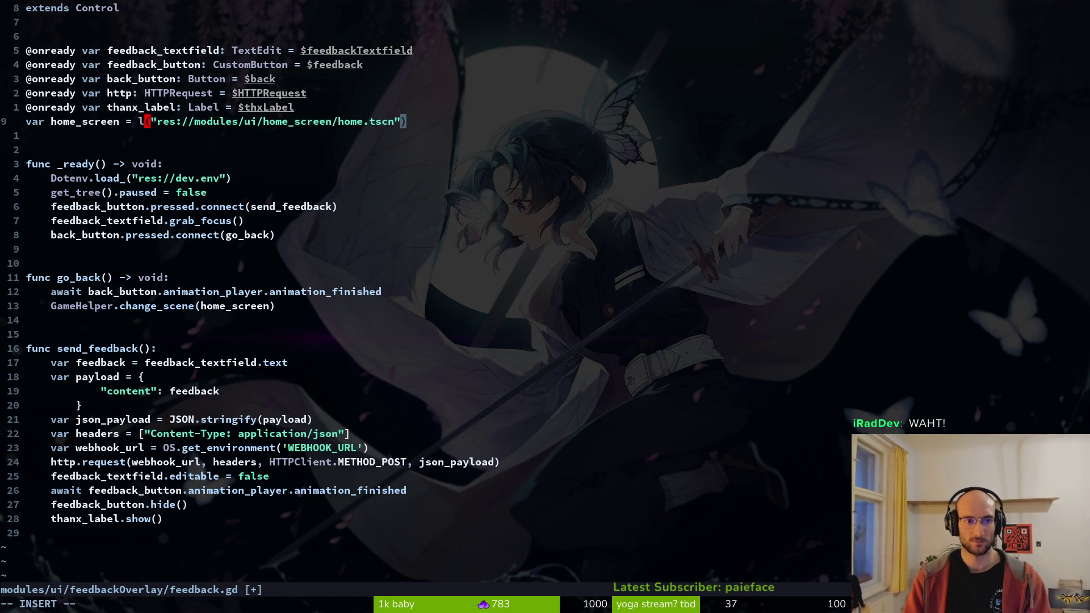
type("oad")
key("Escape")
type(":w")
key("Return")
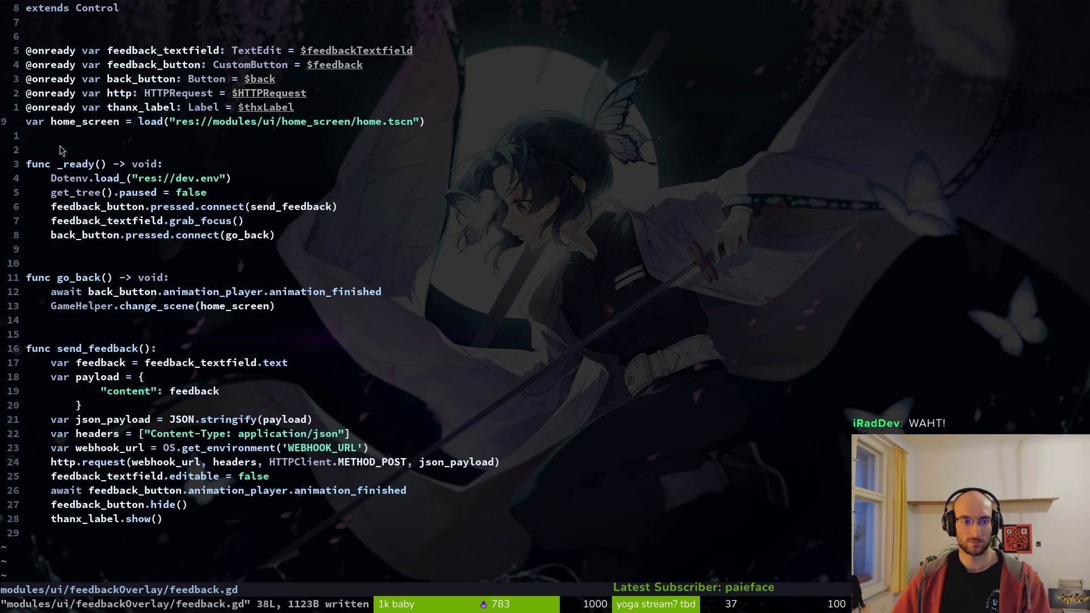
key("F6")
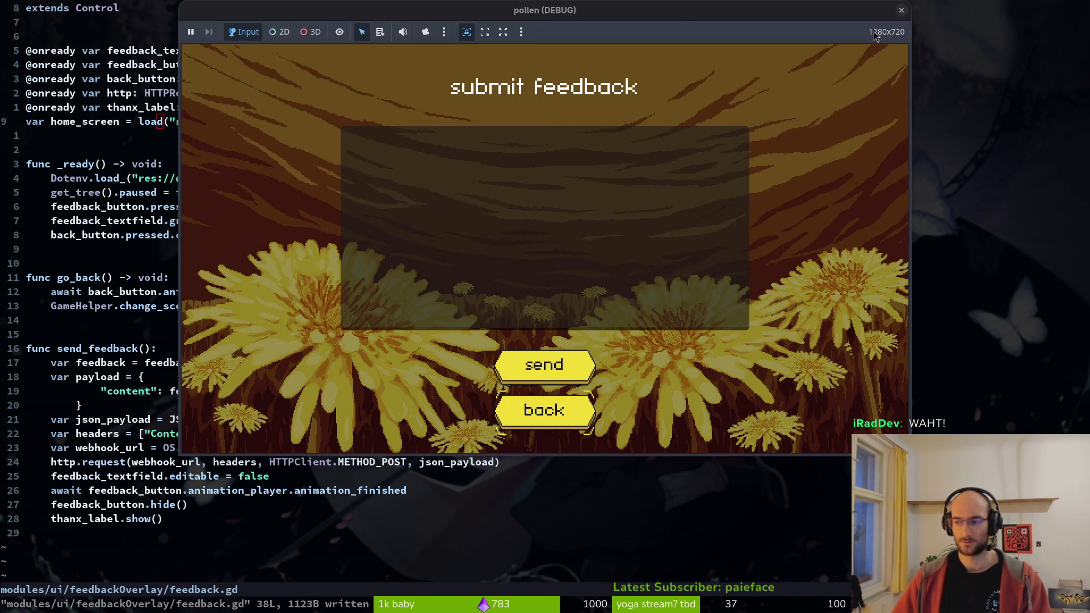
- Relaunch the game, check the feedback option on the home menu, and focus feedback in settings
left_click(920, 6)
key("F5")
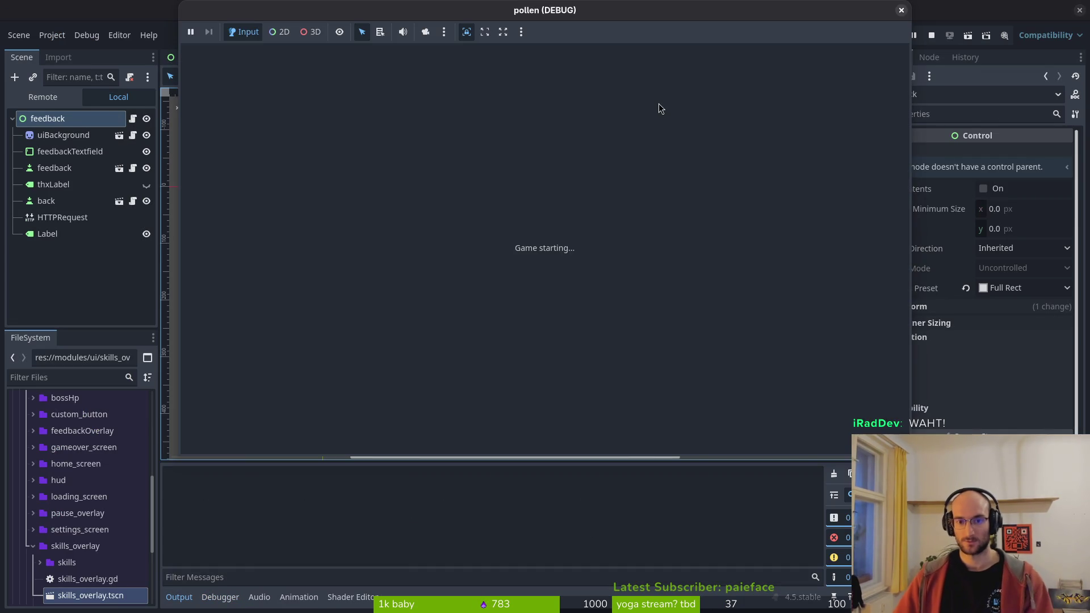
key("Return")
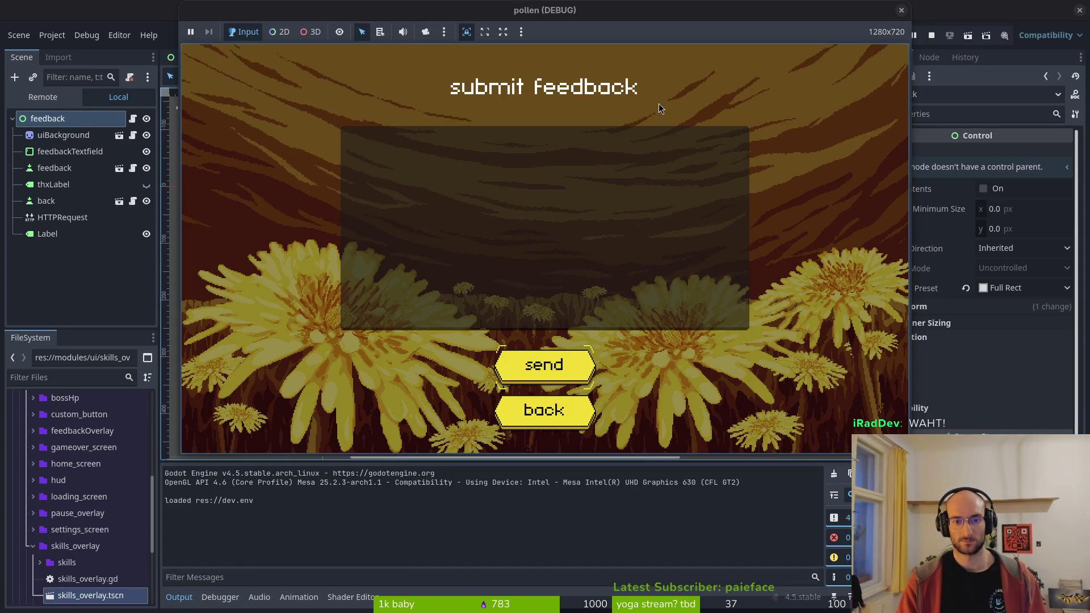
key("Escape")
key("Down")
key("Down")
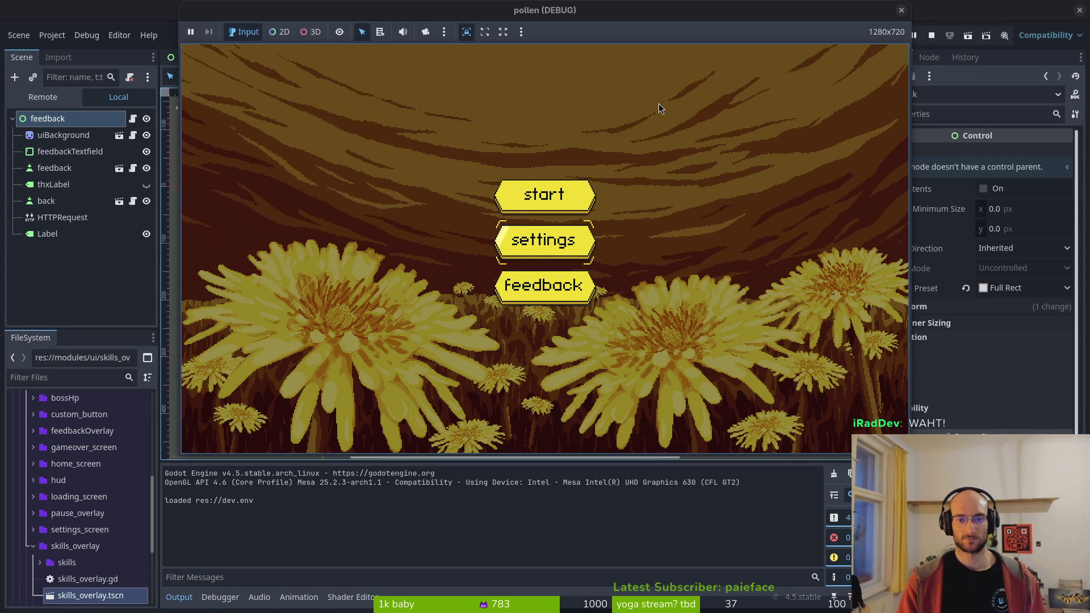
key("Up")
key("Return")
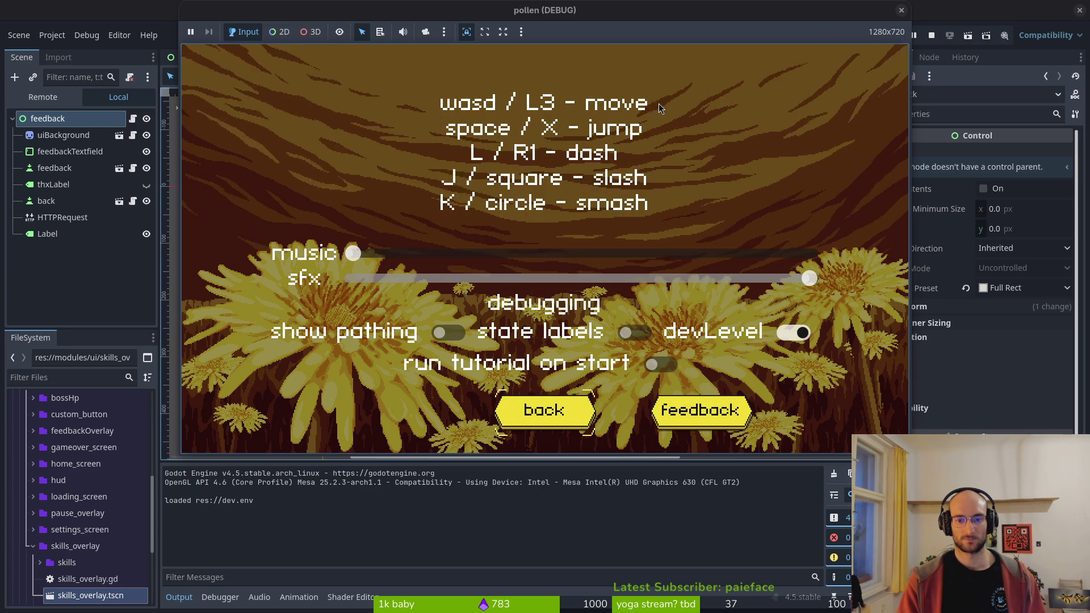
key("Right")
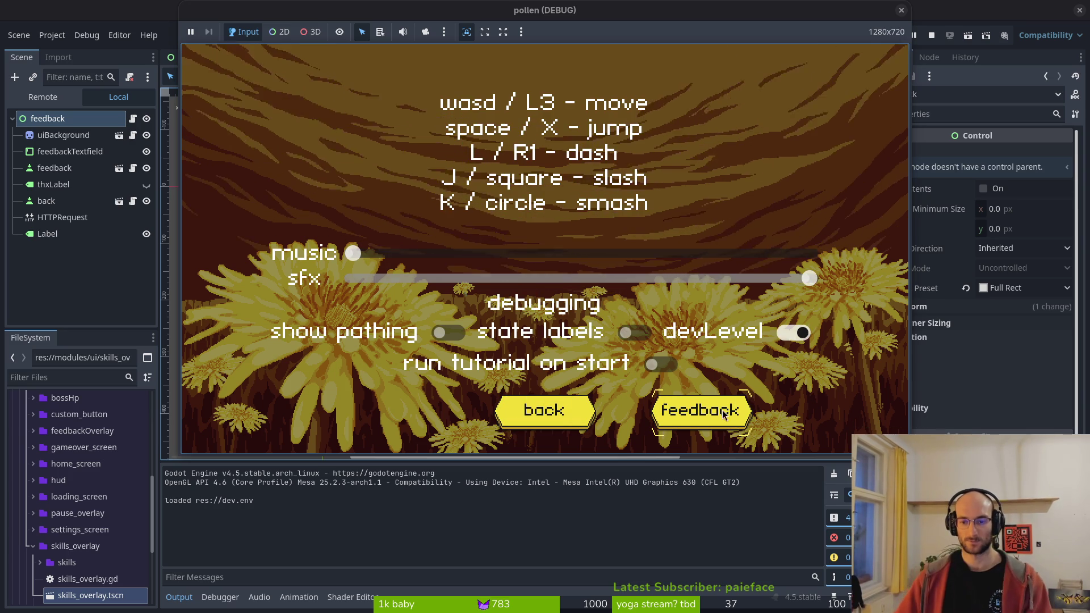
key("super+1")
- Open settings.gd and duplicate its back_button variable line
key("ctrl+p")
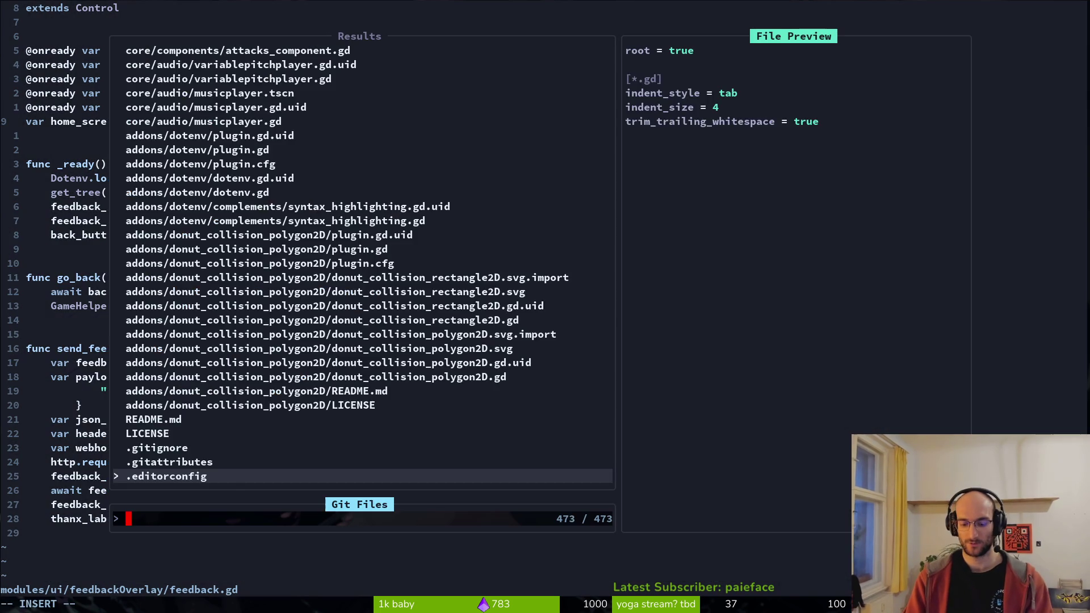
type("settings")
key("Return")
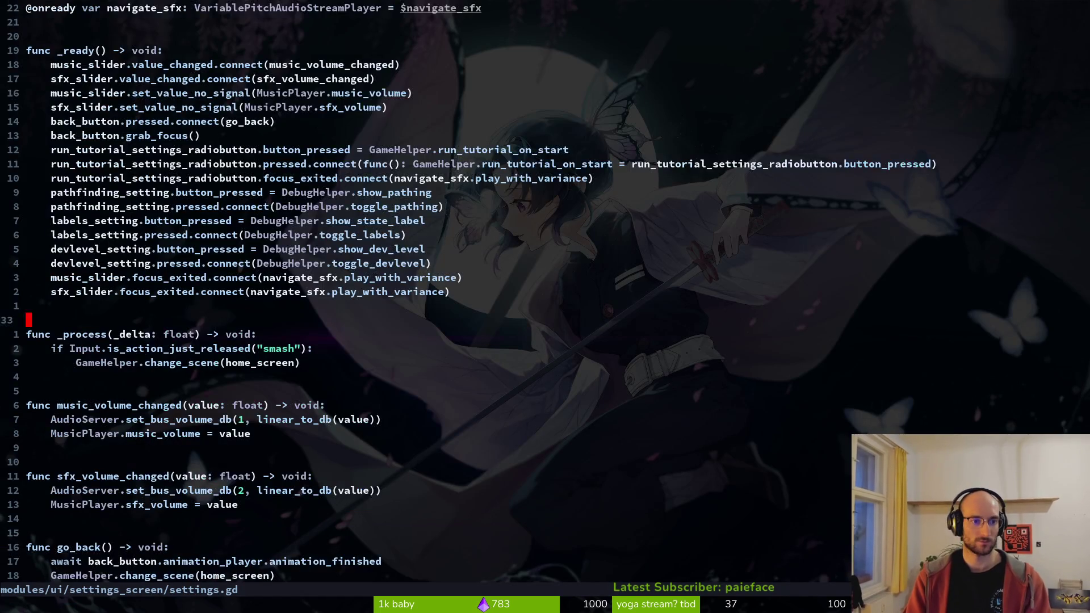
key("g")
key("g")
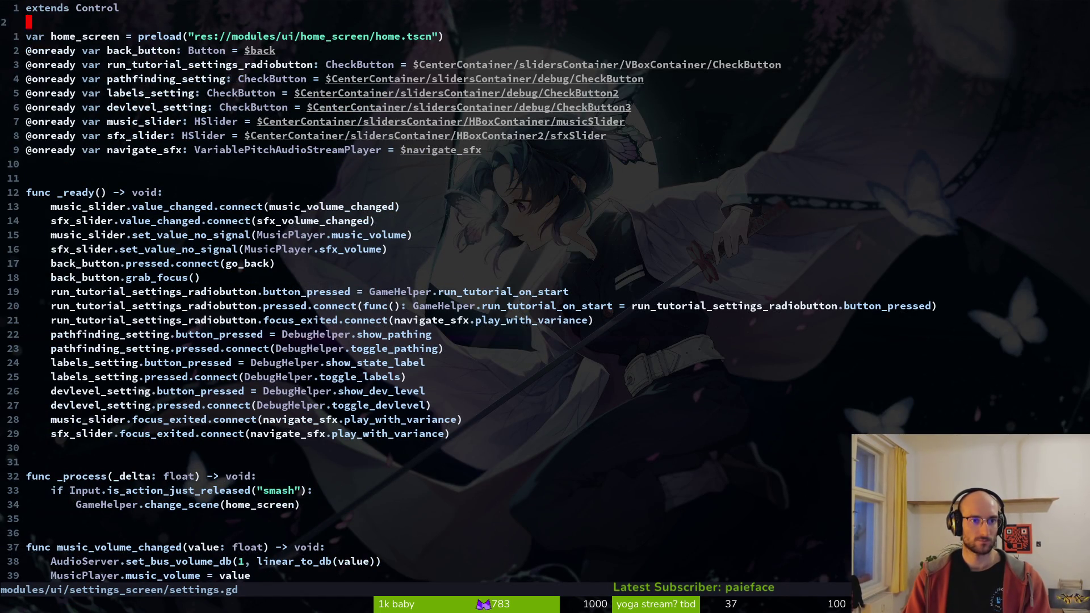
key("y")
key("y")
key("p")
- Rename the duplicated variable to feedback_button and save settings.gd
key("w")
key("c")
key("i")
key("w")
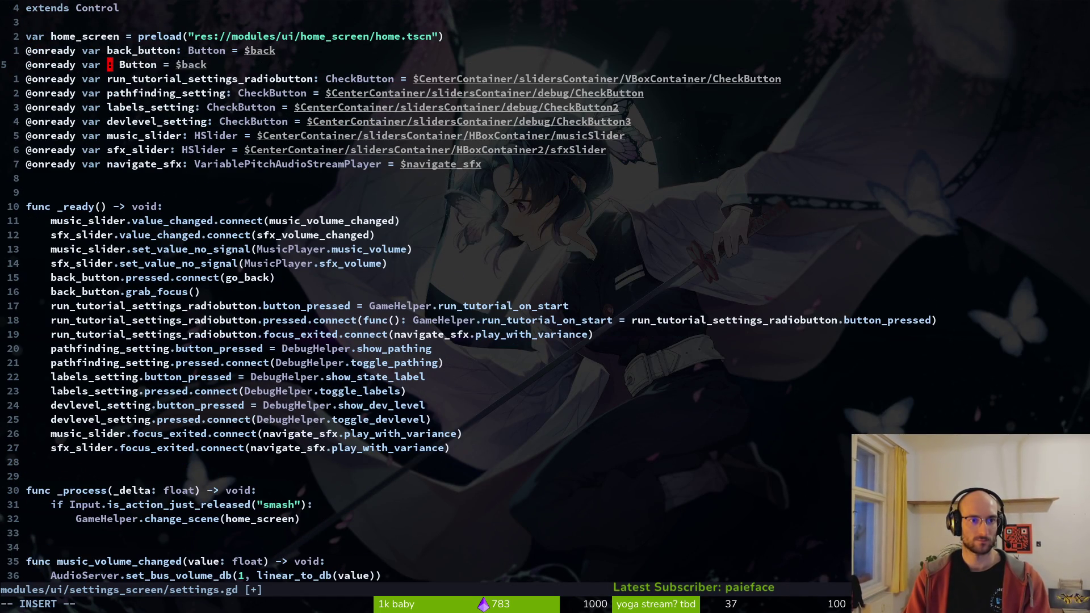
key("BackSpace")
type("feedback_b")
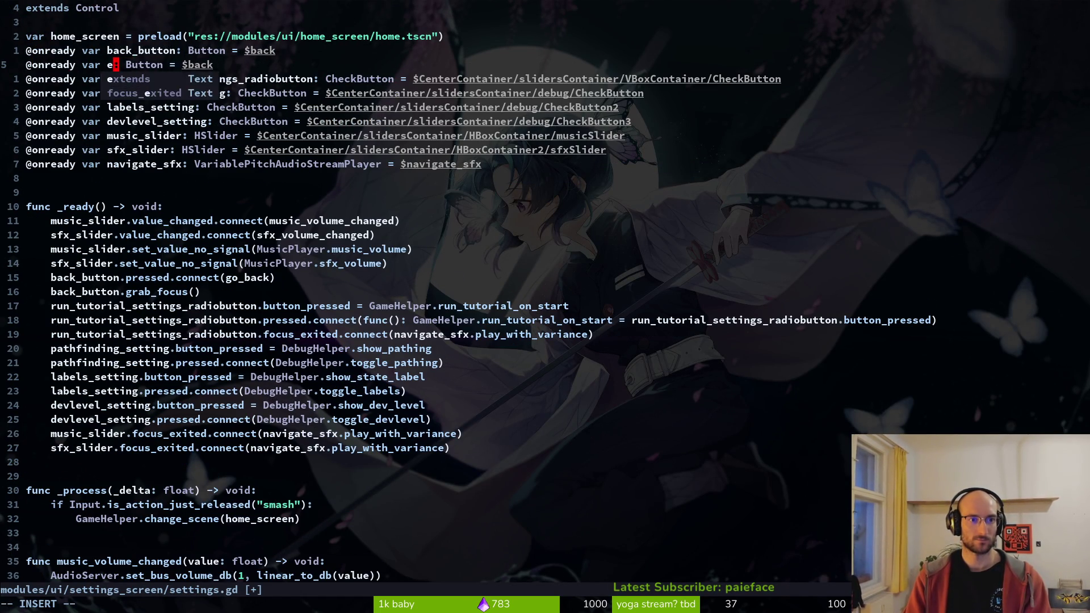
type("utton")
key("Escape")
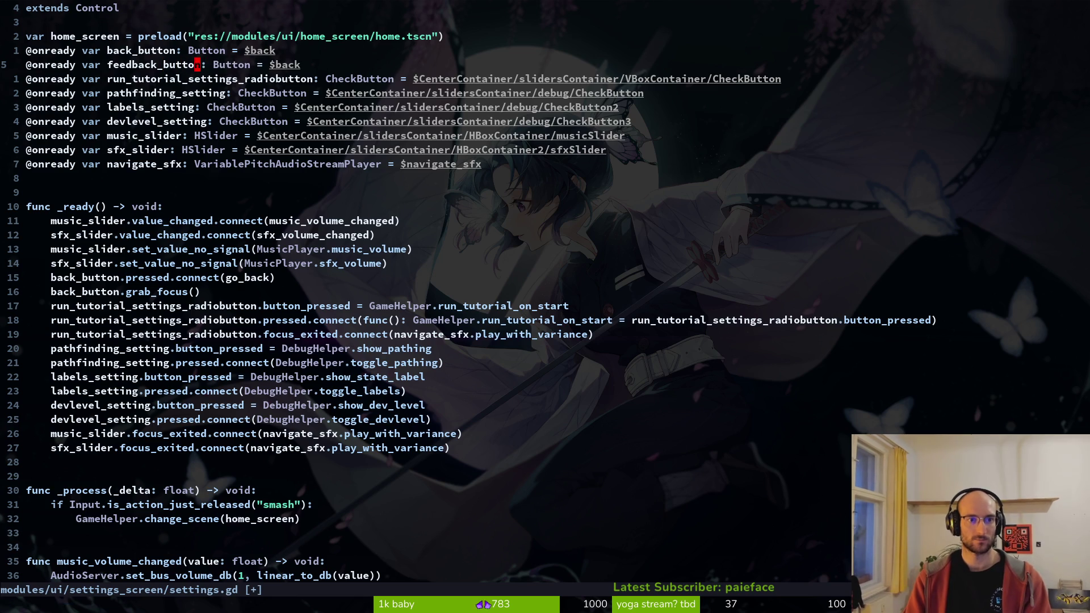
type(":w")
key("Return")
- Point feedback_button's node path to $feedback and save settings.gd
type("W")
type("afeed")
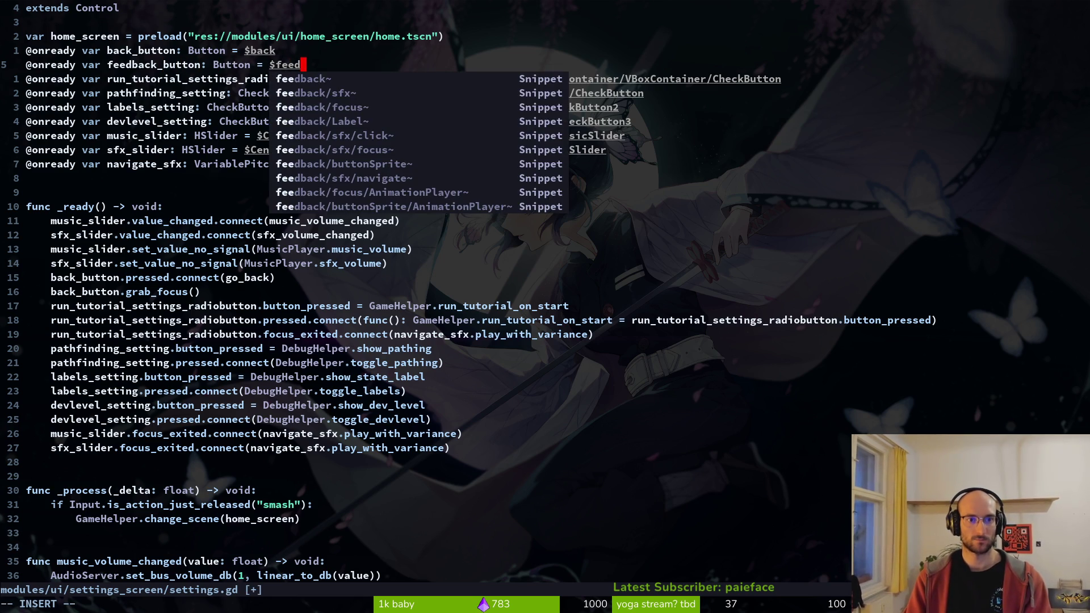
key("Escape")
type(":w")
key("Return")
key("ctrl+d")
key("G")
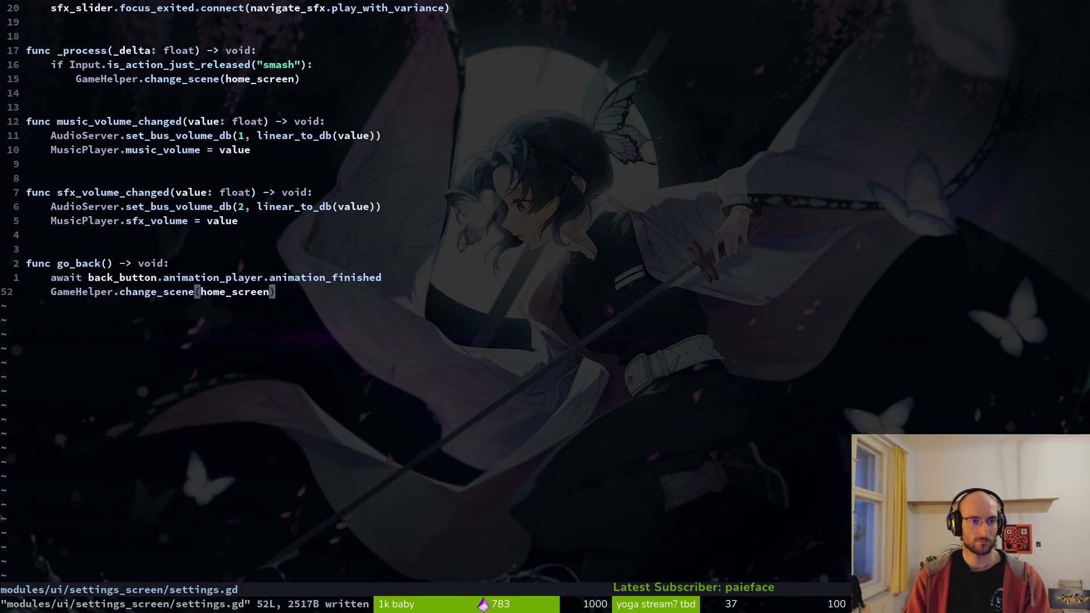
key("ctrl+6")
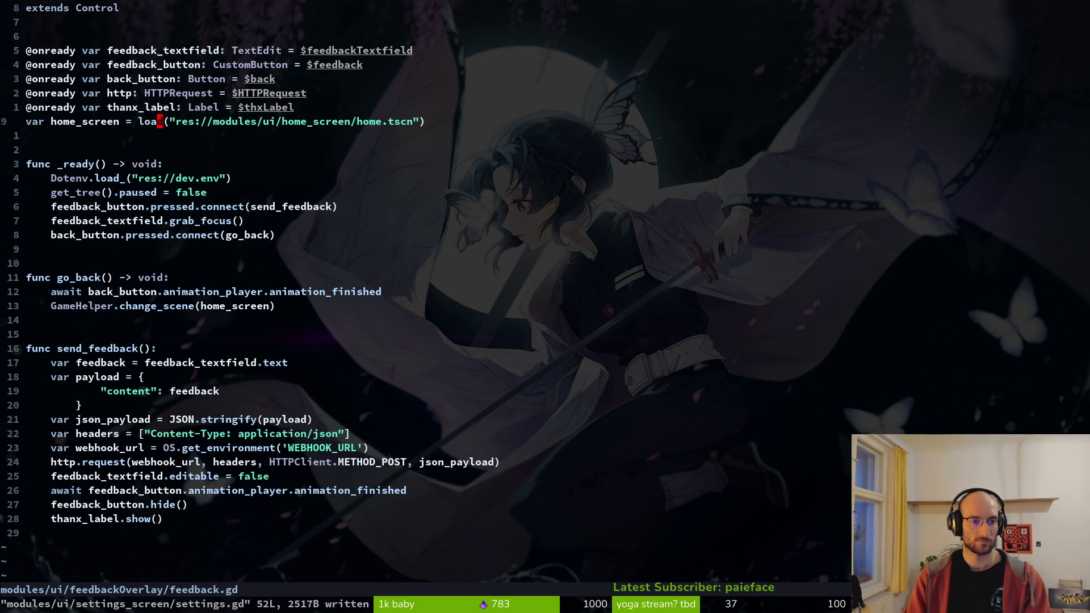
key("ctrl+6")
- Copy the open_feedback function from pause.gd, around line 36
key("ctrl+p")
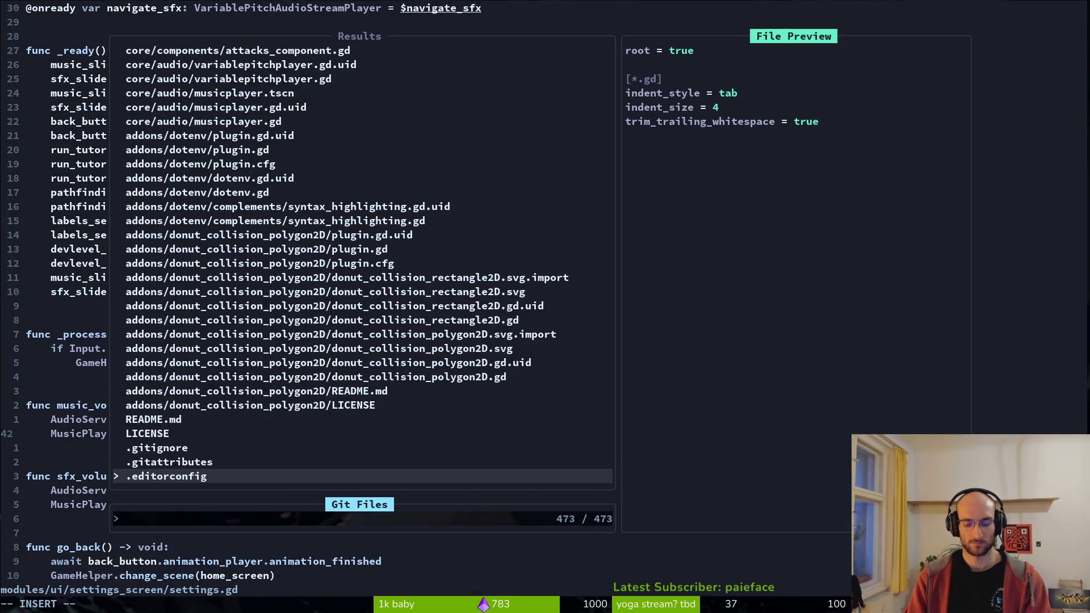
type("pause")
key("Return")
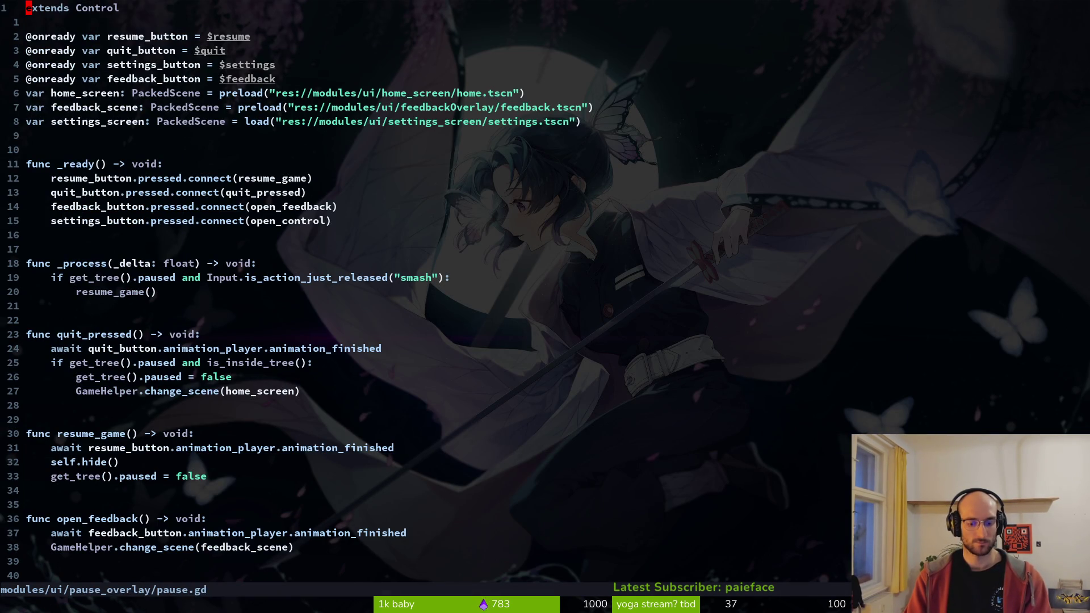
type("36G")
key("shift+v")
key("j")
key("j")
key("j")
key("d")
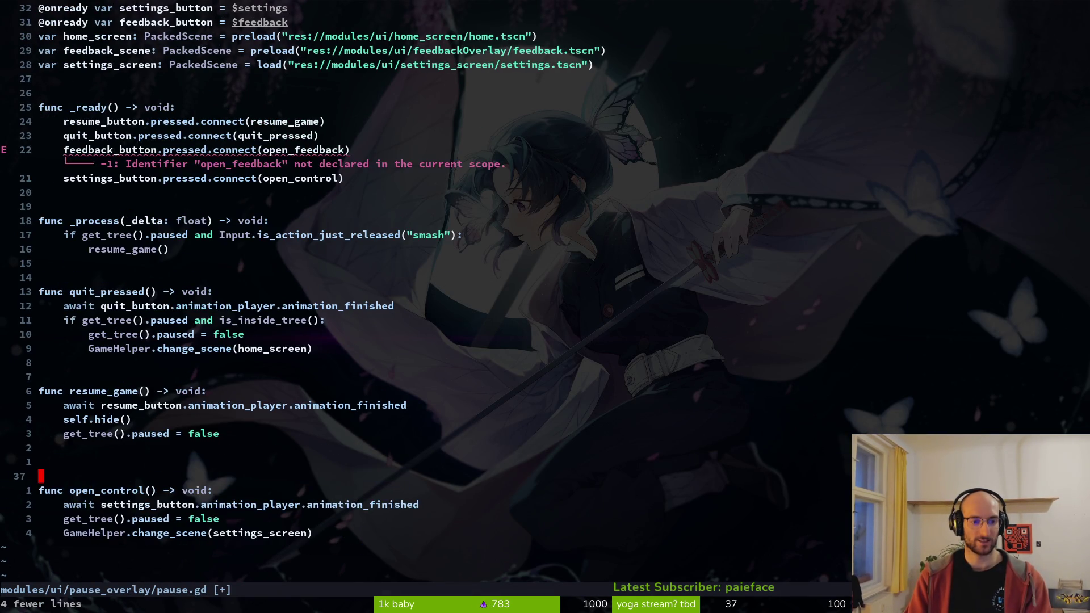
key("u")
key("shift+v")
key("j")
key("j")
key("j")
key("y")
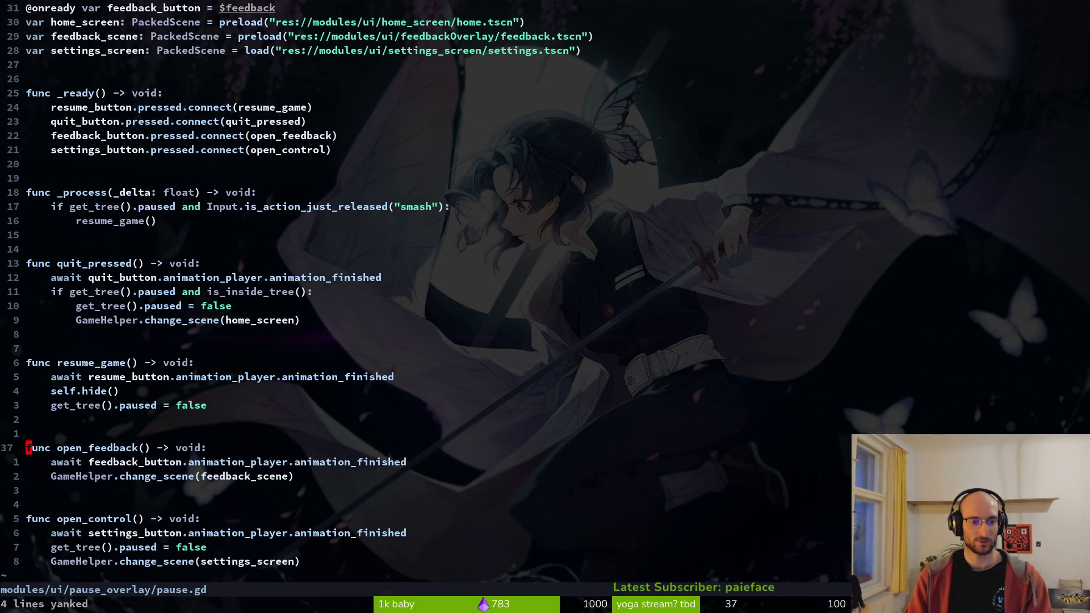
- Paste open_feedback below go_back in settings.gd with blank lines above it, and save
key("ctrl+6")
key("z")
key("z")
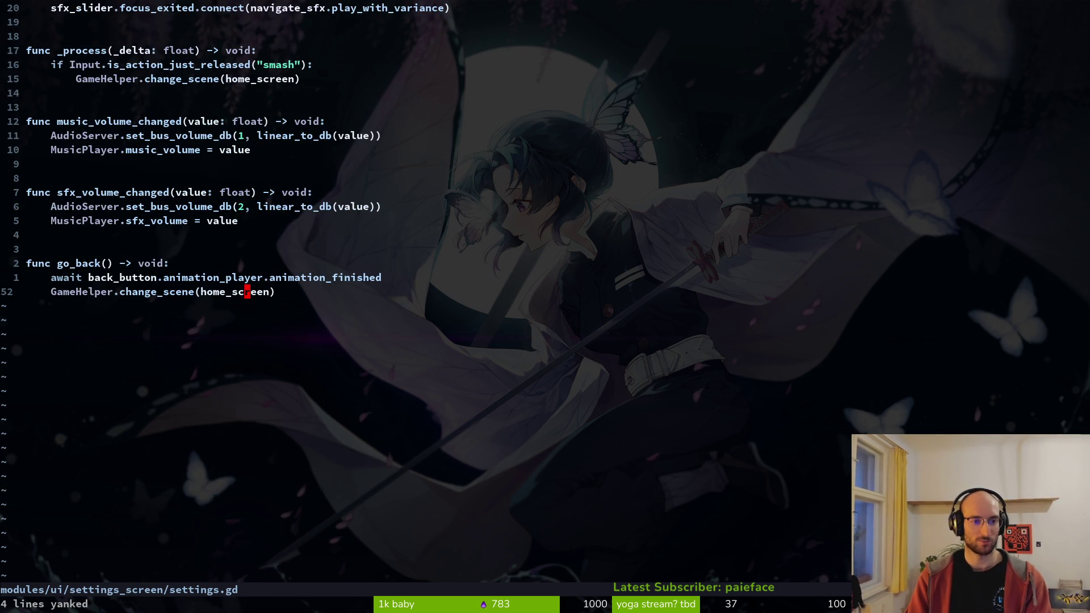
key("p")
key("shift+o")
key("Return")
key("Escape")
type(":w")
key("Return")
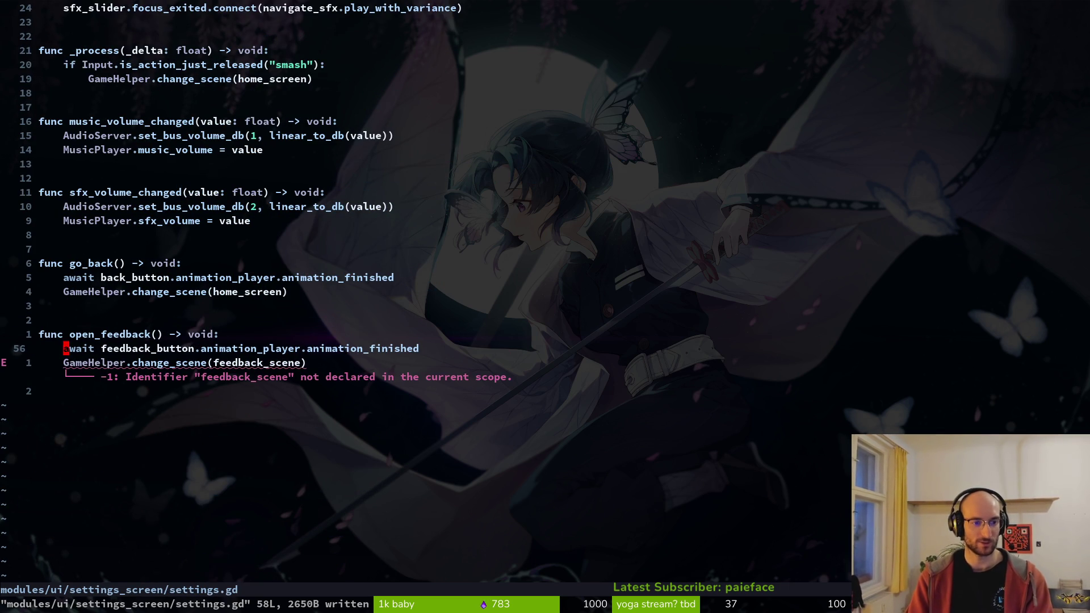
- Paste pause.gd's feedback_scene preload below home_screen in settings.gd and save
key("g")
key("g")
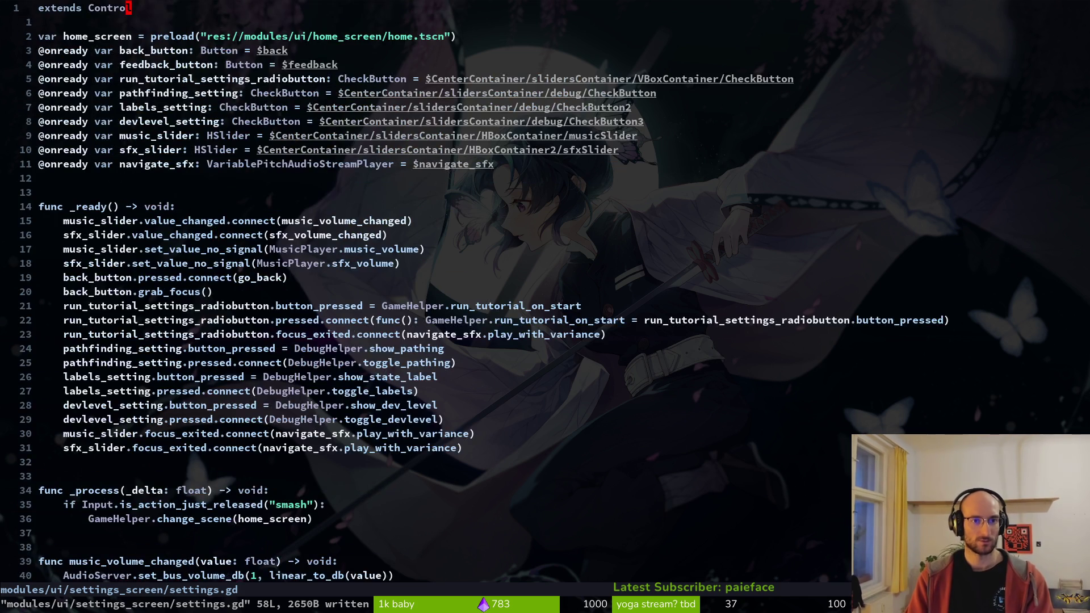
key("ctrl+6")
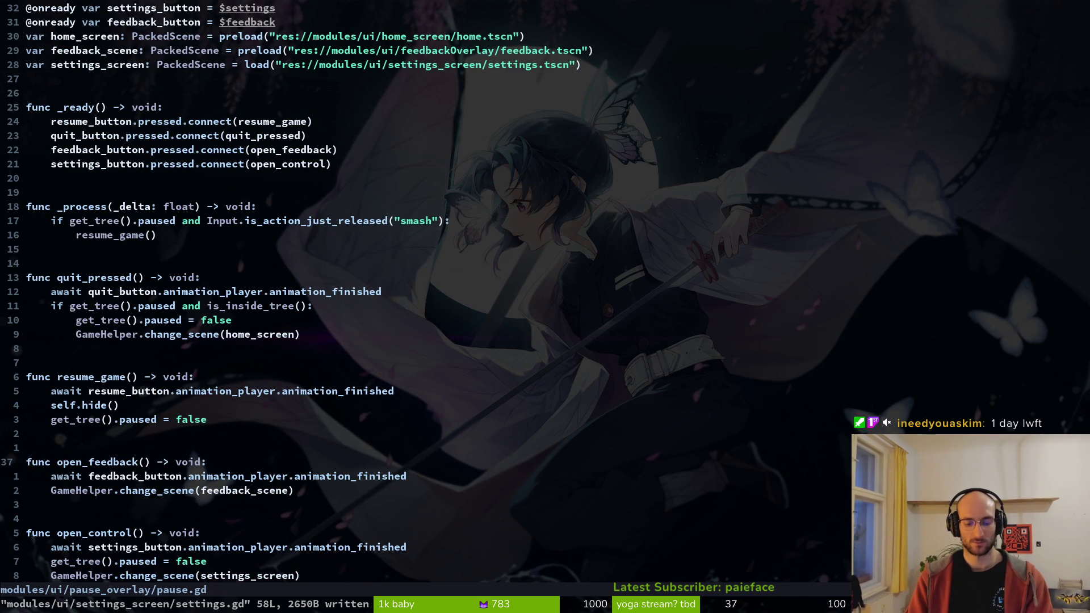
key("ctrl+6")
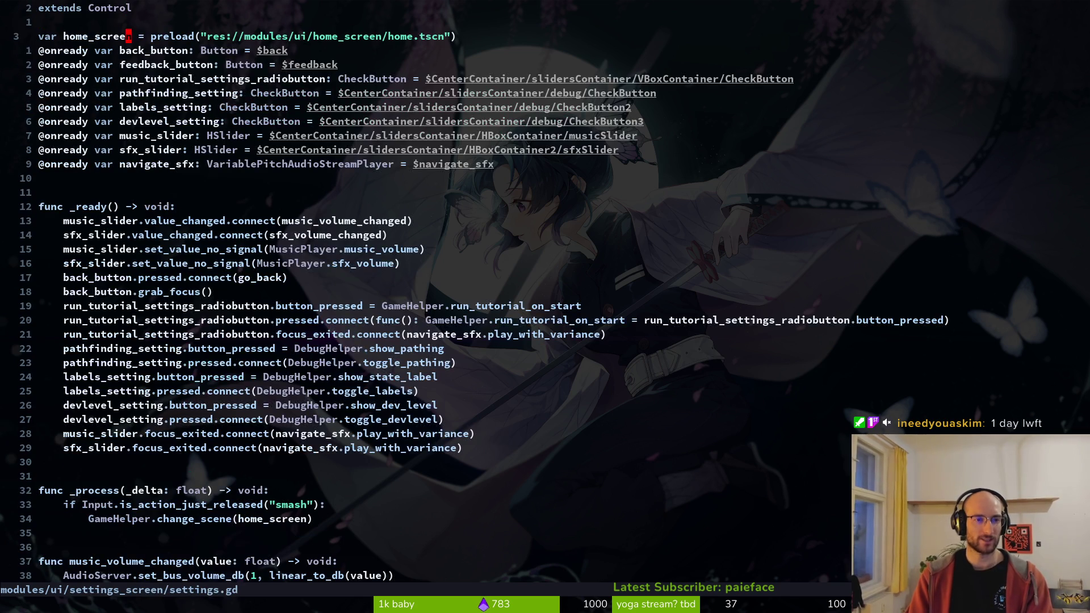
type("p:w")
key("Return")
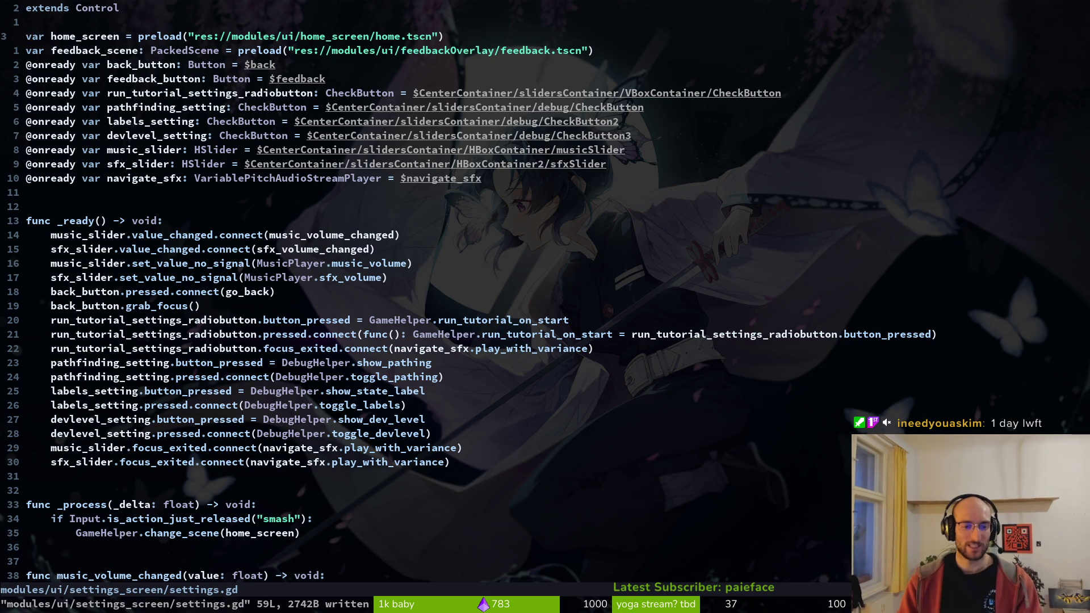
key("j")
key("j")
key("j")
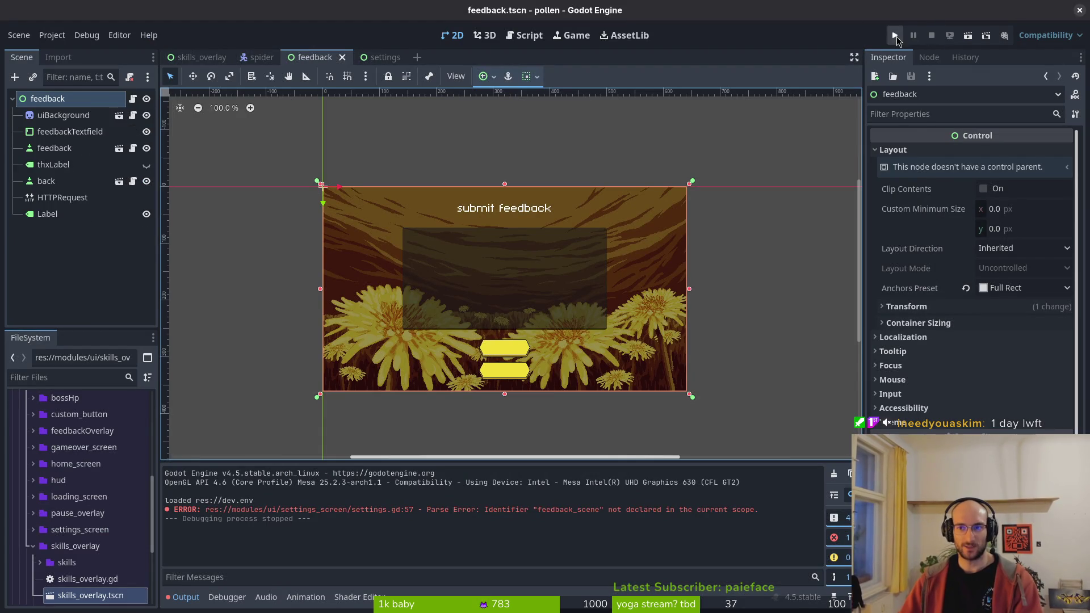
- Relaunch the game, pause a level, and open and leave Feedback from the pause menu
left_click(896, 35)
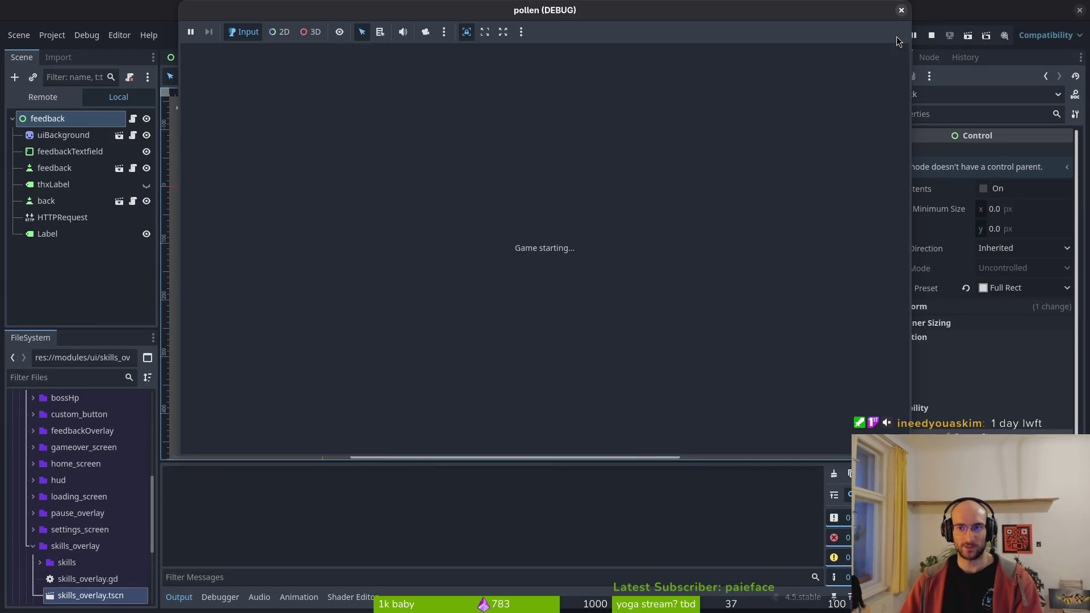
key("Return")
key("Escape")
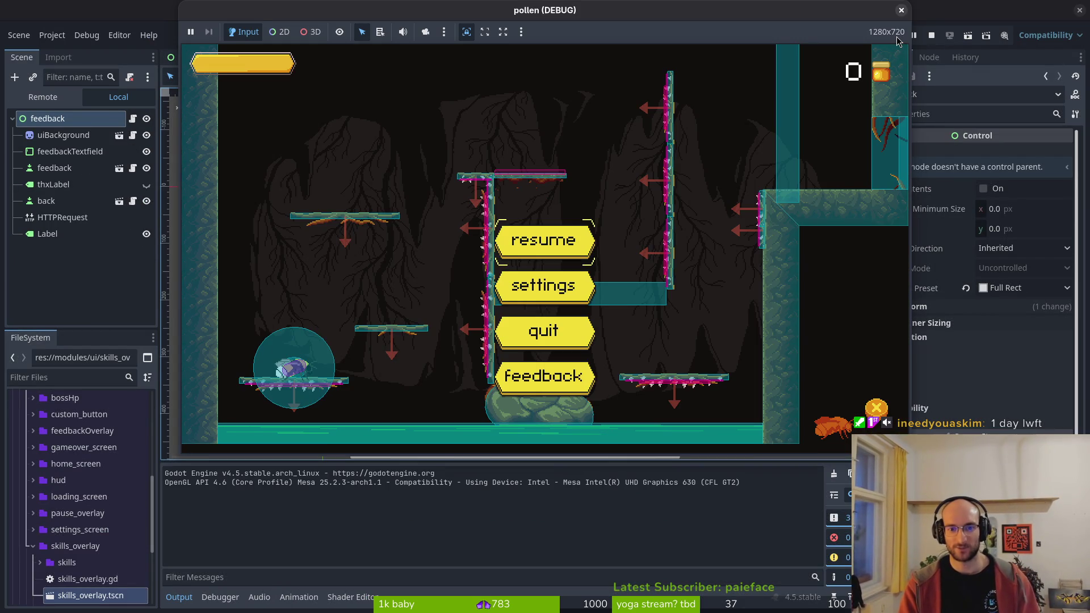
key("Down")
key("Return")
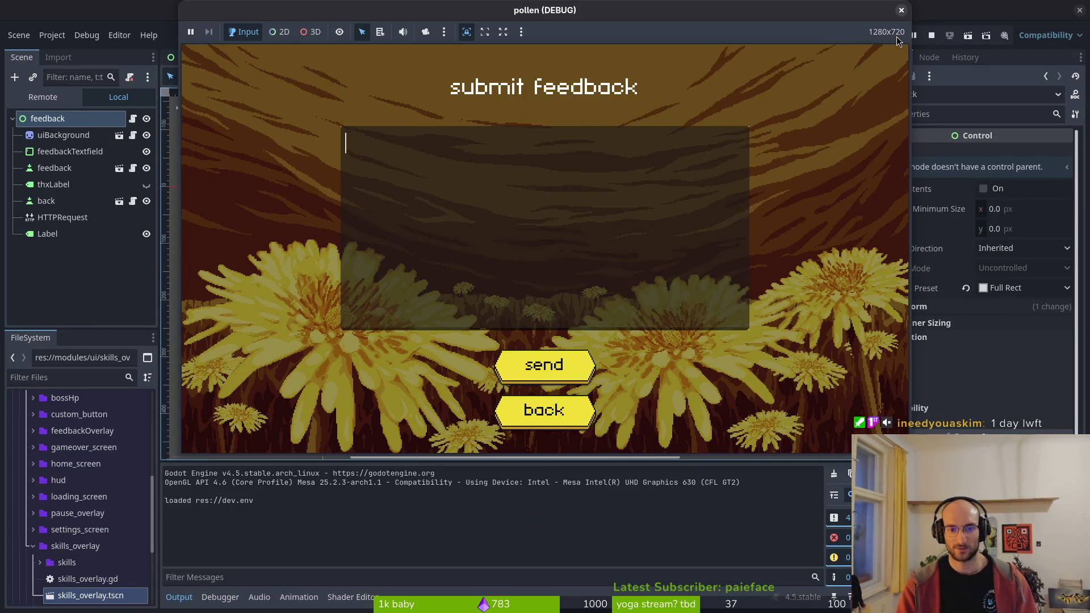
key("Down")
key("Return")
- Open Feedback from the main menu, return, check the Settings screen, then close the game
key("Down")
key("Down")
key("Return")
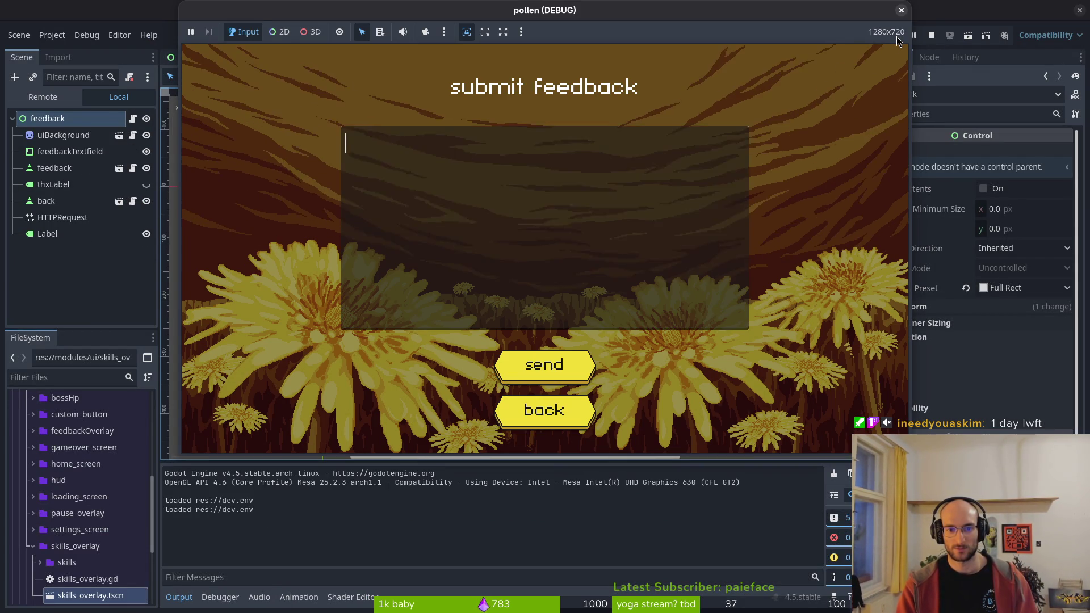
key("Return")
key("Up")
key("Return")
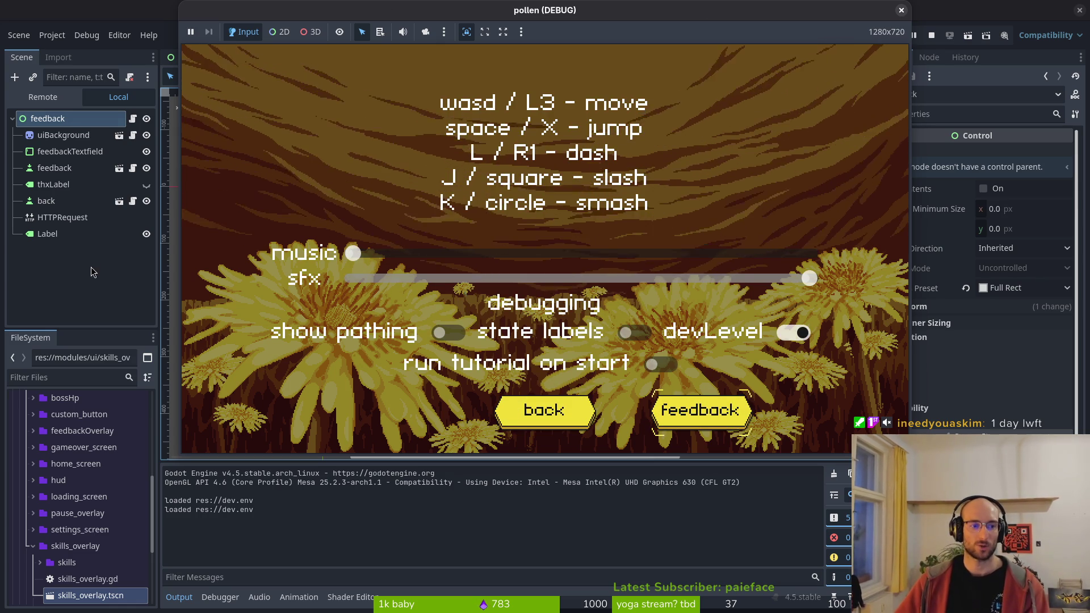
key("F8")
key("alt+Tab")
scroll(94, 130, "up", 7)
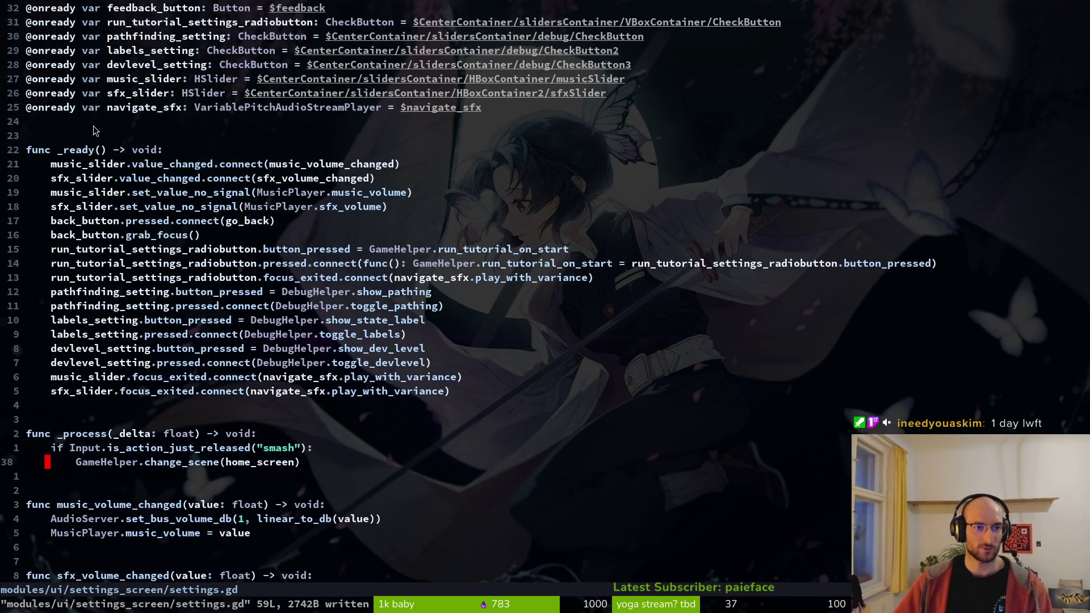
- Duplicate the back_button.pressed connect line and rename it to feedback_button
left_click(194, 221)
key("y")
key("y")
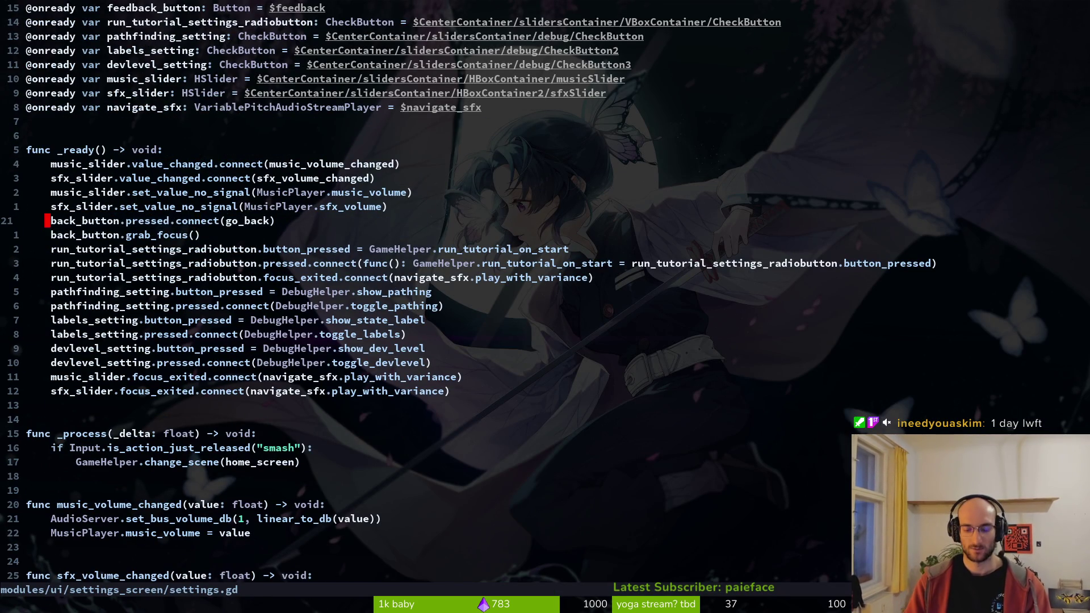
type("pcwfe")
key("Tab")
key("Return")
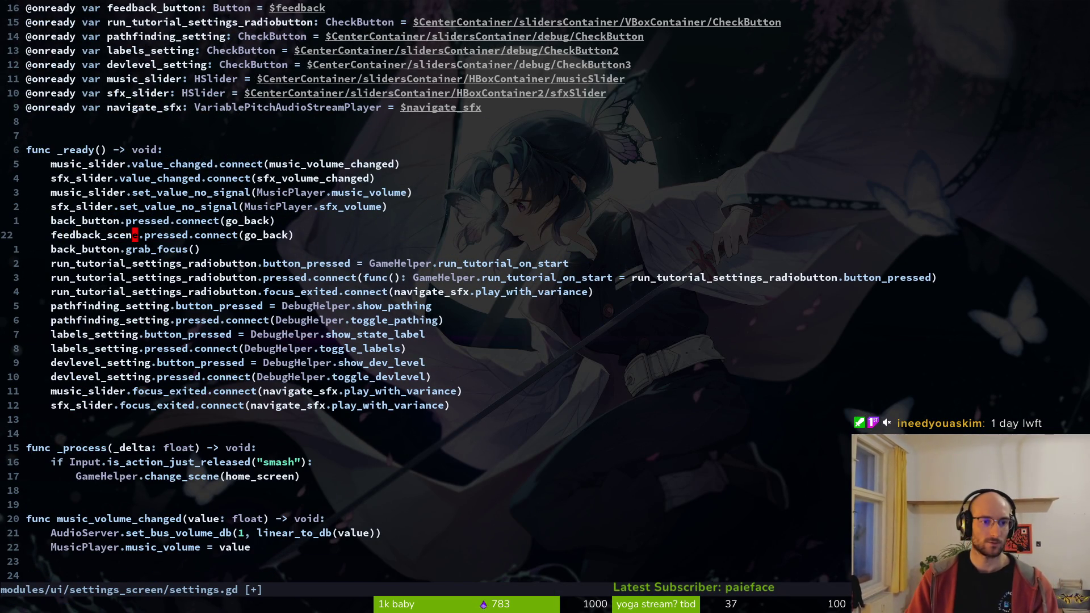
type("ciwfeedback_button")
key("Escape")
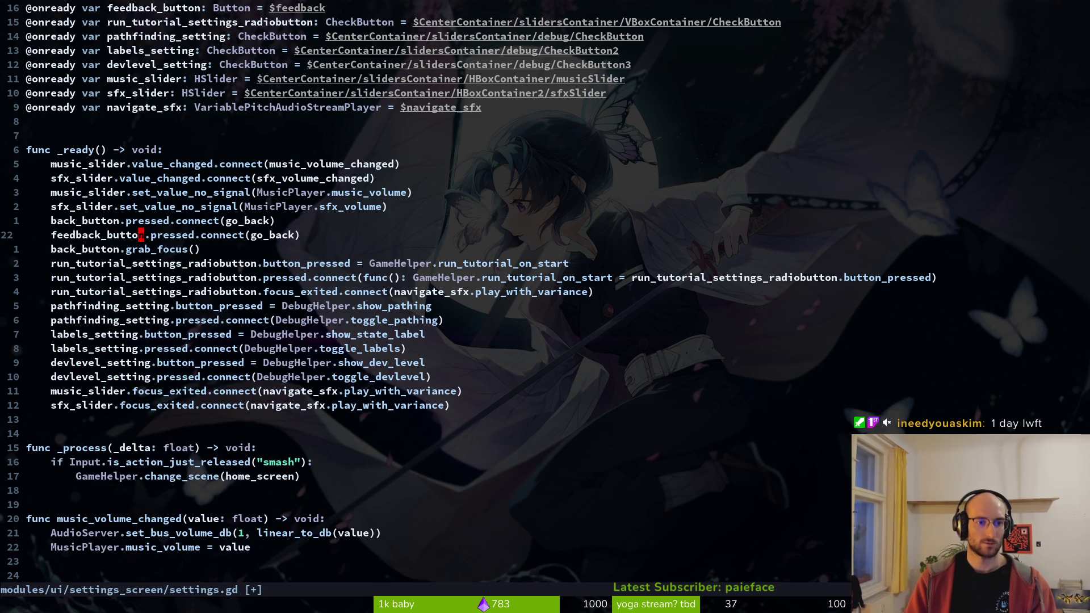
- Connect feedback_button to open_feedback instead of go_back and save settings.gd
left_click(253, 235)
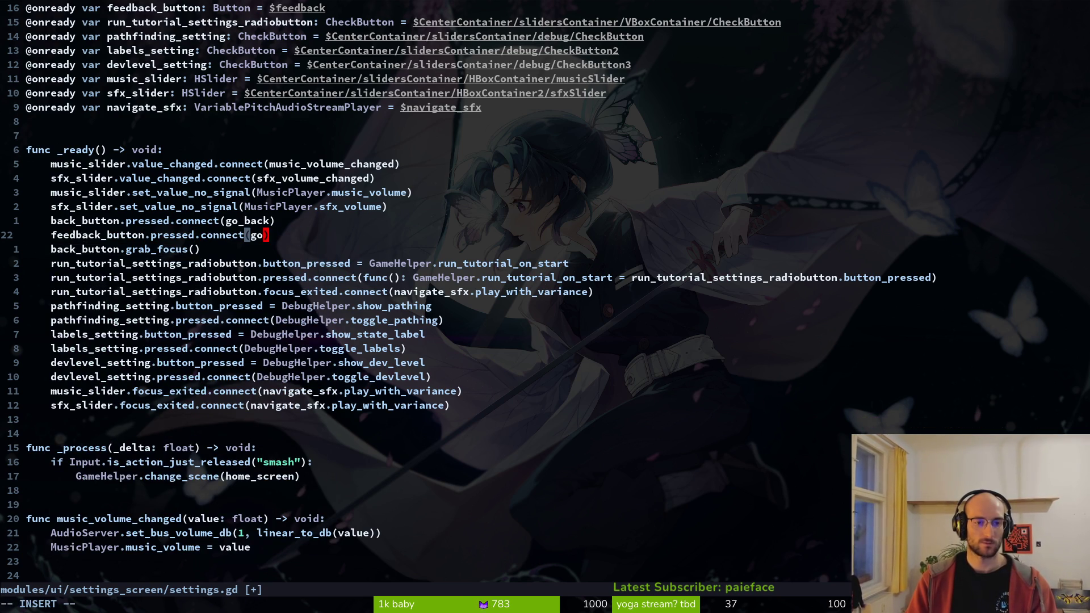
key("BackSpace")
type("open_feedback")
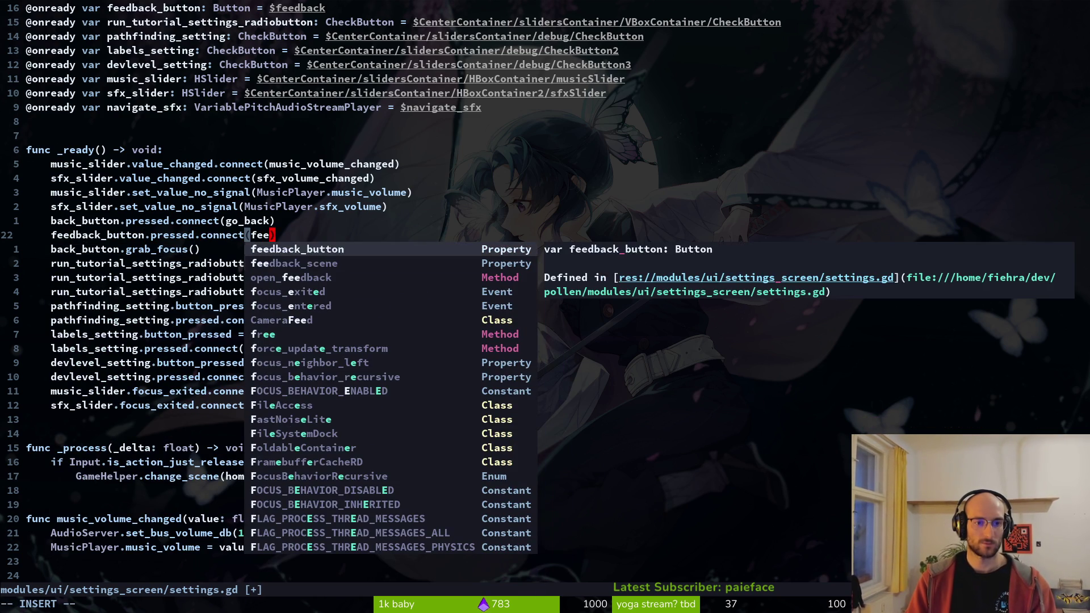
key("Escape")
type(":w")
key("Return")
key("alt+Tab")
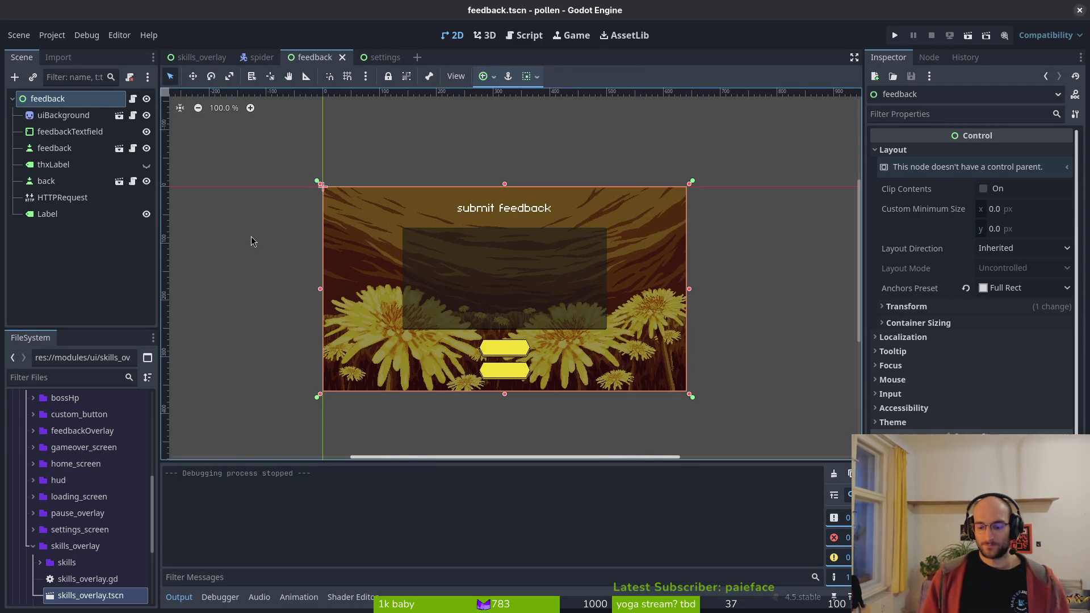
key("F5")
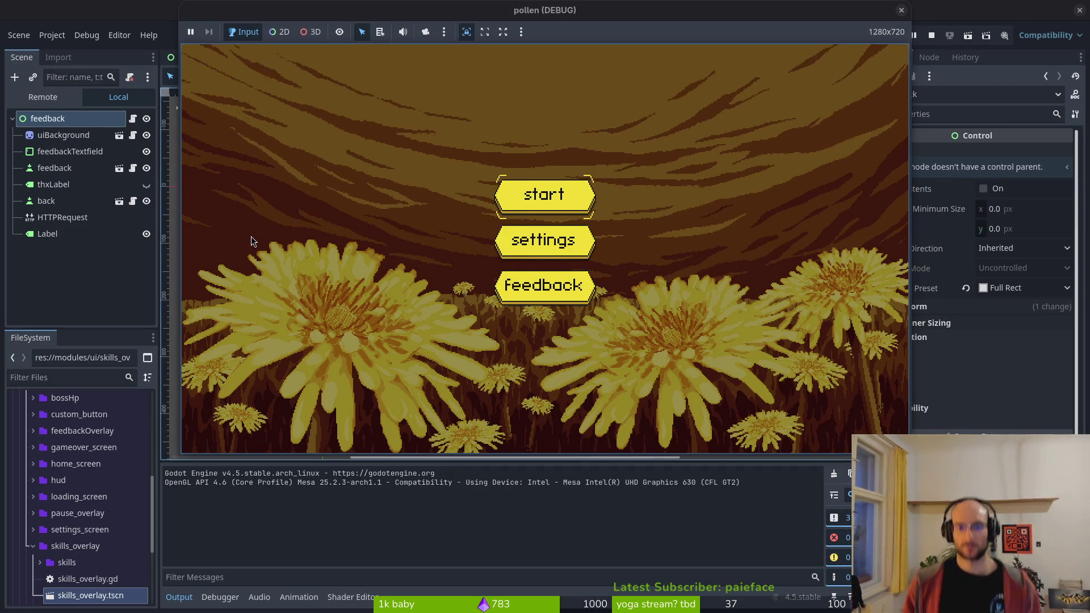
key("Down")
key("Return")
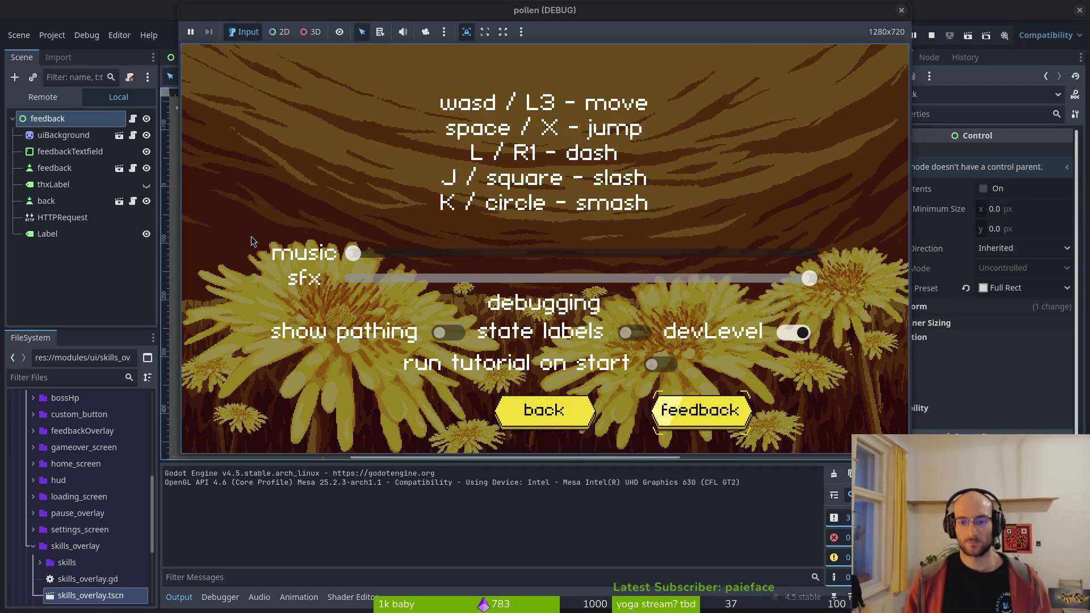
key("Return")
key("Escape")
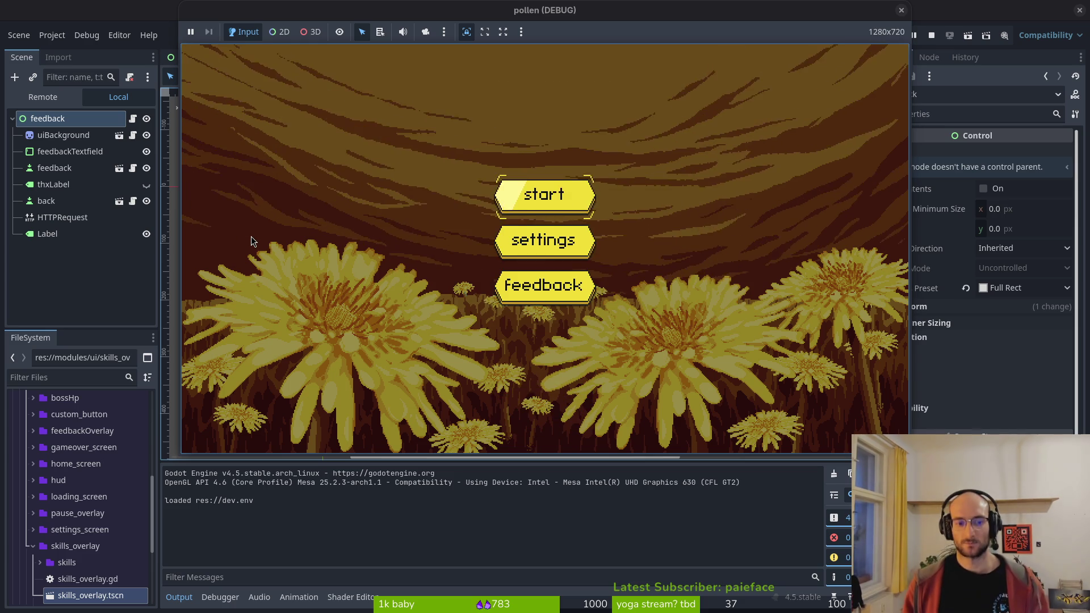
key("Down")
key("Down")
key("Return")
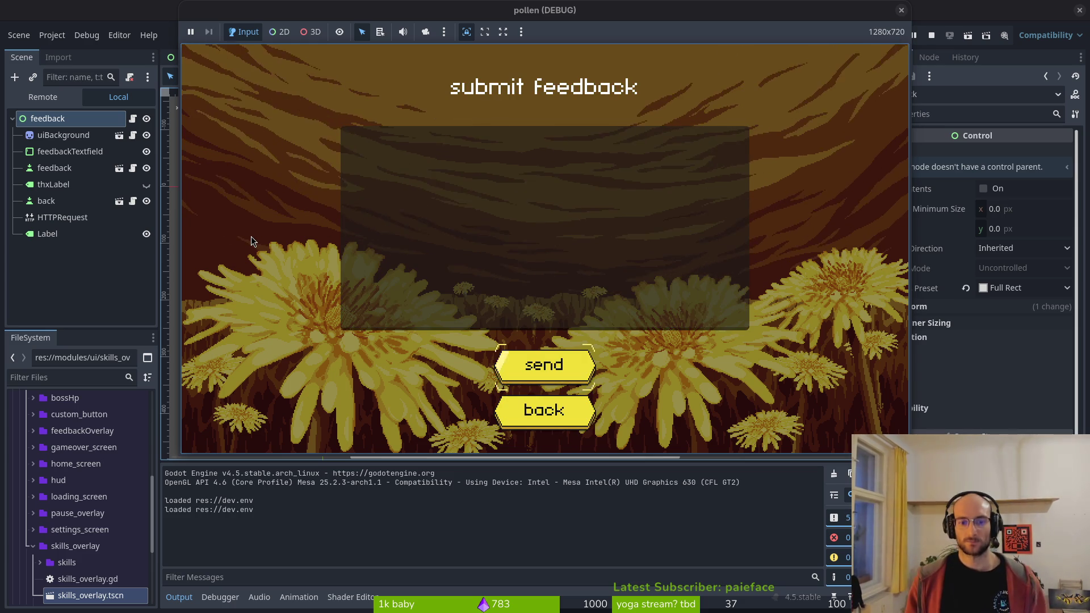
key("Escape")
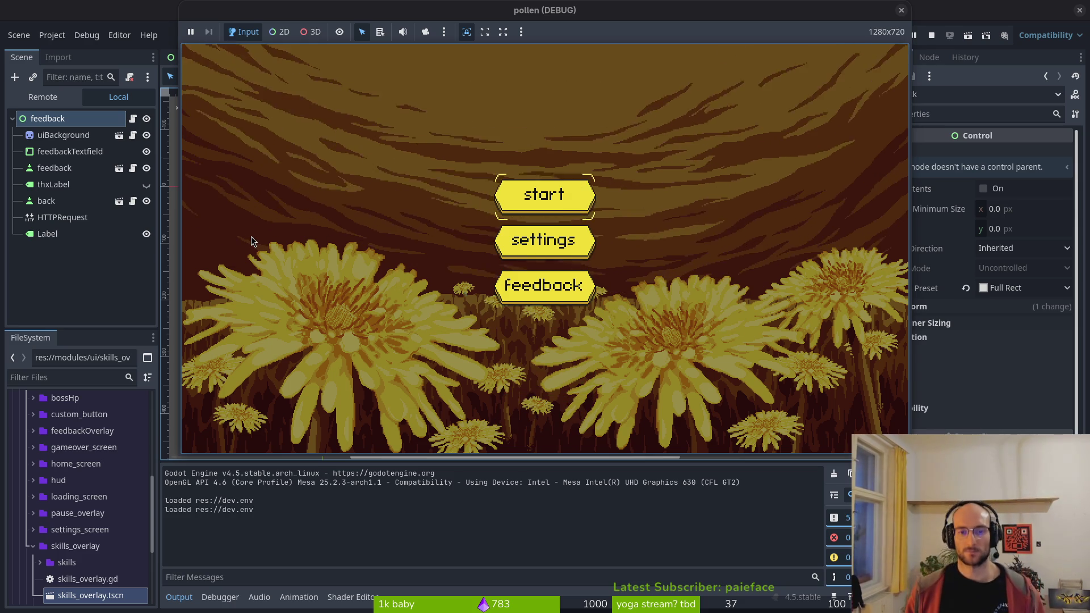
key("Return")
key("Escape")
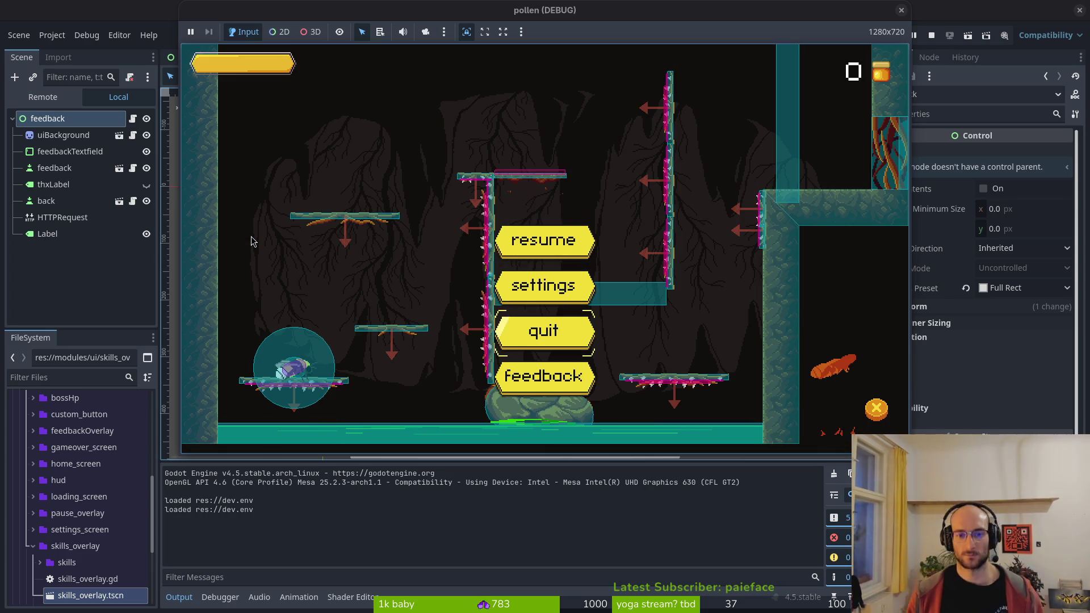
key("Down")
key("Return")
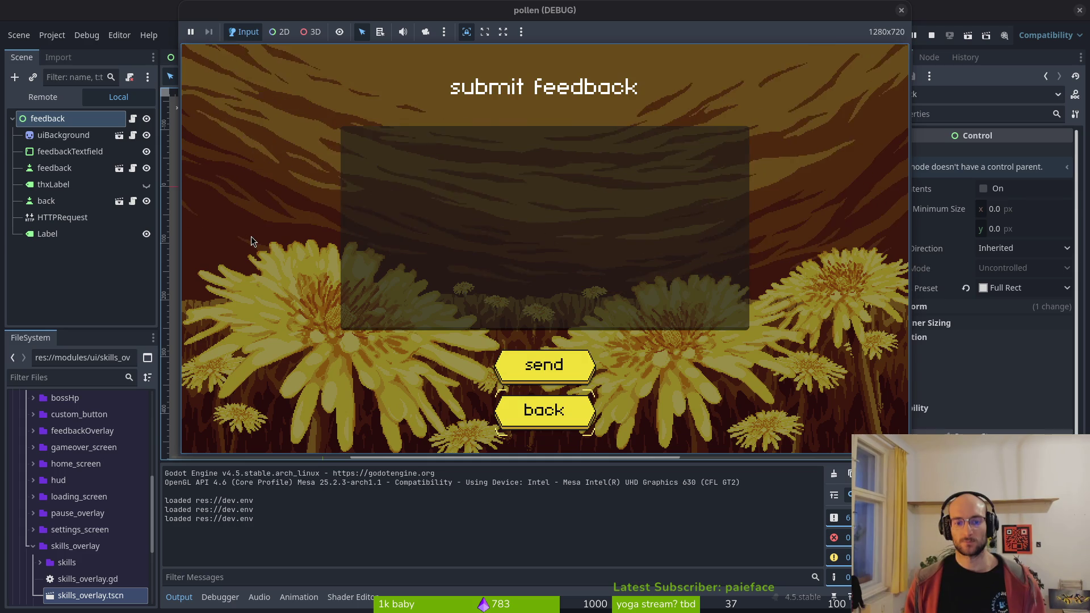
key("Escape")
key("Return")
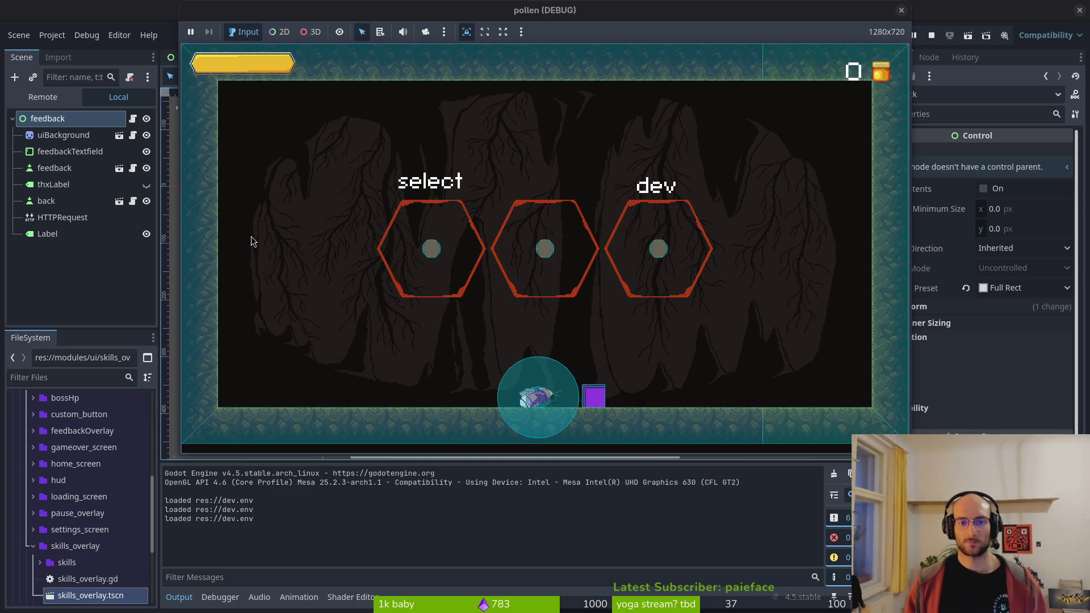
key("Escape")
key("Down")
key("Down")
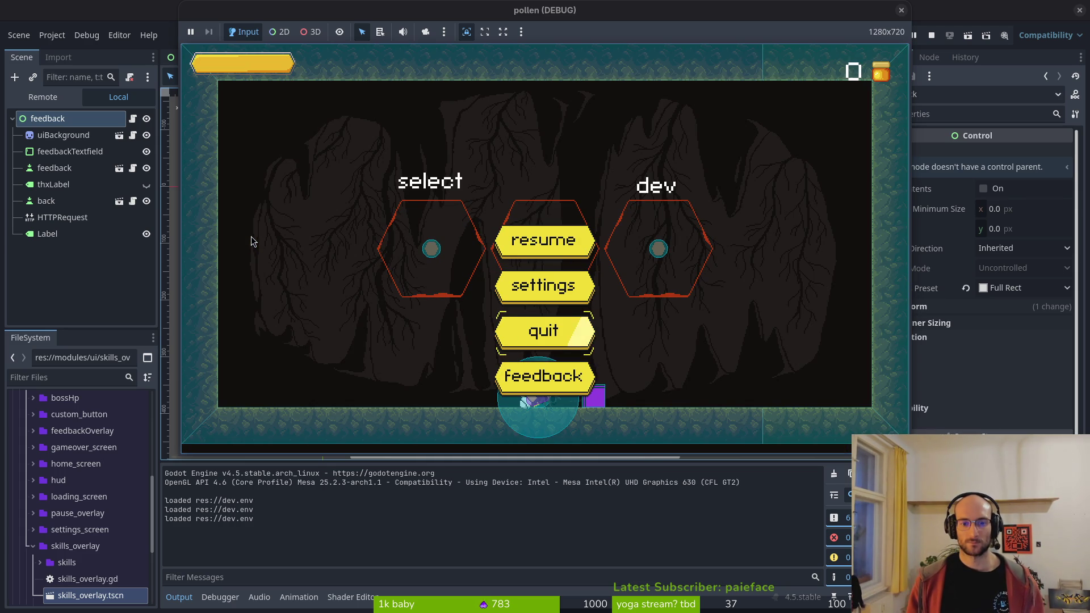
left_click(903, 11)
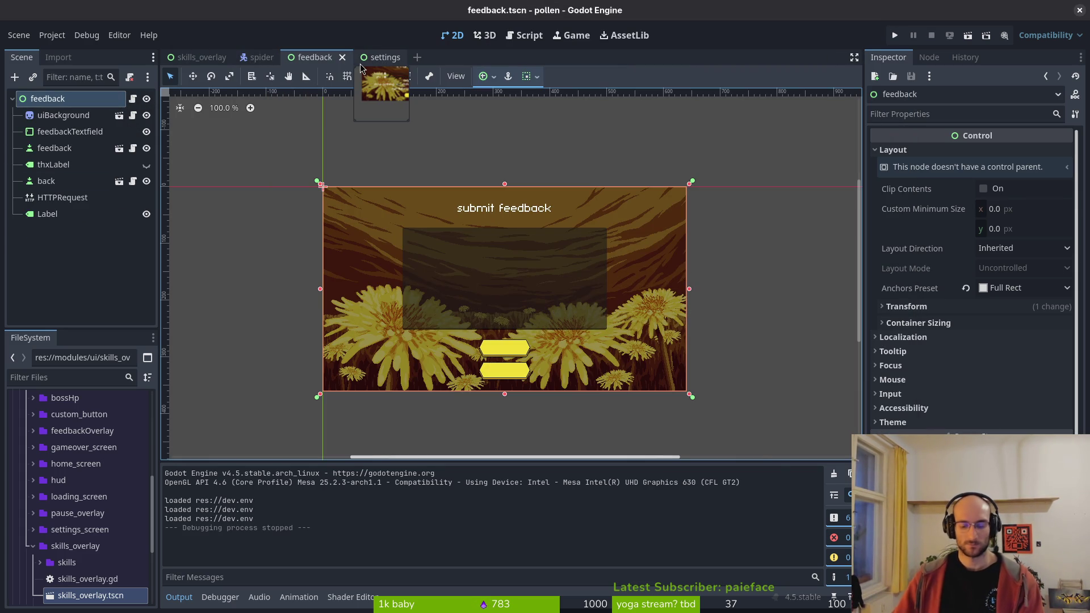
- Open pause.tscn and change the third button's text to feedback
key("shift+alt+o")
type("pause")
key("Return")
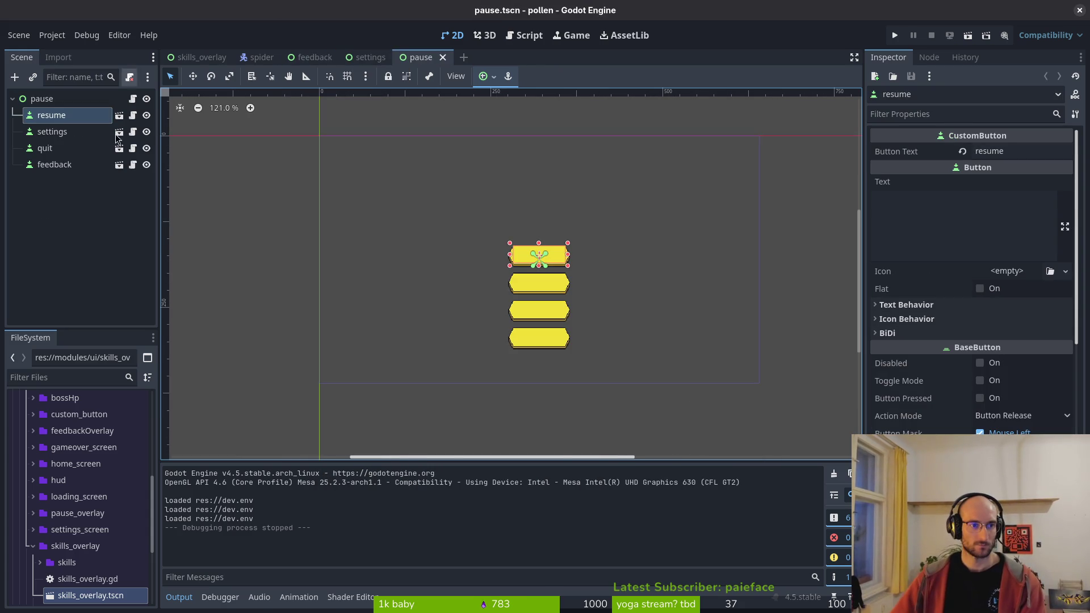
left_click(53, 171)
left_click(58, 151)
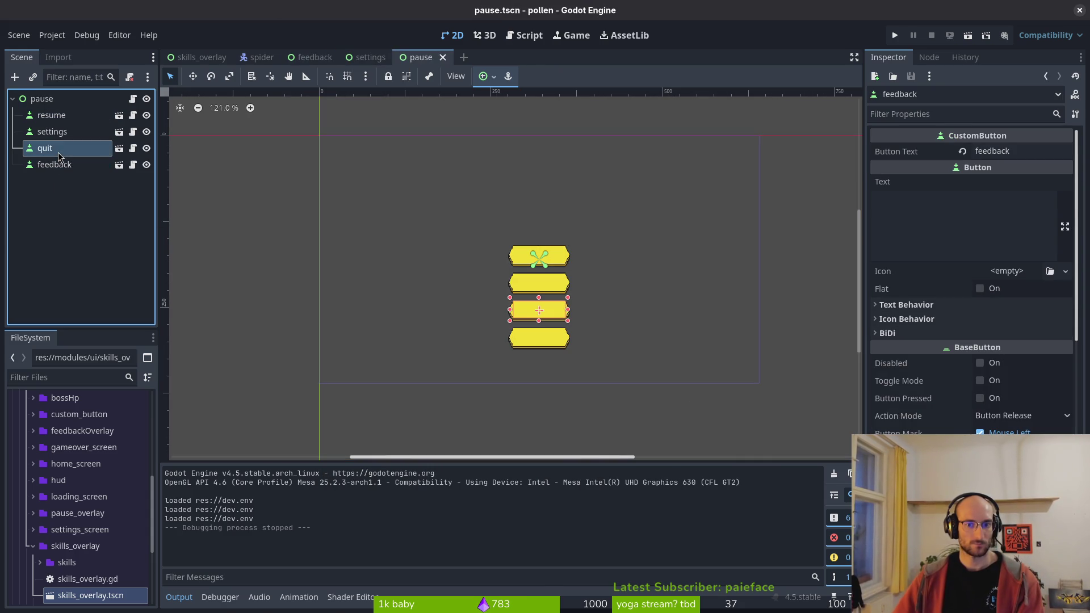
left_click(1017, 151)
type("feedback")
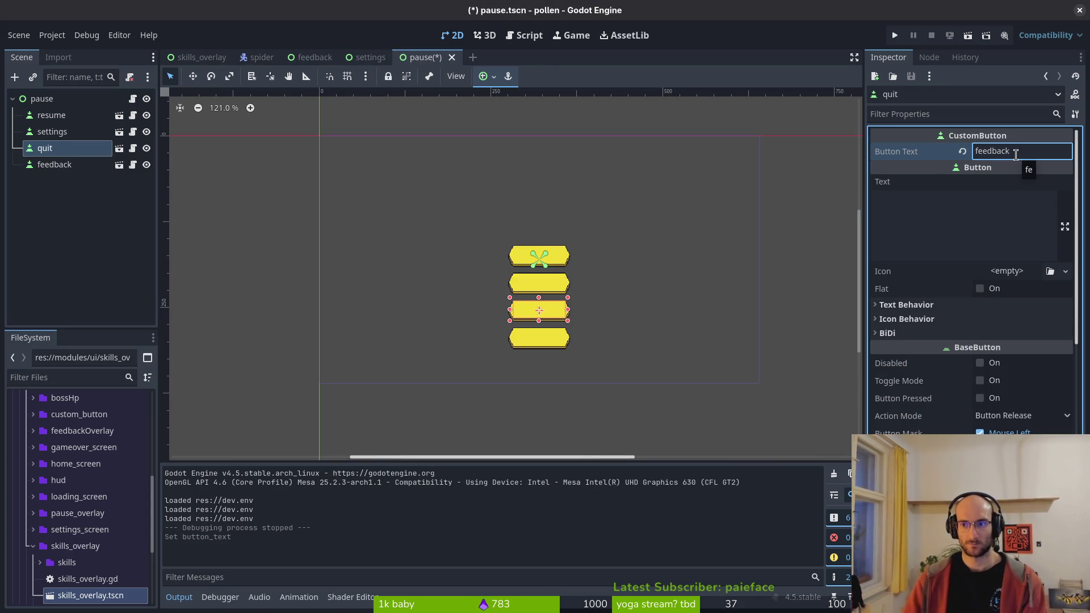
- Swap the last two button node names so feedback precedes quit
left_click(57, 164)
left_click(57, 163)
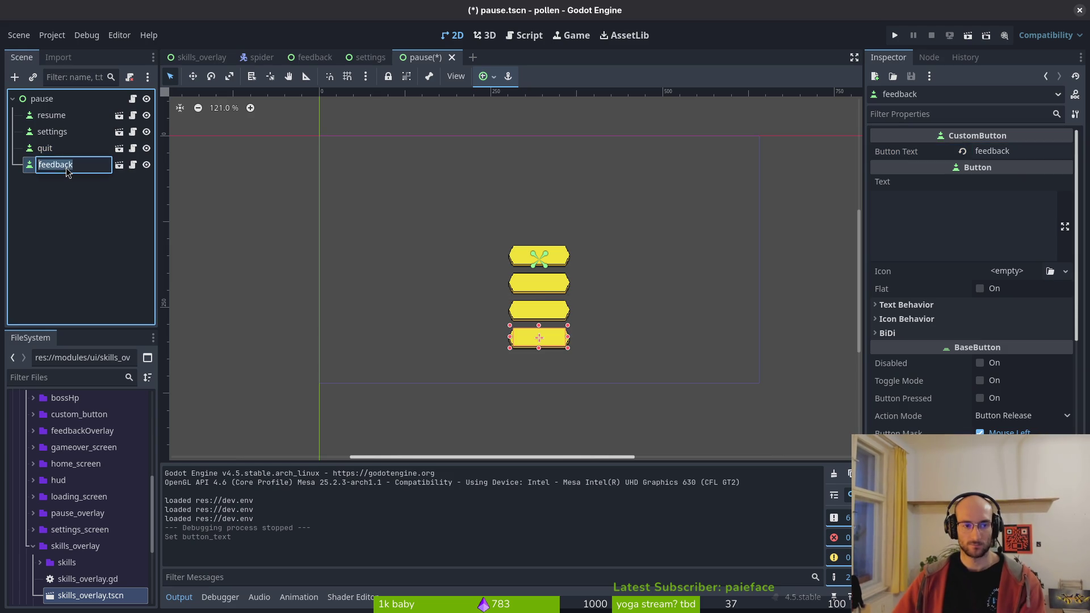
type("asd")
left_click(57, 153)
left_click(56, 151)
type("f")
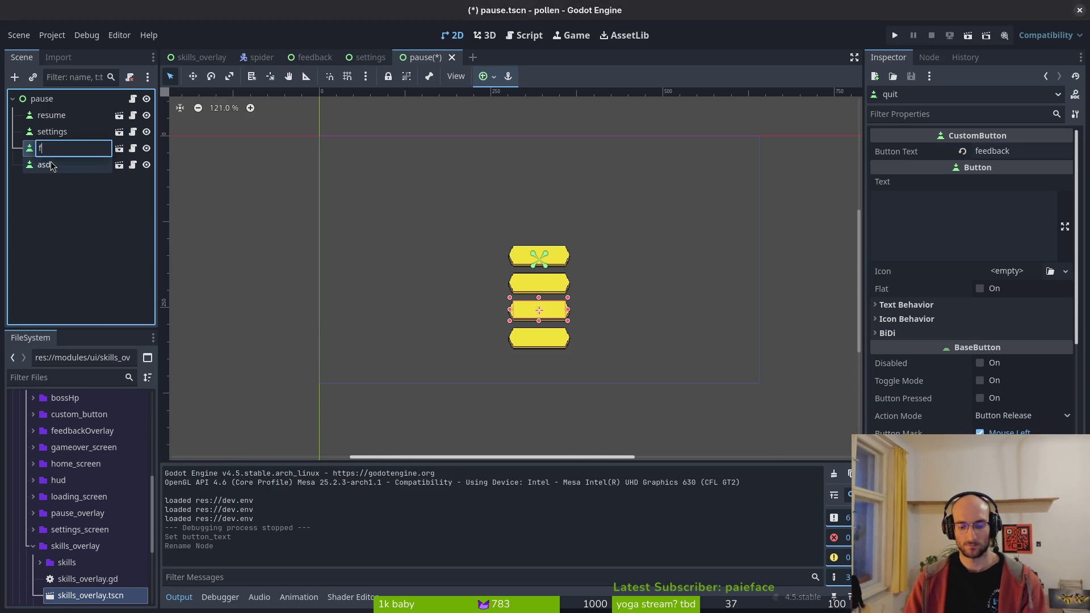
type("ek")
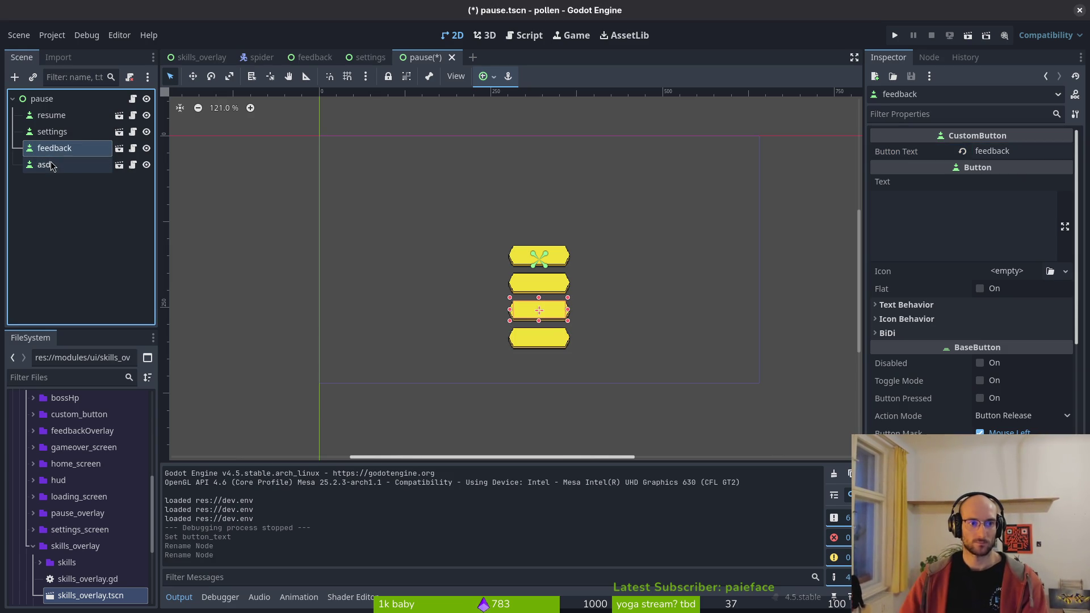
left_click(41, 165)
left_click(56, 165)
type("quit")
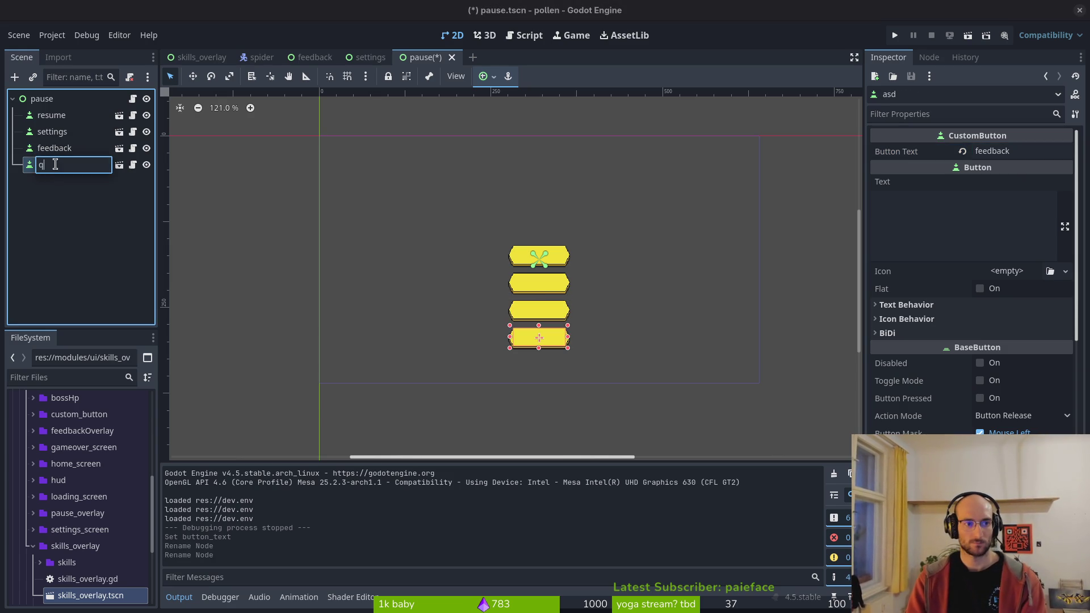
key("Return")
- Set the last button's text to quit, save pause.tscn, and run the game
double_click(1008, 148)
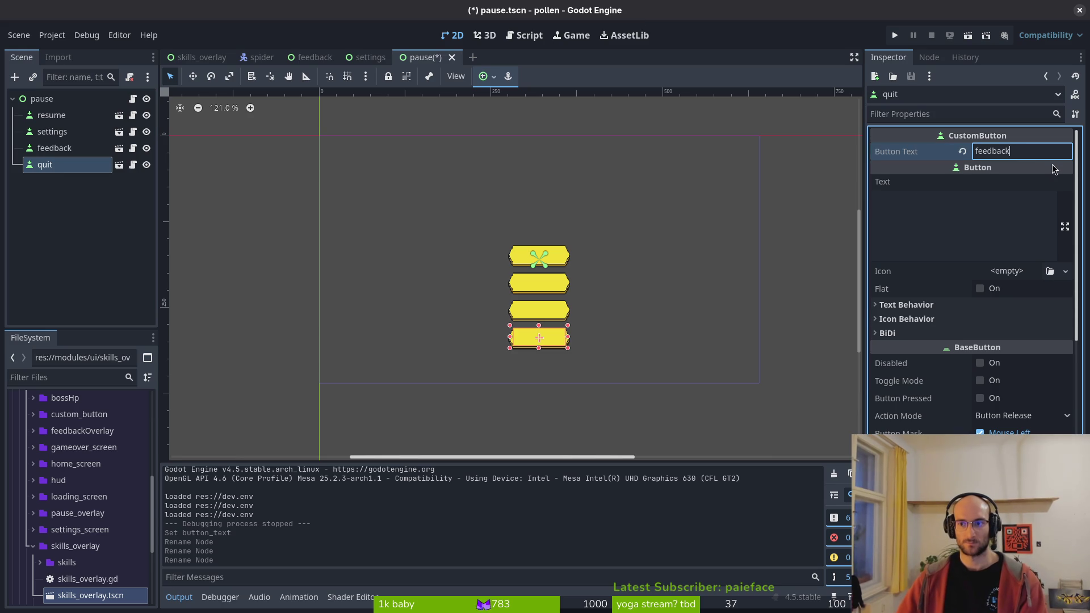
type("quit")
key("Return")
key("ctrl+s")
left_click(895, 35)
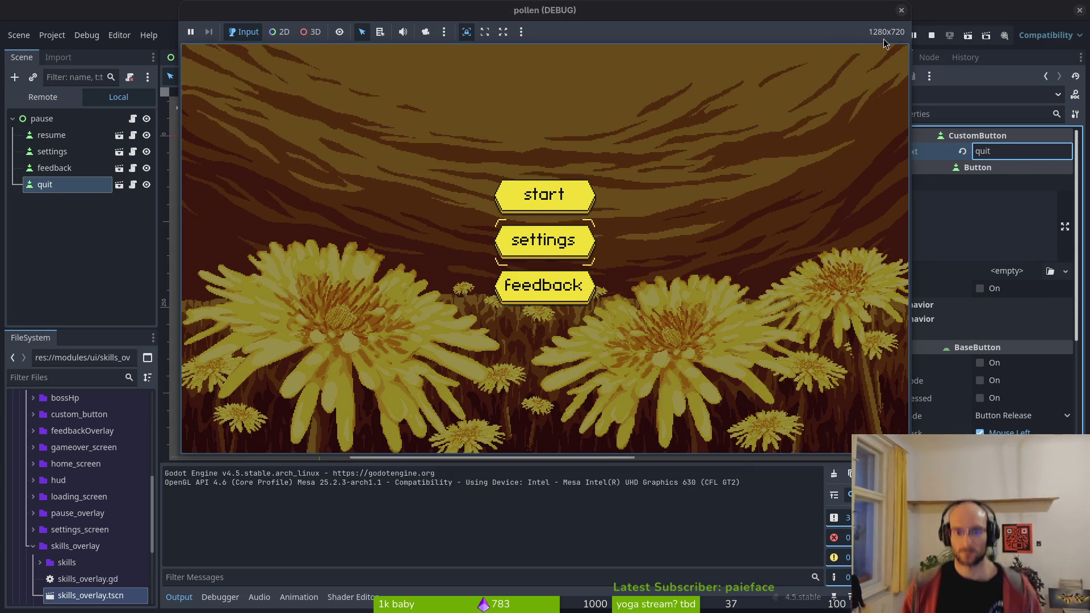
- Start a level, pause it, and step through resume, settings, feedback, quit
key("Return")
key("Escape")
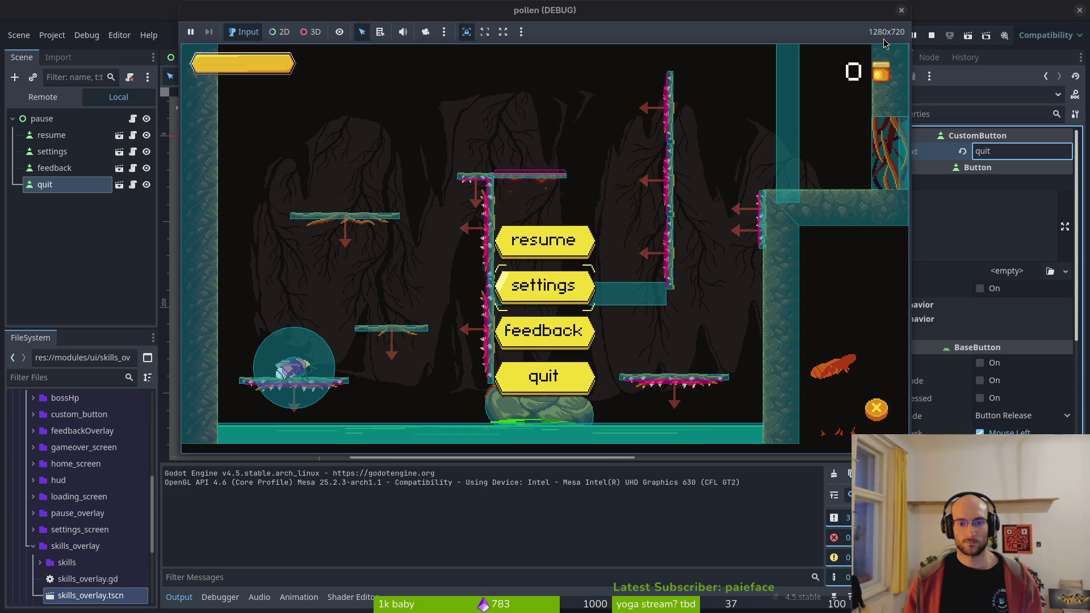
key("Down")
key("Down")
key("Up")
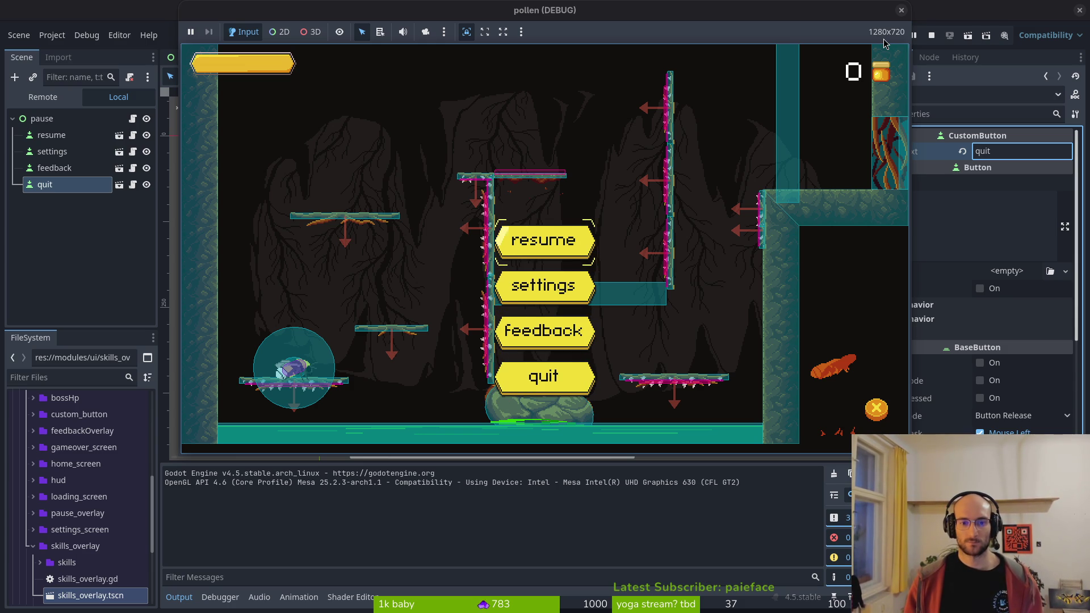
- Stop the running game and select the resume node
left_click(901, 10)
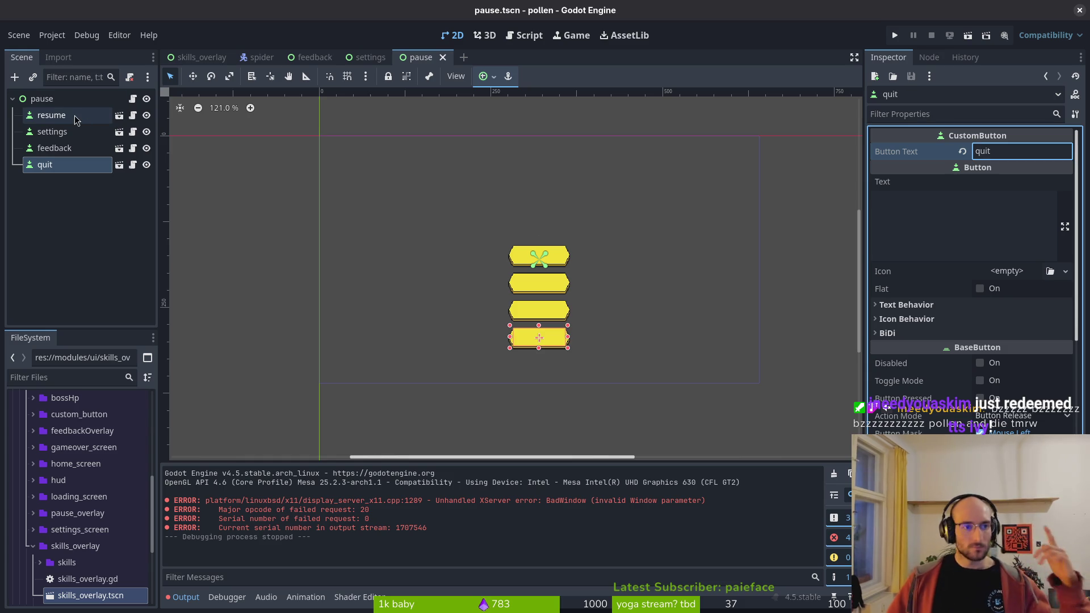
left_click(52, 116)
scroll(971, 256, "down", 10)
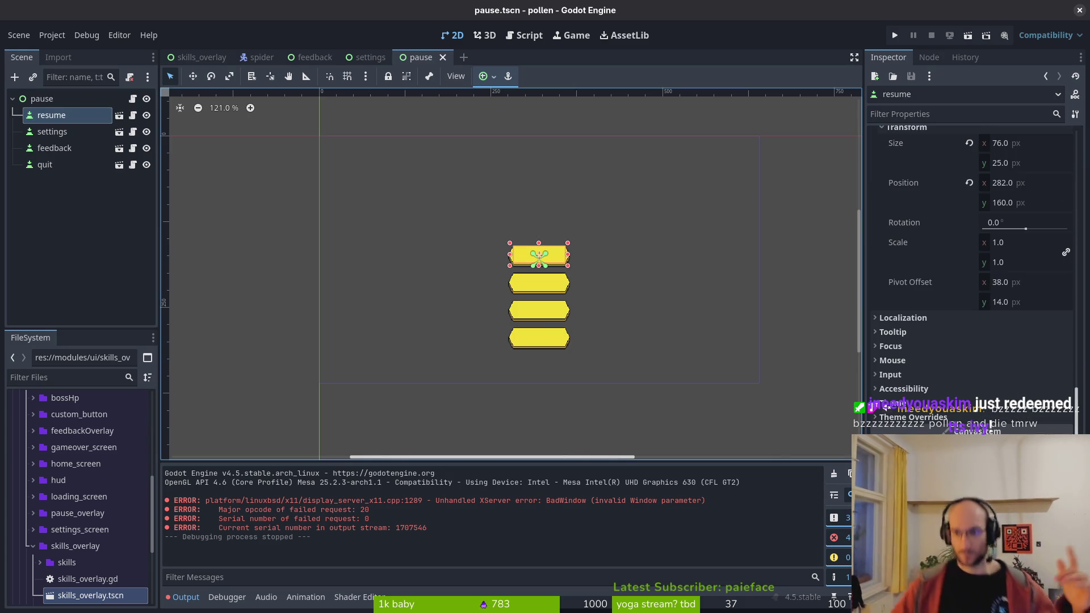
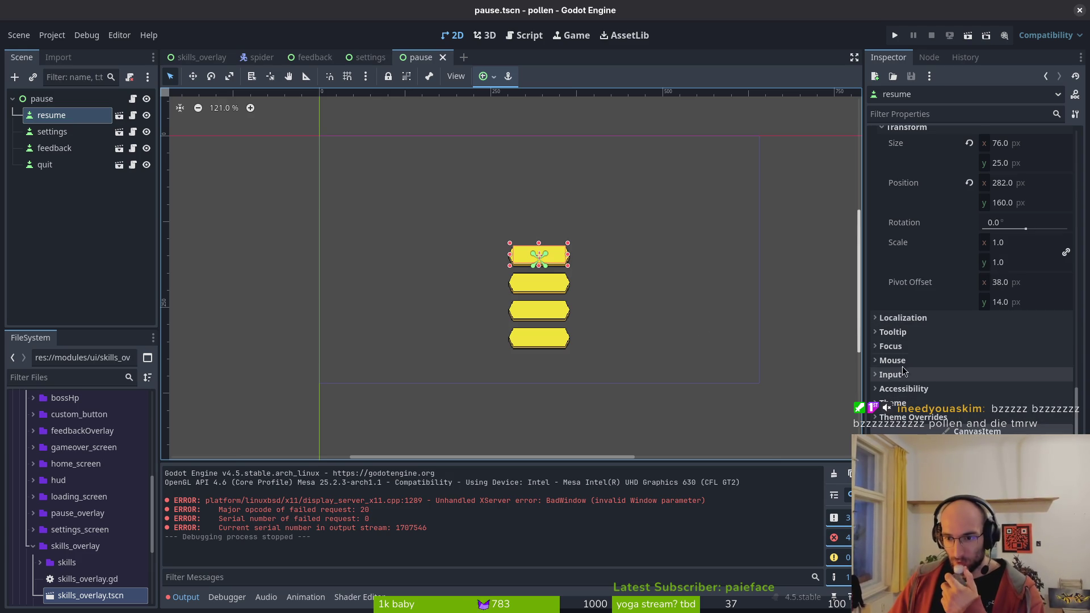
- Set the resume button's Focus Neighbor Top to the quit node
left_click(891, 346)
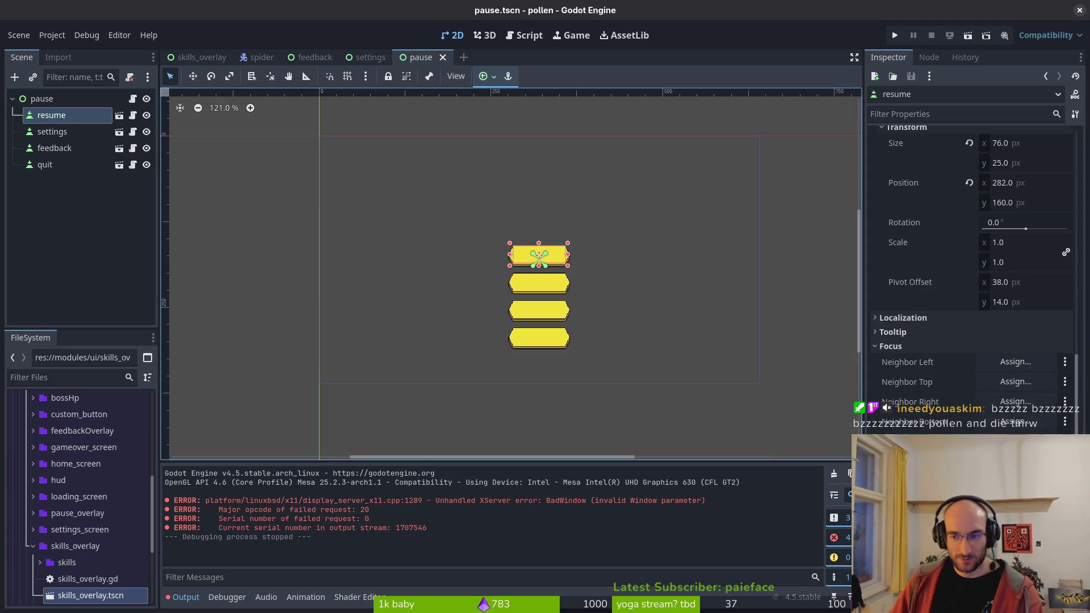
left_click(1016, 382)
left_click(487, 228)
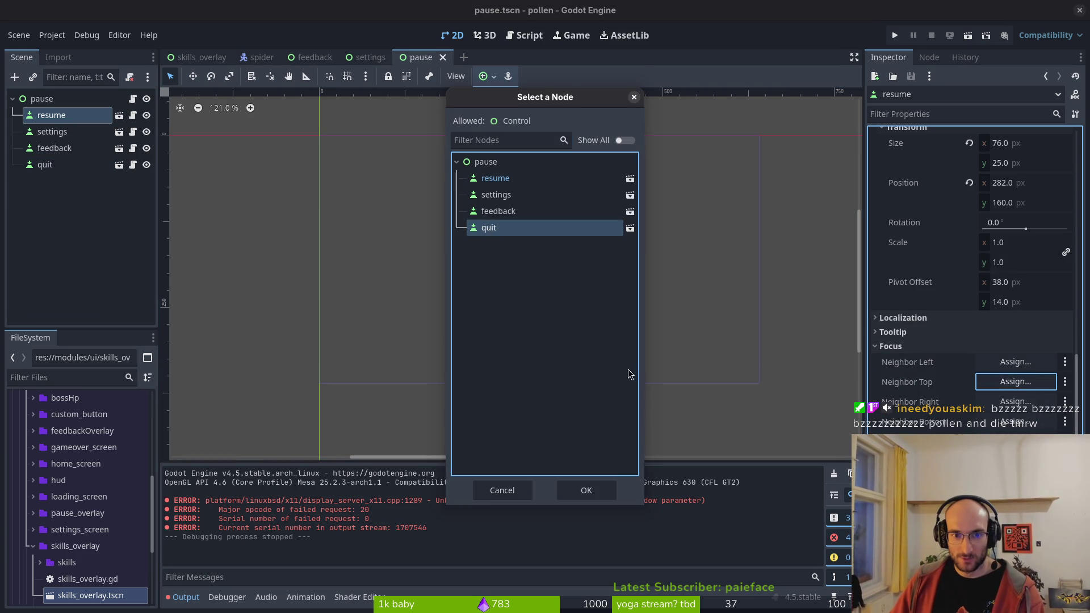
left_click(585, 489)
- Set the quit button's Focus Neighbor Bottom to resume, then save and run the game
double_click(57, 166)
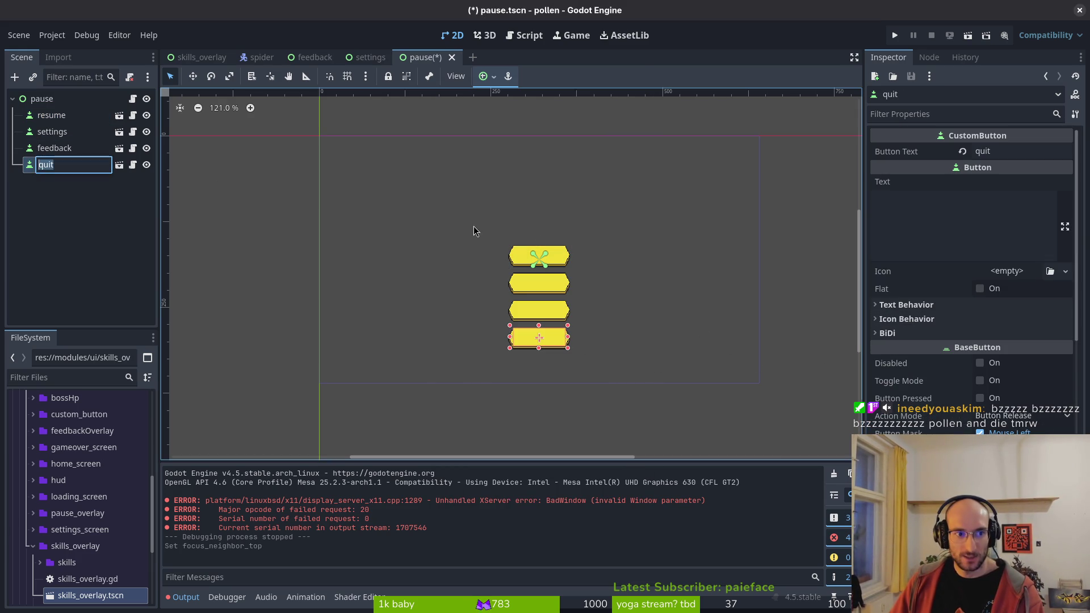
key("Return")
scroll(998, 397, "down", 10)
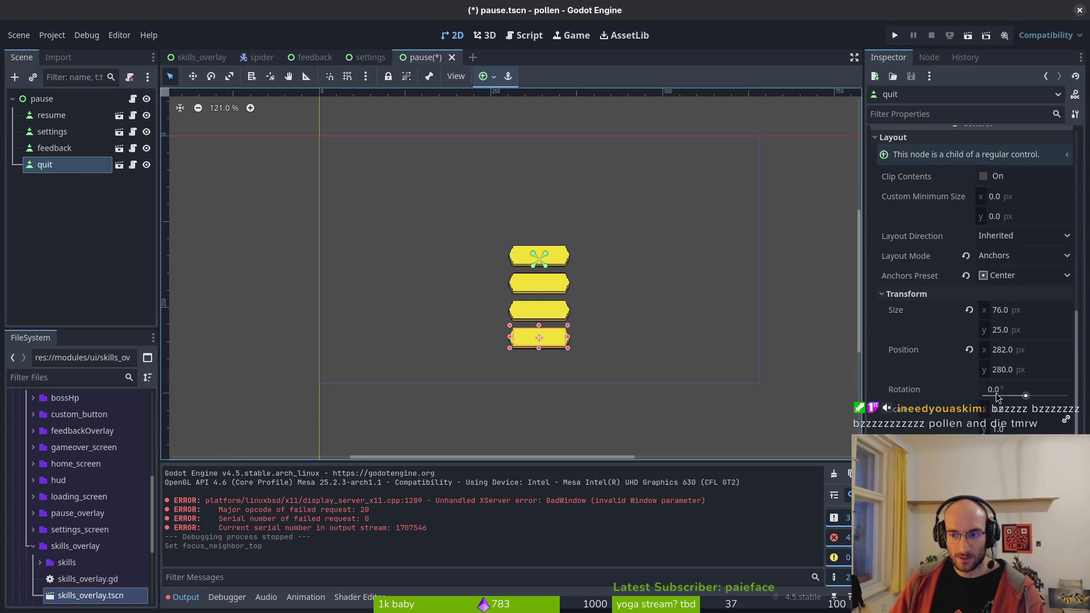
scroll(971, 284, "down", 5)
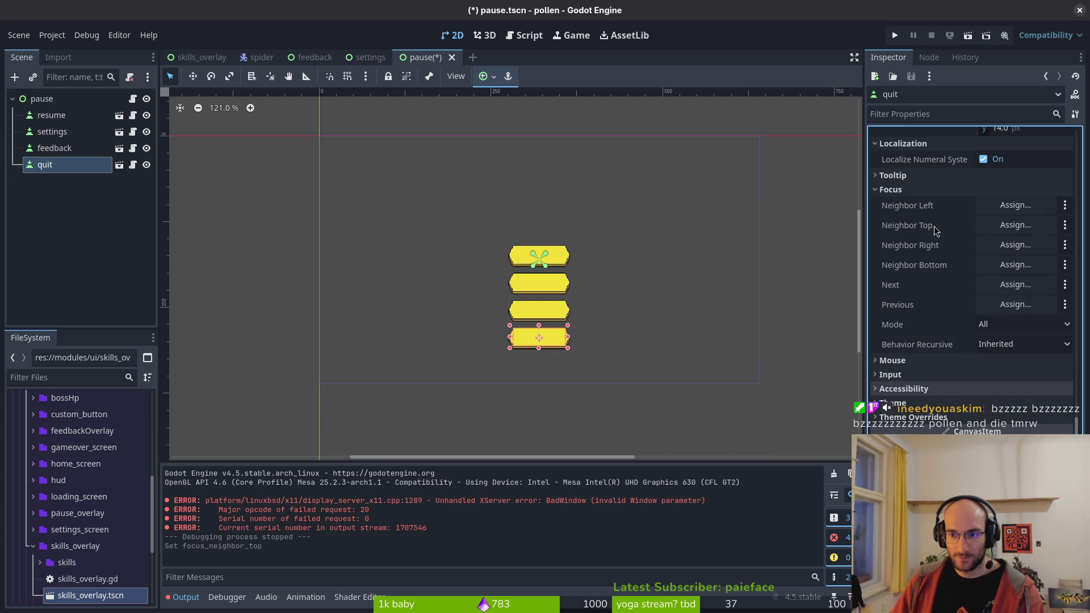
left_click(1014, 266)
left_click(489, 178)
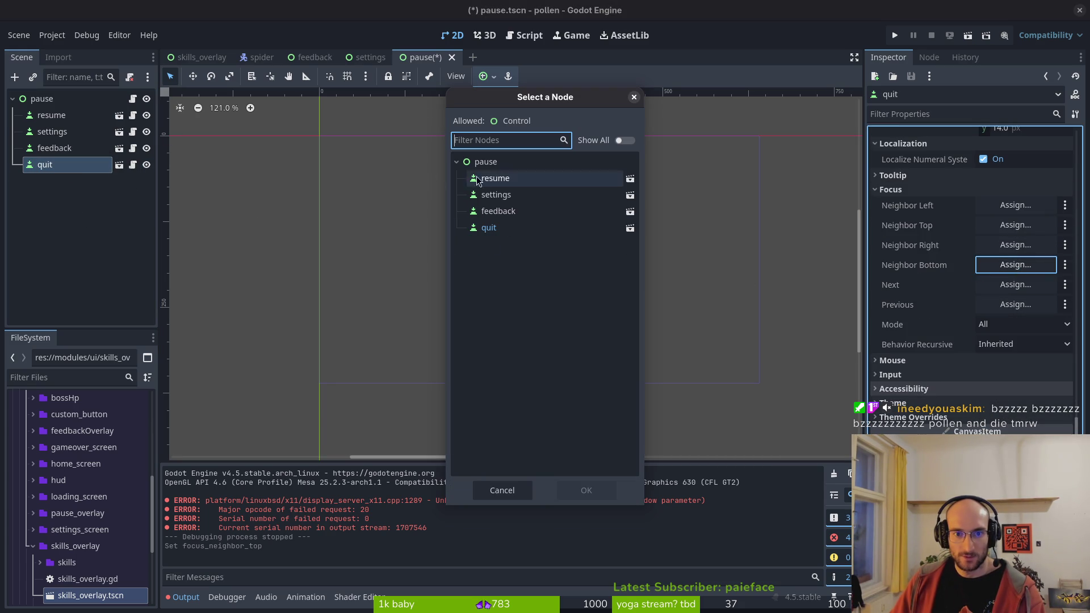
left_click(585, 490)
left_click(894, 36)
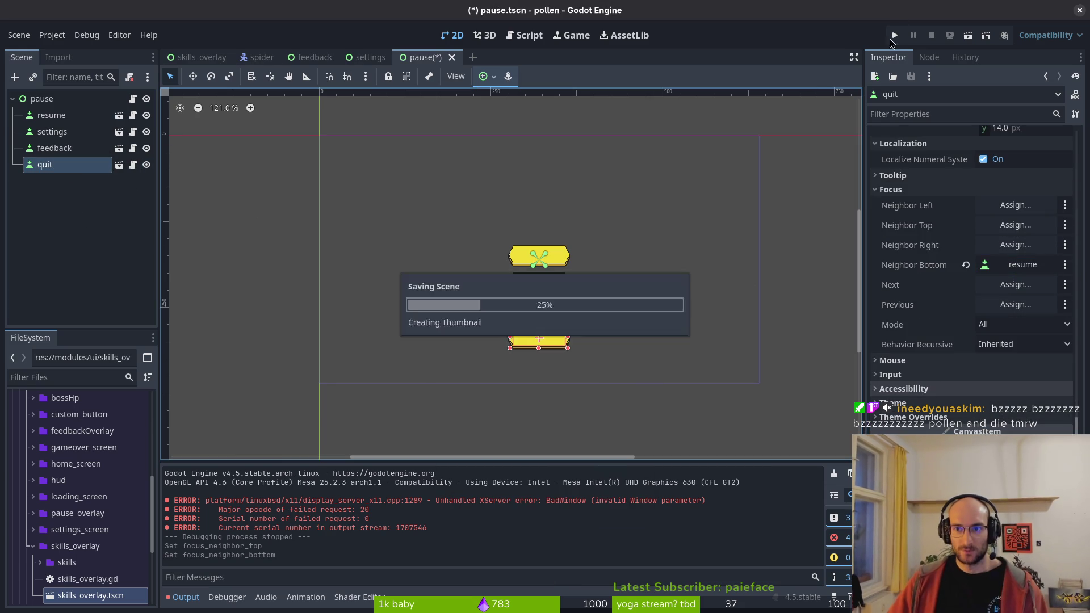
- Start a level, toggle the pause menu with Escape, try Up/Down focus moves, then close the game
key("Return")
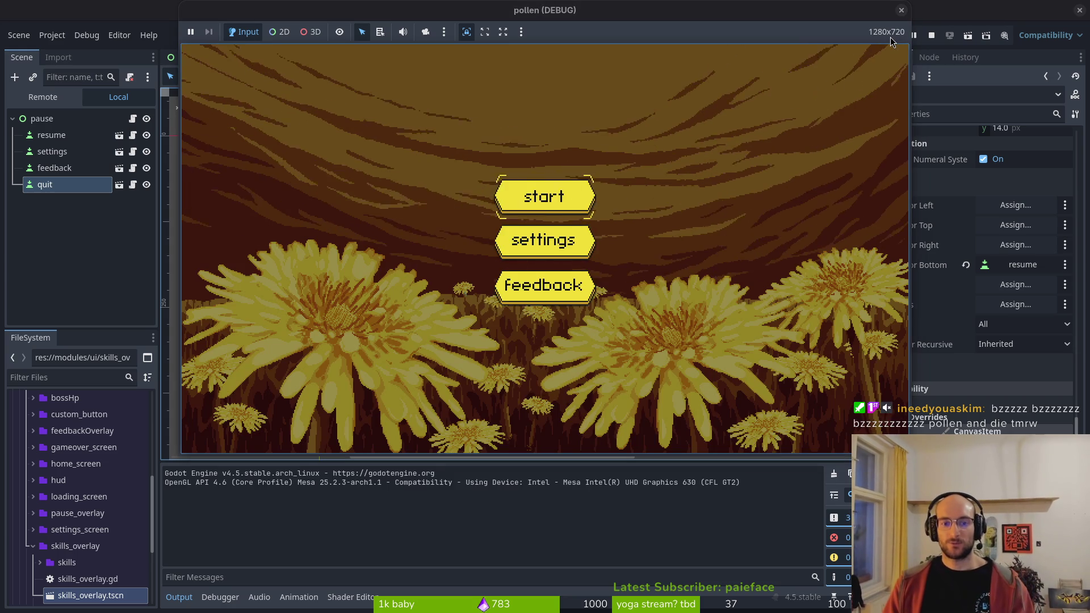
key("Escape")
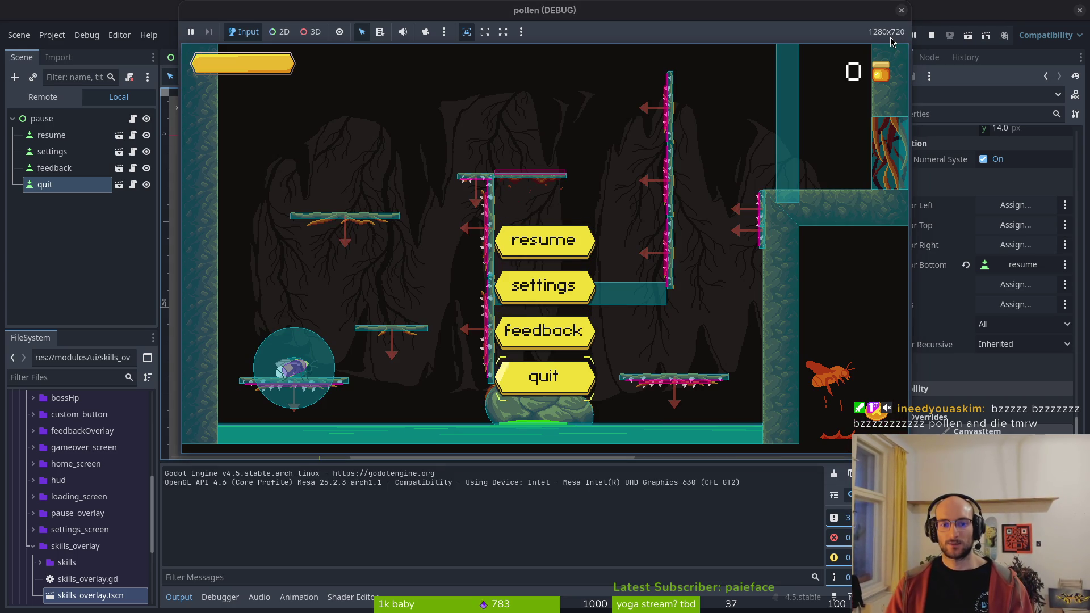
key("Up")
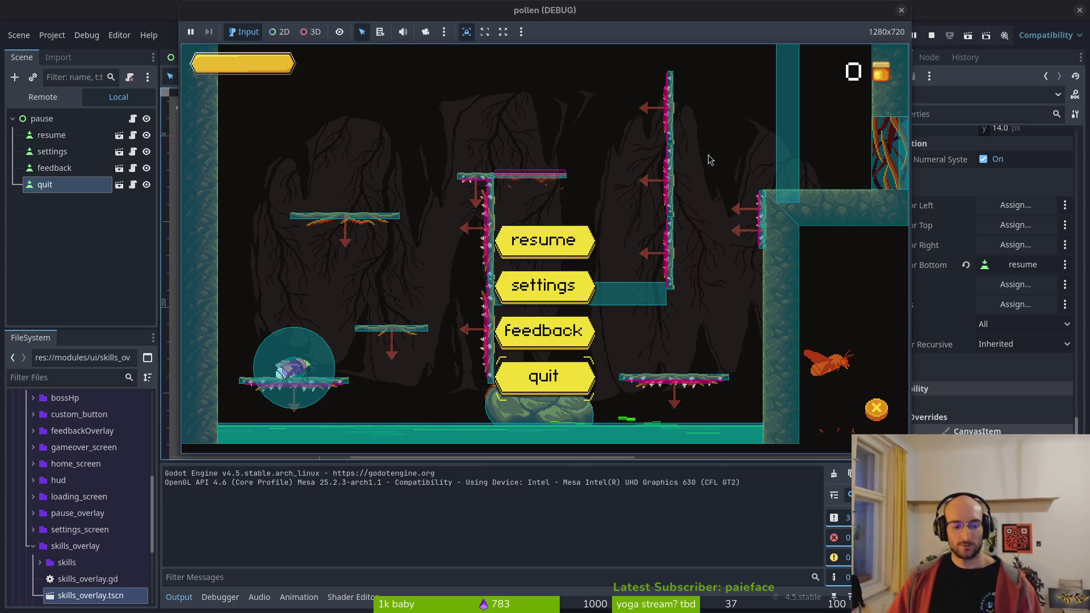
key("Return")
key("Escape")
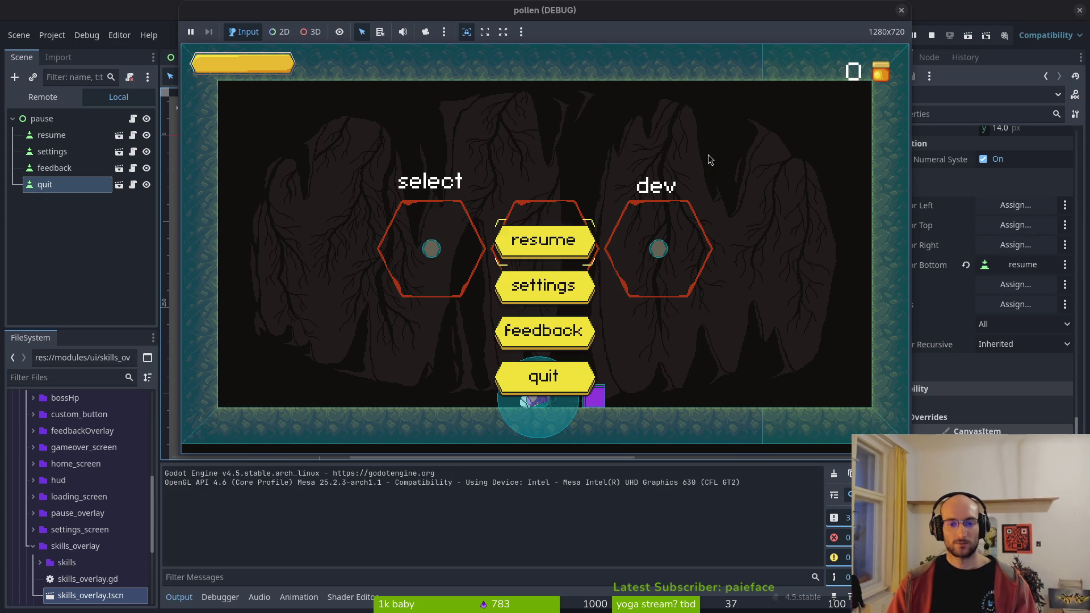
key("Down")
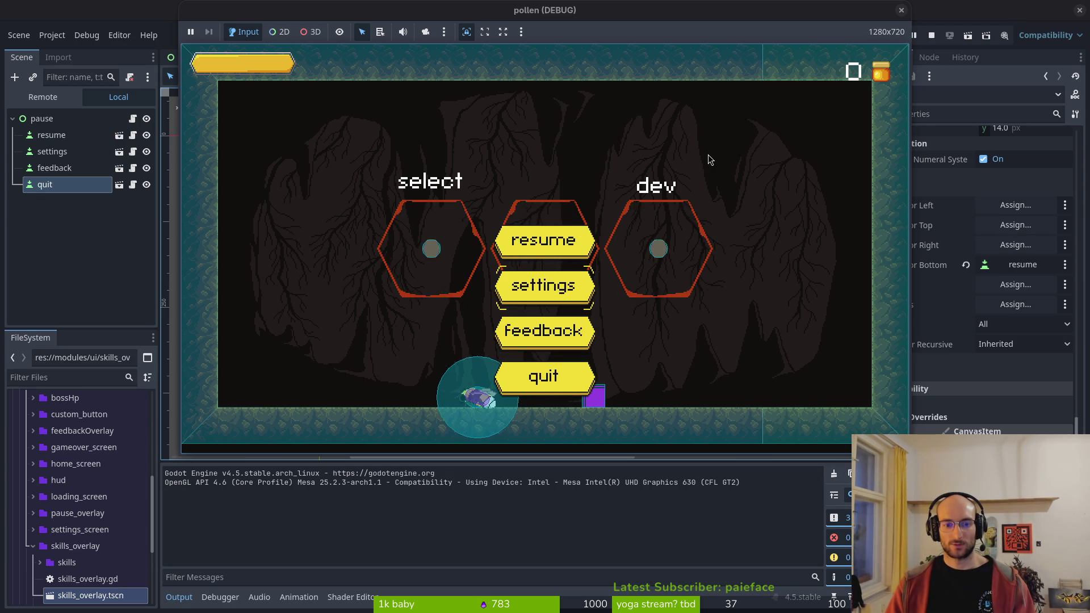
key("Escape")
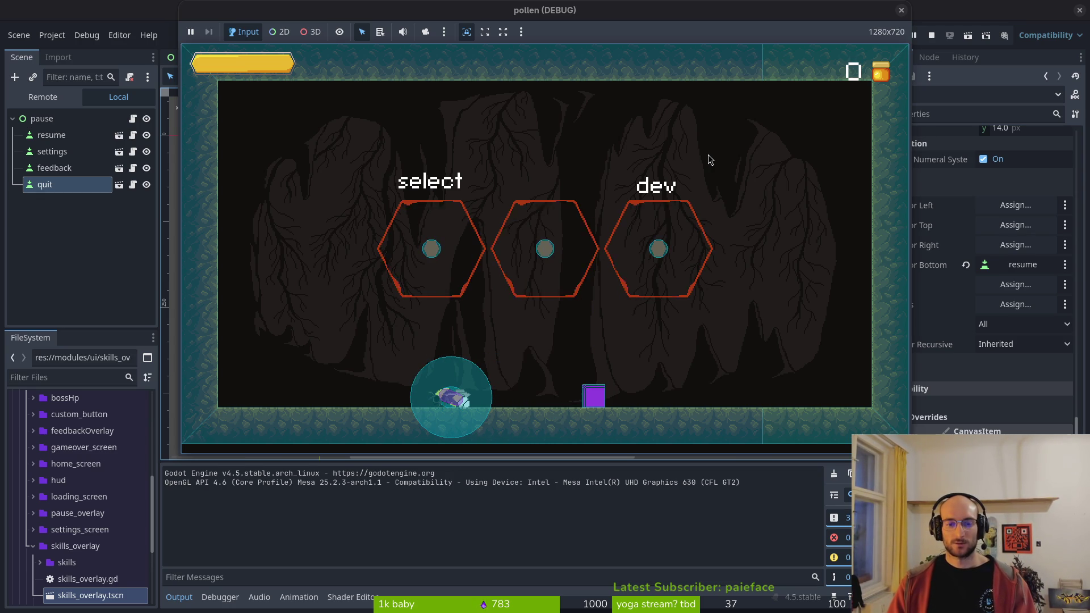
key("Escape")
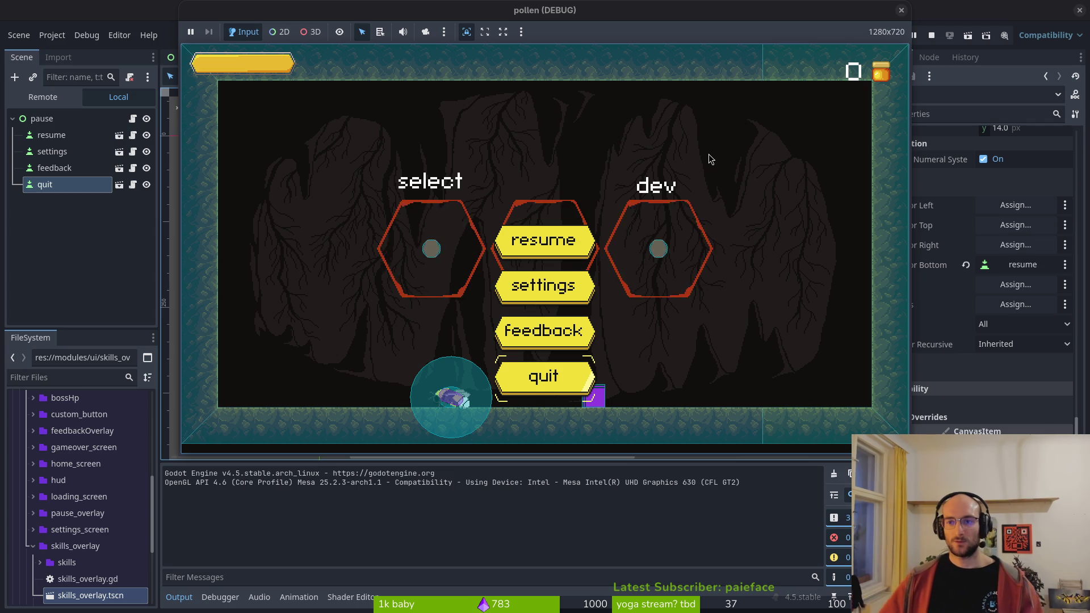
left_click(903, 11)
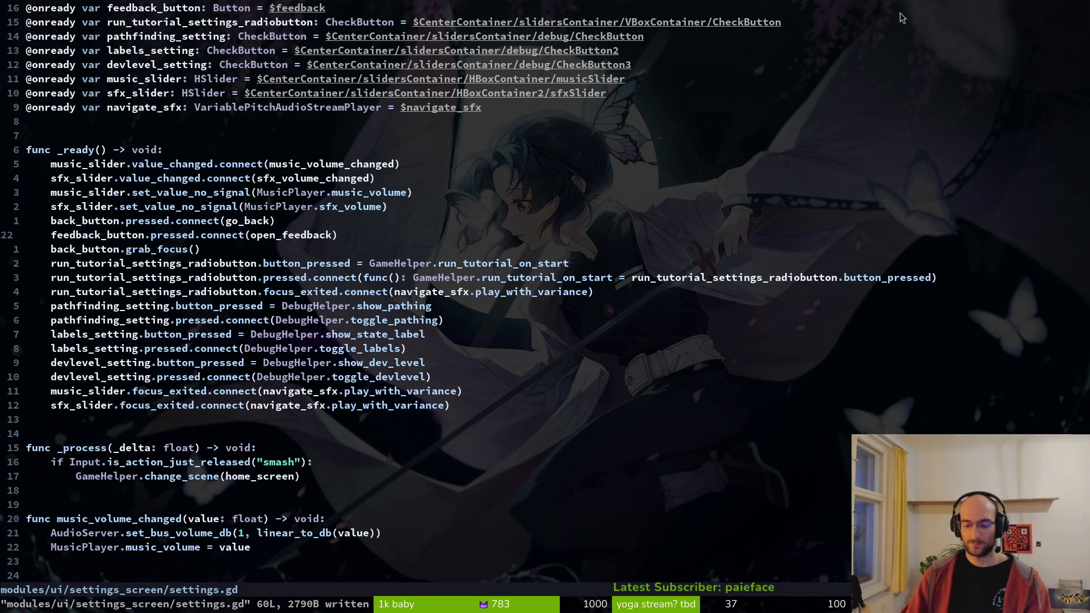
- Open pause.gd through the file finder by searching 'paus'
key("ctrl+p")
type("paus")
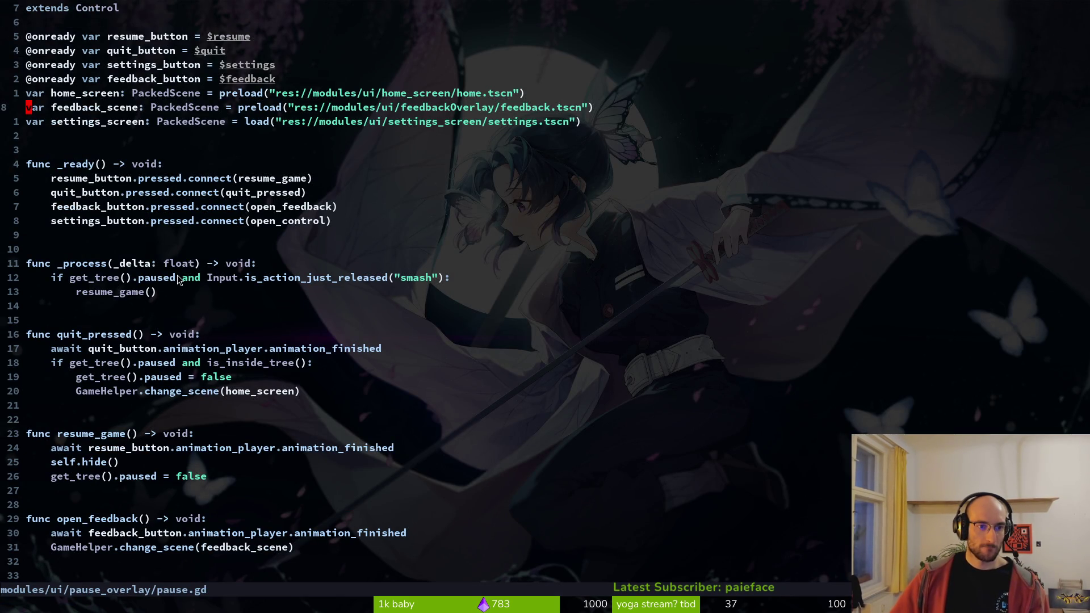
left_click(114, 298)
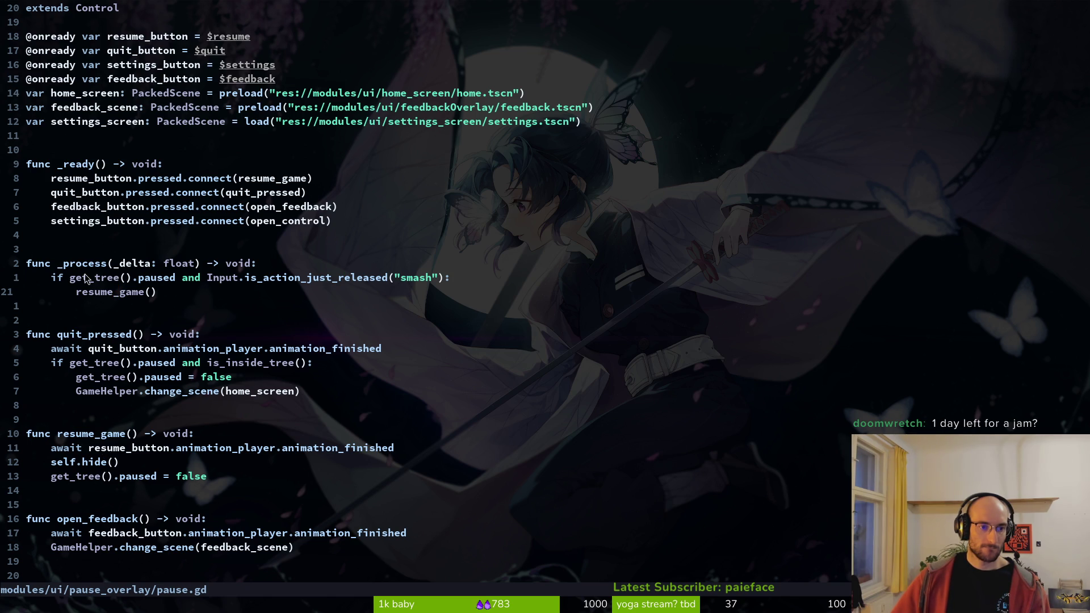
- Check the _process paused condition, save pause.gd with :w, and relaunch the game from Godot
left_click(167, 277)
type(":write")
key("Return")
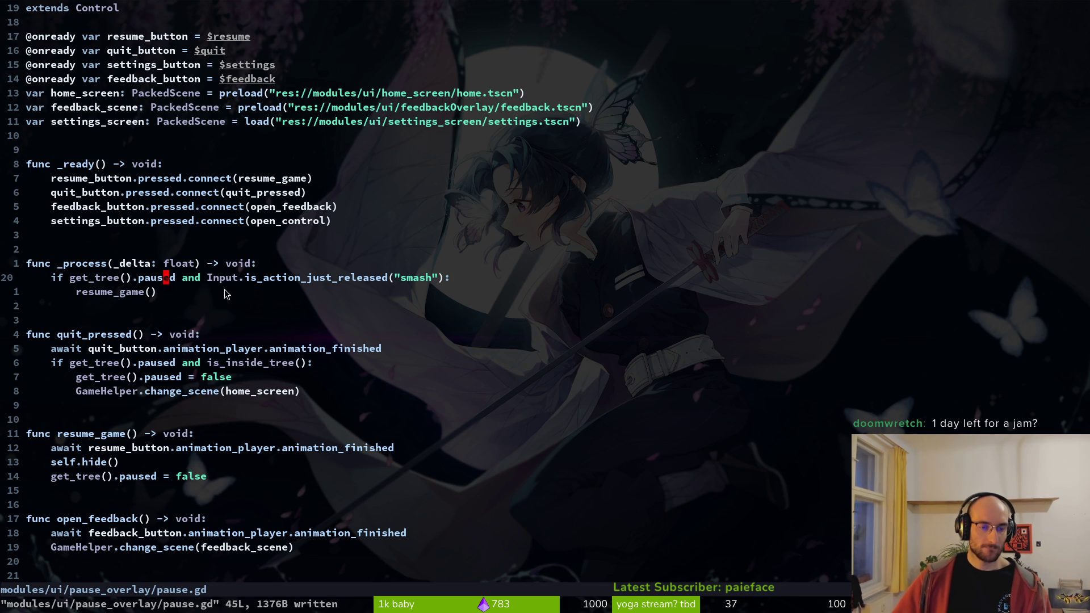
key("alt+Tab")
left_click(895, 34)
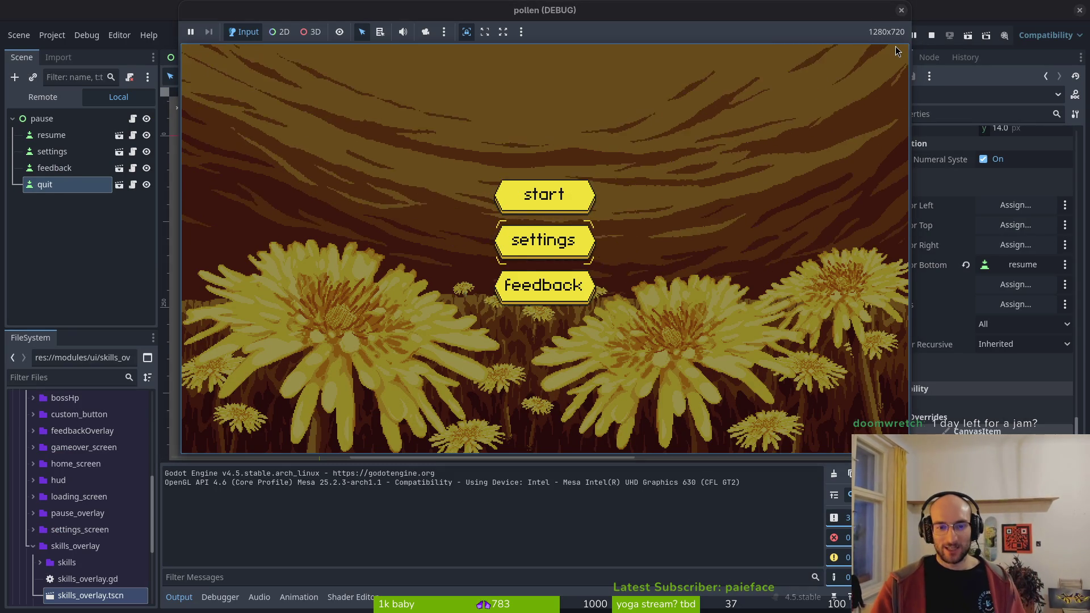
- In a level, verify Up wraps focus from resume to quit and Down returns it, then stop the game
key("Down")
key("Return")
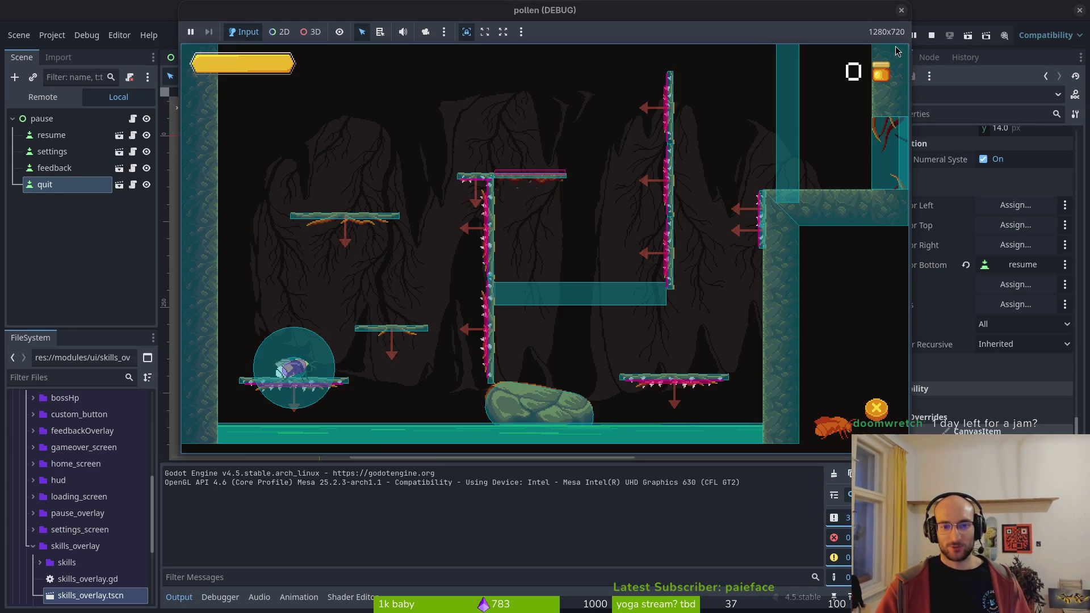
key("Escape")
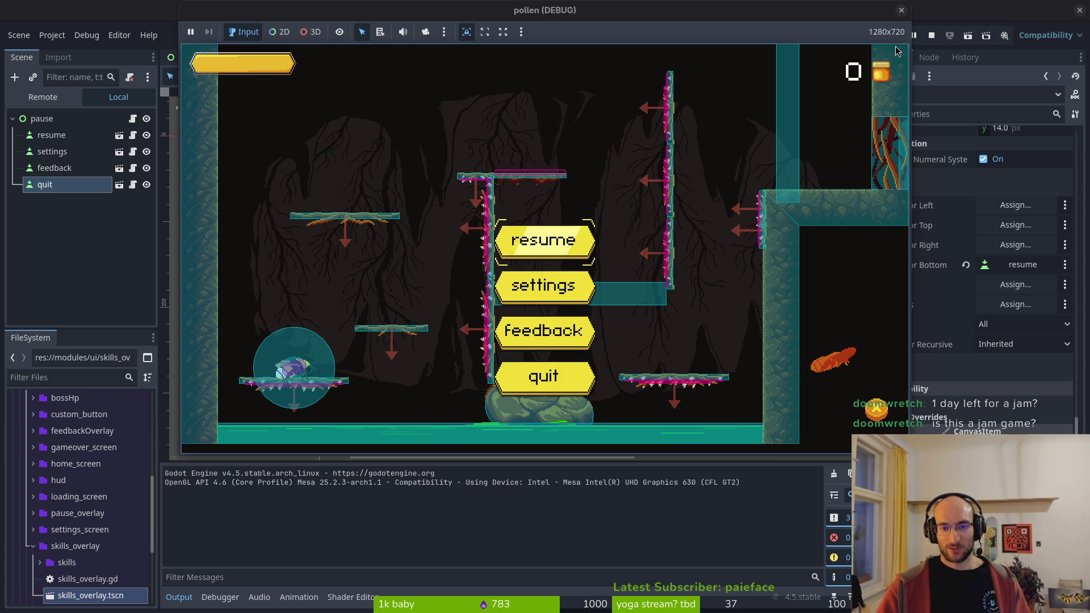
key("Up")
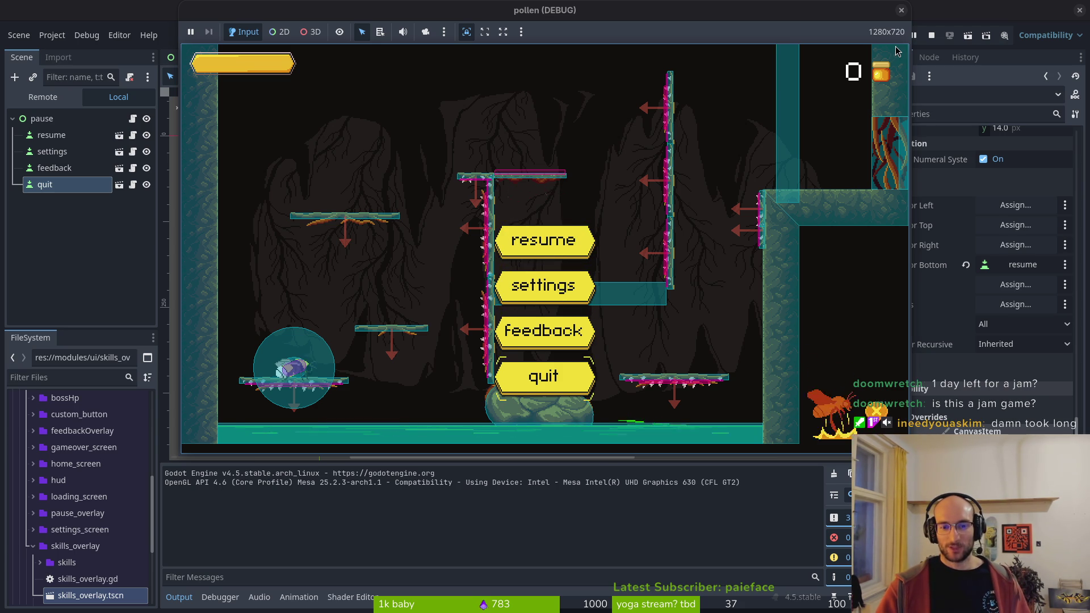
key("Down")
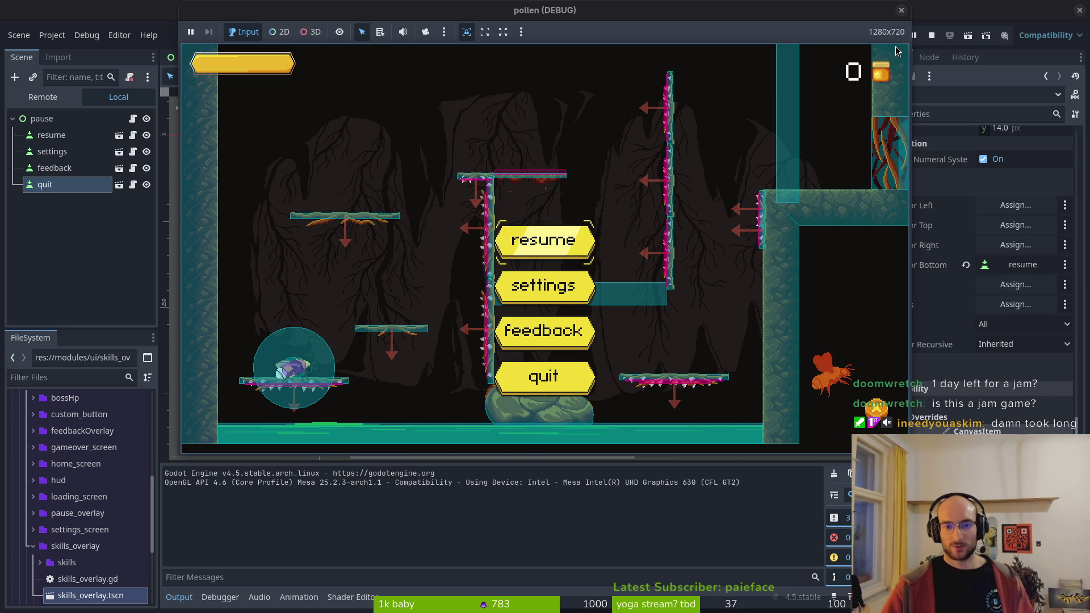
key("Return")
key("F8")
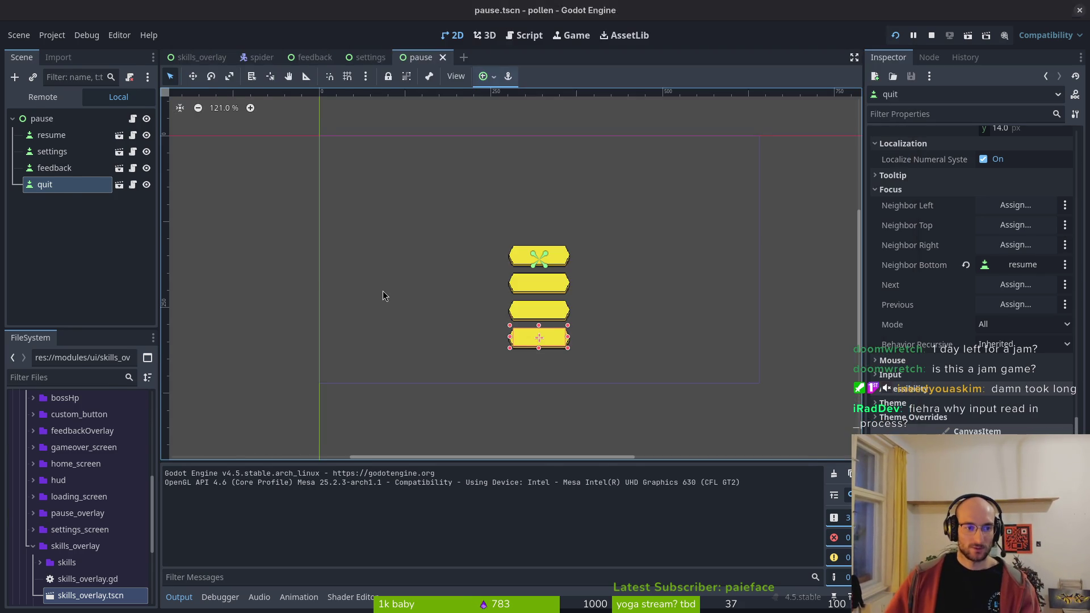
- In resume_game, move self.hide() above the await line and save pause.gd
key("alt+Tab")
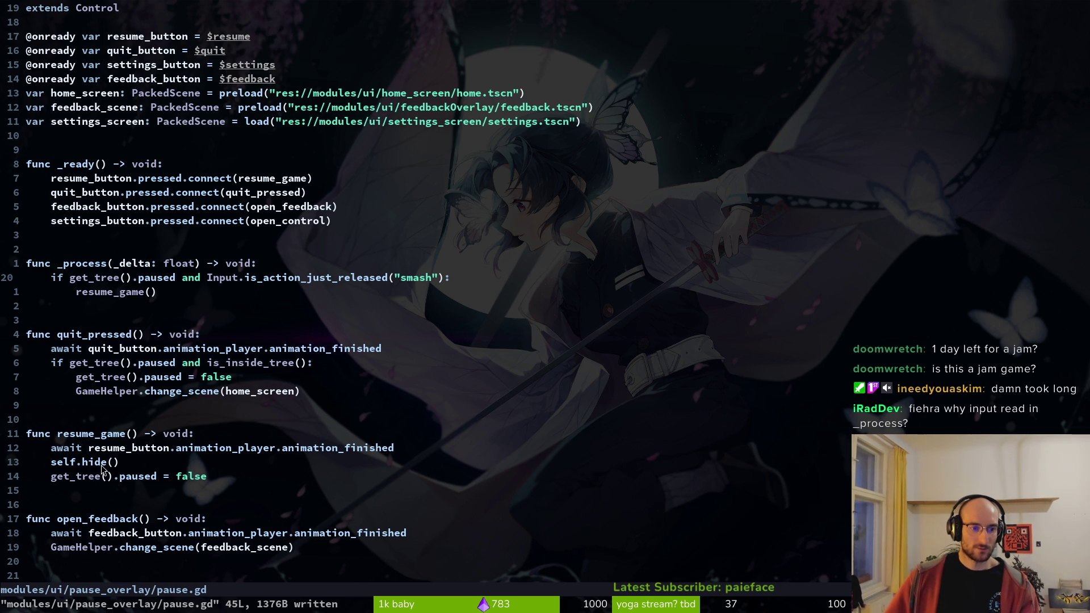
left_click(98, 462)
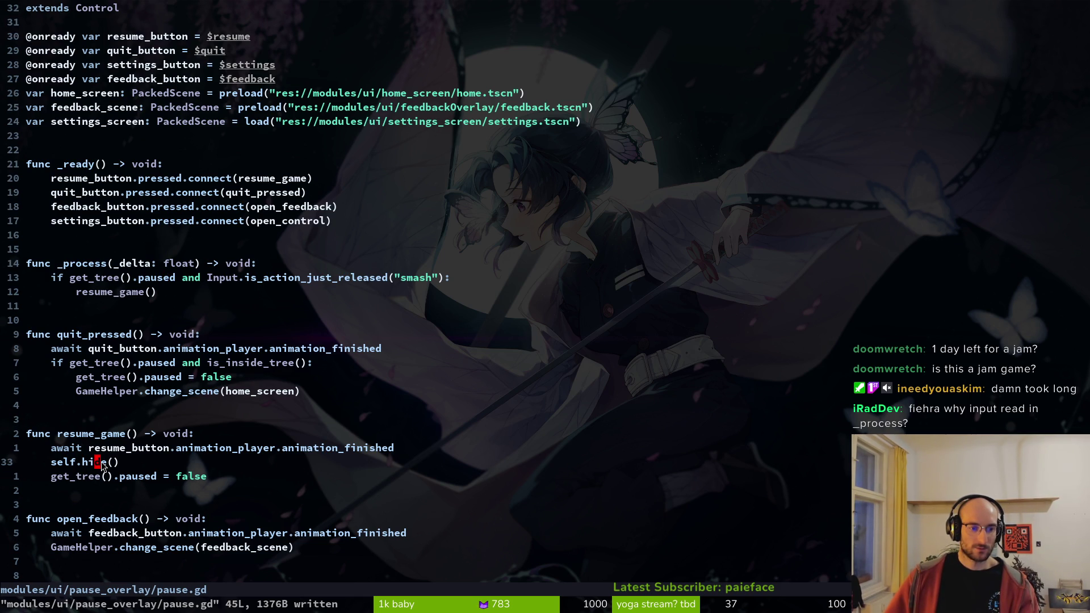
key("d")
key("d")
type("kP:w")
key("Return")
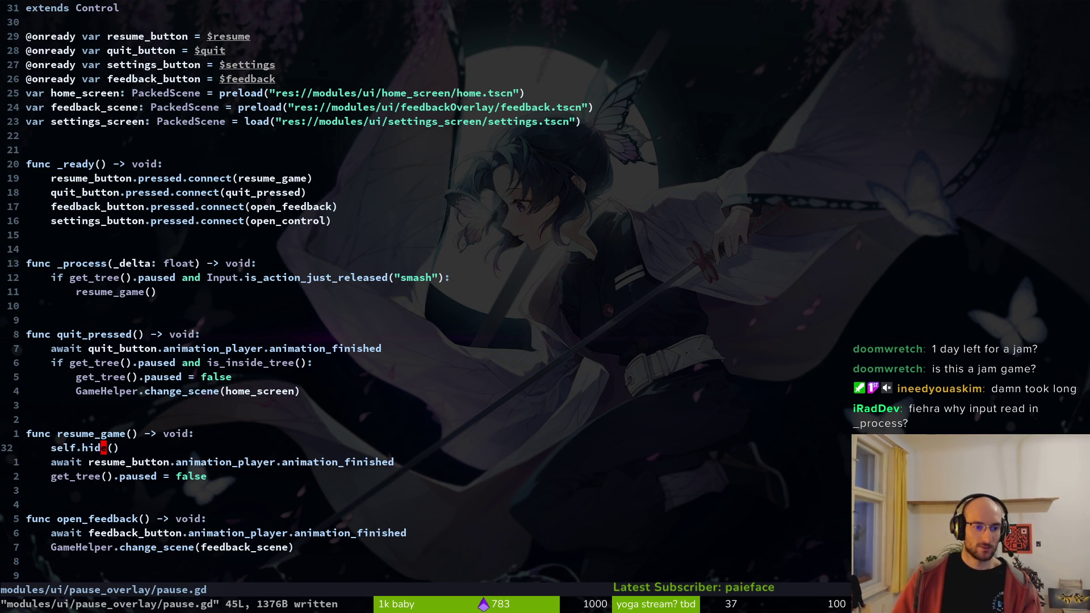
- Put self.hide() back below the await line, save again, and return to Godot
key("d")
key("d")
type("p")
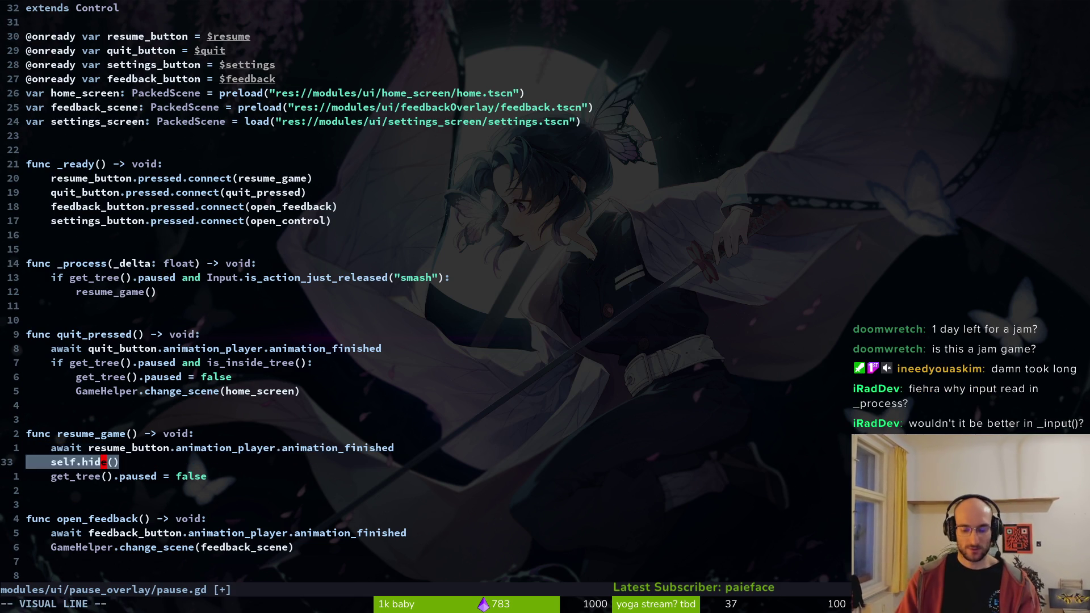
type(":w")
key("Return")
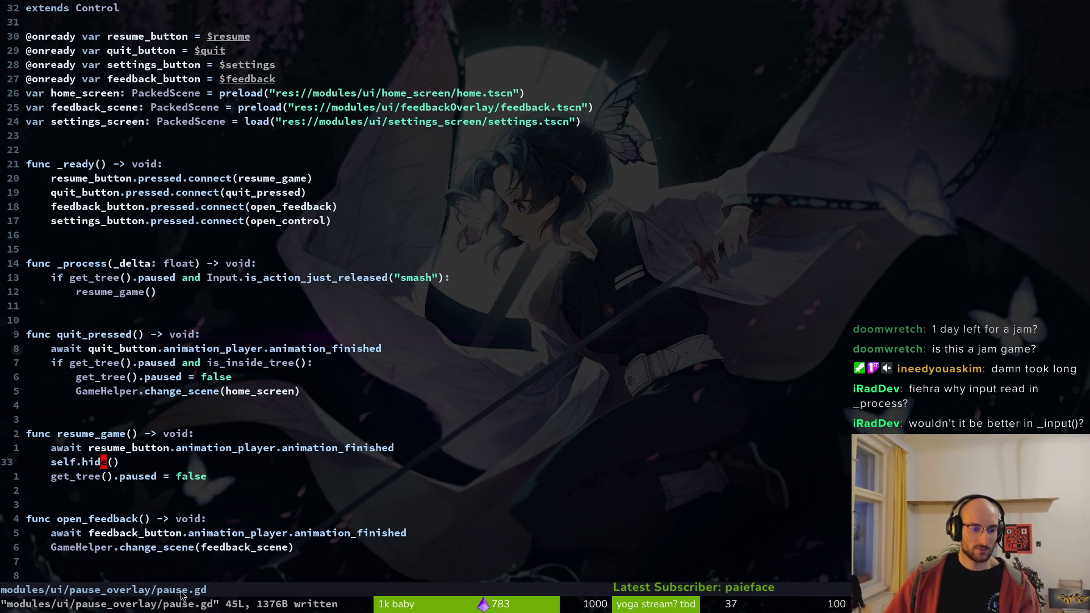
key("alt+Tab")
- Stop and relaunch the pollen game, then bring the editor back in front
left_click(897, 36)
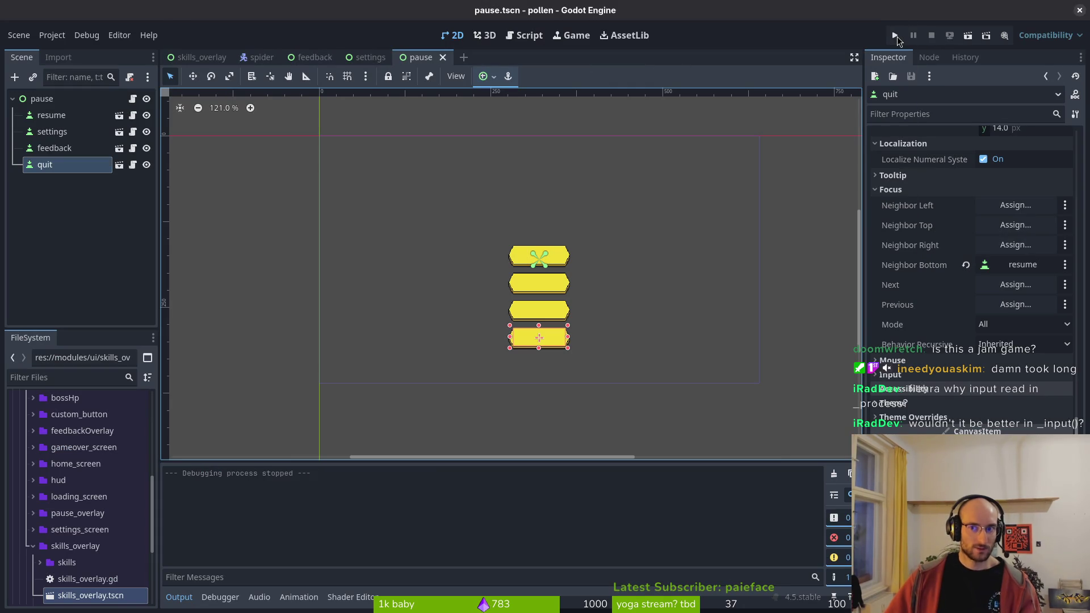
left_click(897, 36)
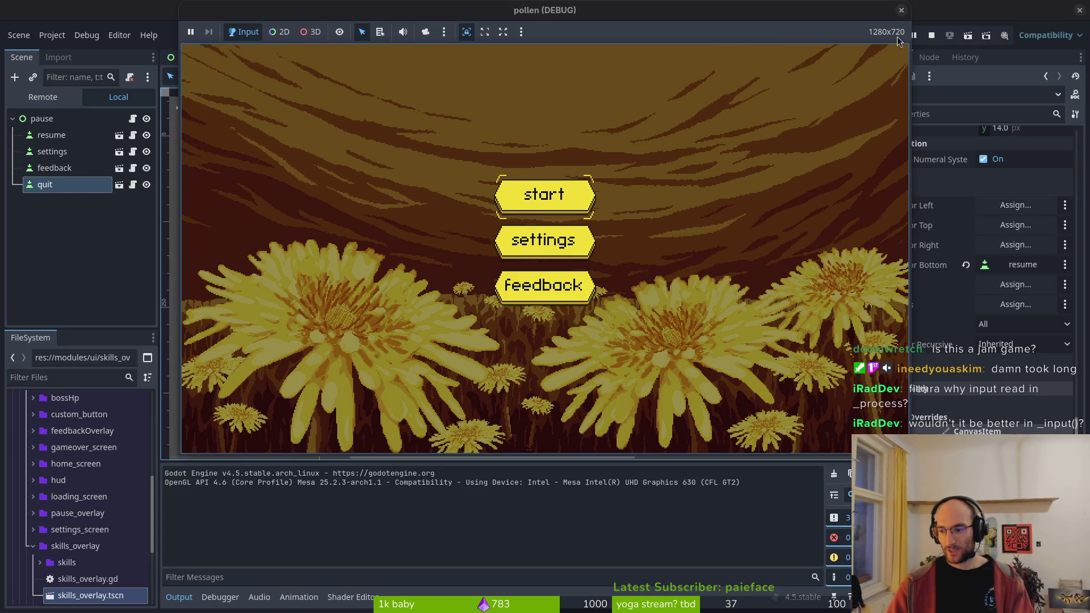
key("alt+Tab")
key("alt+Tab")
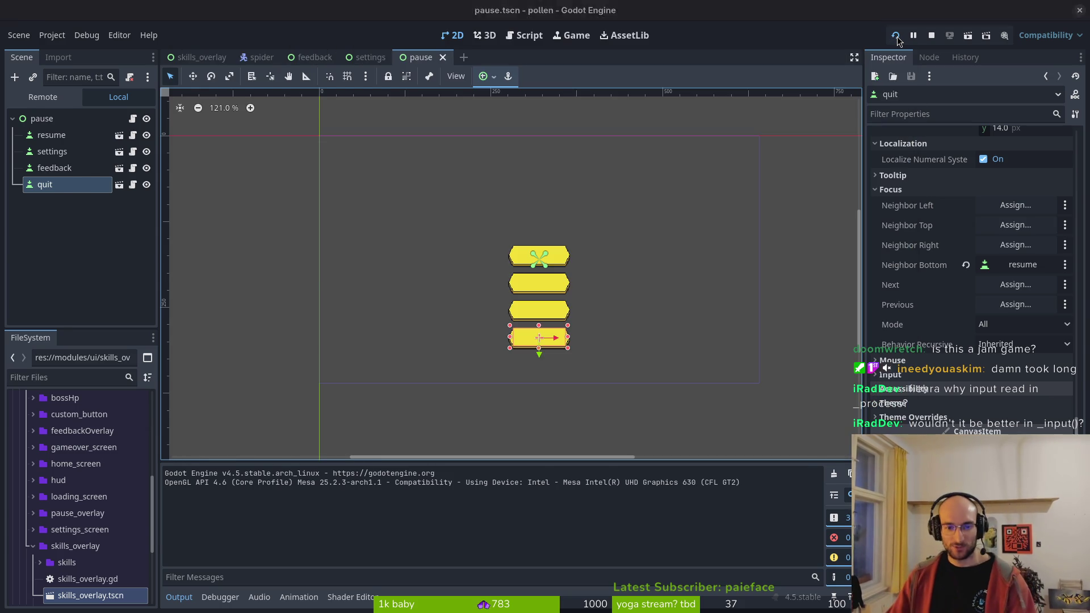
- Rename the _process function to input and save pause.gd
type("14k")
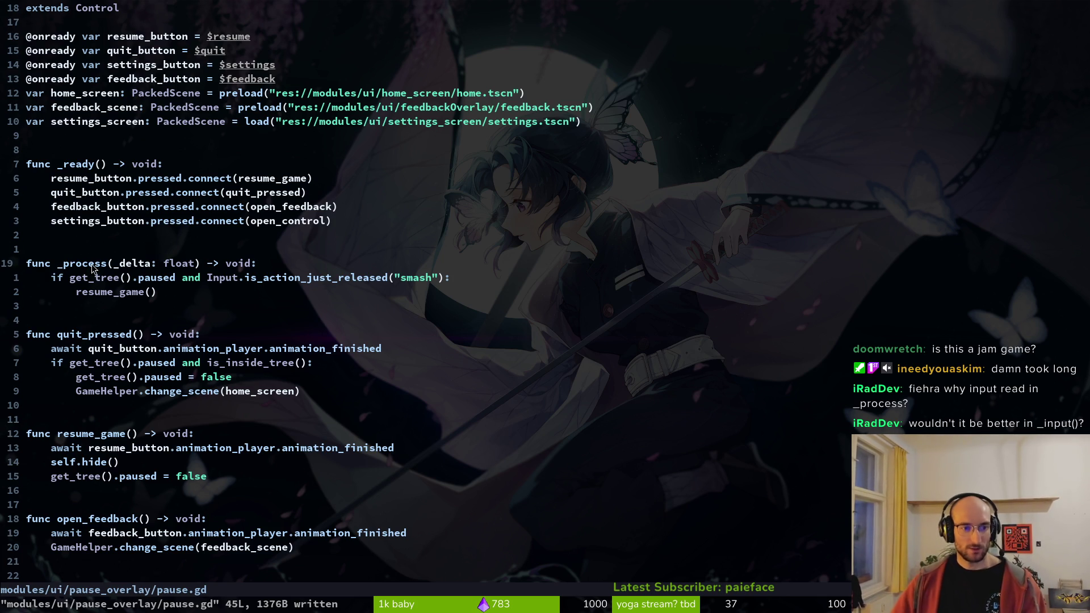
type("ciwinu")
key("BackSpace")
type("p")
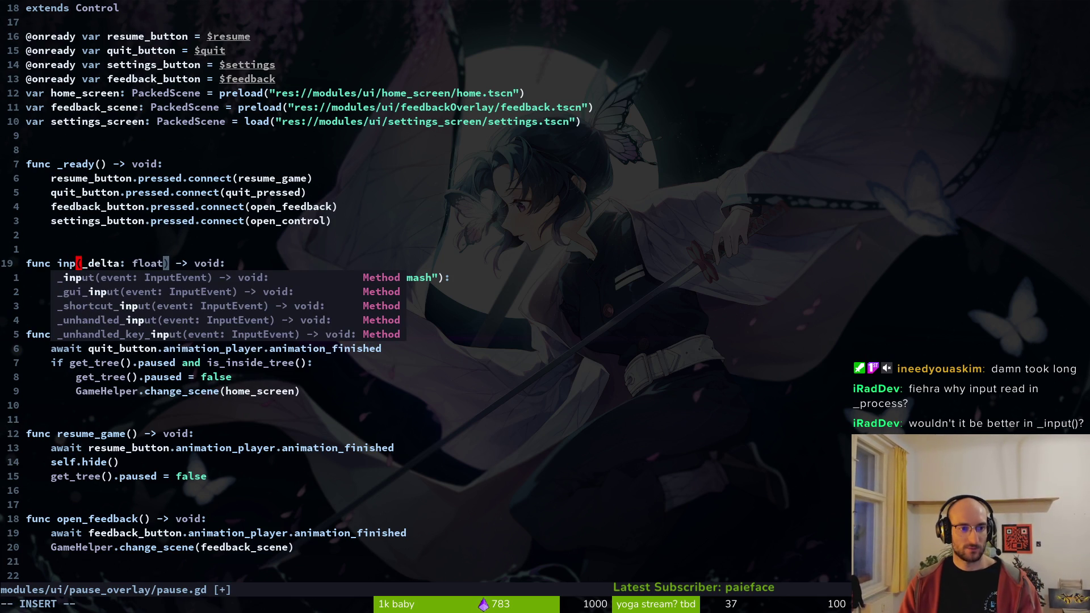
type("ut")
key("Escape")
type(":w")
key("Return")
- Replace the delta parameter with event and save
key("l")
key("l")
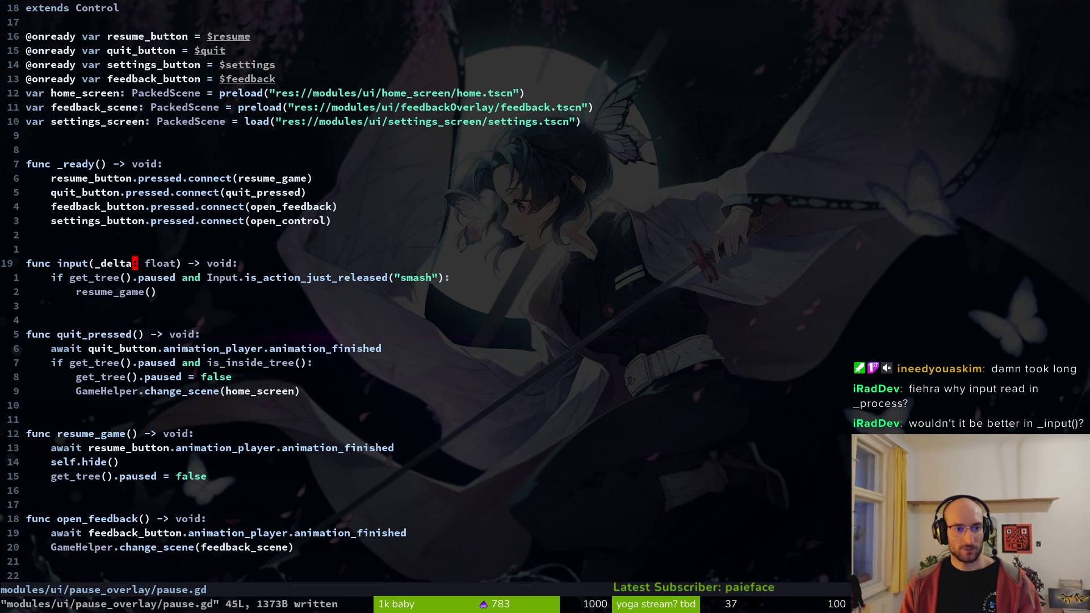
key("a")
key("BackSpace")
key("BackSpace")
key("BackSpace")
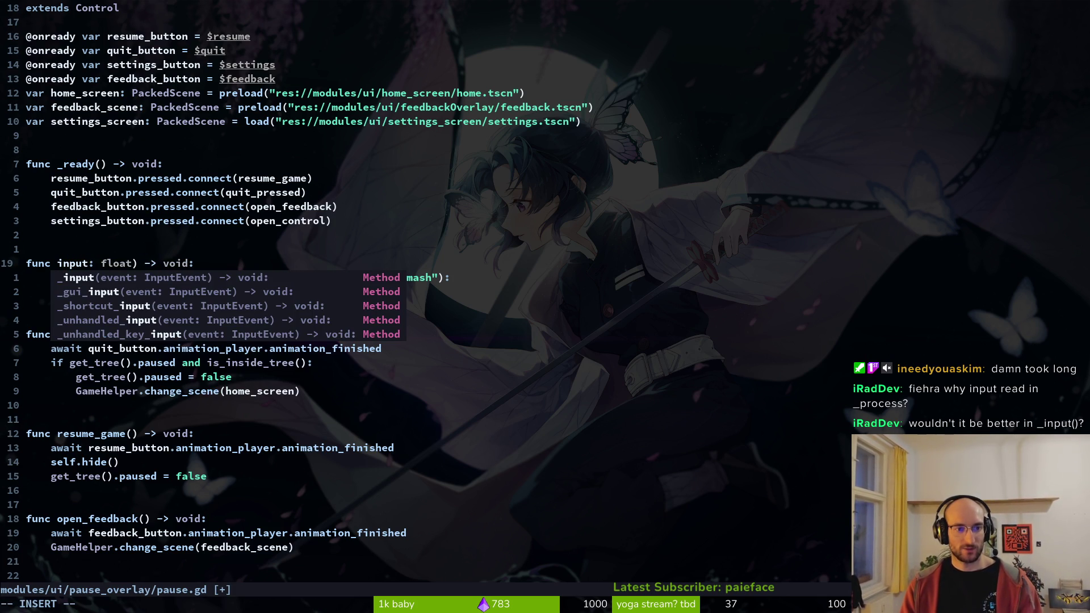
type("(event")
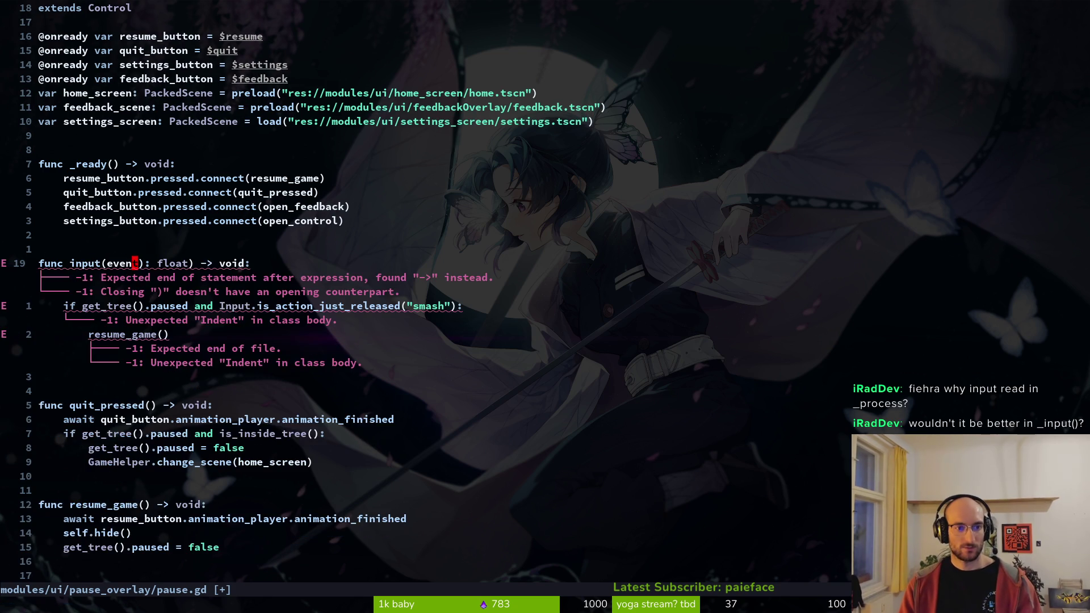
key("Escape")
type(":w")
key("Return")
- Give the event parameter the InputEvent type and save
key("j")
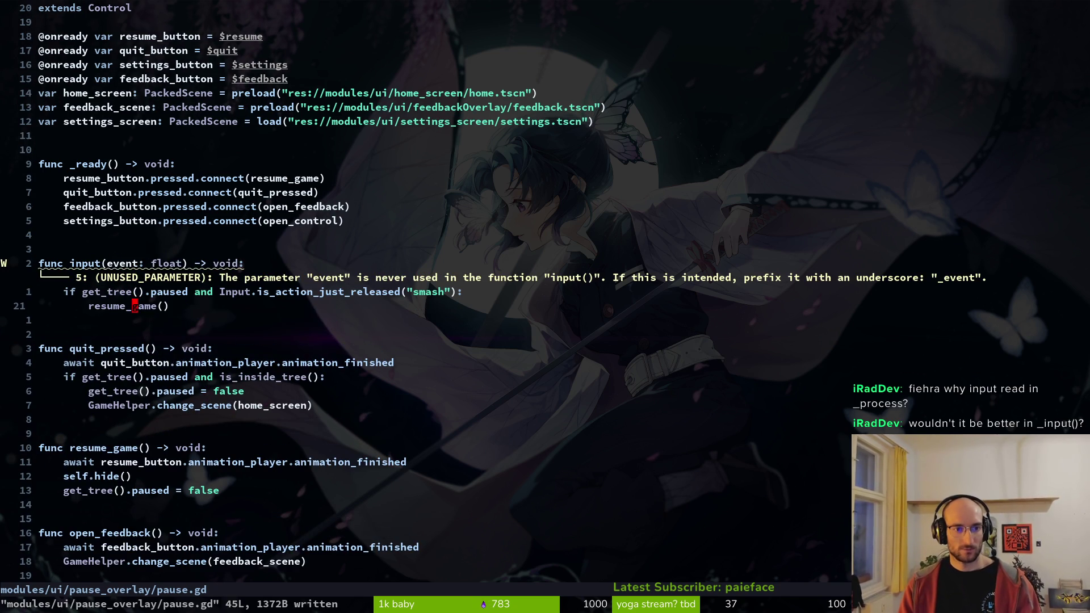
key("0")
key("k")
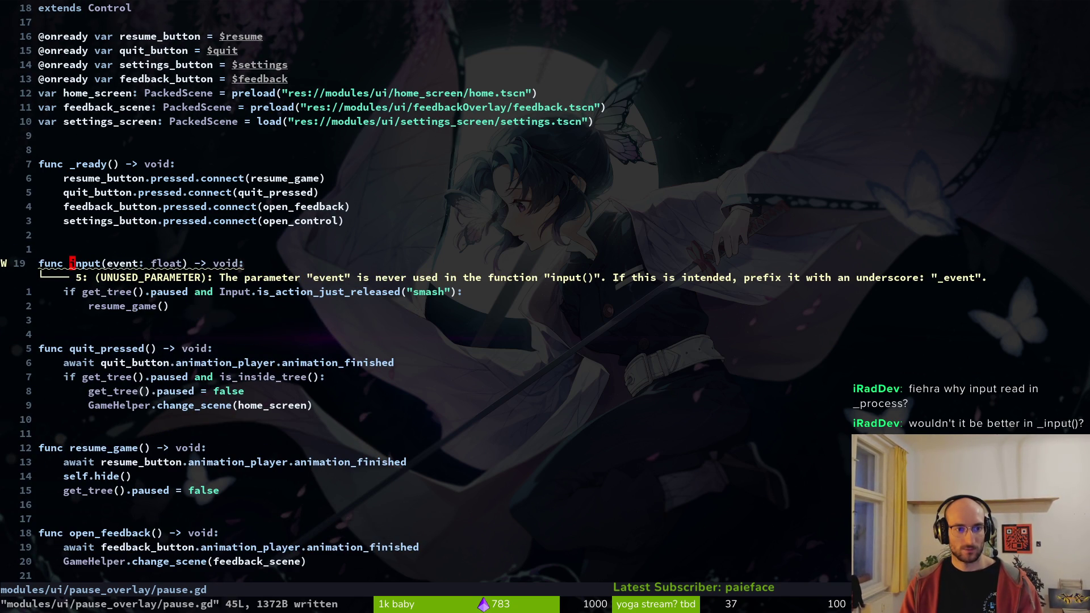
type("cwEven")
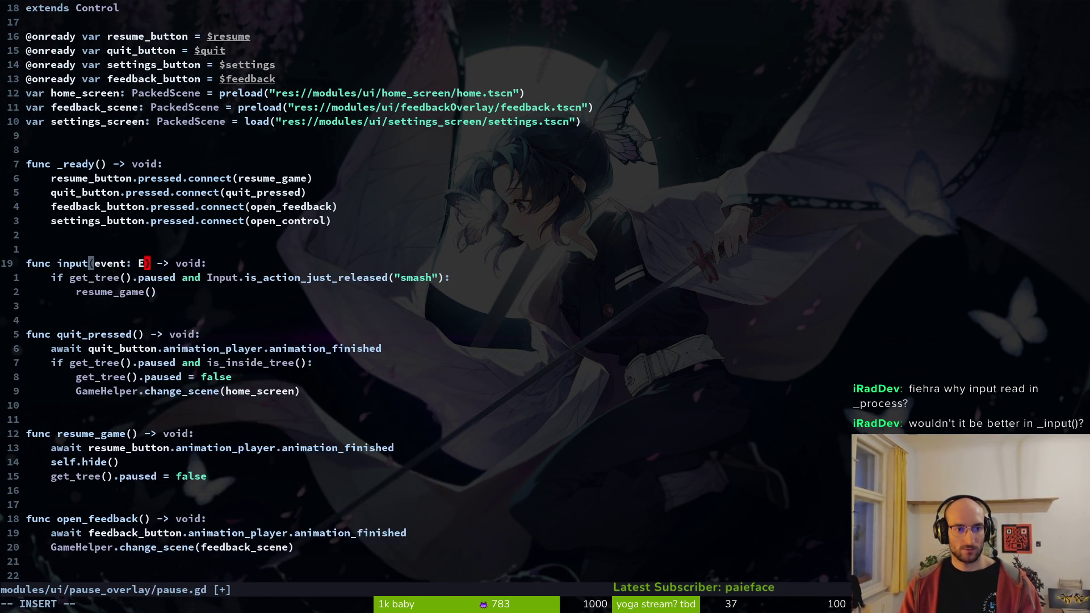
key("Return")
key("Escape")
type(":w")
key("Return")
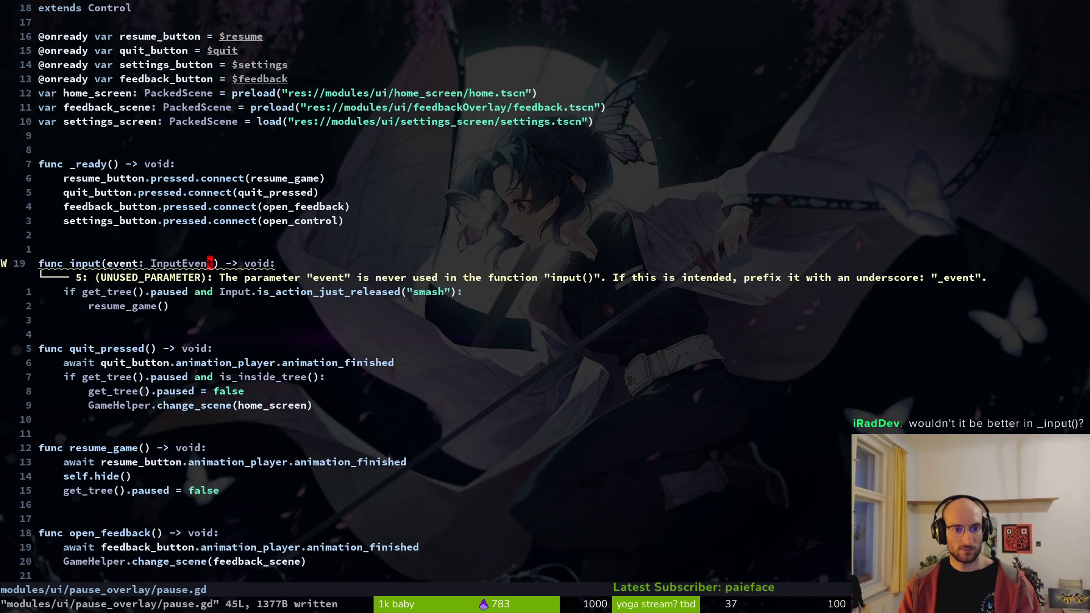
- Rename the parameter to _event, save, and launch the game with F5
type("b")
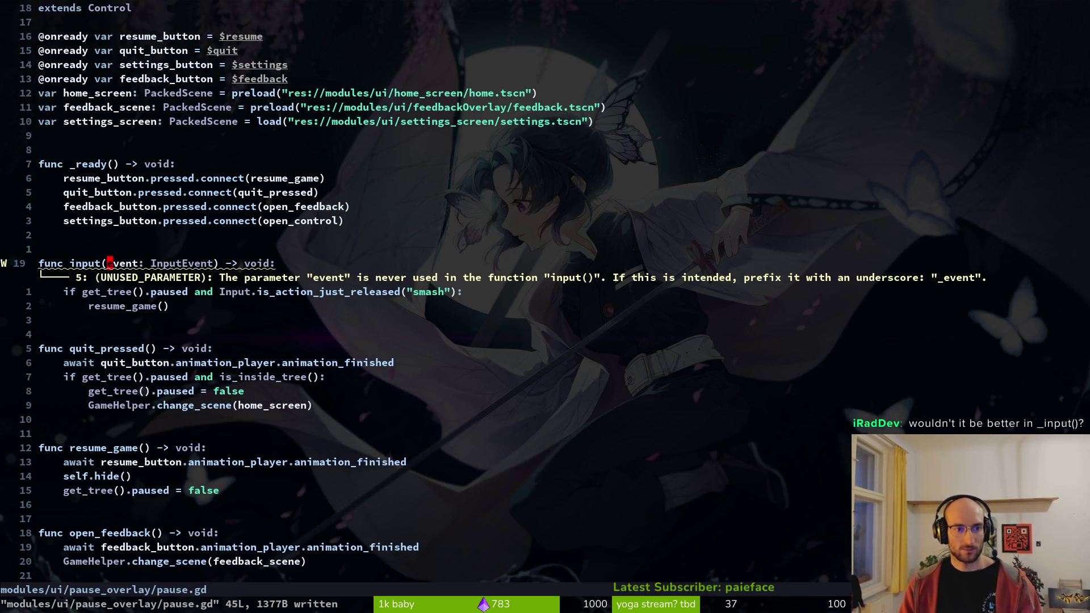
type("i_")
key("Escape")
type(":w")
key("Return")
key("j")
key("j")
key("j")
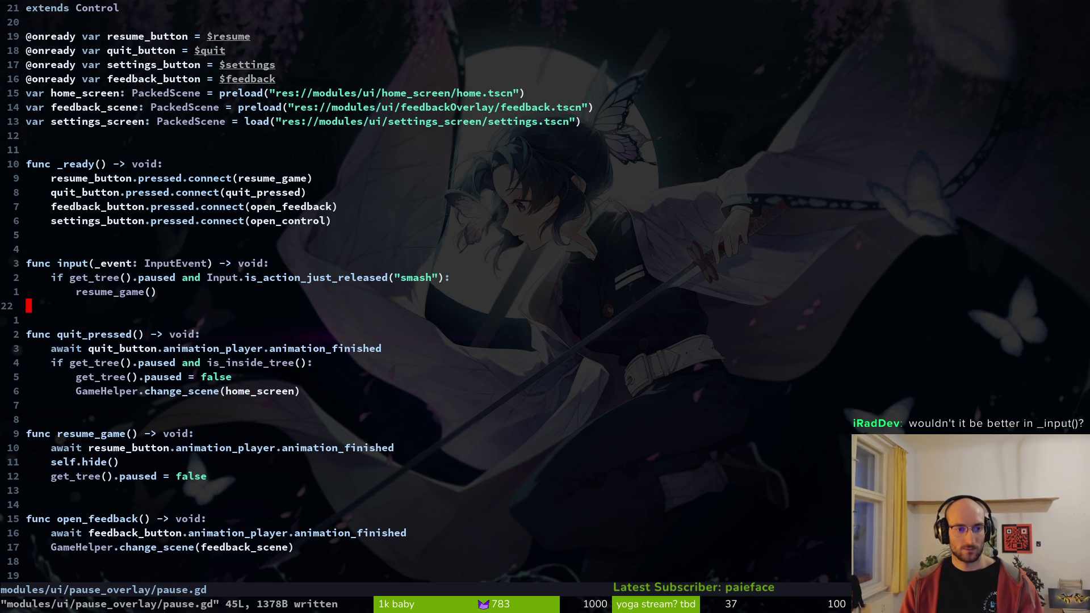
key("alt+Tab")
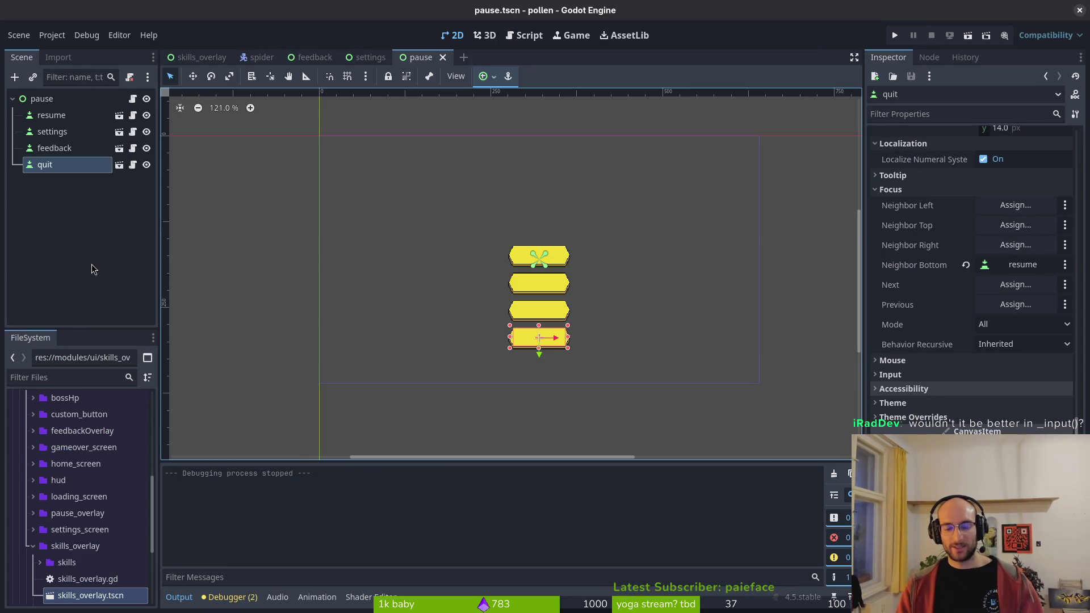
key("F5")
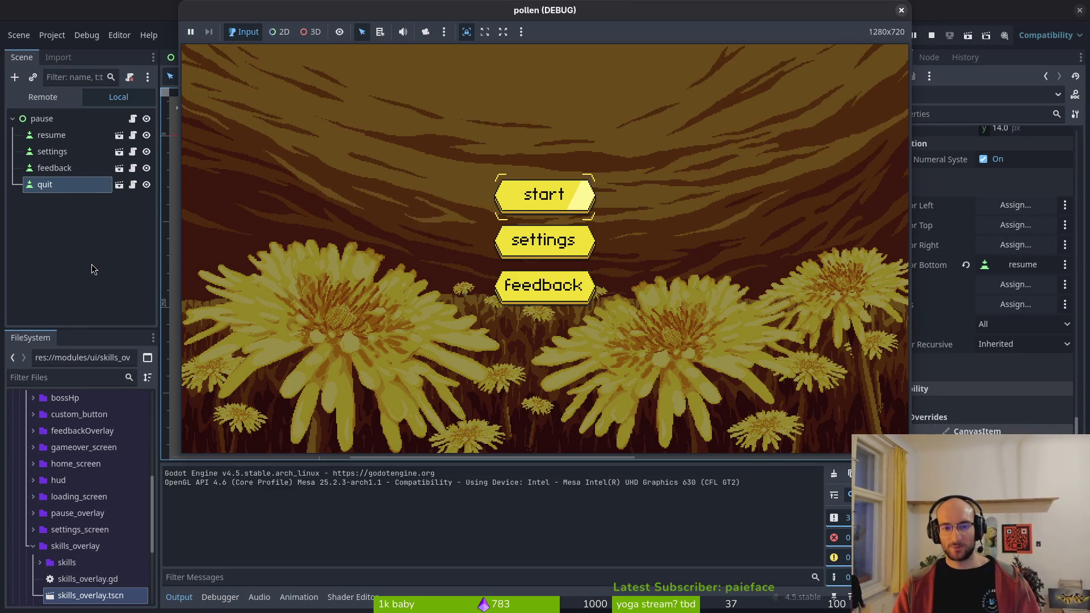
- Start a level, toggle the pause menu, move focus between resume and quit, choose quit, then close the game
key("Return")
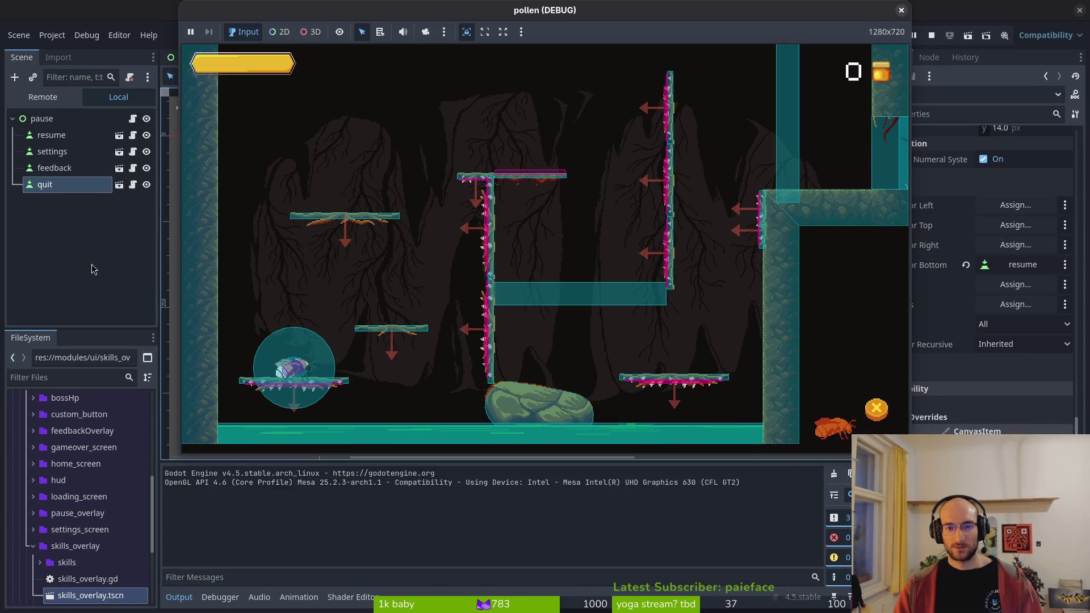
key("Escape")
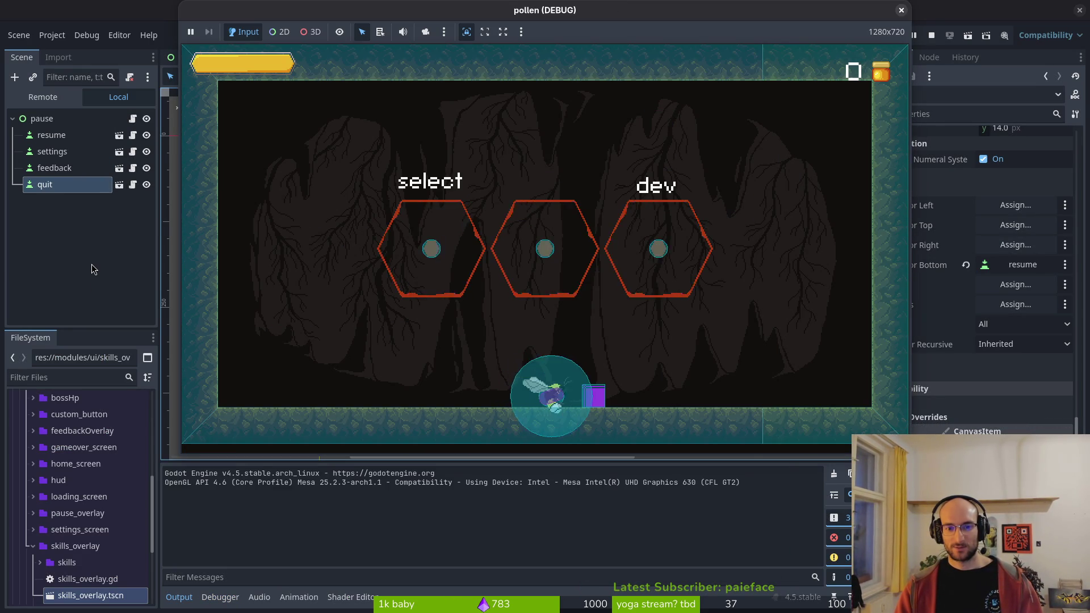
key("Escape")
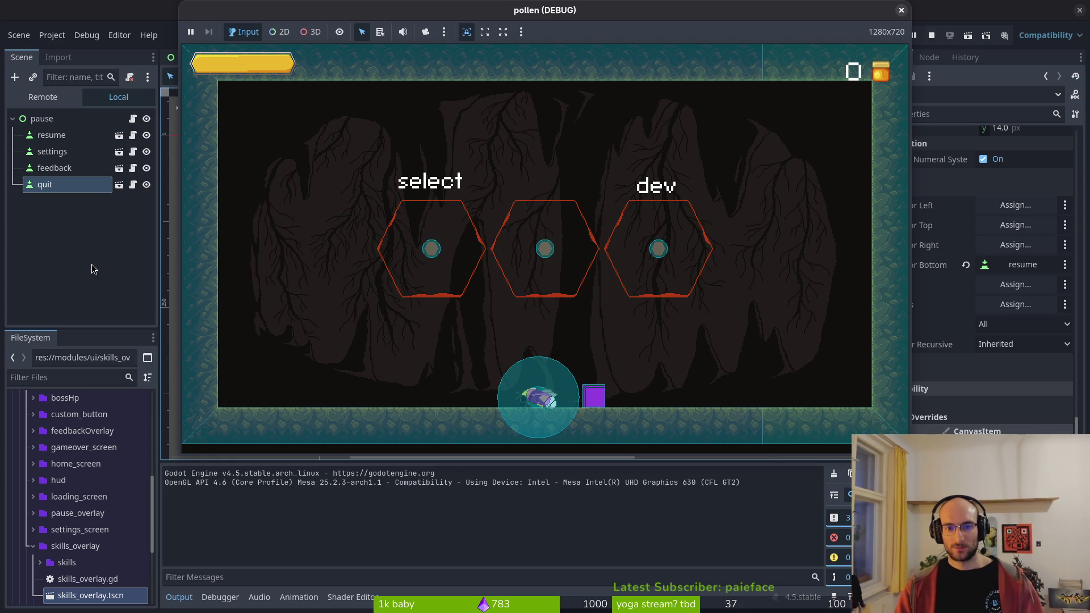
key("Escape")
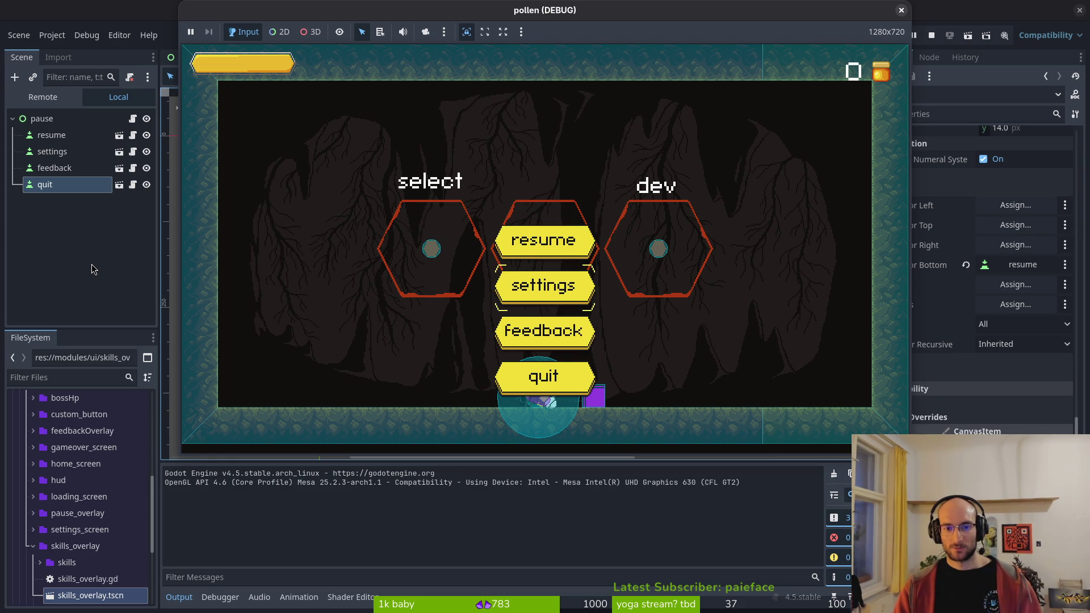
key("Up")
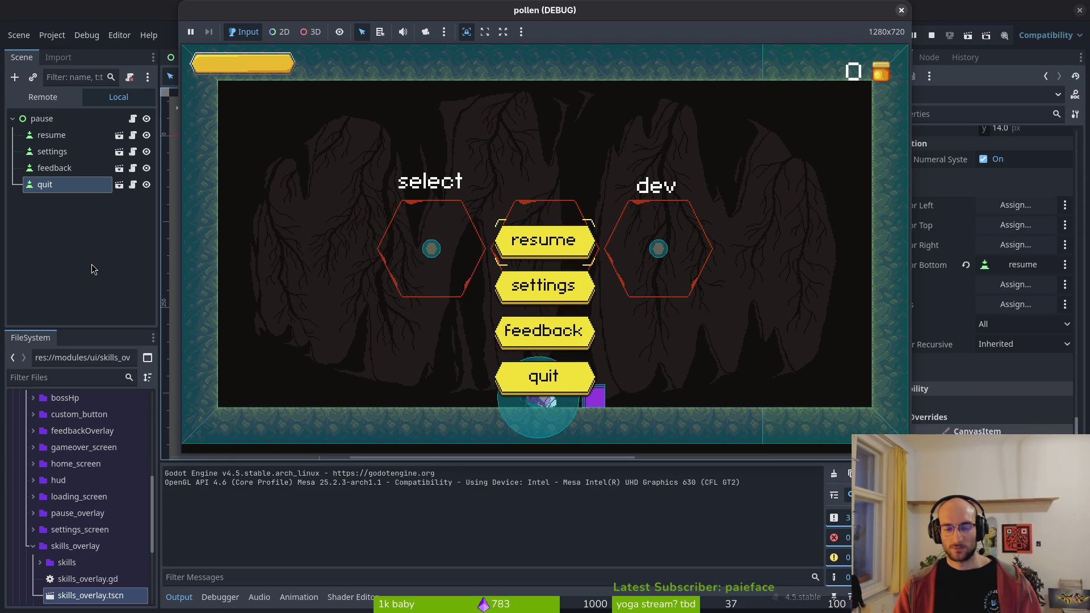
key("Down")
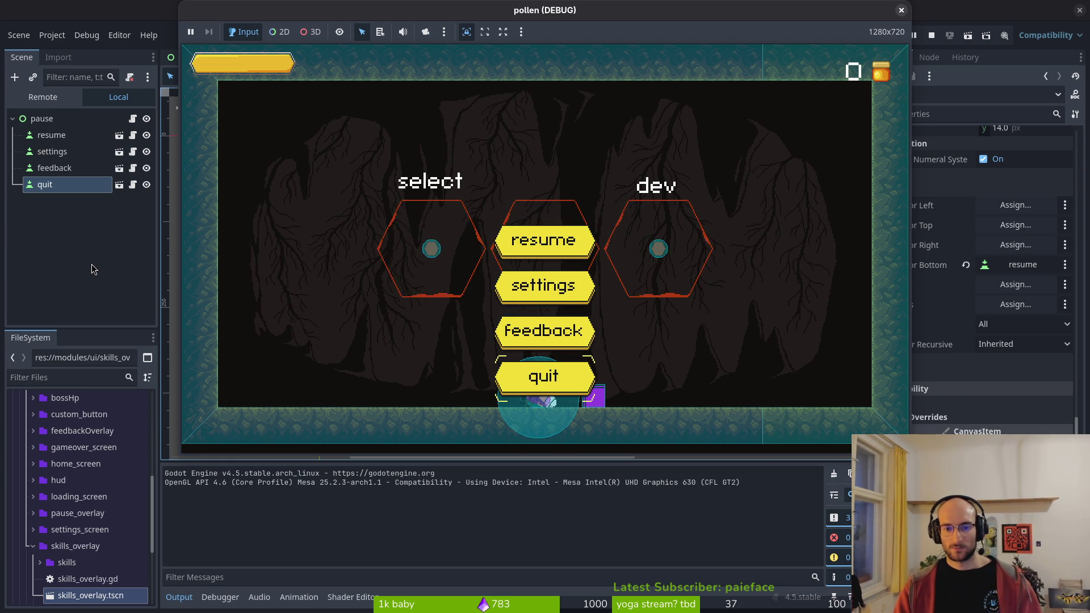
key("Return")
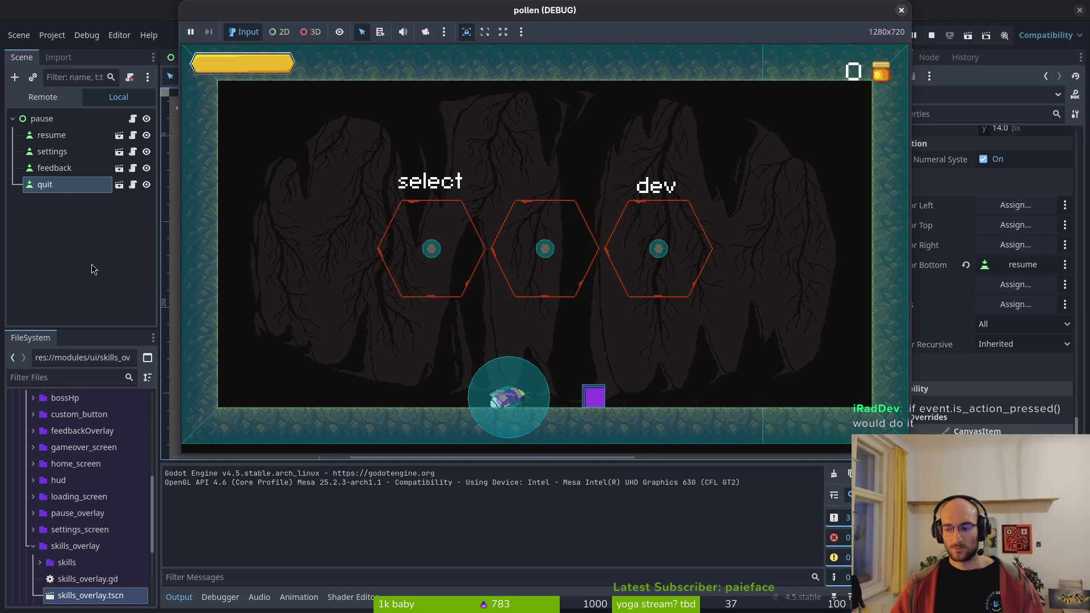
left_click(604, 45)
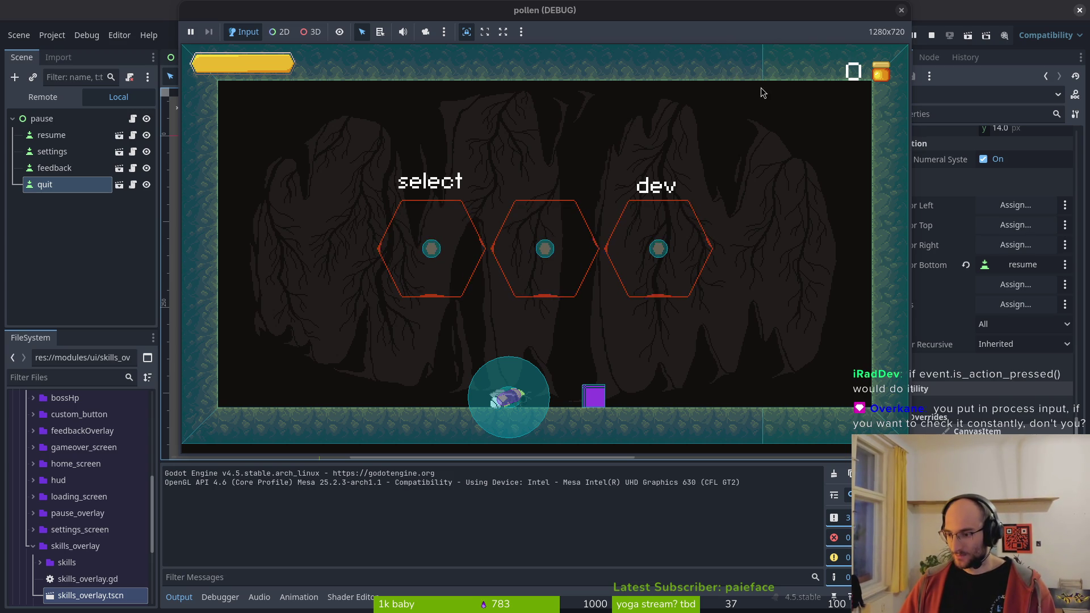
left_click(926, 39)
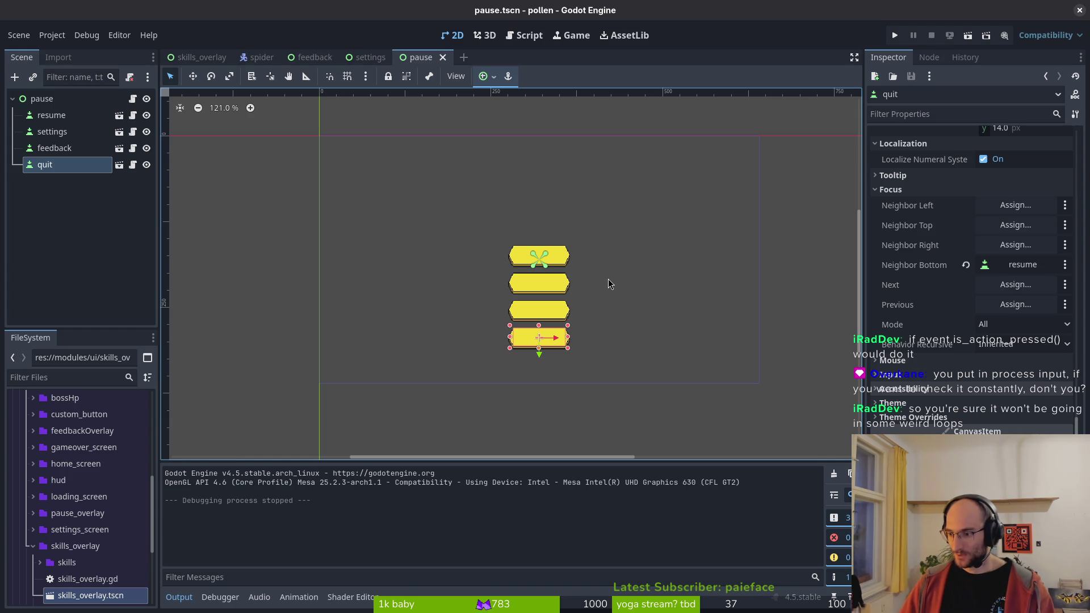
- Return to pause.gd in Neovim and open movement_component.gd via the file finder ('moveme')
key("alt+Tab")
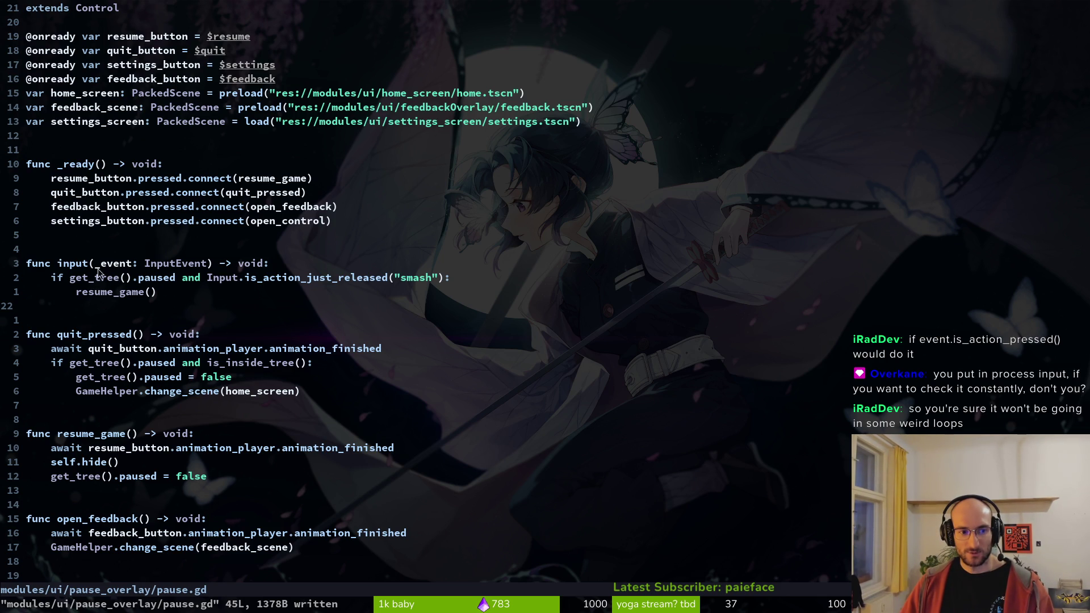
left_click(80, 270)
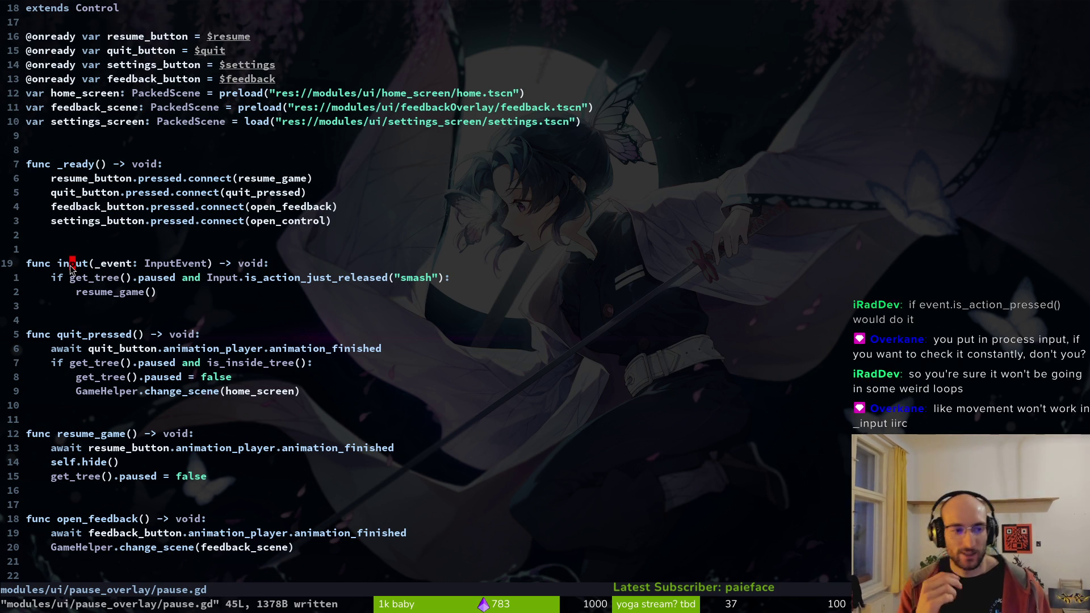
key("ctrl+p")
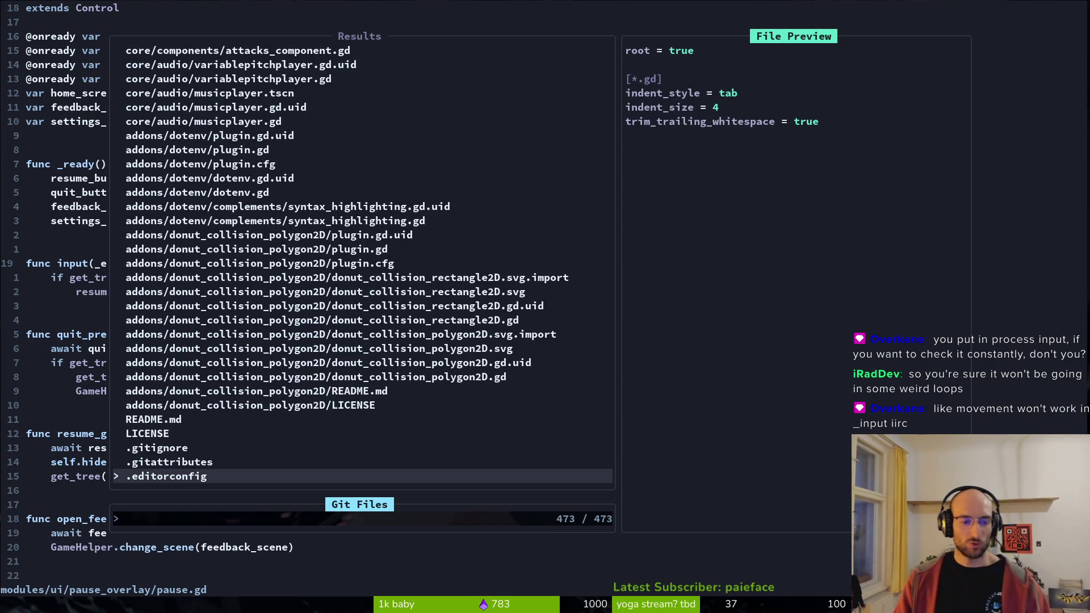
key("Escape")
key("ctrl+p")
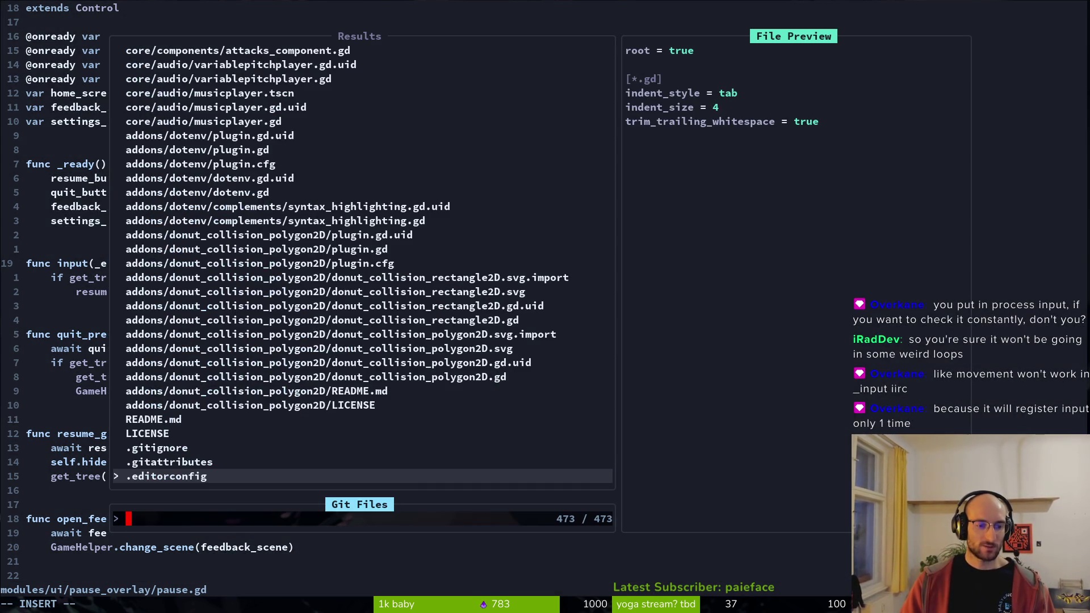
type("moveme")
key("Return")
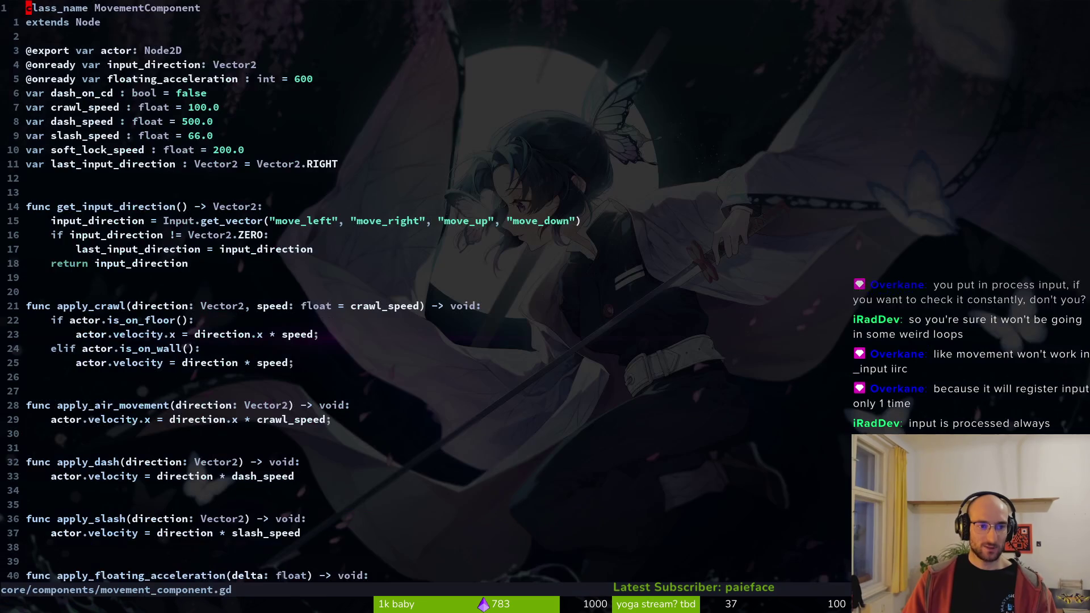
- Open player.gd by searching 'layer/play', then jump back to the previous file
key("ctrl+d")
key("ctrl+d")
key("ctrl+d")
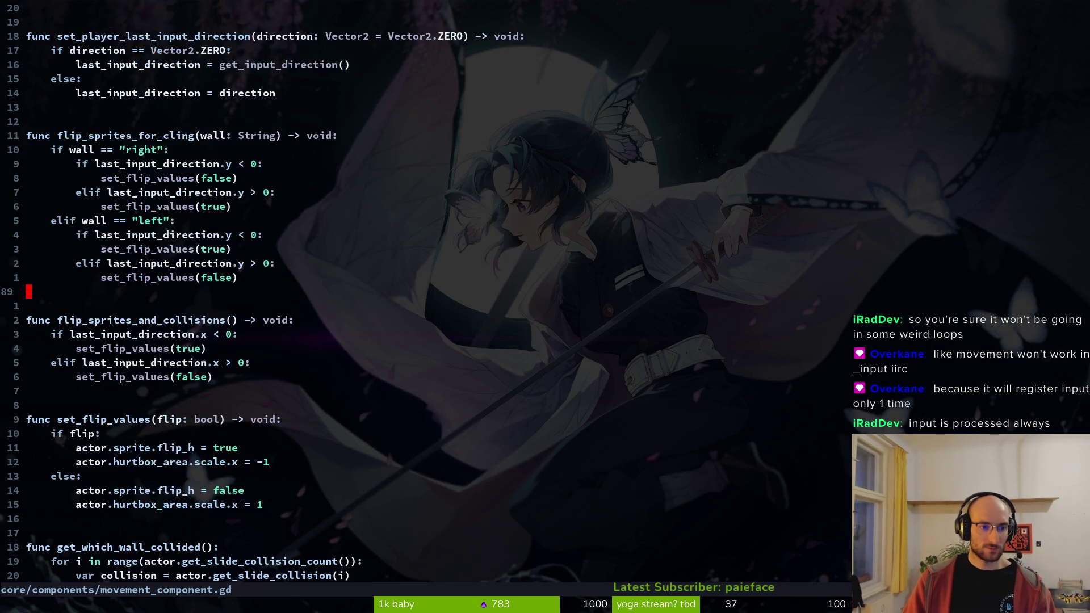
key("ctrl+p")
type("pro")
key("BackSpace")
key("BackSpace")
type("layer/")
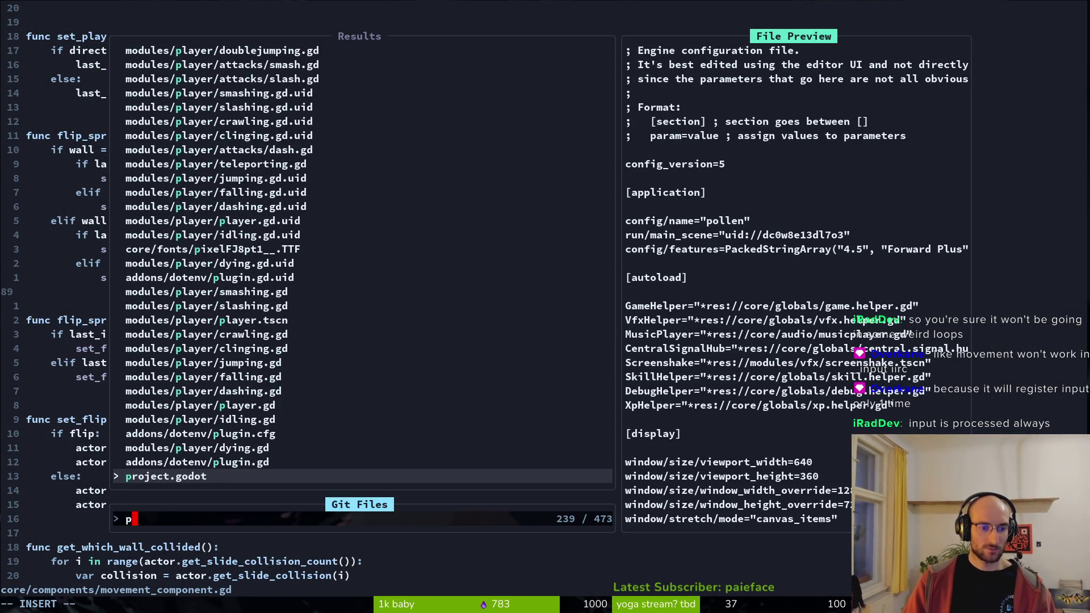
type("play")
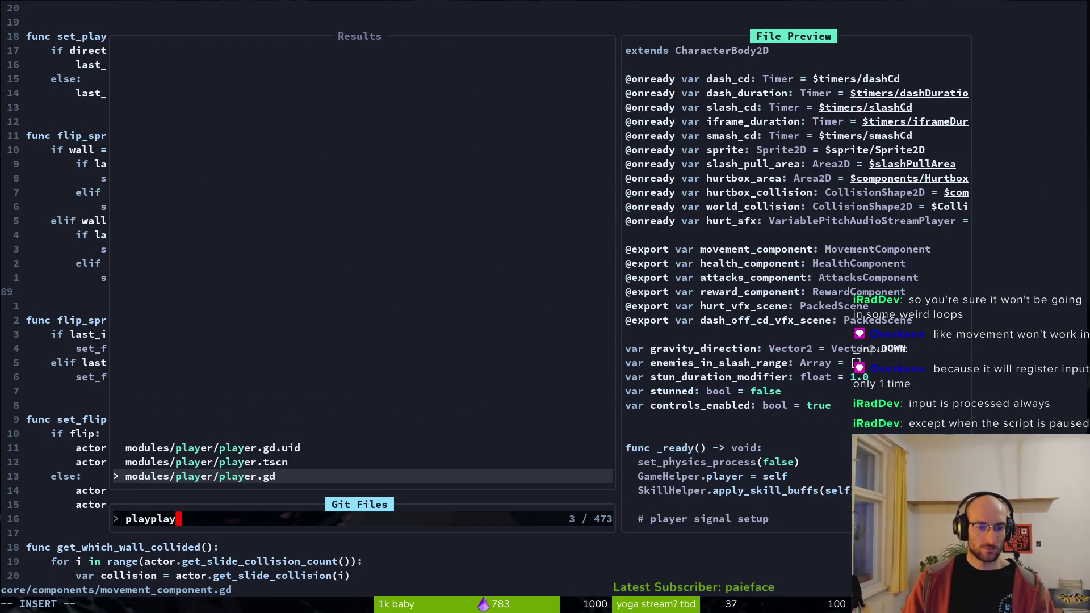
key("Return")
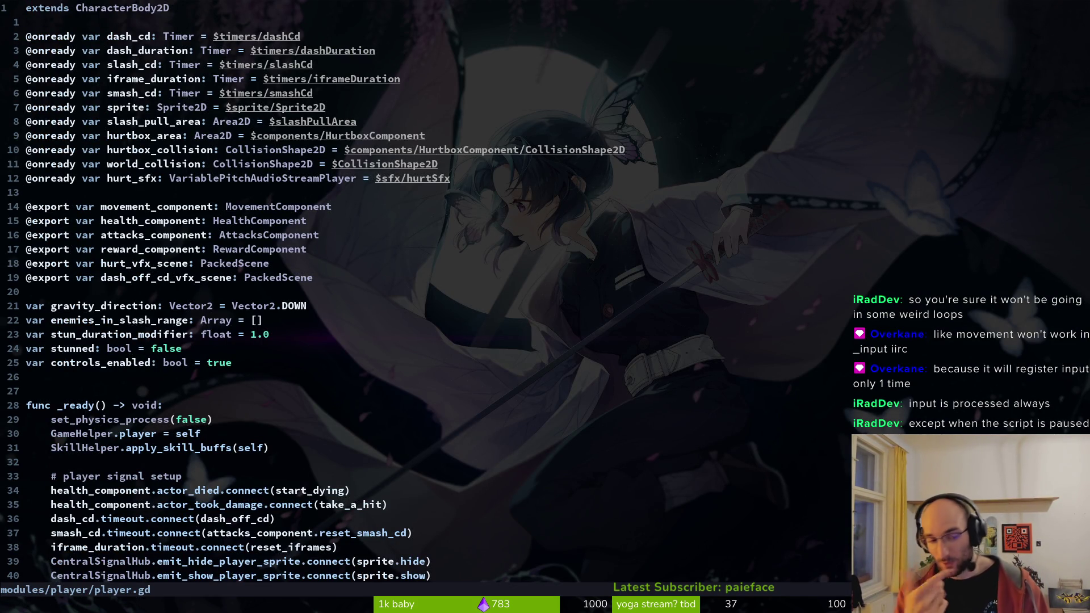
key("ctrl+o")
- Reopen the pause overlay's pause.gd by searching 'pause'
key("ctrl+p")
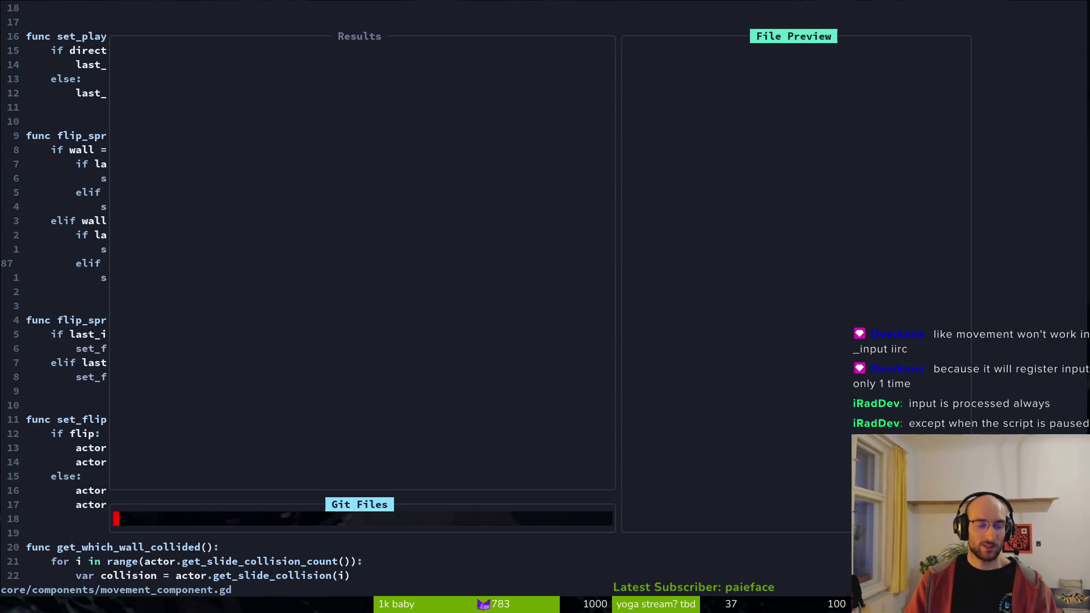
type("pause")
key("Return")
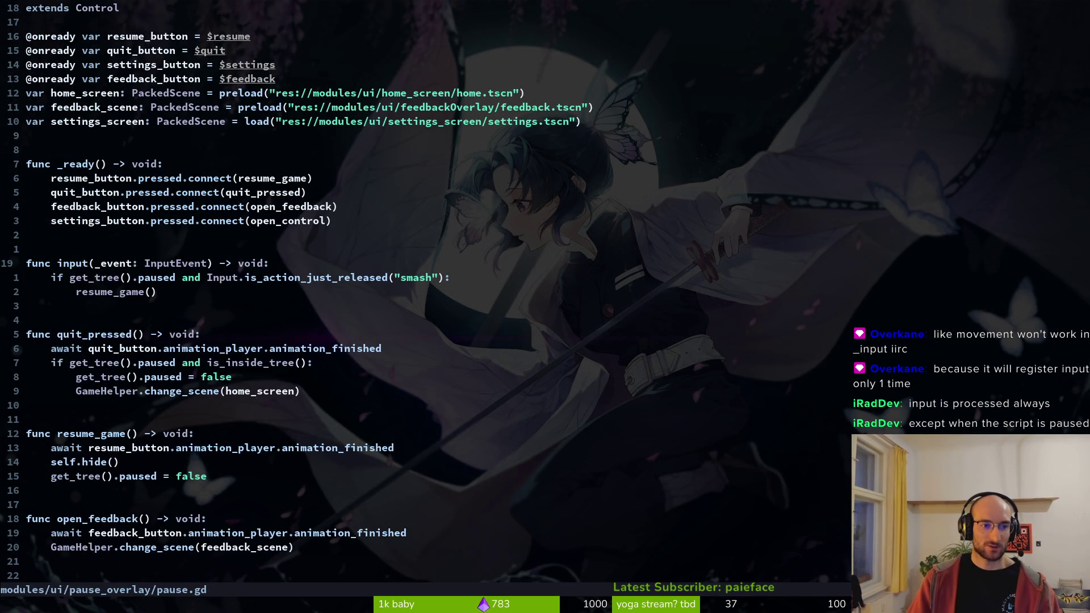
- Rename the input function to _process and save pause.gd
type("ciw")
type("pro")
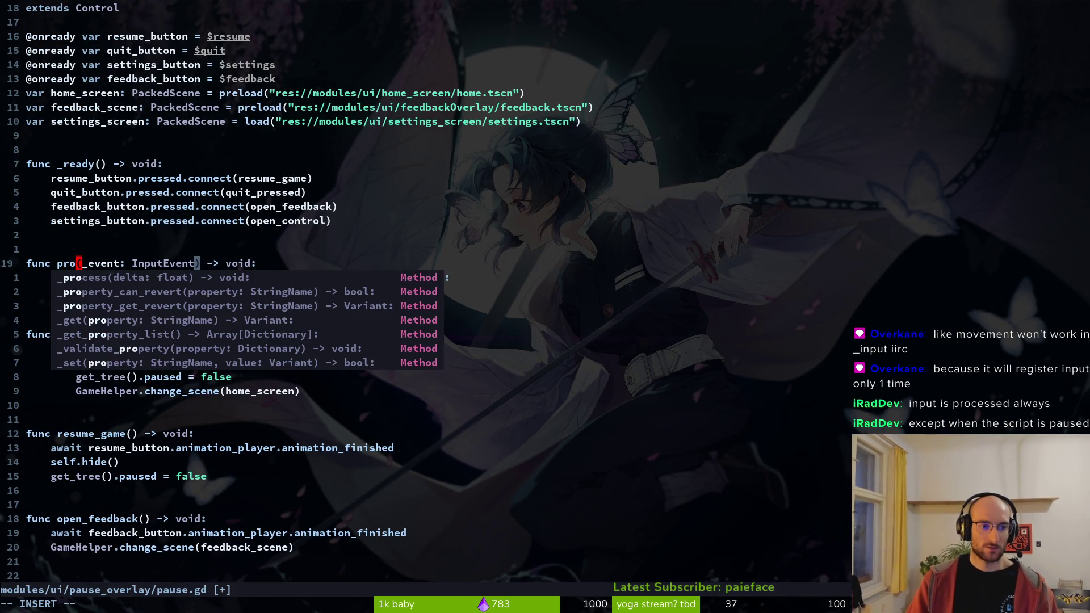
type("cess")
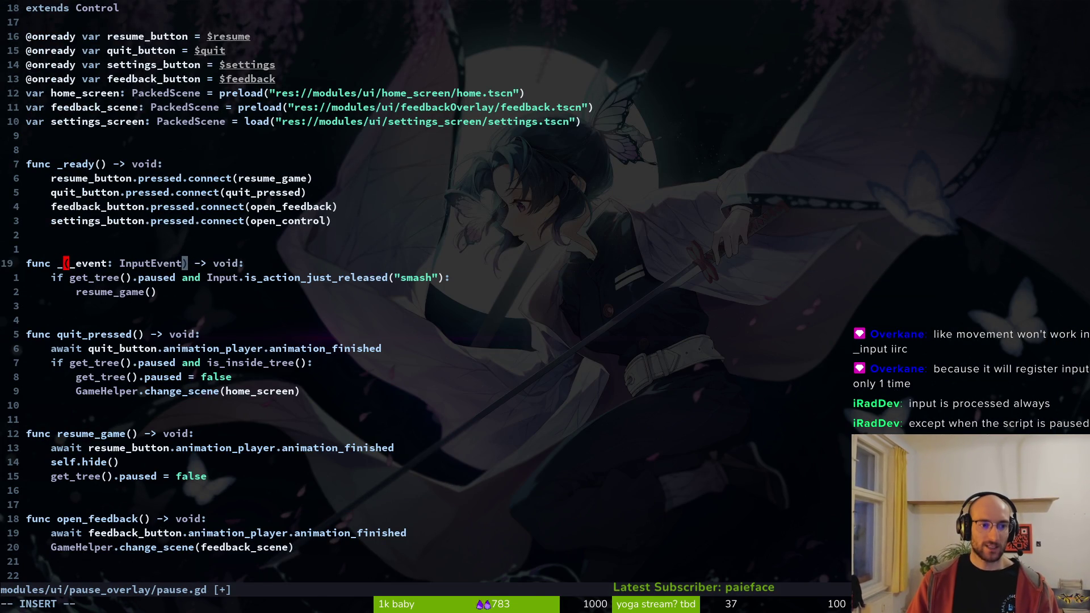
key("Escape")
type(":w")
key("Return")
- Change the parameter to _delta: float and save
key("w")
key("w")
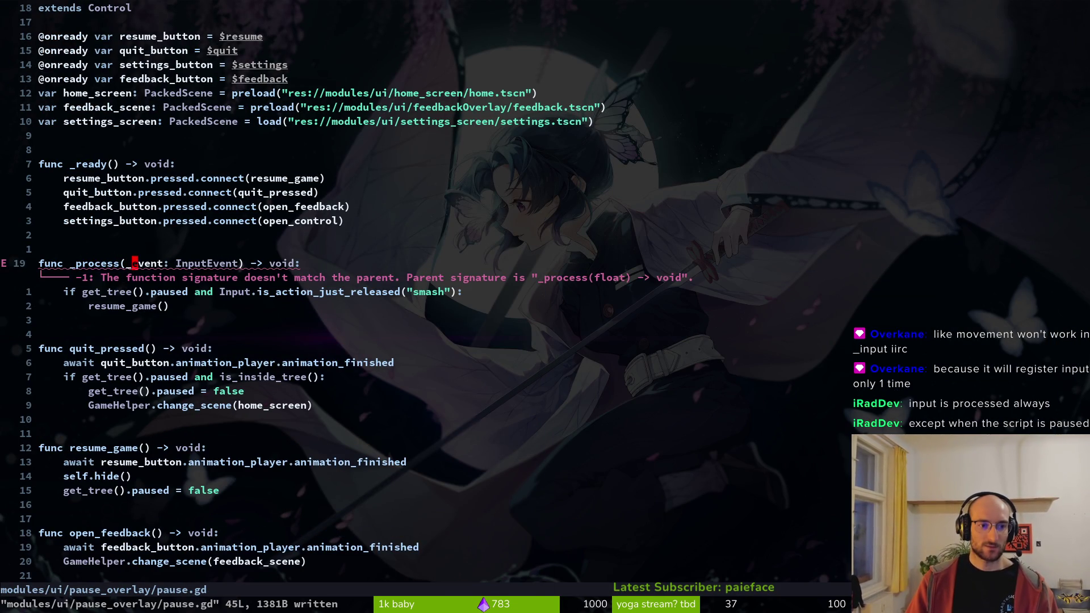
type("cwide")
key("BackSpace")
key("BackSpace")
key("BackSpace")
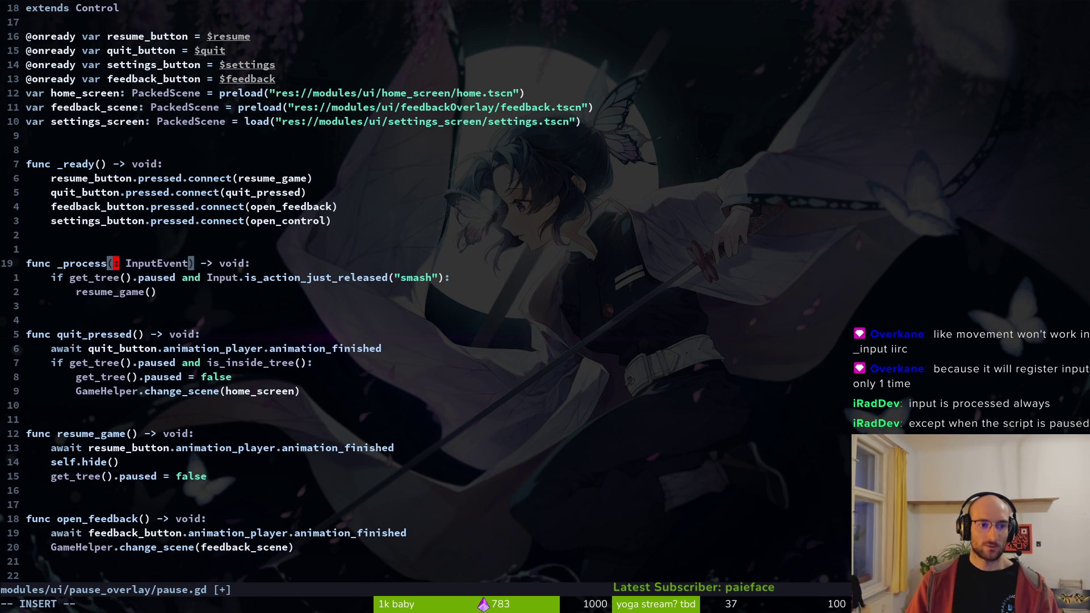
type("_delta")
key("Escape")
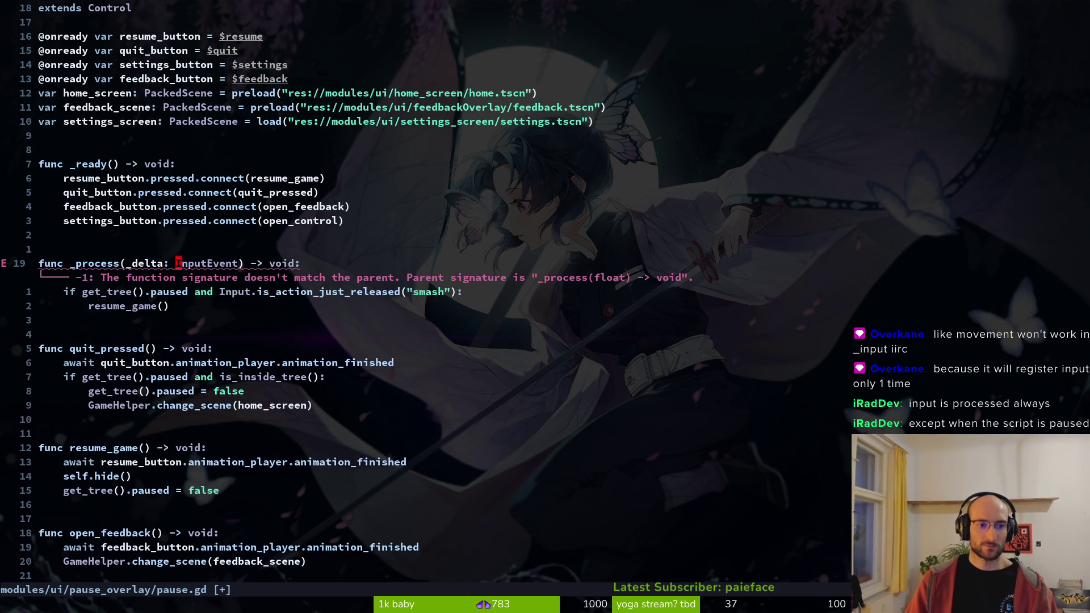
type("cw")
type("float")
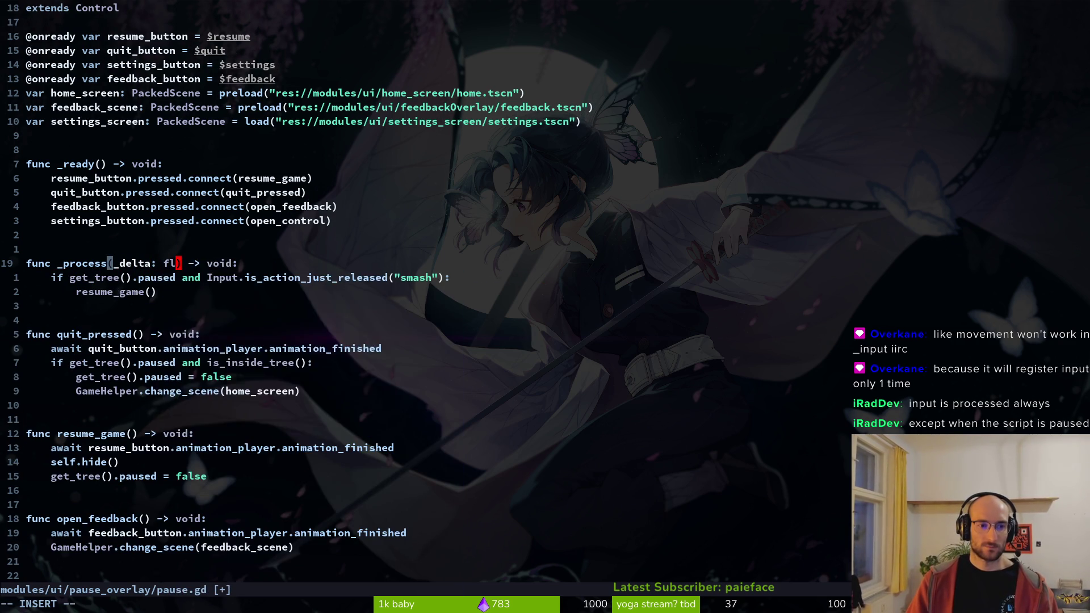
key("Escape")
type(":w")
key("Return")
key("j")
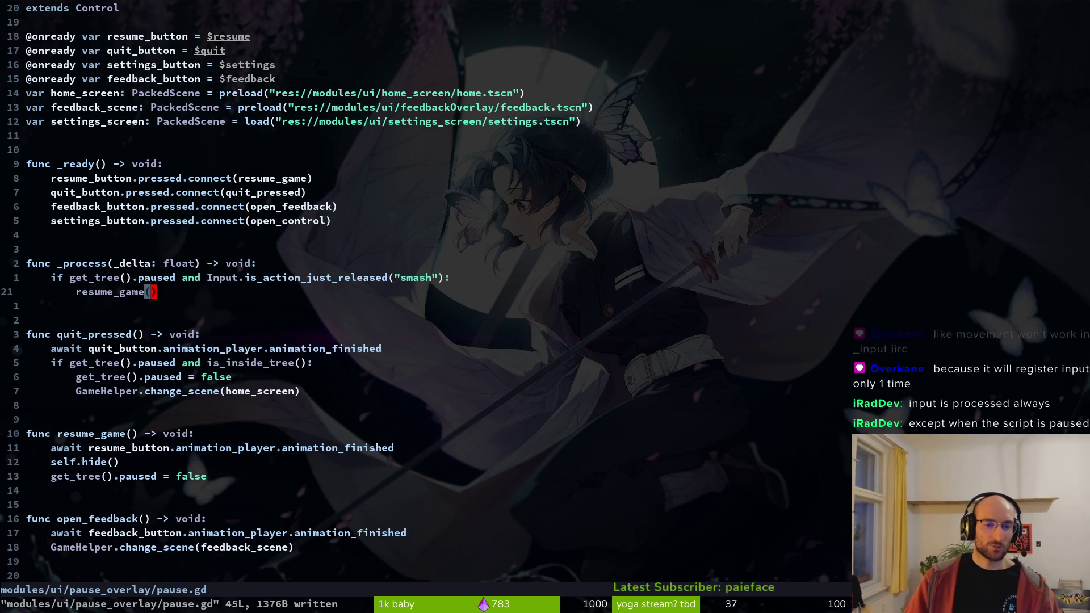
- Review the _process signature and resume condition, then return to the Godot editor
key("k")
key("k")
key("j")
key("j")
key("k")
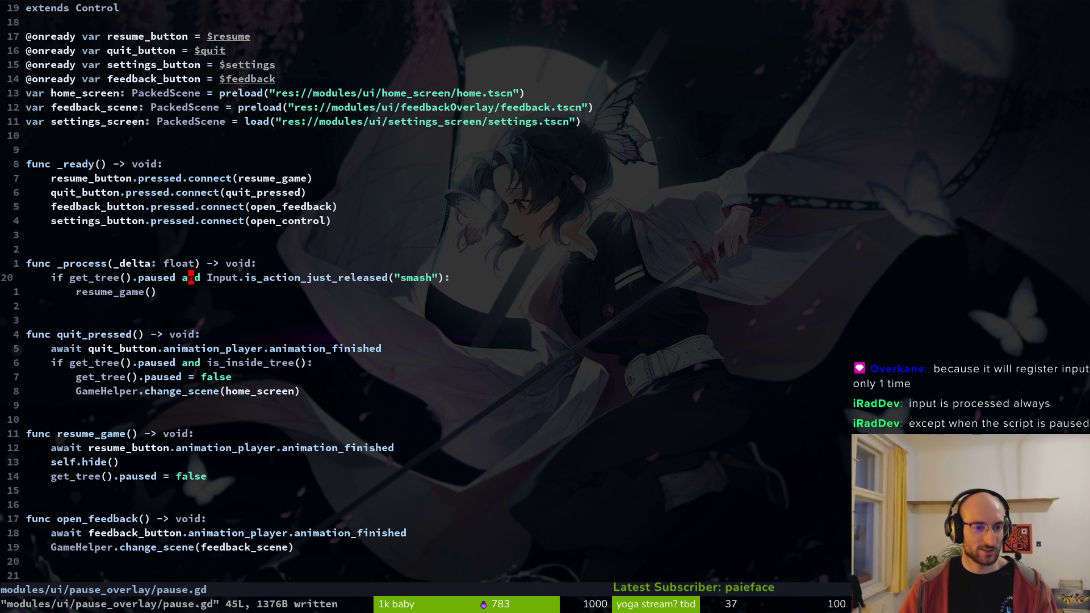
key("j")
key("k")
key("k")
key("j")
key("j")
key("k")
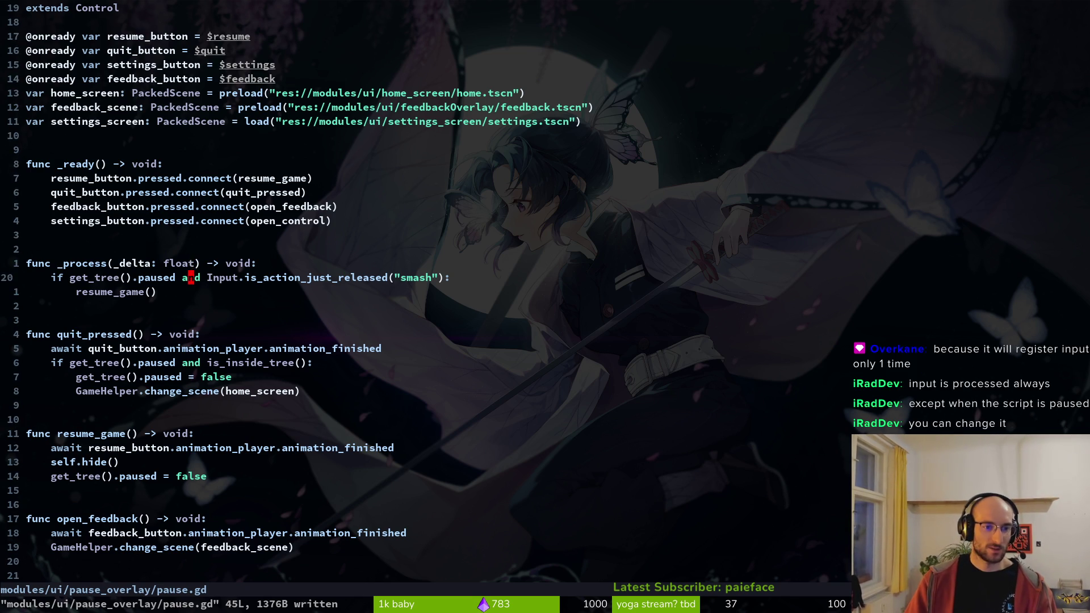
key("k")
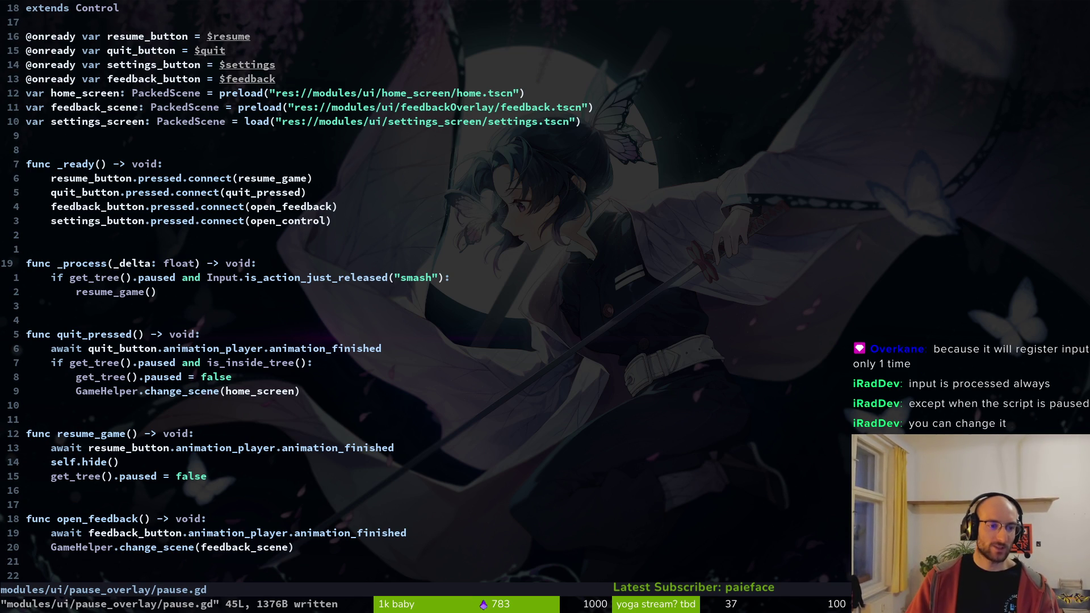
key("b")
key("b")
key("b")
key("l")
key("l")
key("l")
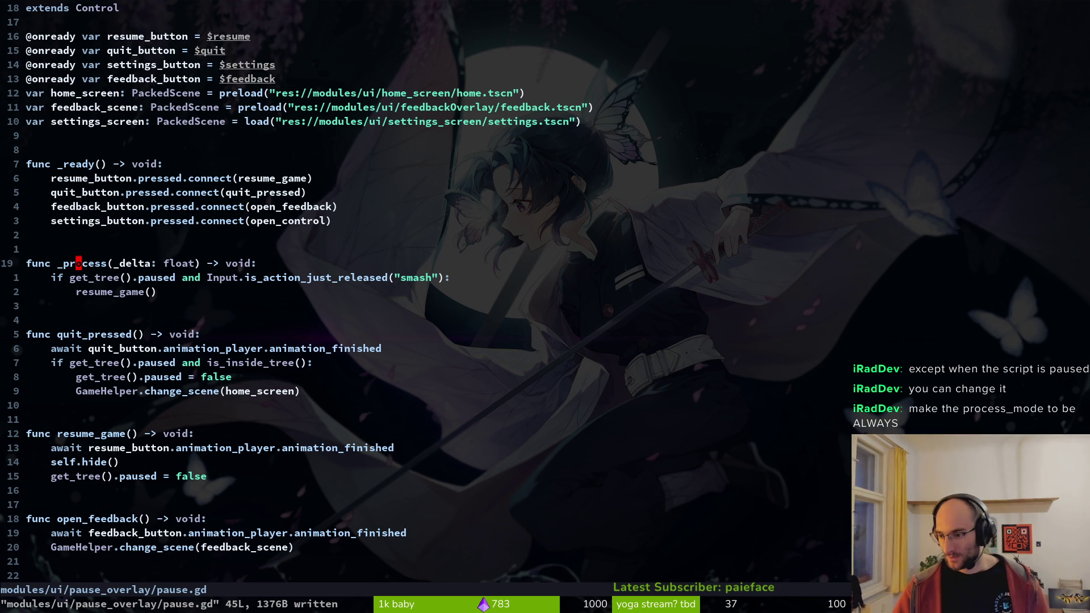
key("alt+Tab")
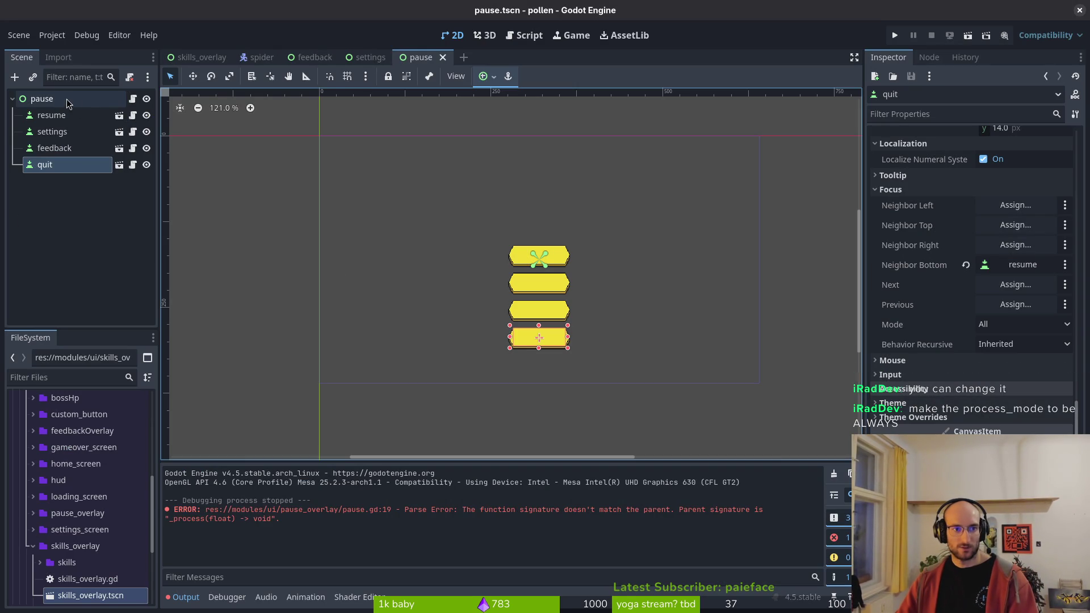
- Quick-open the hud_canvas script resource in Godot
mouse_move(304, 62)
key("shift+alt+o")
type("hud_canvas")
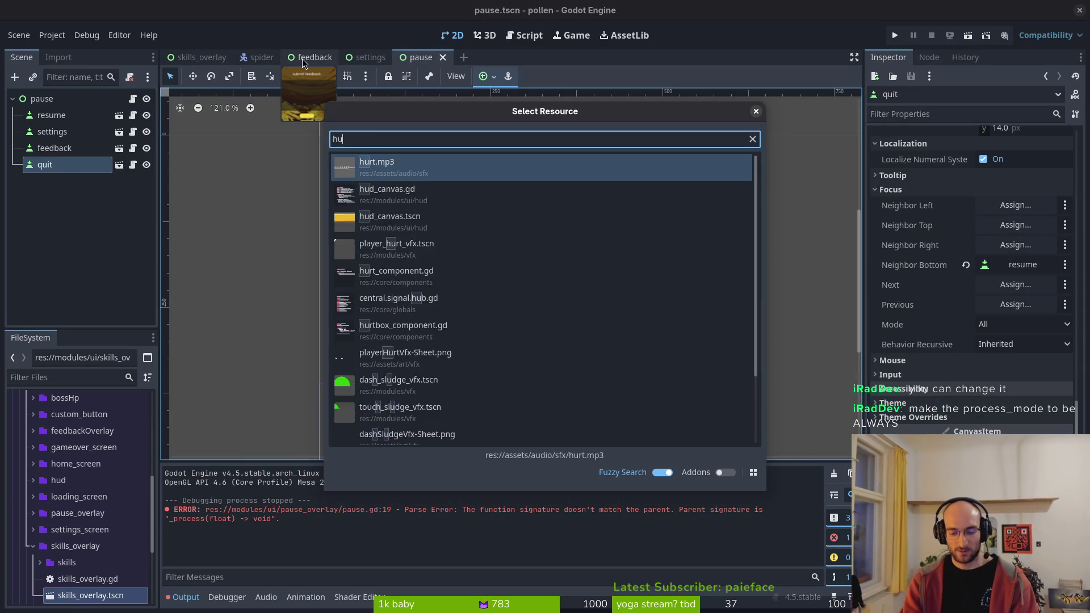
key("Return")
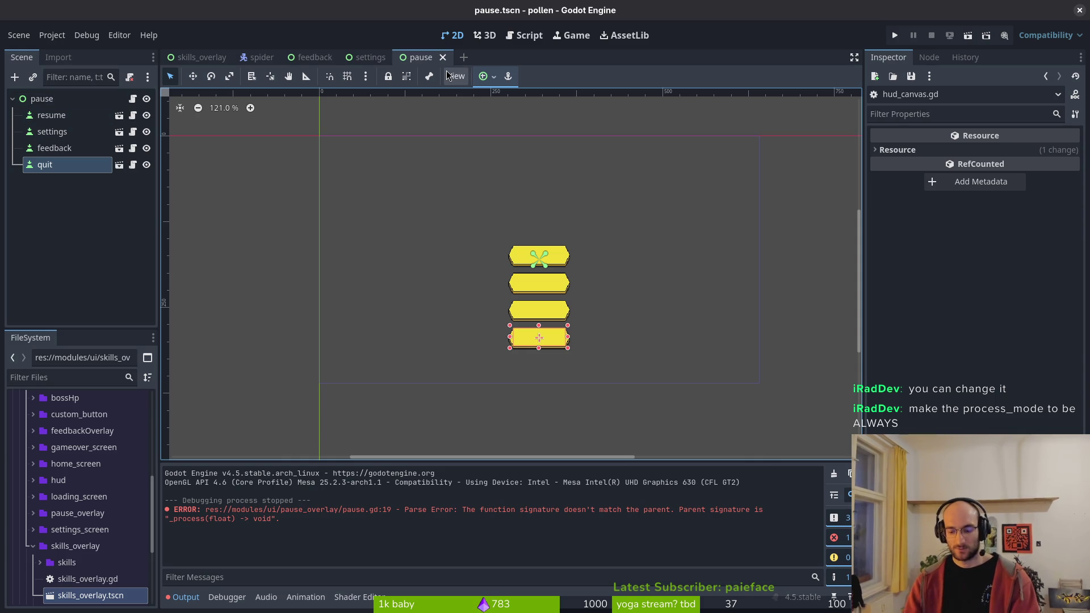
- Open the hud_canvas.tscn scene, inspect its pause node's properties, then return to Neovim
key("ctrl+shift+o")
type("hud_canvas")
key("Return")
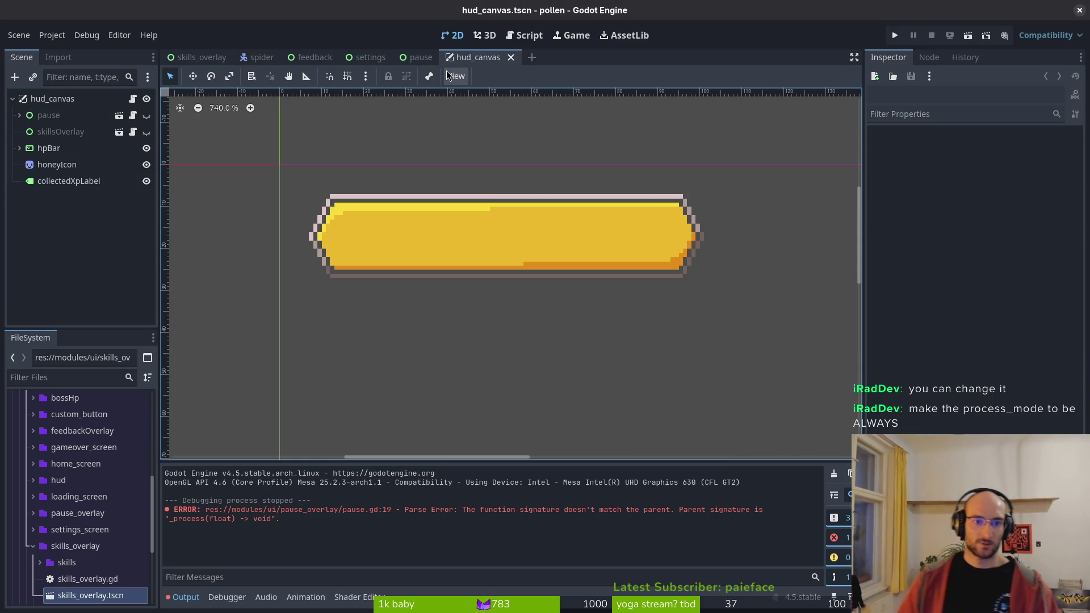
left_click(85, 115)
scroll(971, 284, "down", 5)
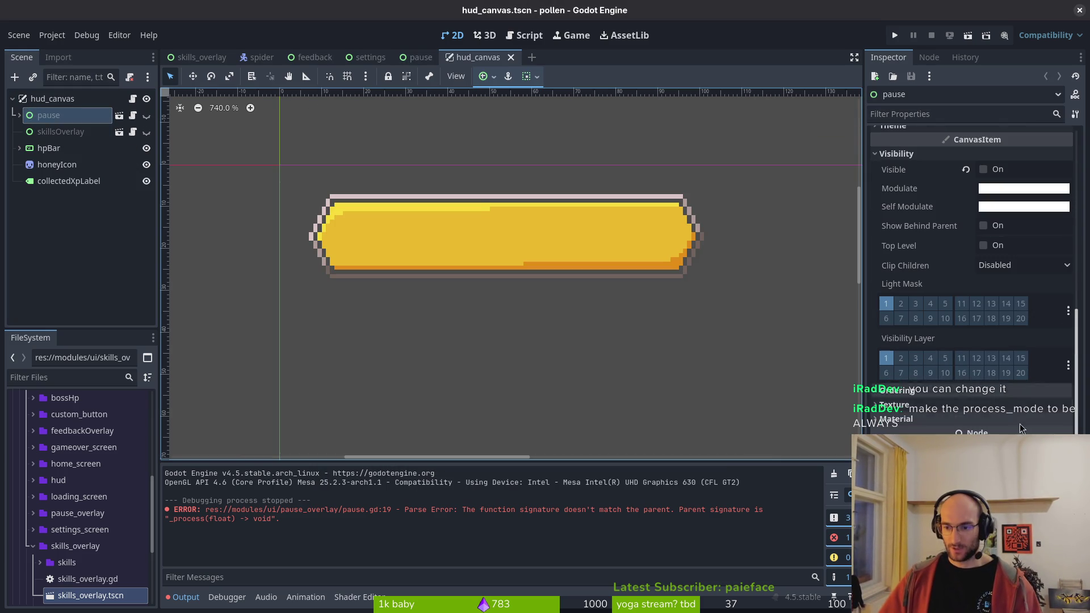
key("alt+Tab")
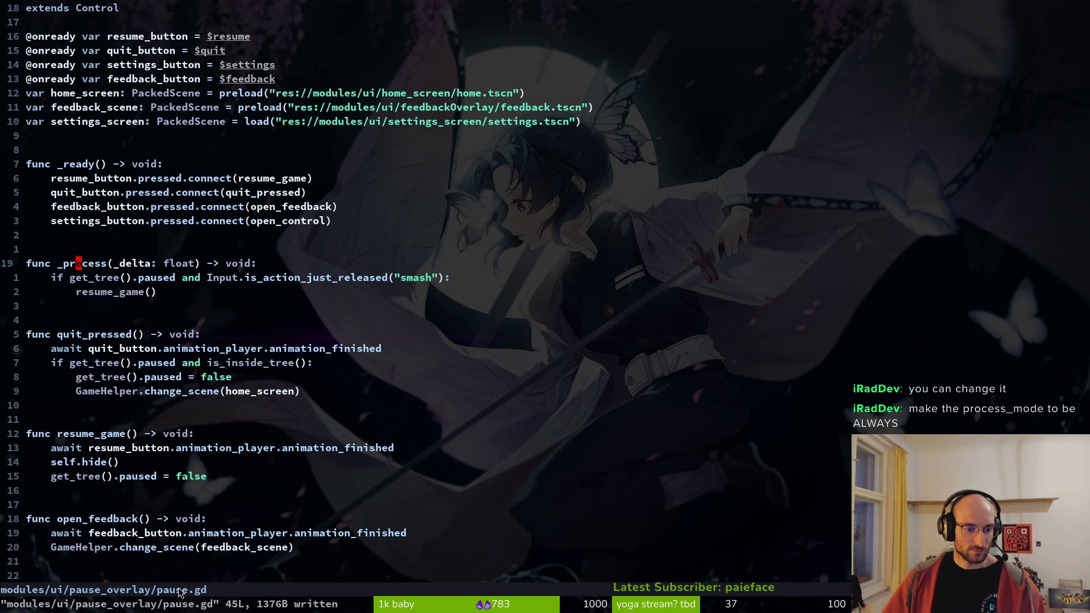
- Find hud_canvas.gd by searching 'hudcanv' and open it in a vertical split beside pause.gd
key("ctrl+p")
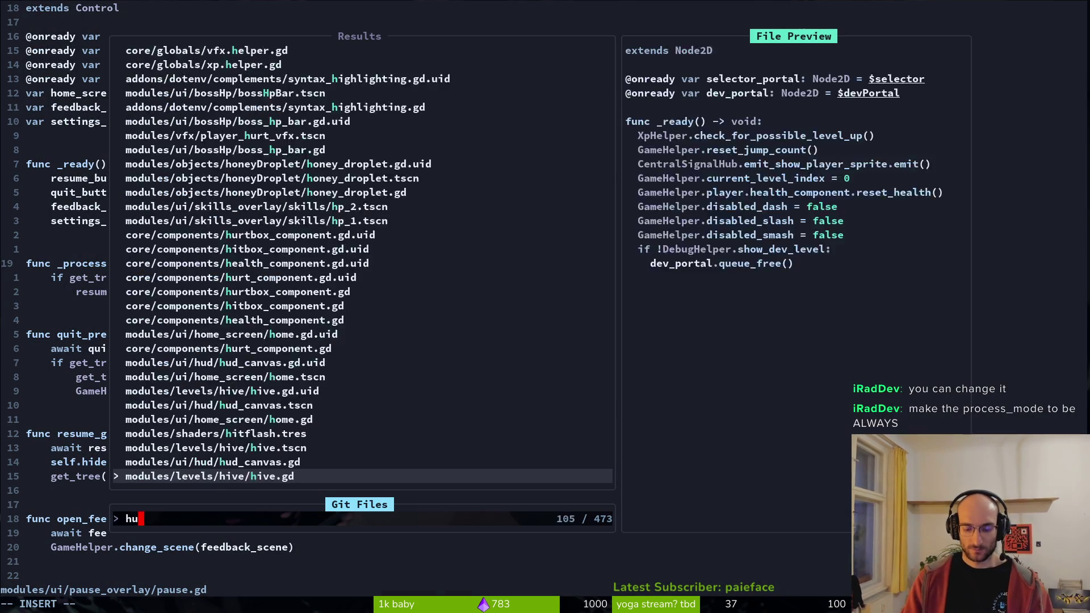
type("hudcanv")
key("ctrl+v")
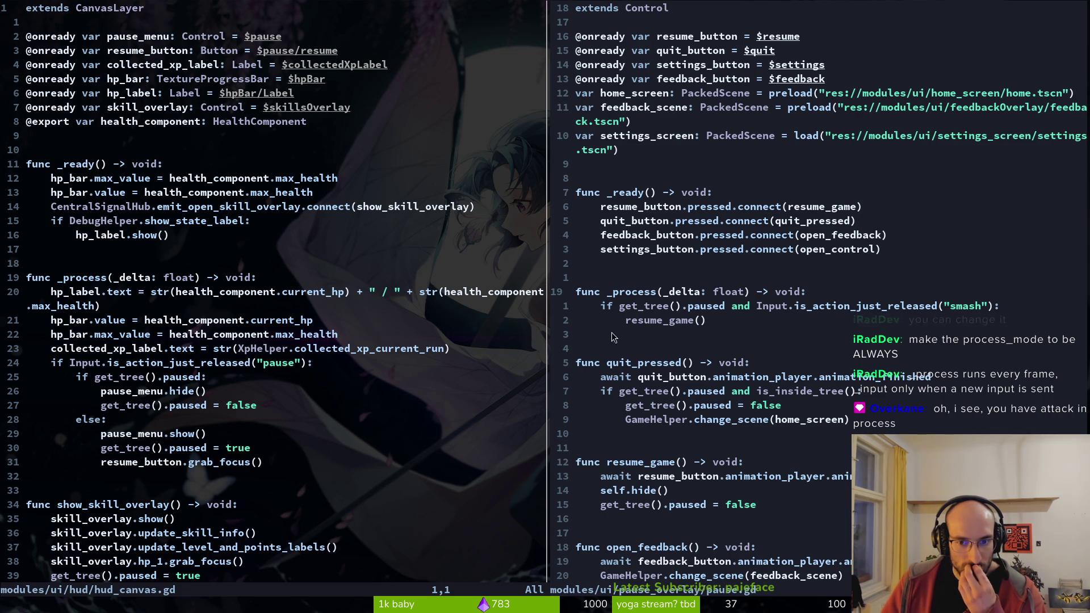
- Compare both _process checks, briefly selecting the 'smash' action name in hud_canvas.gd
scroll(659, 366, "down", 3)
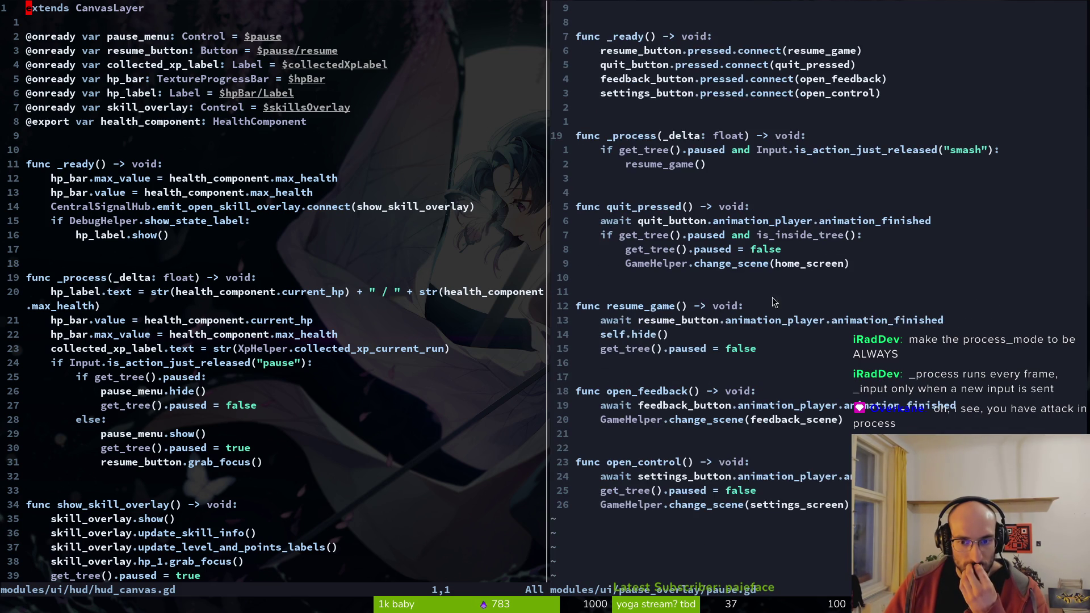
scroll(769, 292, "up", 4)
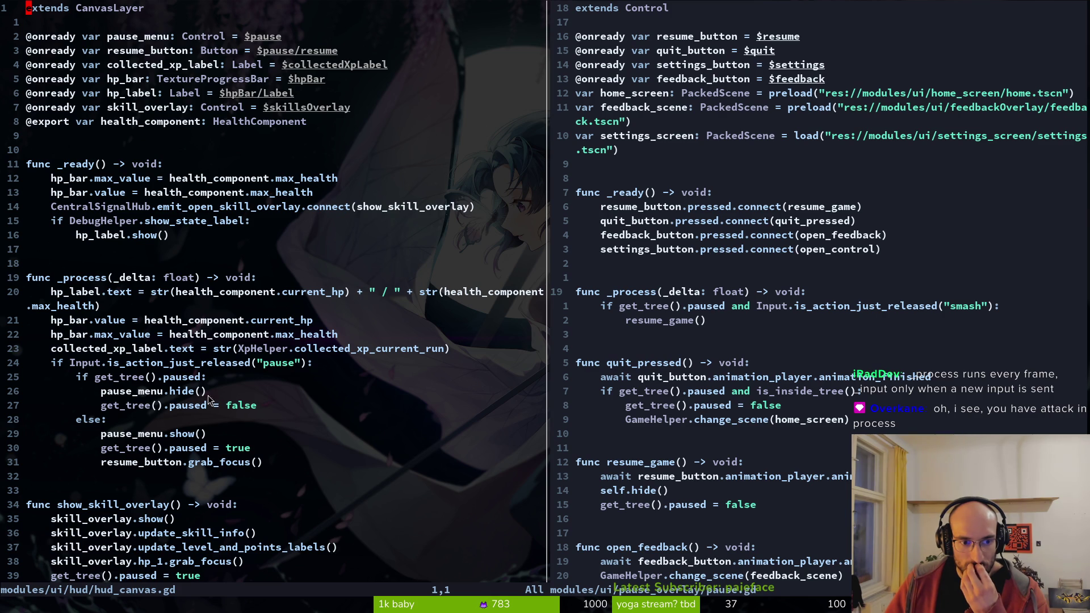
scroll(164, 452, "down", 4)
scroll(171, 439, "up", 2)
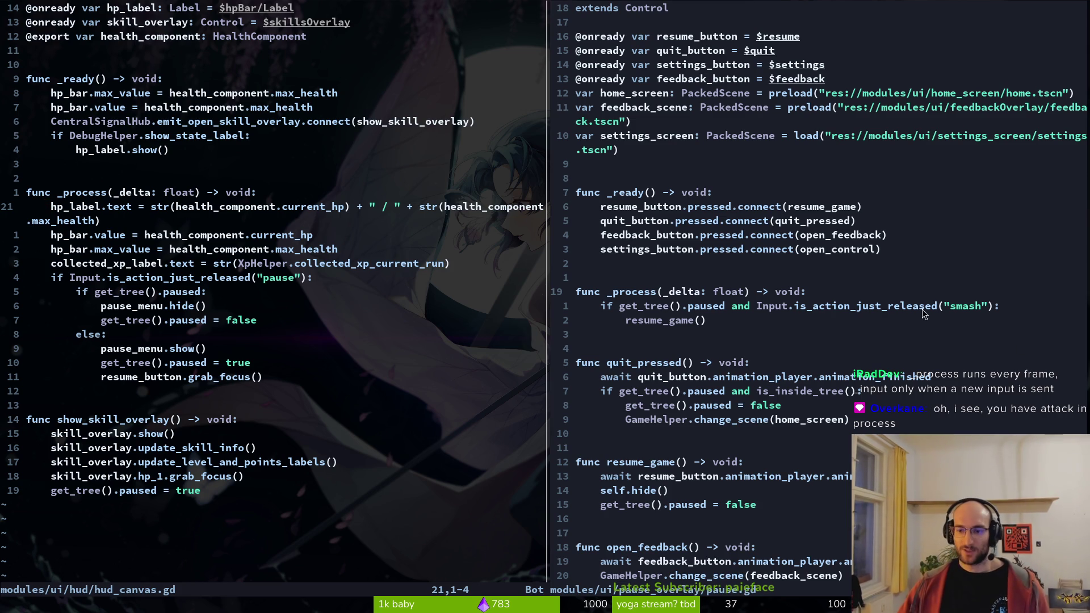
double_click(960, 308)
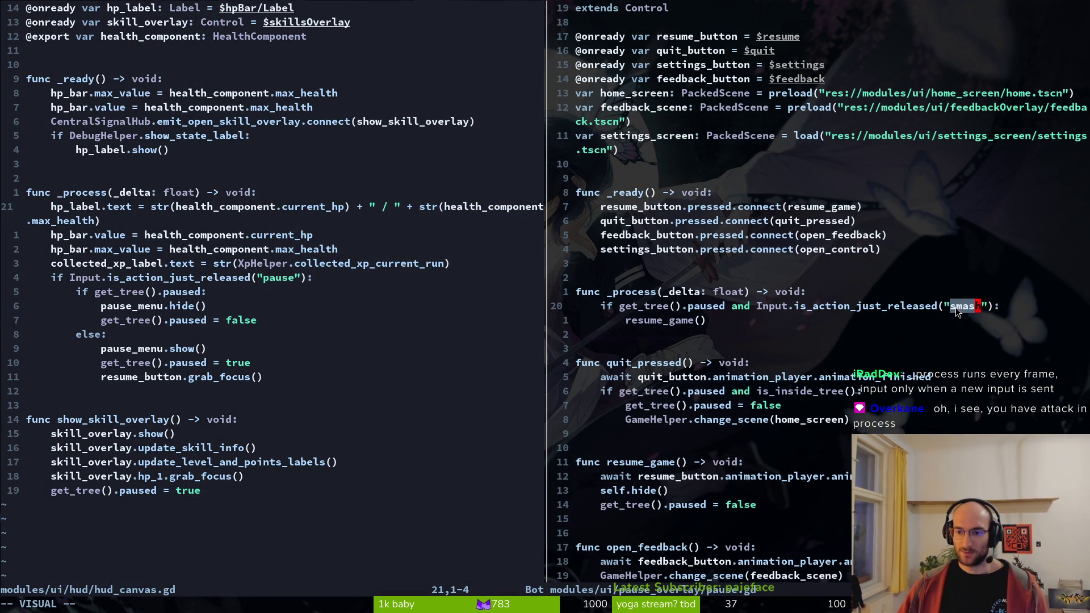
left_click(962, 306)
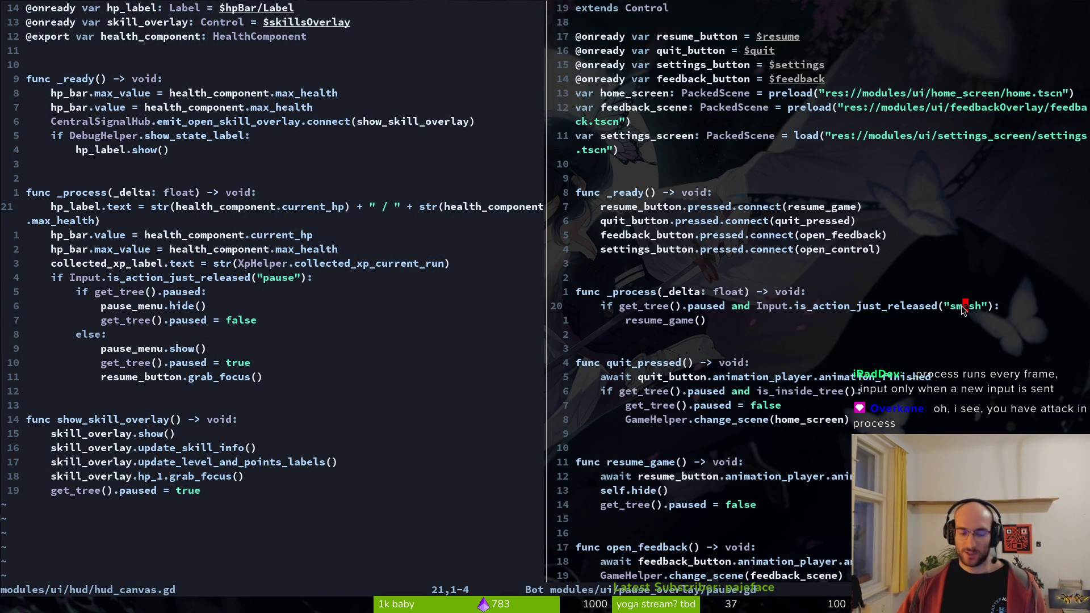